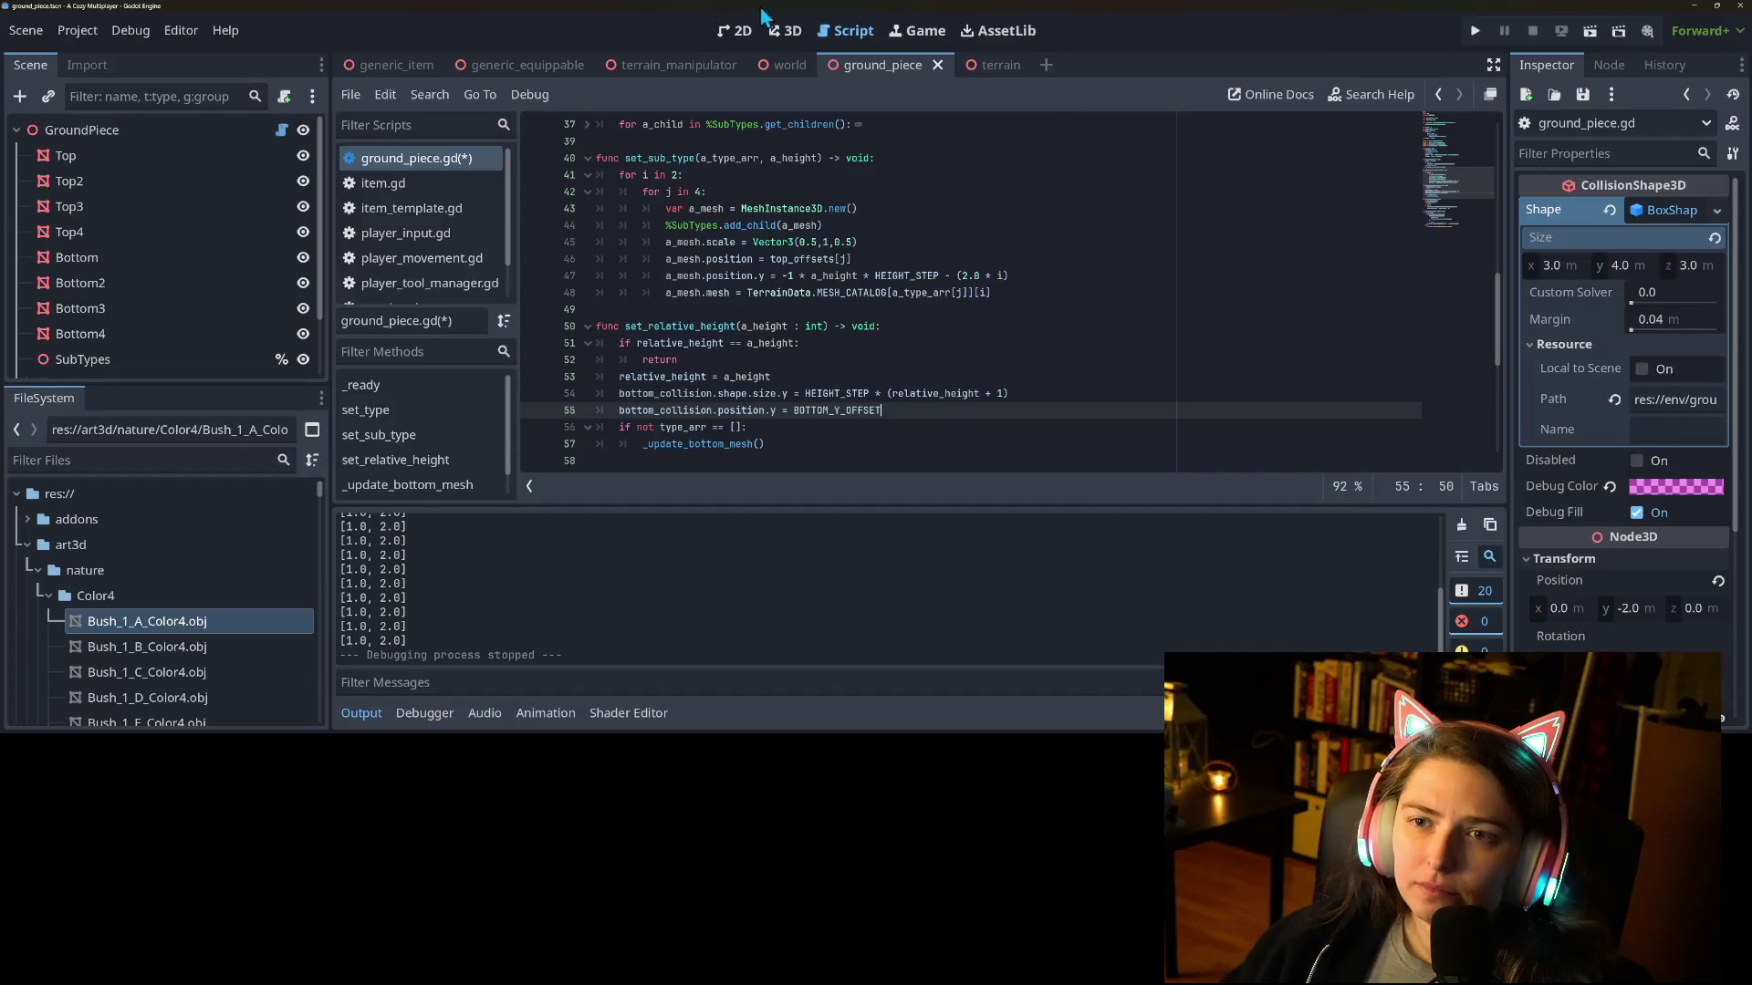
Step: In the 3D view, try a 2.0 m tall bottom collision box at y -1.0
left_click(783, 30)
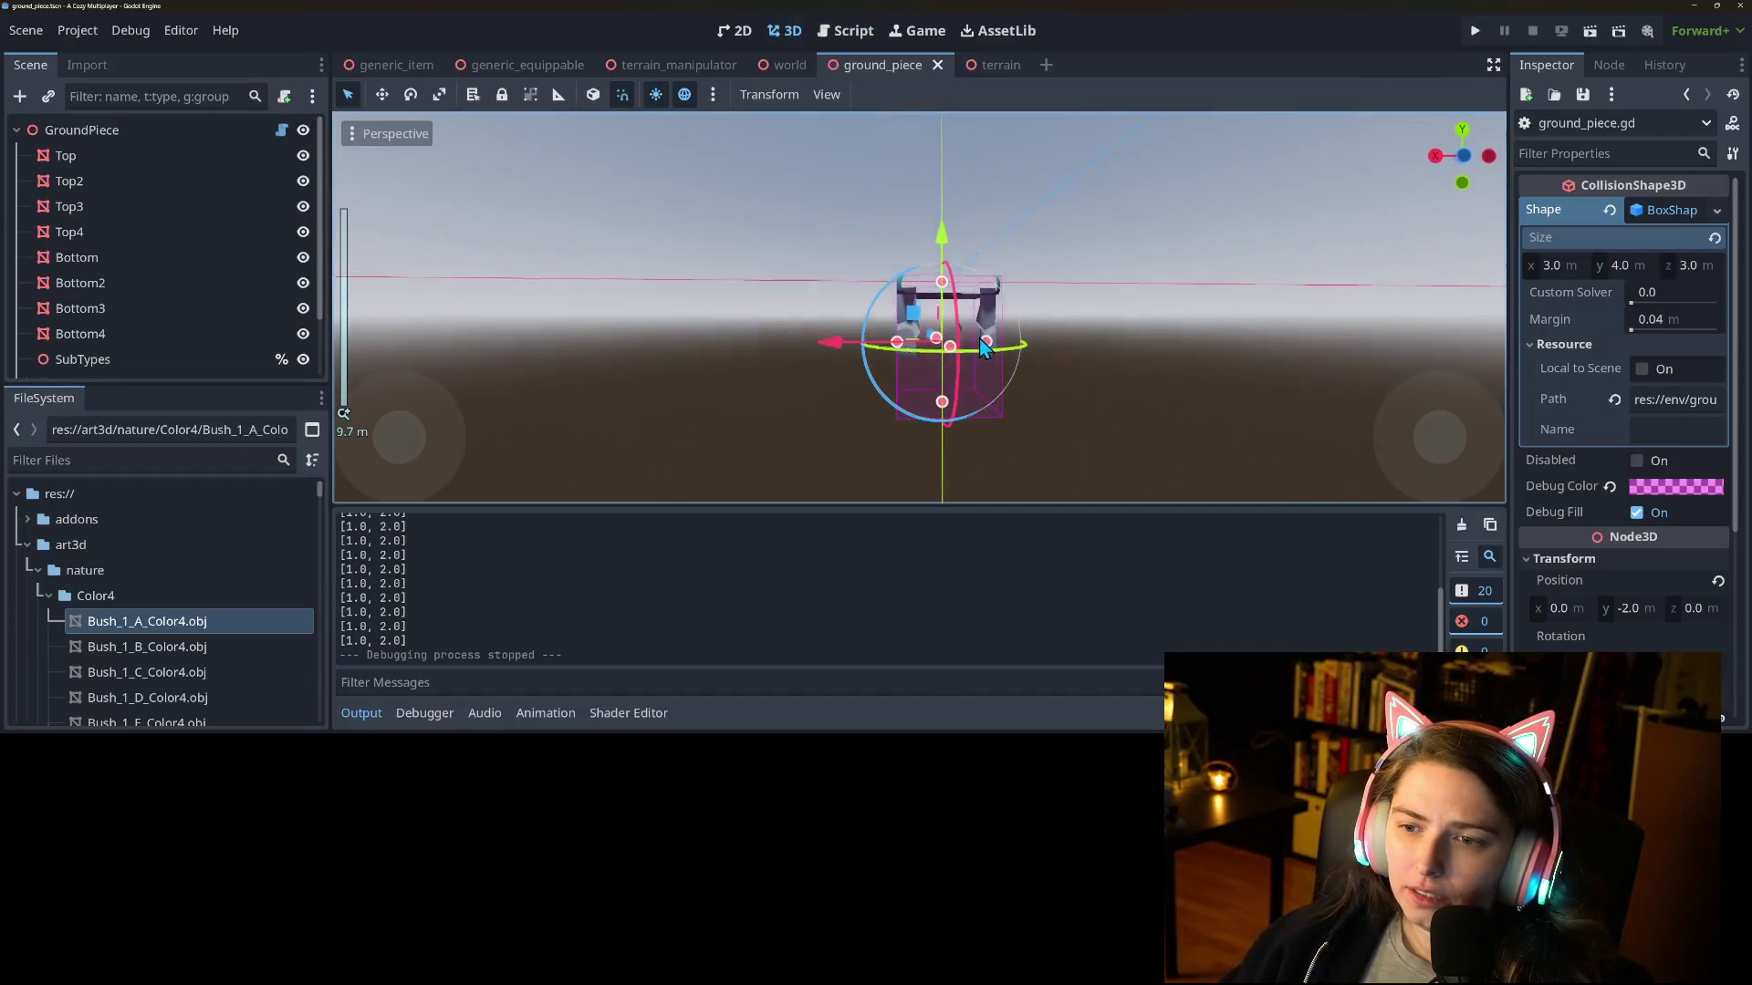
left_click(1620, 265)
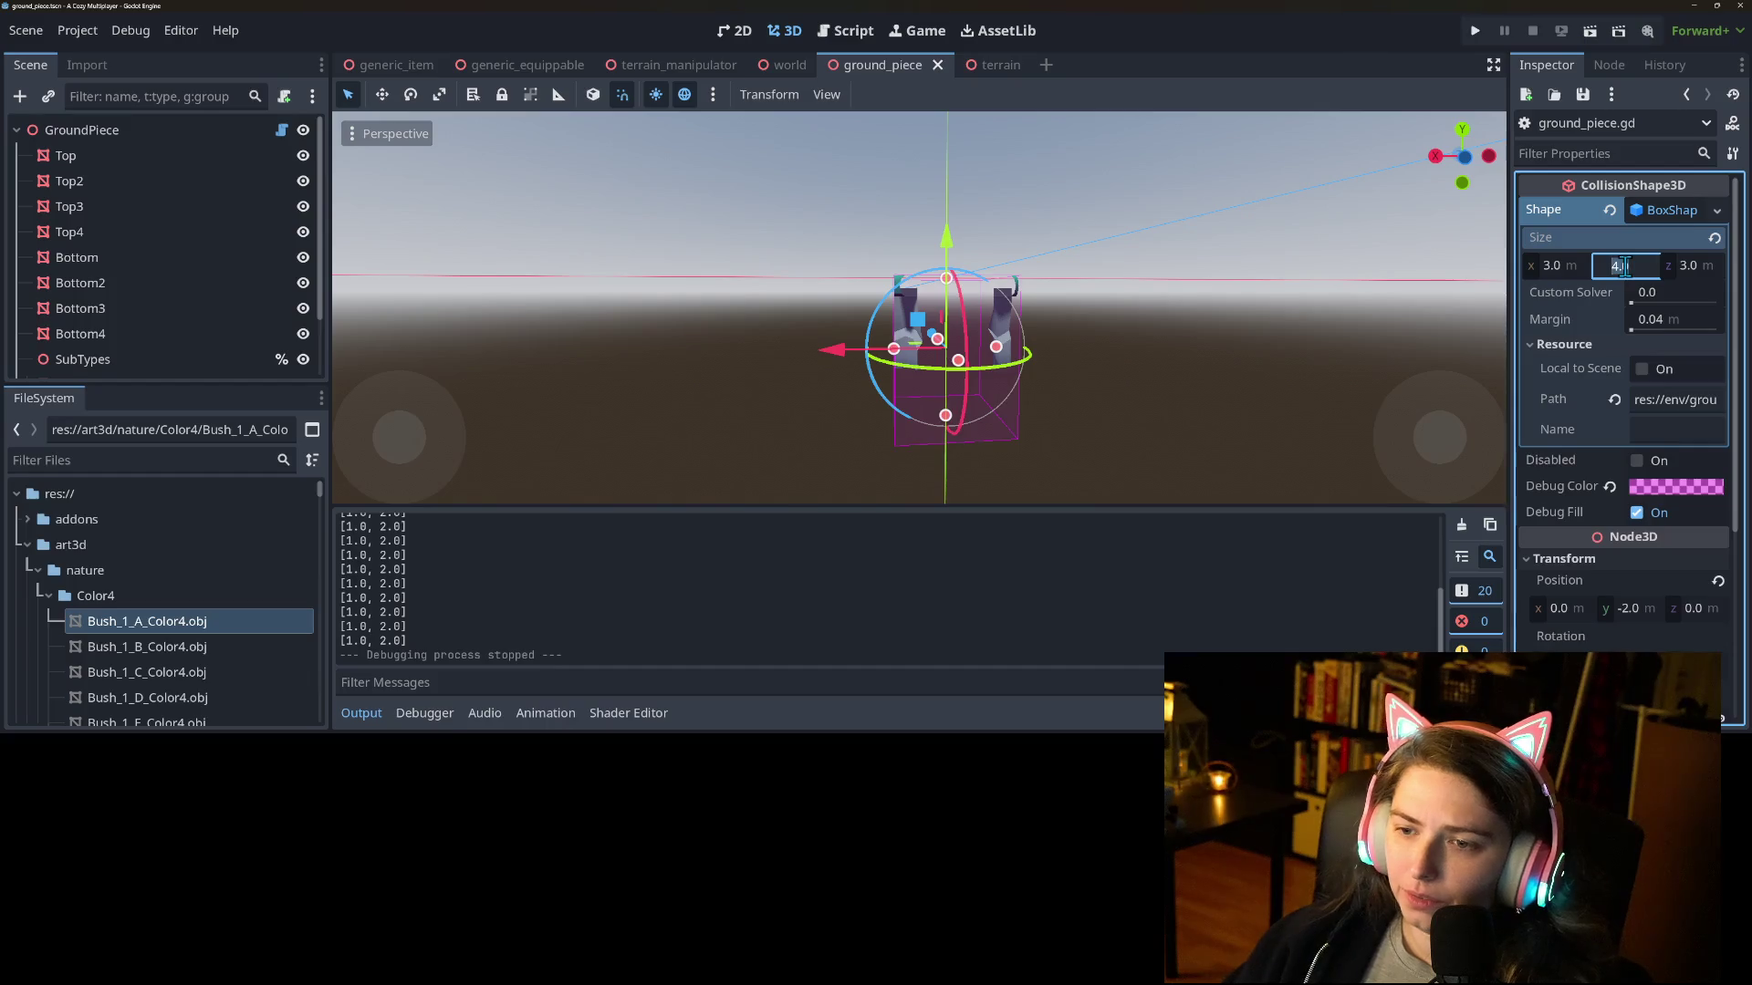
type("2")
key("Return")
left_click(1642, 604)
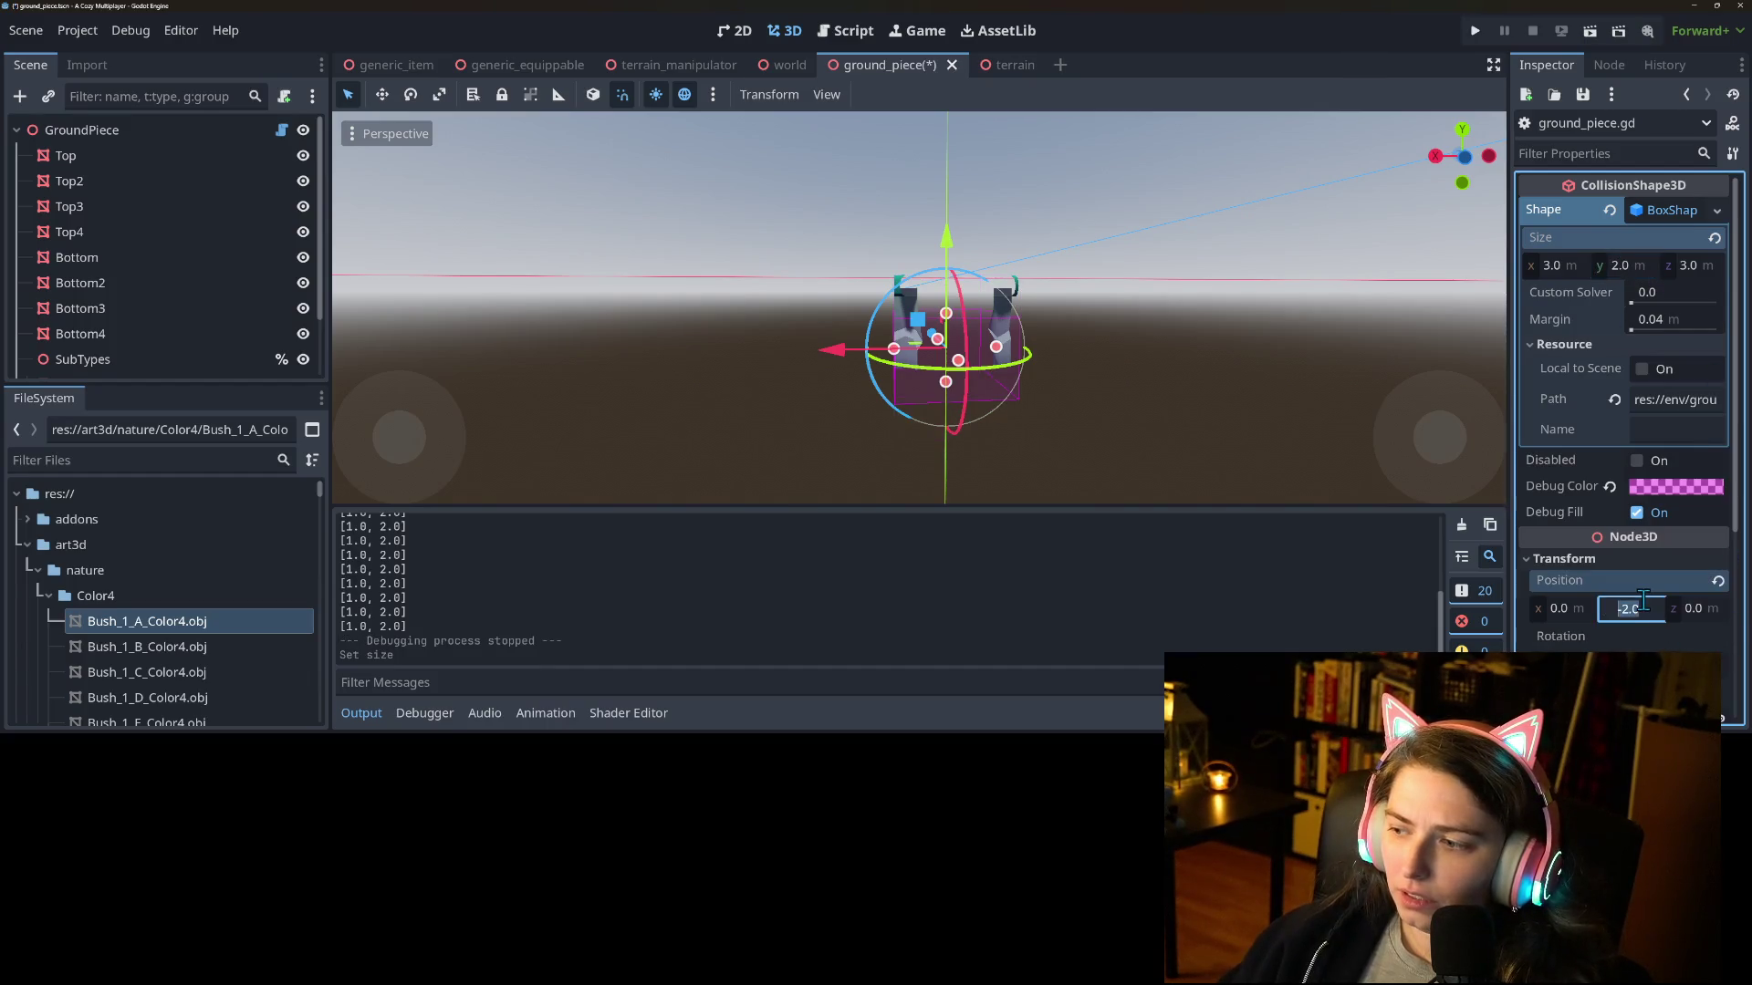
key("Return")
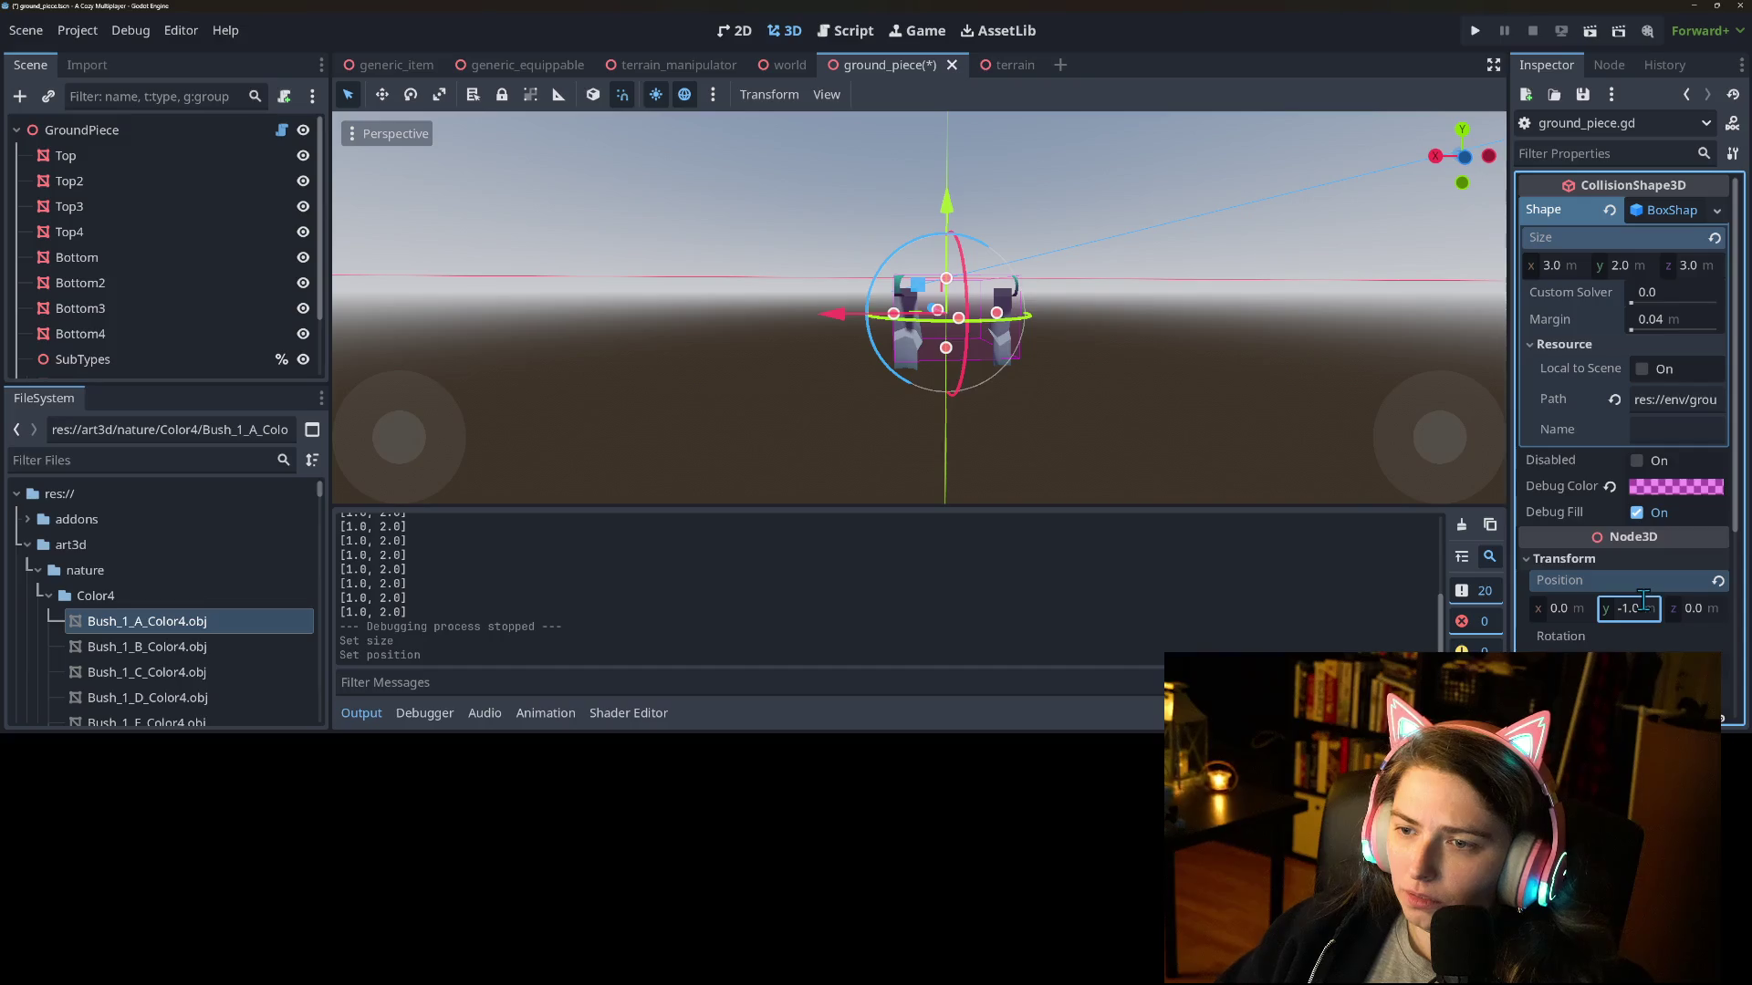
mouse_move(964, 343)
left_mouse_down()
mouse_move(1065, 415)
mouse_move(1010, 378)
left_mouse_up()
scroll(1081, 418, "up", 3)
Step: Try a collision box height of 4.0 at position y -2.0
left_click(1637, 261)
type("4")
key("Return")
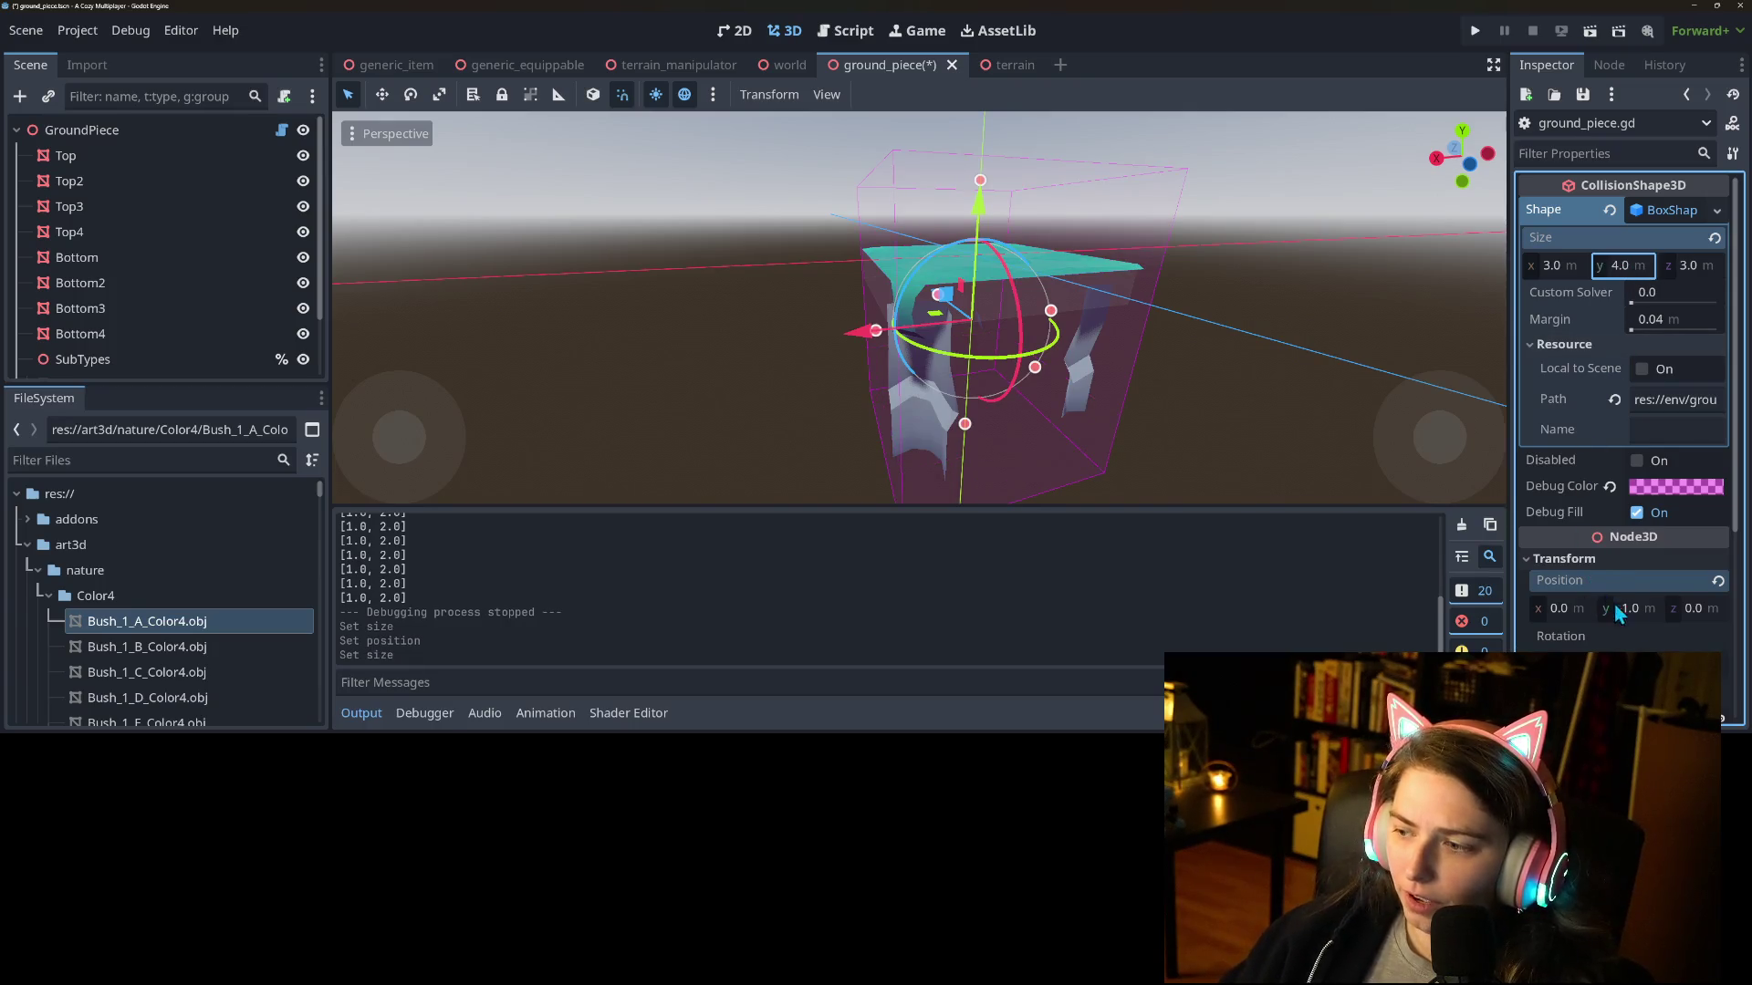
type("-2")
key("Return")
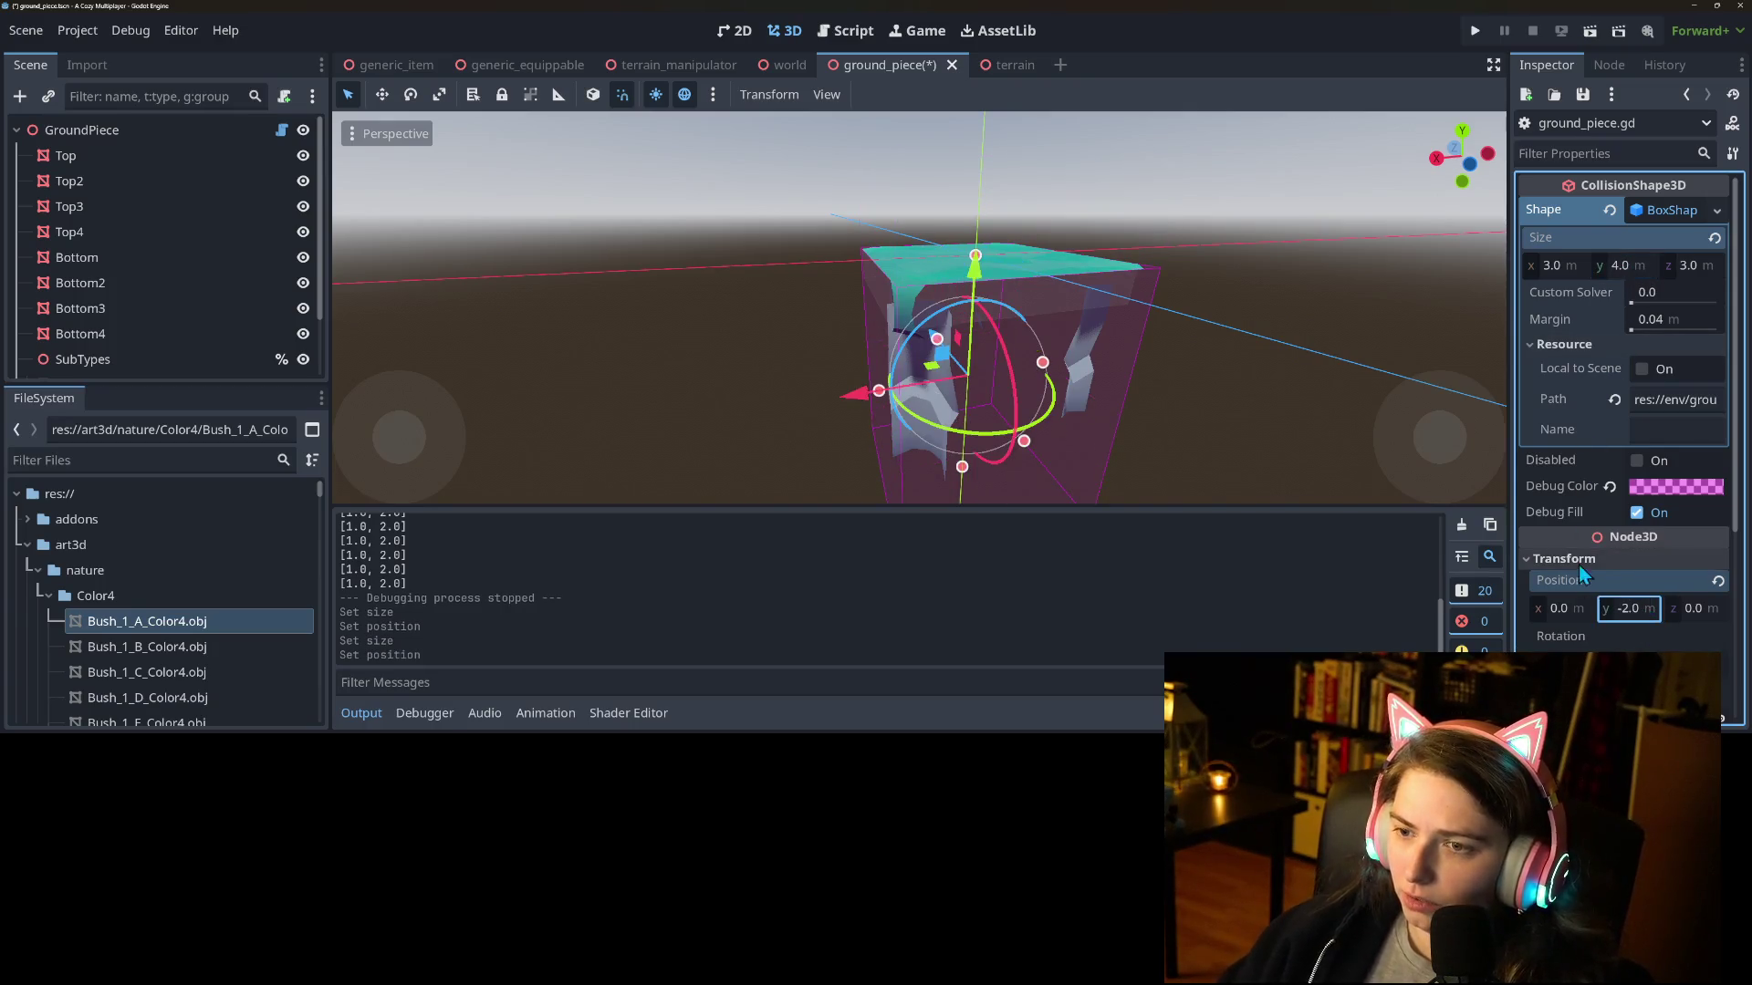
Step: Settle on a box height of 6.0 at y -3.0, save the scene, and return to the script
left_click(1632, 276)
type("3")
key("Return")
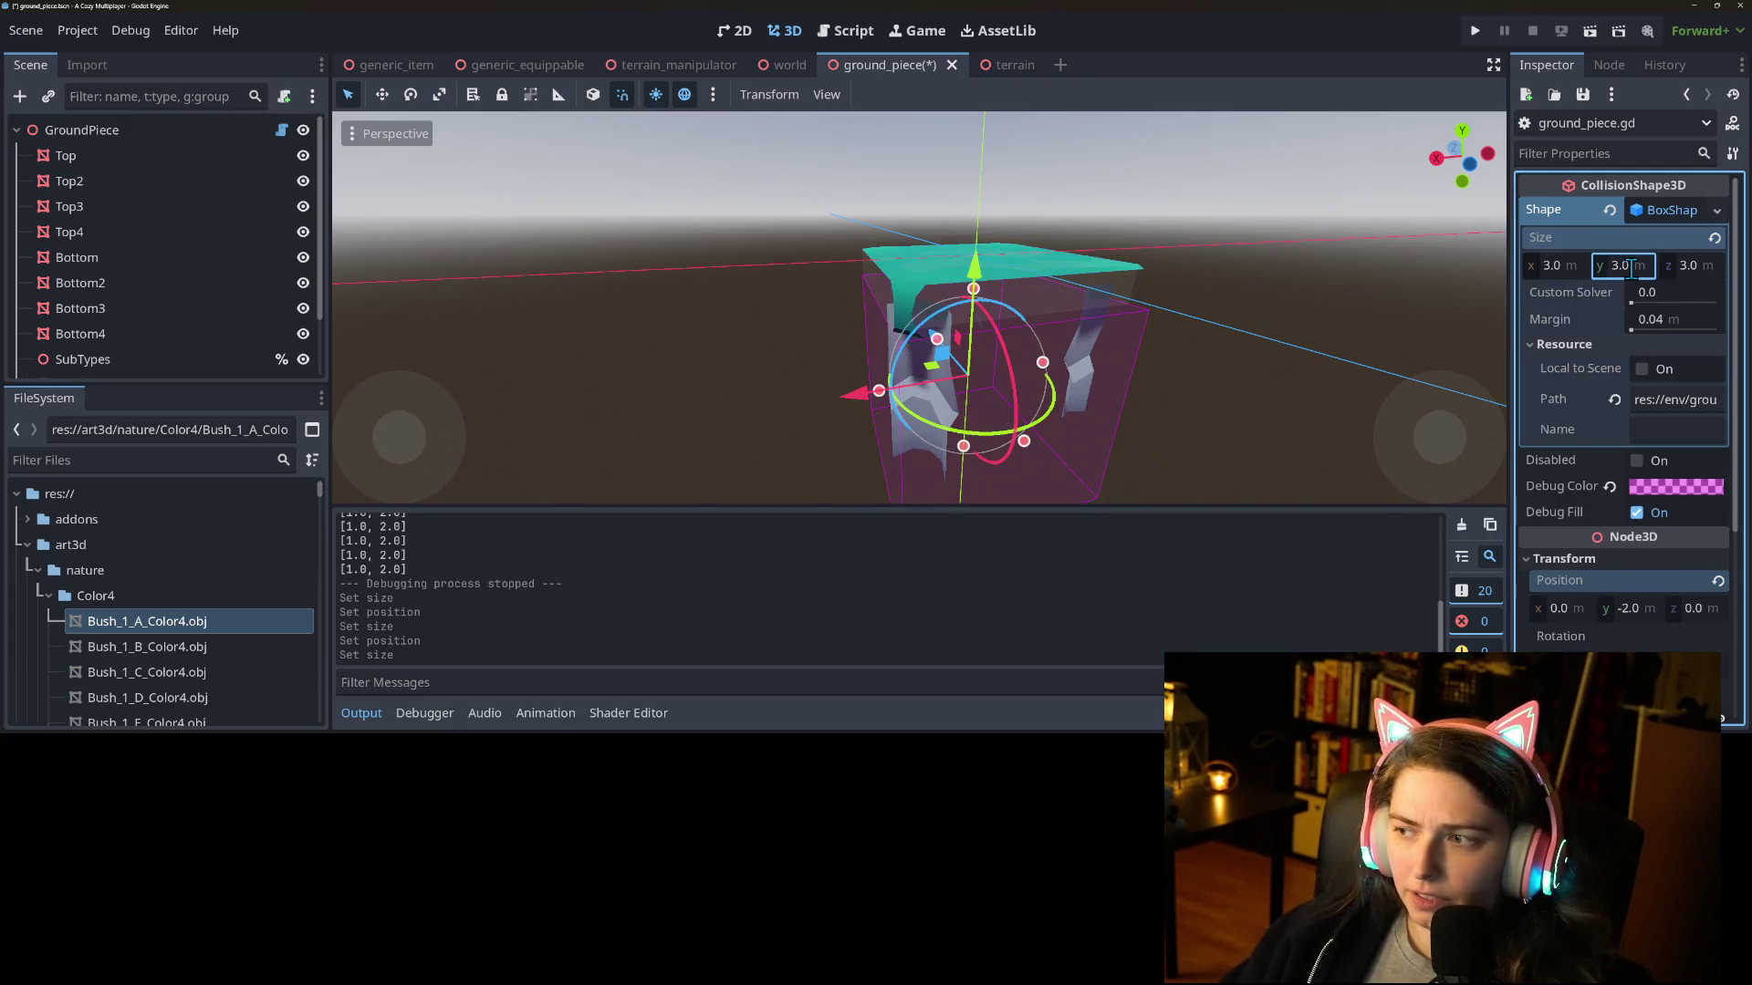
type("6")
key("Return")
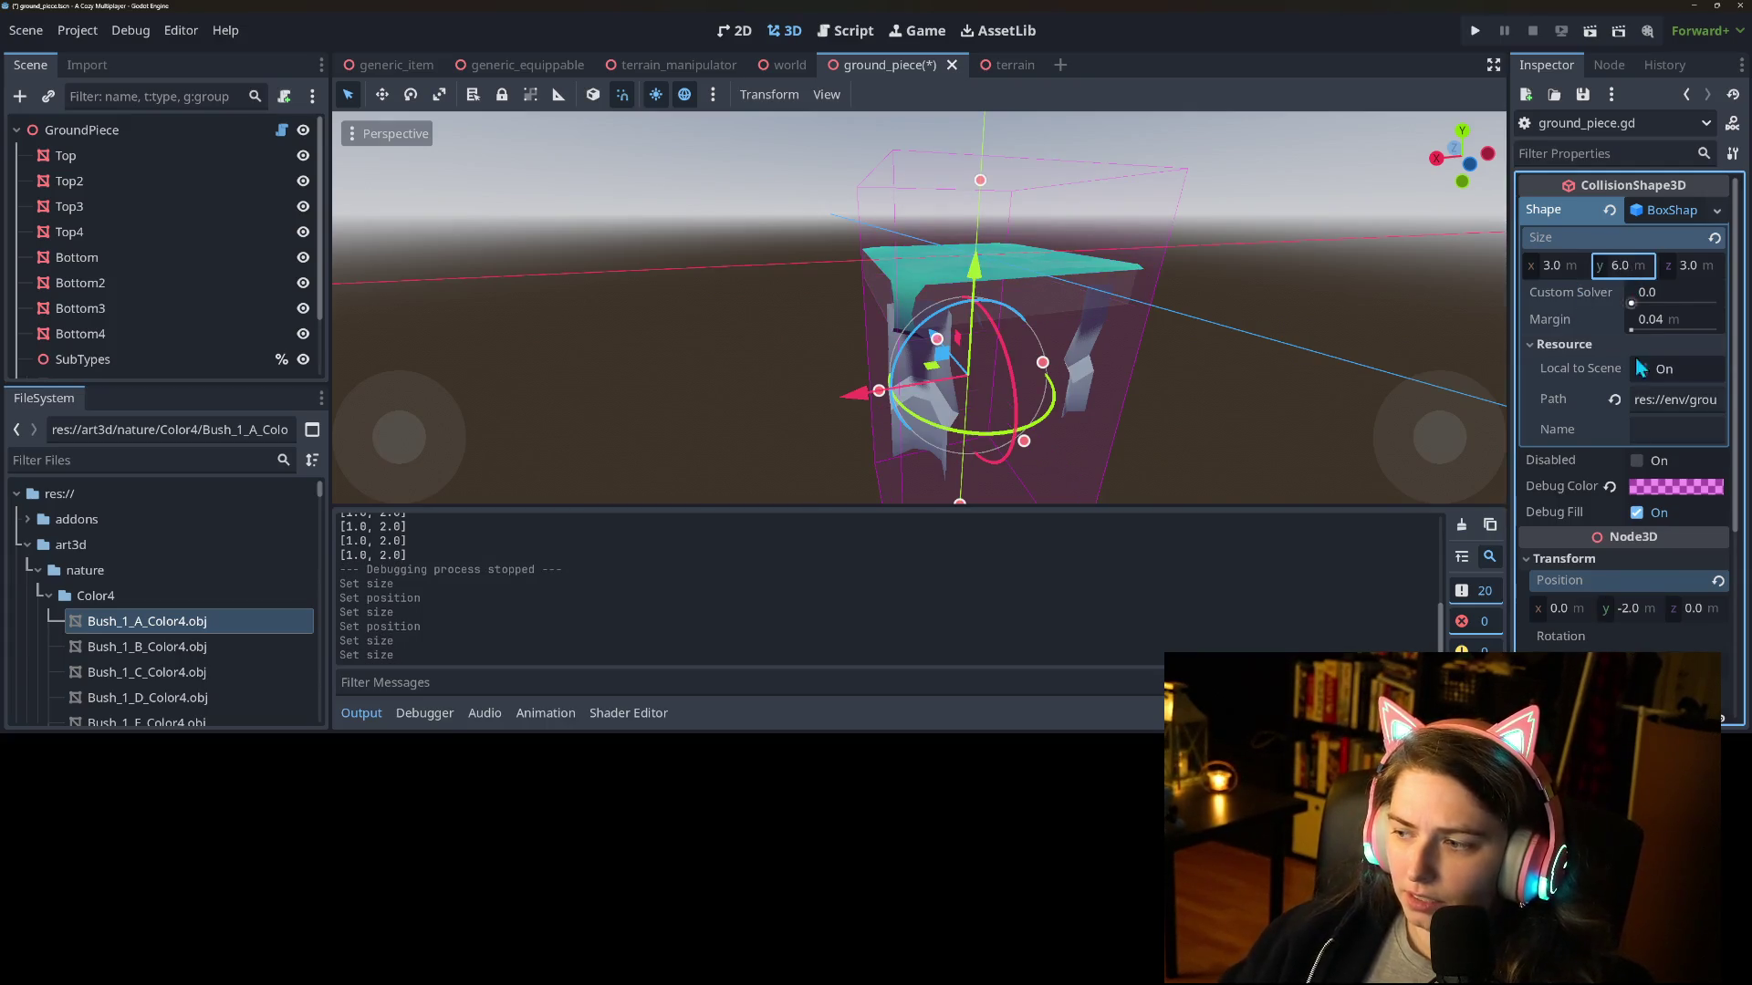
left_click(1632, 609)
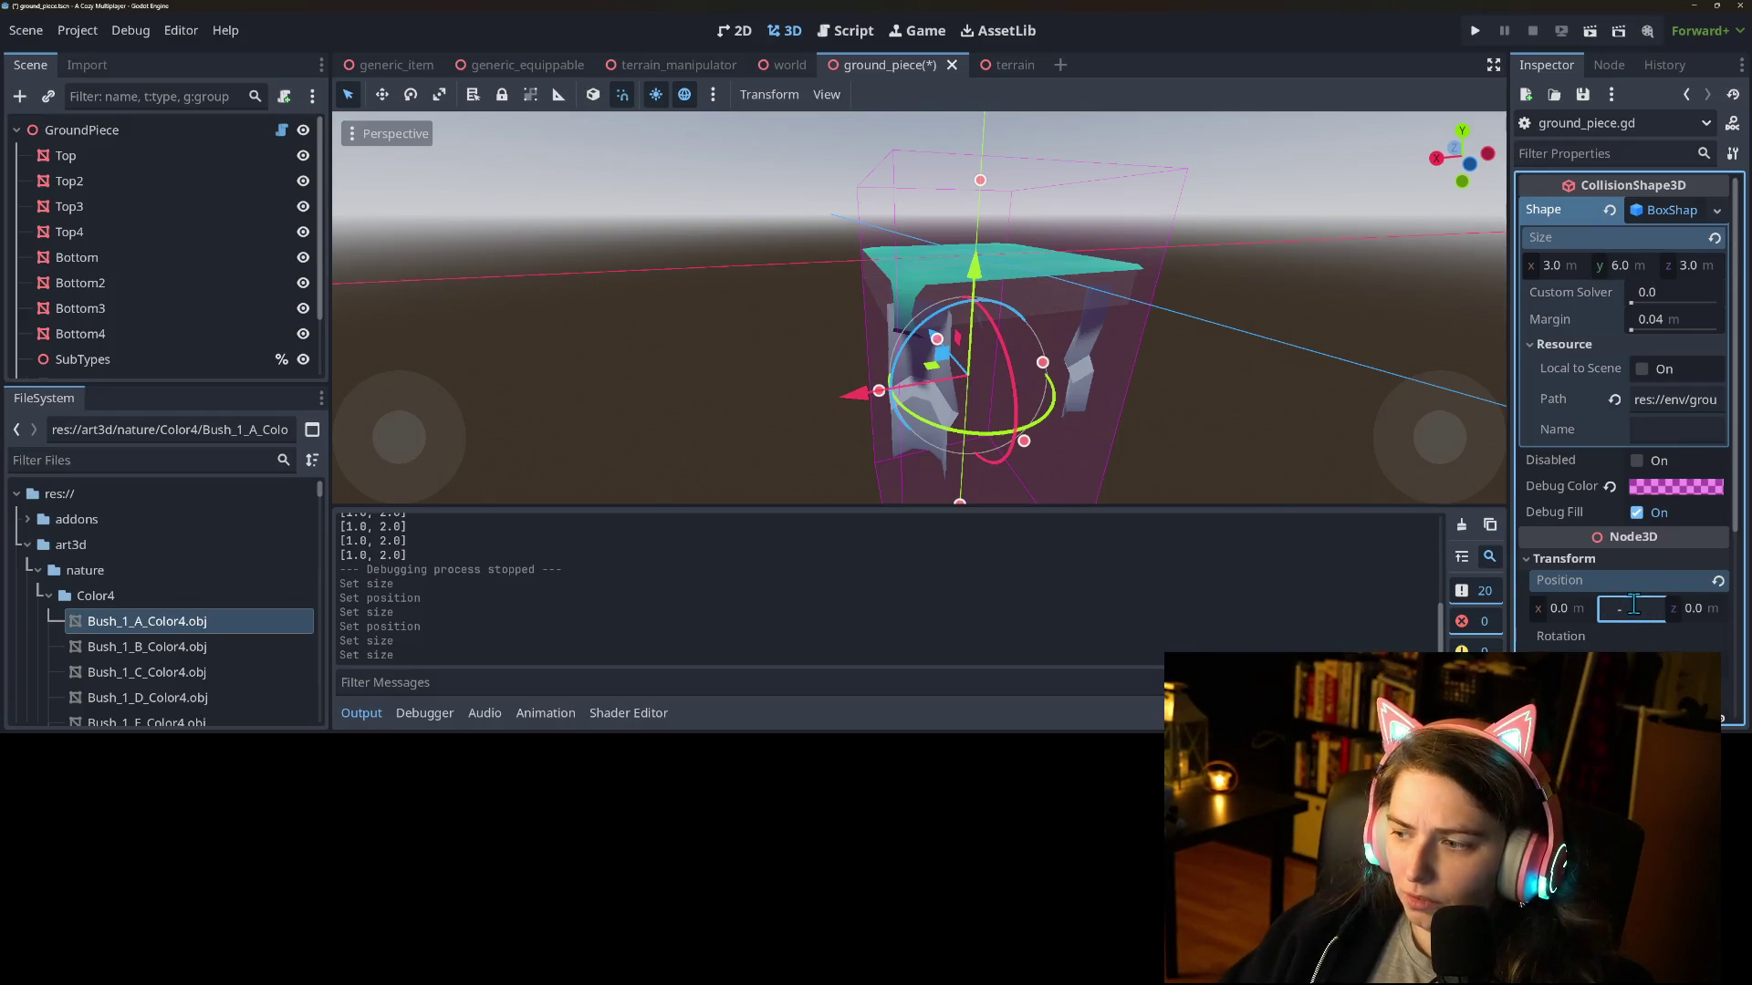
type("3")
key("Return")
key("ctrl+s")
left_click(844, 30)
Step: Replace BOTTOM_Y_OFFSET on line 55 with -1 * bottom_collision.shape.size.y / 2, save, and run the game
double_click(839, 411)
mouse_move(617, 399)
left_mouse_down()
mouse_move(817, 399)
mouse_move(782, 399)
left_mouse_up()
key("ctrl+c")
double_click(834, 410)
key("ctrl+v")
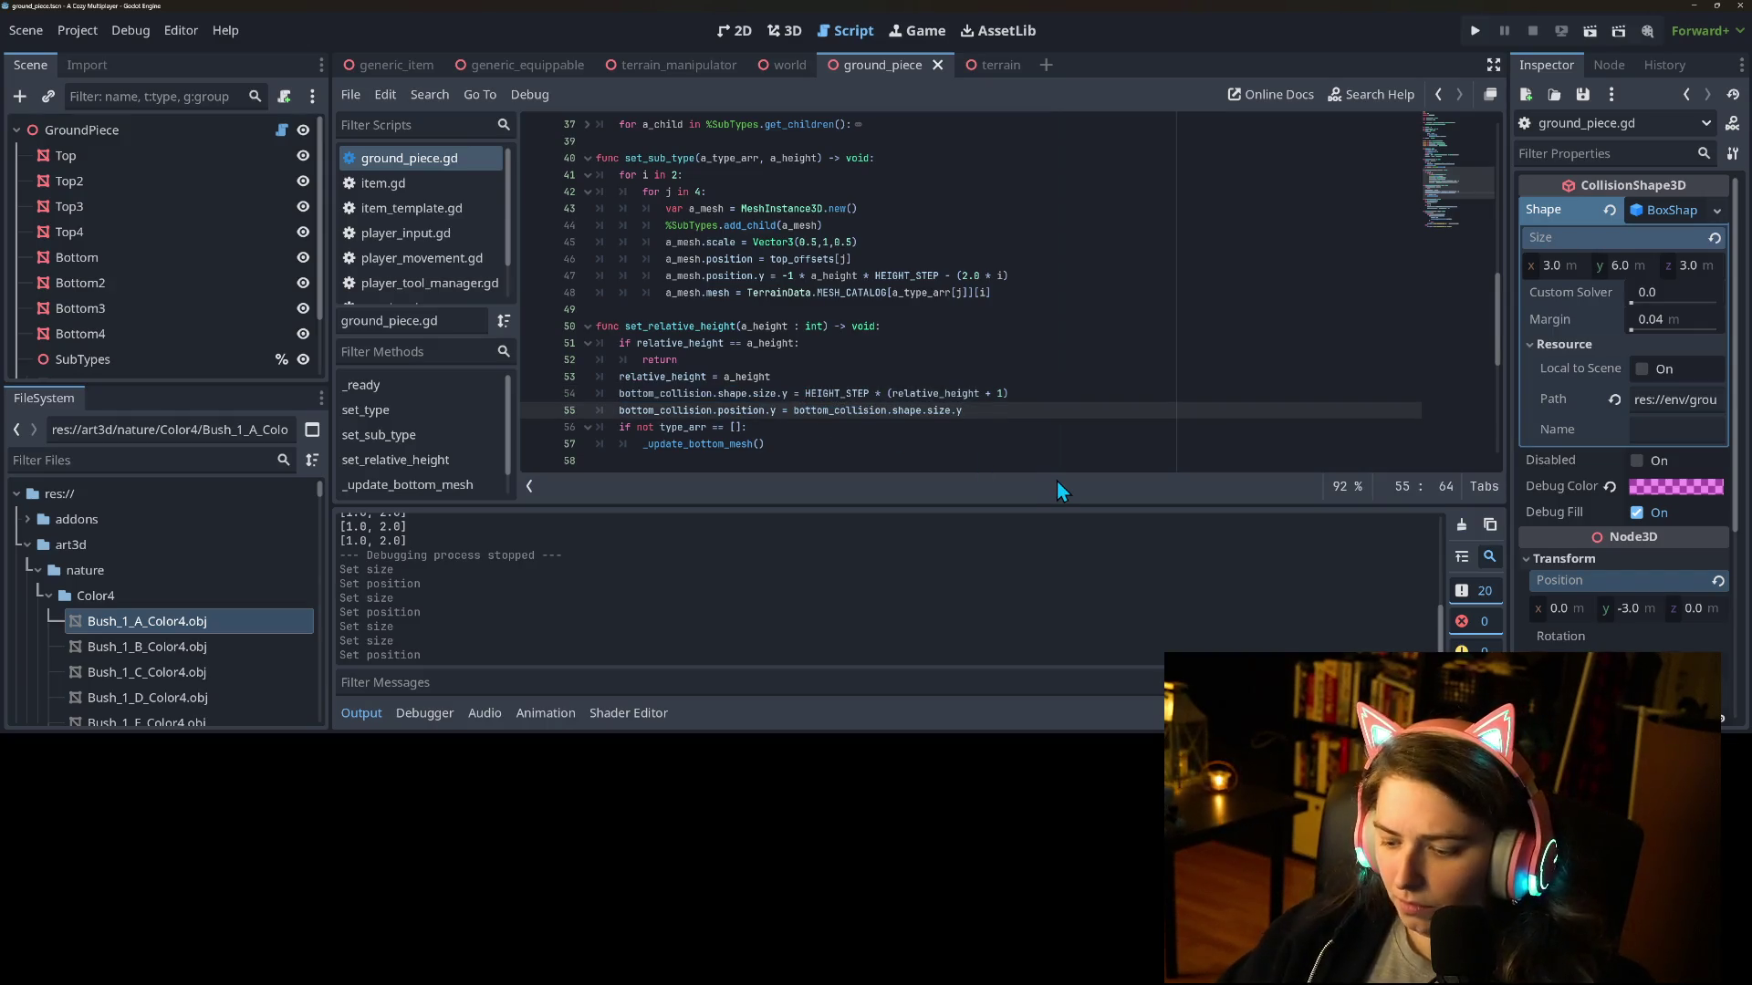
type("/ 2")
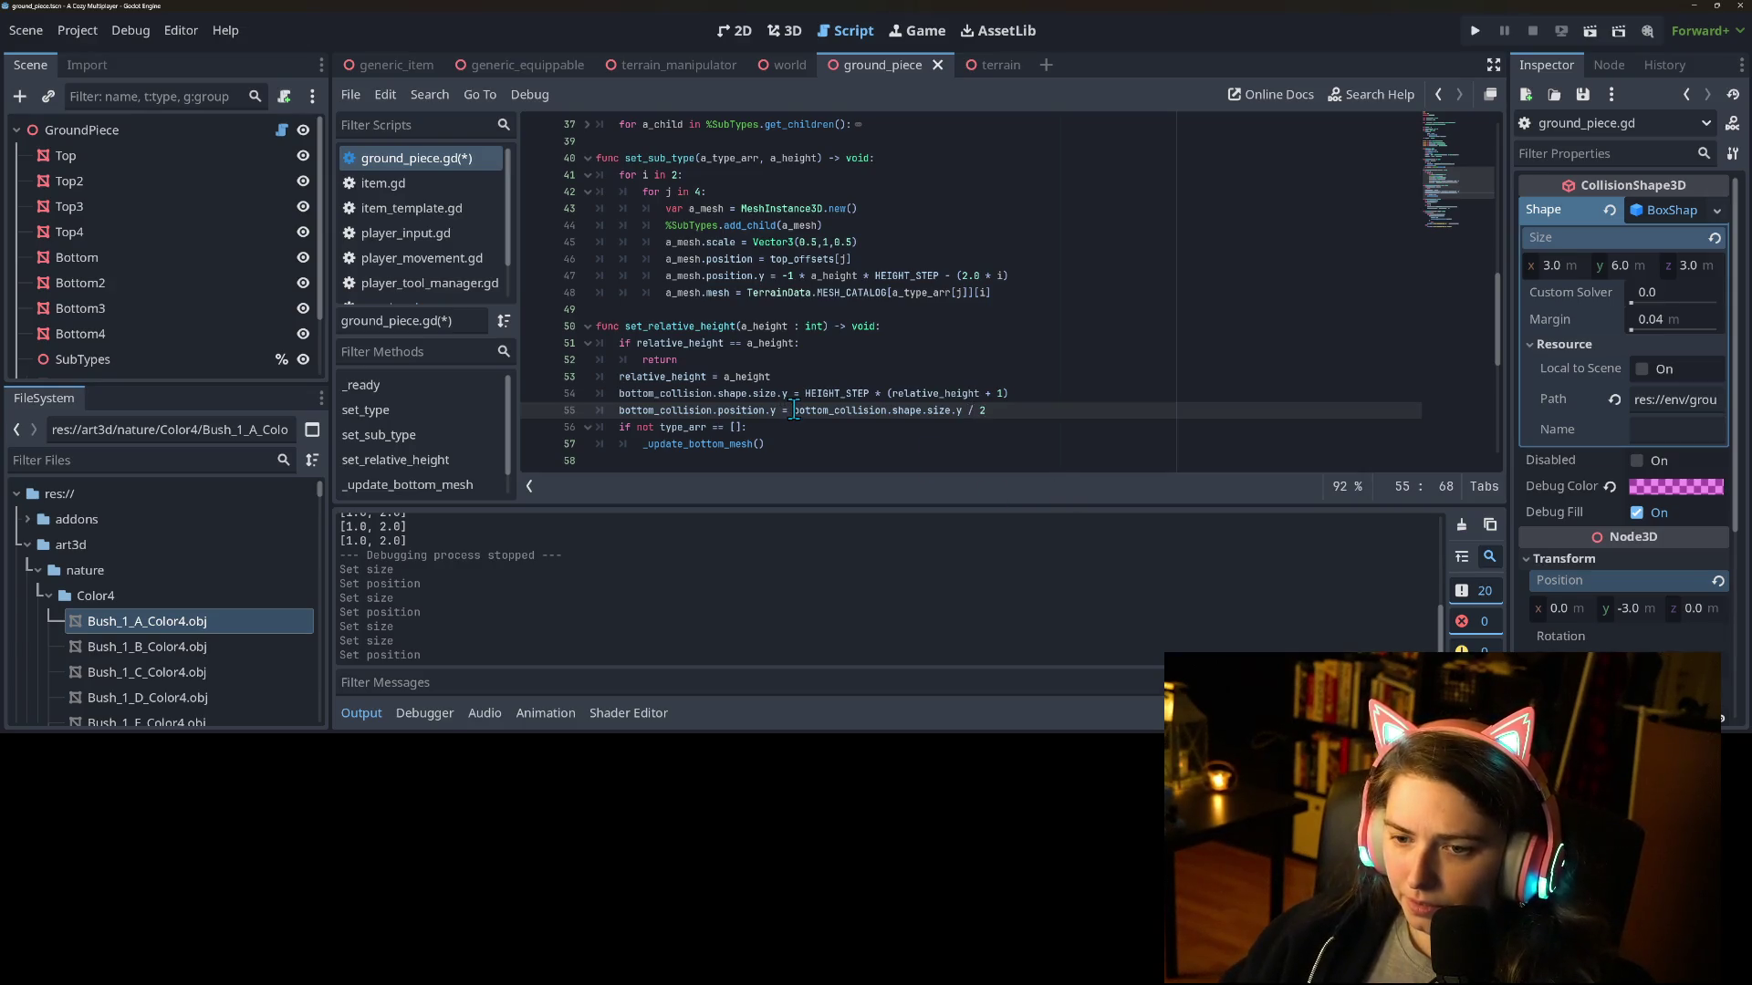
type("-1 *")
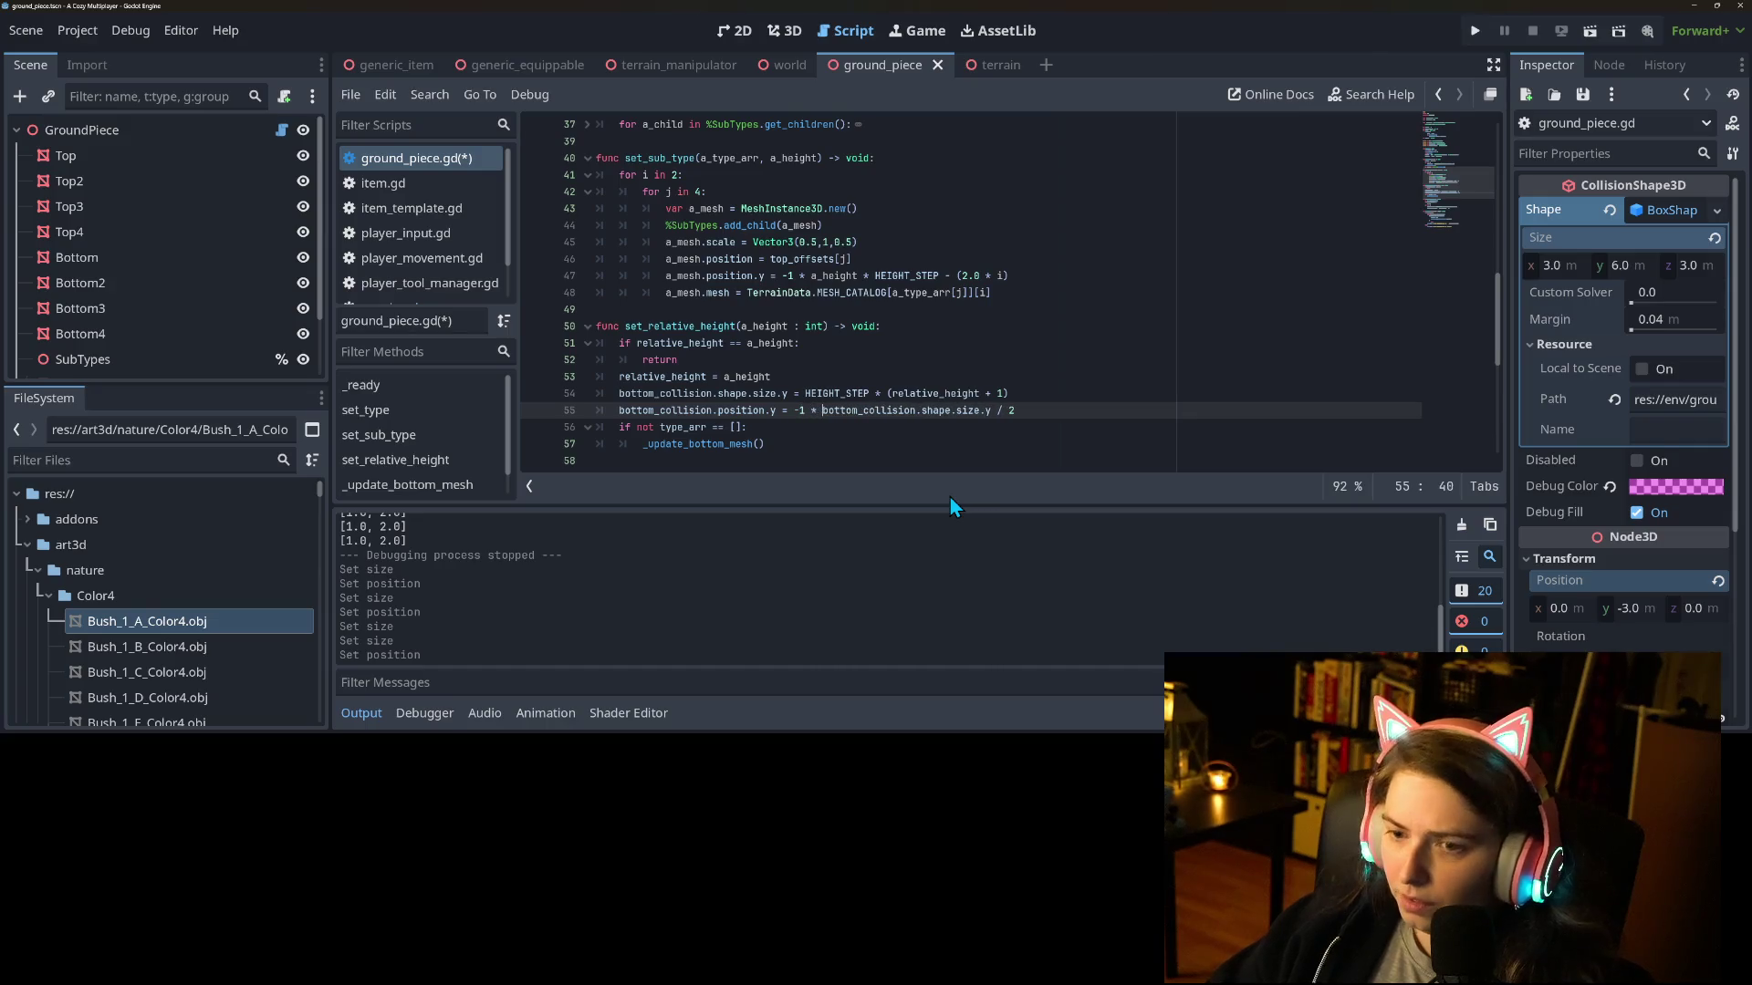
key("ctrl+s")
left_click(1476, 31)
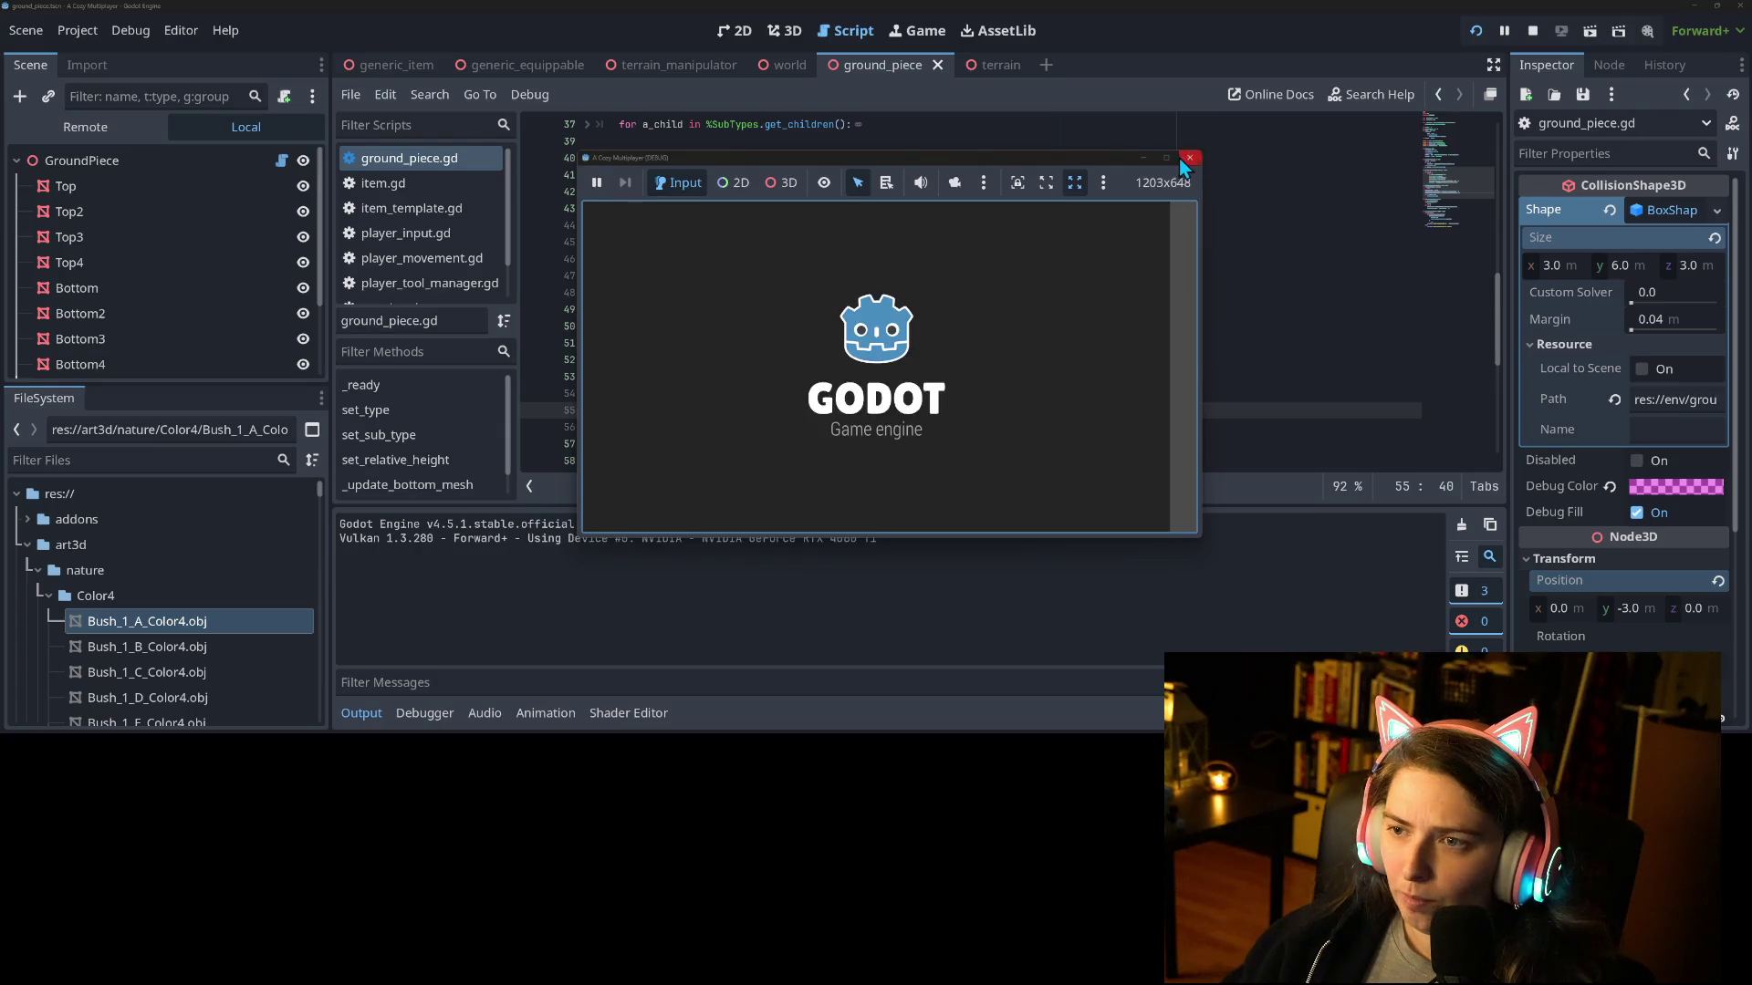
mouse_move(1173, 159)
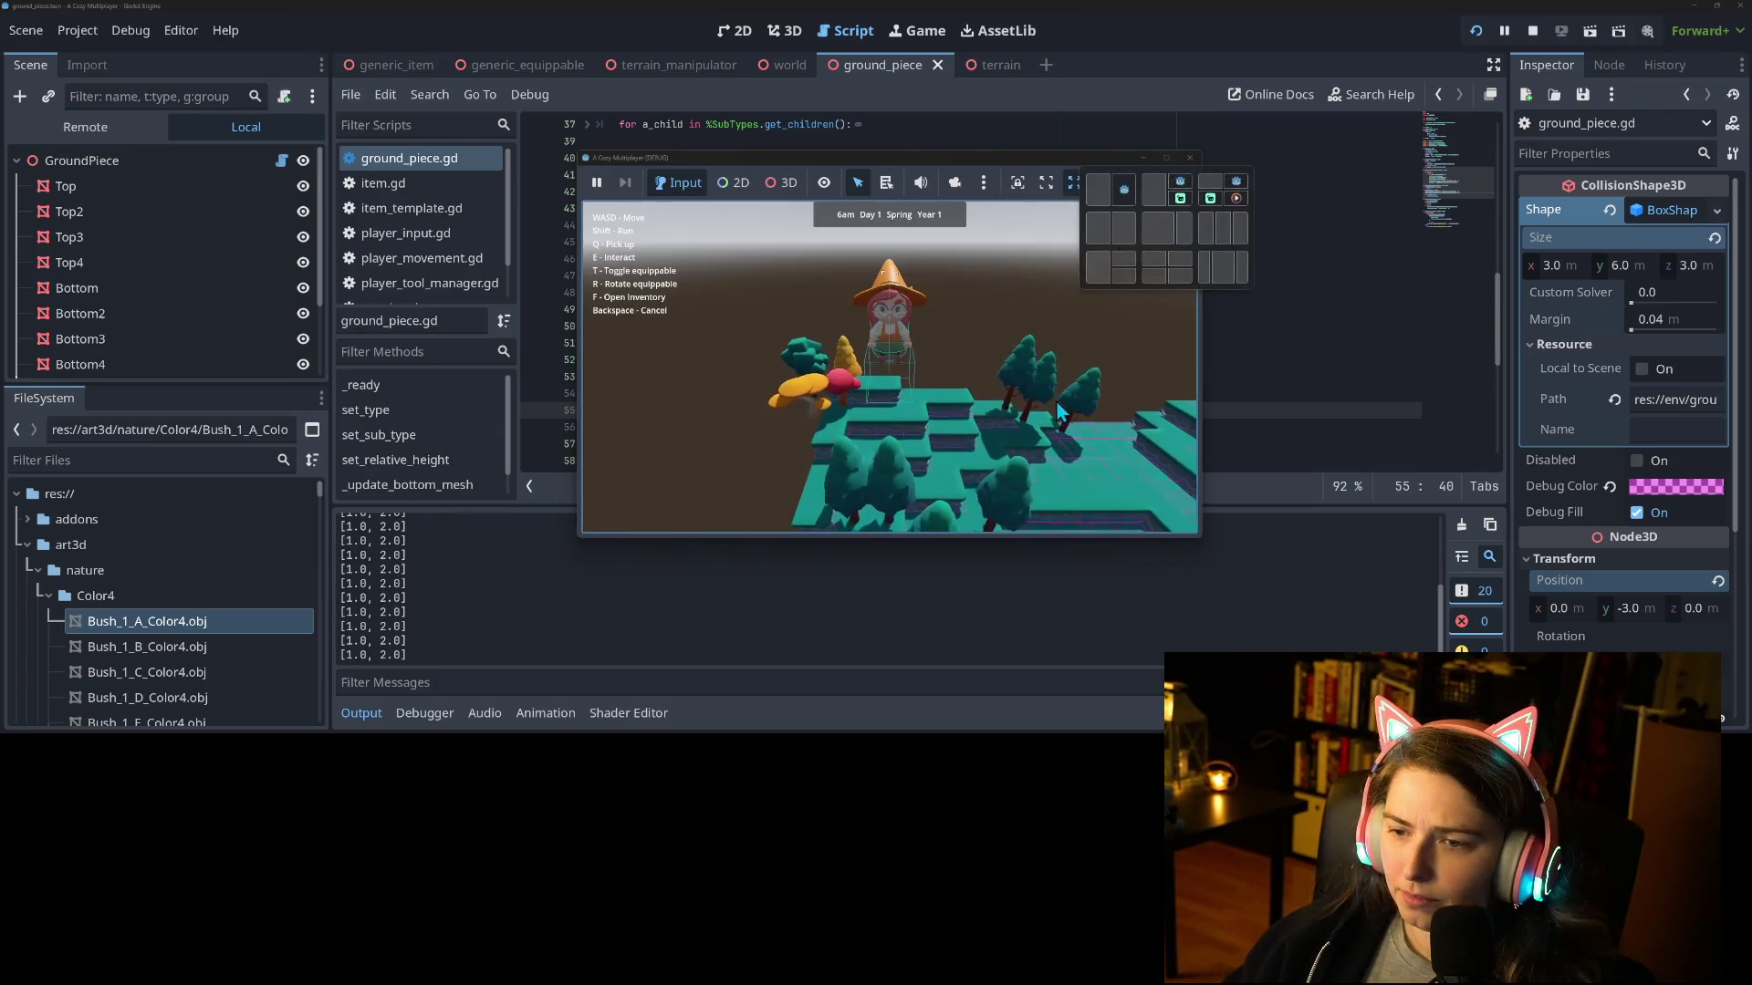
key("w")
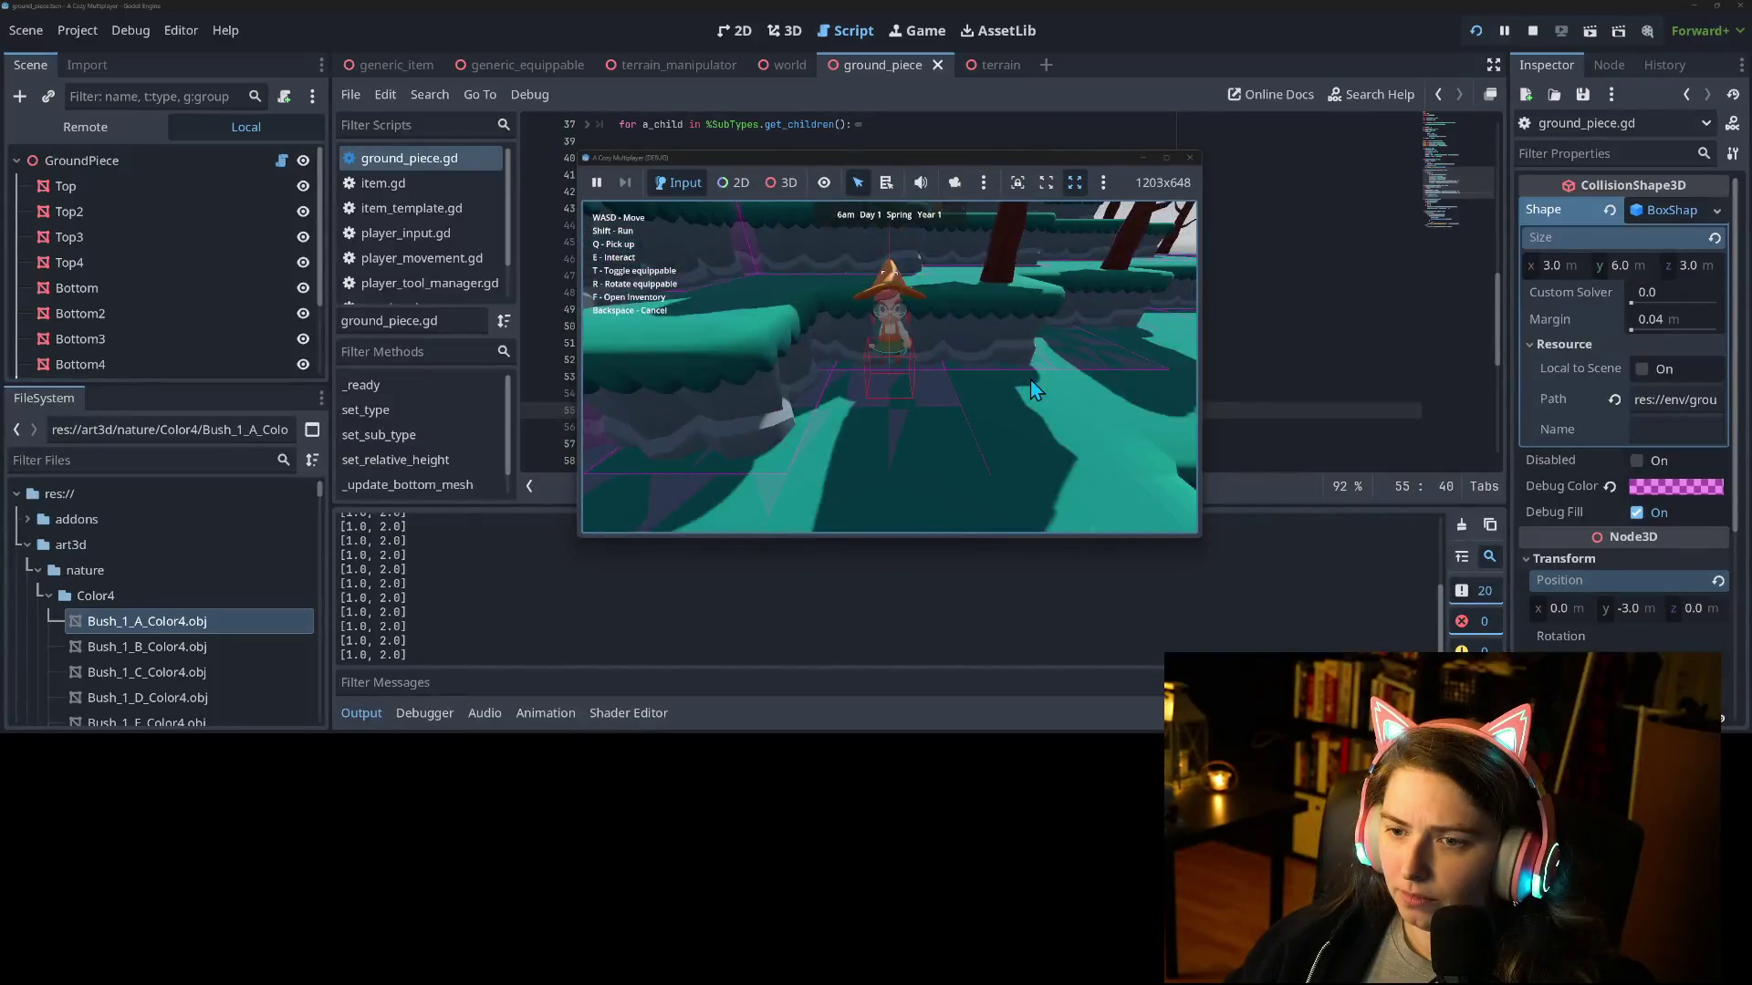
key("w")
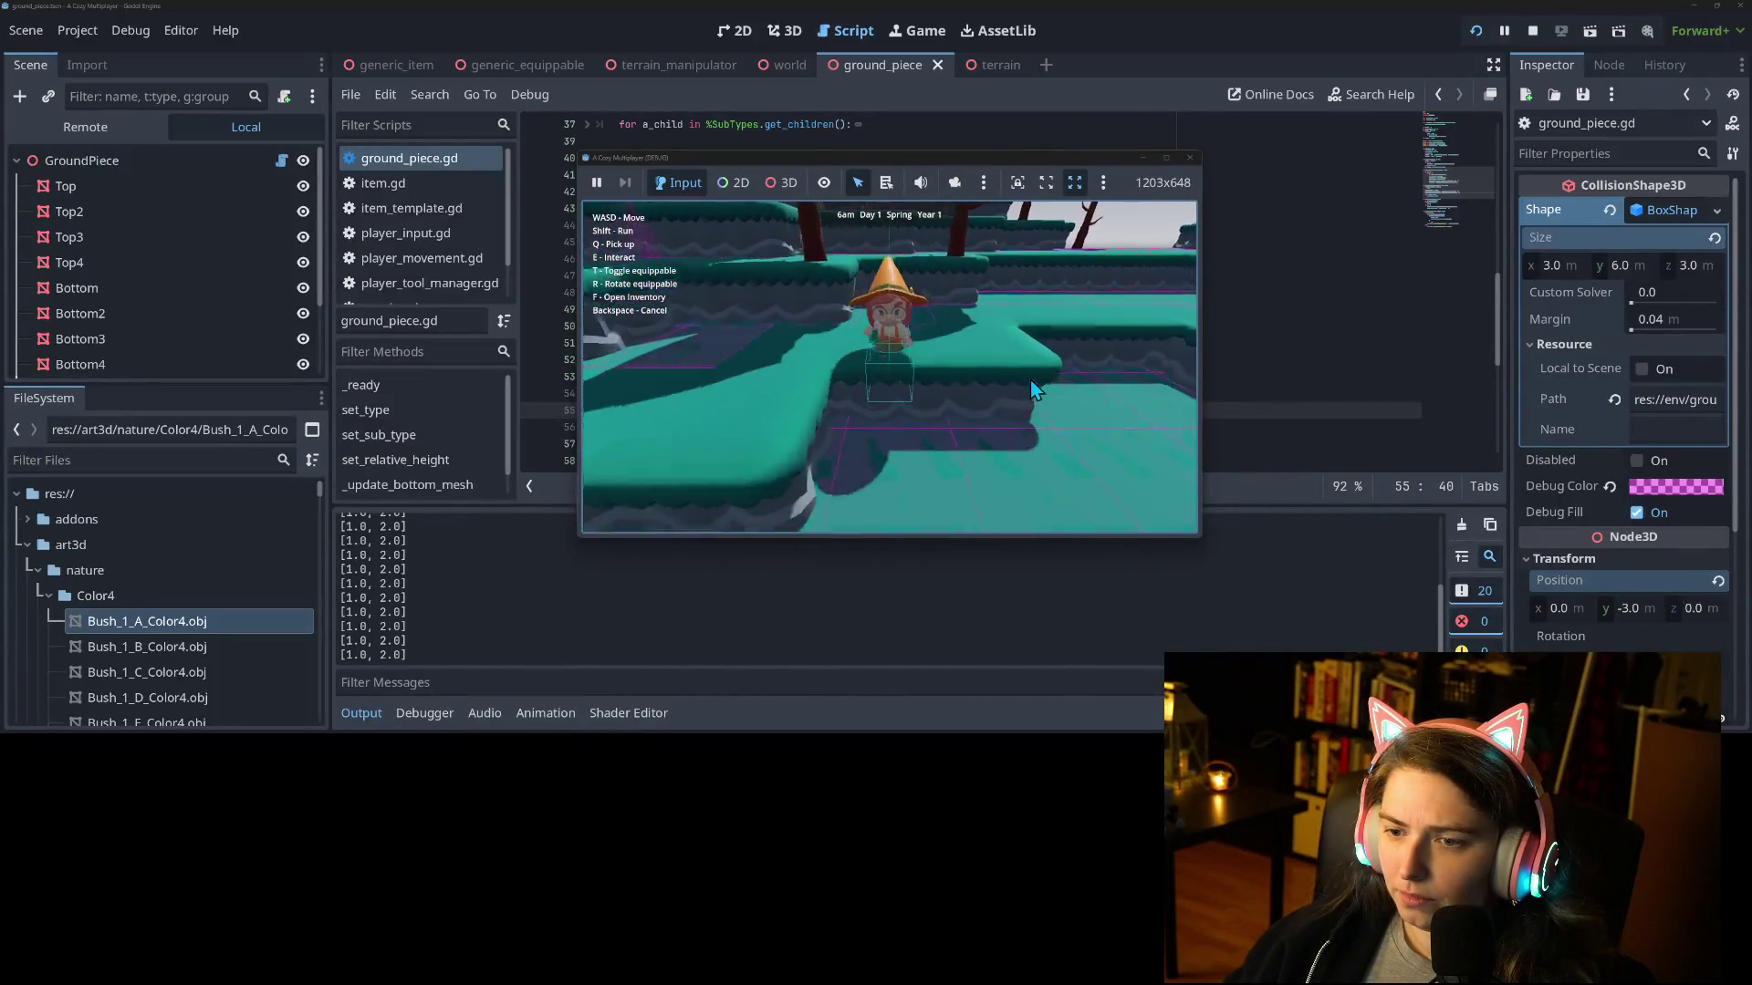
key("w")
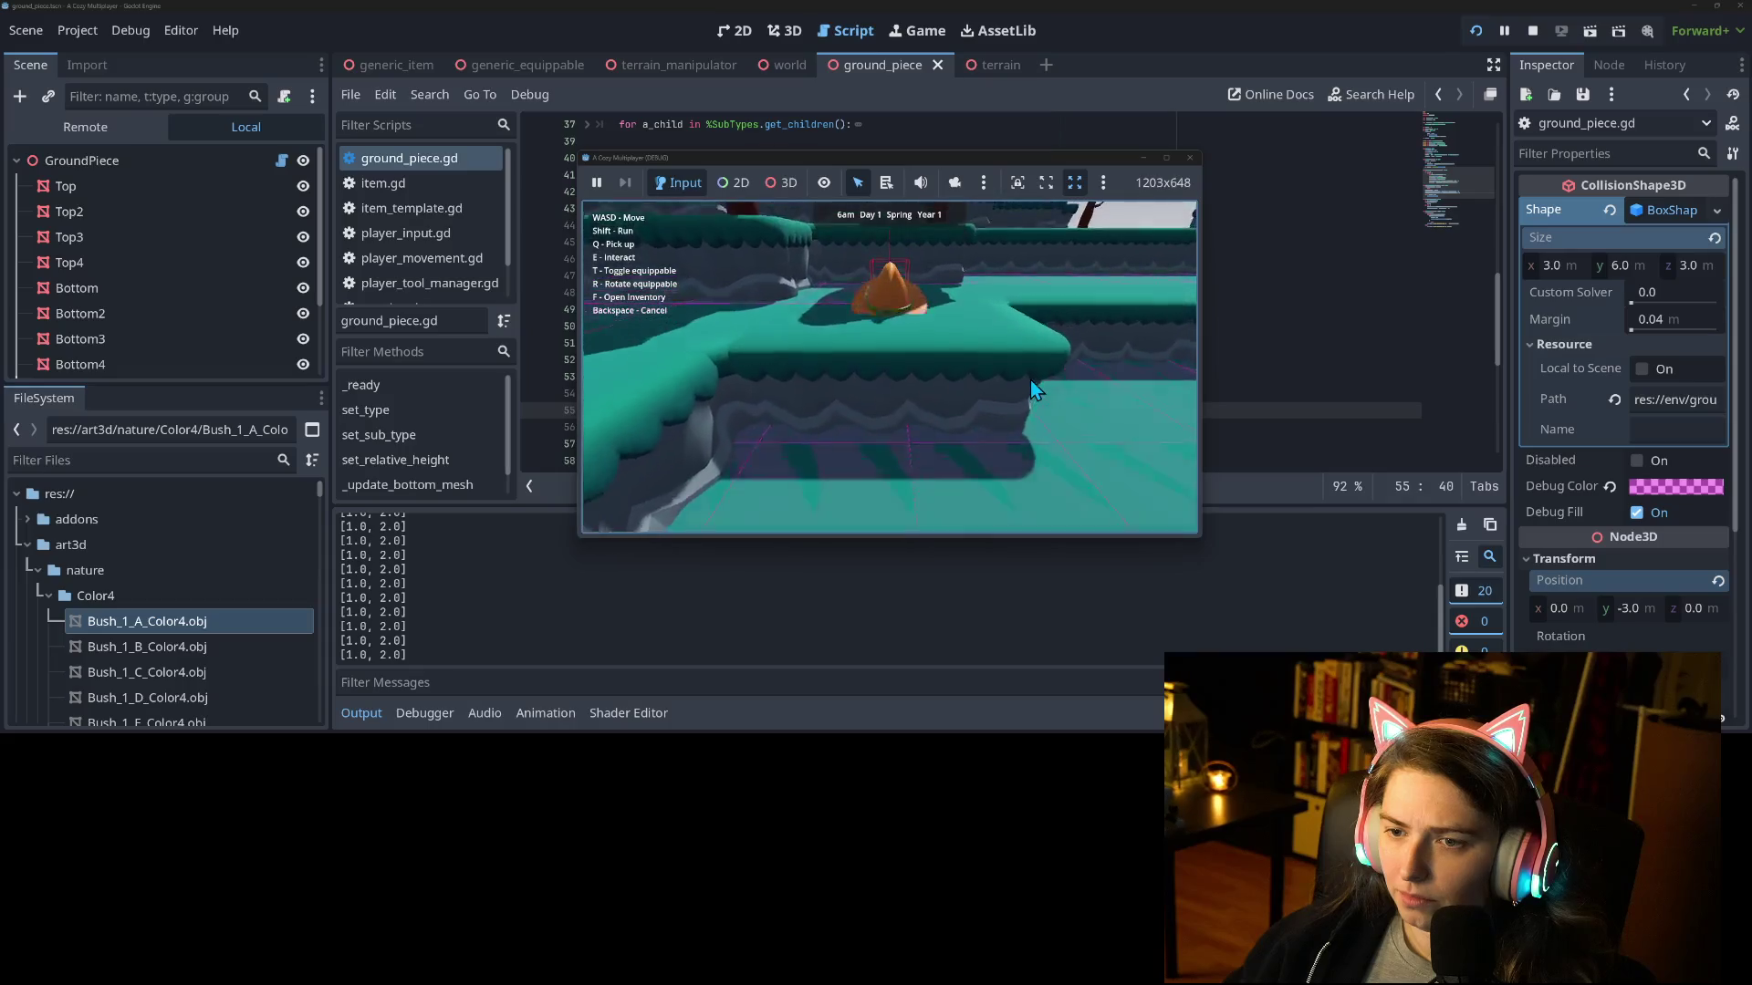
key("w")
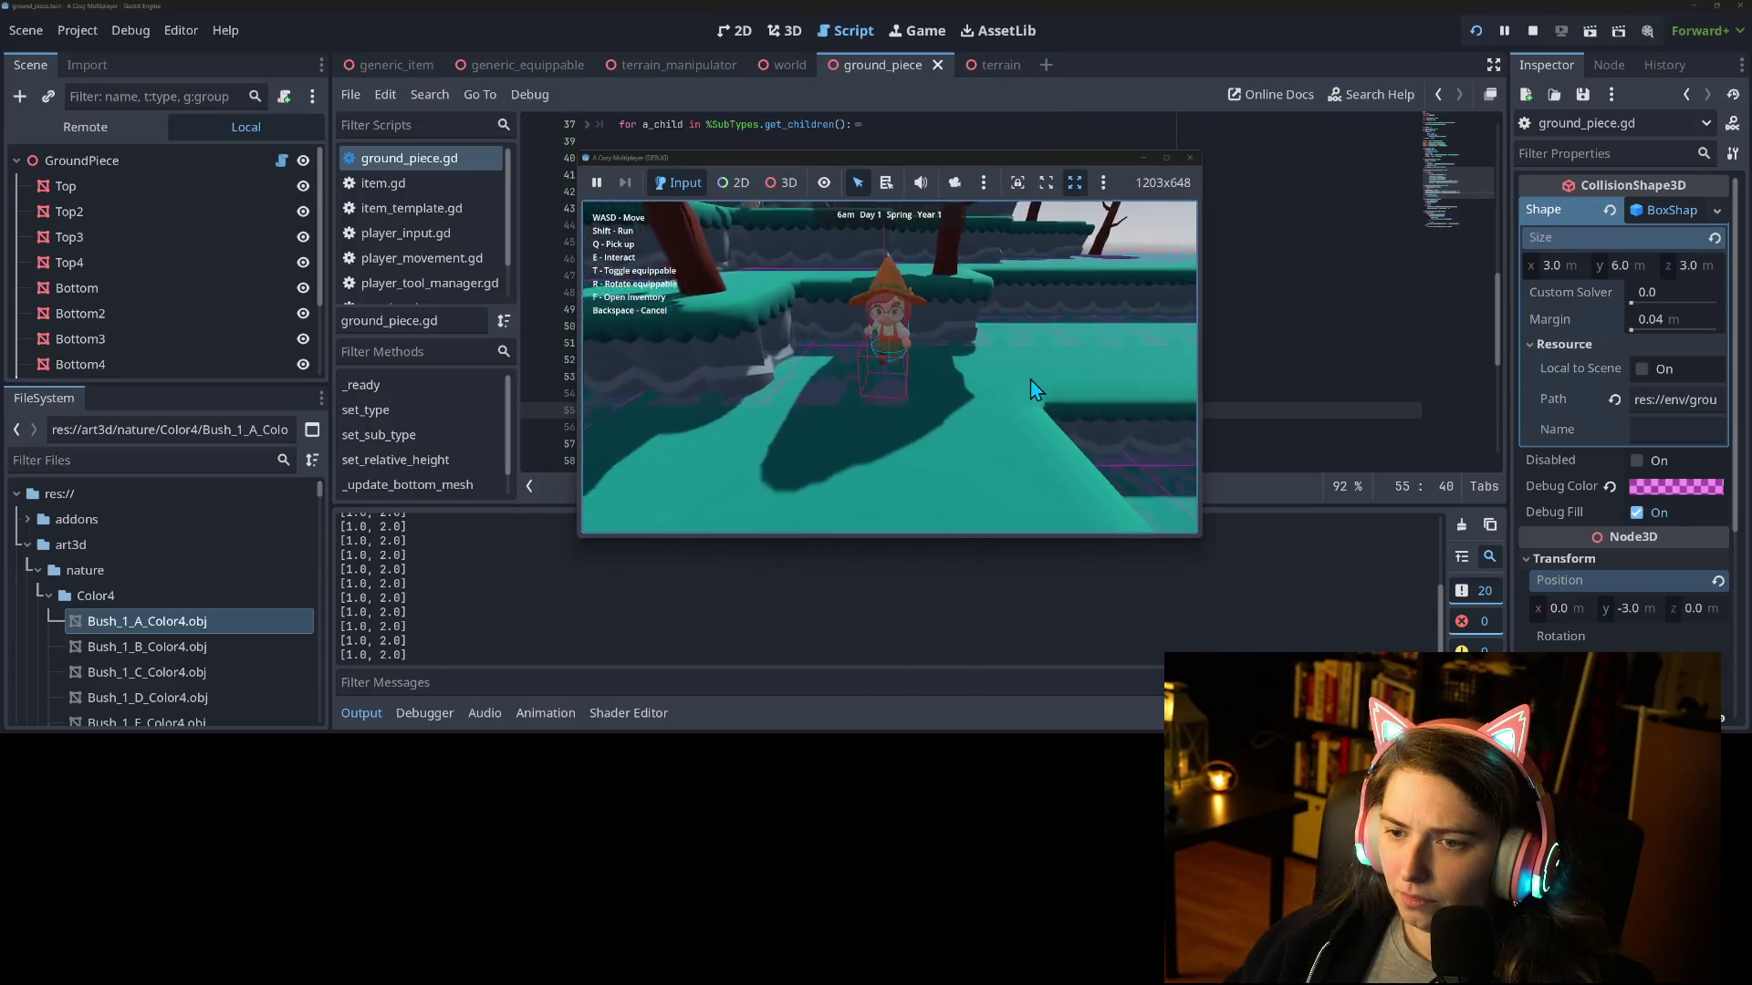
key("s")
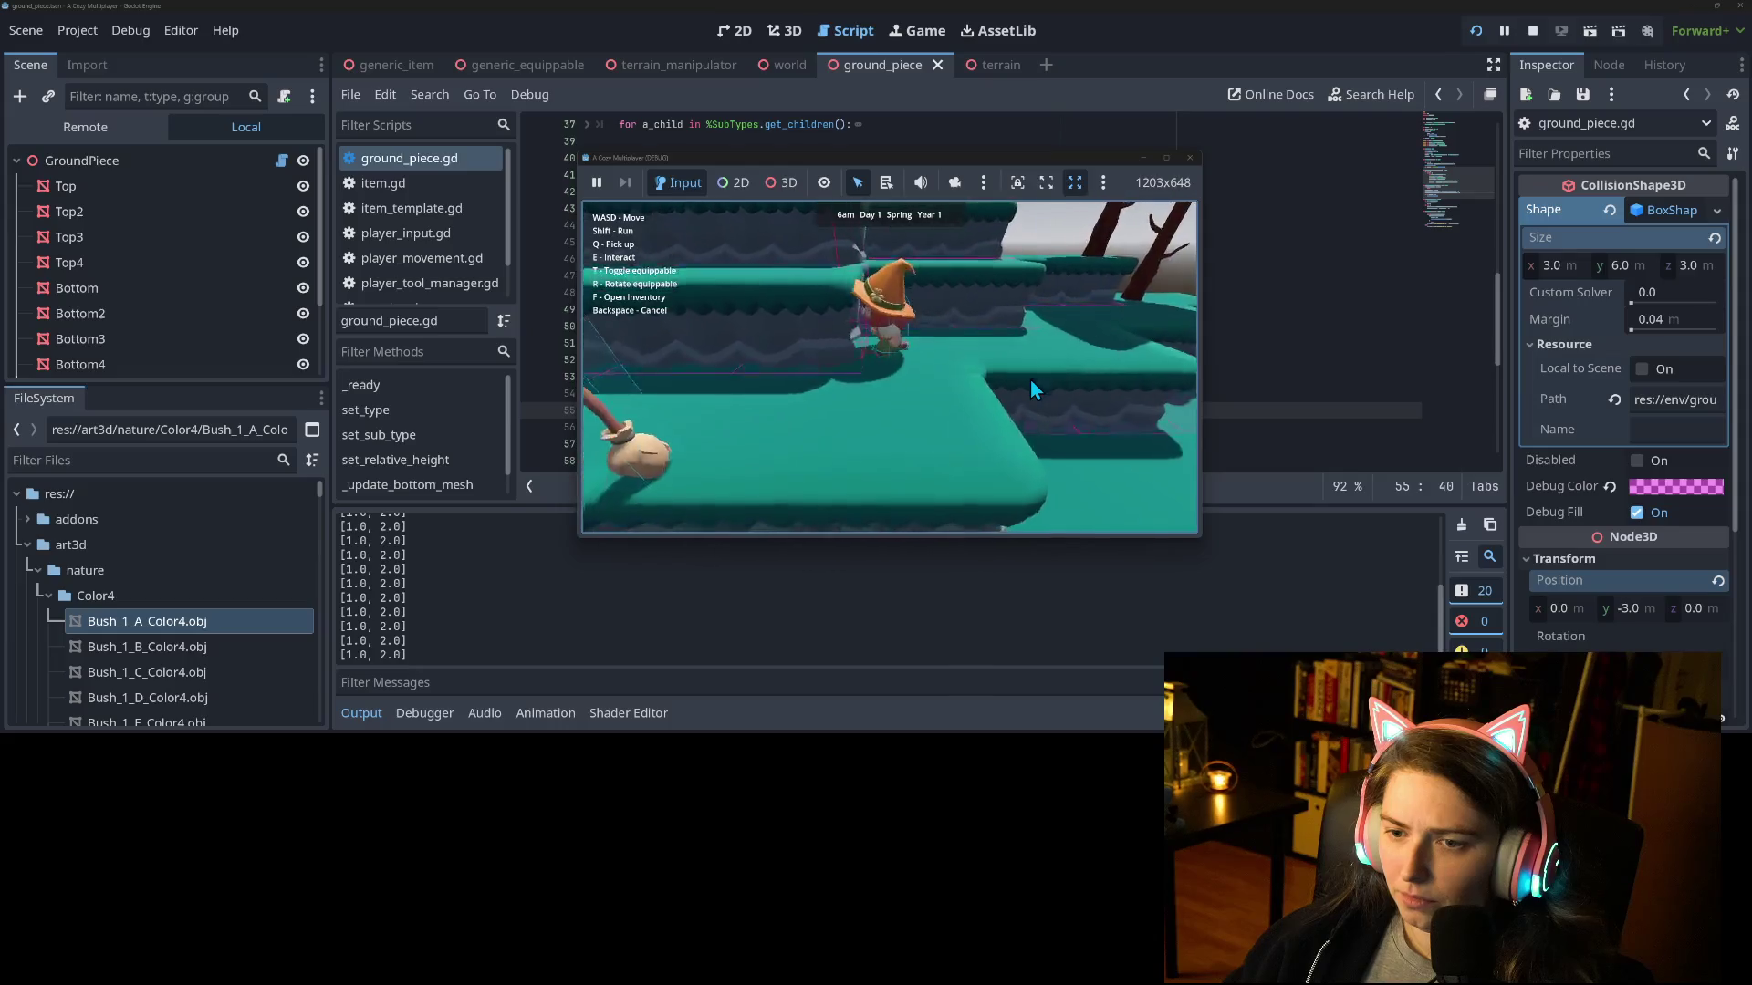
key("s")
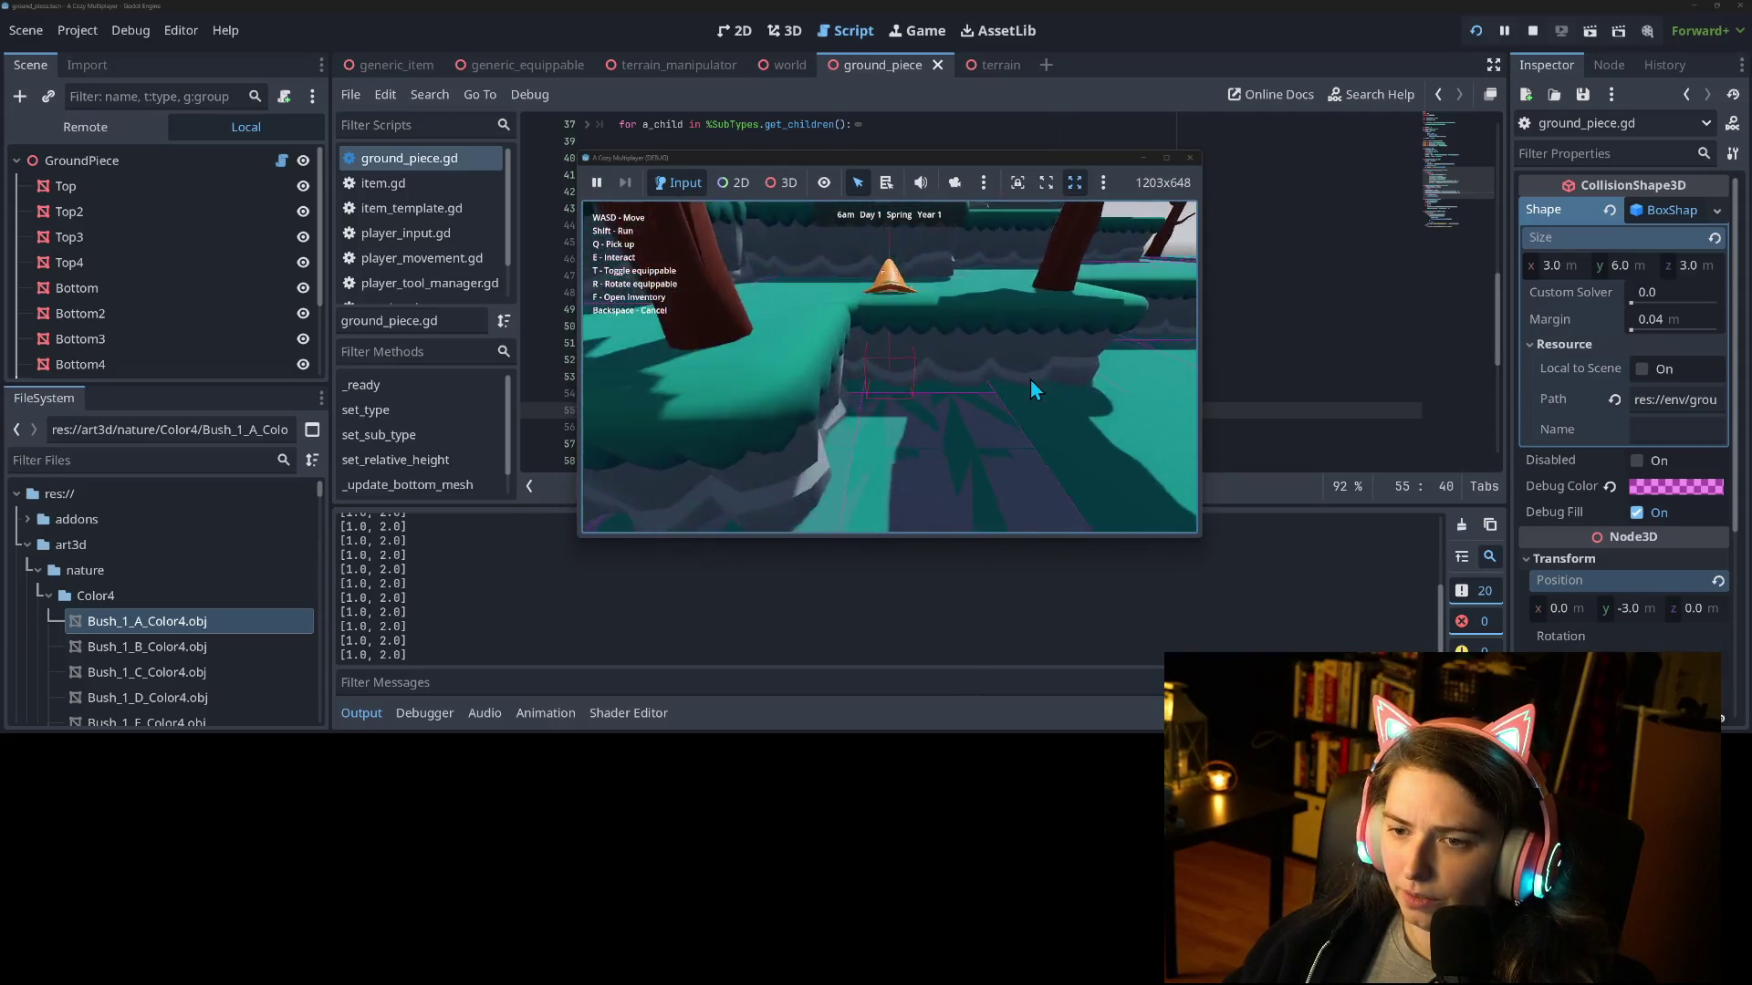
key("w")
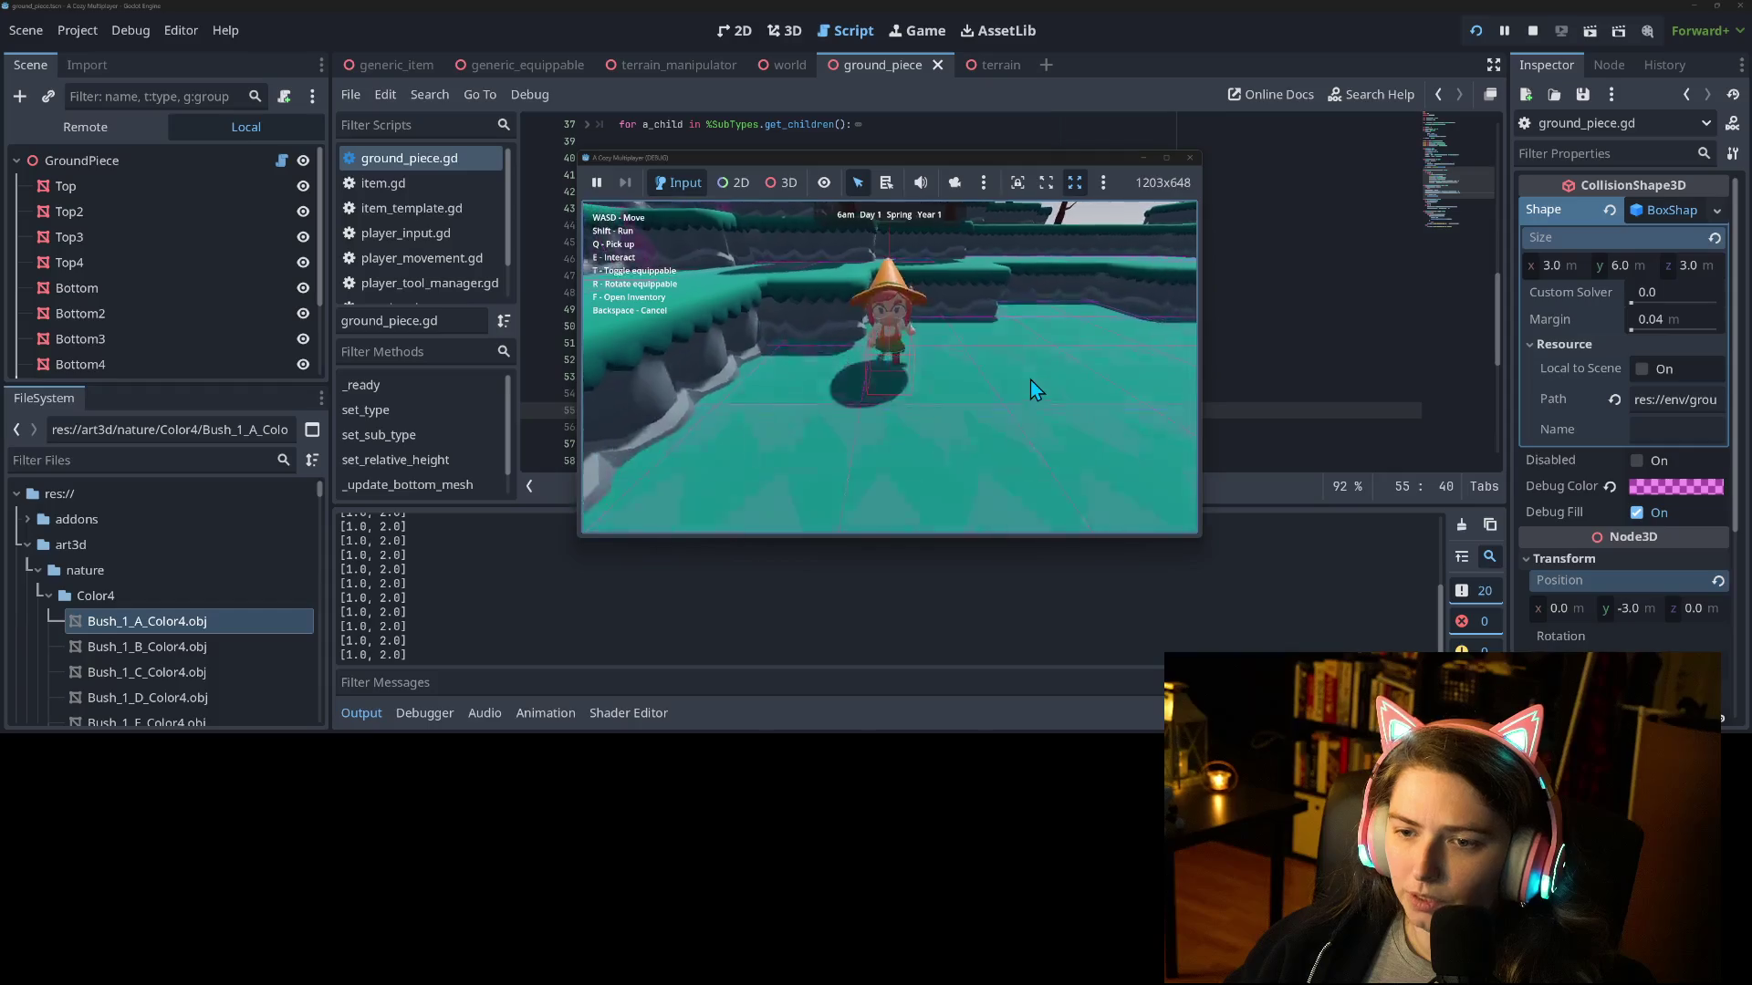
key("w")
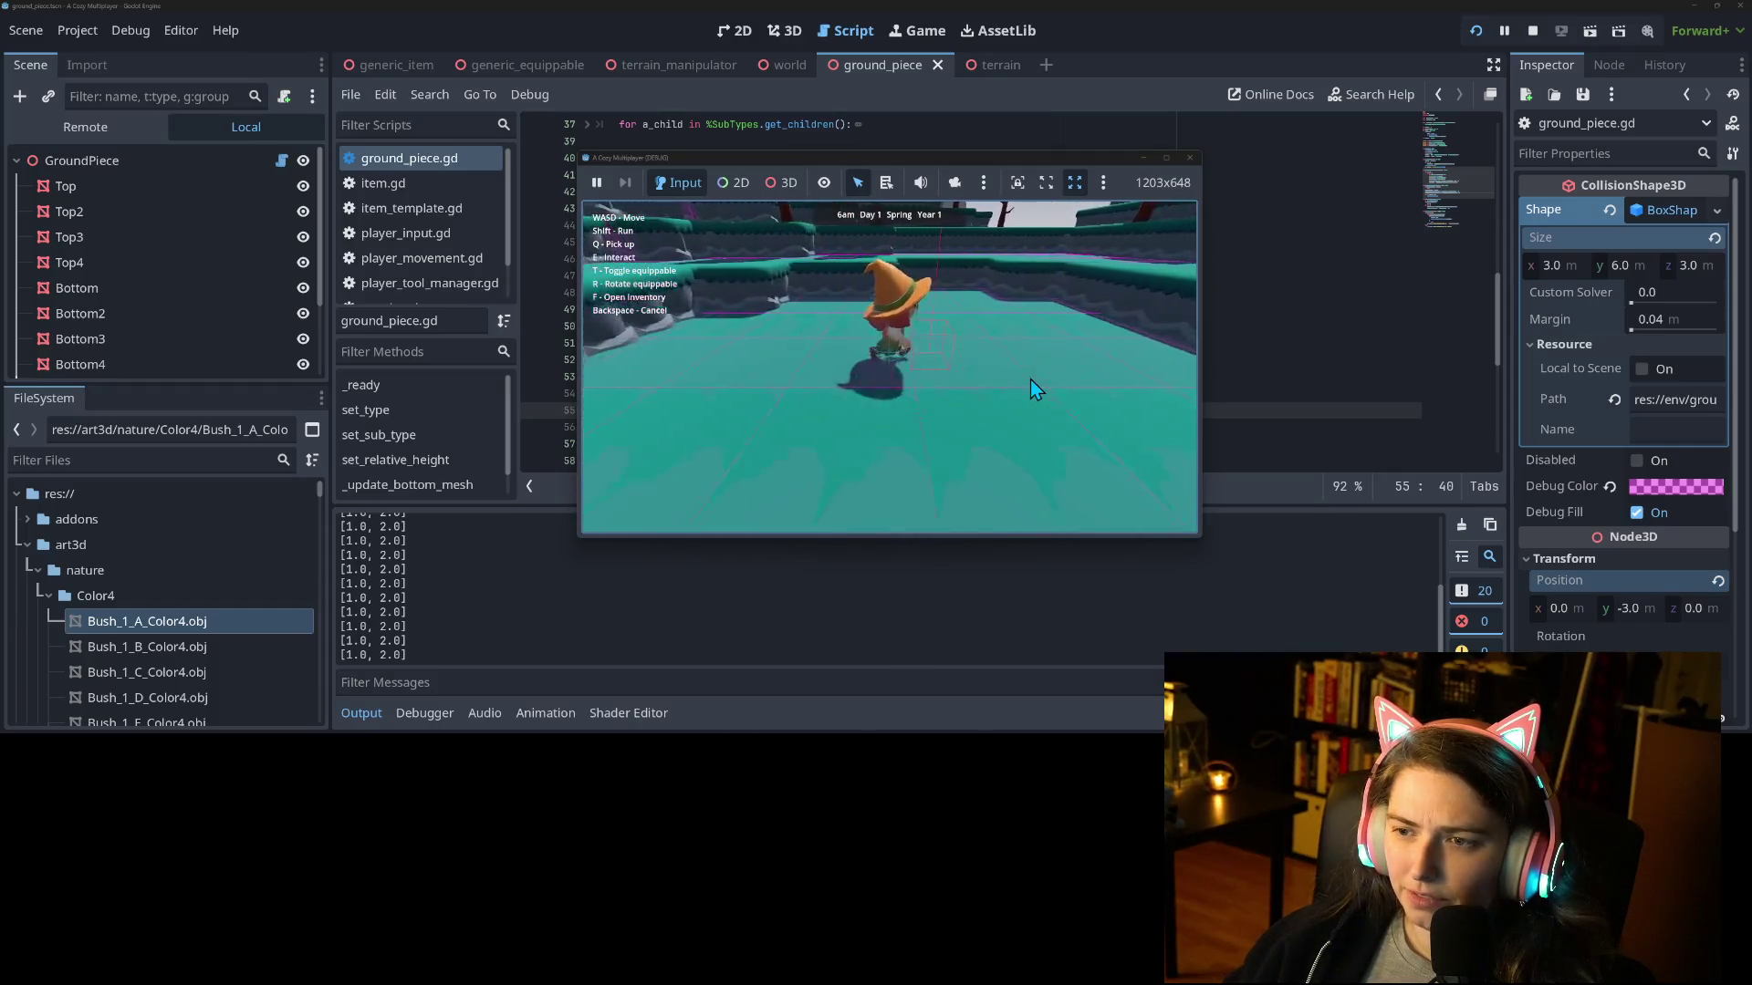
key("w")
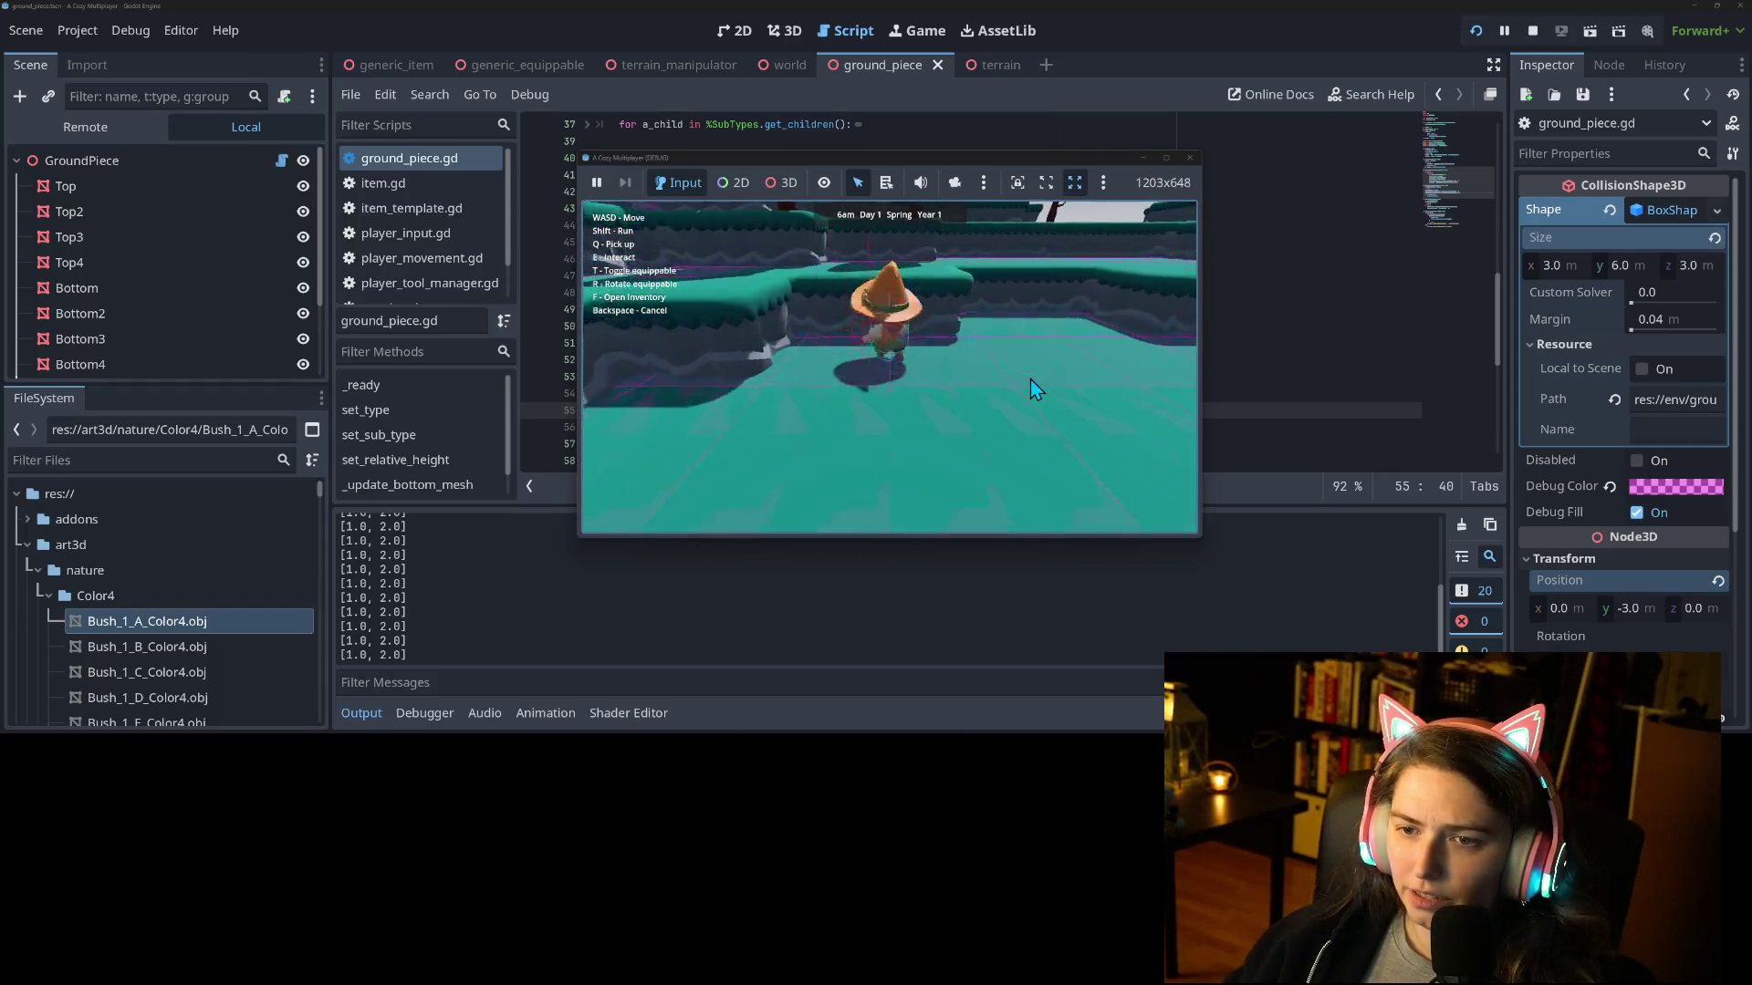
key("w")
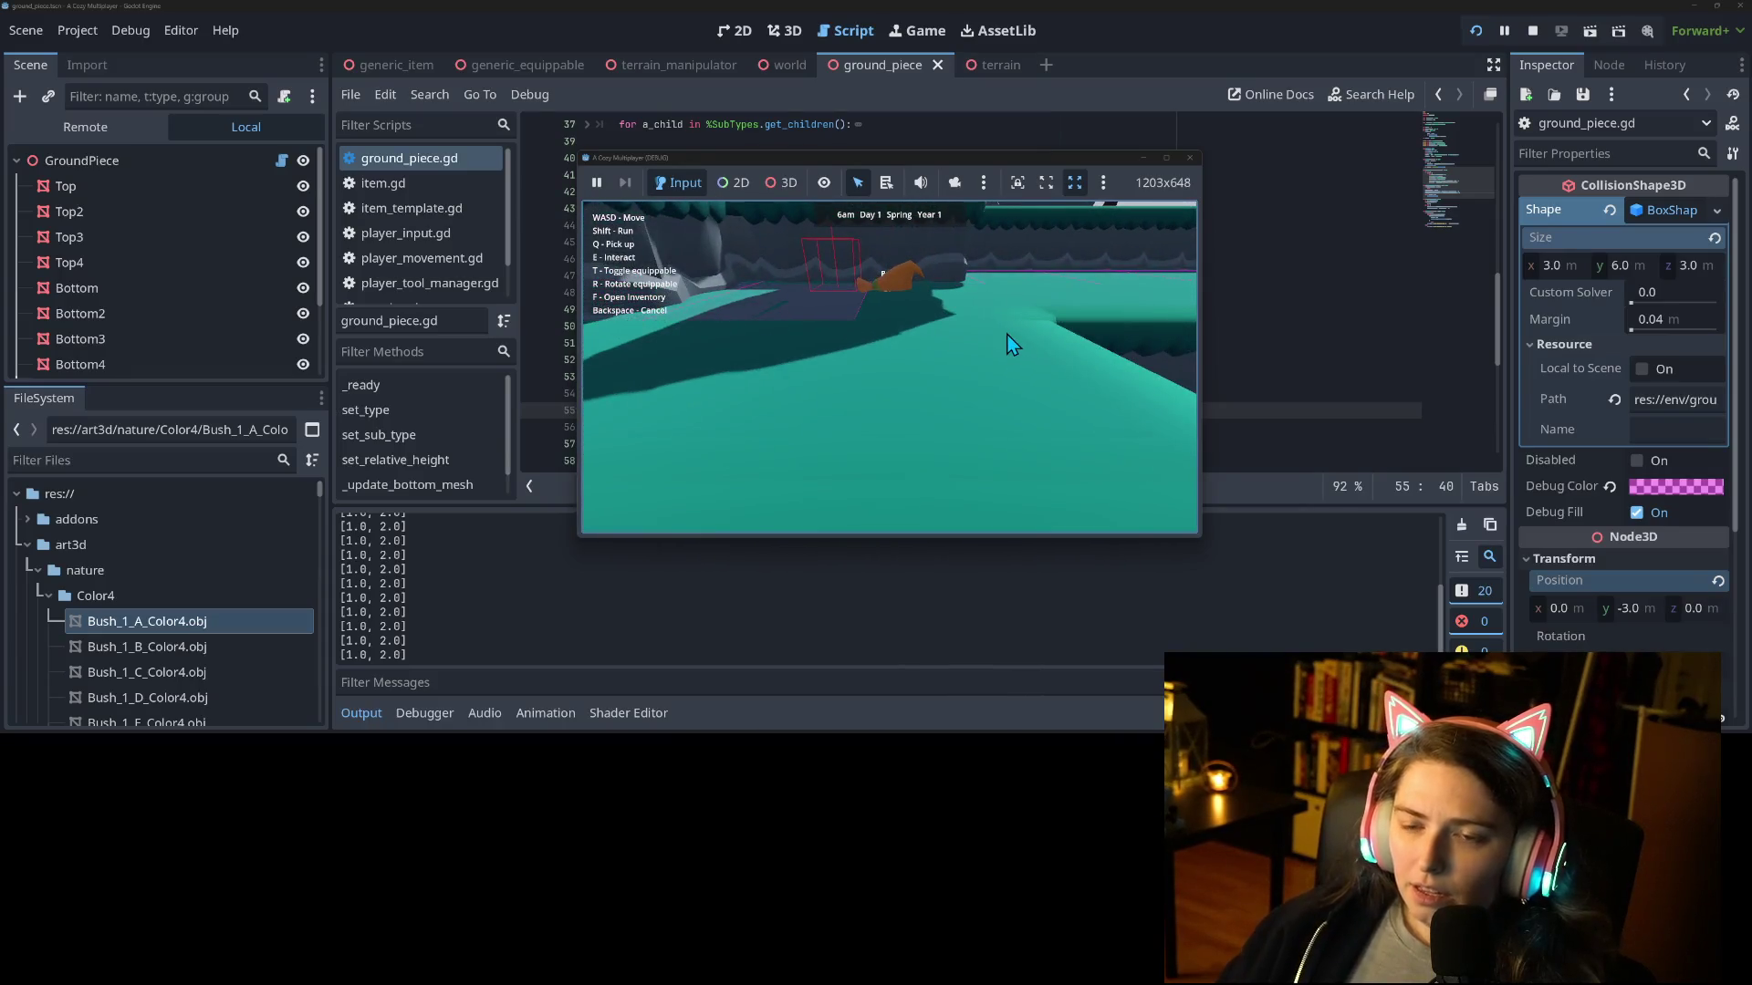
key("w")
key("w")
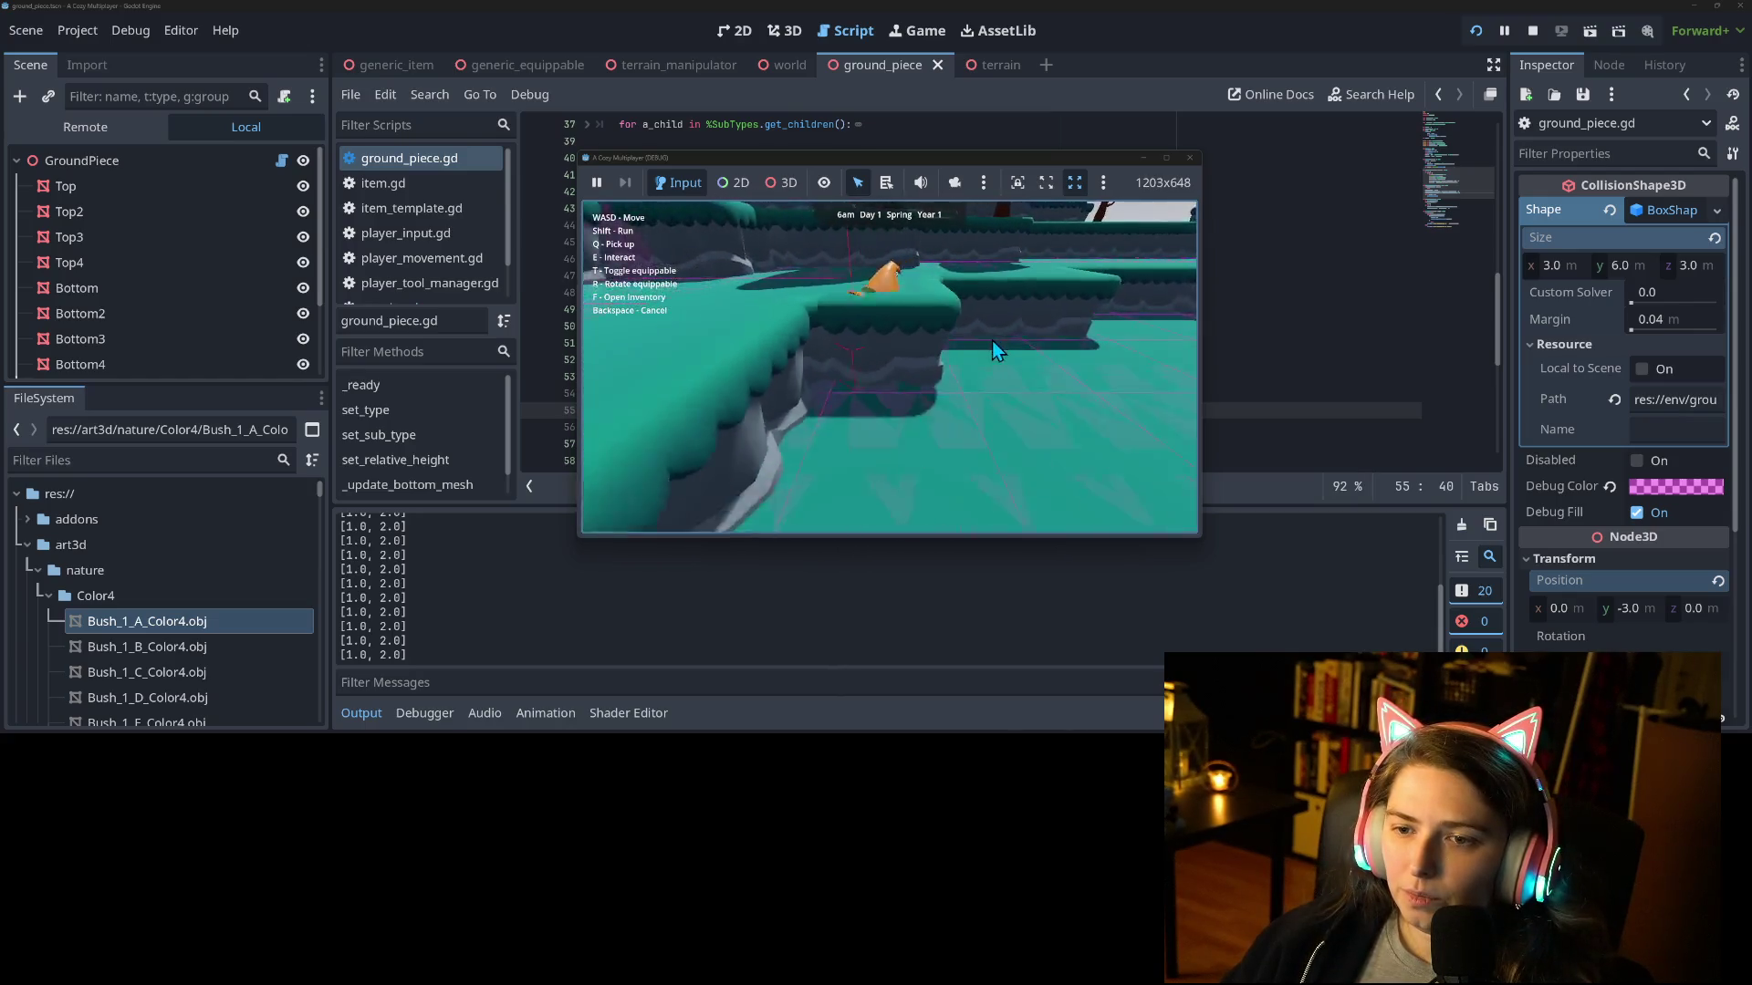
key("w")
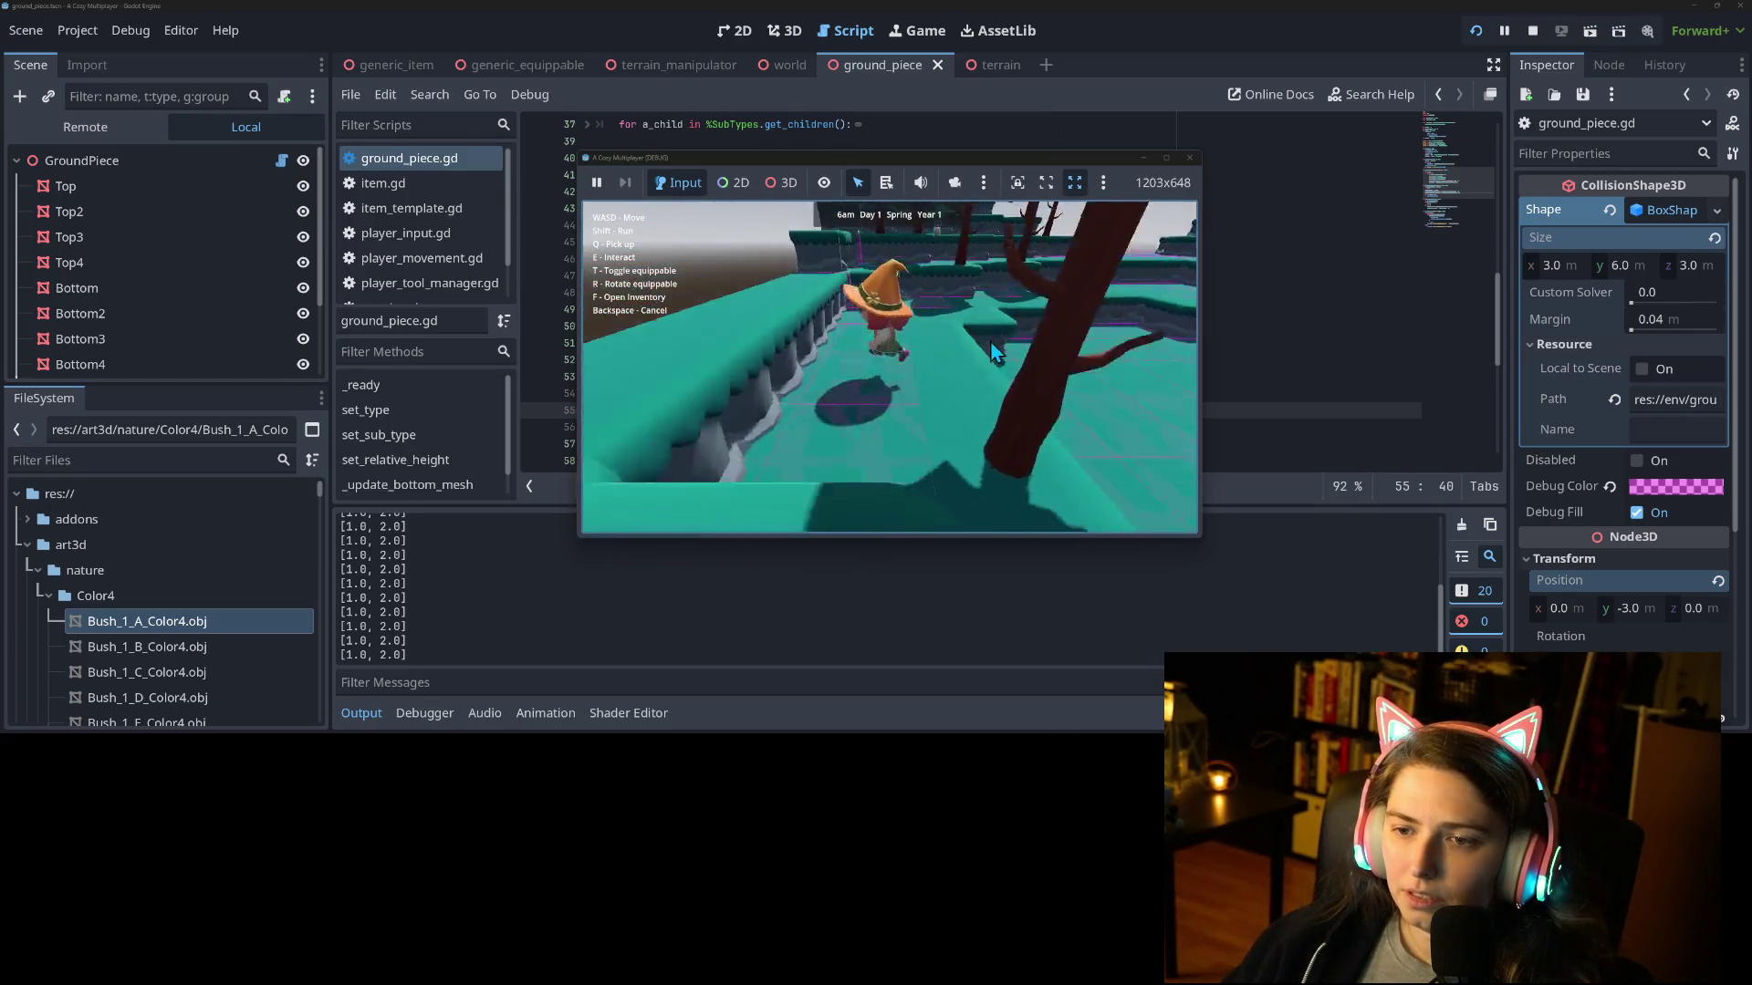
key("w")
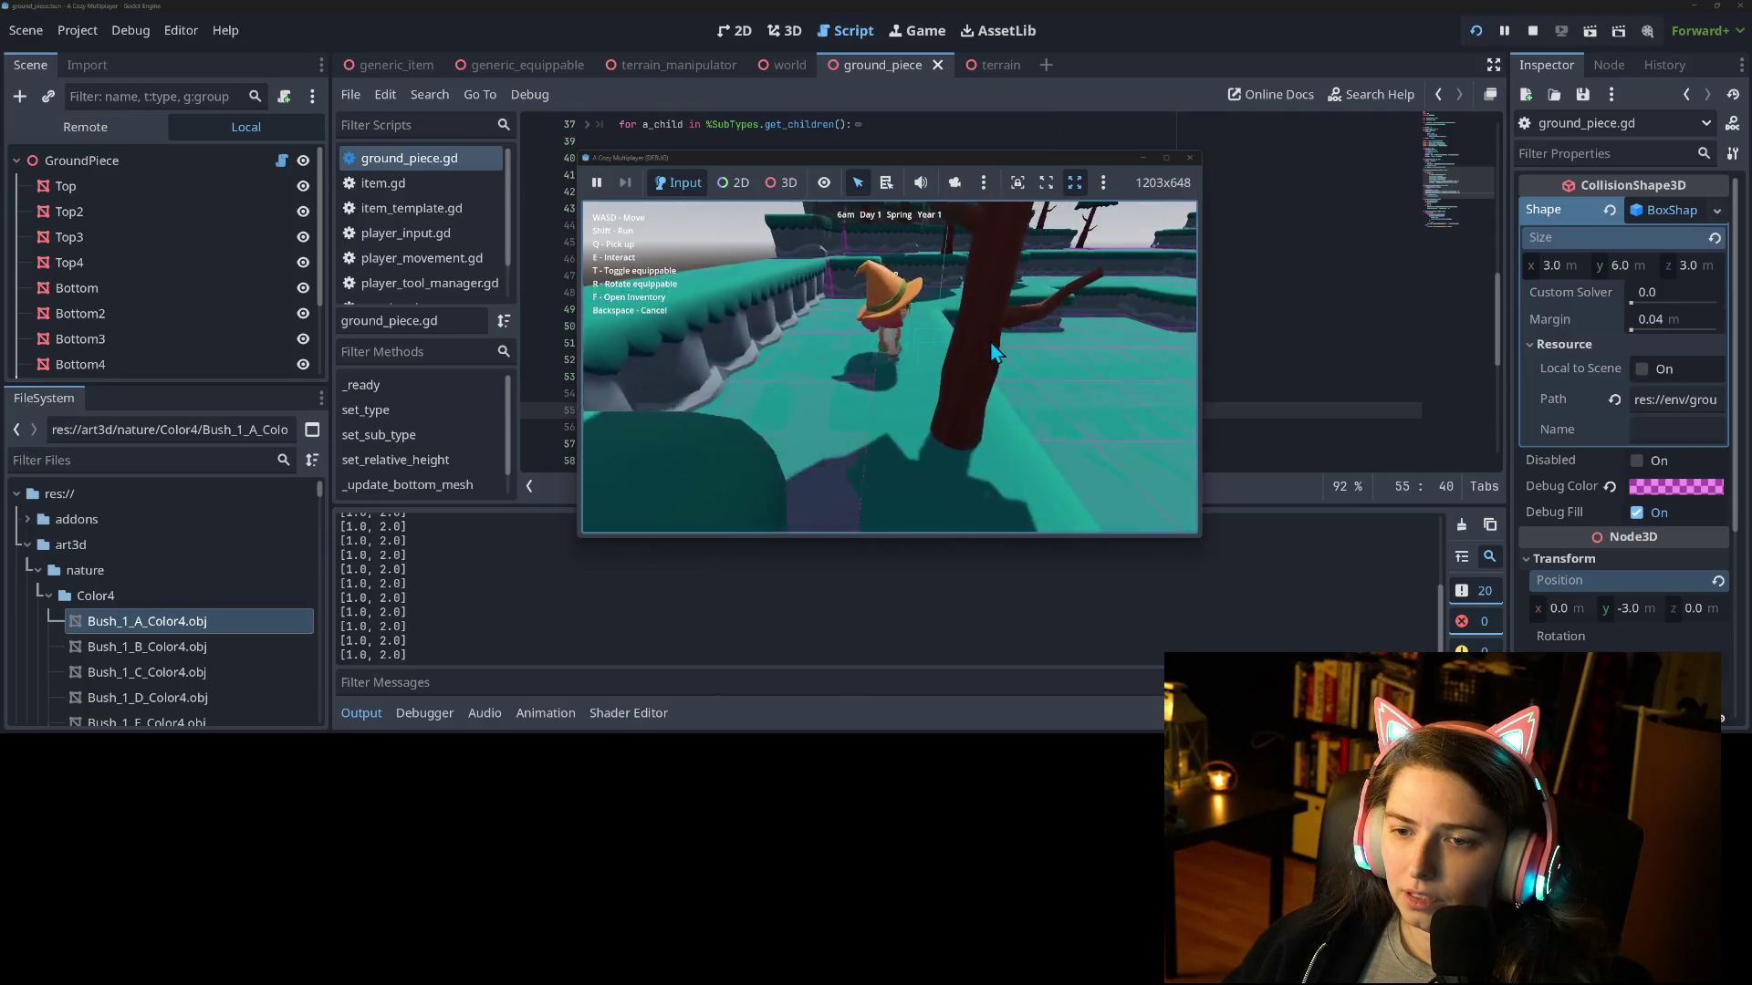
key("w")
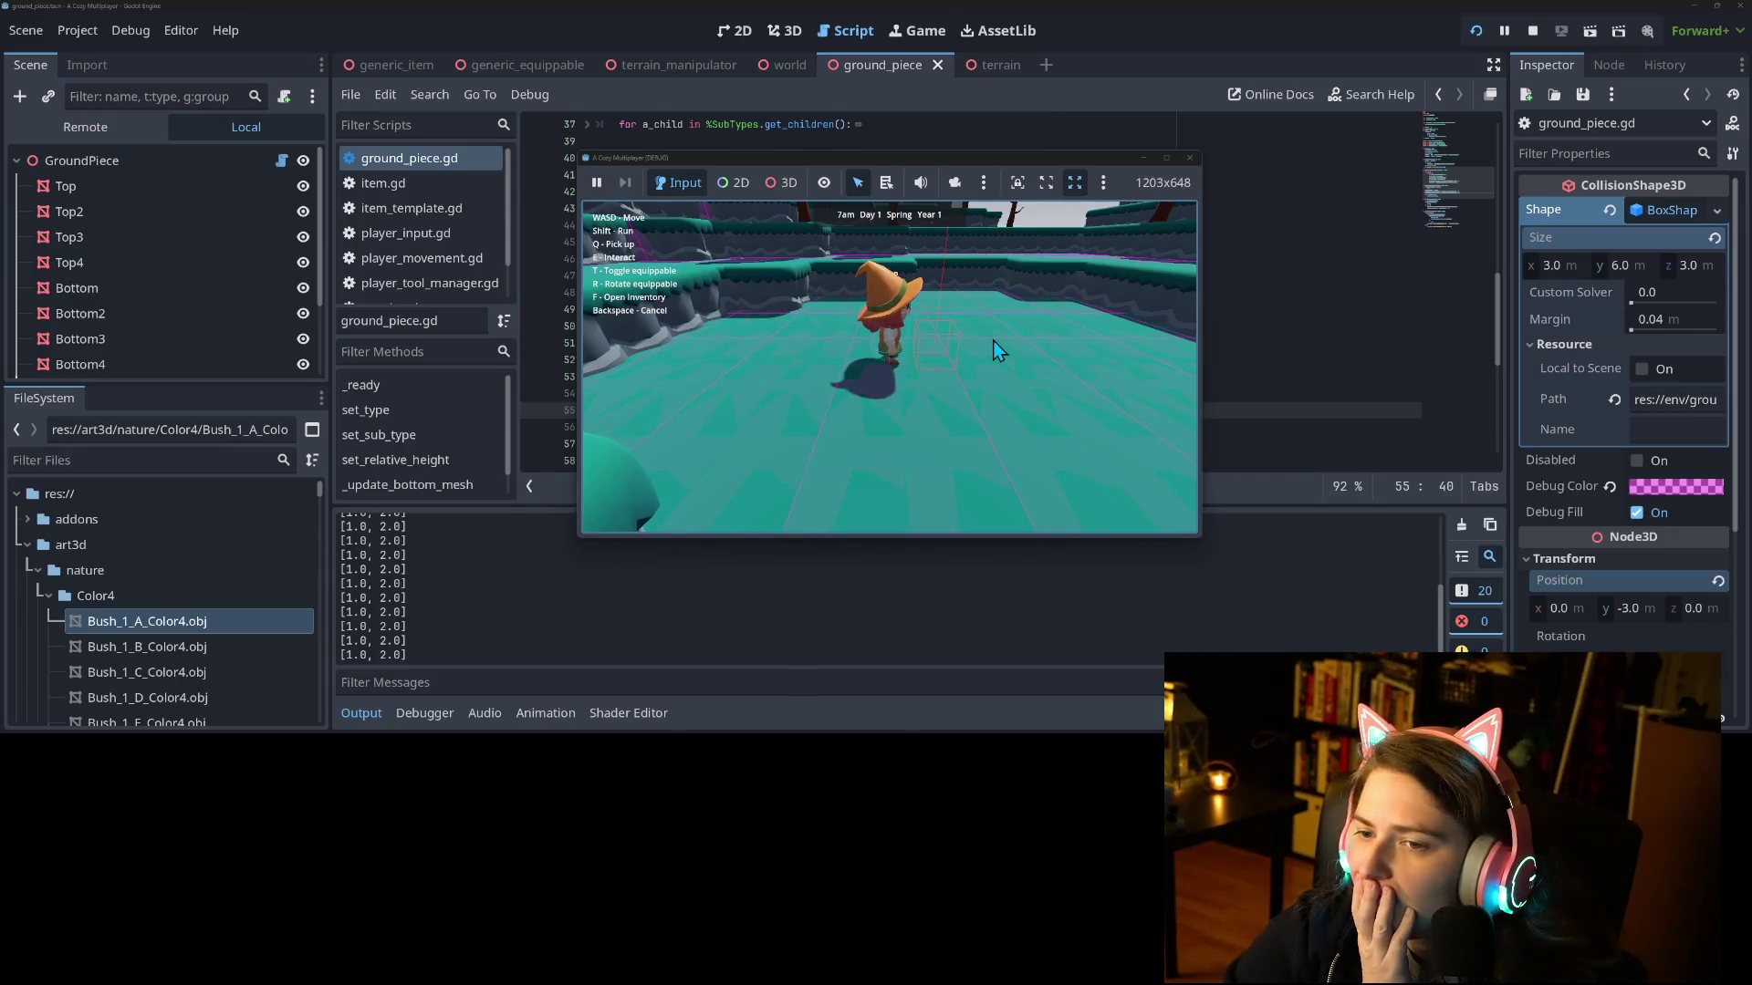
key("w")
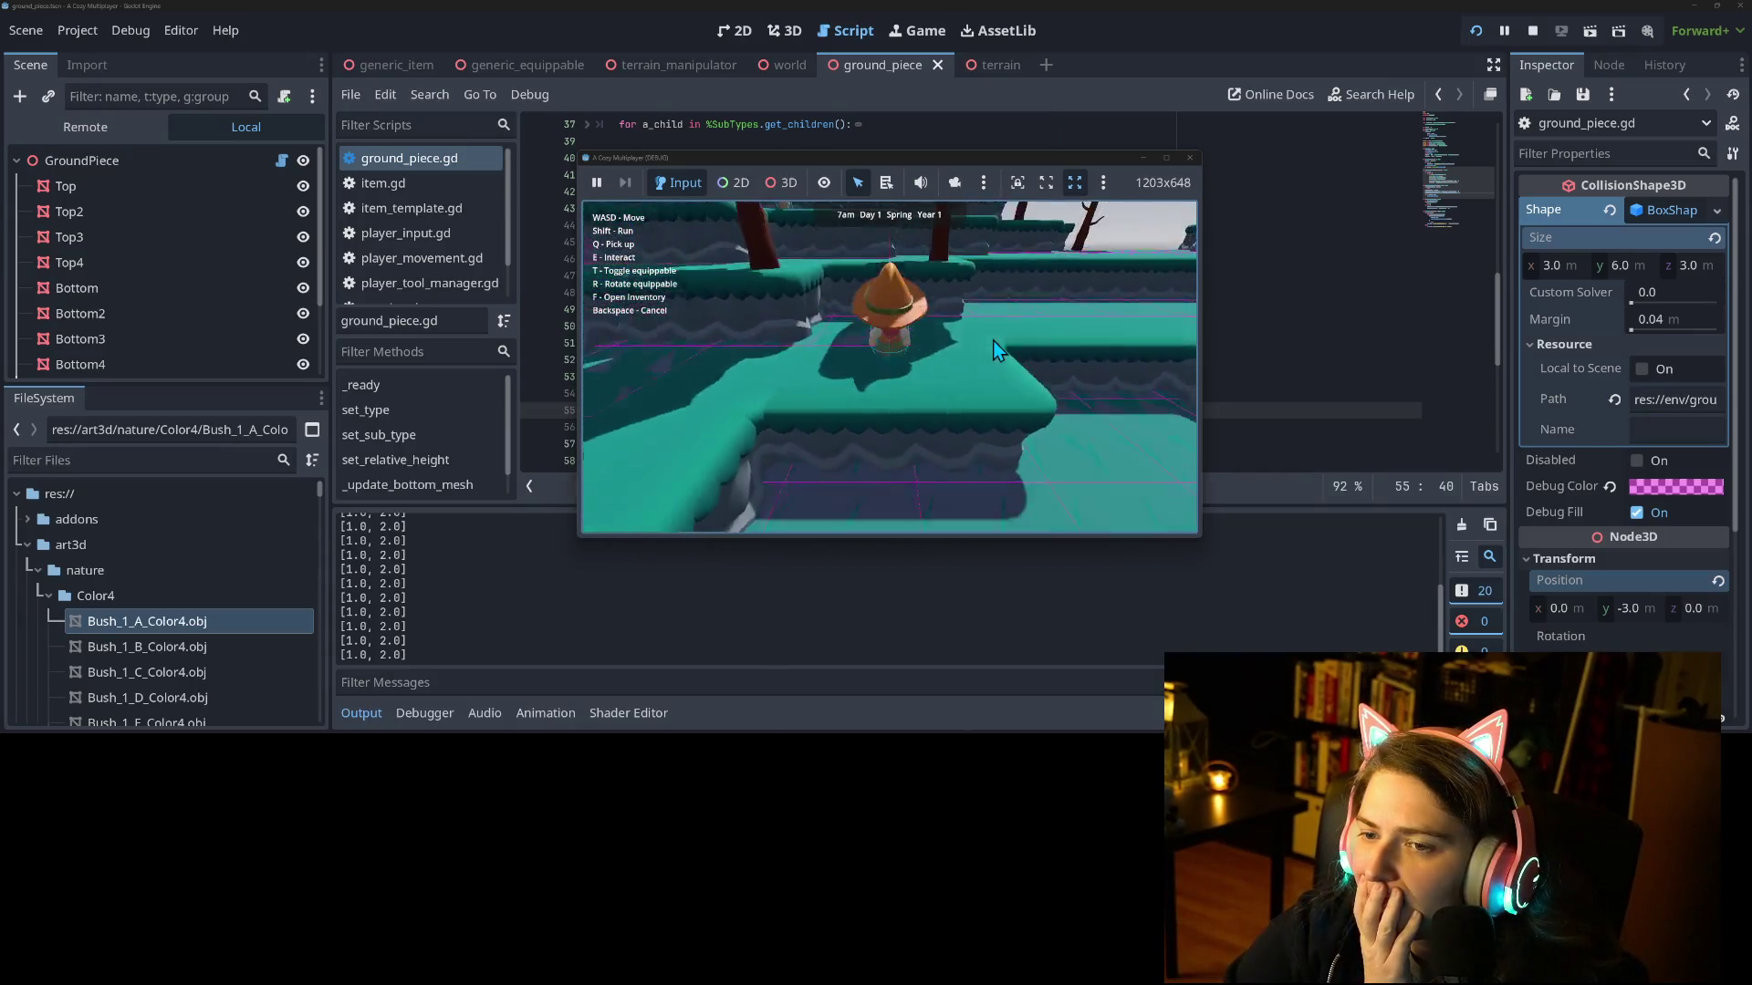
key("w")
key("w")
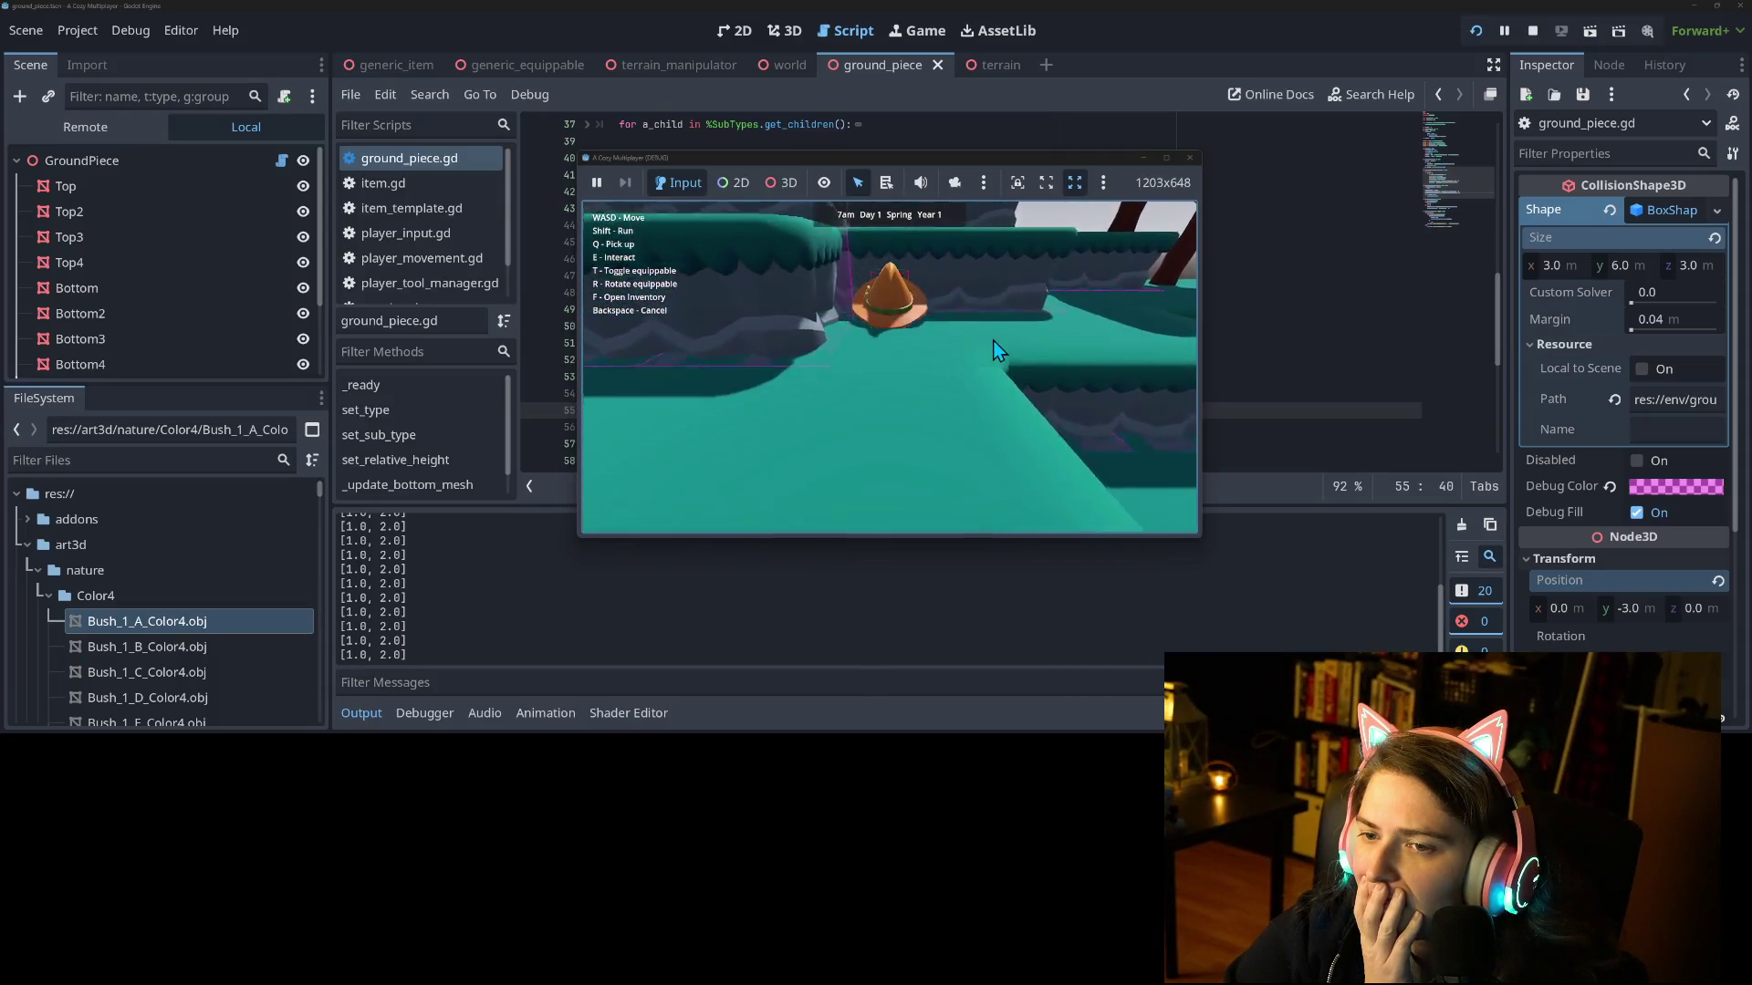
key("s")
key("r")
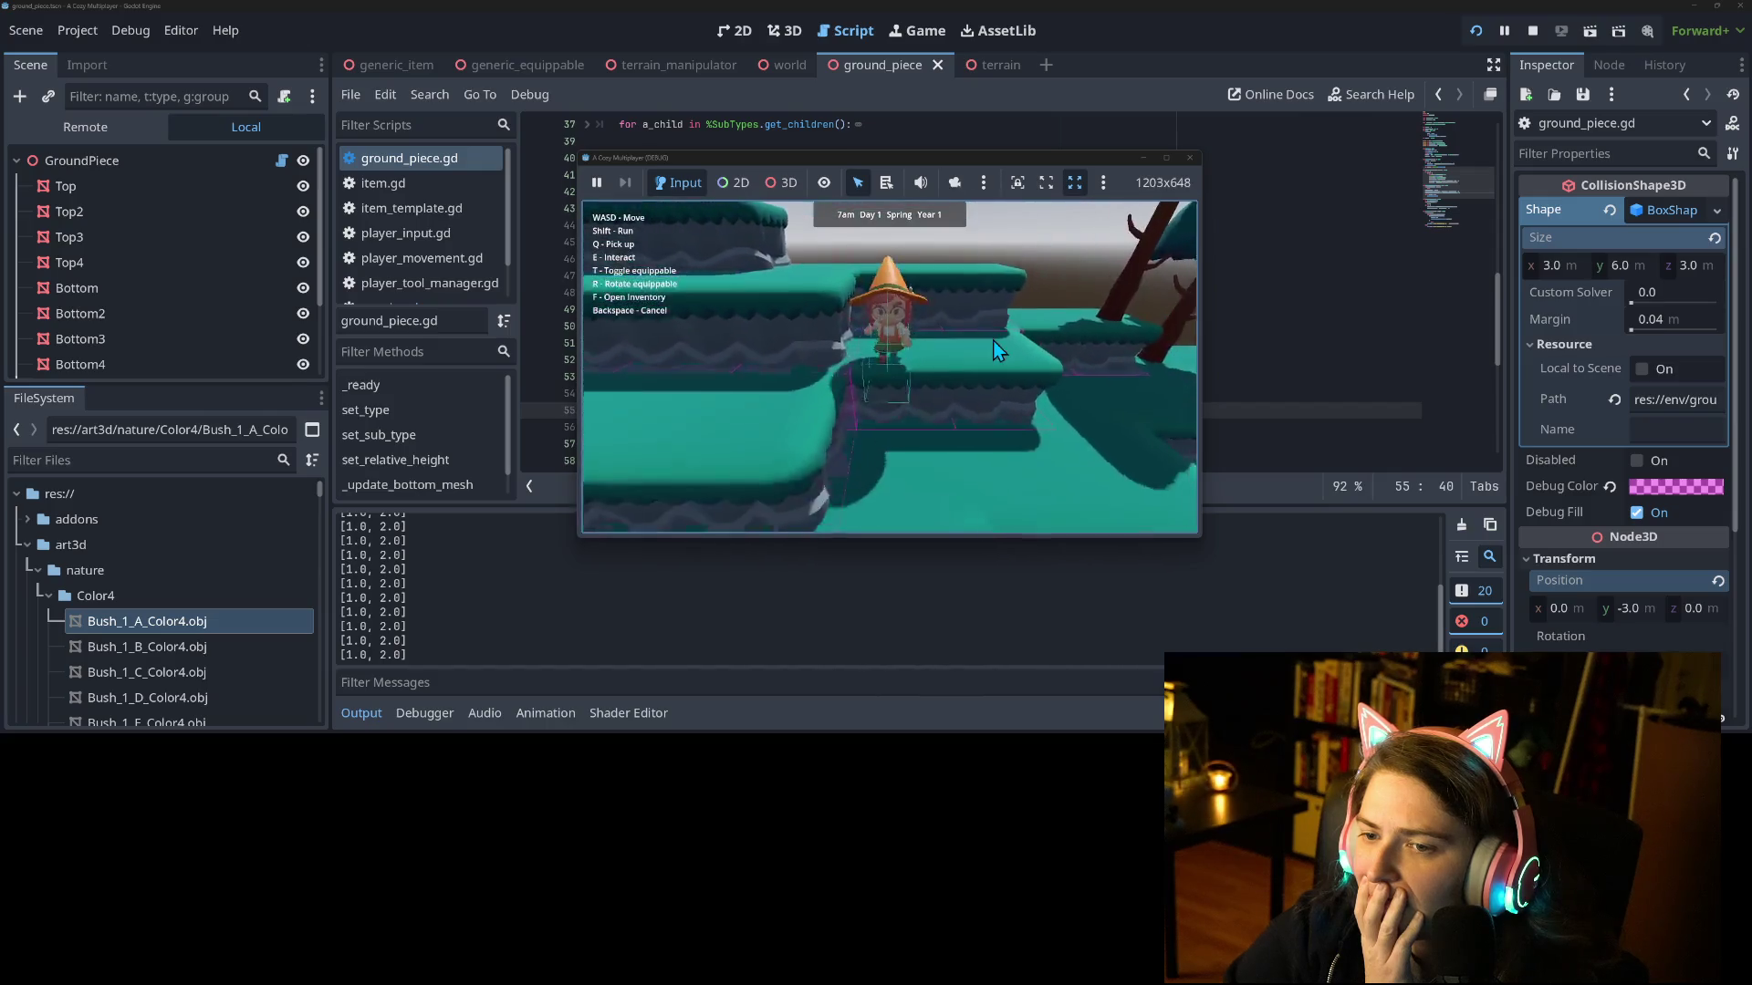
key("w")
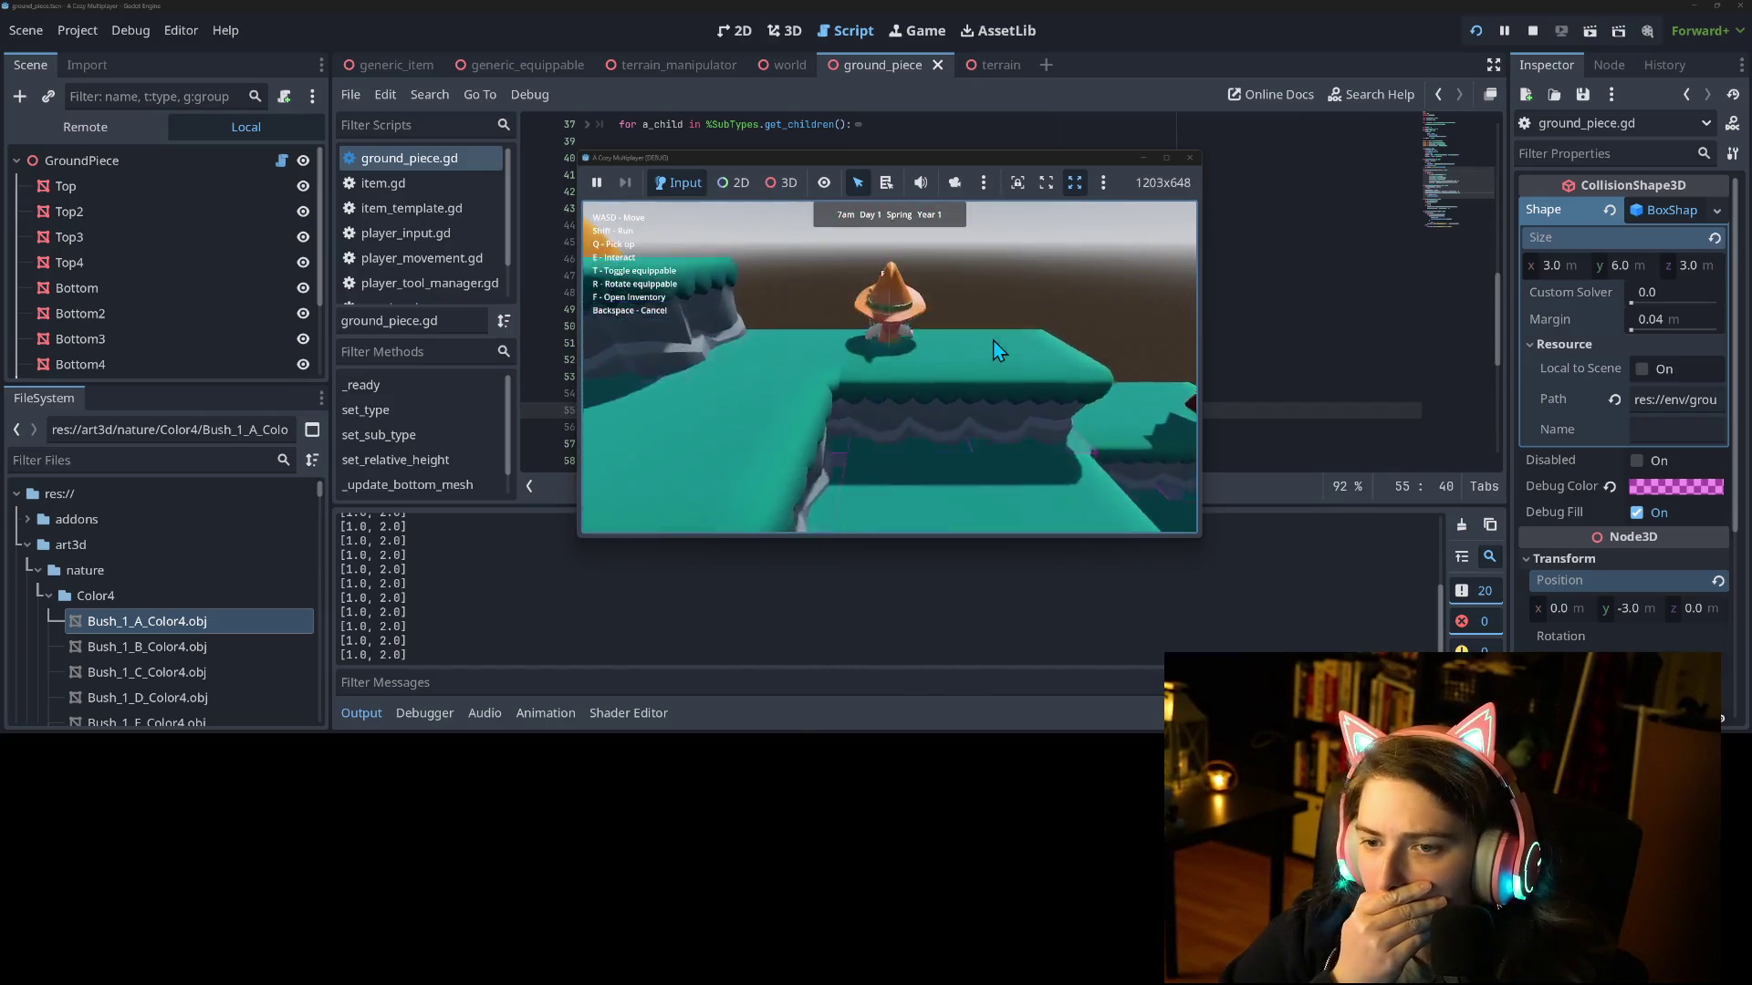
key("s")
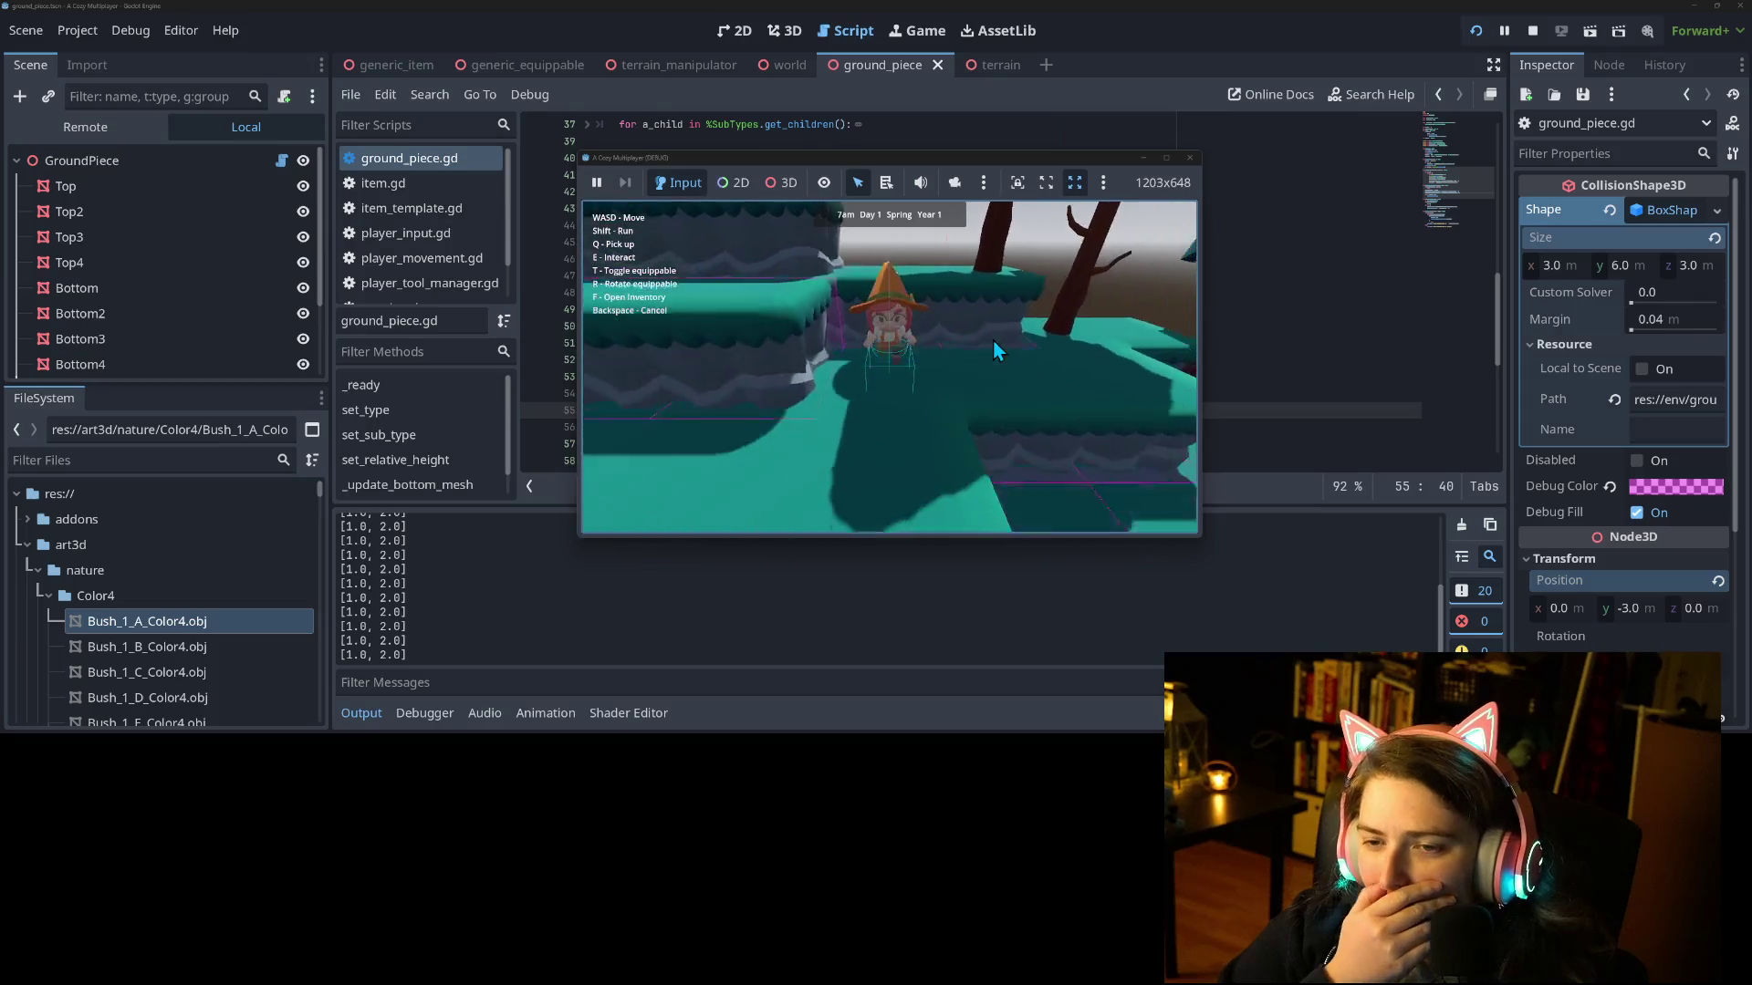
key("s")
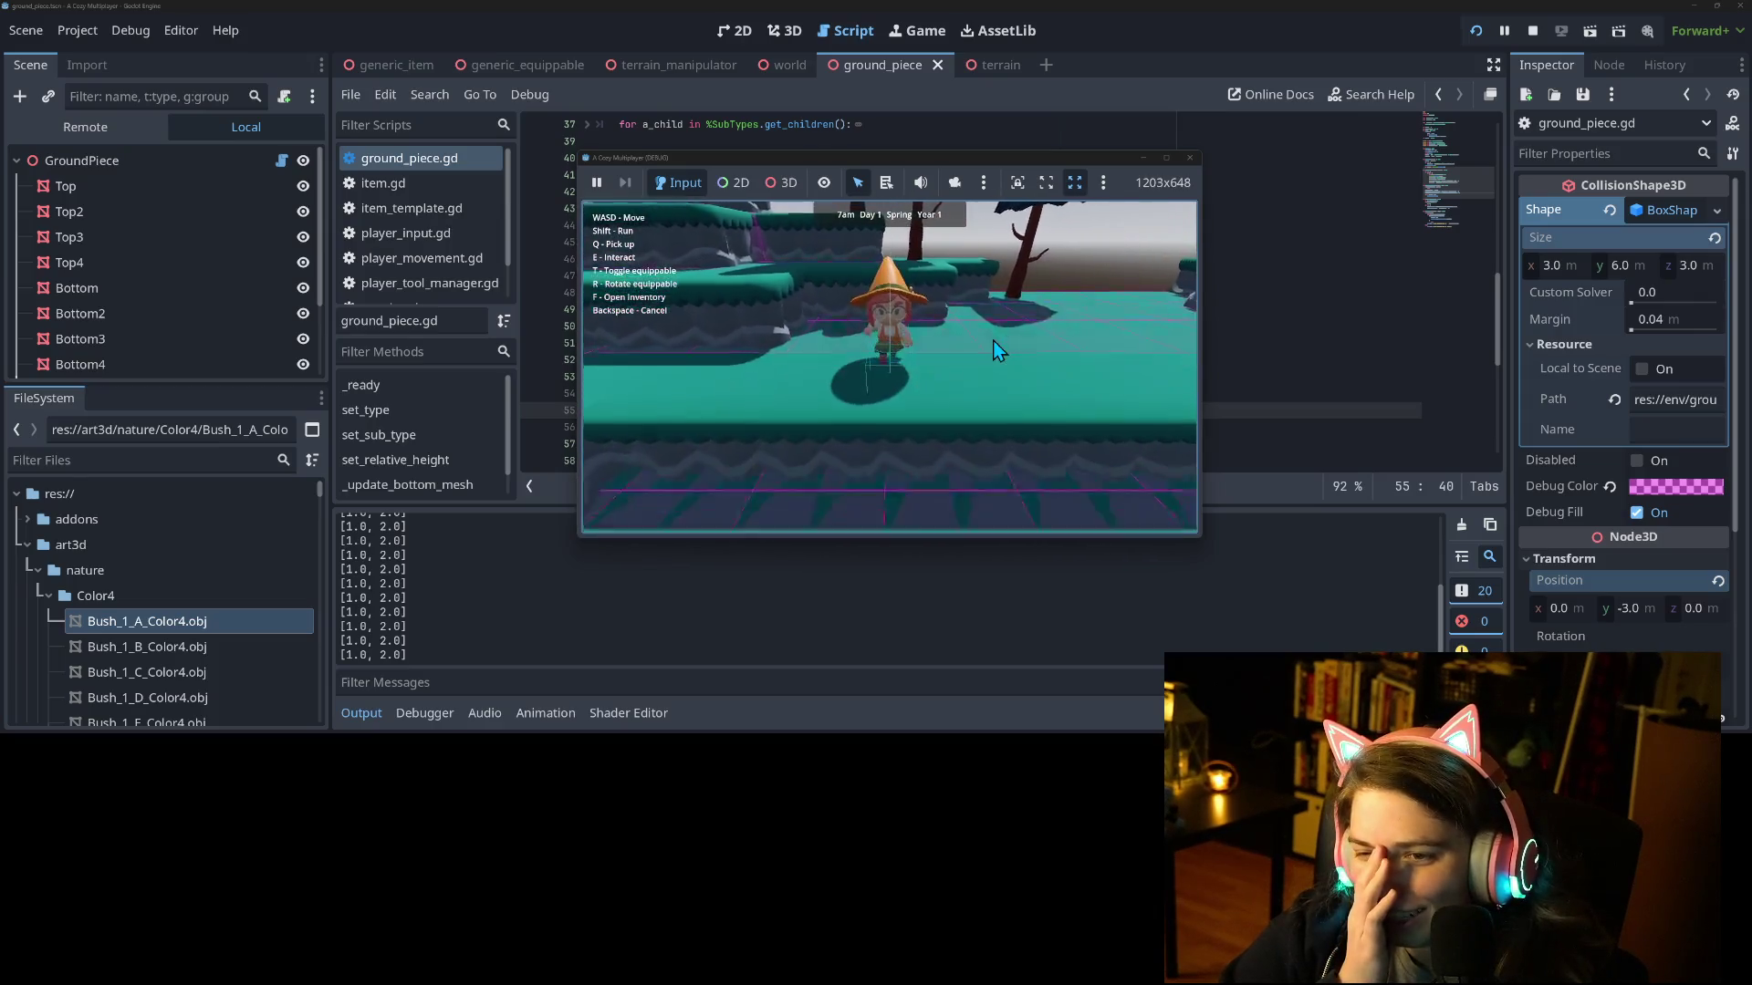
key("w")
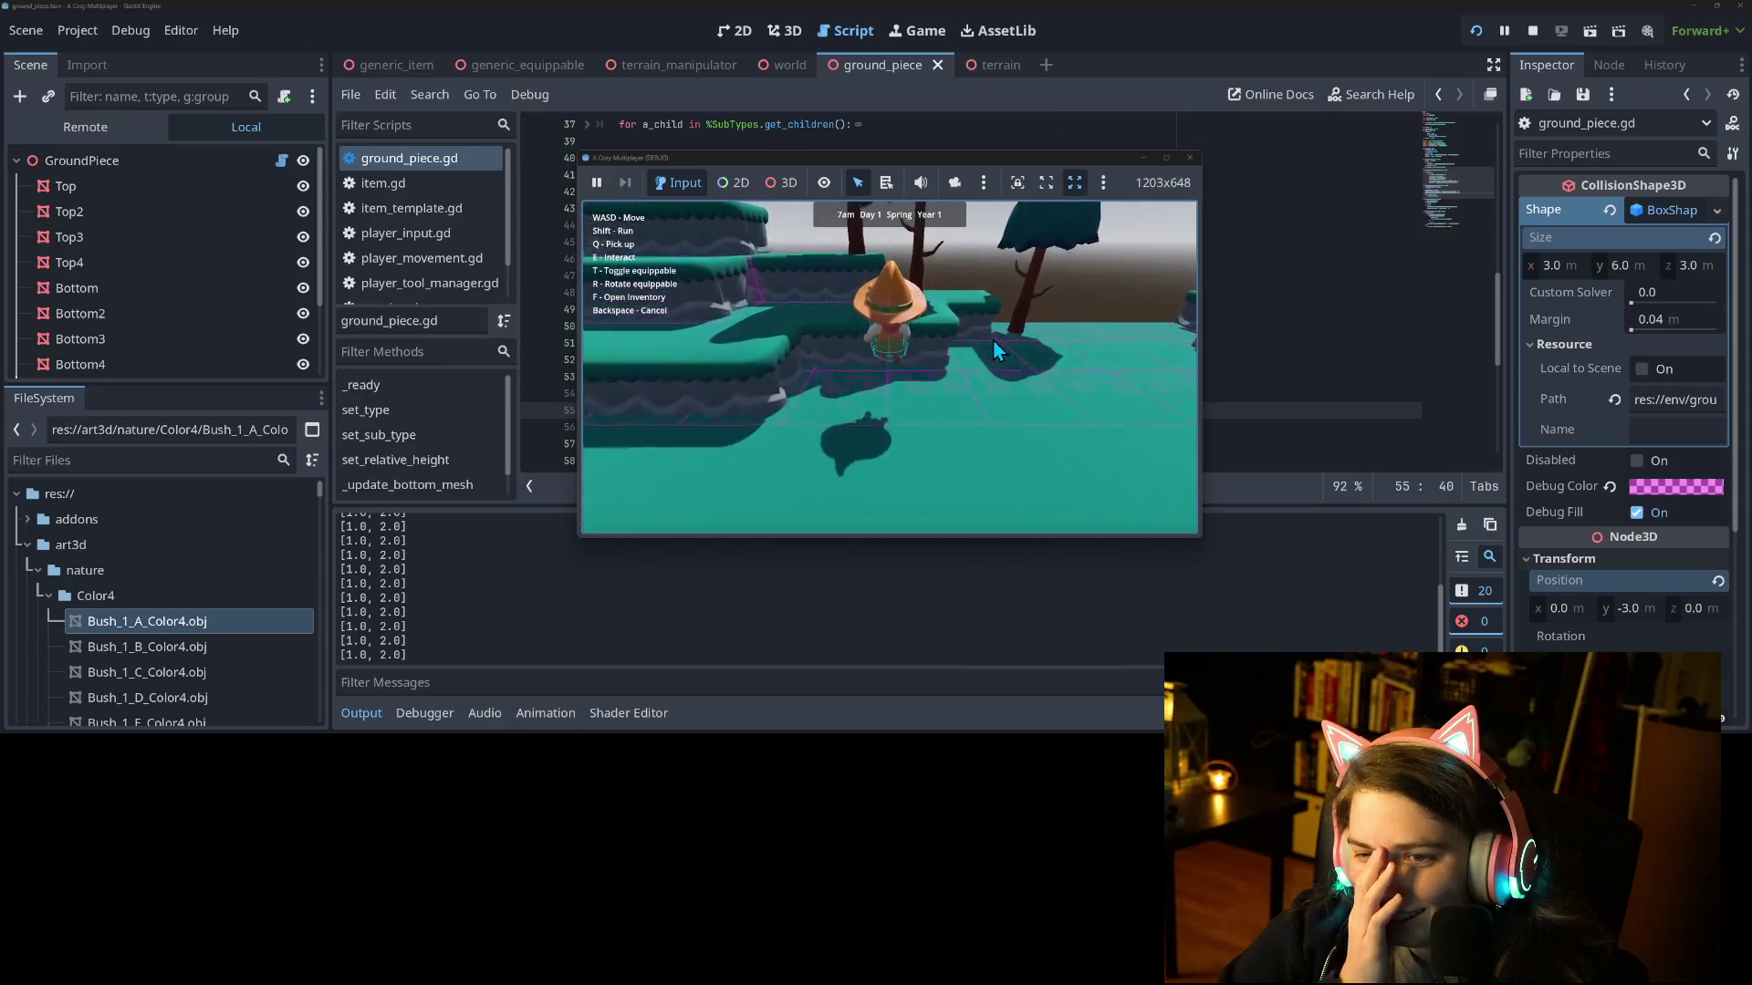
key("s")
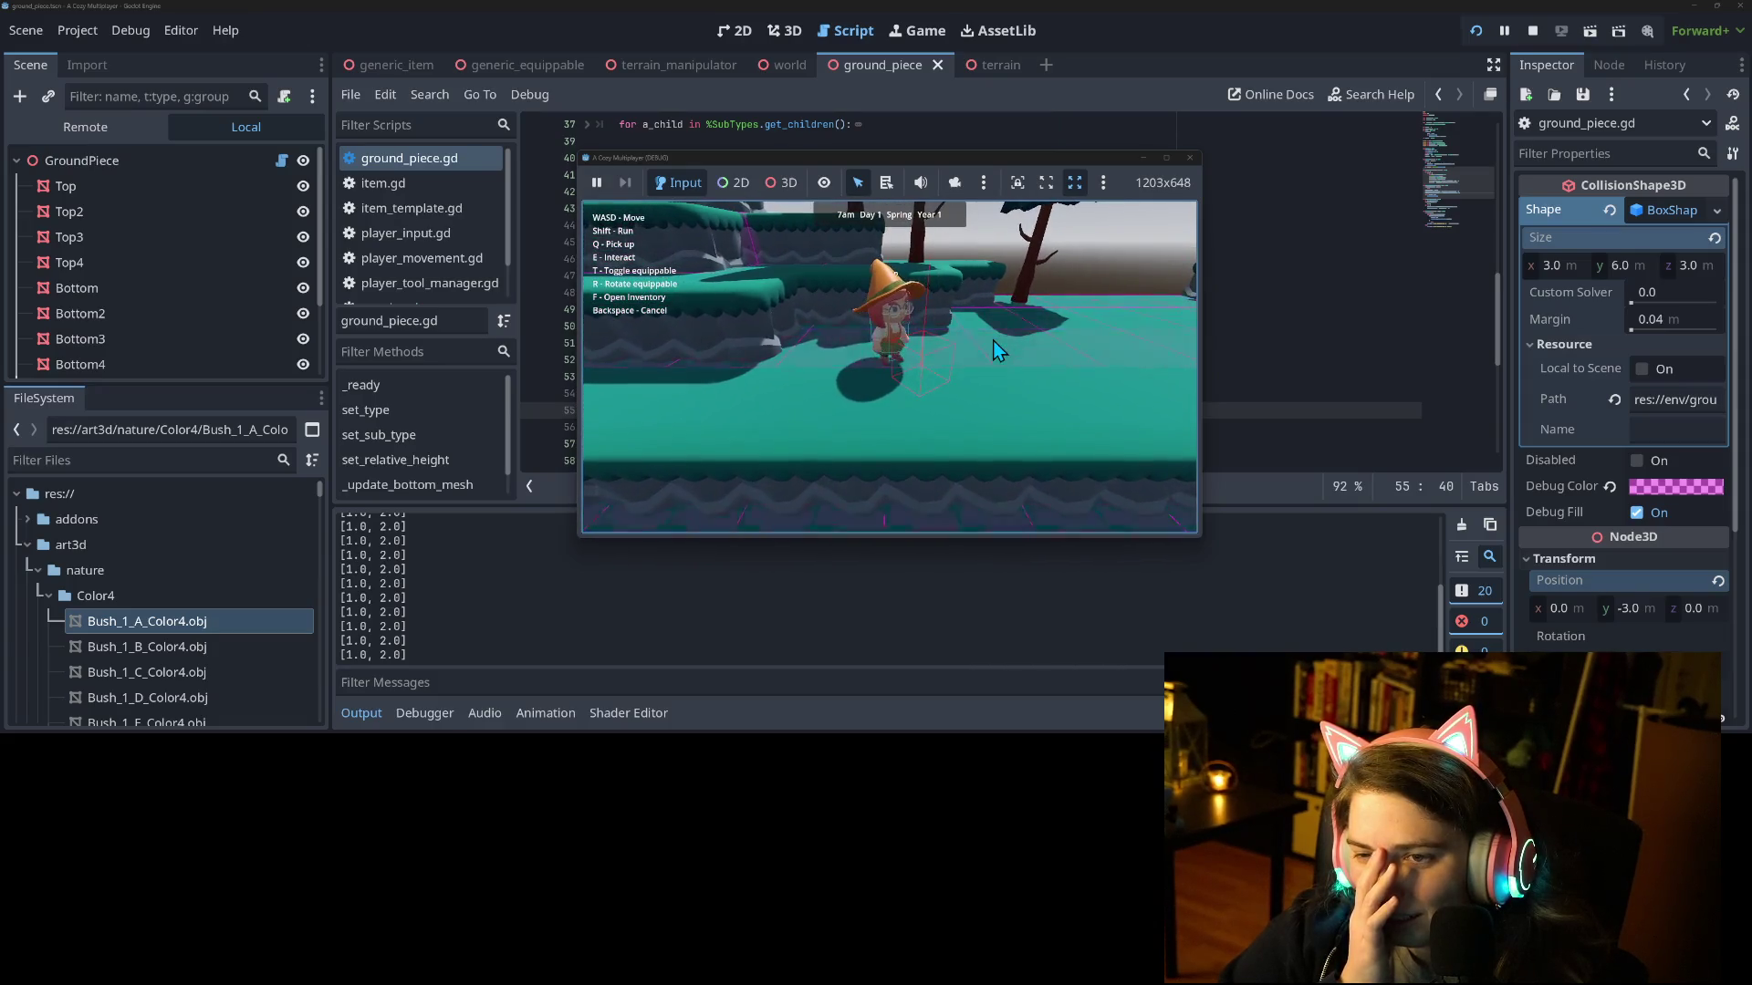
key("w")
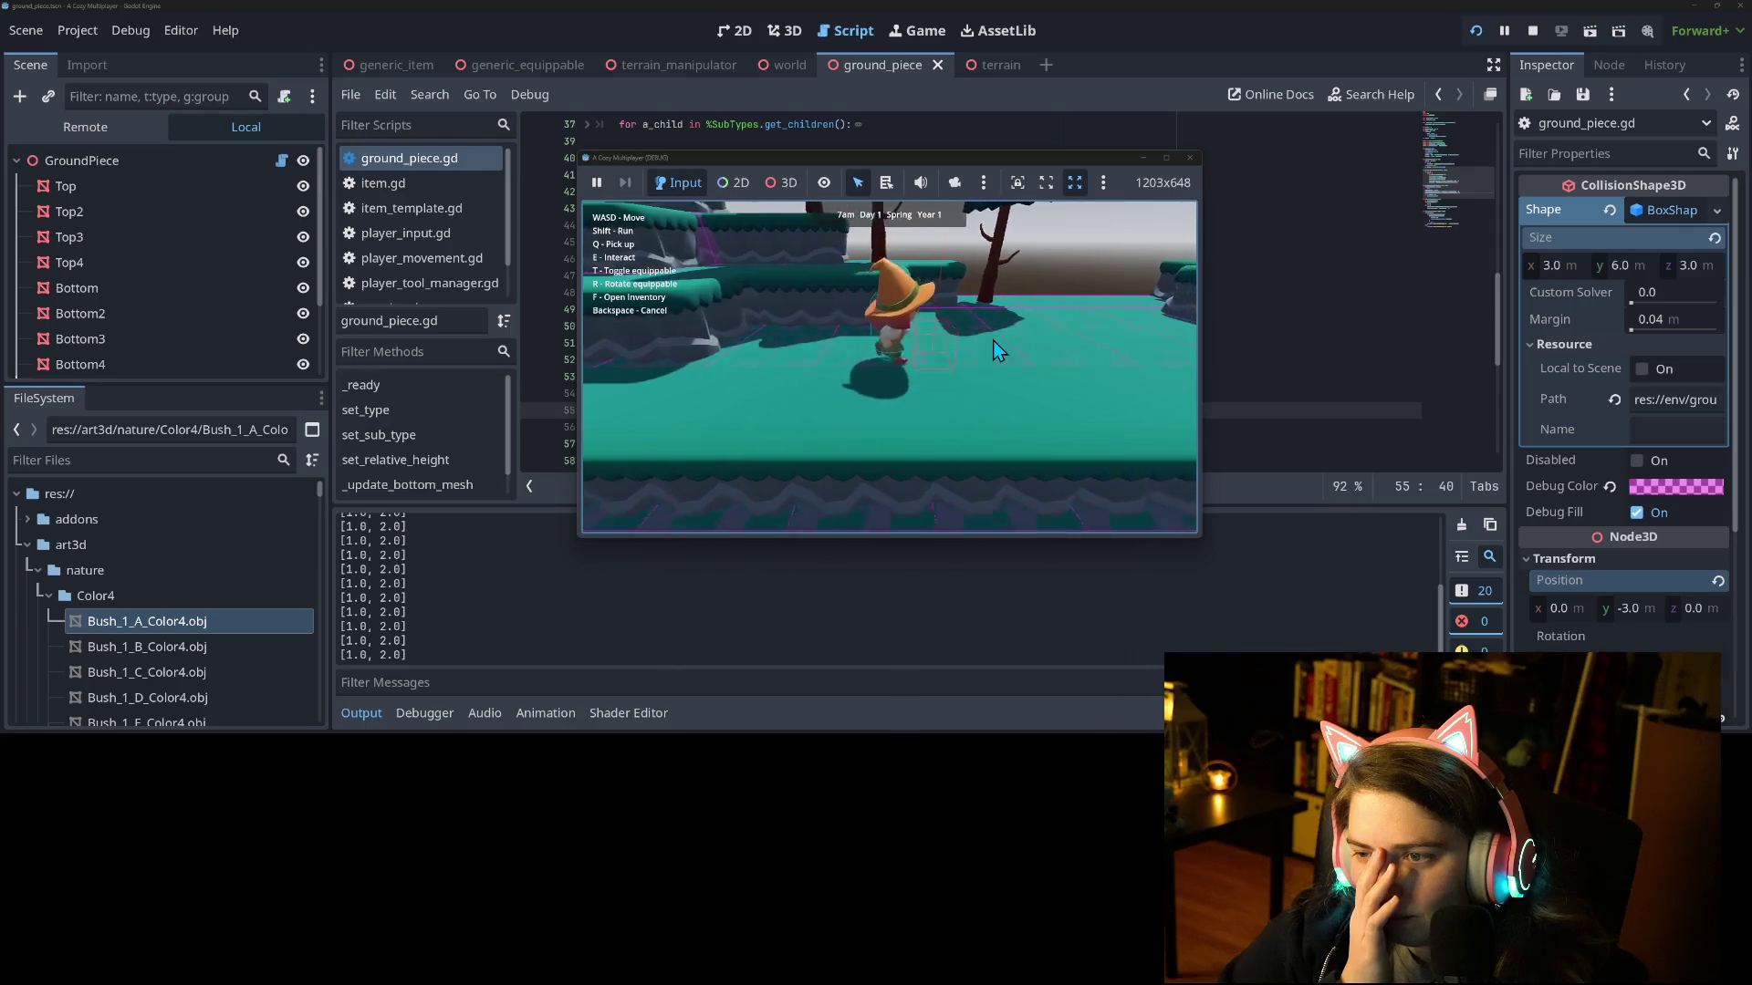
key("s")
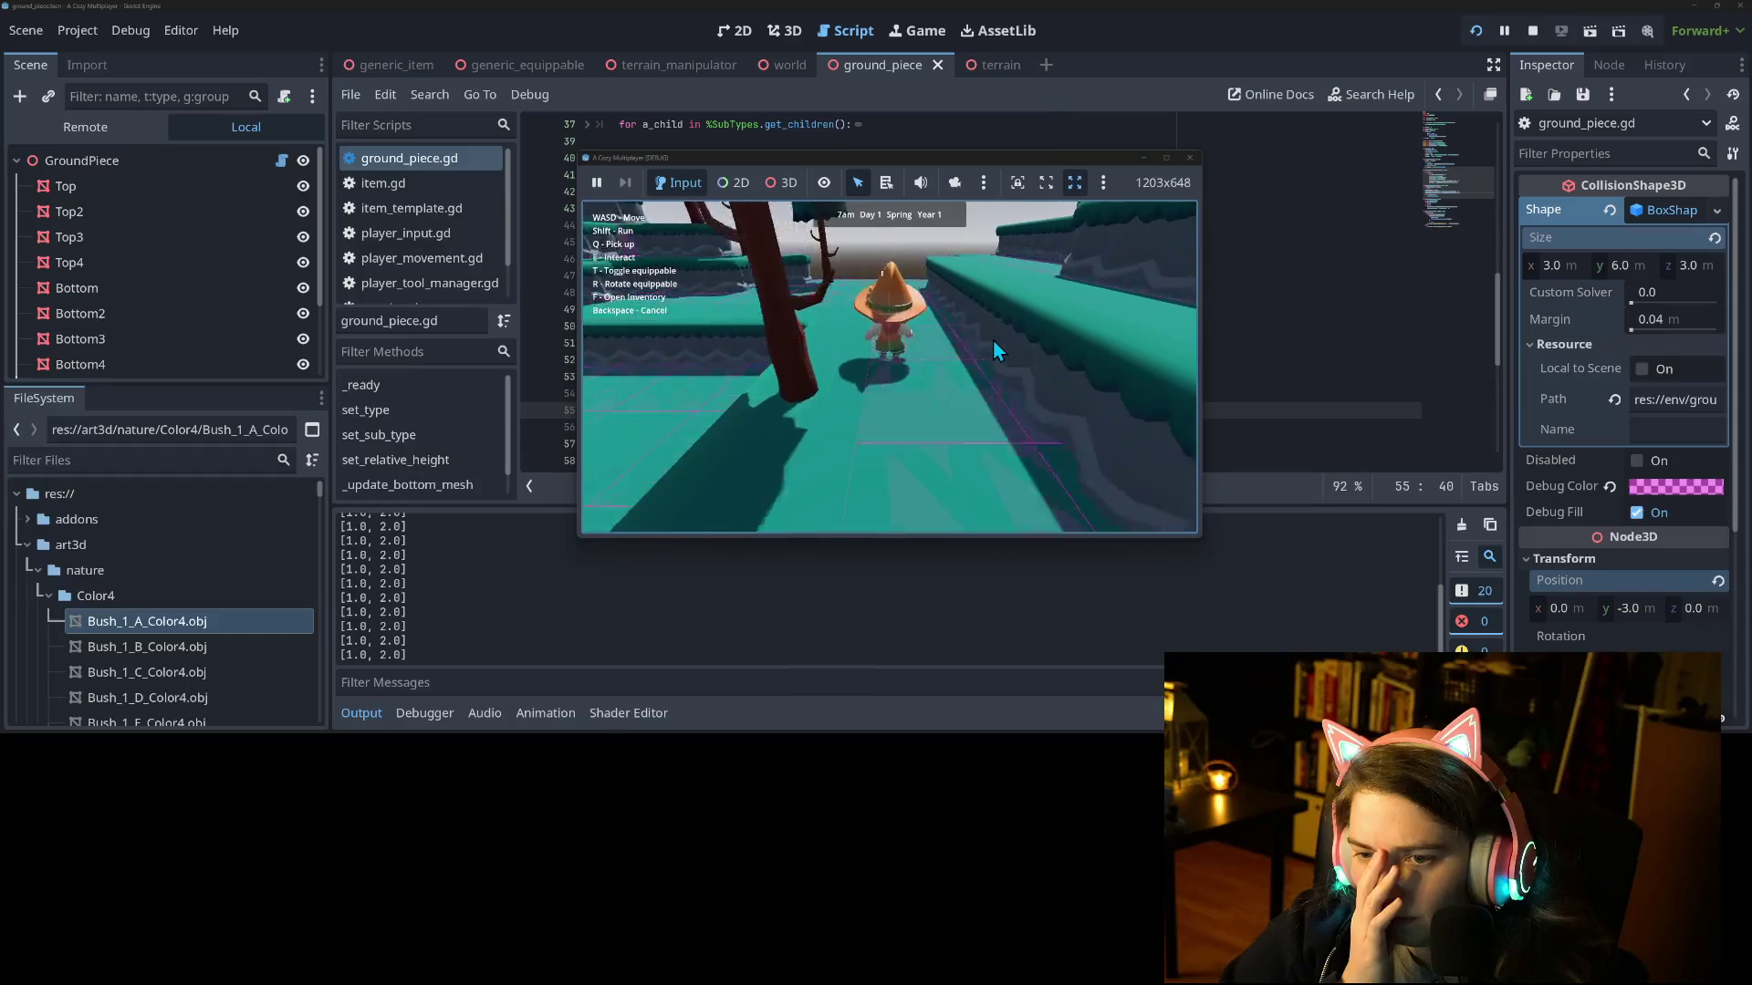
key("a")
key("w")
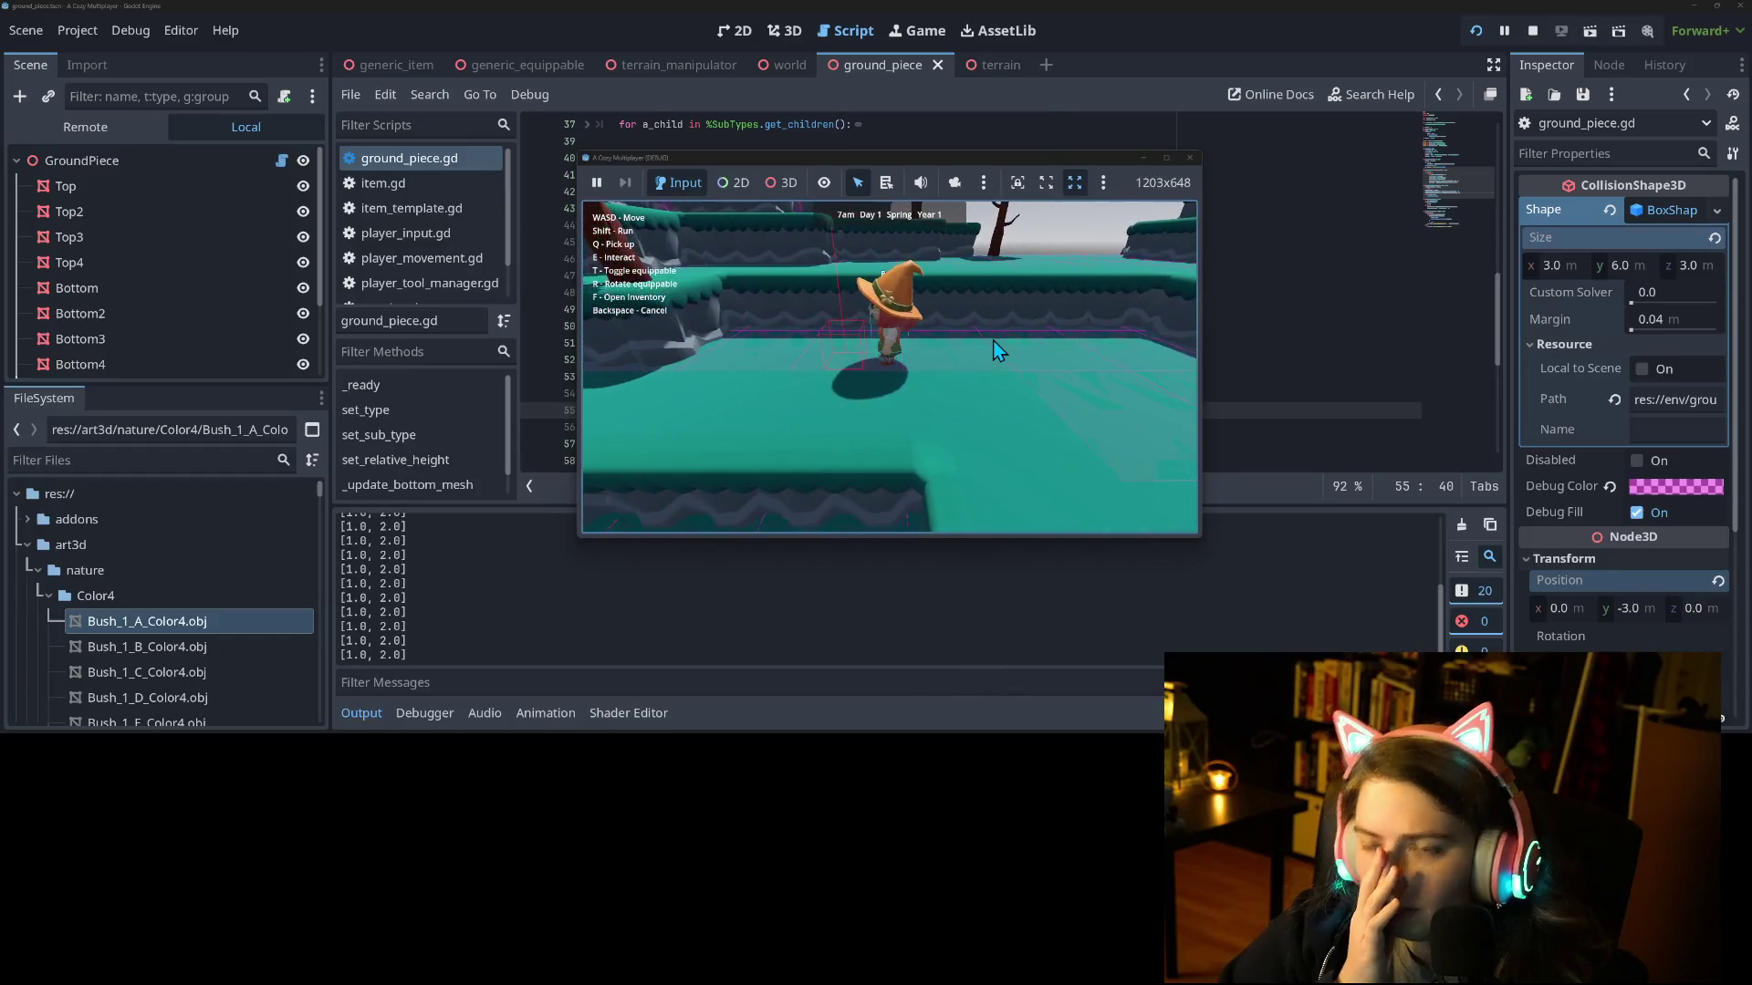
Step: Stop the game and trace where height and set_relative_height are used in ground_piece.gd
left_click(1189, 158)
left_click(751, 376)
double_click(718, 324)
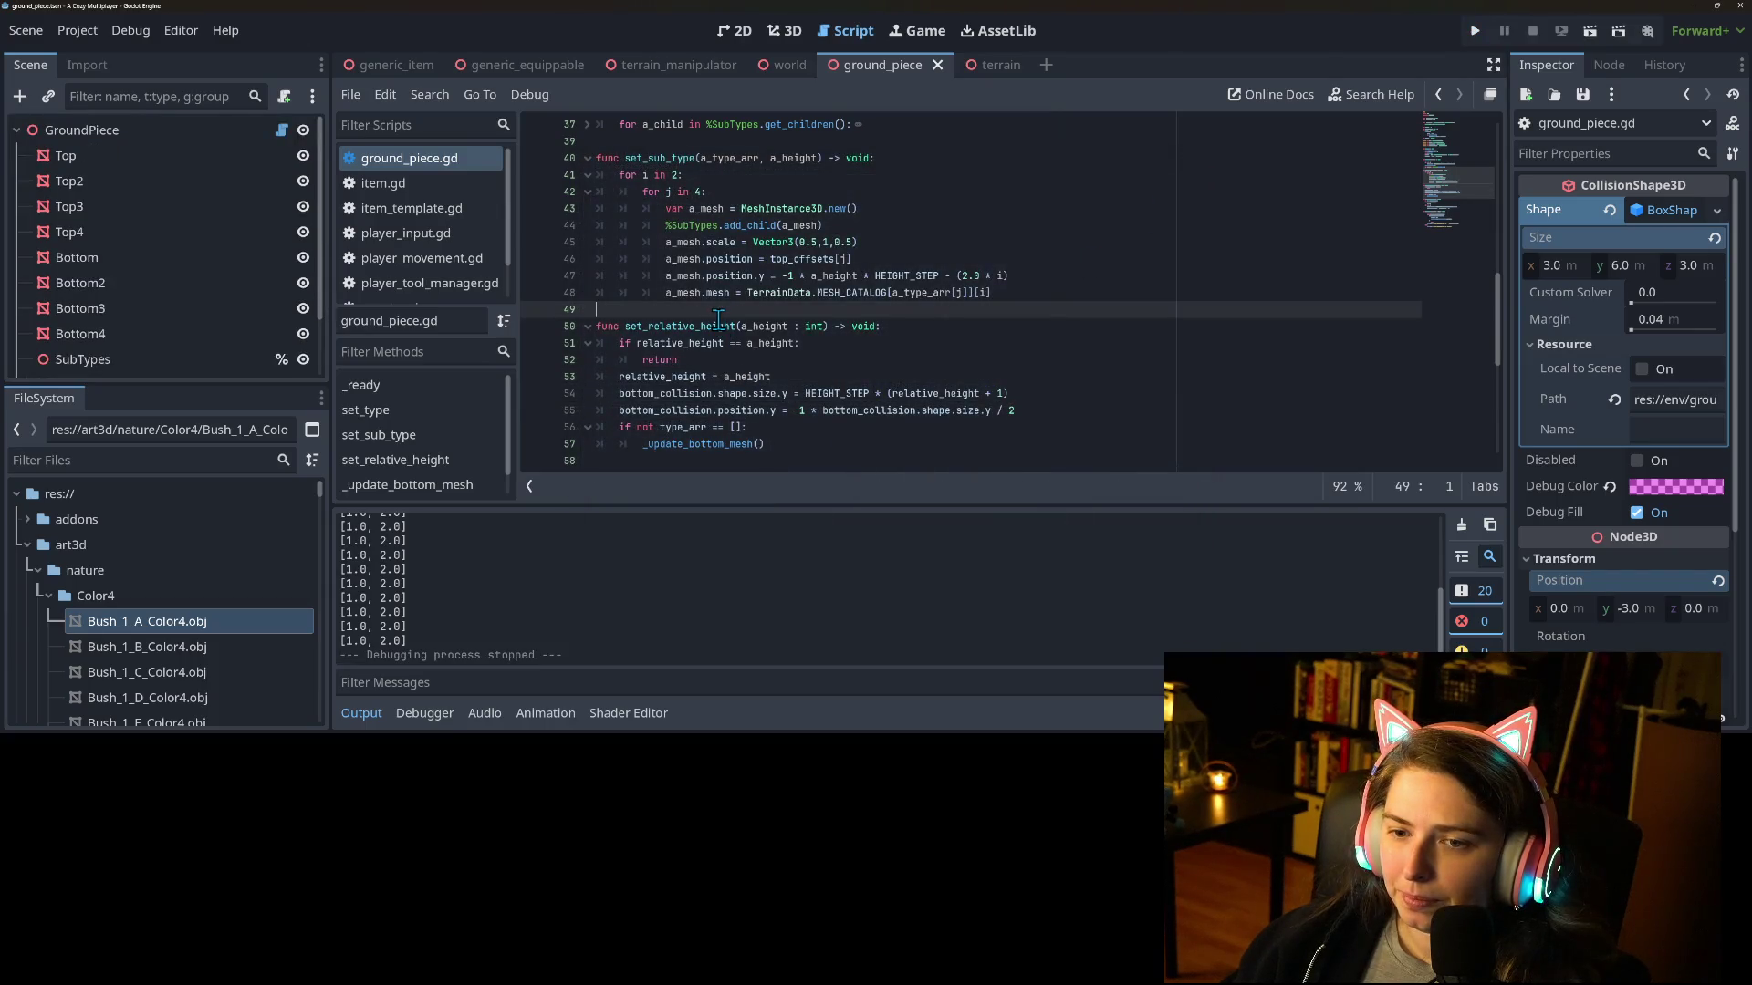
scroll(730, 347, "up", 2)
scroll(742, 362, "up", 5)
double_click(638, 343)
left_click(647, 363)
double_click(648, 362)
double_click(711, 360)
scroll(716, 365, "up", 3)
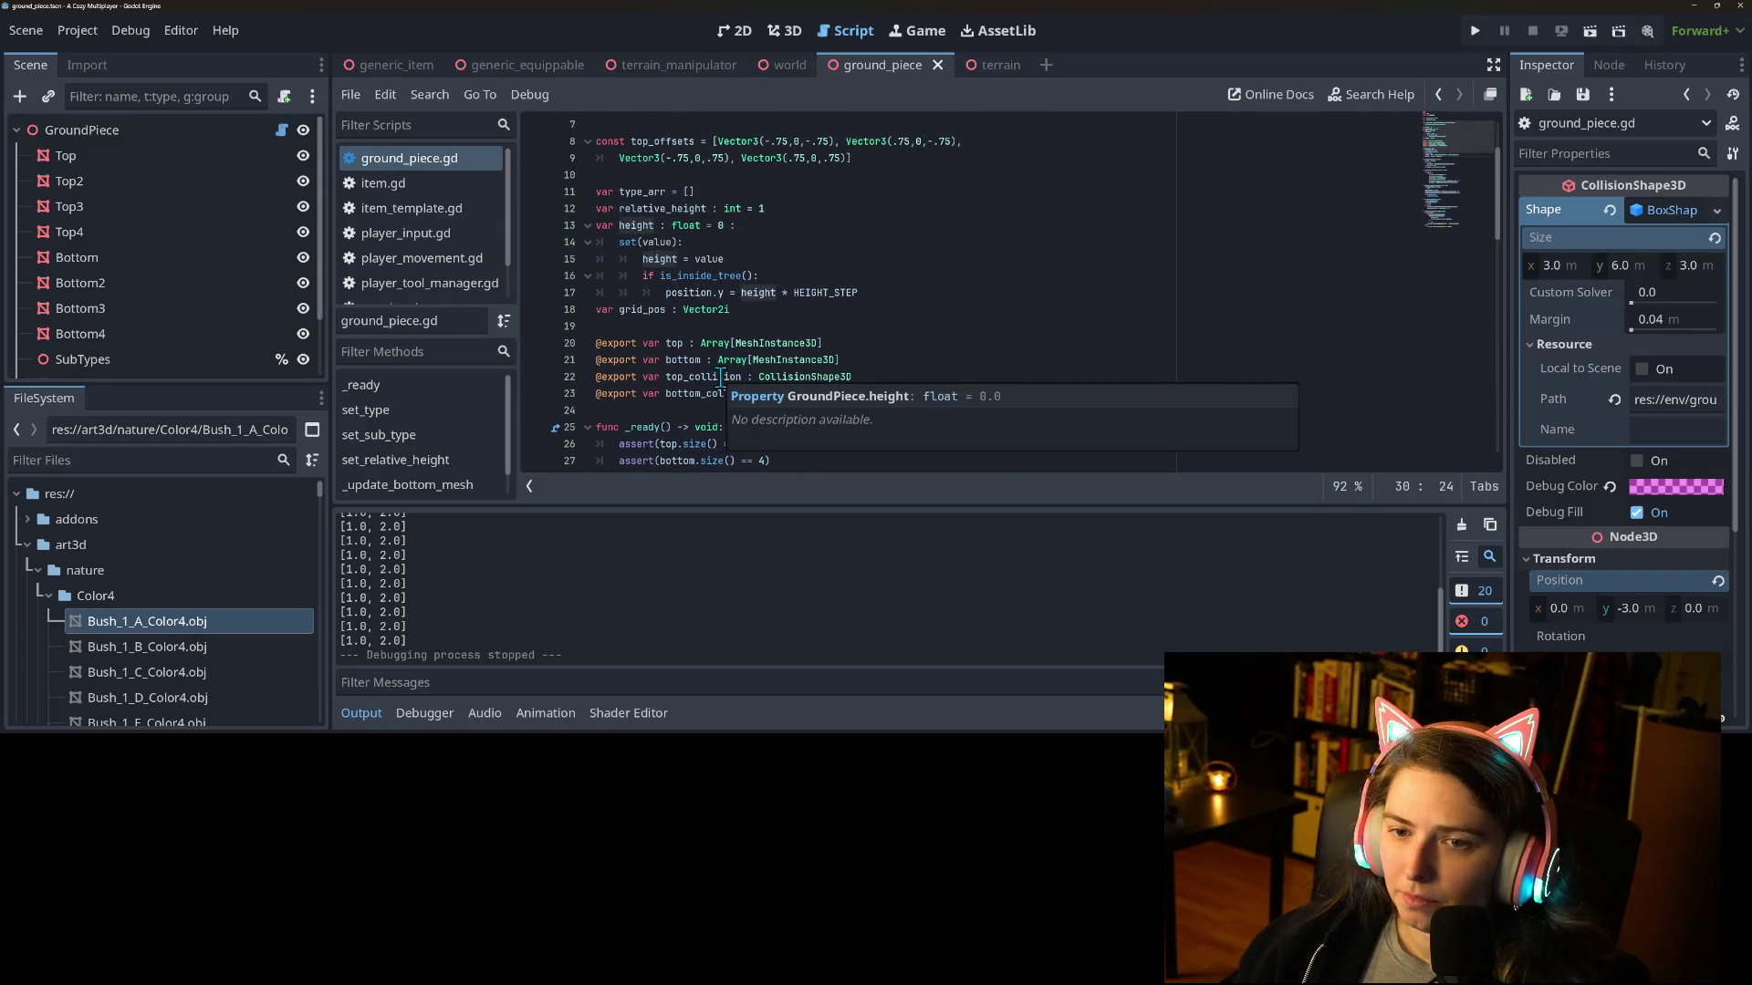
scroll(721, 376, "down", 1)
scroll(816, 354, "down", 2)
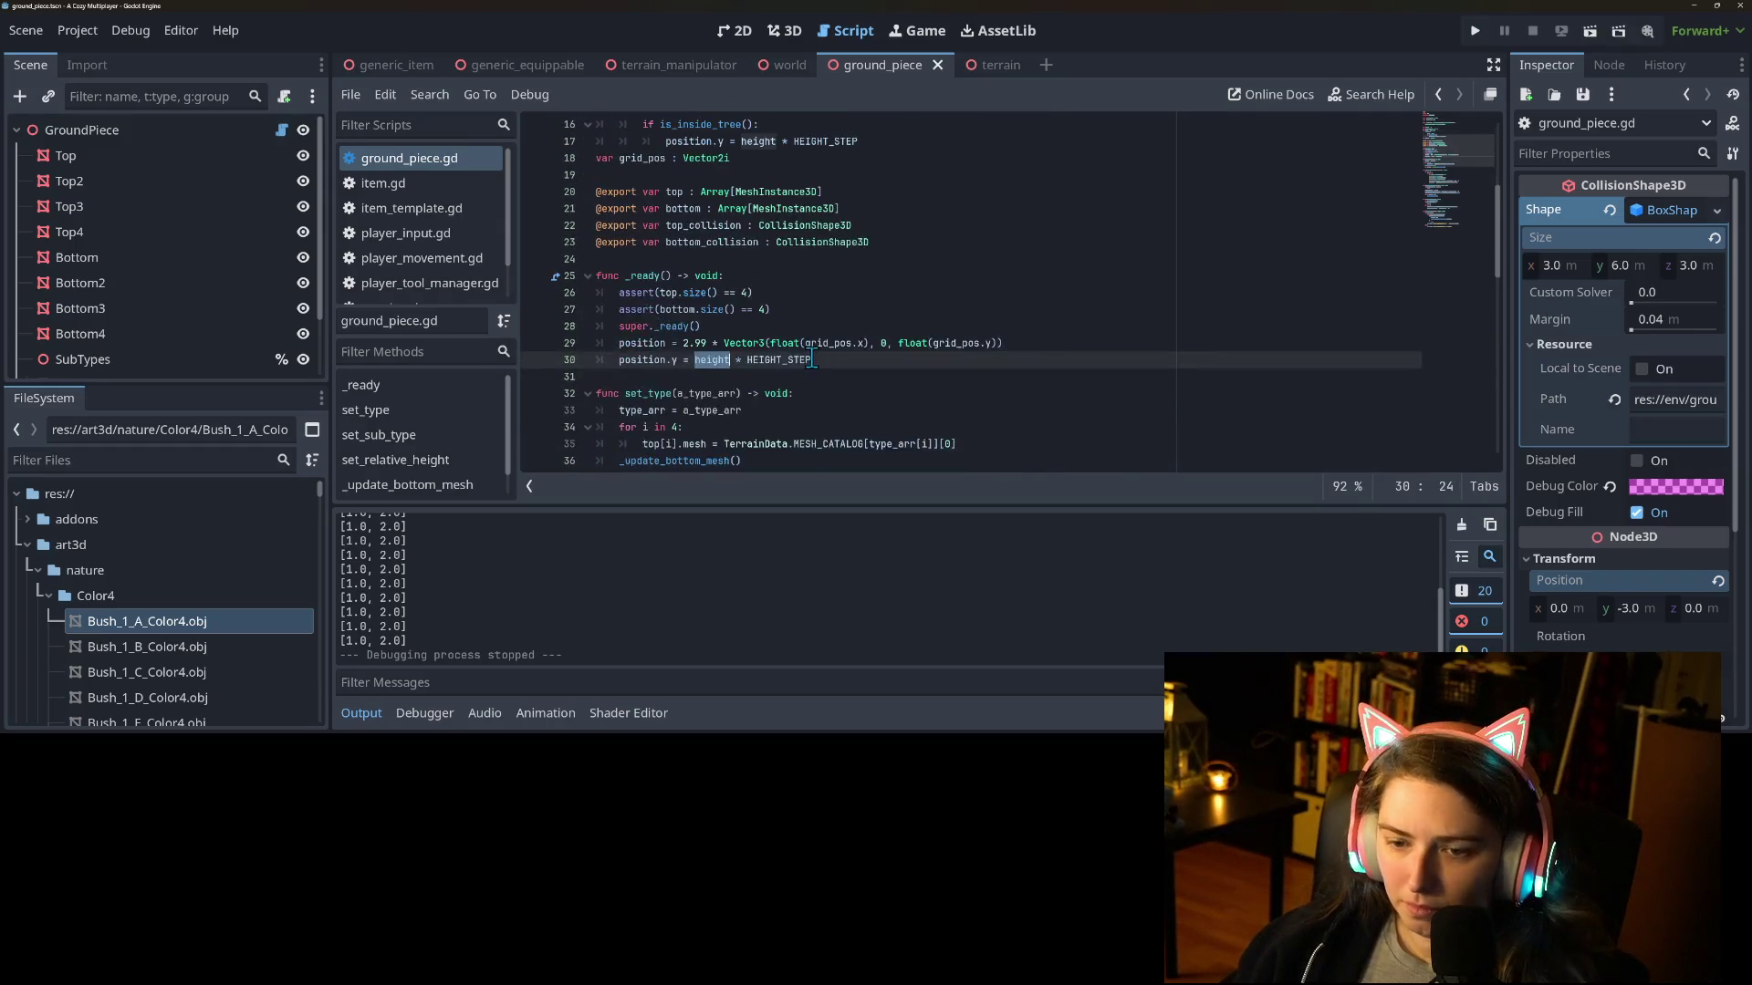
scroll(821, 370, "down", 13)
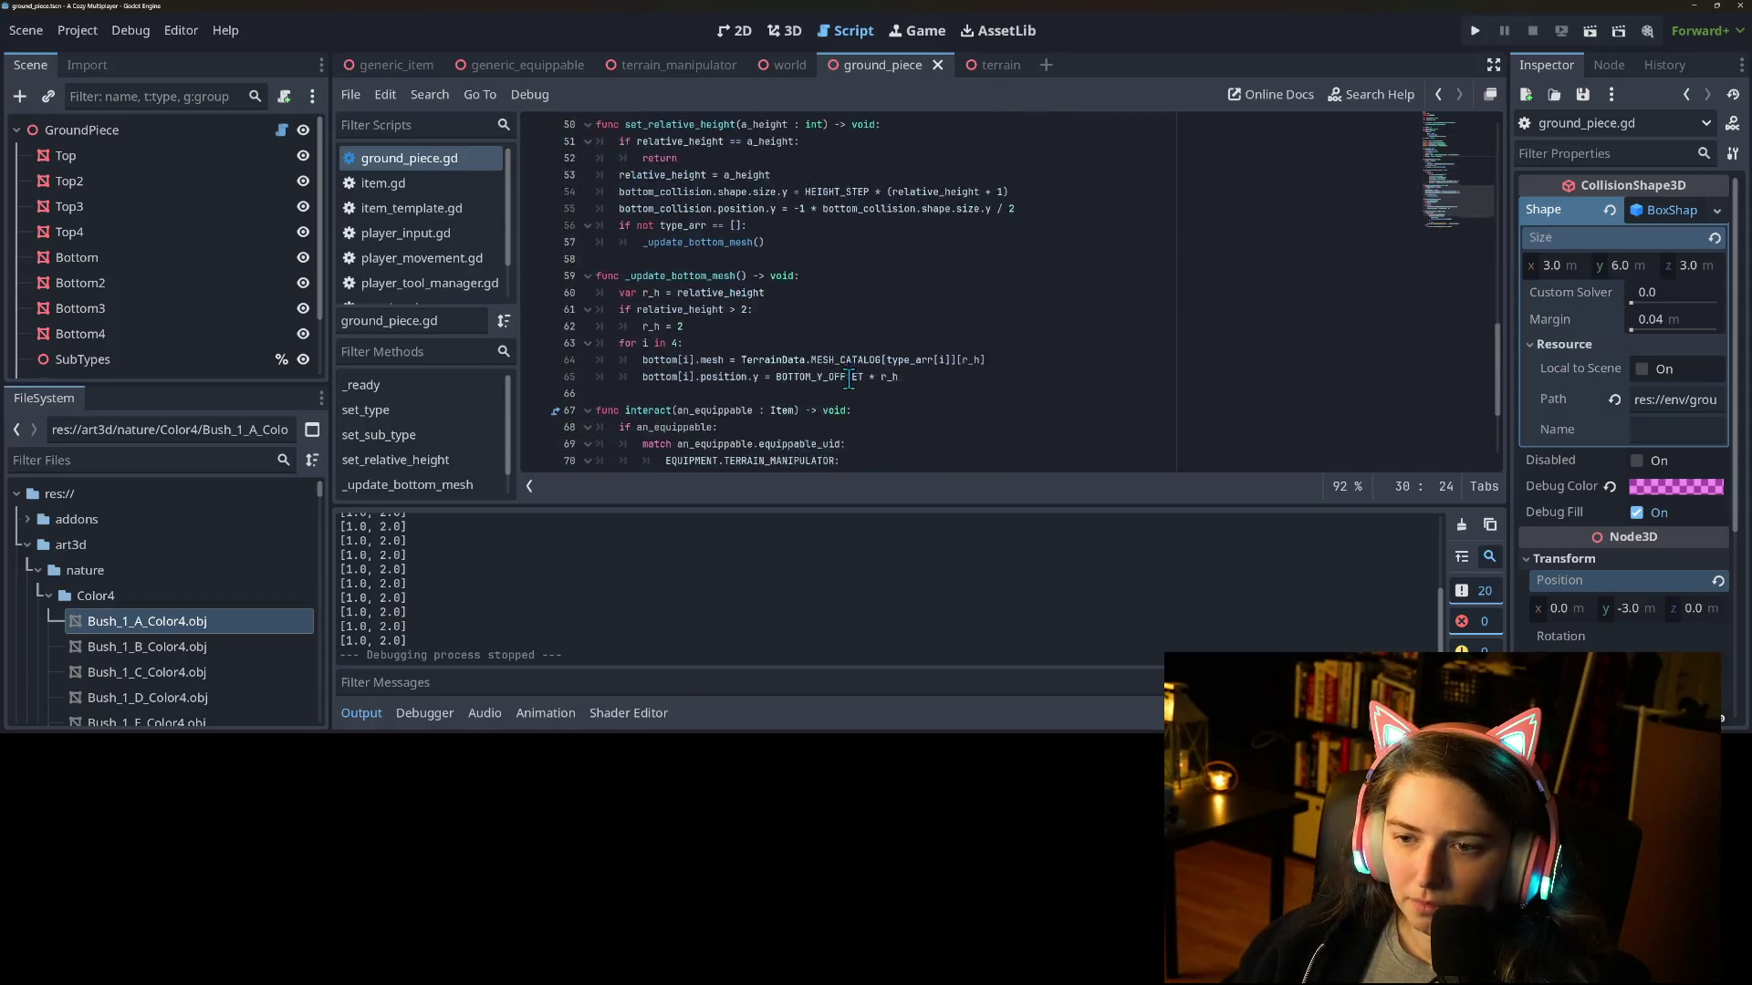
scroll(848, 377, "down", 1)
scroll(698, 338, "up", 6)
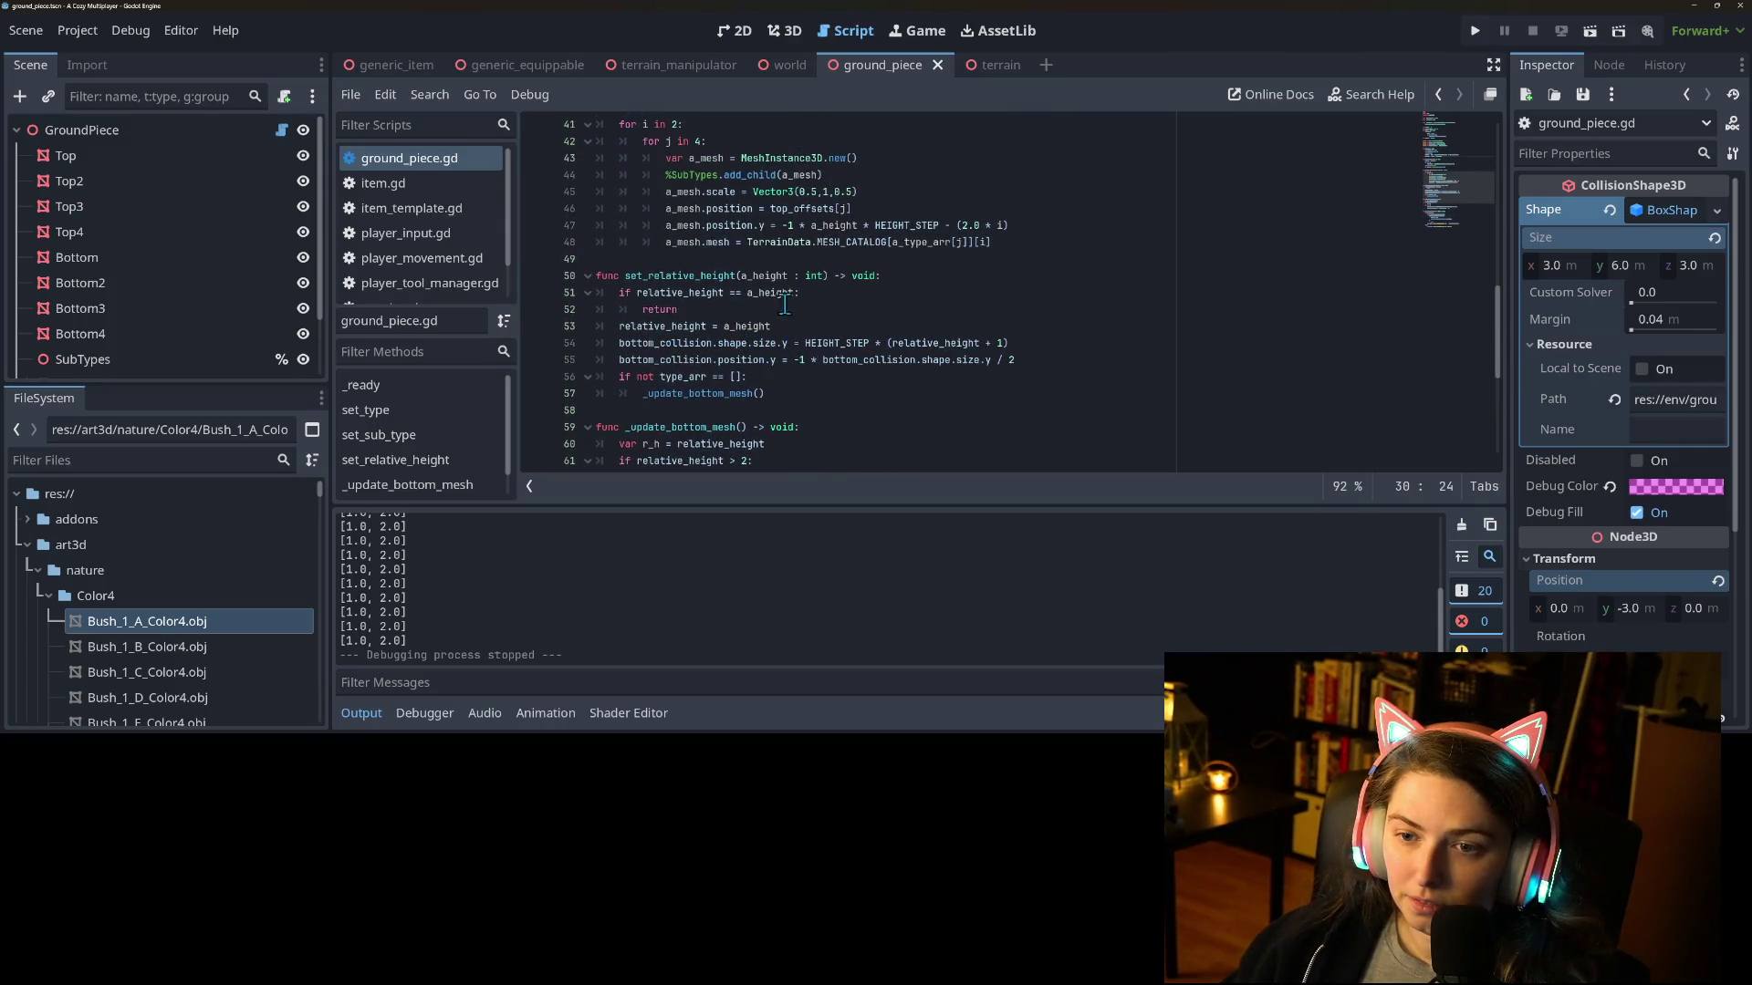
Step: Cut the bottom_collision lines out of set_relative_height and save the script
left_click(748, 343)
left_click_drag(1038, 360, 524, 345)
key("ctrl+c")
key("BackSpace")
key("BackSpace")
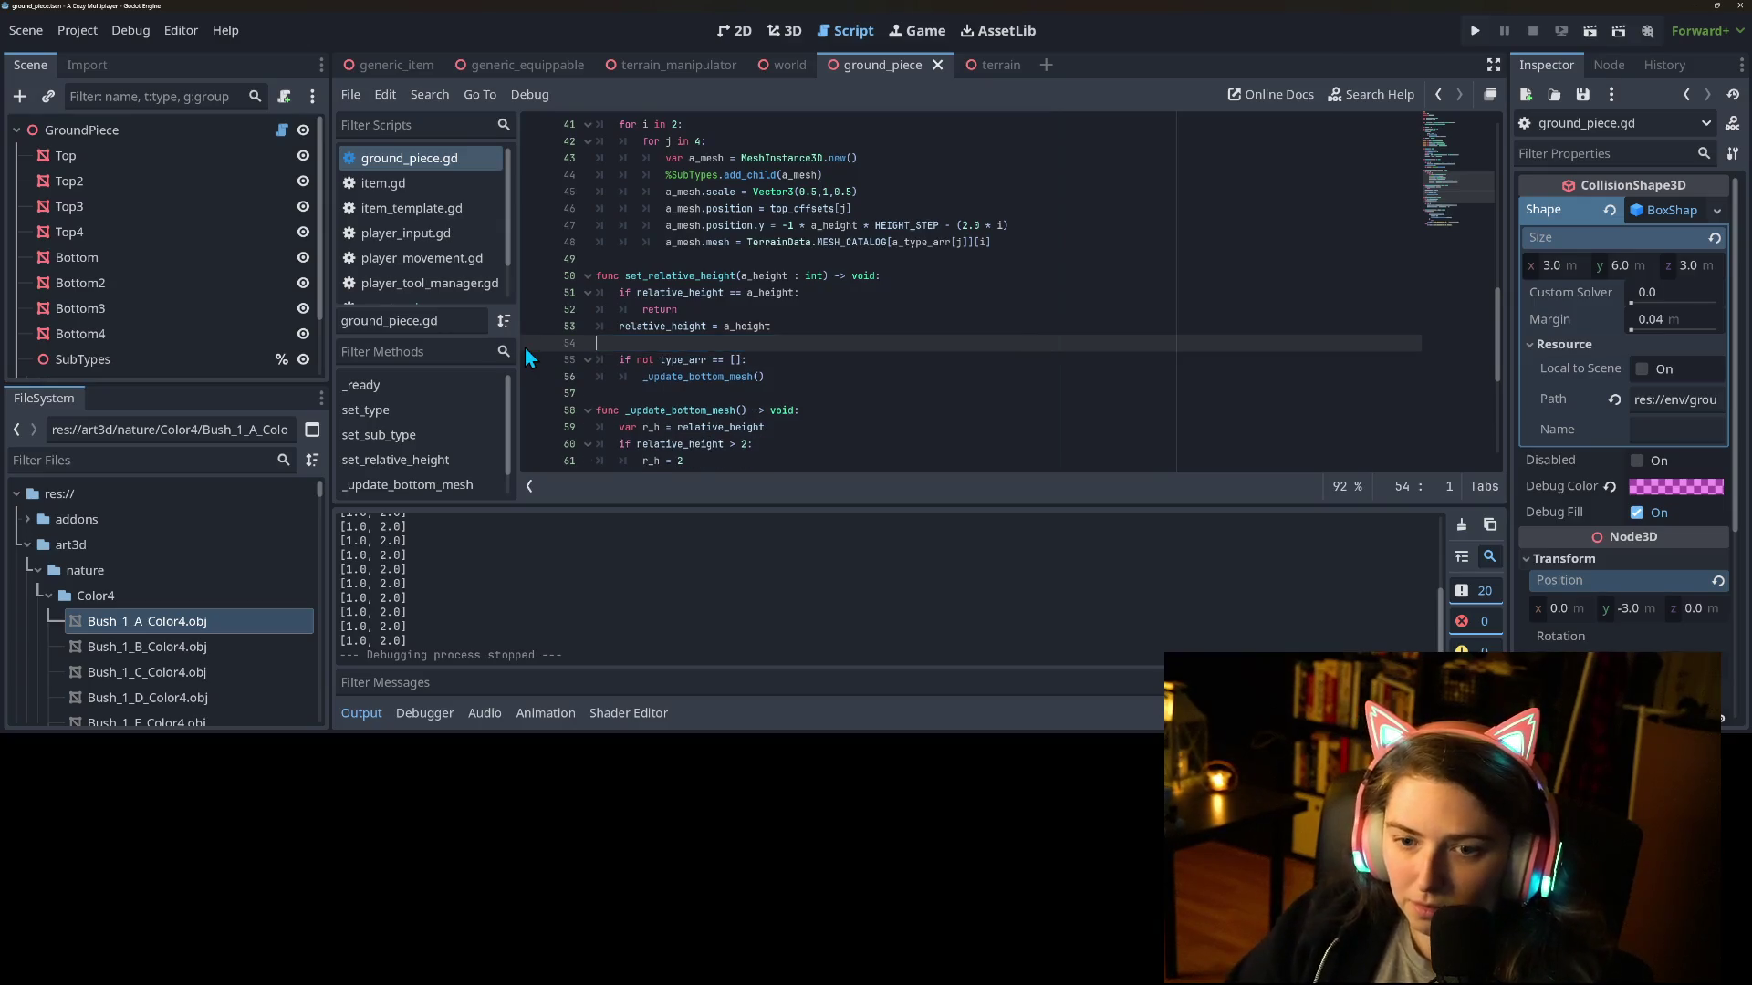
scroll(827, 338, "up", 13)
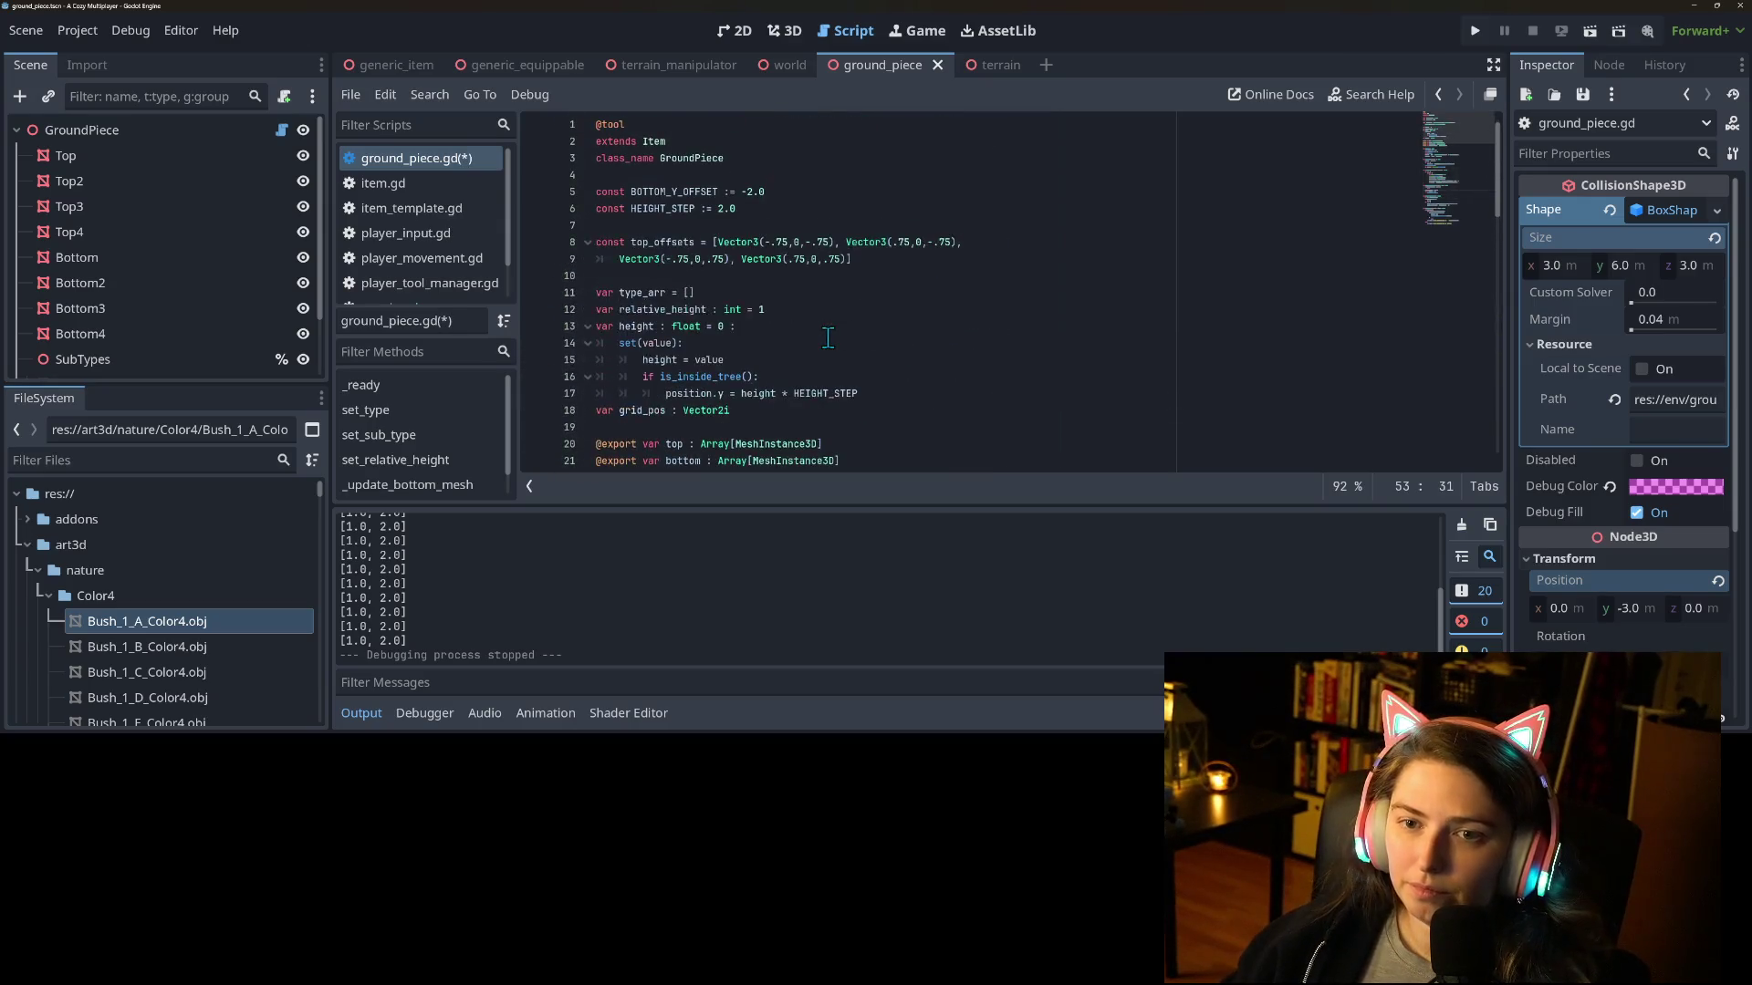
key("ctrl+s")
Step: Paste the bottom_collision lines into the height setter and fix their indentation
left_click(874, 396)
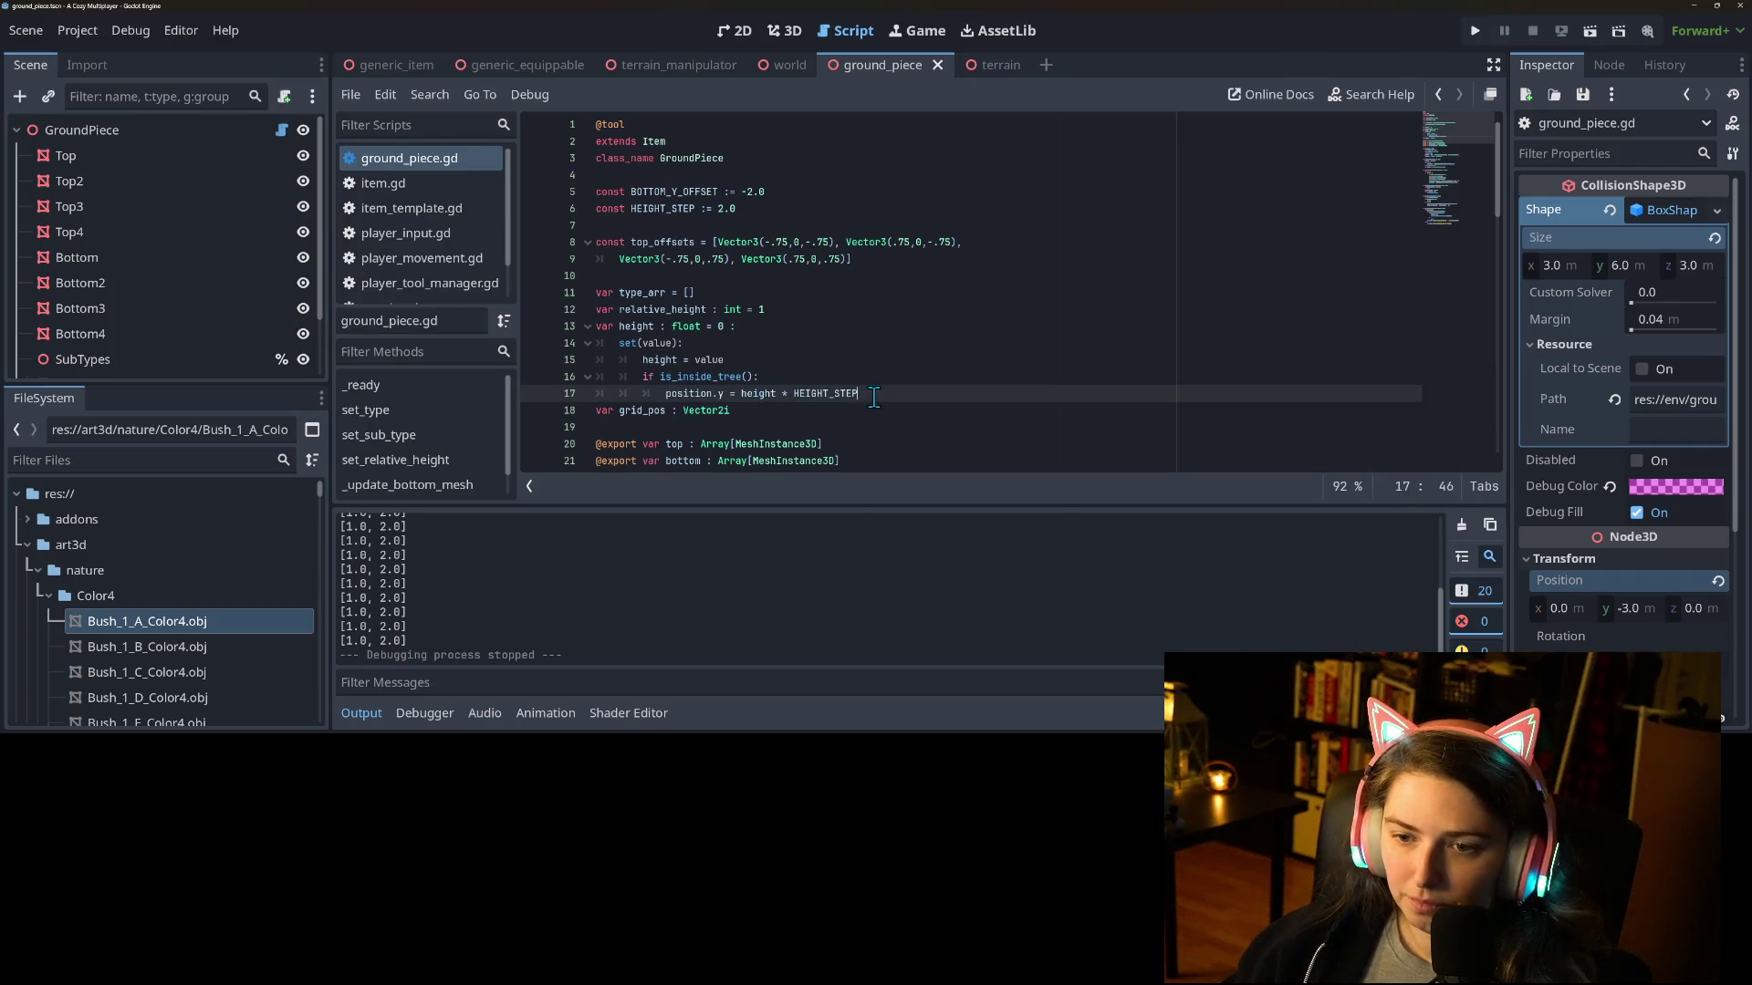
key("Return")
key("ctrl+v")
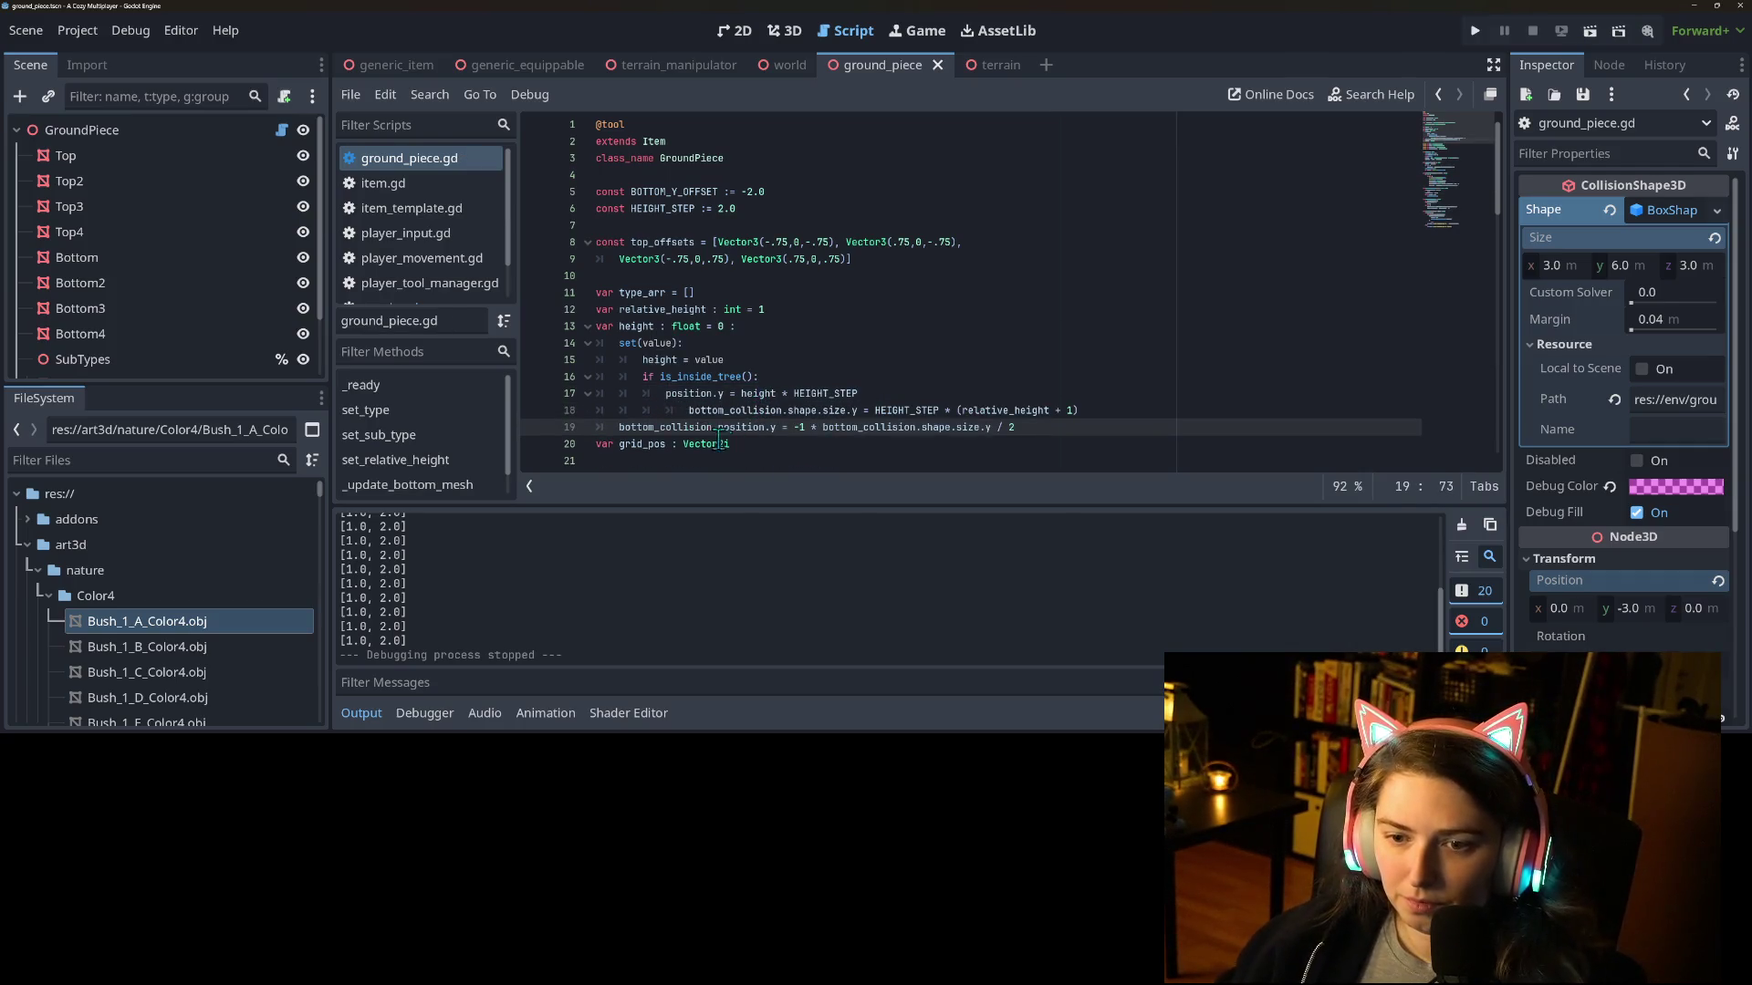
left_click(693, 411)
key("BackSpace")
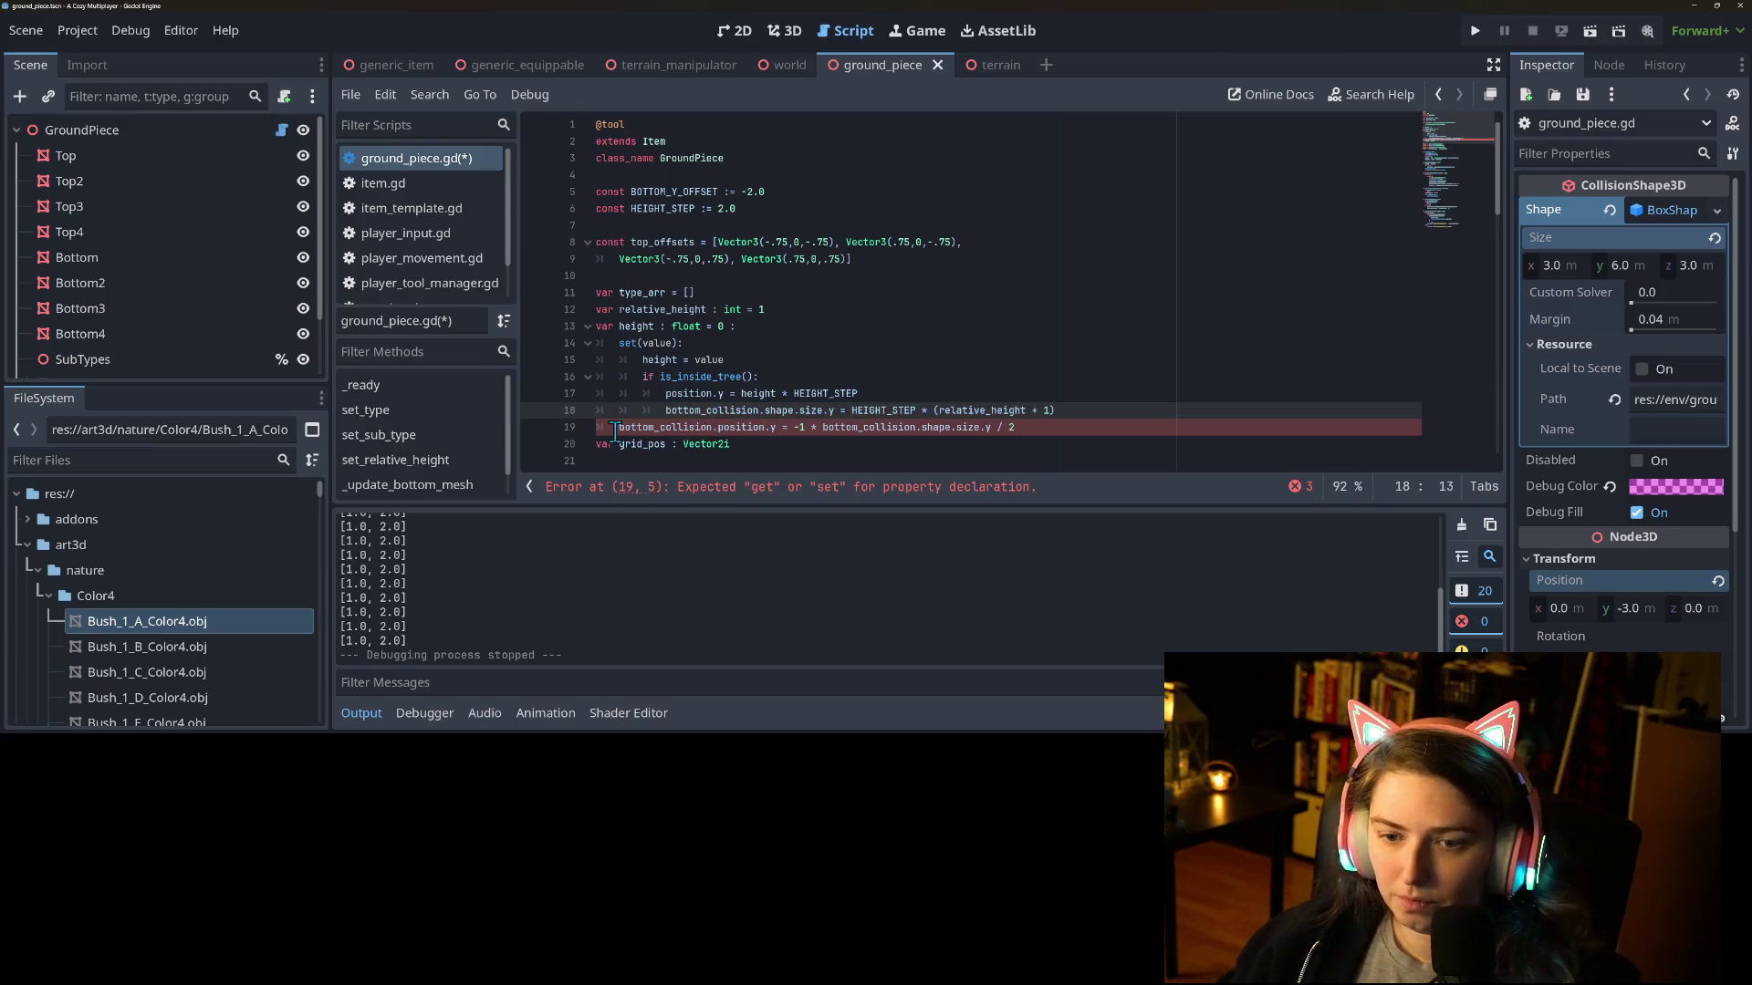
left_click(616, 427)
key("Tab")
key("Tab")
Step: Make line 18 size the box as height * HEIGHT_STEP, save, and relaunch the game
left_click(887, 410)
left_click_drag(853, 411, 1087, 416)
type("height")
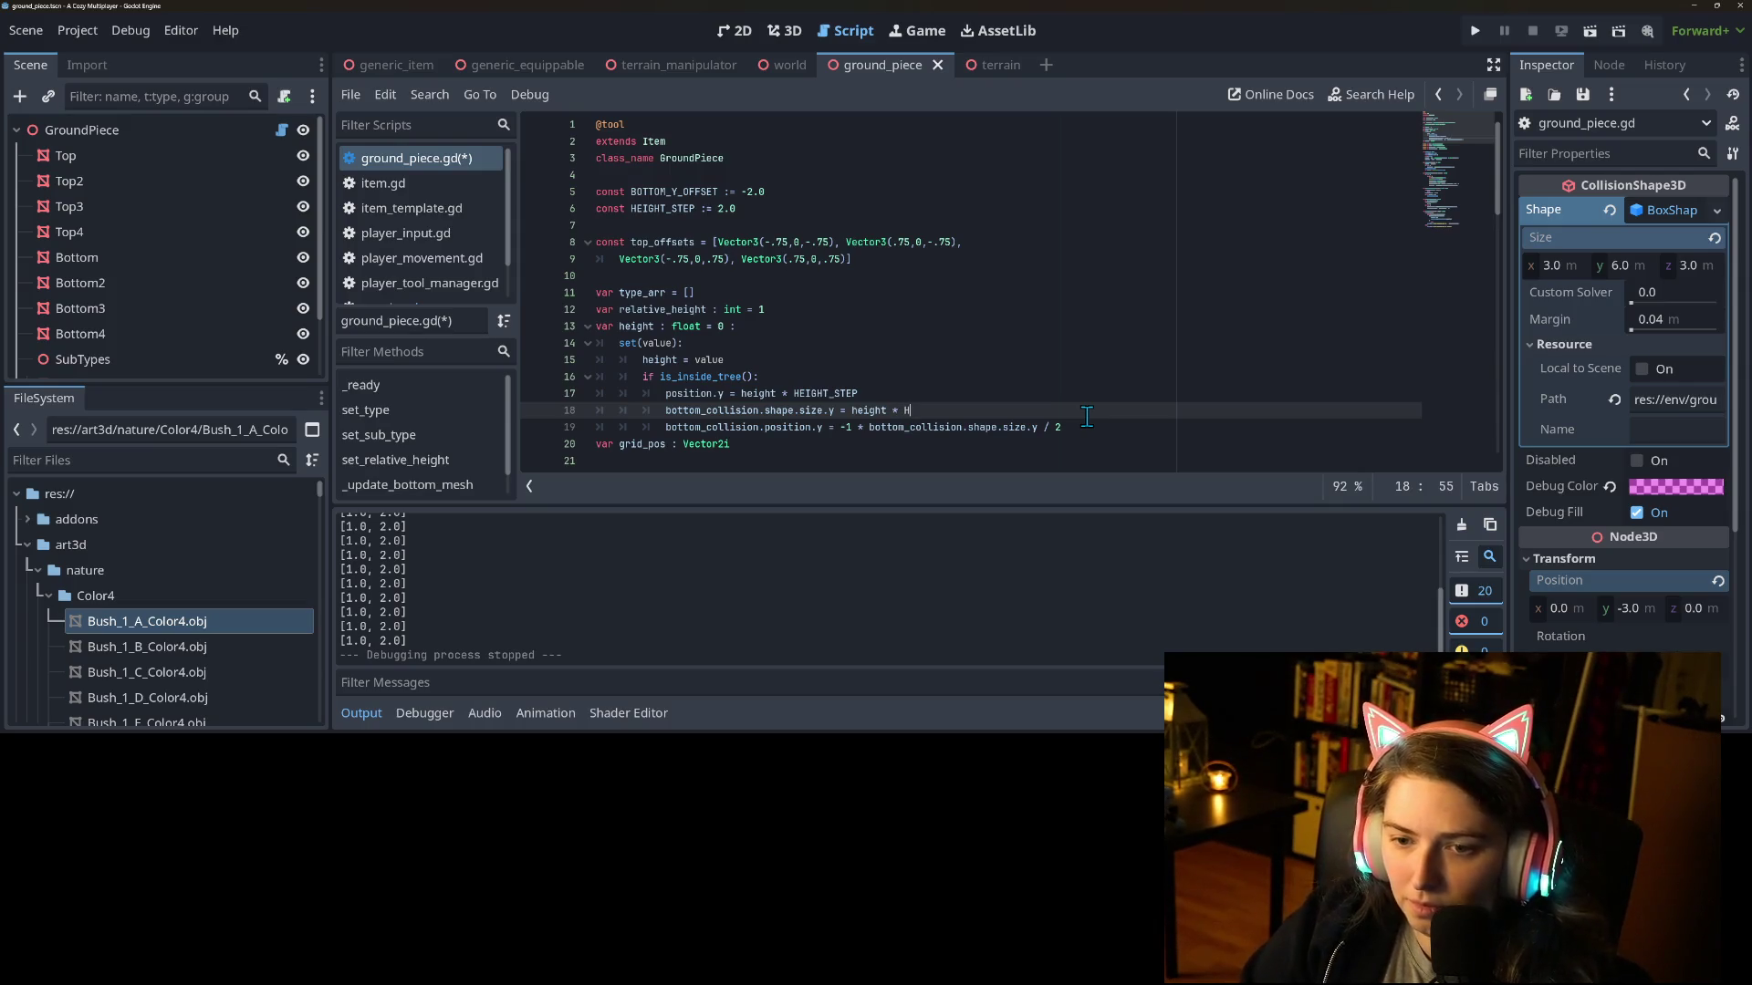
key("Return")
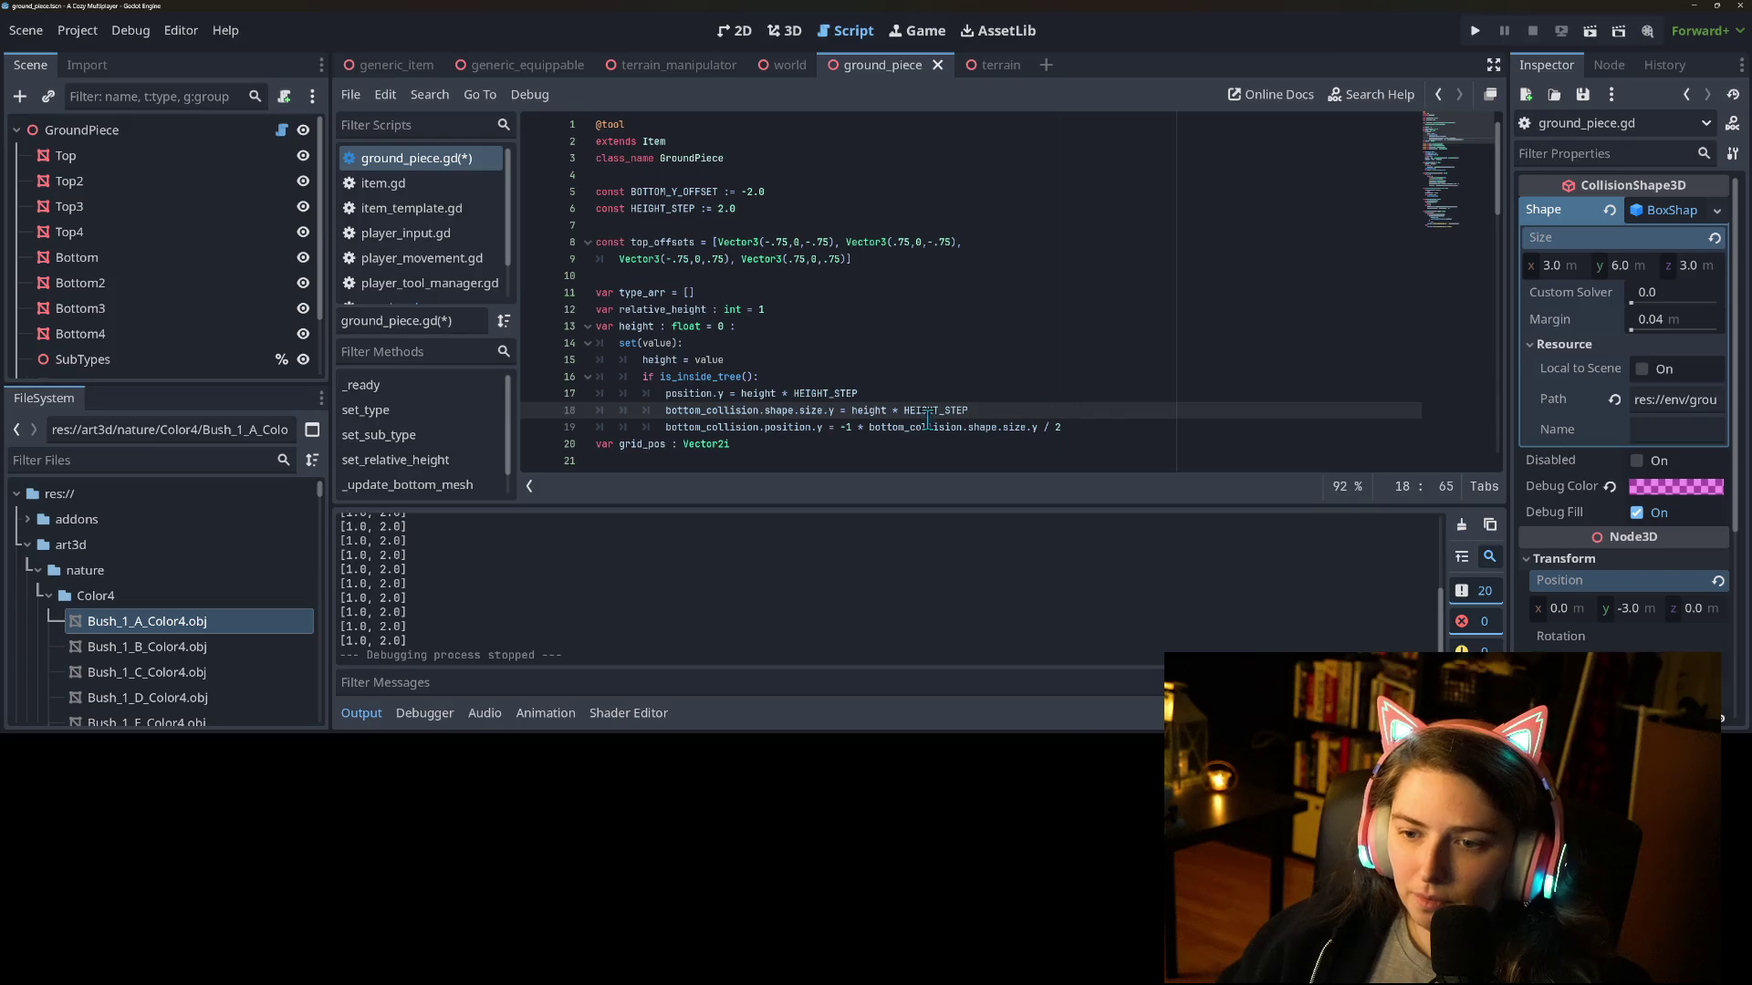
key("ctrl+s")
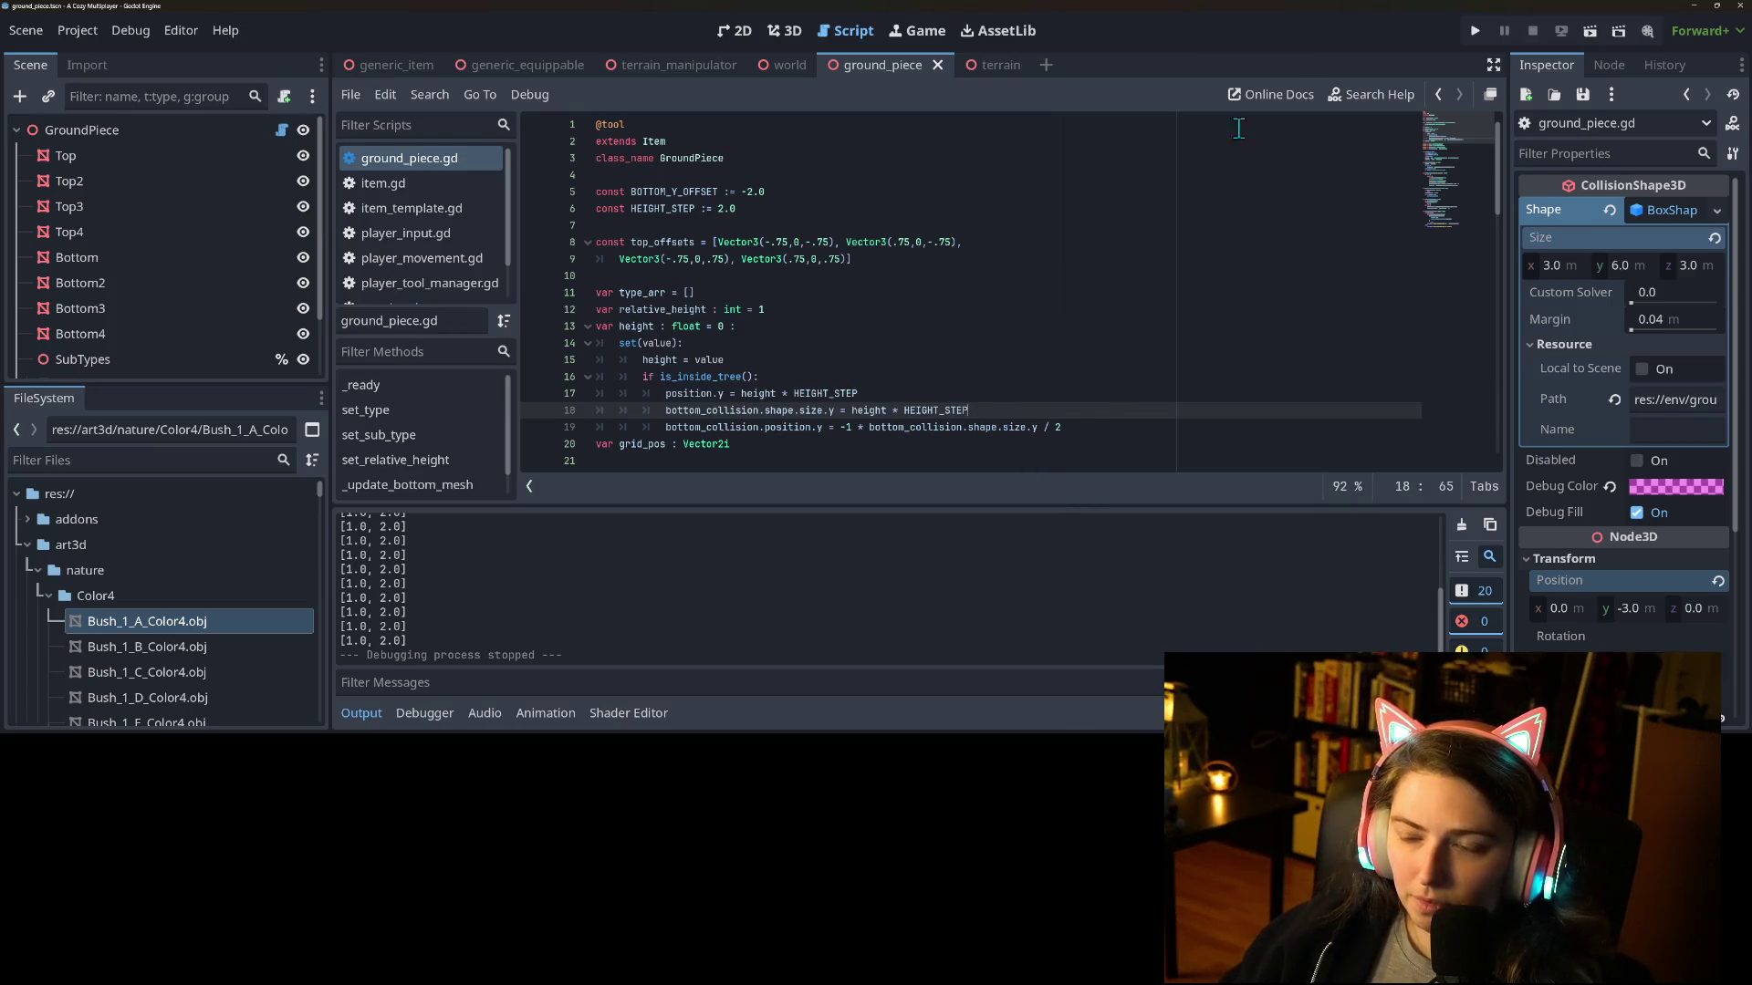
left_click(1473, 33)
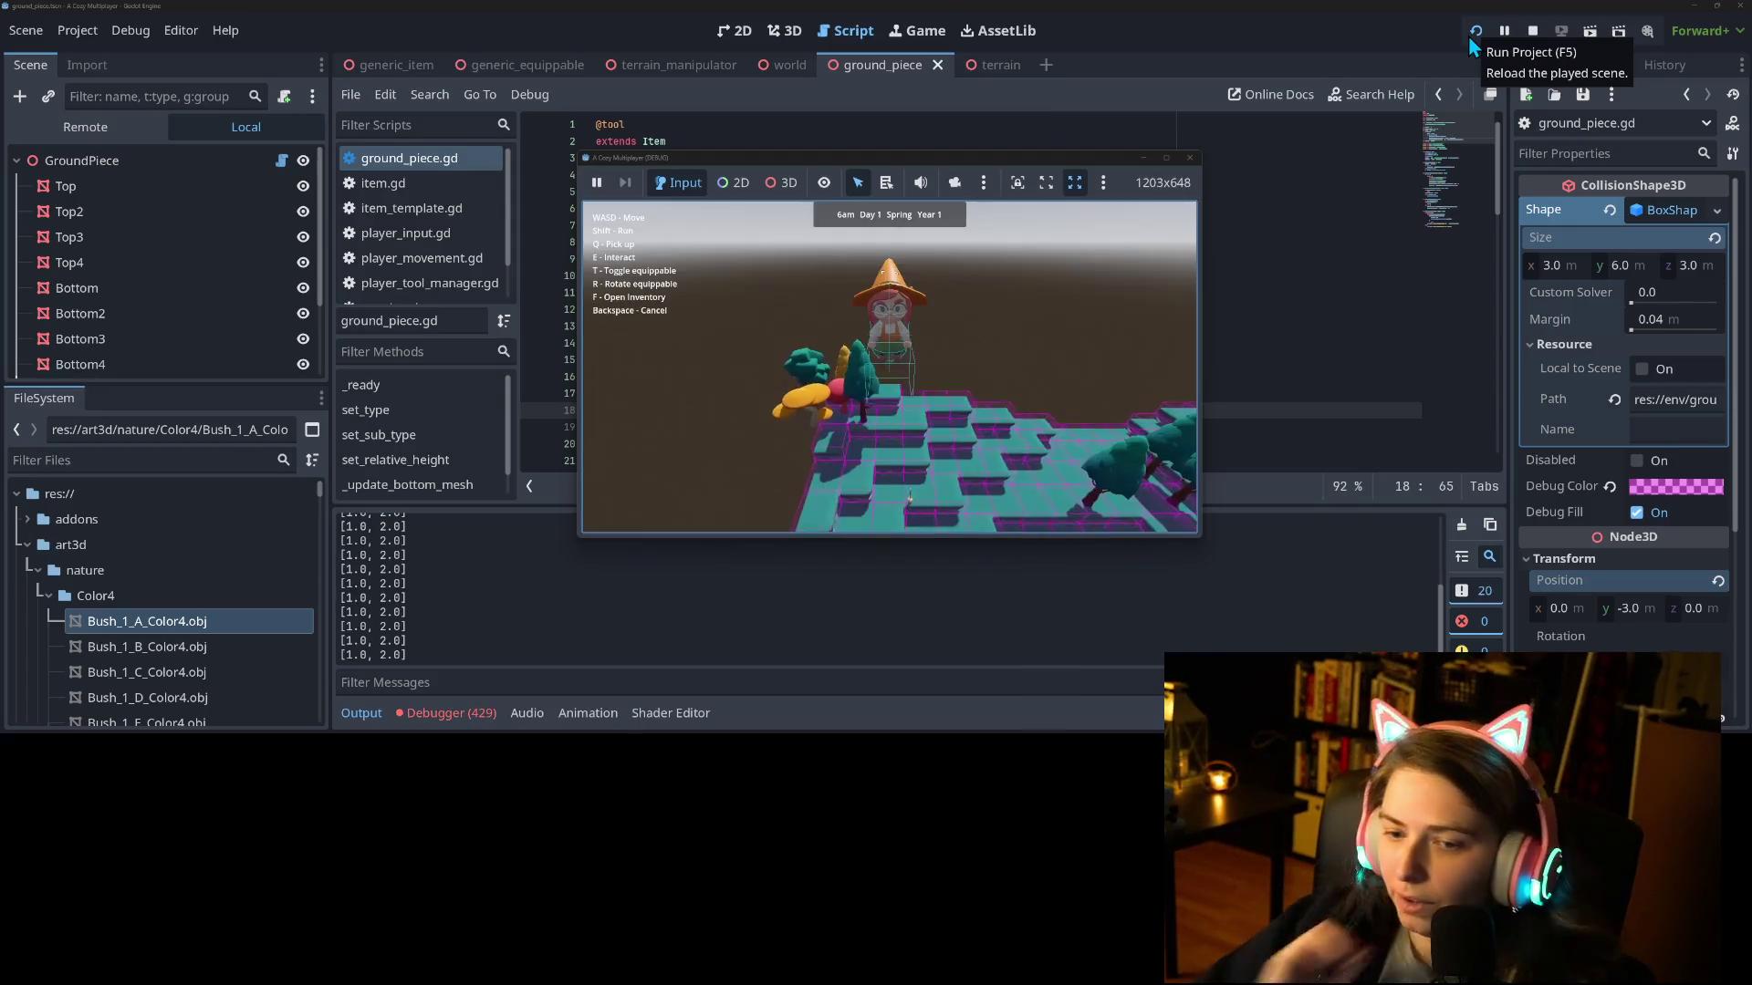
Step: Walk the character back and forth across the platforms with S and W, then close the game
key("s")
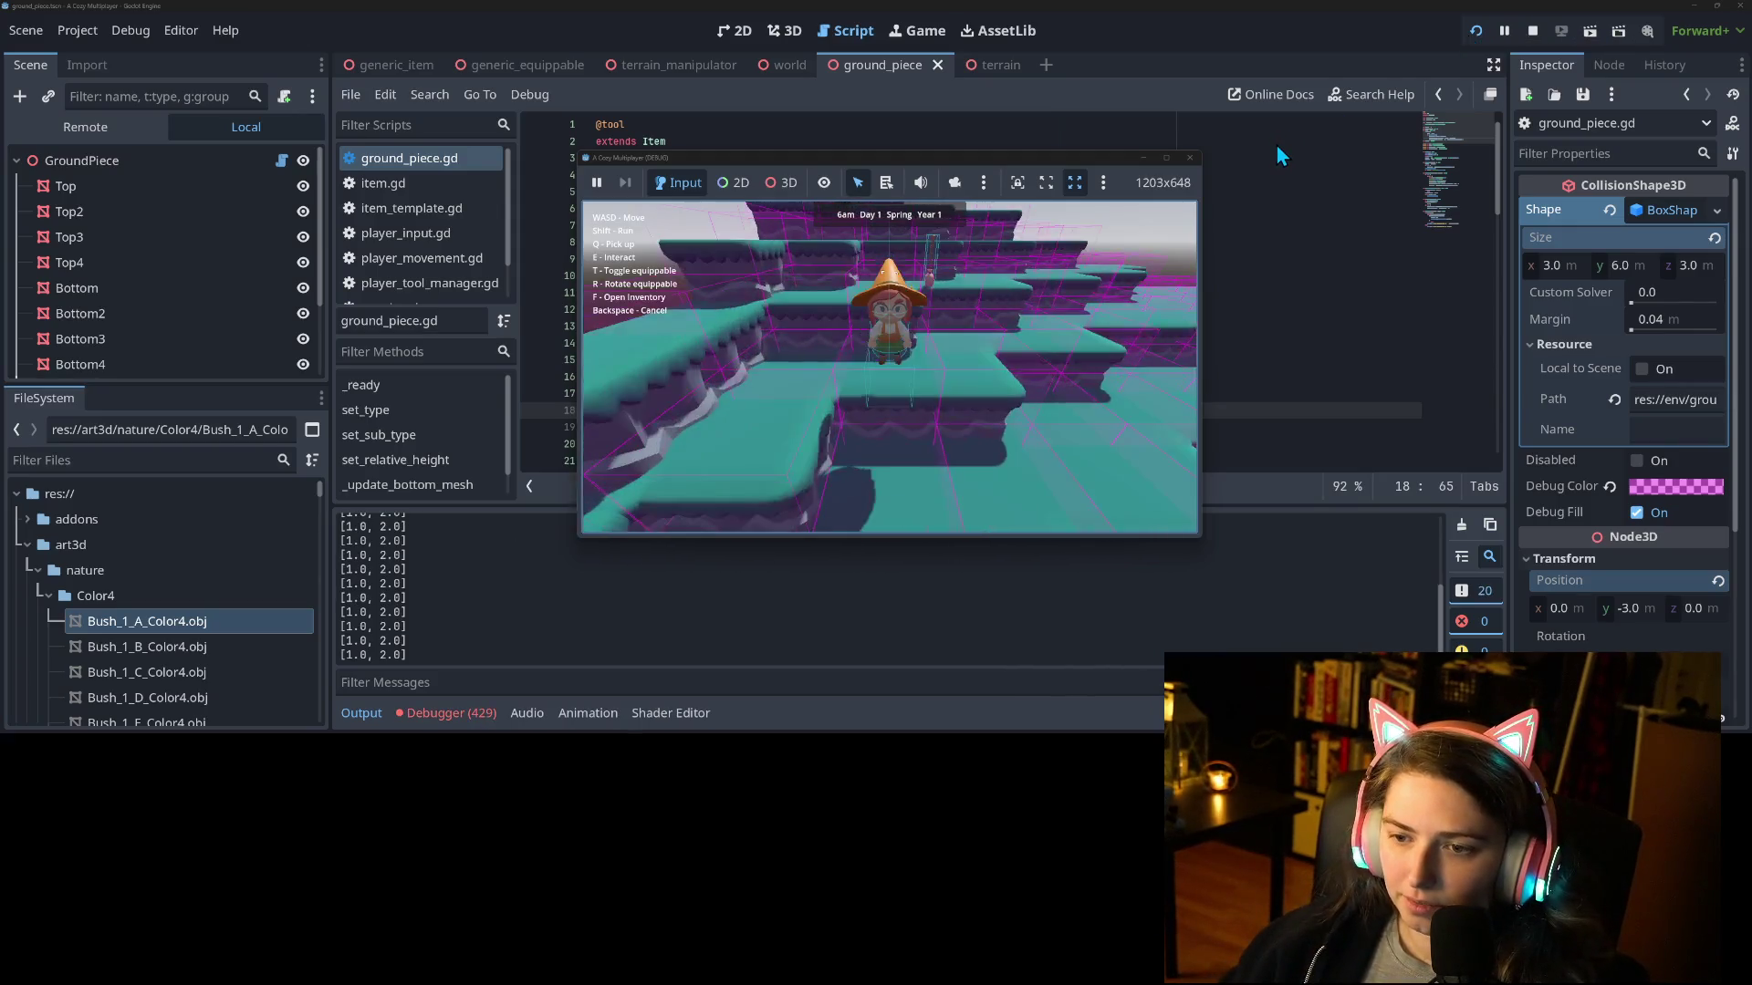
key("s")
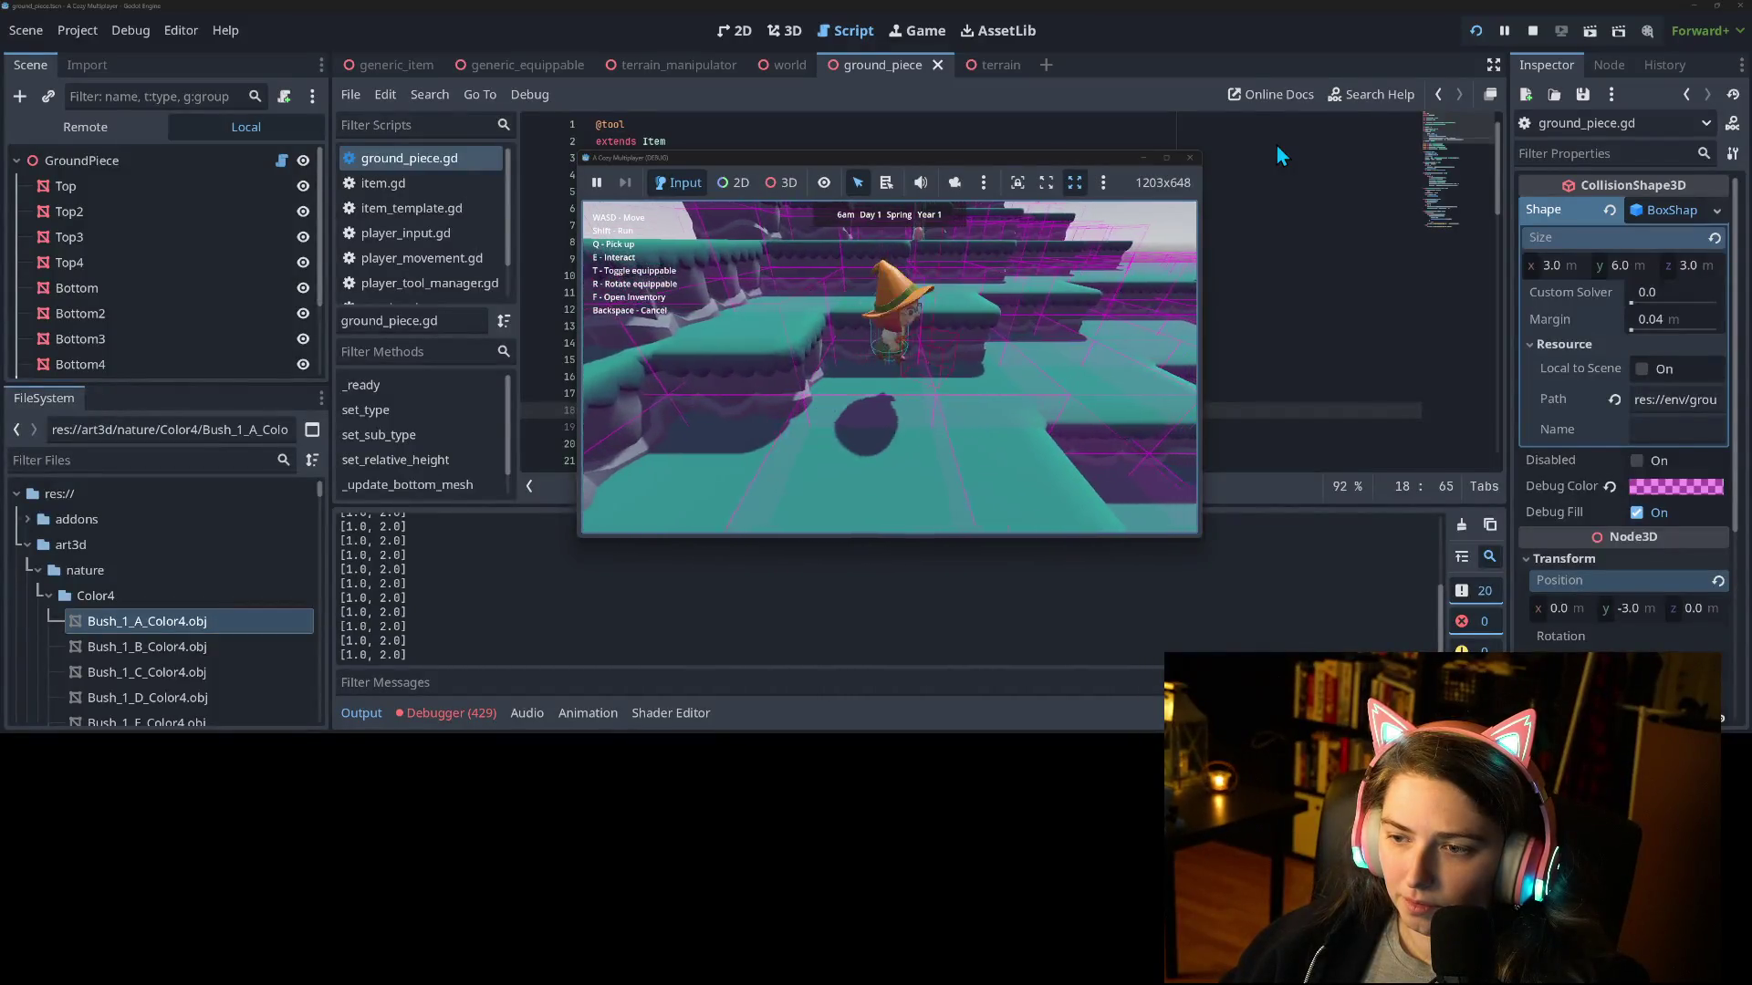
key("w")
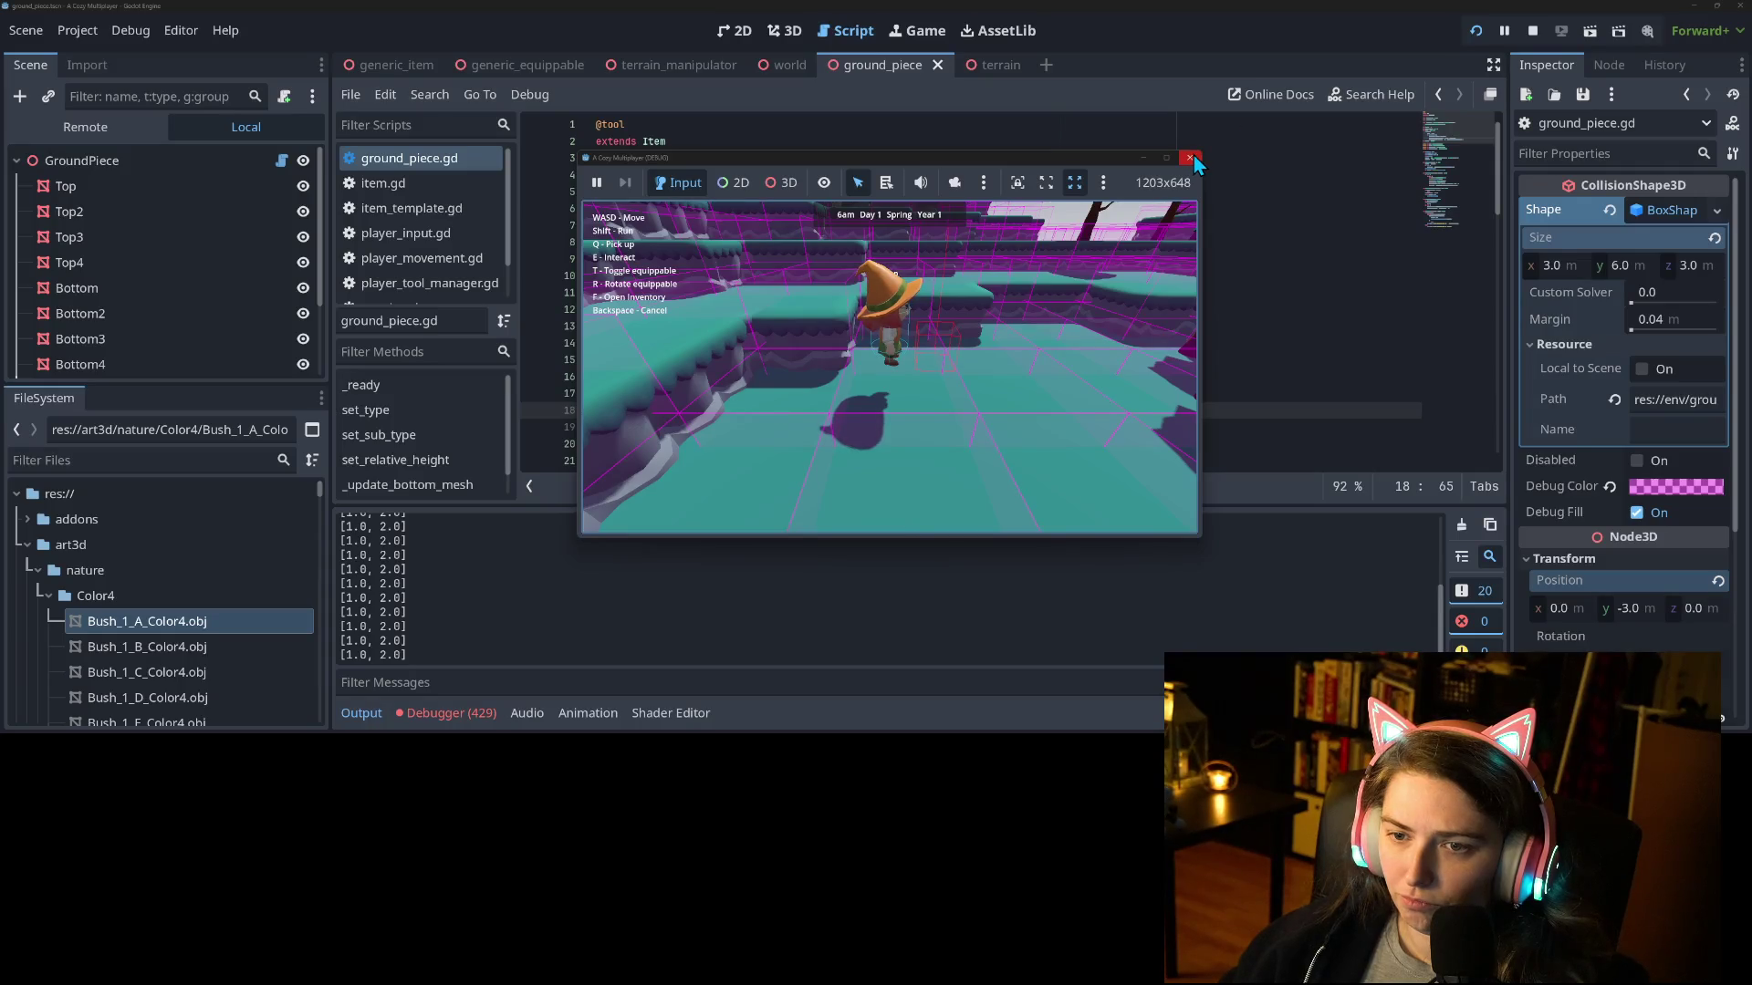
key("w")
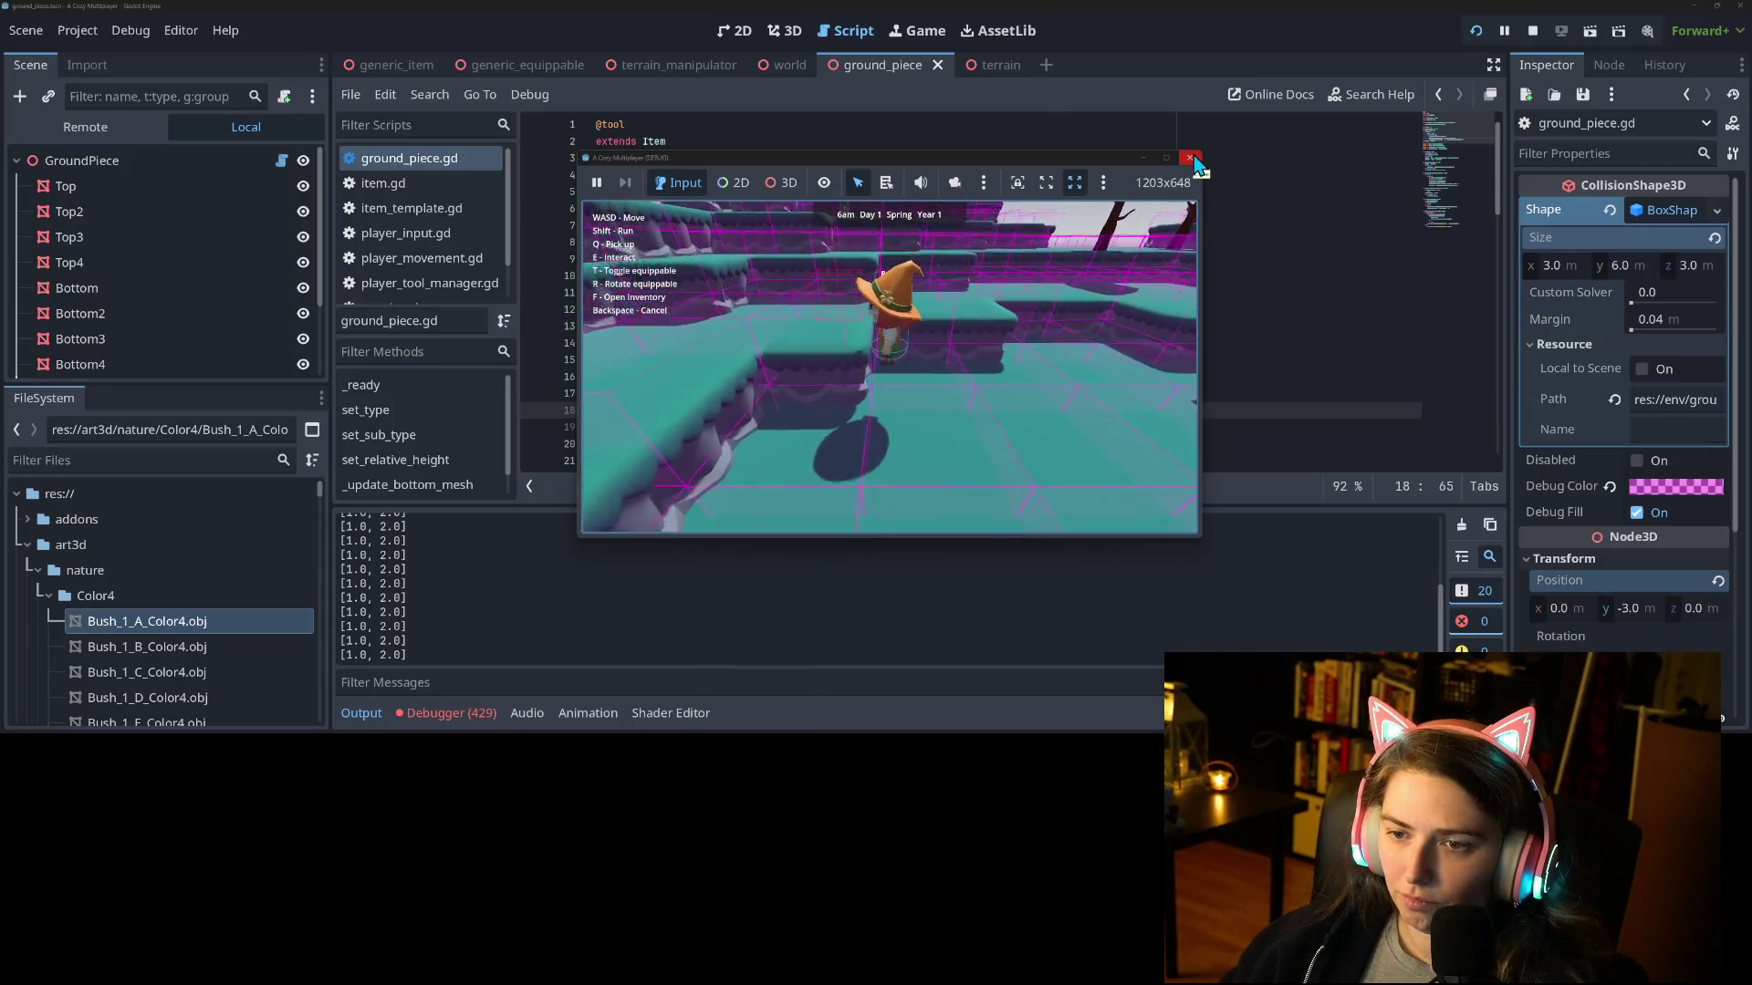
key("w")
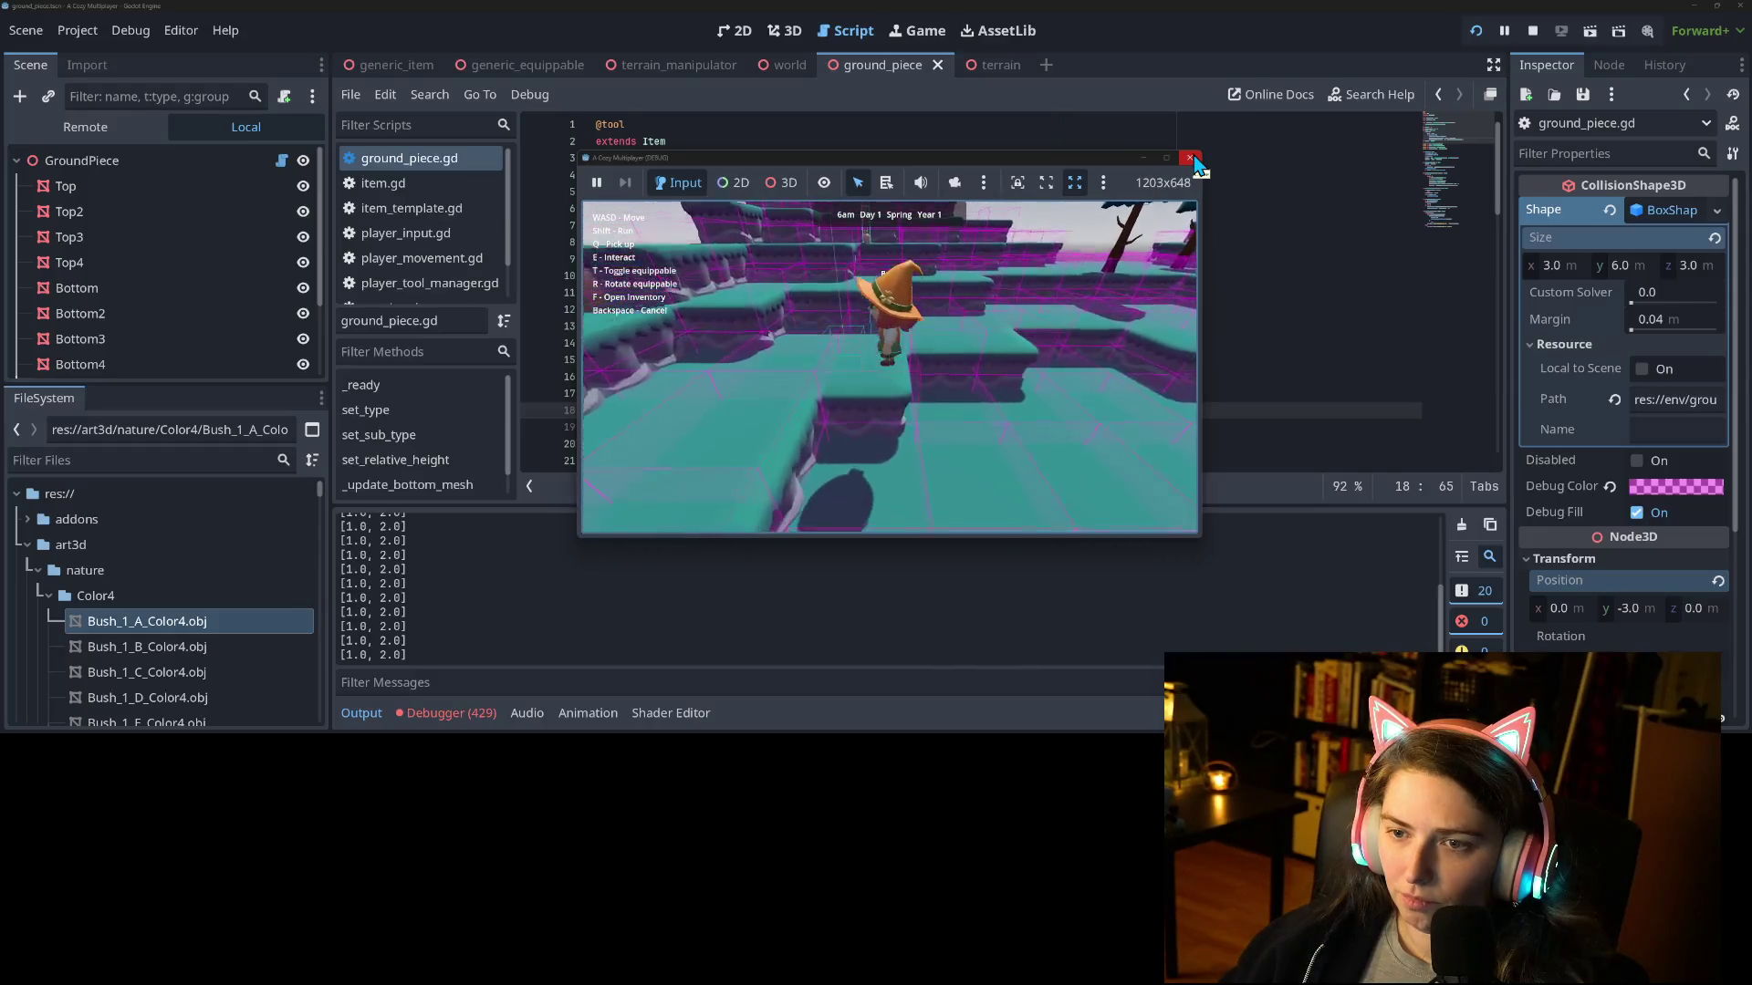
left_click(1189, 158)
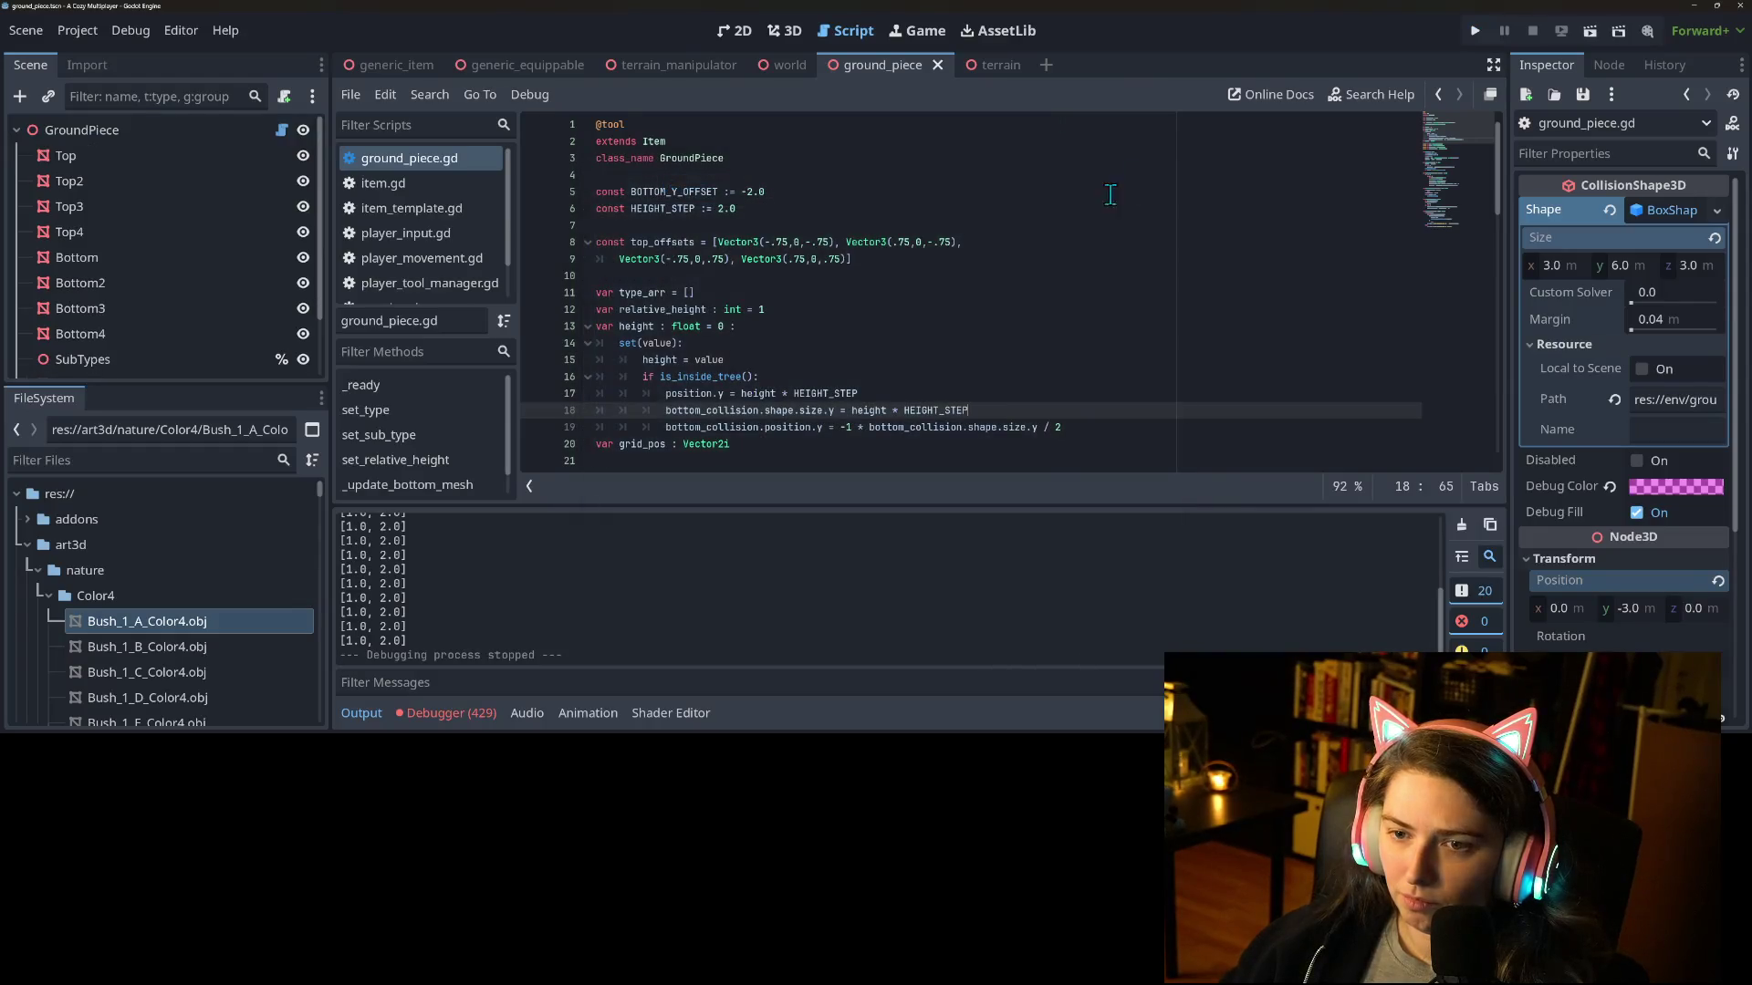
Step: Change line 18 to (height+1) * HEIGHT_STEP, save, and view the Debugger's error list
left_click(955, 400)
left_click(944, 410)
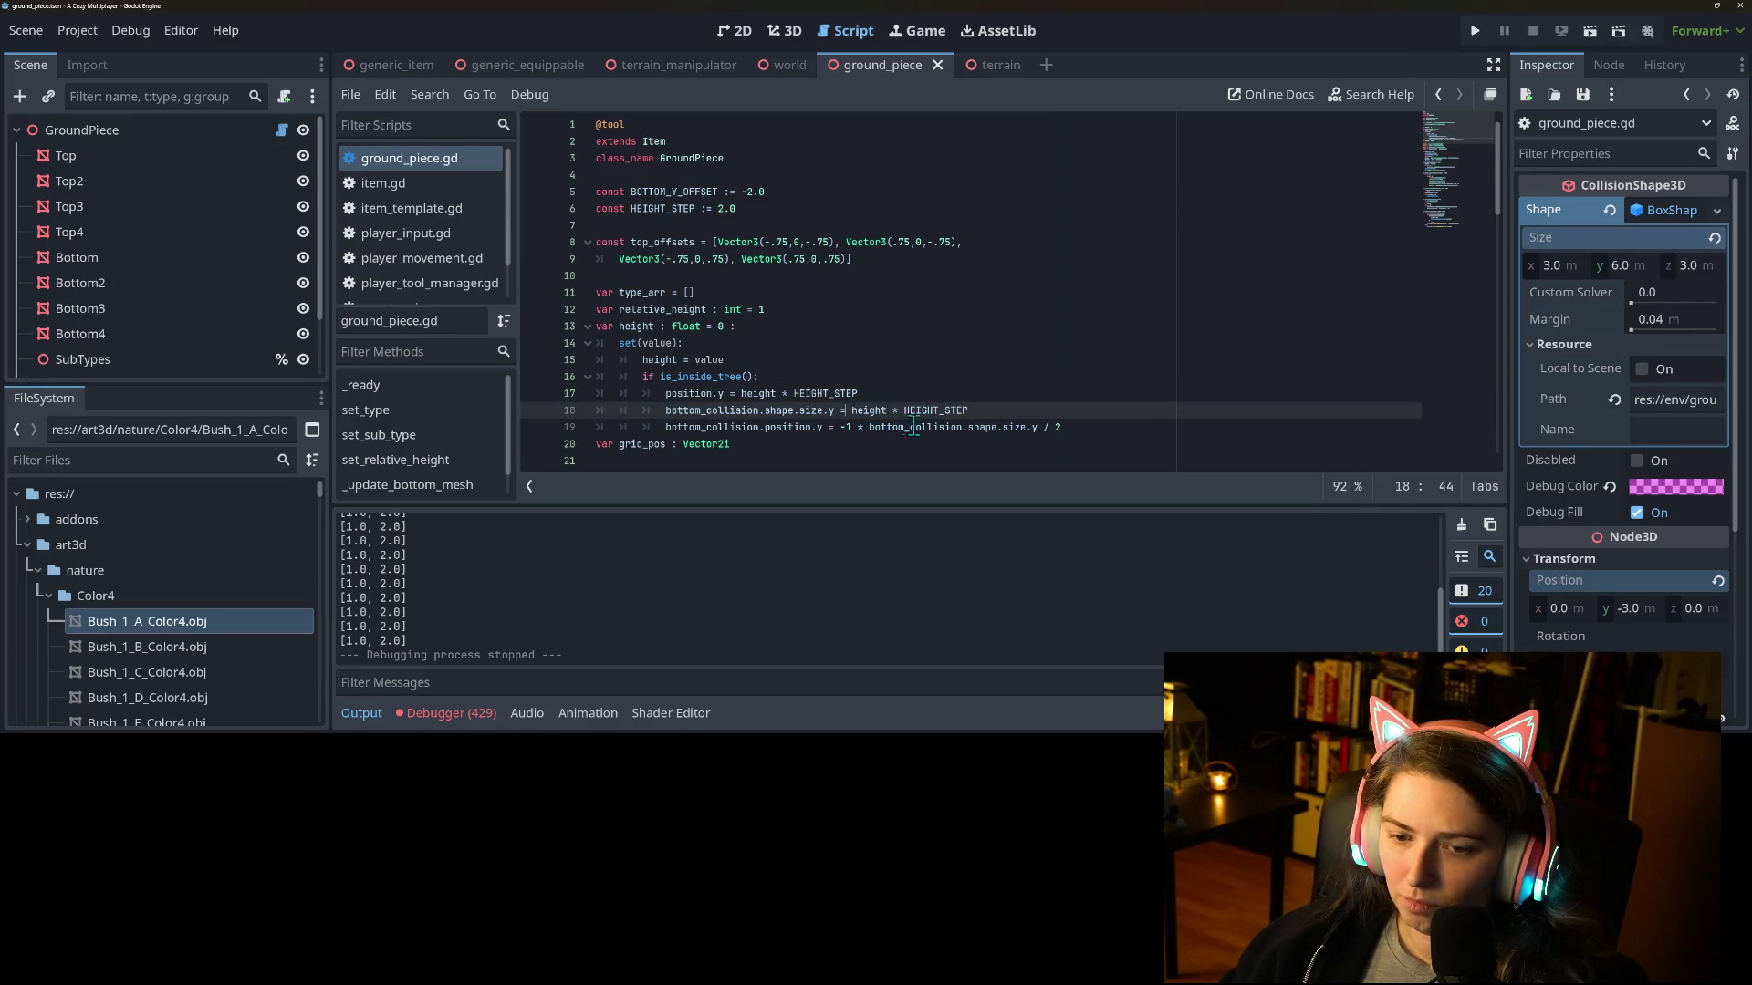
type("(")
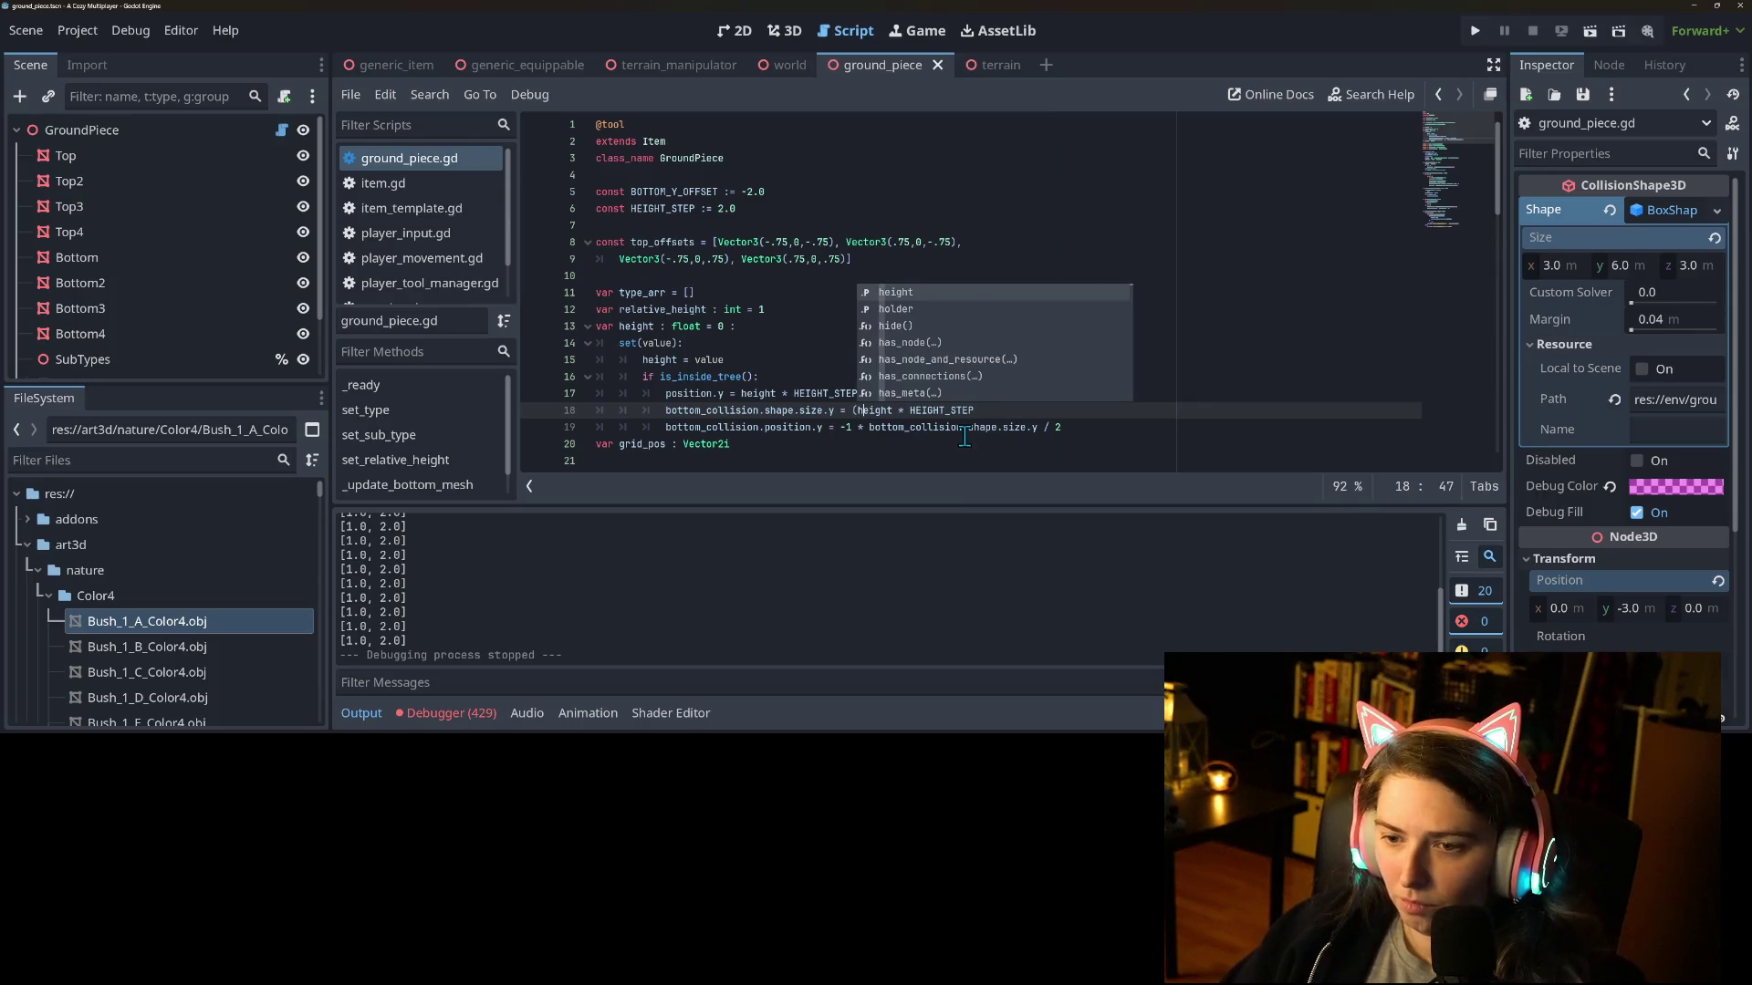
key("Right")
type("+")
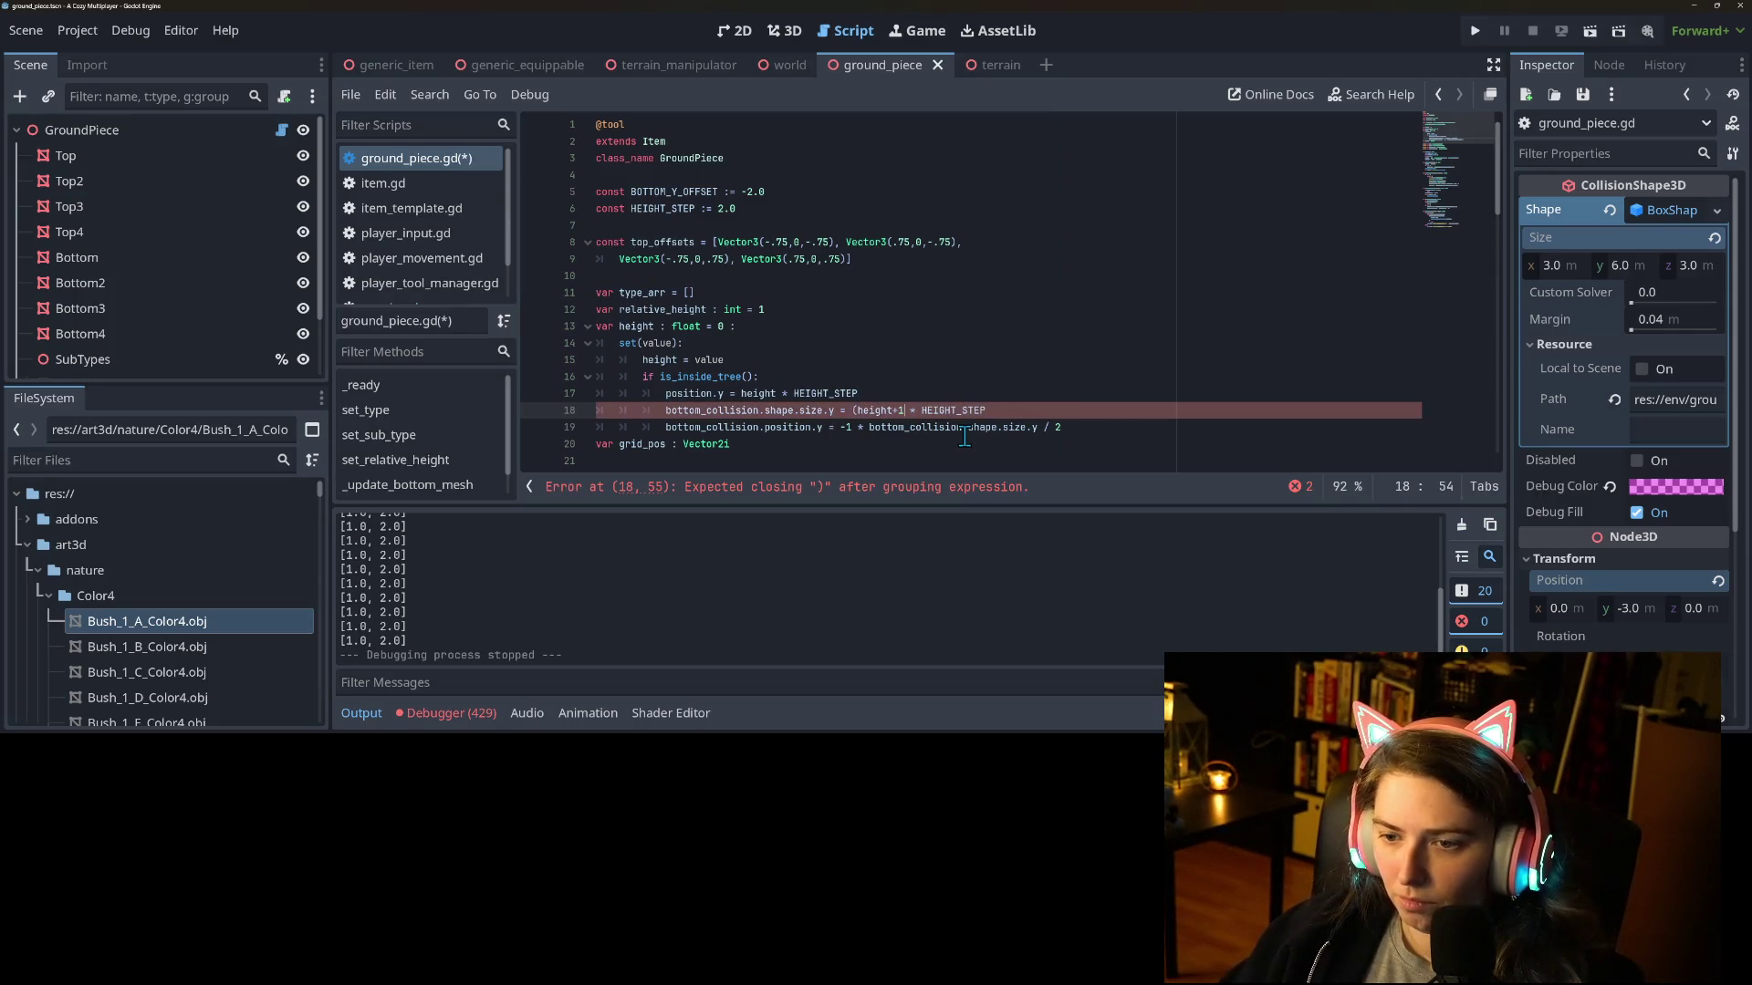
key("ctrl+s")
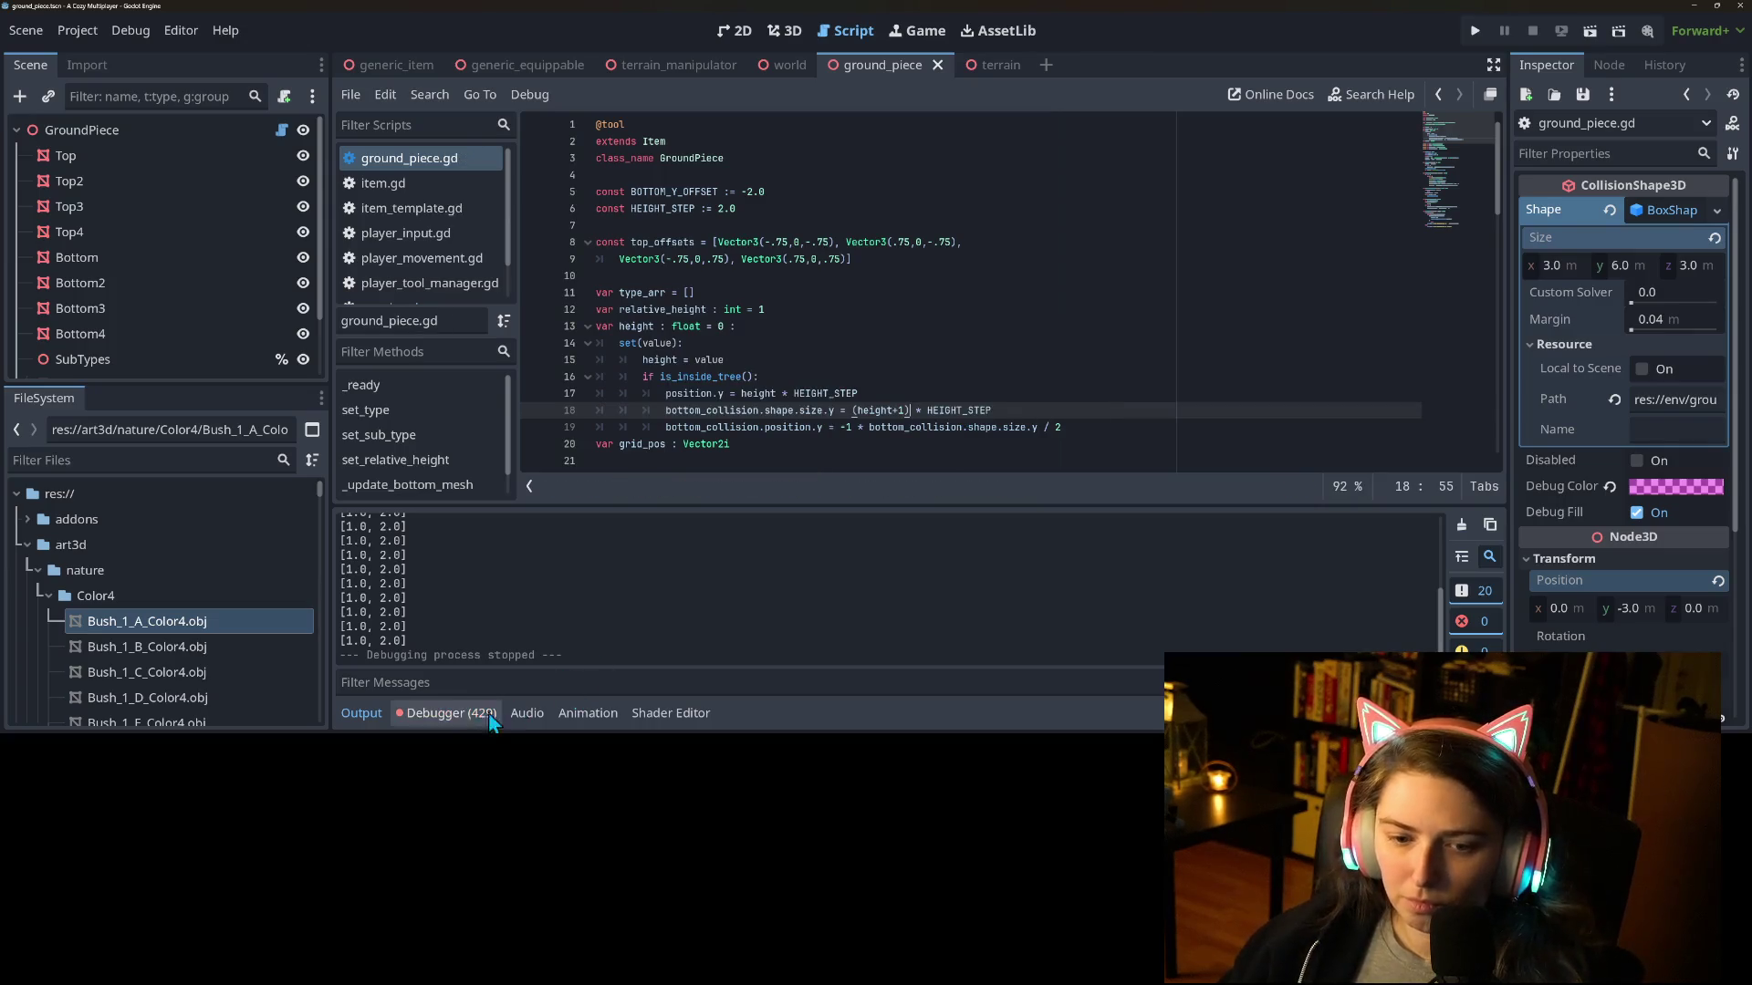
left_click(492, 712)
left_click(480, 495)
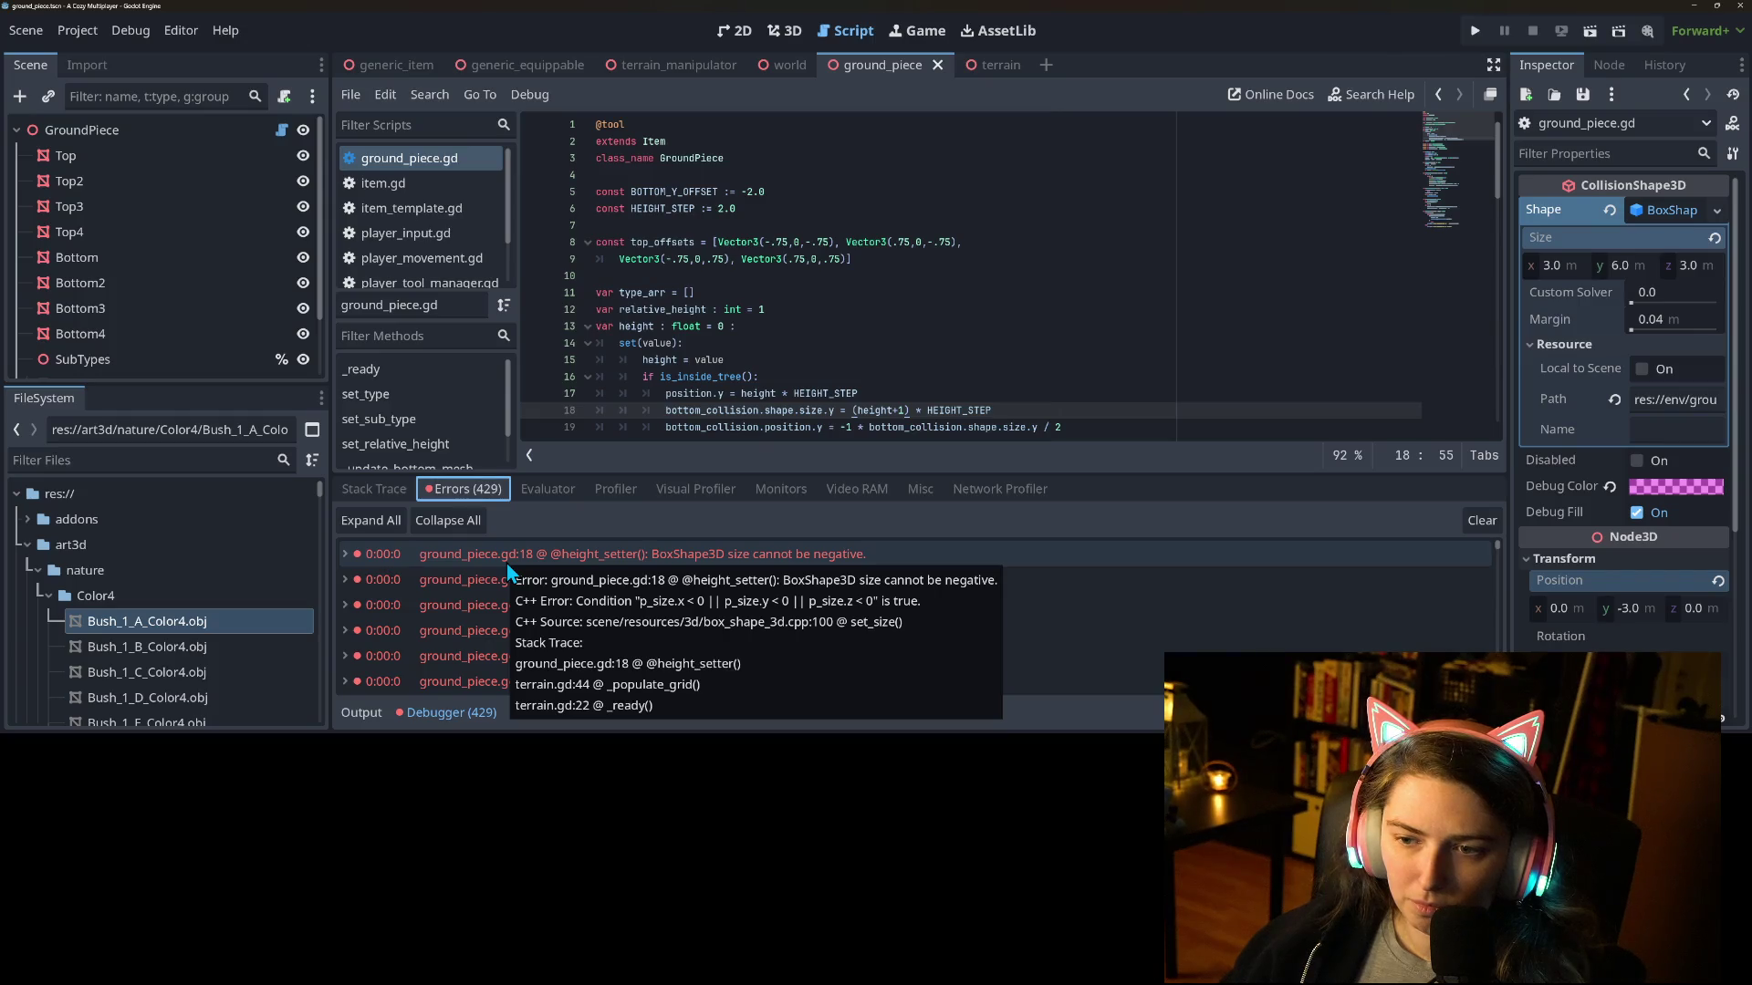
Step: Insert print(height) after line 17 in the height setter and run the game
left_click(874, 410)
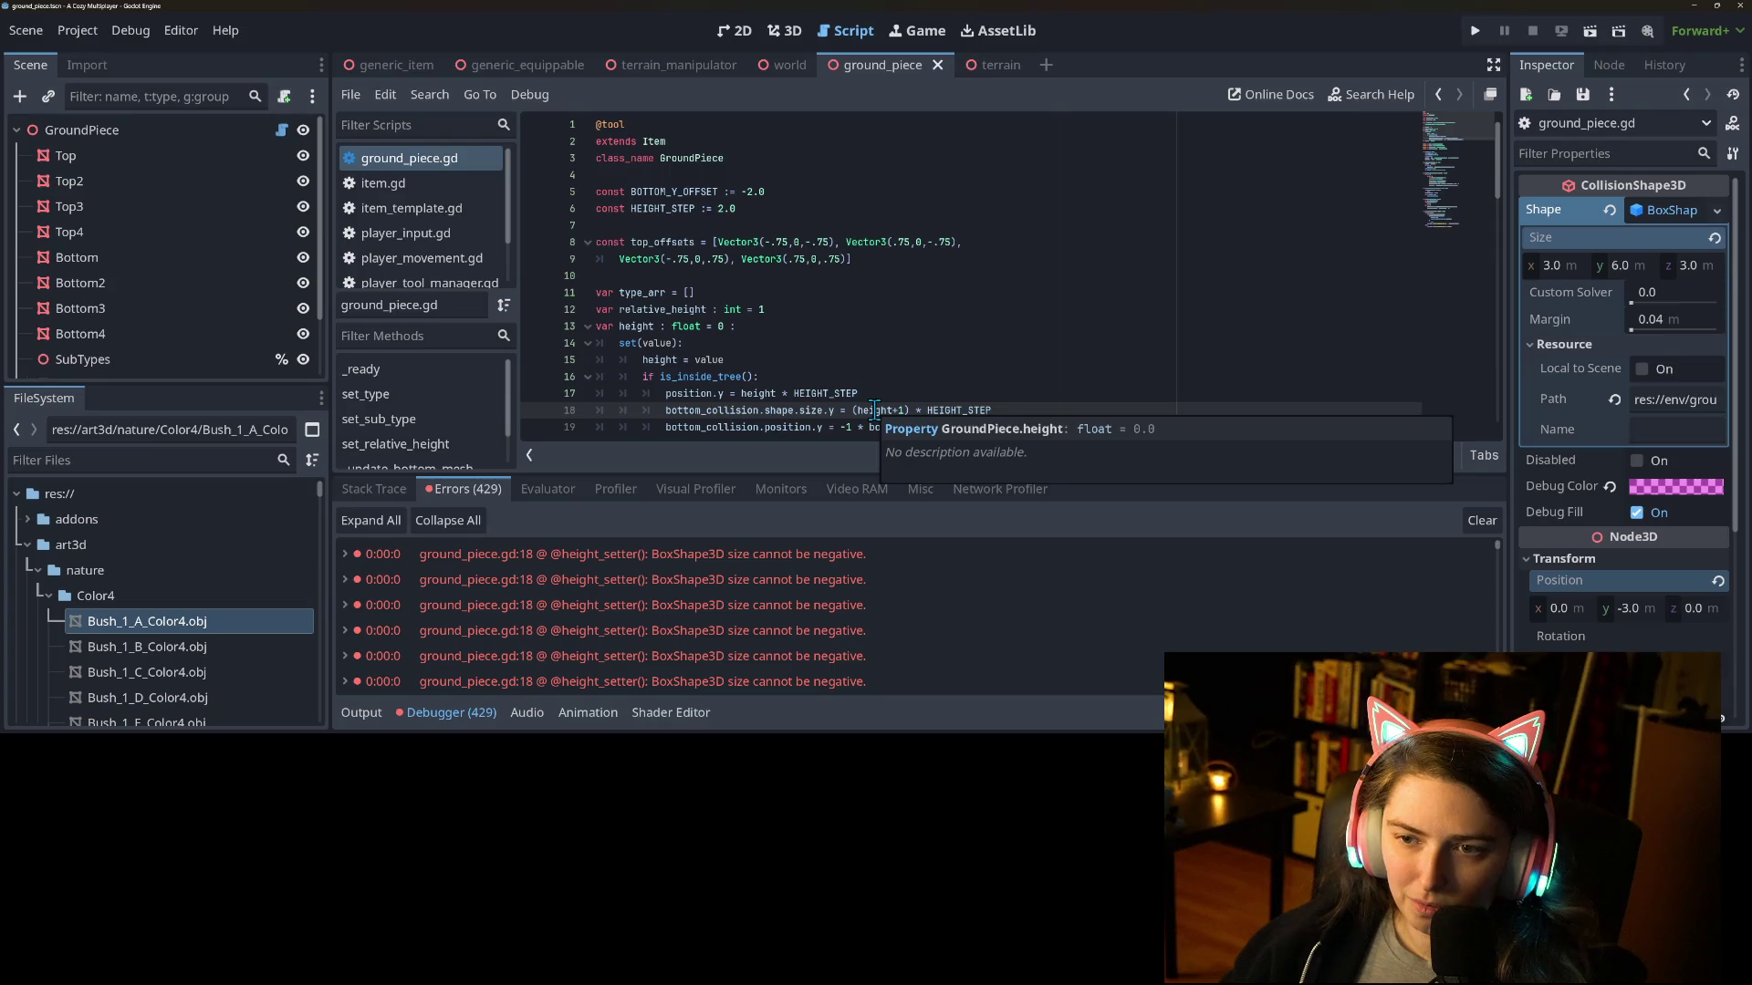
scroll(871, 415, "down", 1)
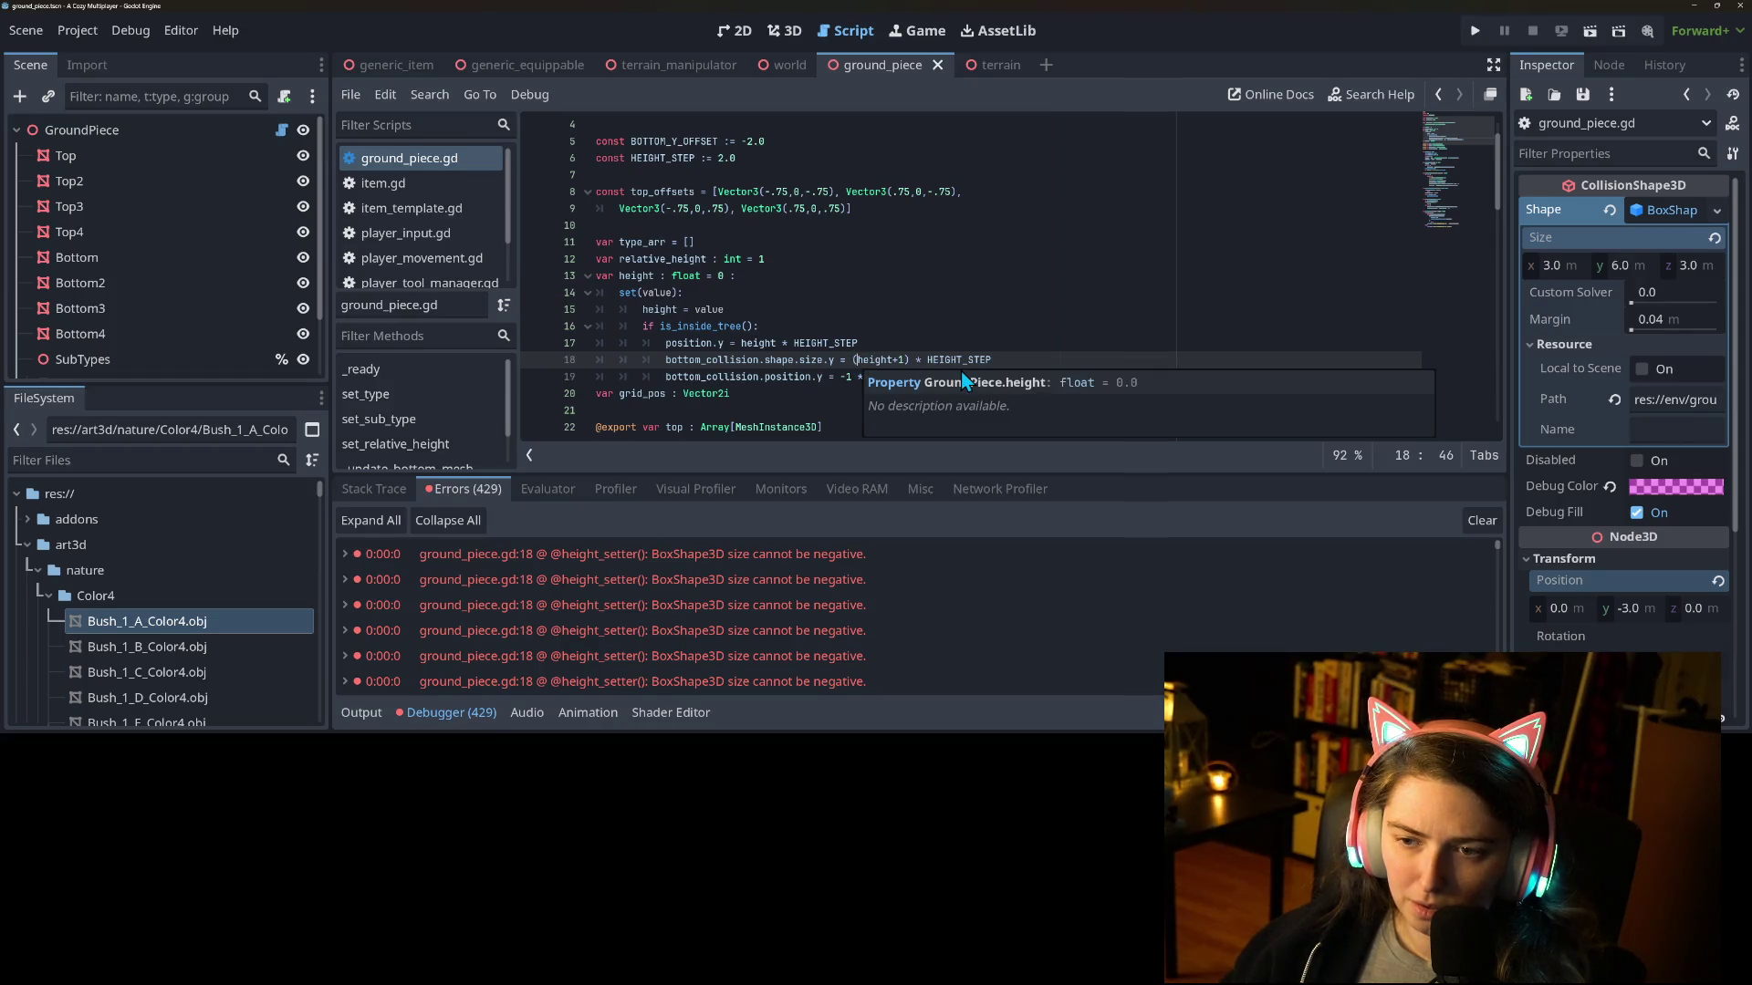
key("Up")
key("Up")
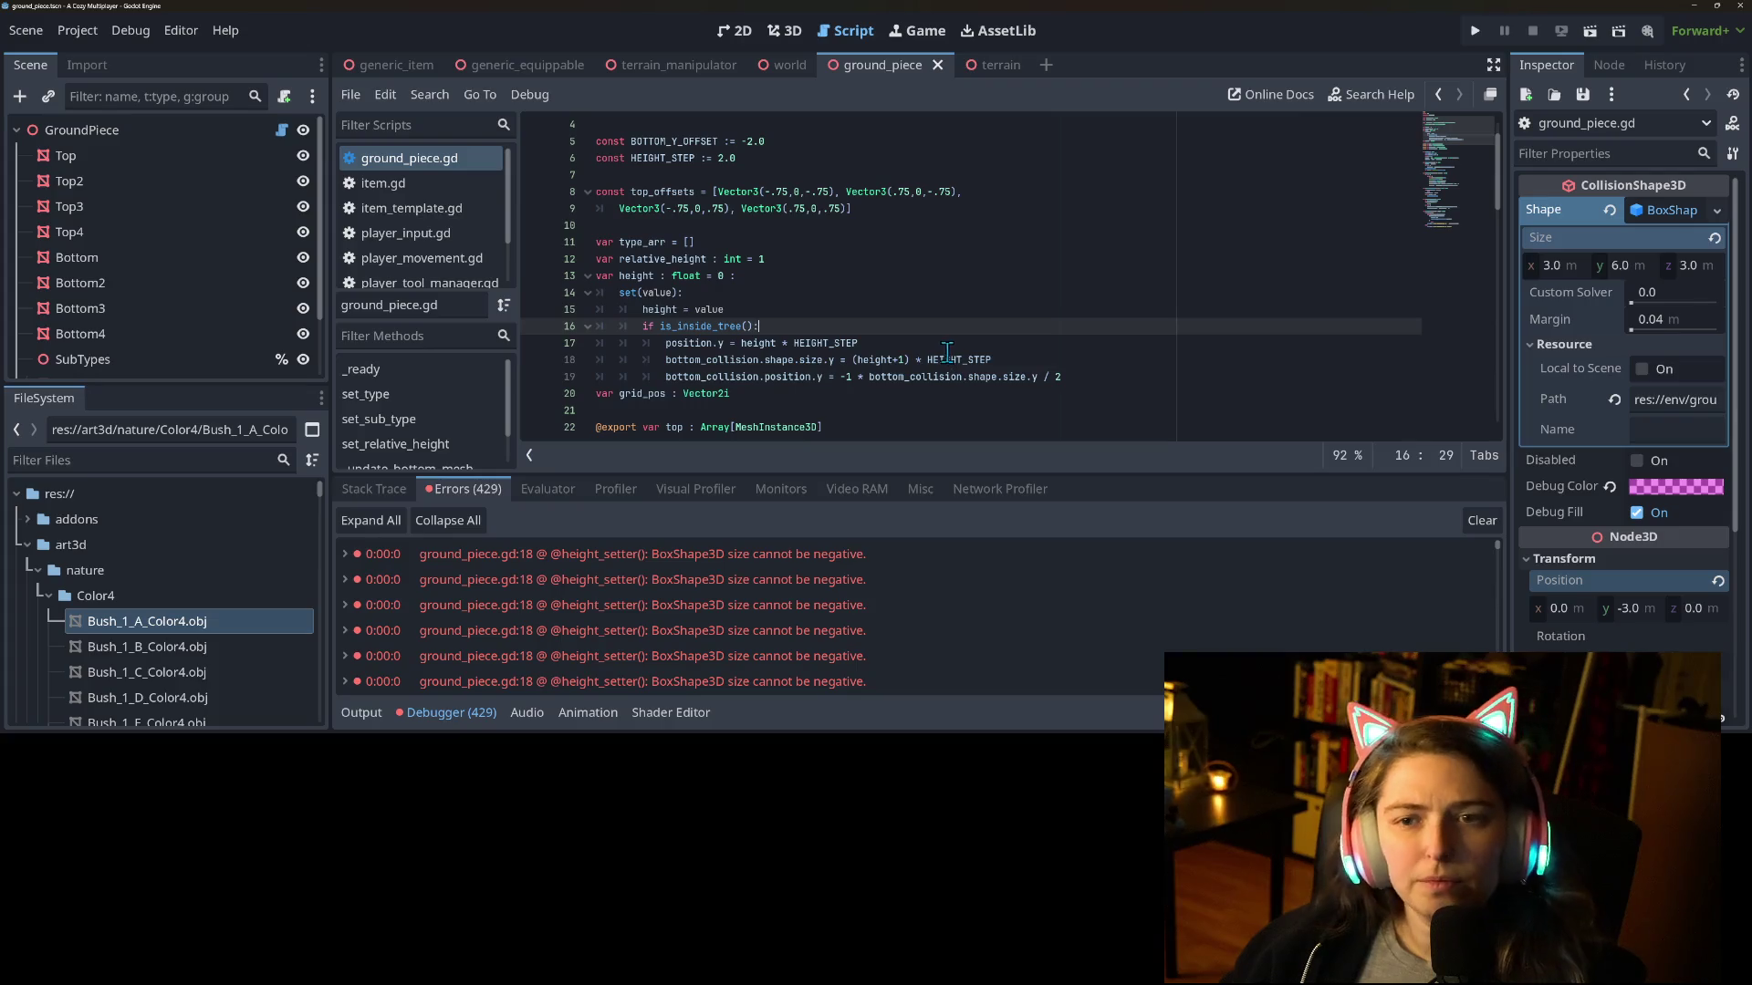
left_click(898, 345)
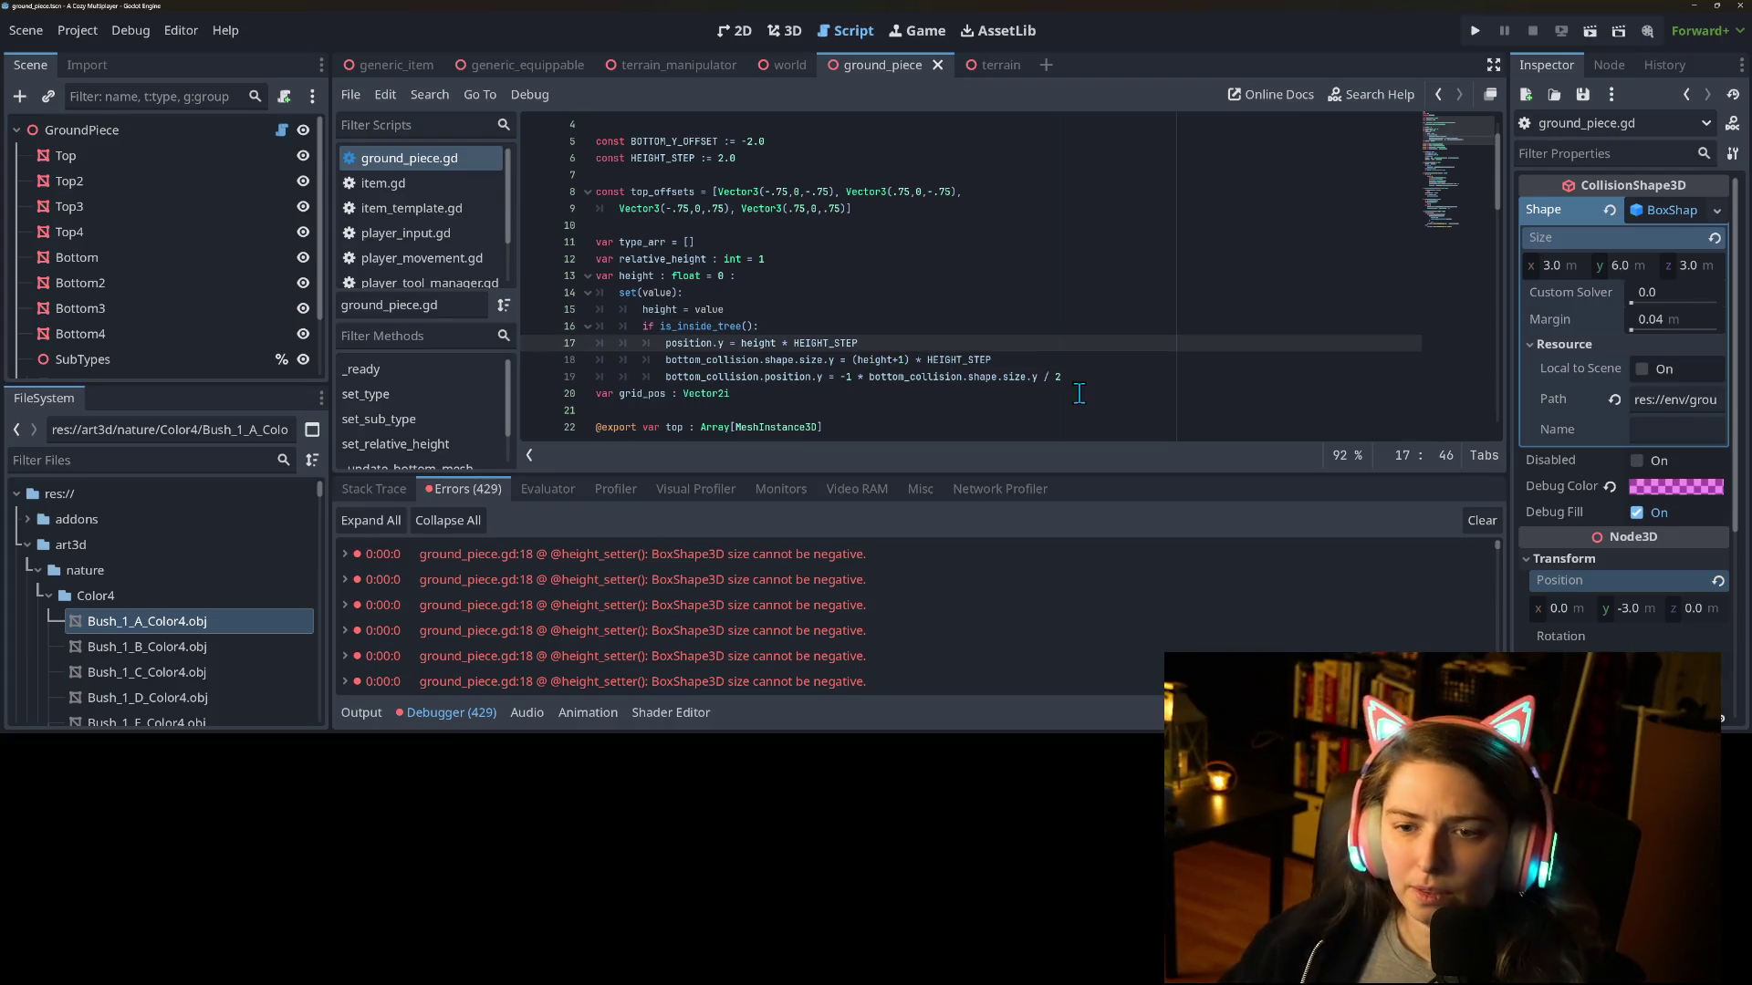
key("Return")
type("print")
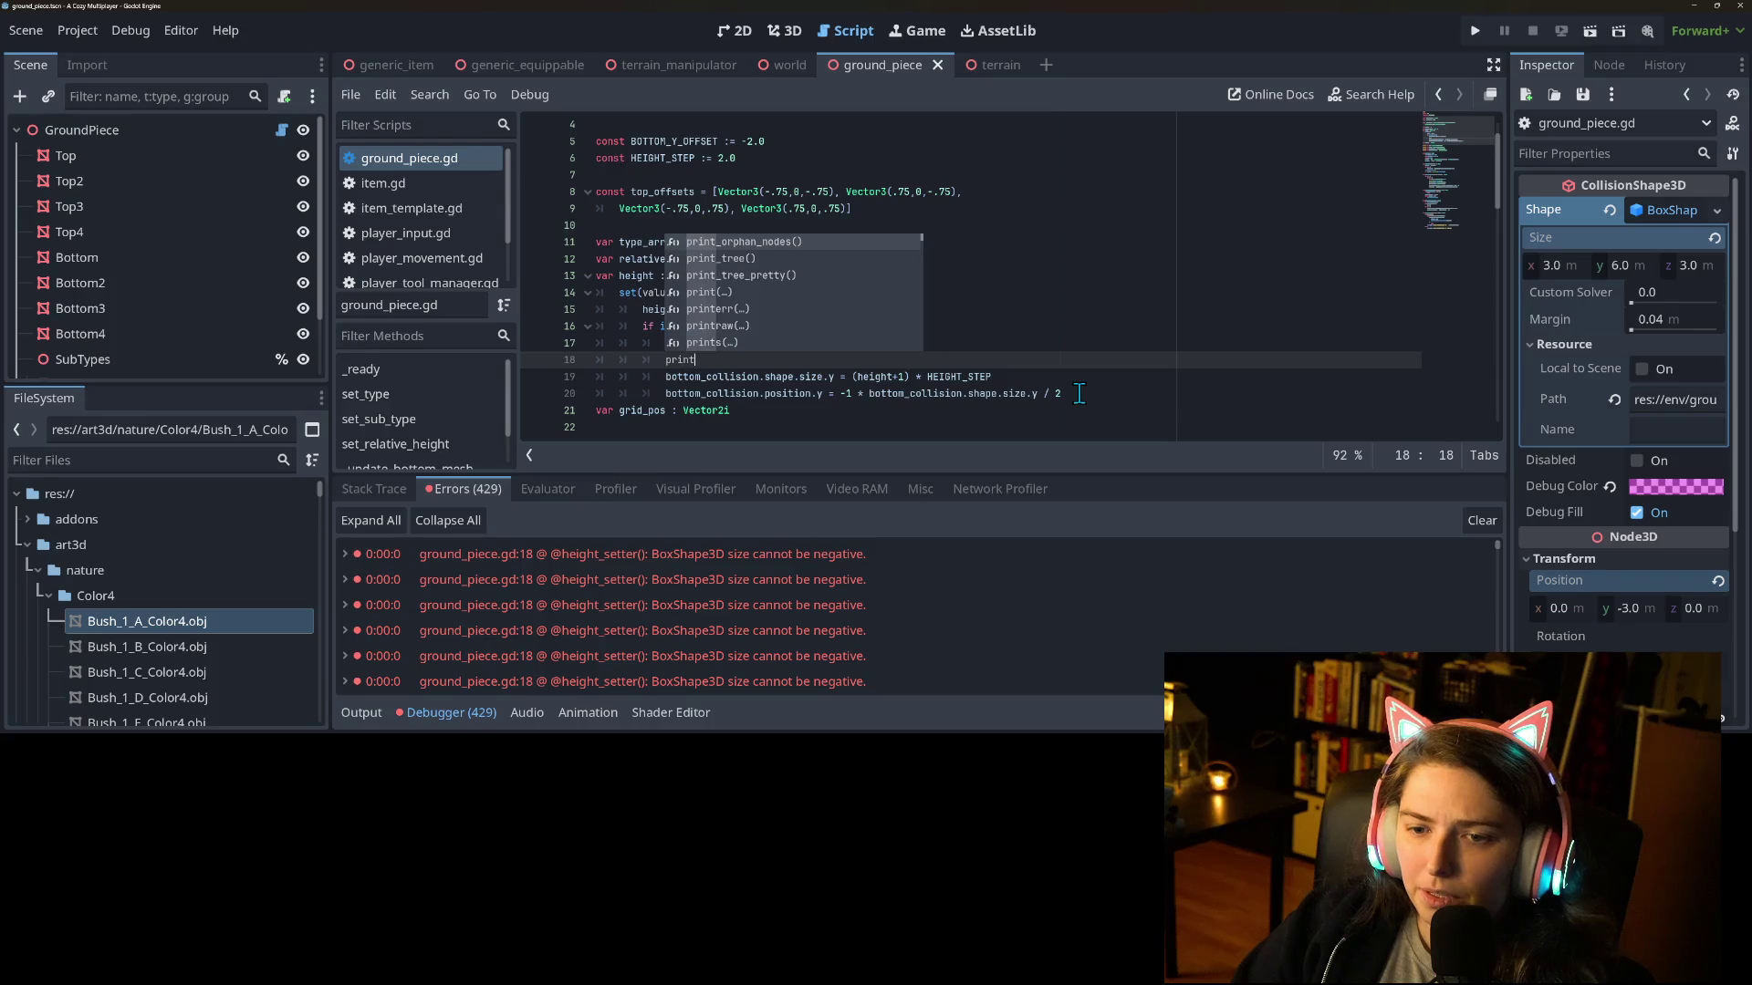
type("(heig")
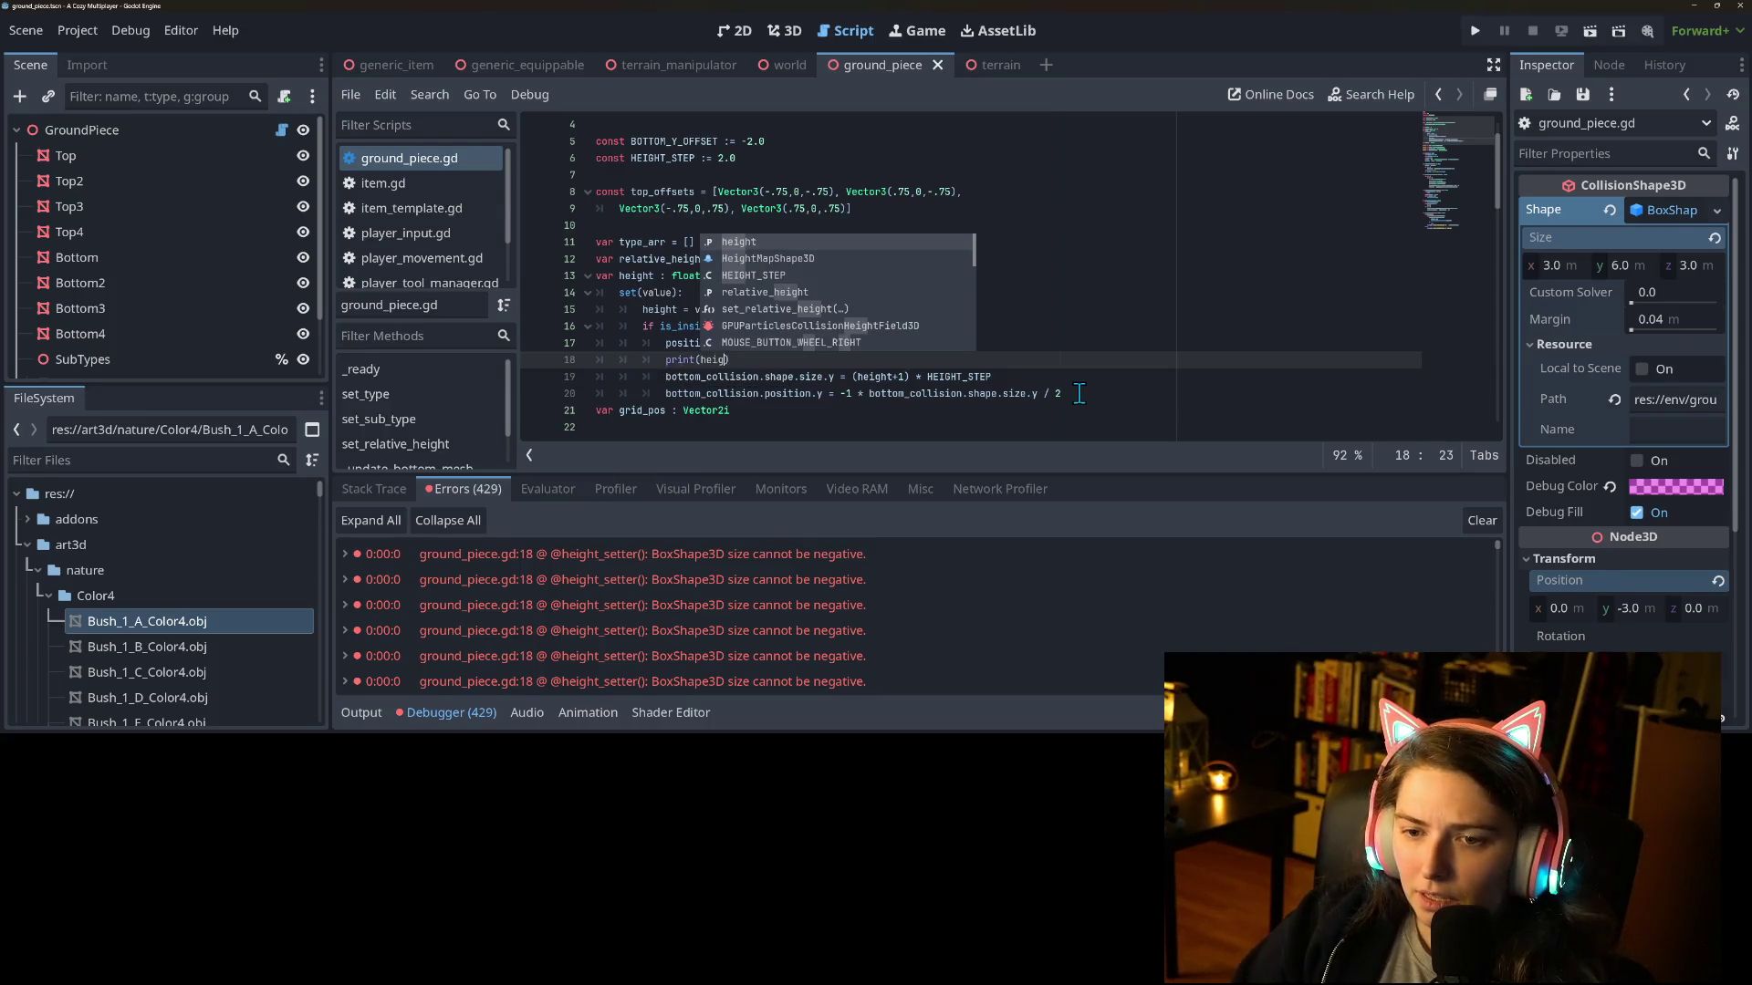
key("Return")
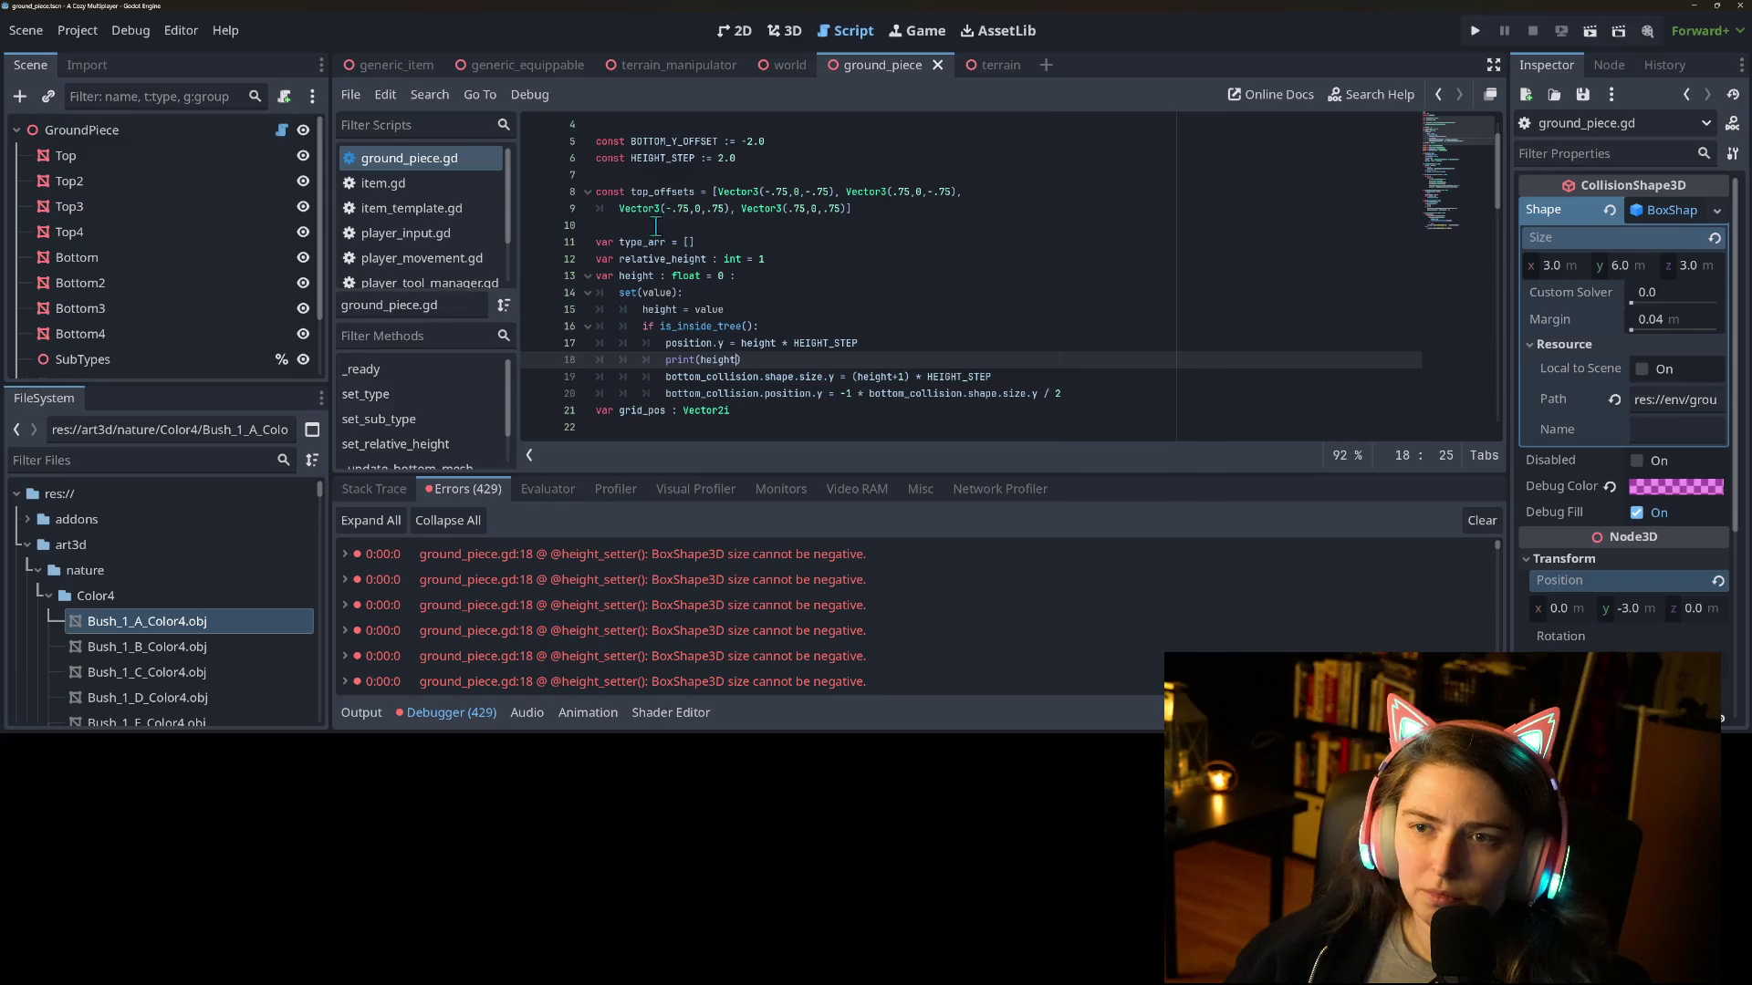
left_click(1474, 30)
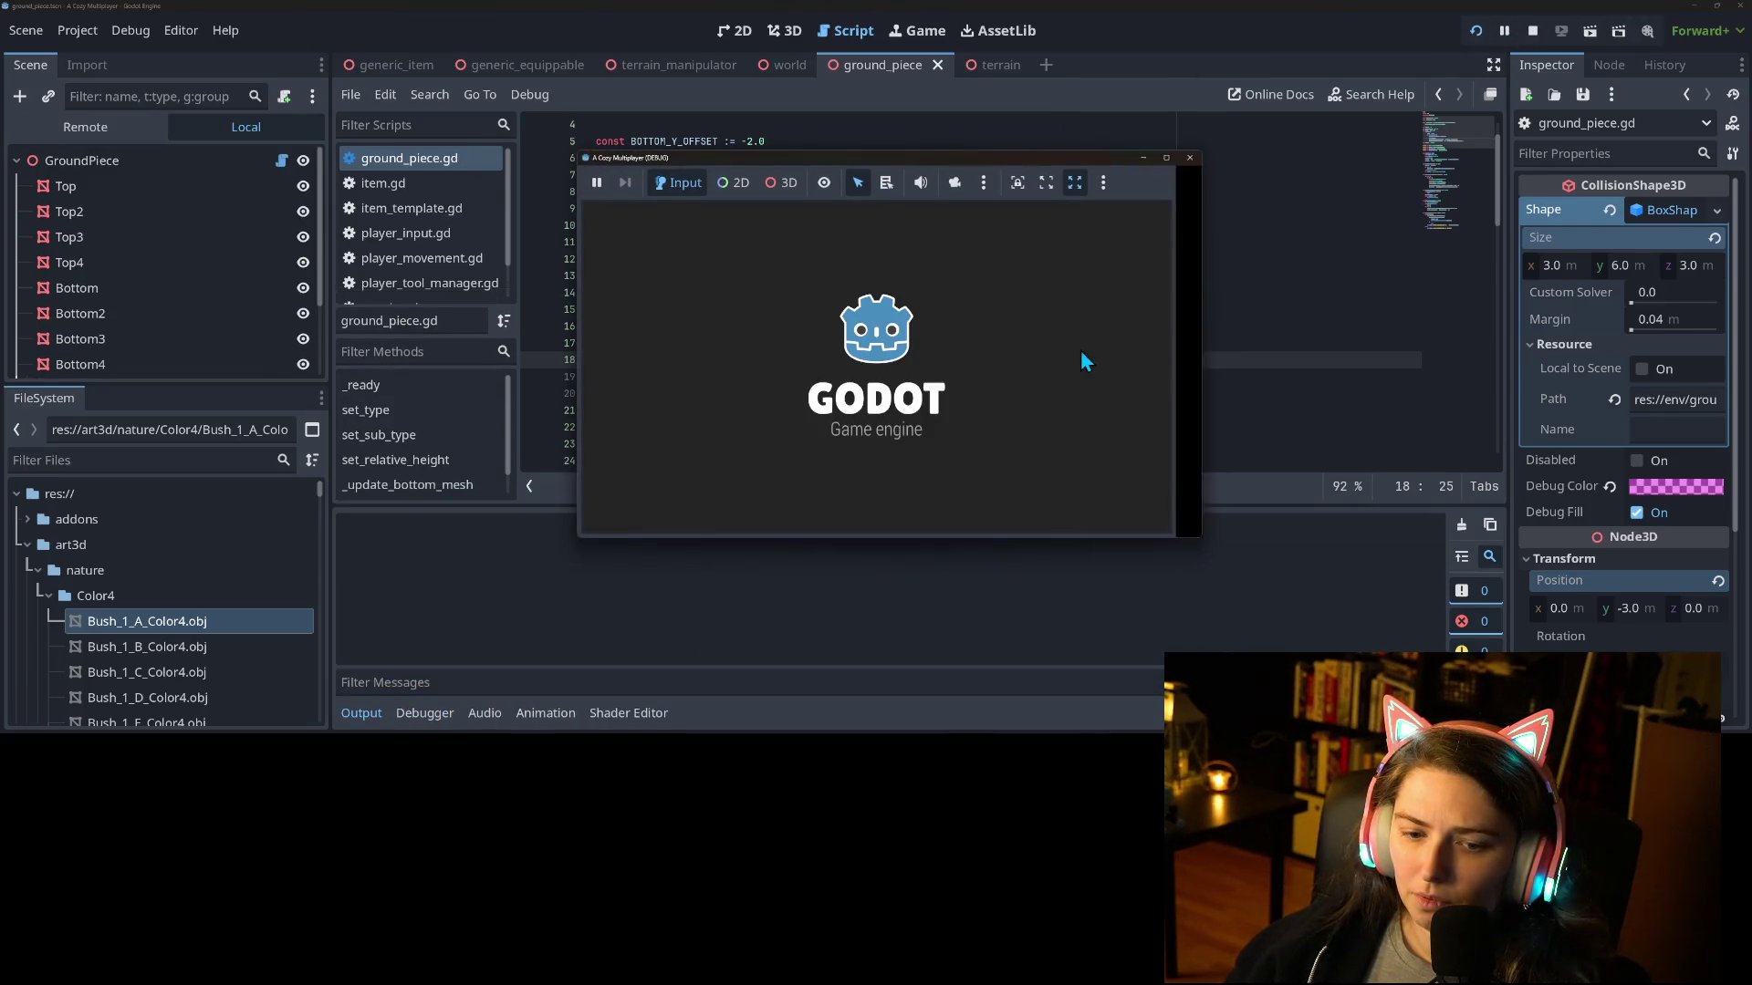
Step: Walk the character around with W, A and S while heights print, then close the game
key("w")
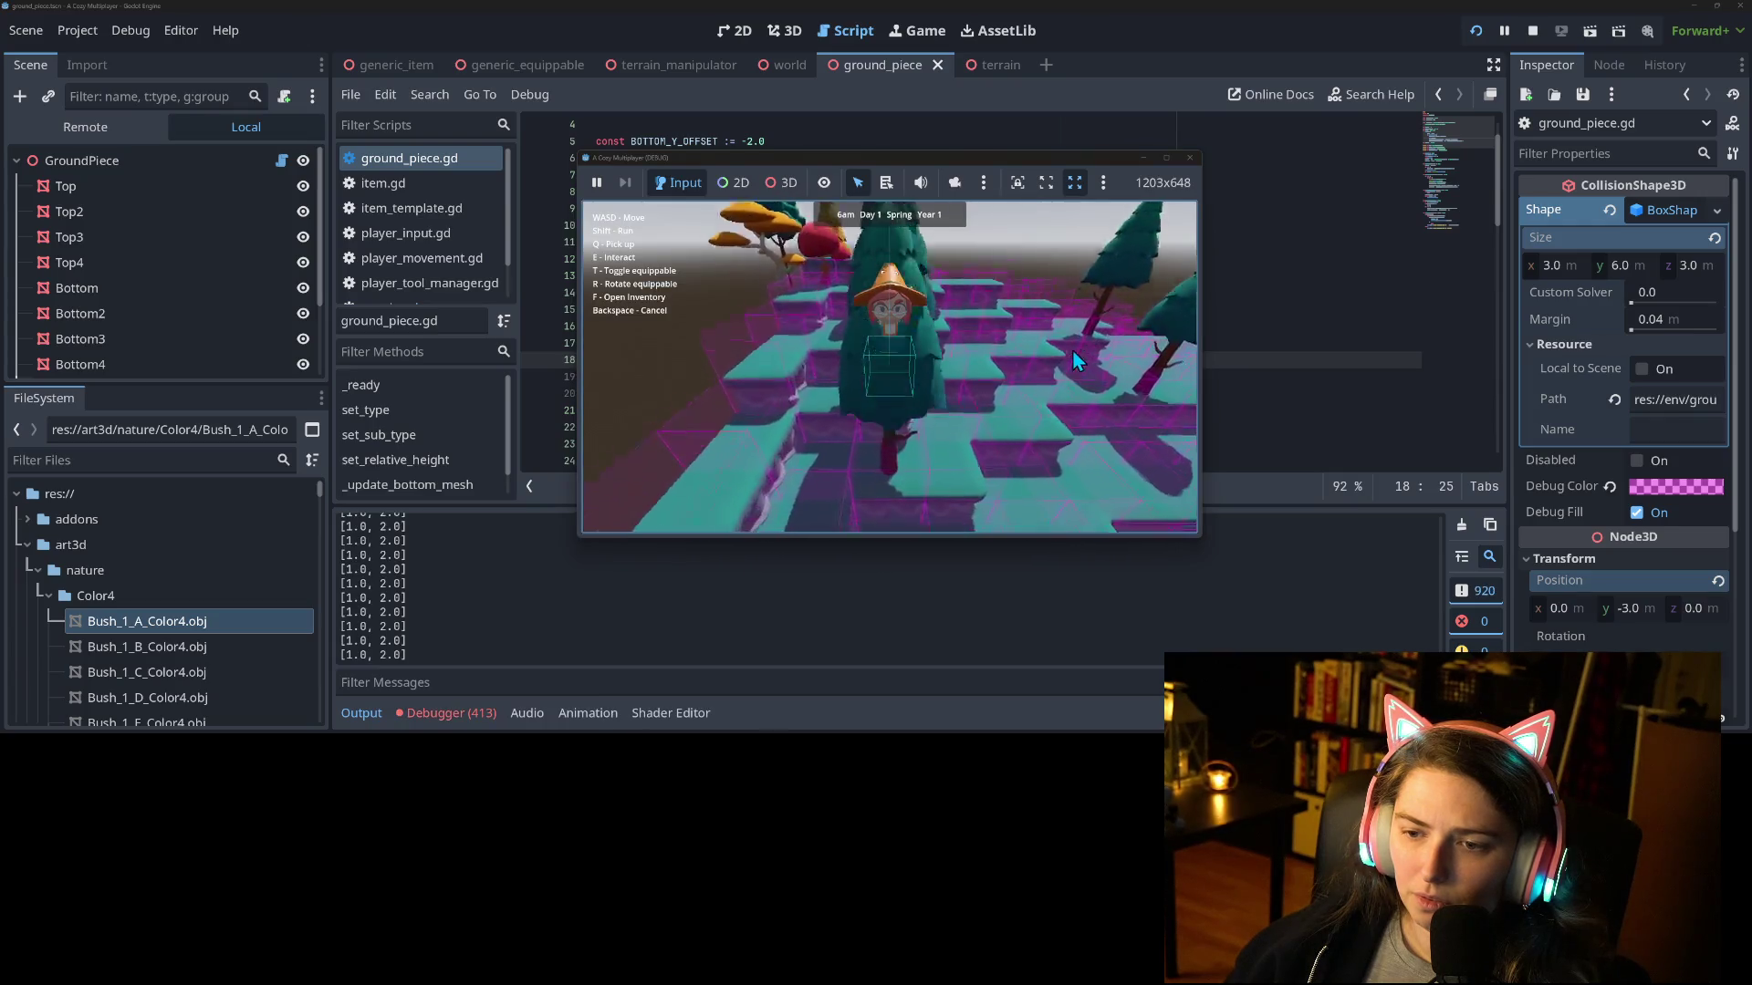
key("s")
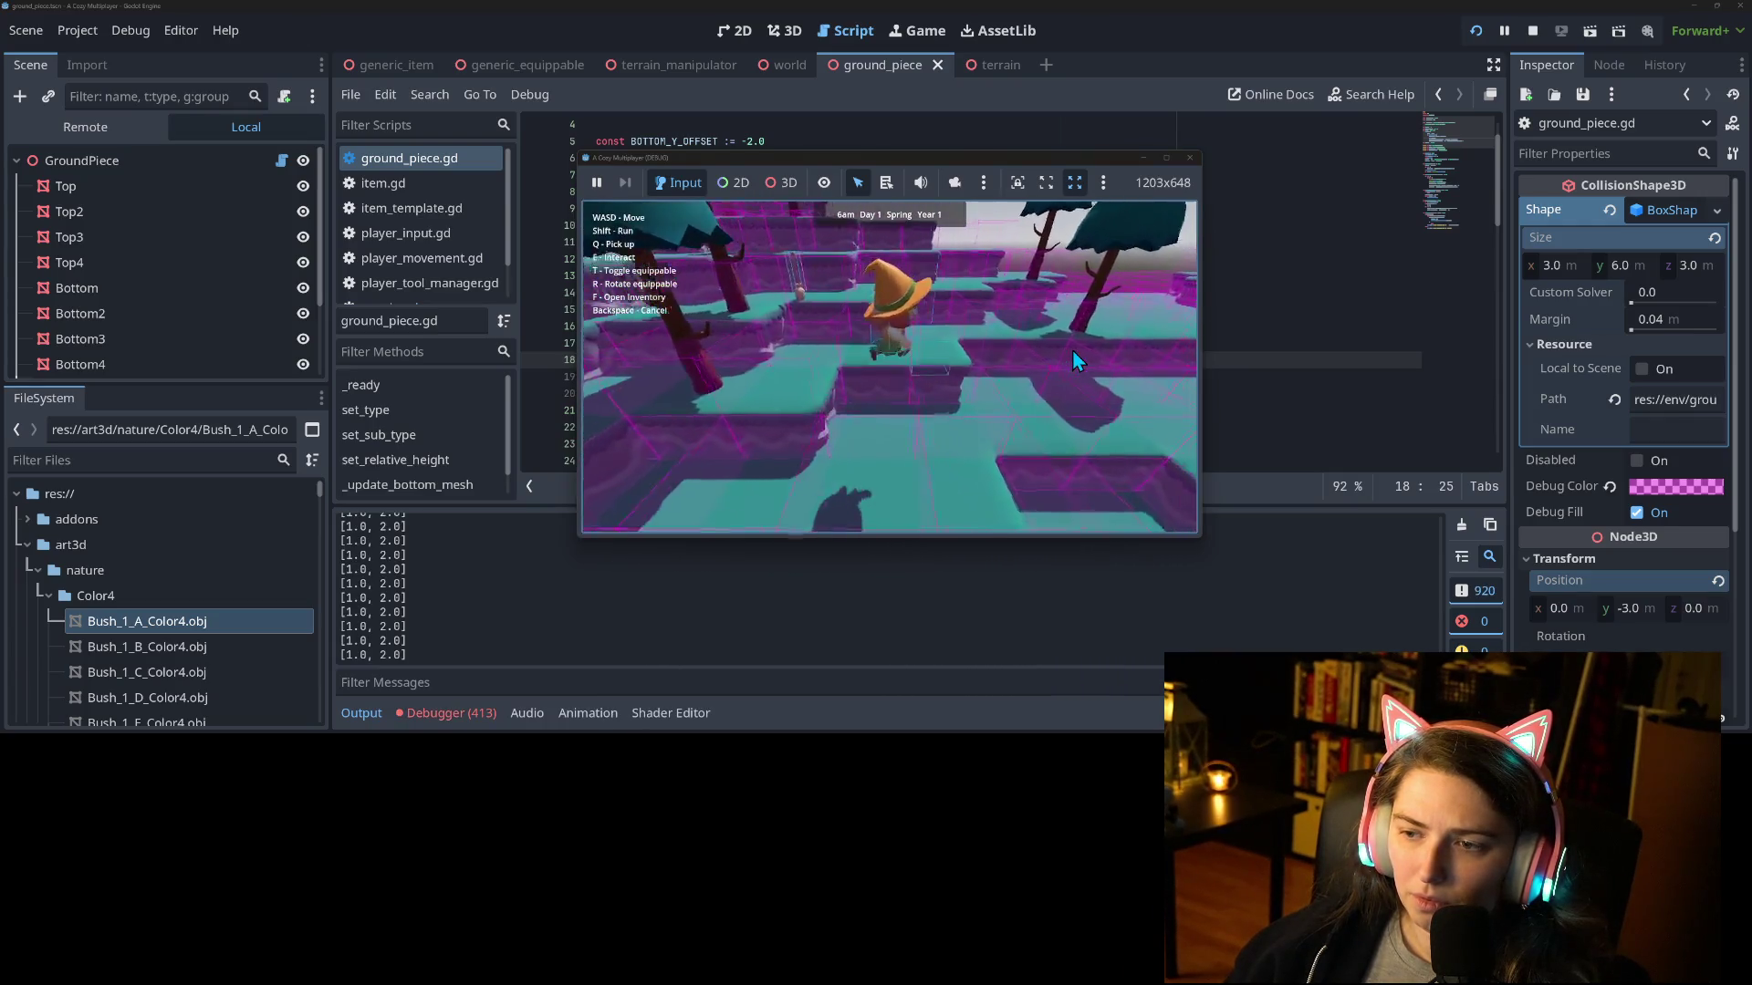
key("w")
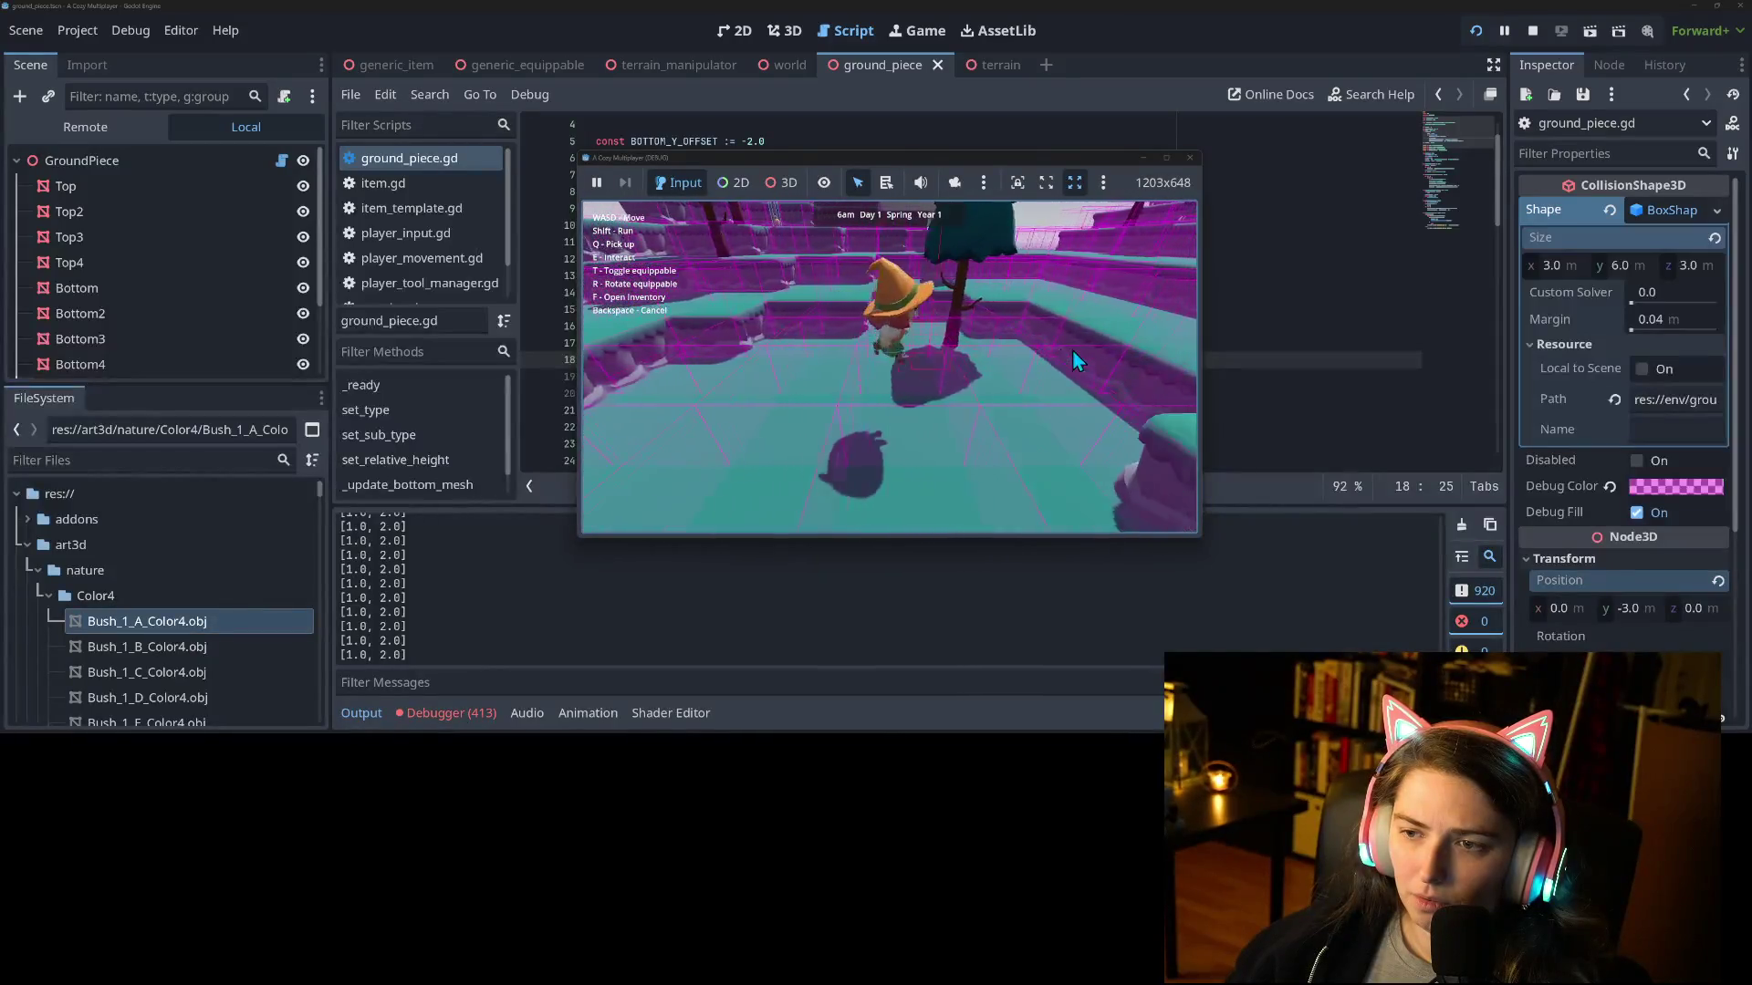
key("a")
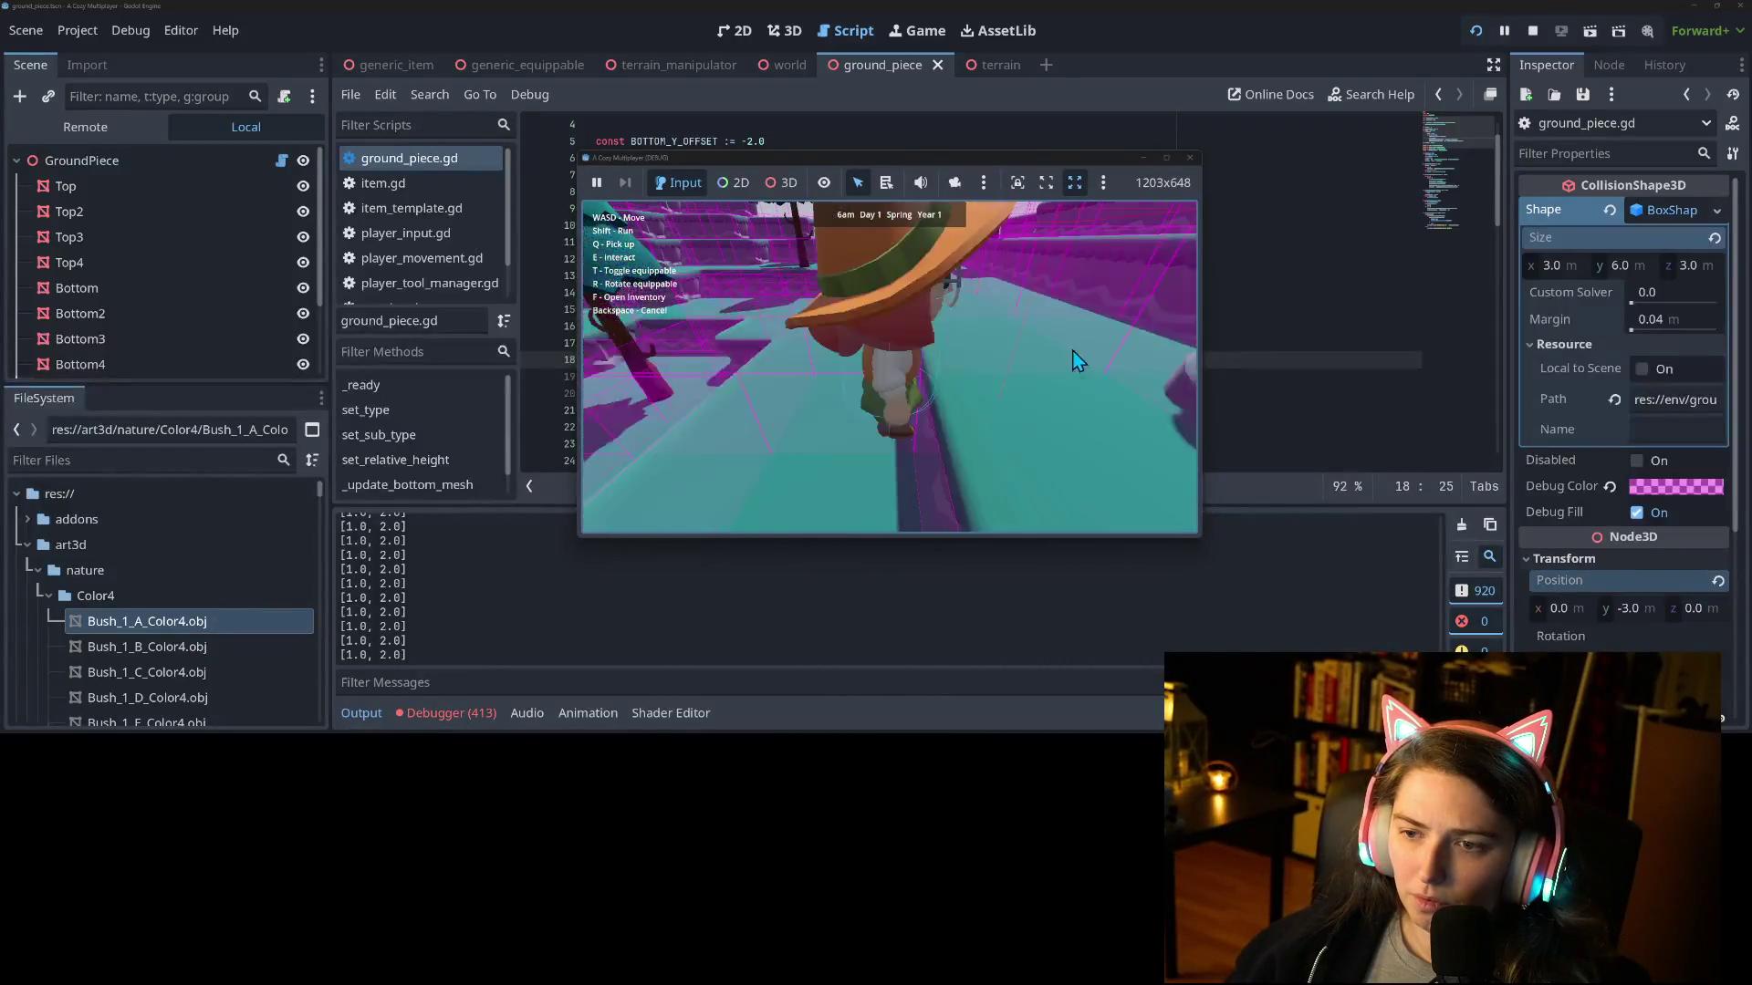
key("w")
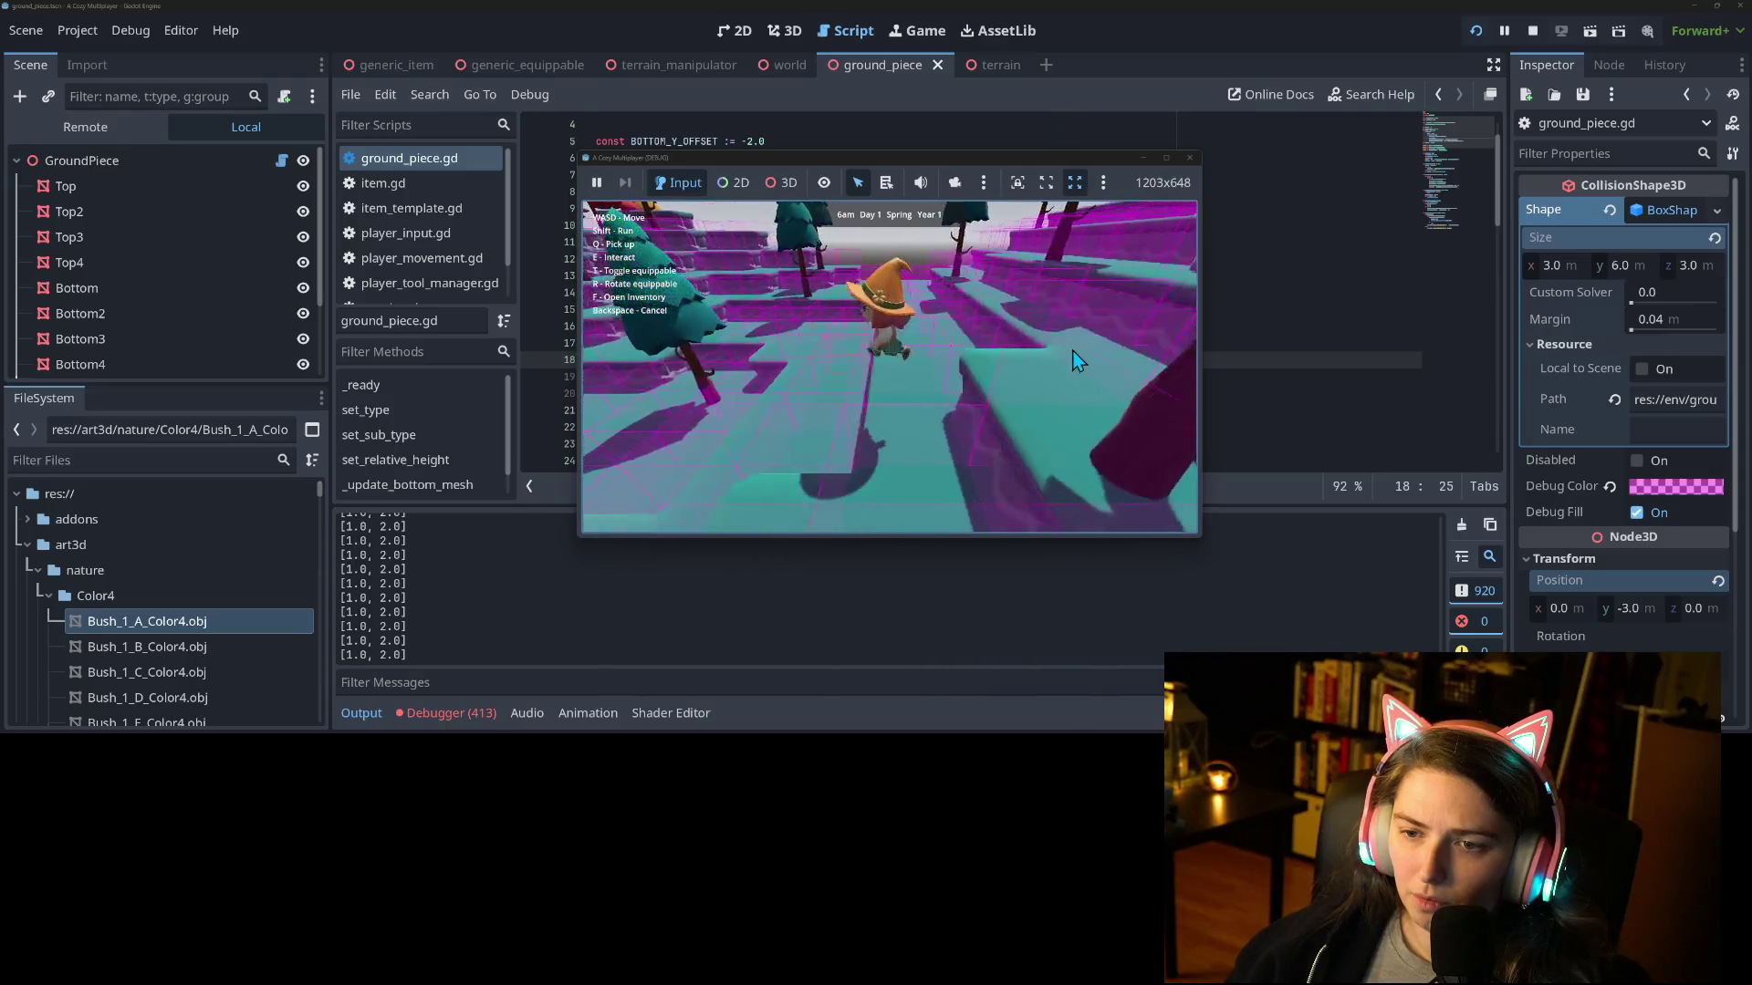
key("w")
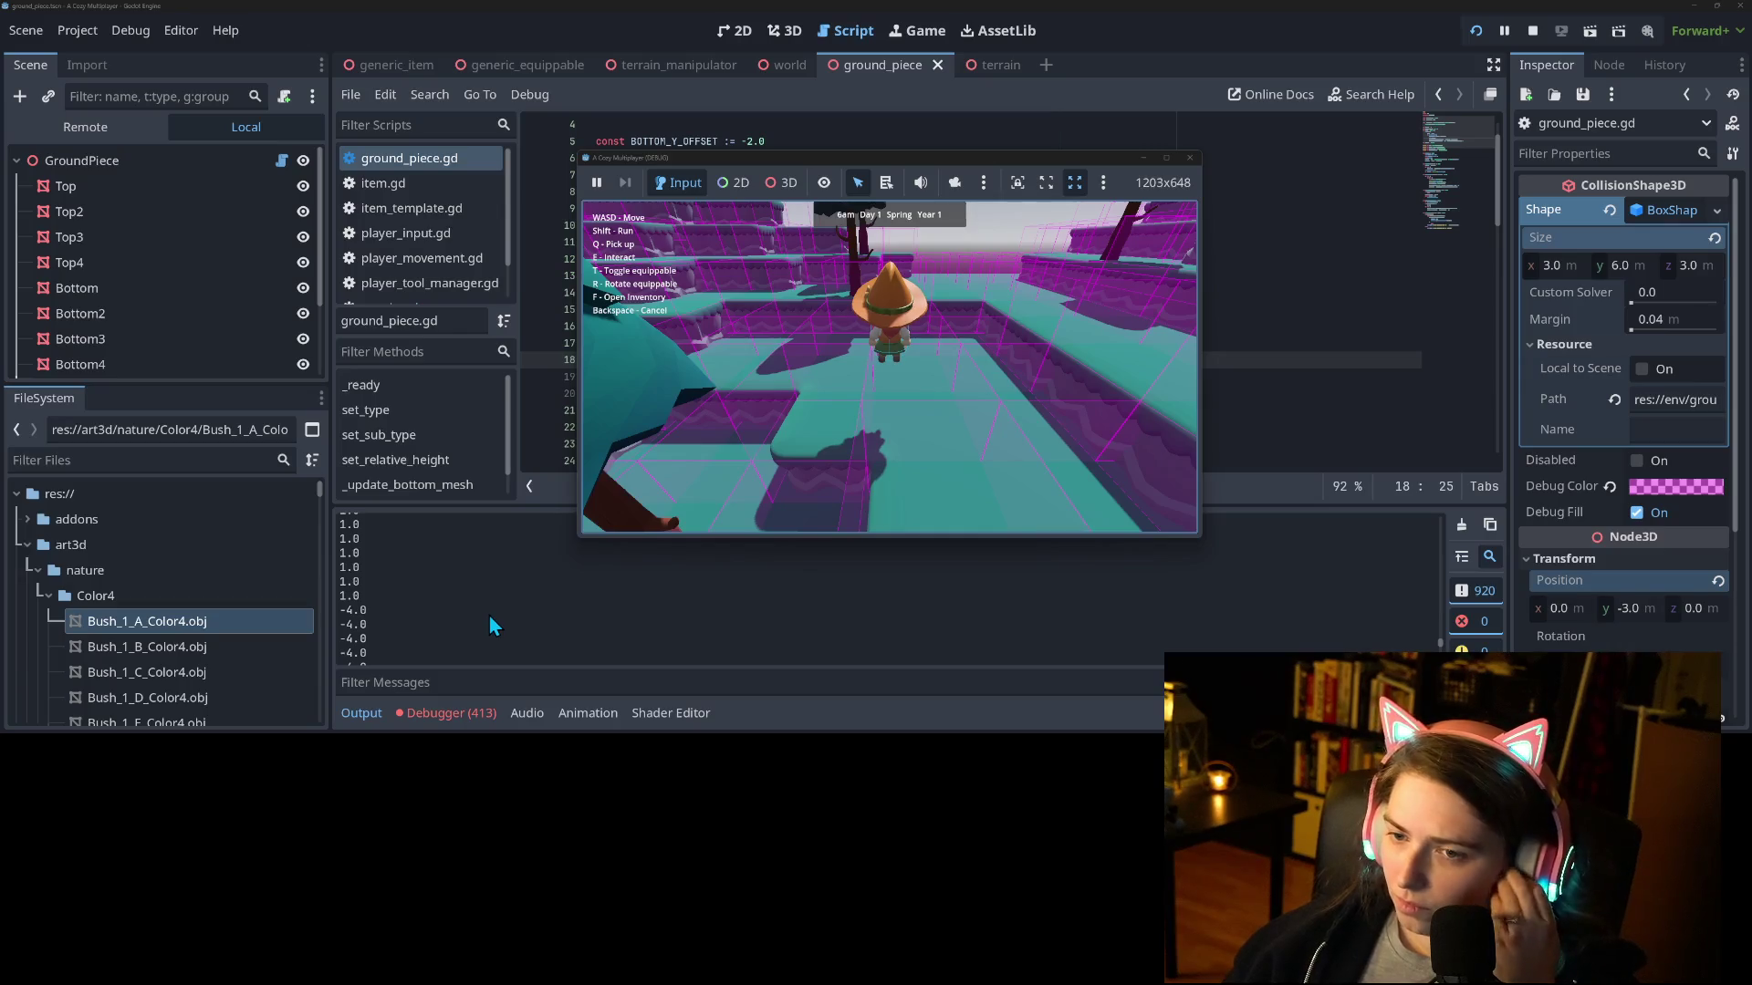
left_click(1190, 157)
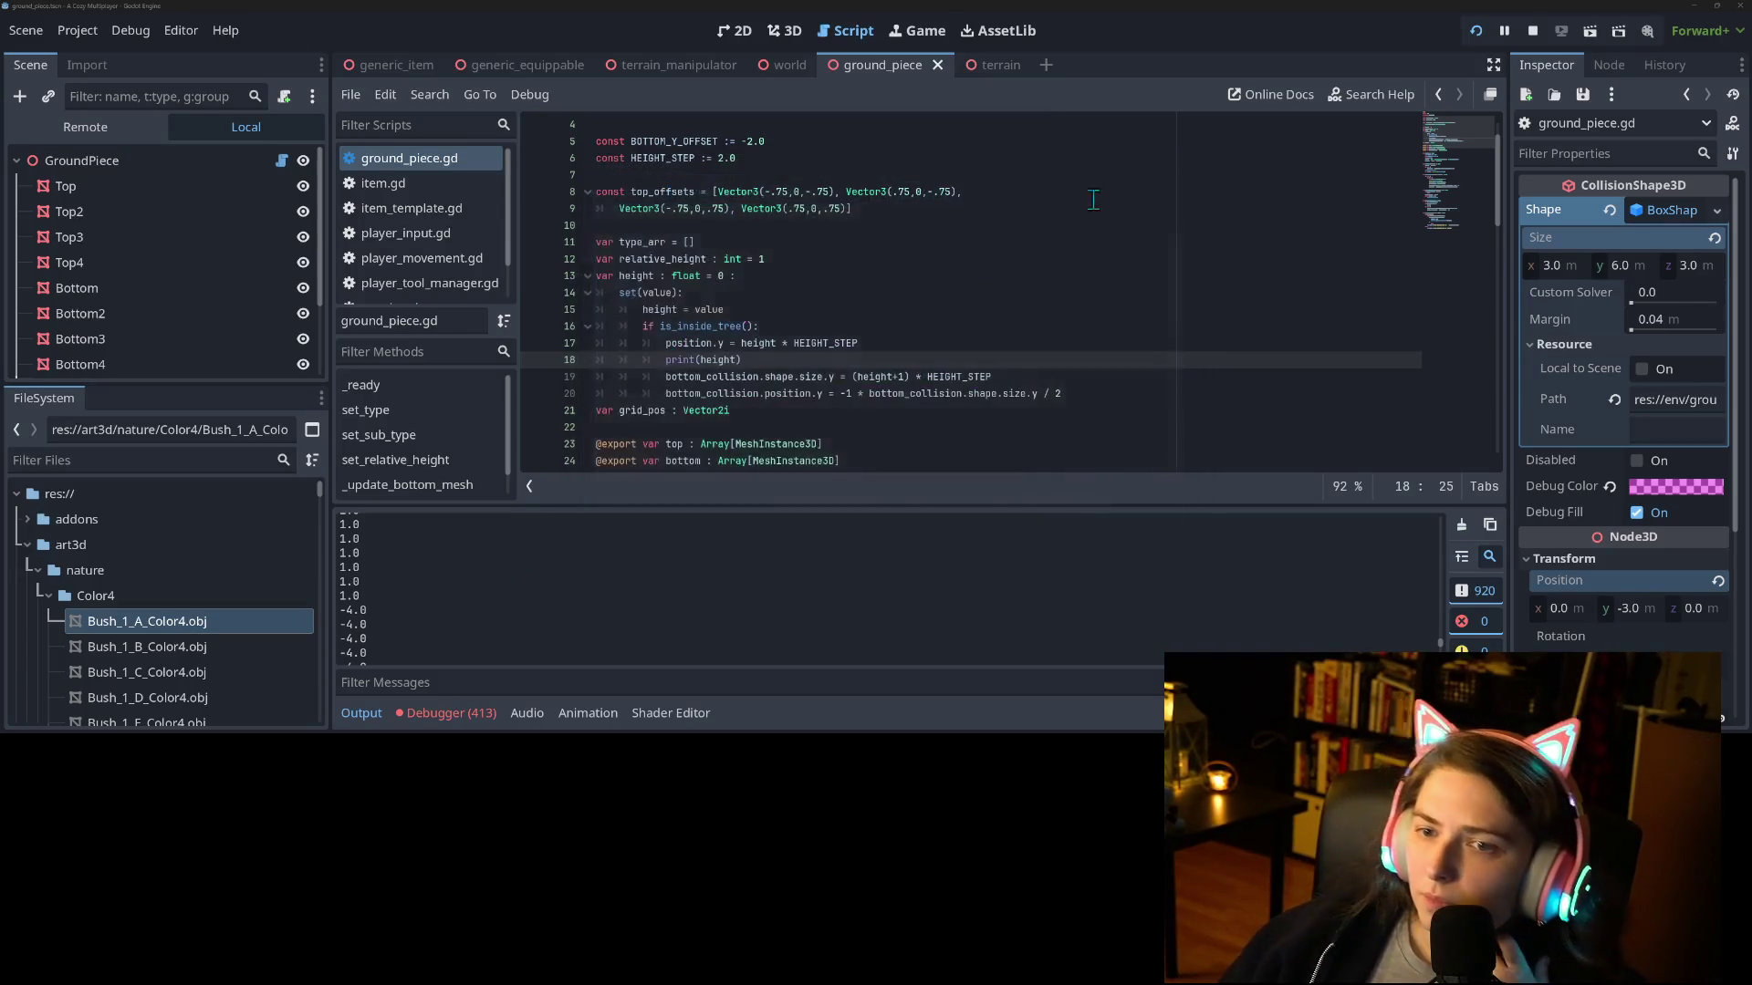
Step: Search the whole project for 'height' from line 13 using Find in Files
double_click(636, 276)
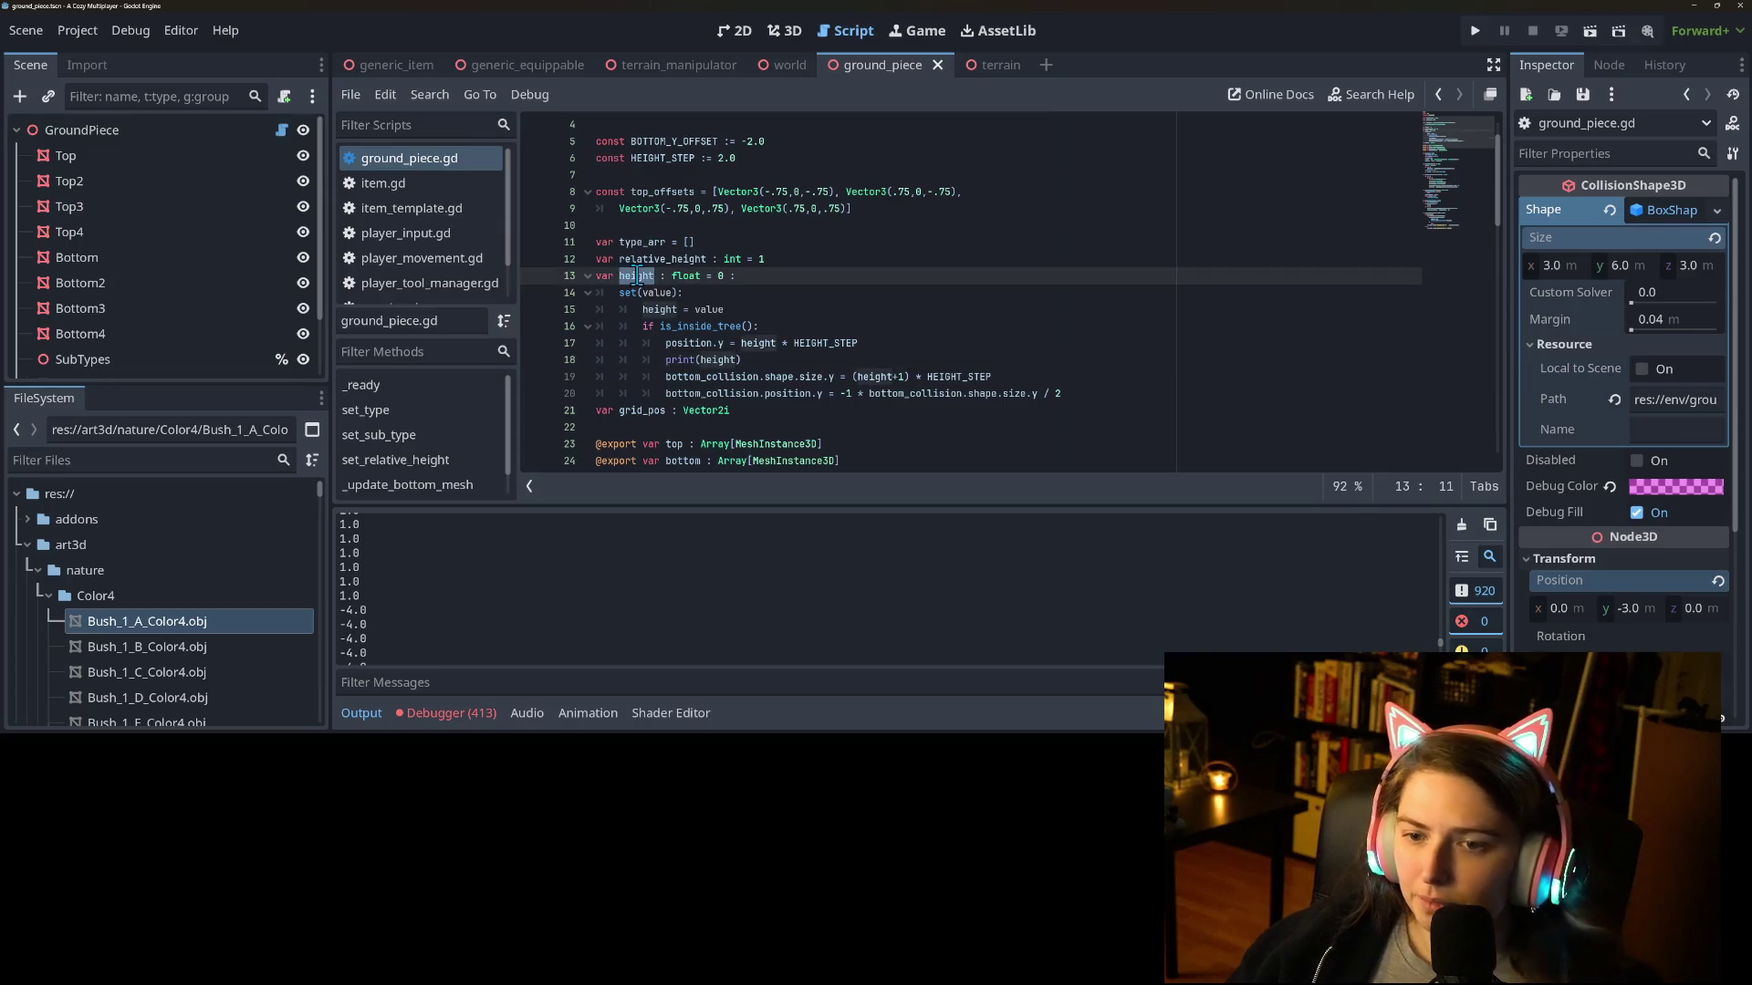
key("ctrl+shift+f")
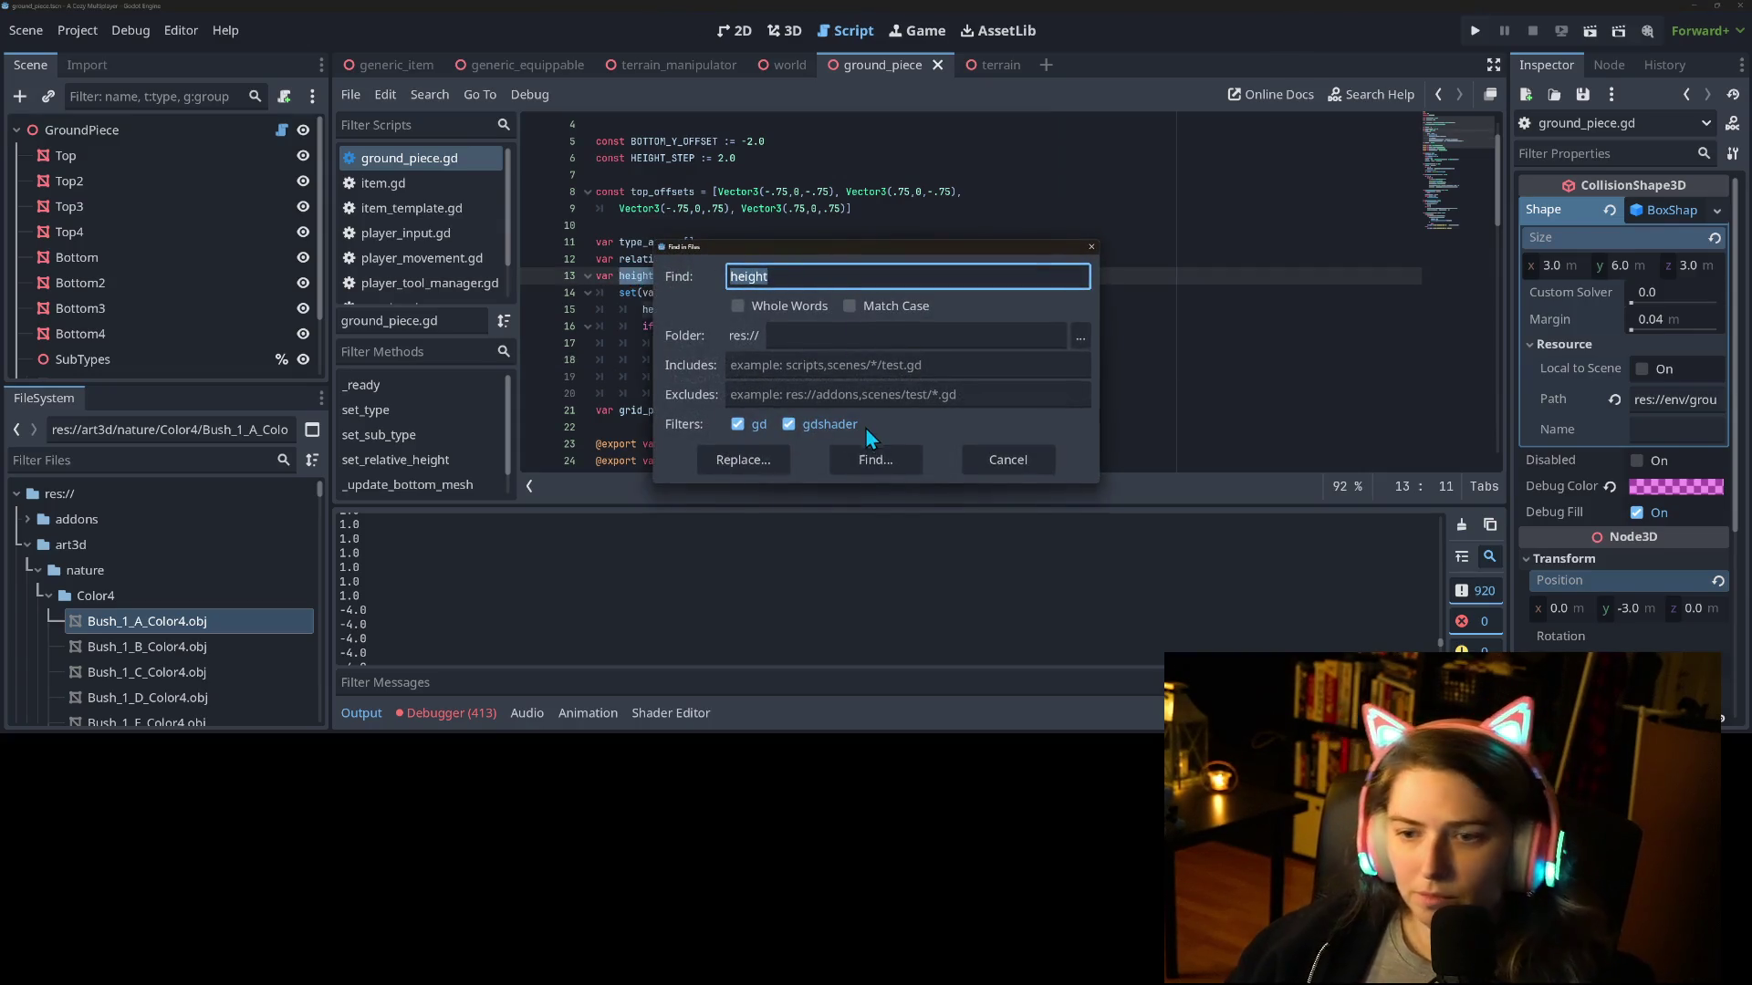
left_click(856, 461)
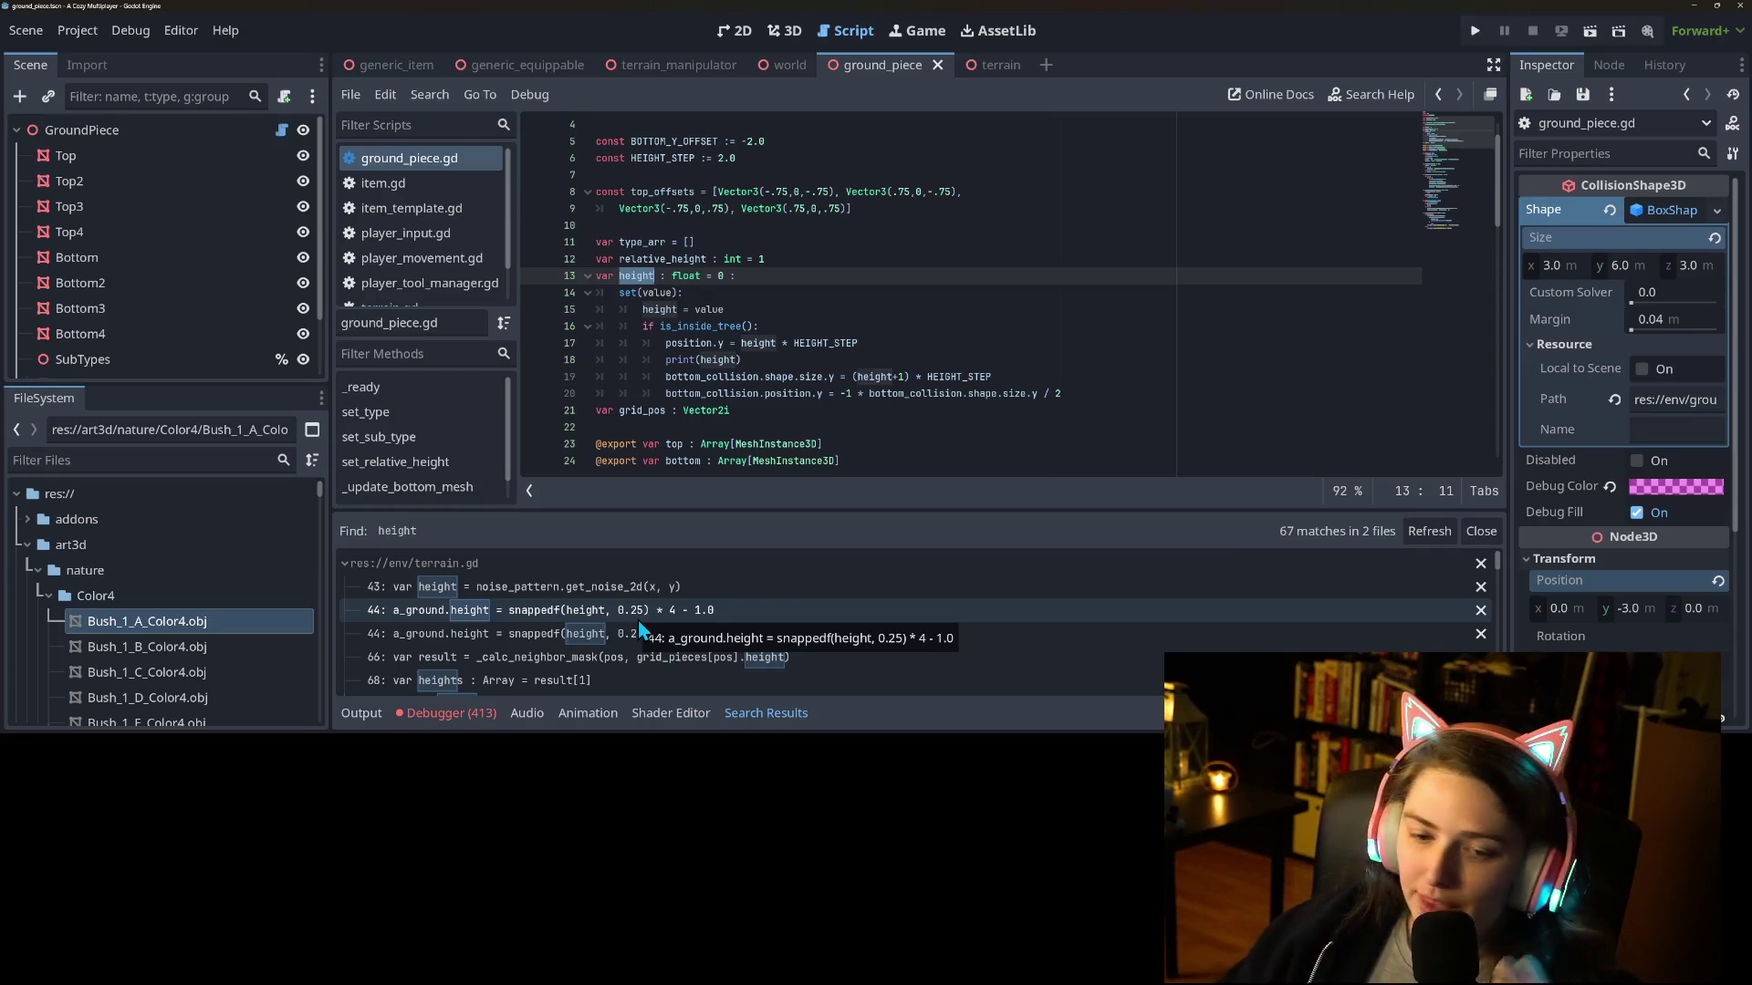
Step: Open terrain.gd at the snappedf(height, 0.25) assignment on line 44 and read through it
left_click(637, 620)
scroll(787, 427, "up", 2)
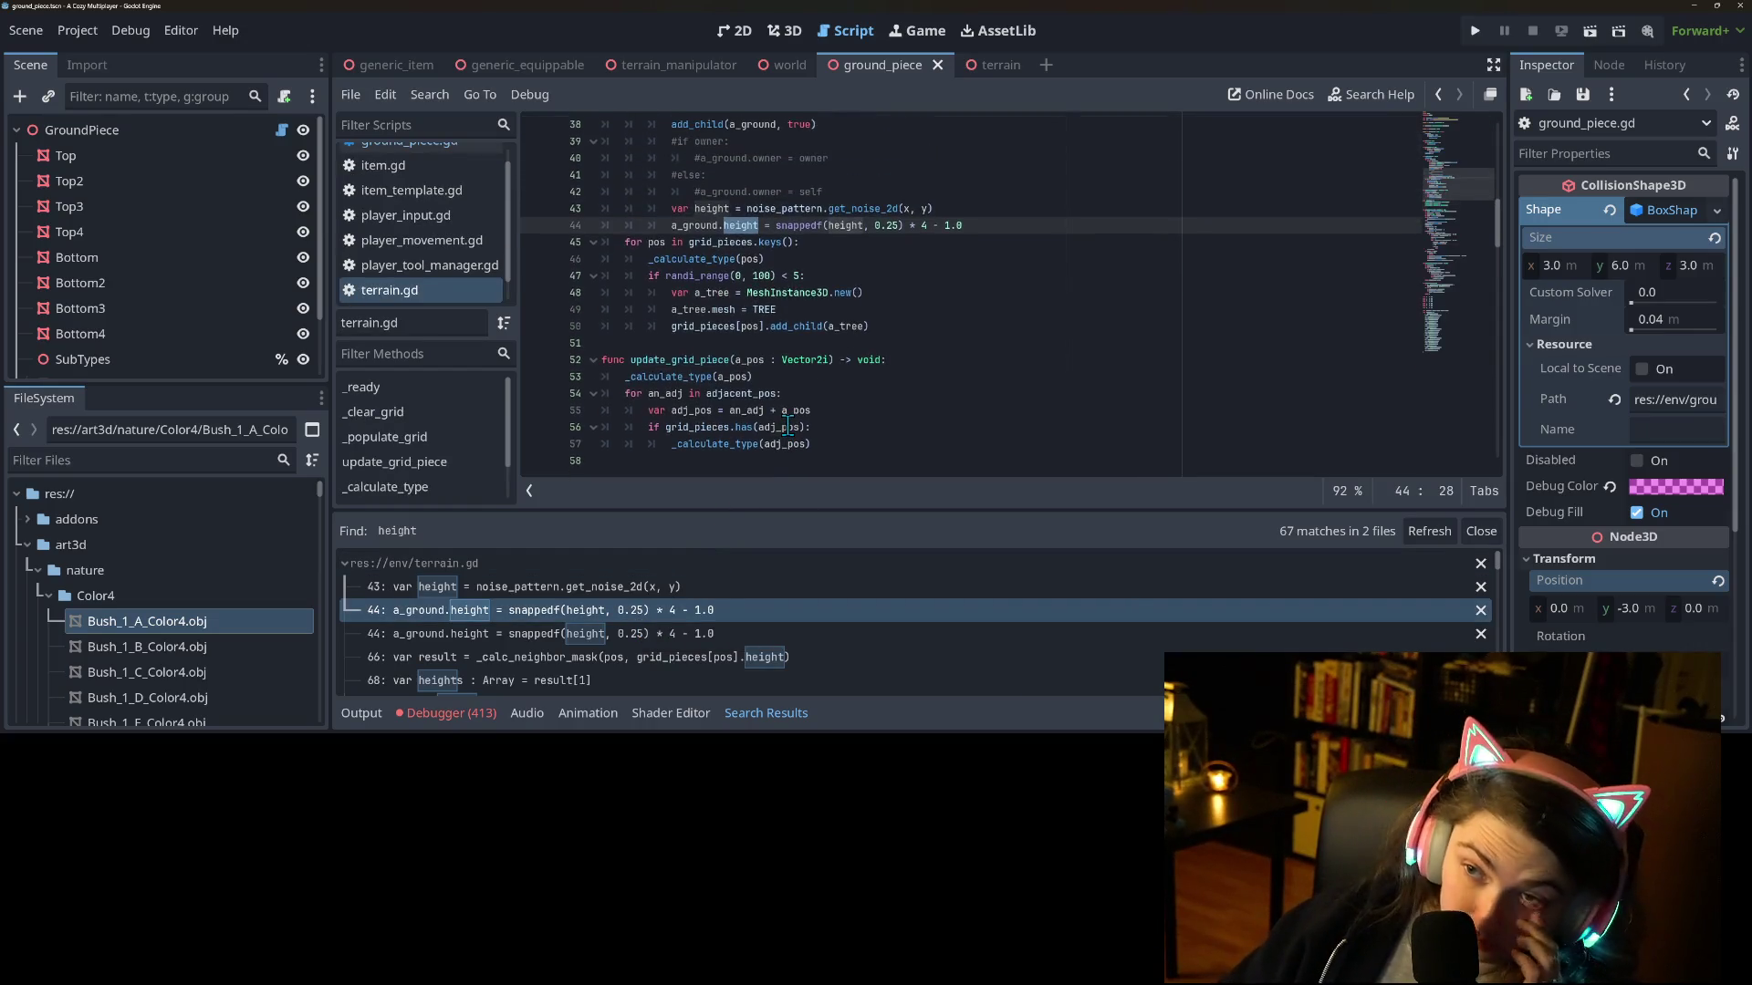
scroll(787, 427, "up", 3)
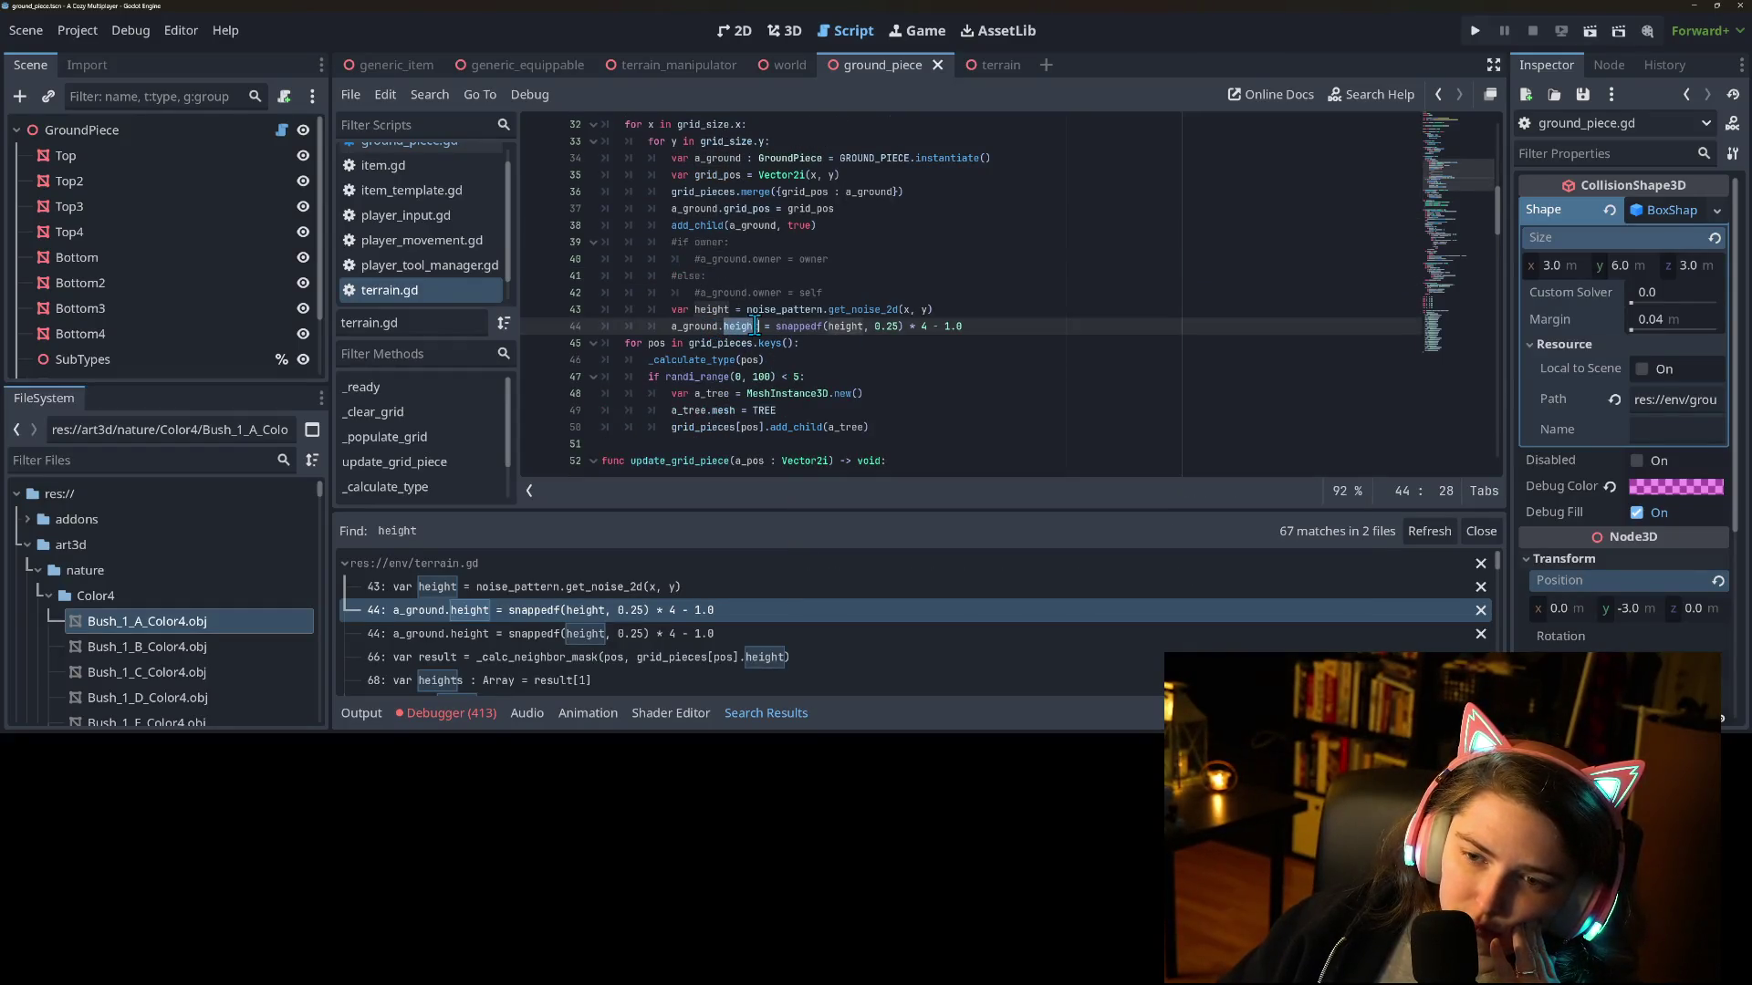
scroll(756, 326, "down", 2)
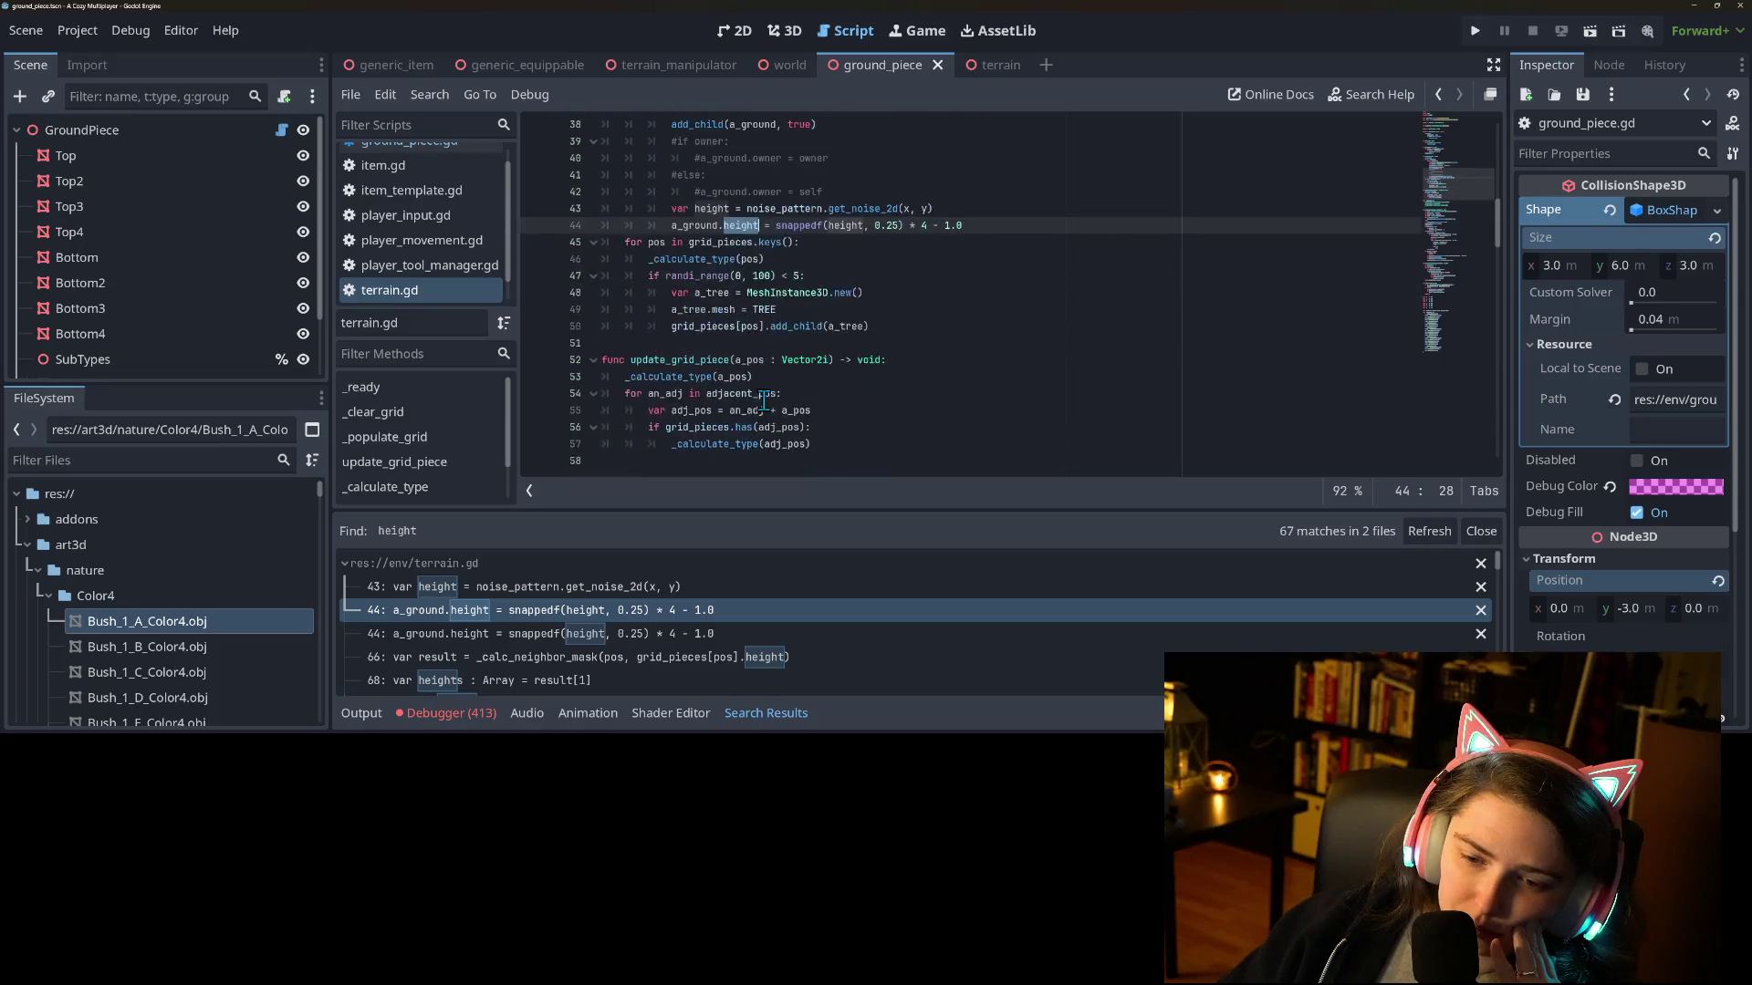
left_click(655, 636)
scroll(830, 648, "down", 2)
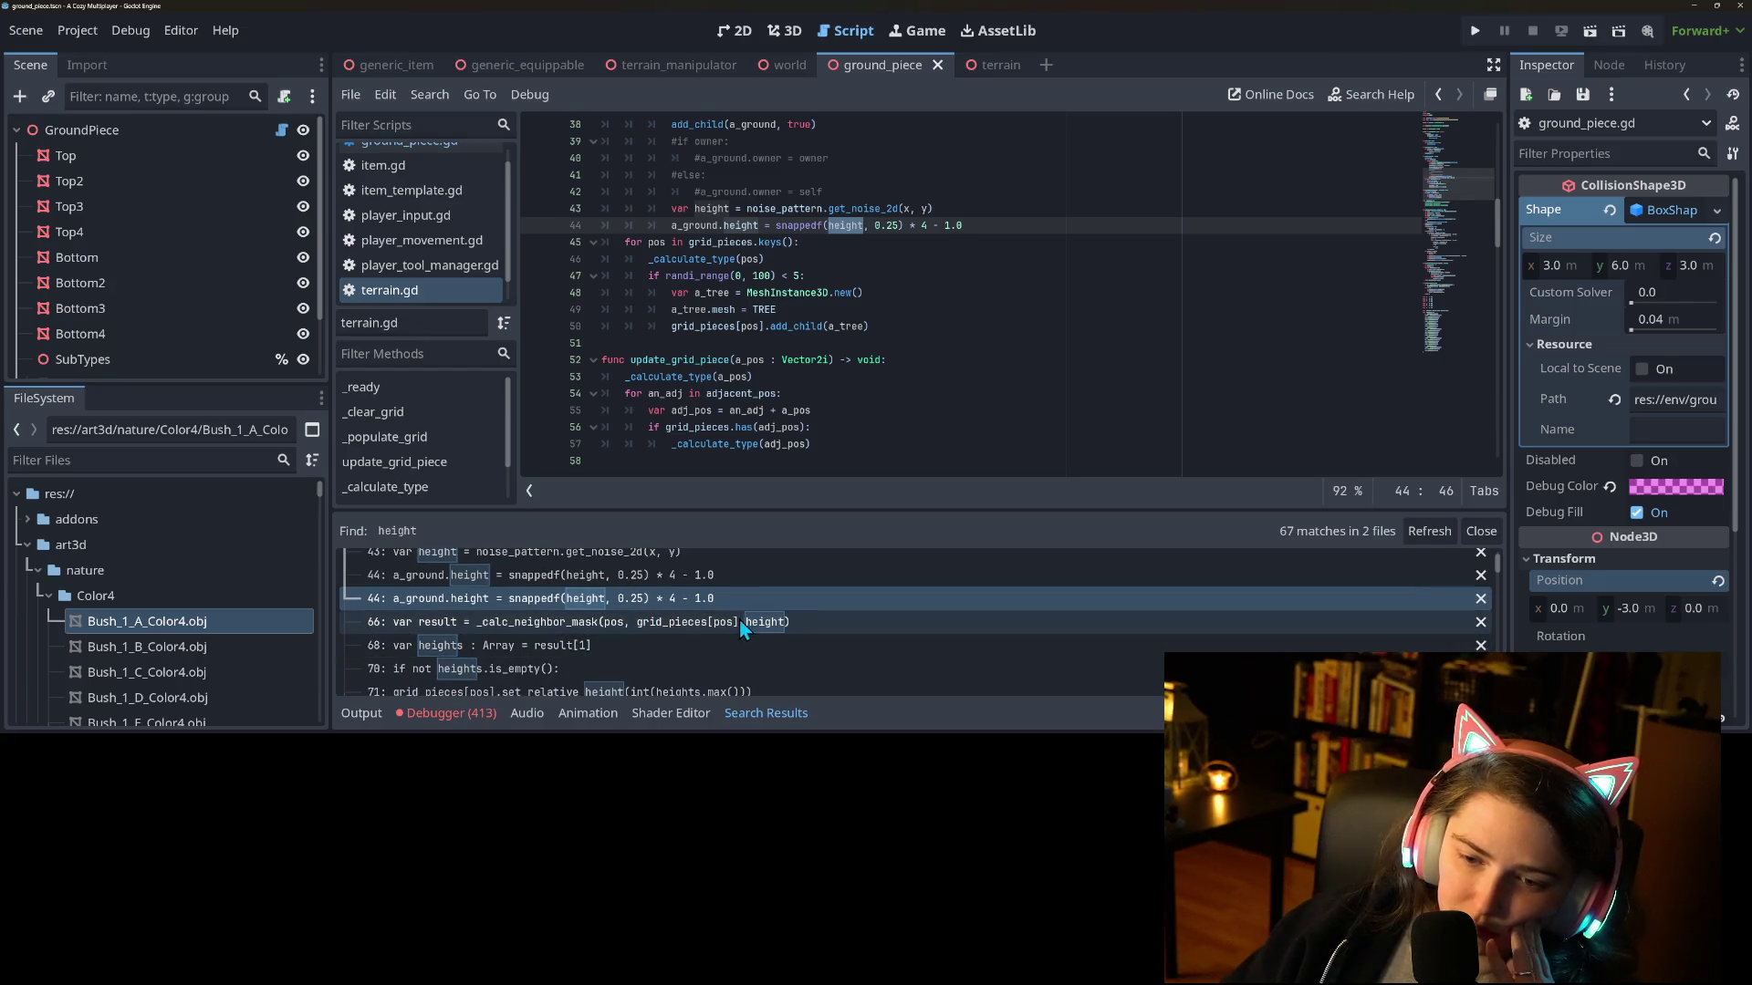
scroll(642, 646, "down", 1)
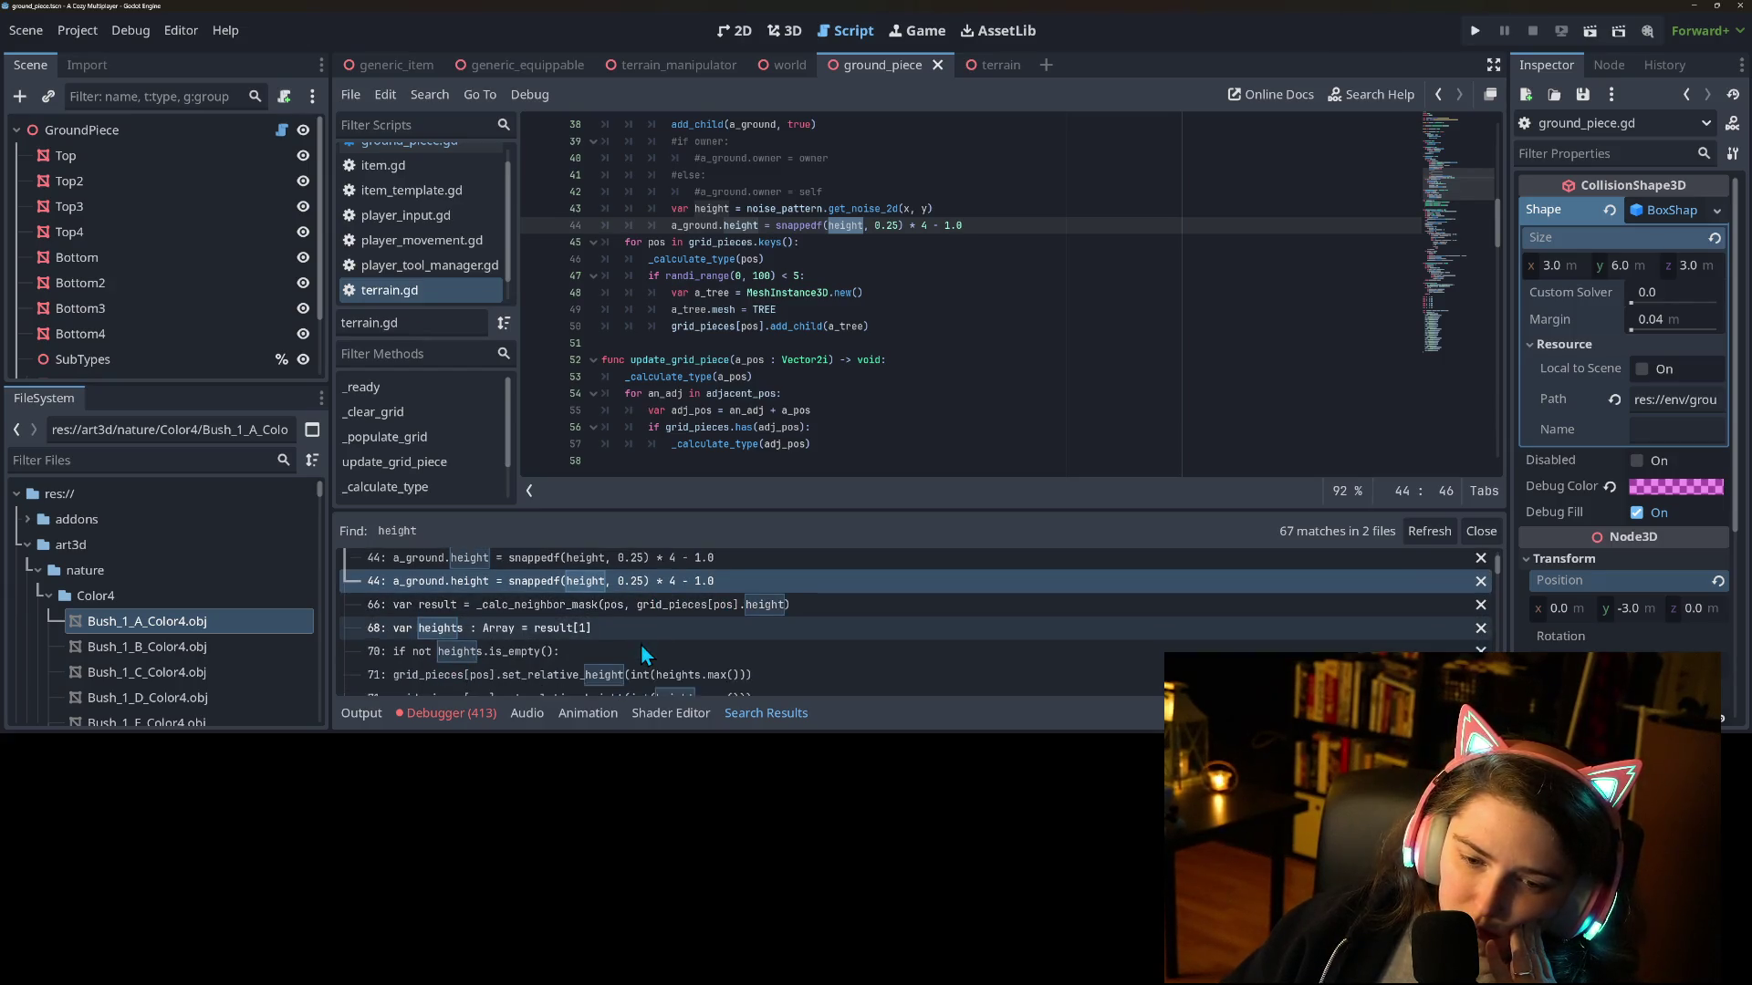
scroll(641, 650, "down", 2)
scroll(640, 644, "down", 2)
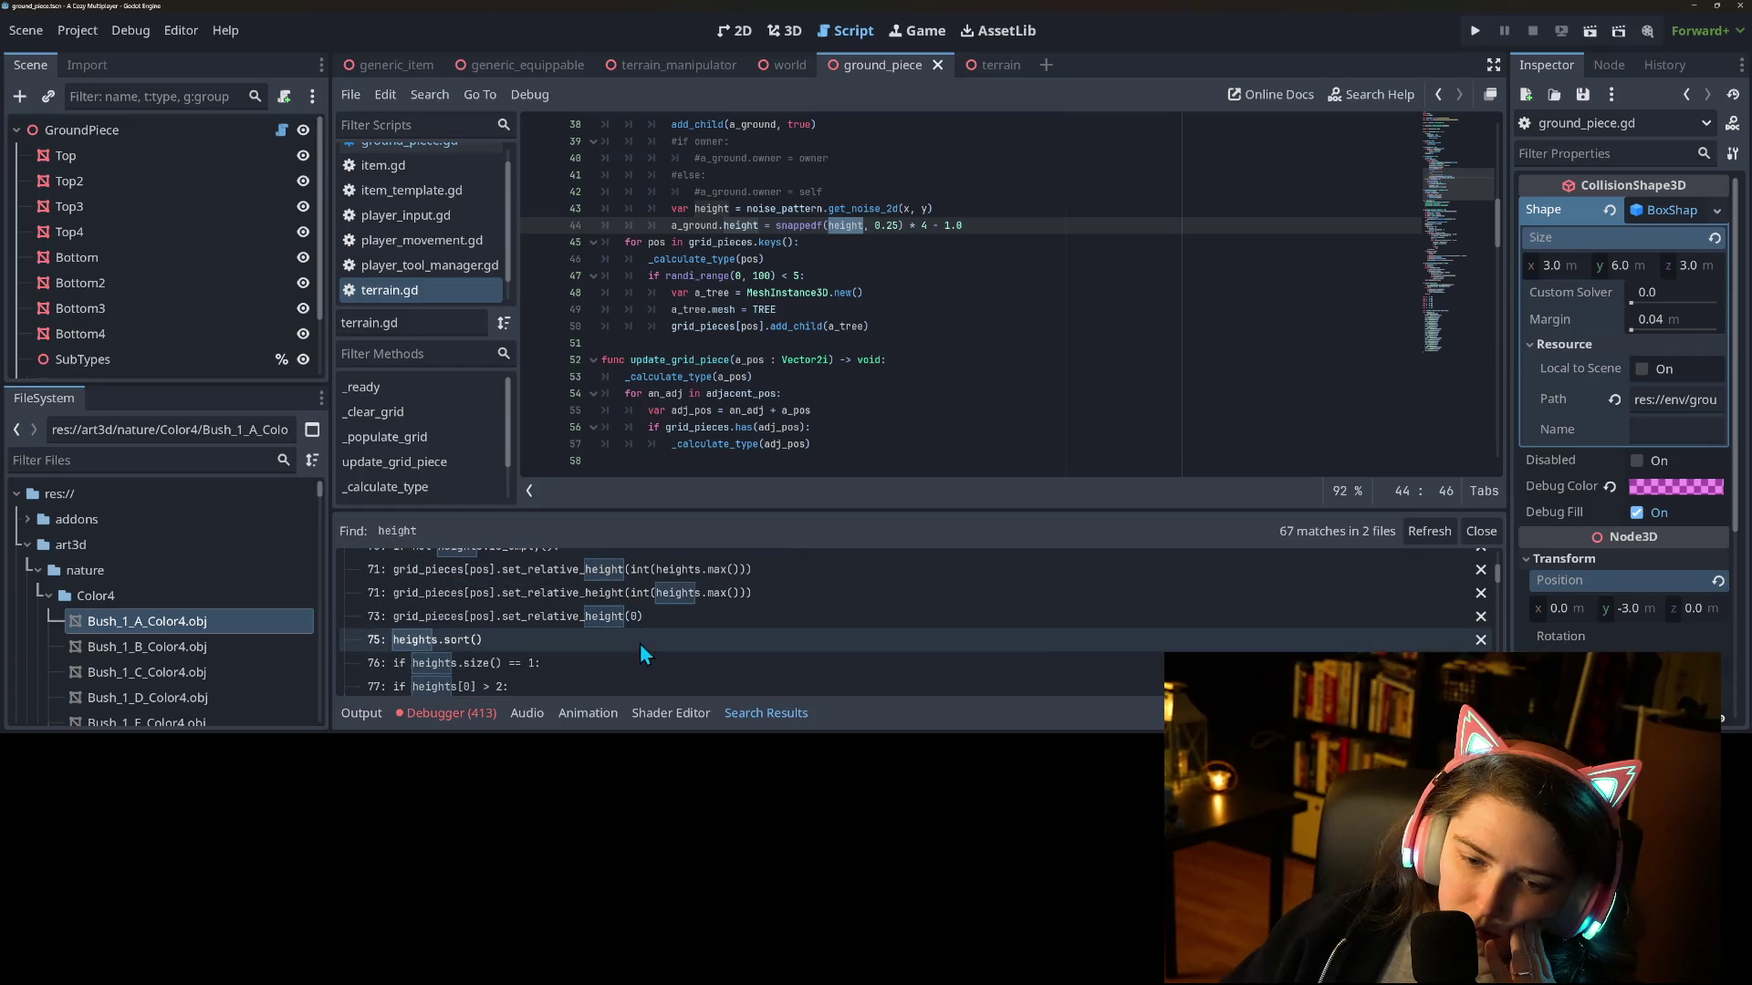
scroll(639, 646, "down", 4)
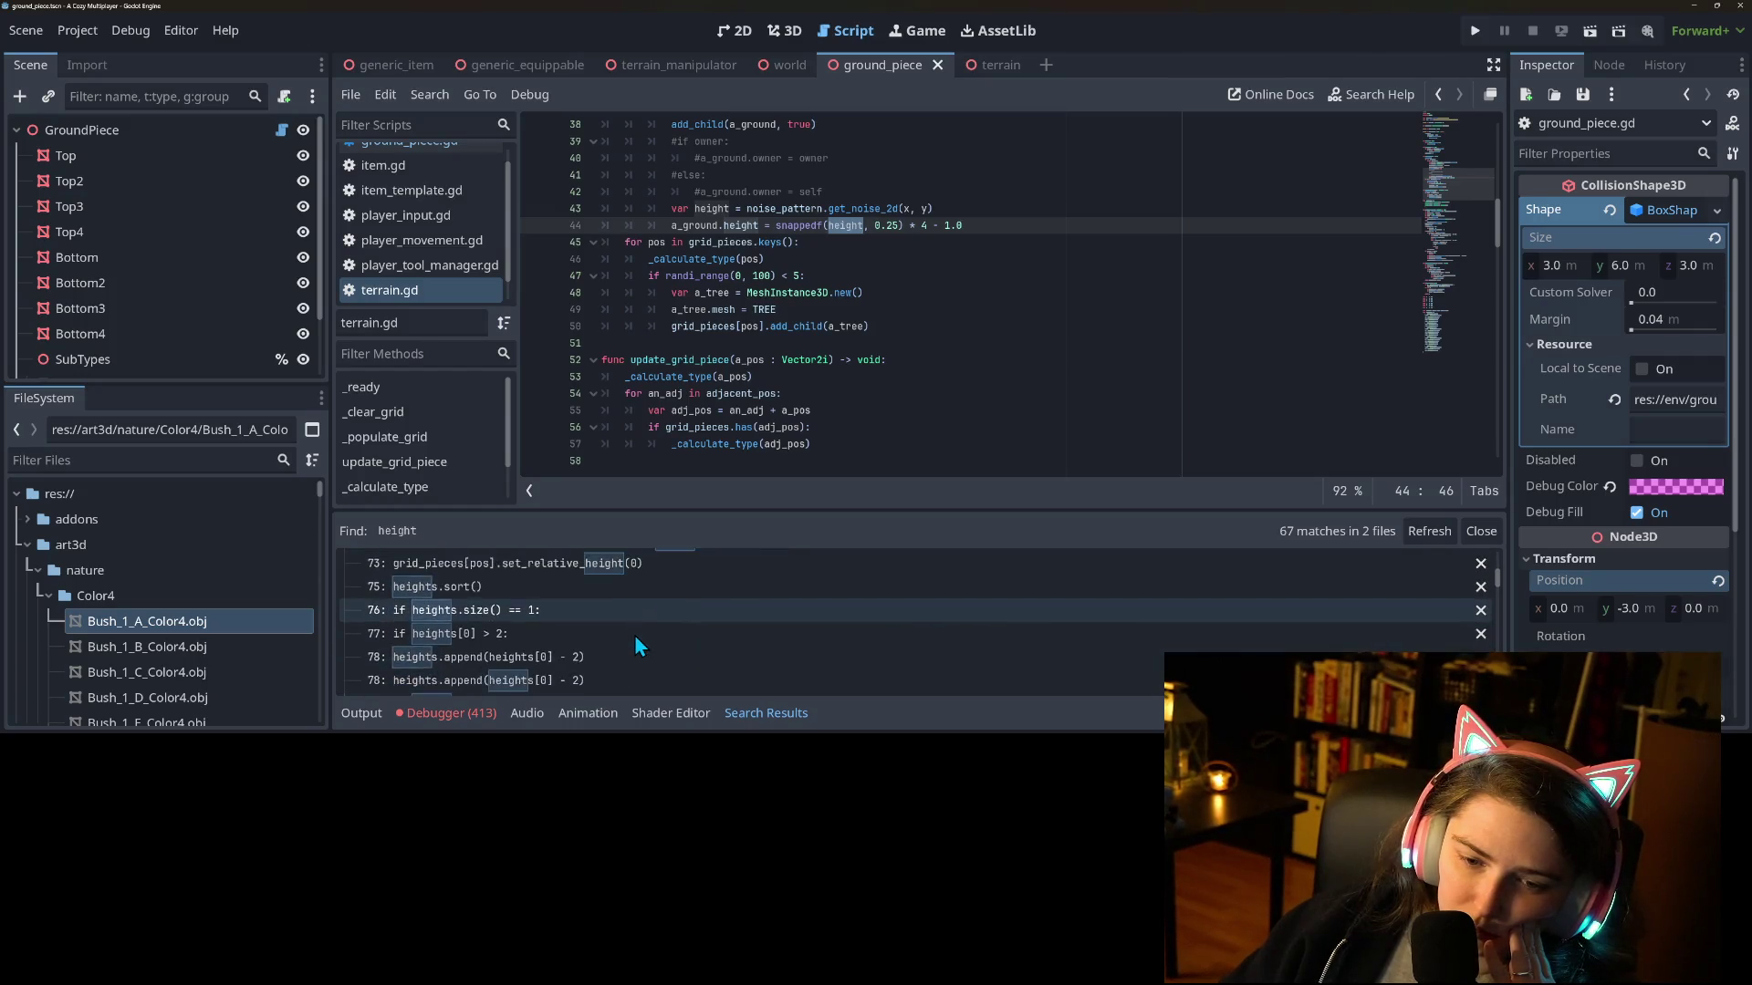
scroll(636, 641, "down", 5)
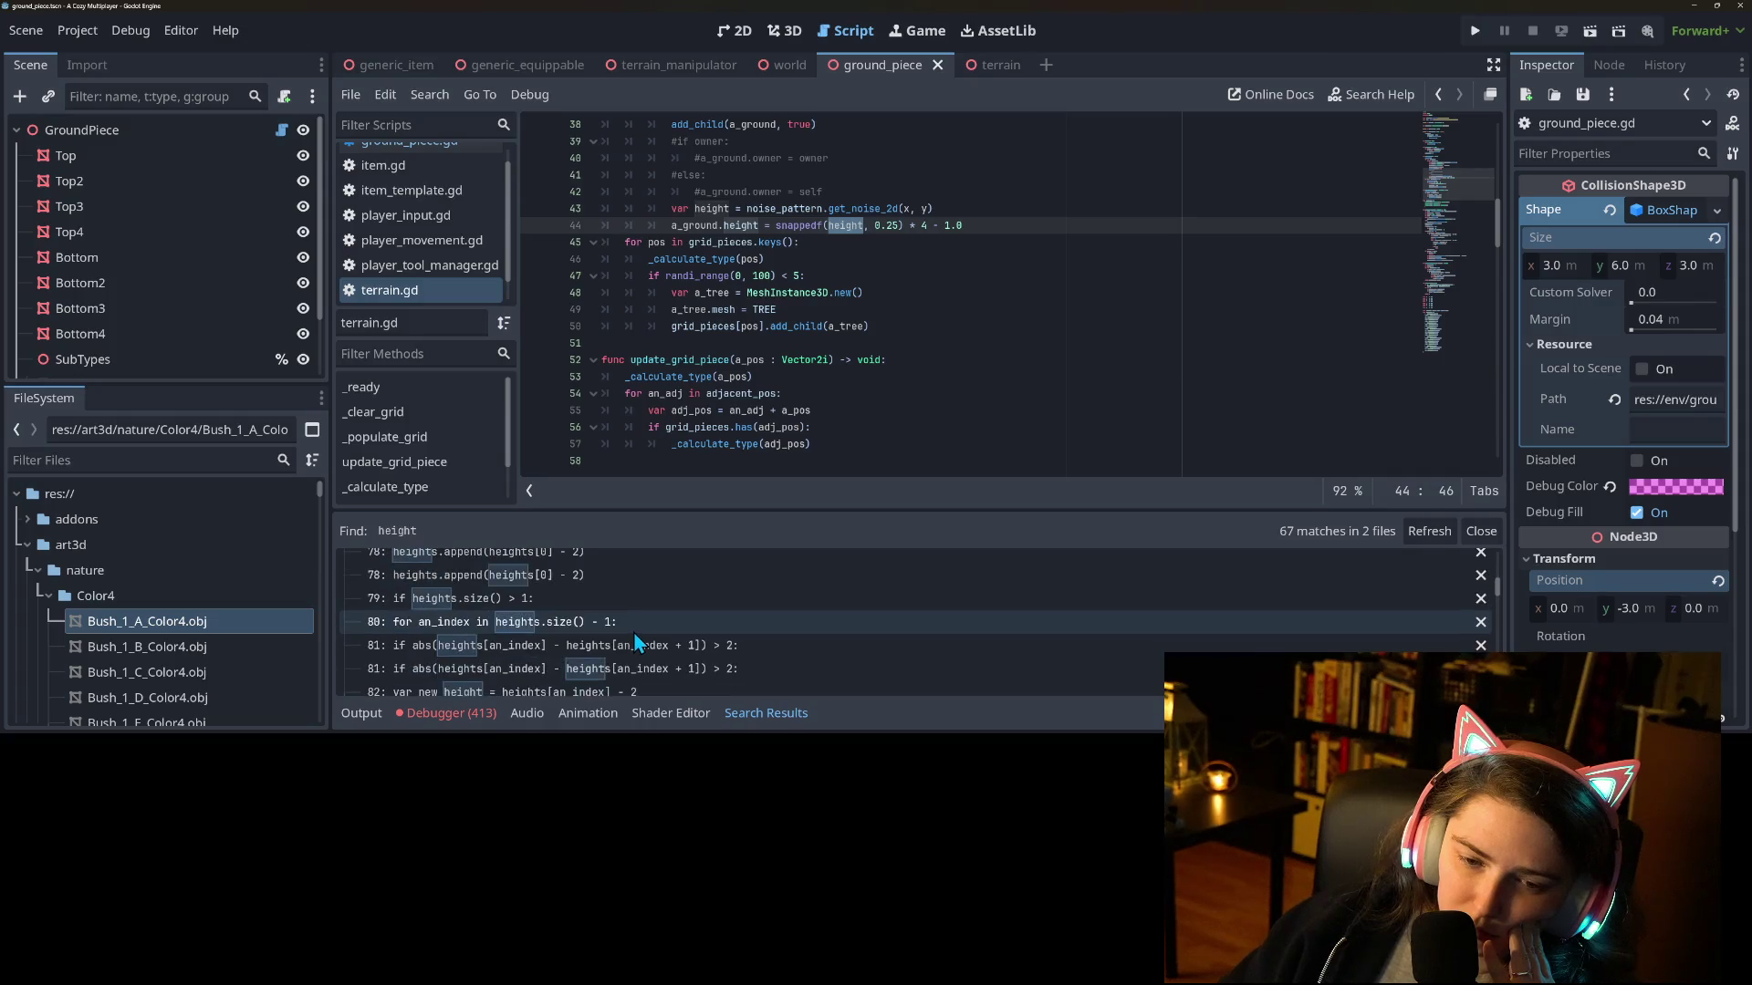
scroll(633, 631, "down", 8)
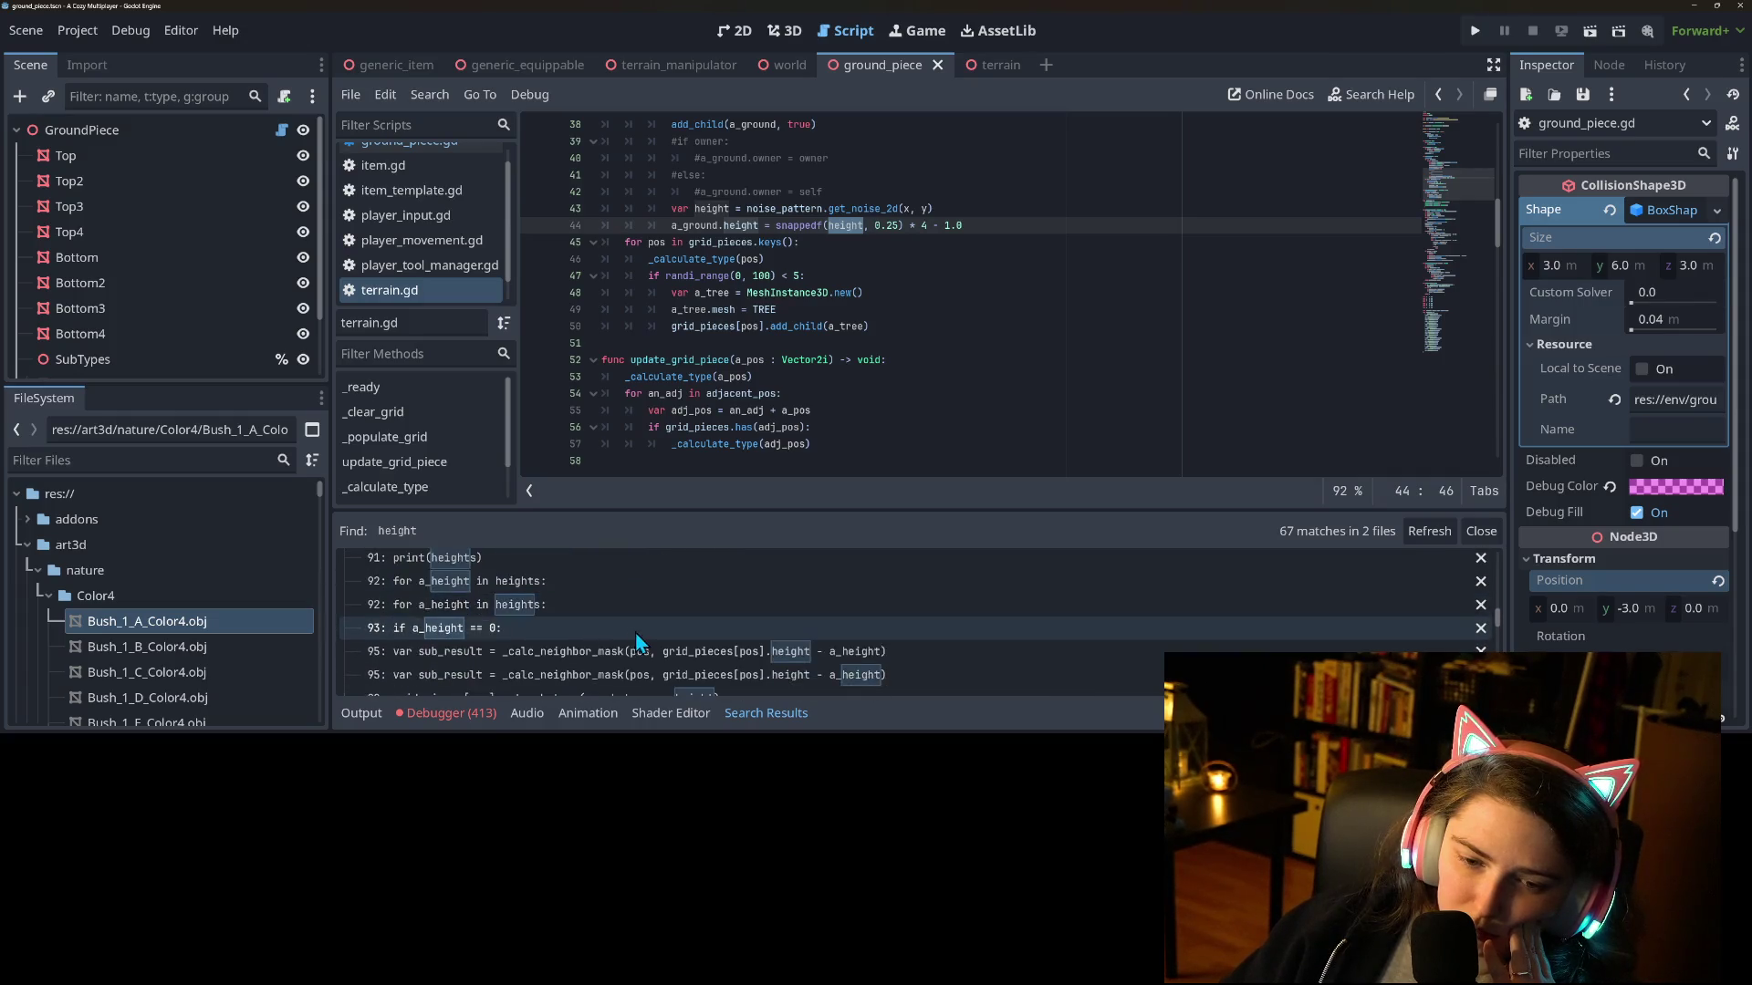
scroll(626, 615, "down", 3)
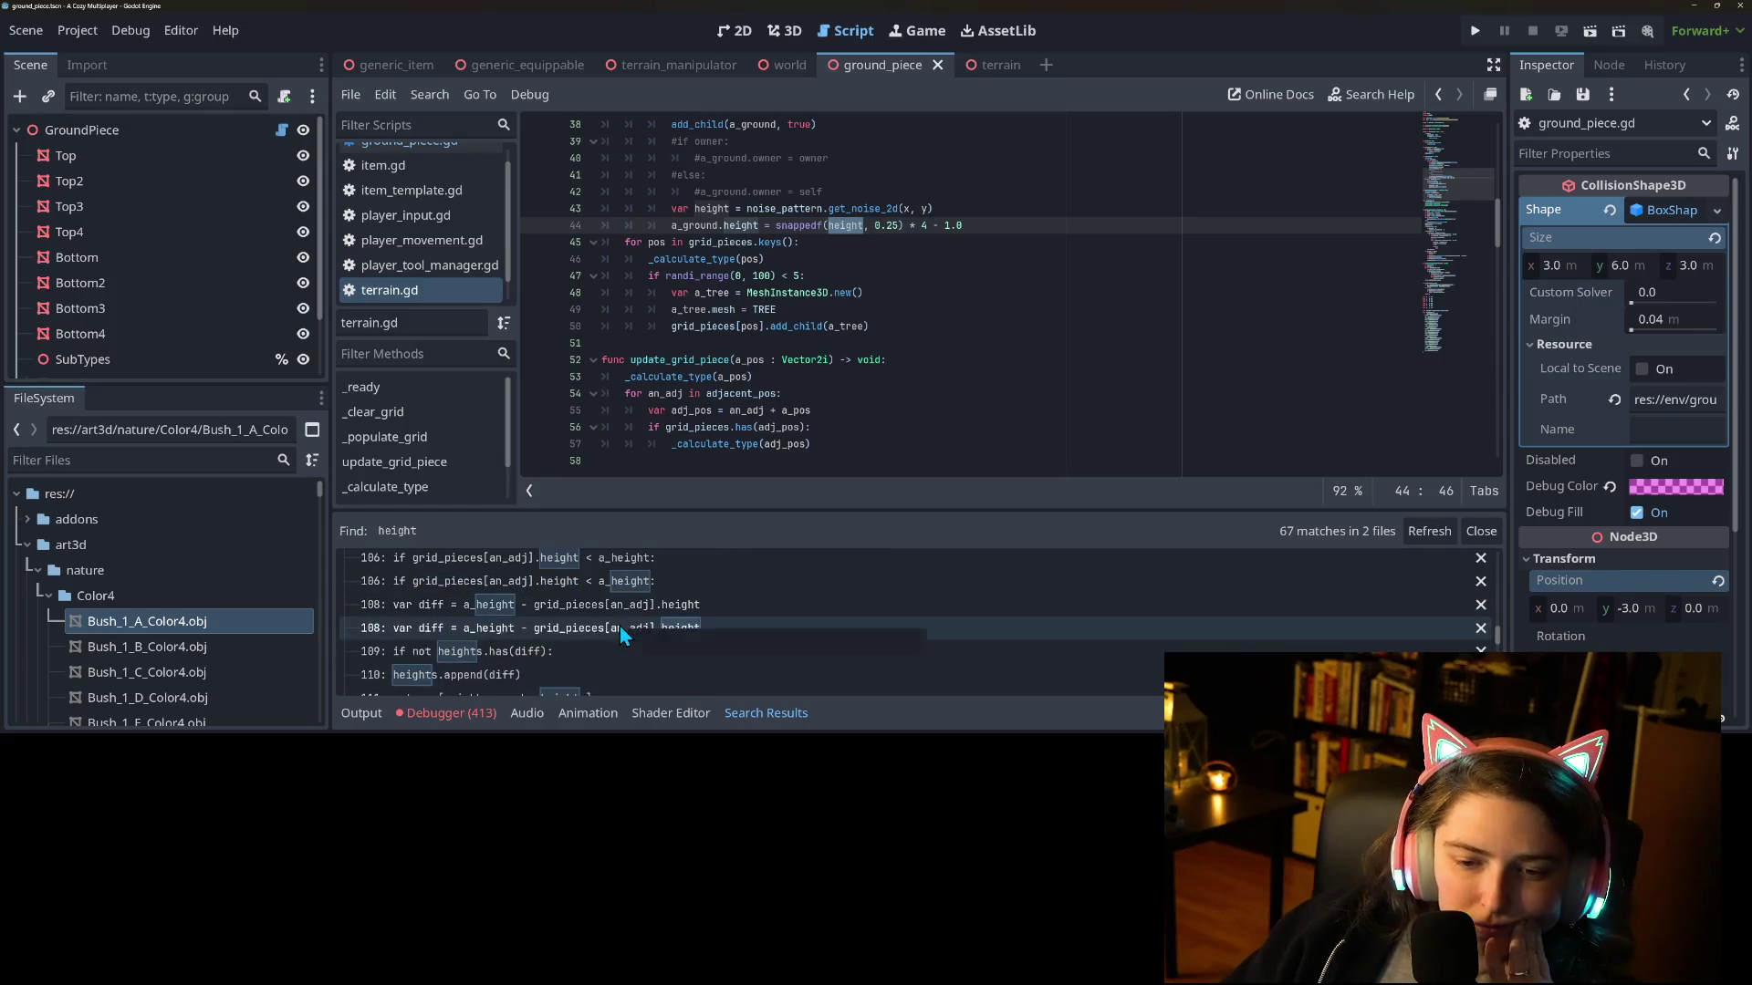
scroll(621, 626, "down", 3)
scroll(440, 230, "up", 1)
scroll(441, 233, "down", 2)
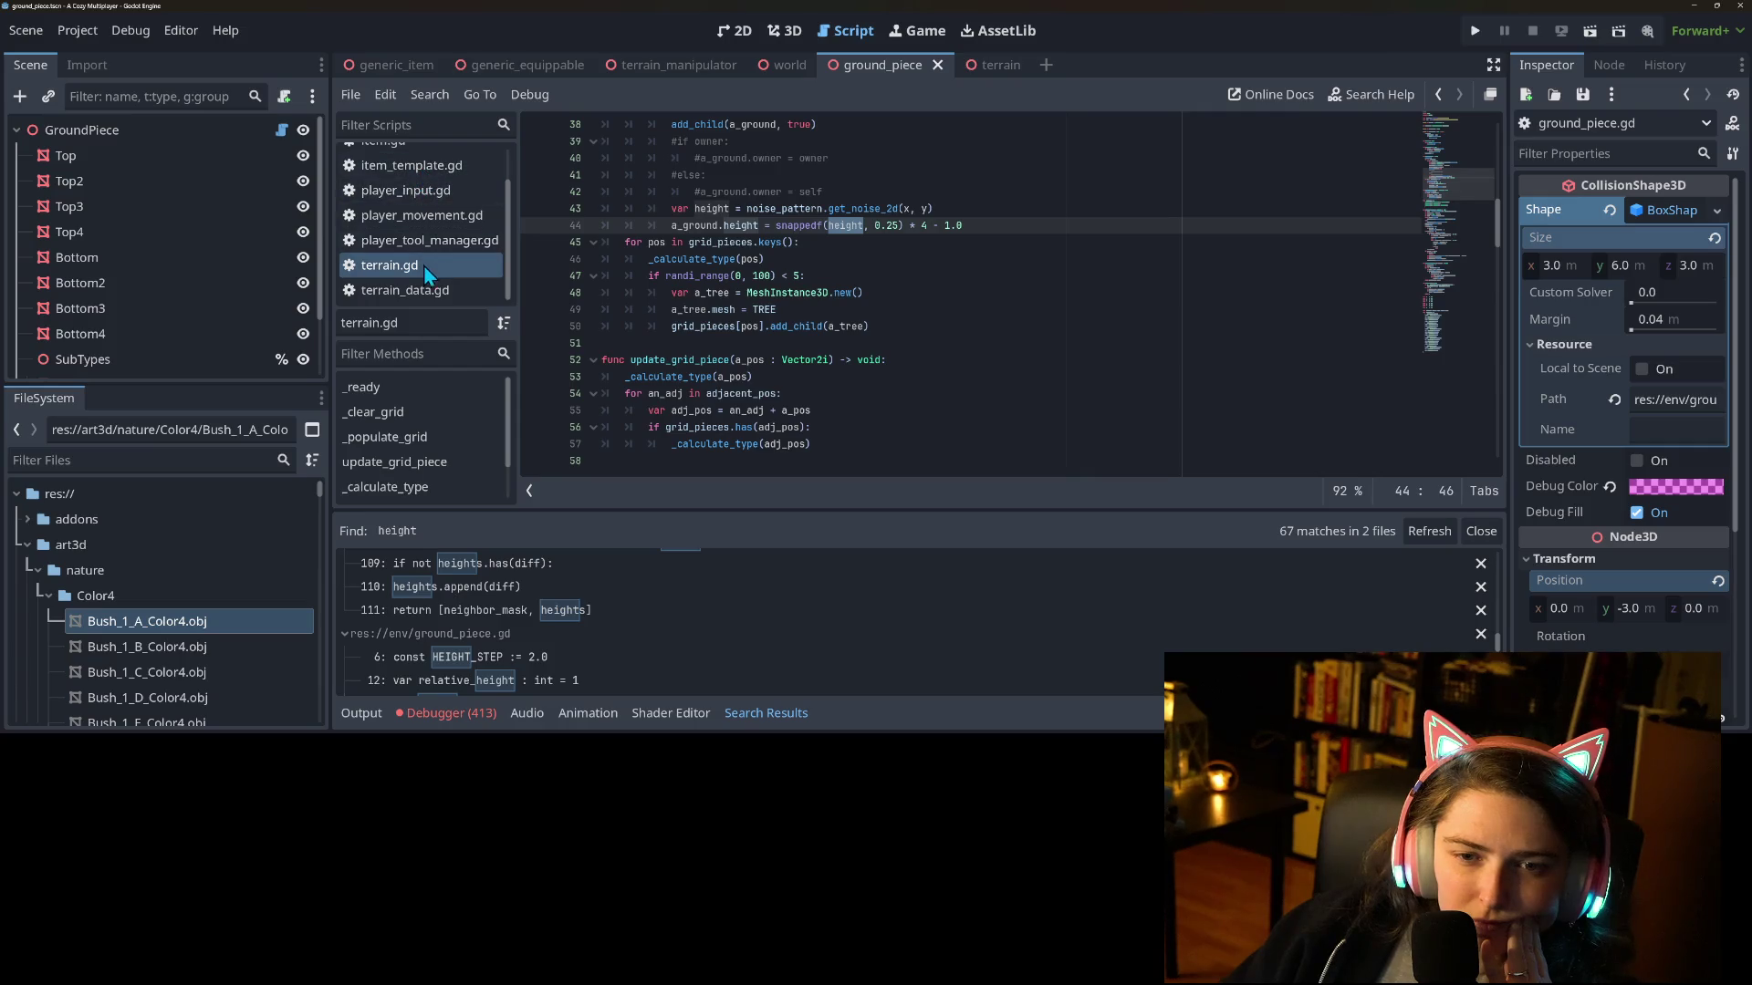
scroll(425, 285, "up", 2)
Step: Switch to the terrain_manipulator scene and open TerrainManipulator's attached item.gd script
left_click(994, 68)
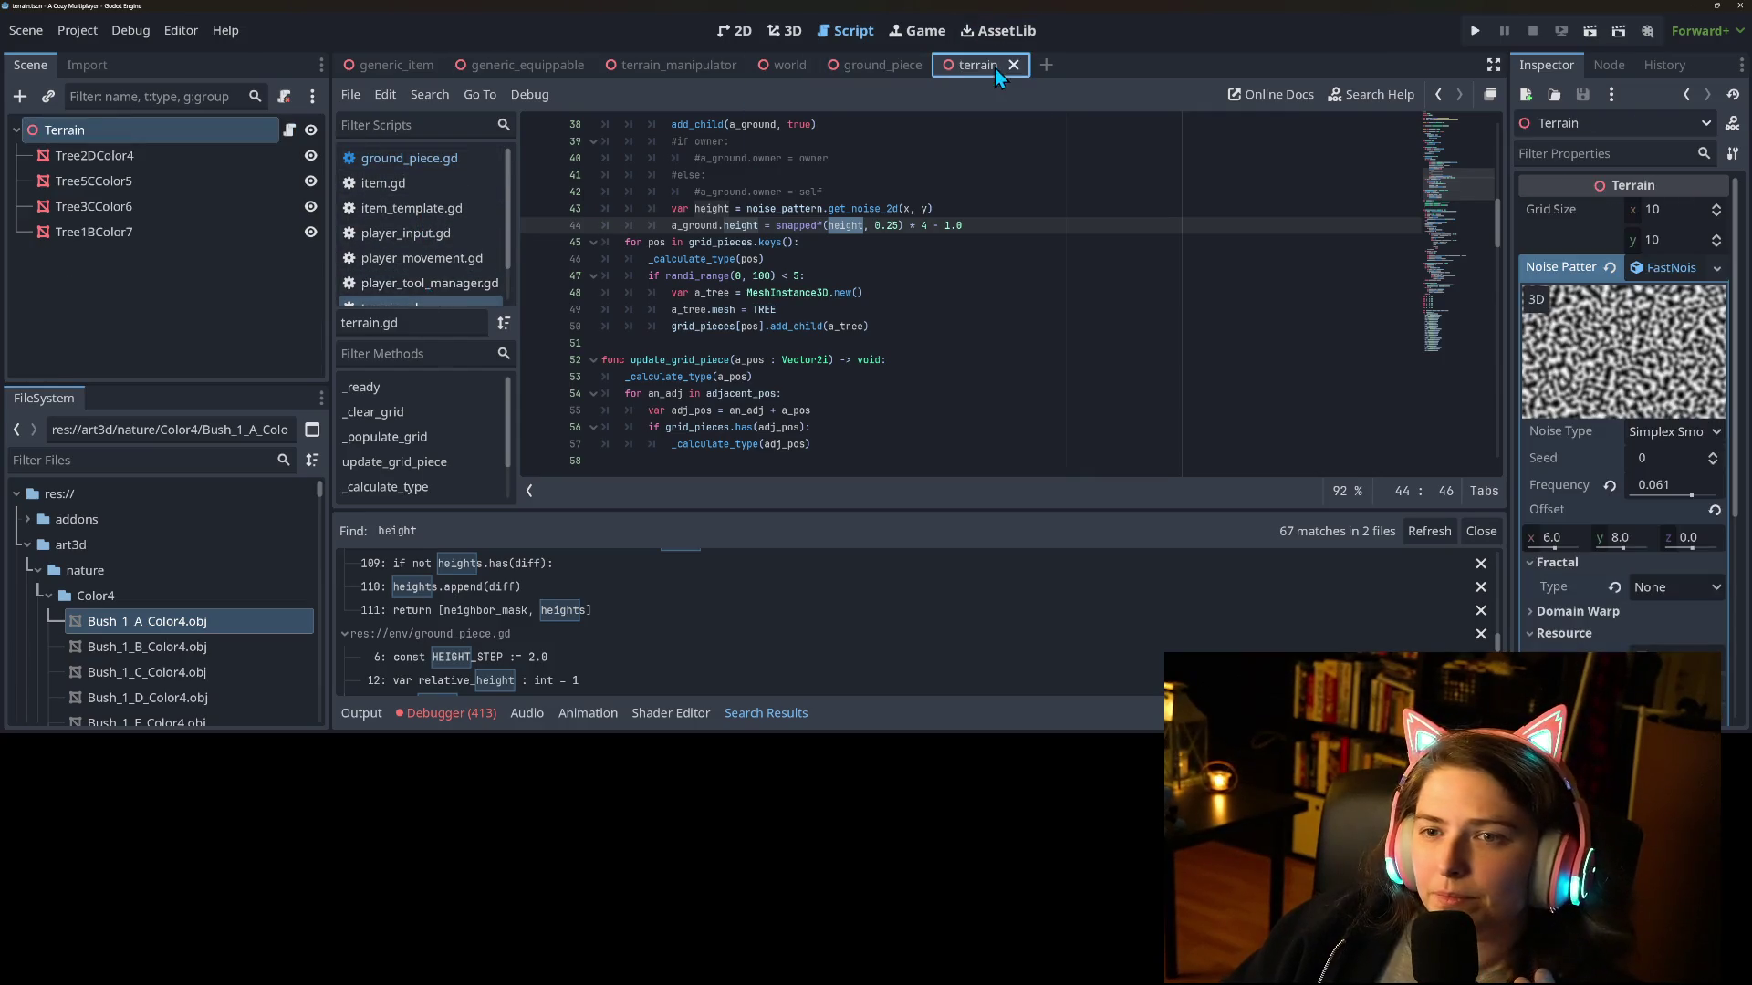
left_click(705, 70)
left_click(287, 131)
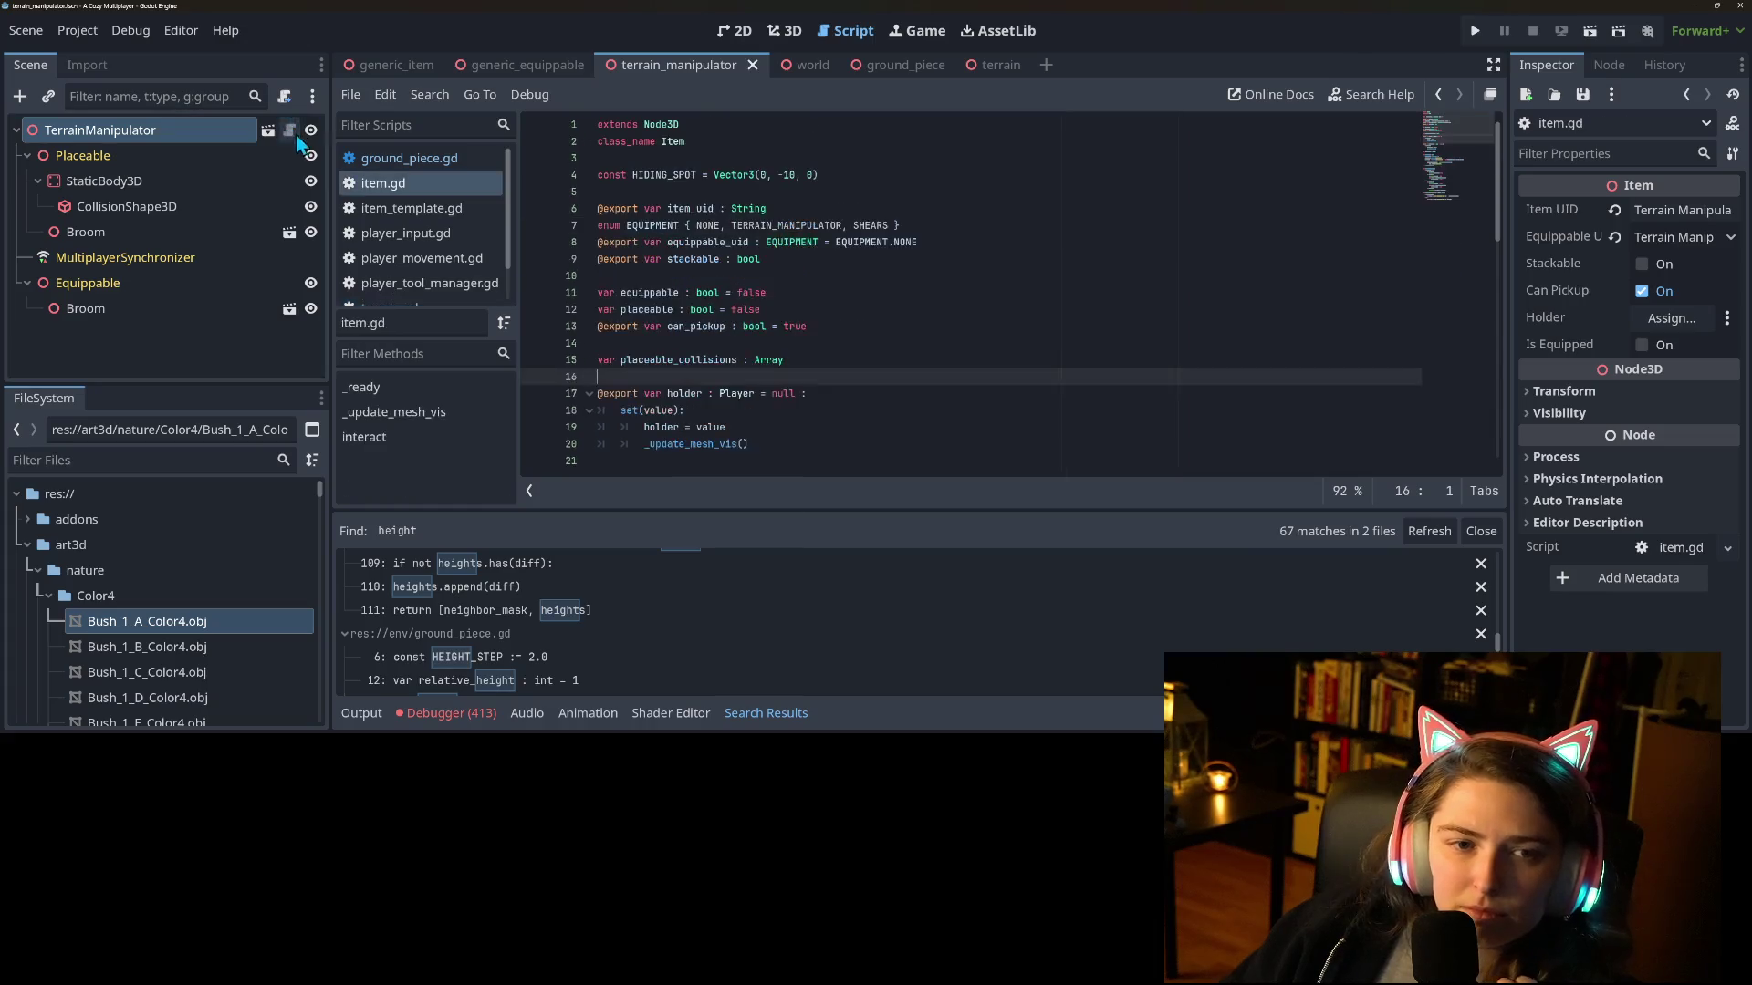
Step: Scroll through item.gd, then switch back to ground_piece.gd from the Scripts list
scroll(805, 349, "down", 10)
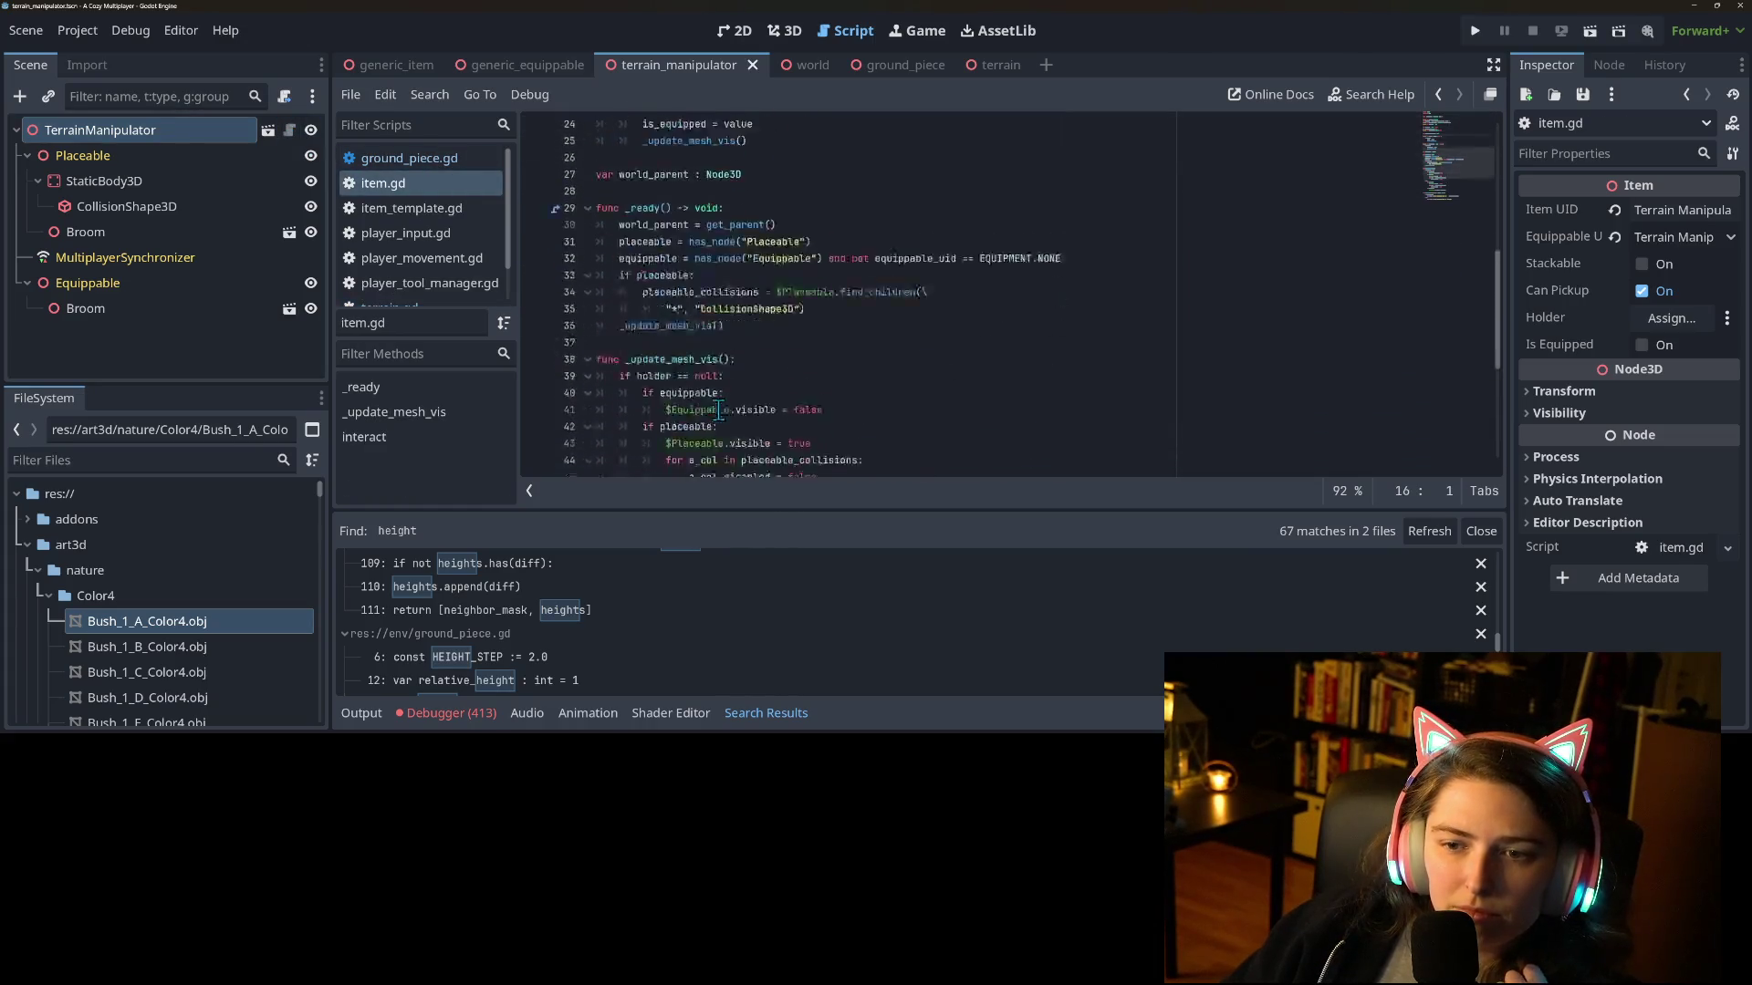
scroll(785, 398, "up", 2)
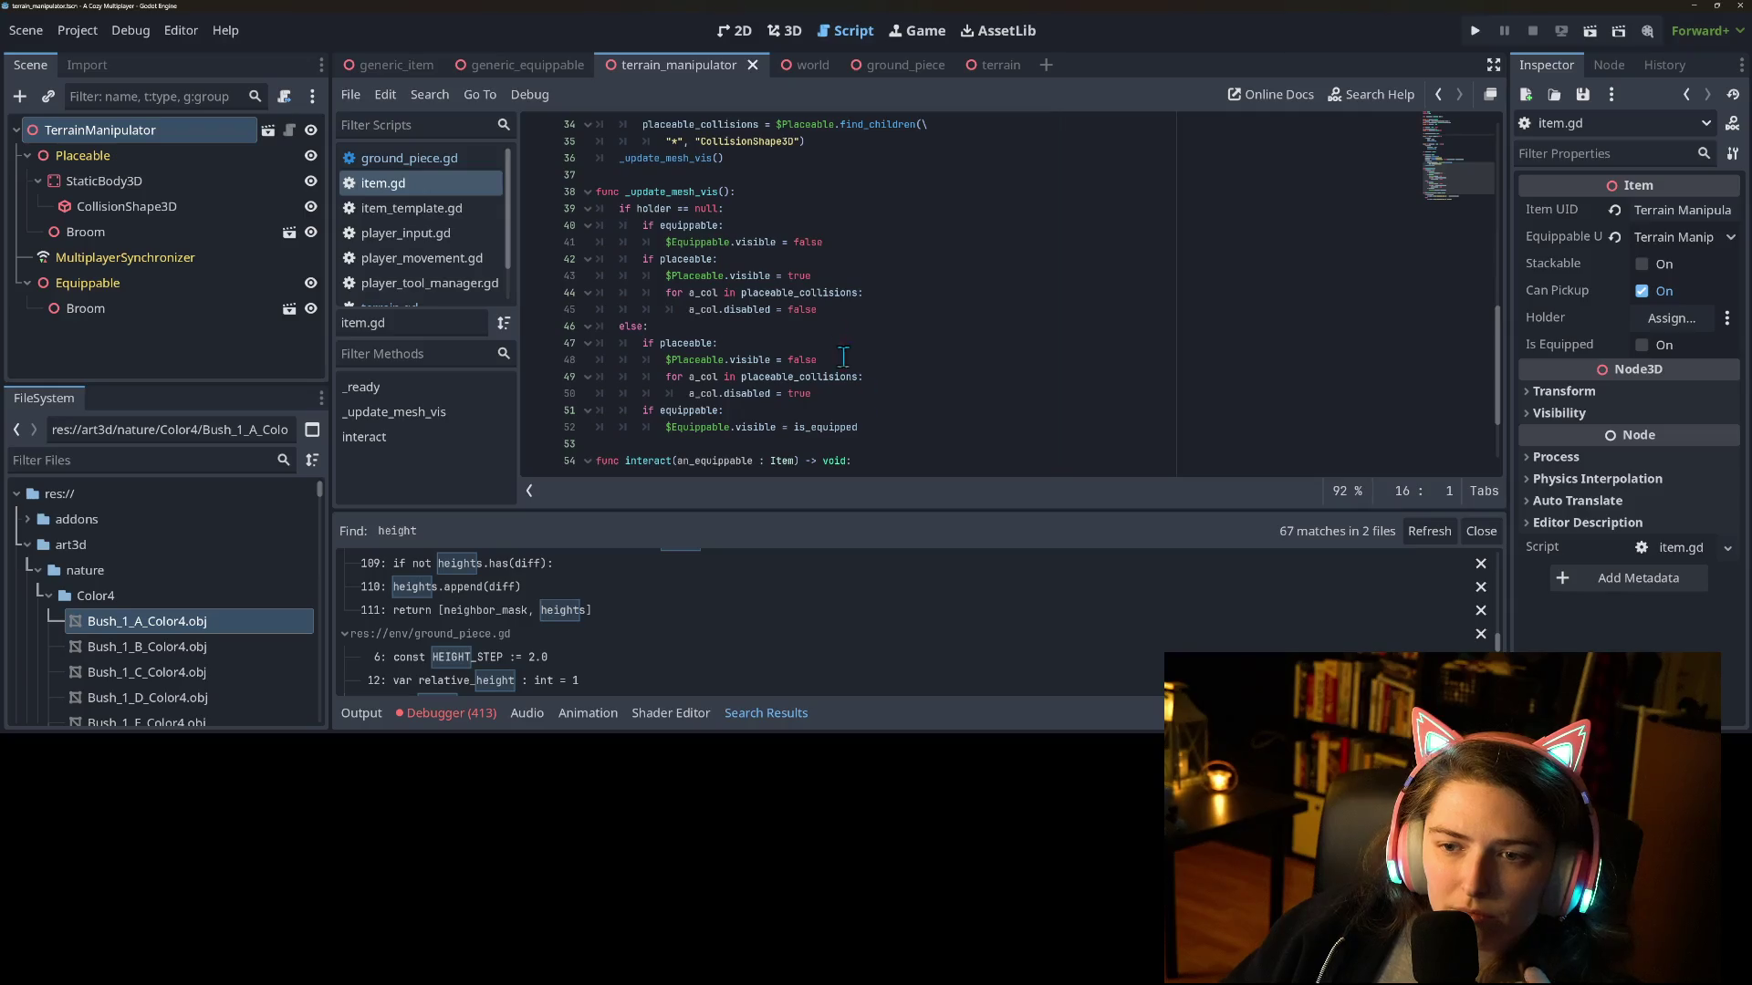
scroll(802, 321, "down", 2)
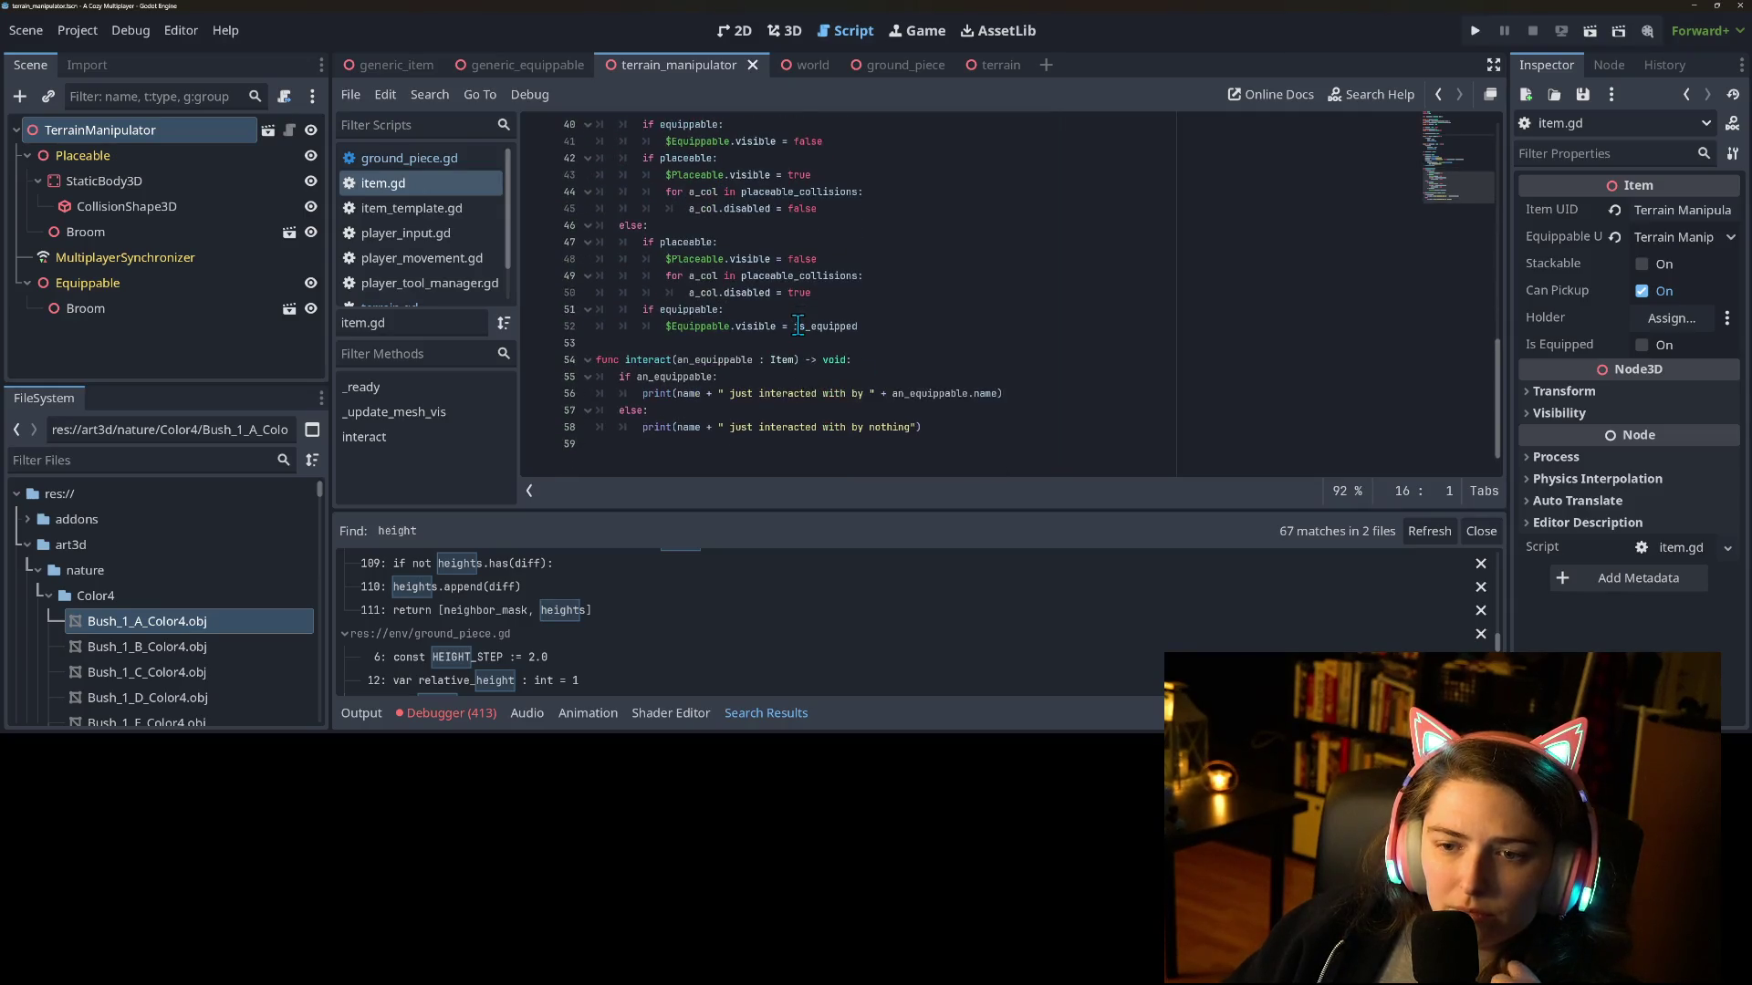
scroll(798, 326, "up", 4)
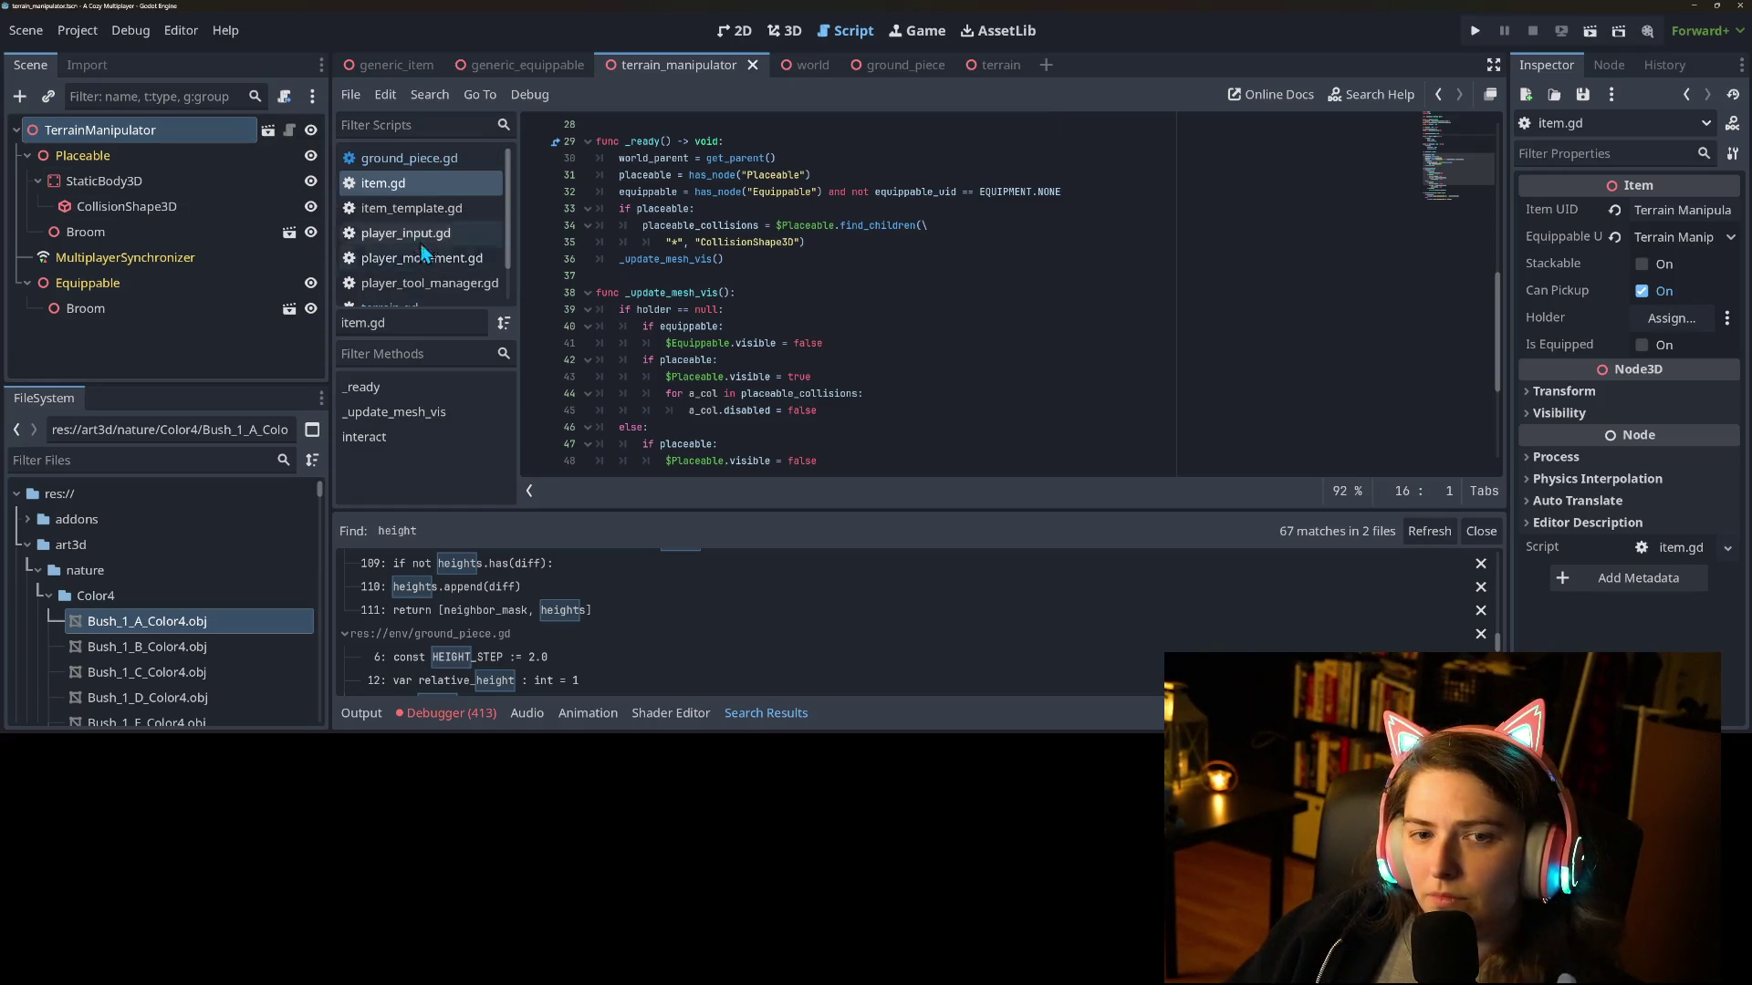
scroll(436, 232, "down", 2)
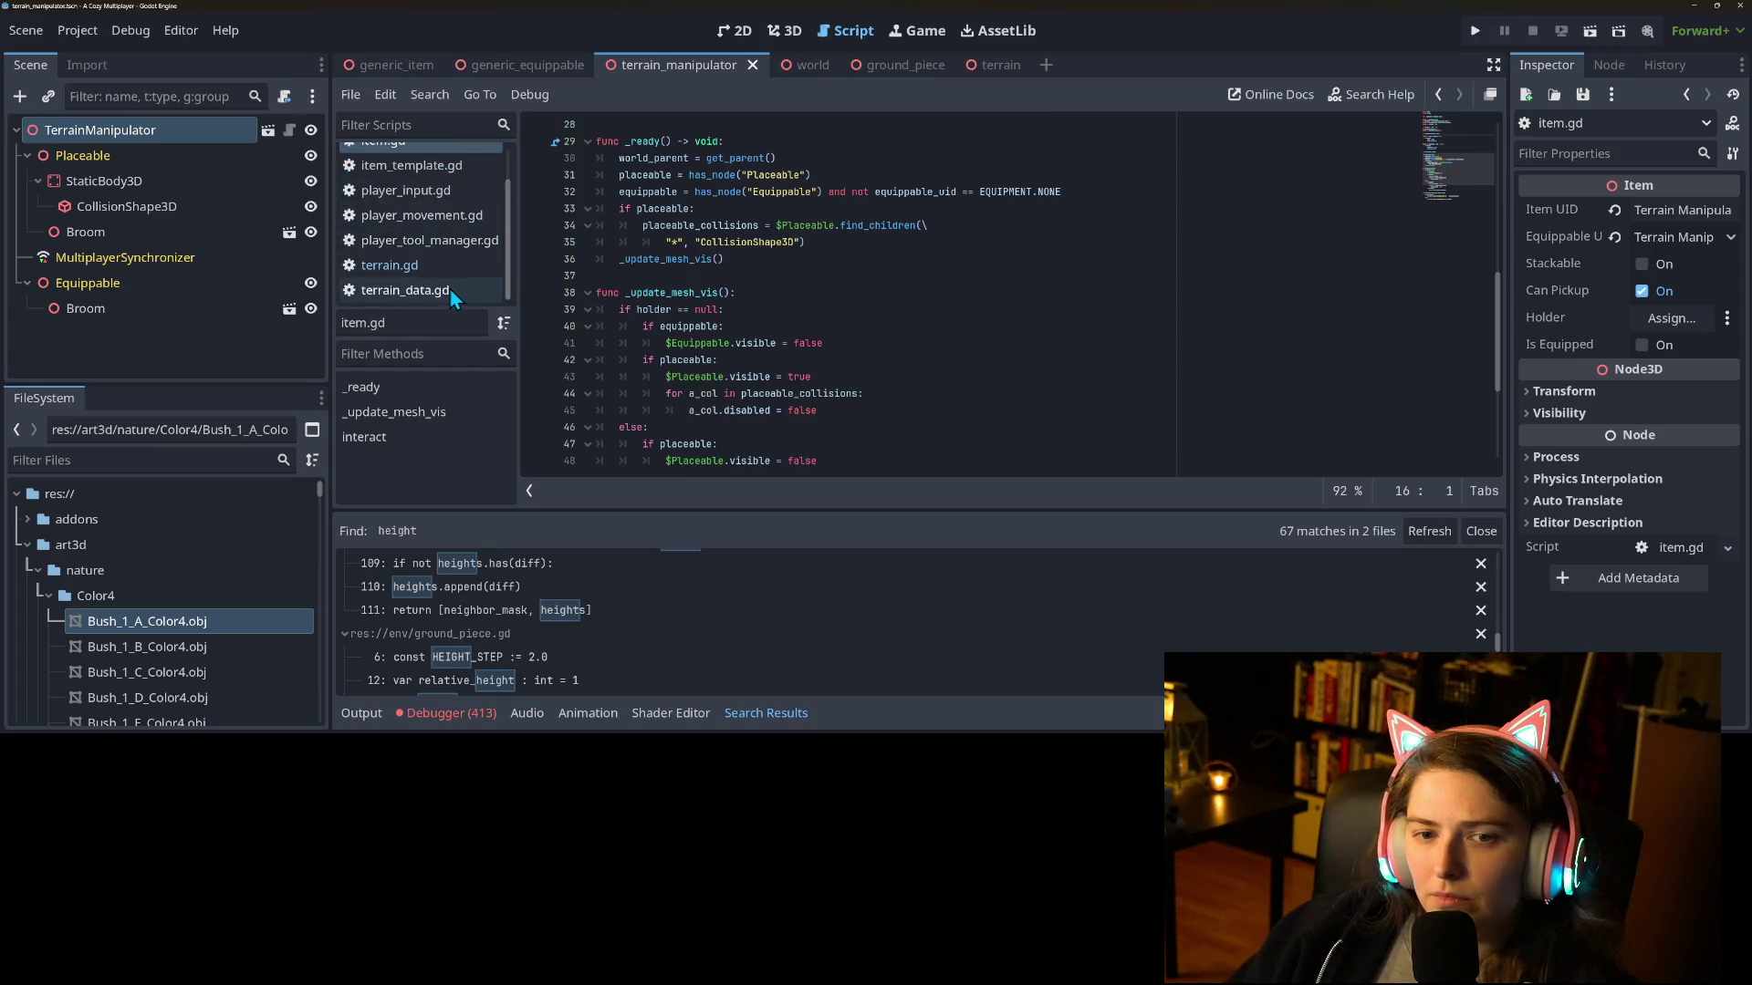
scroll(451, 288, "up", 2)
scroll(848, 380, "up", 1)
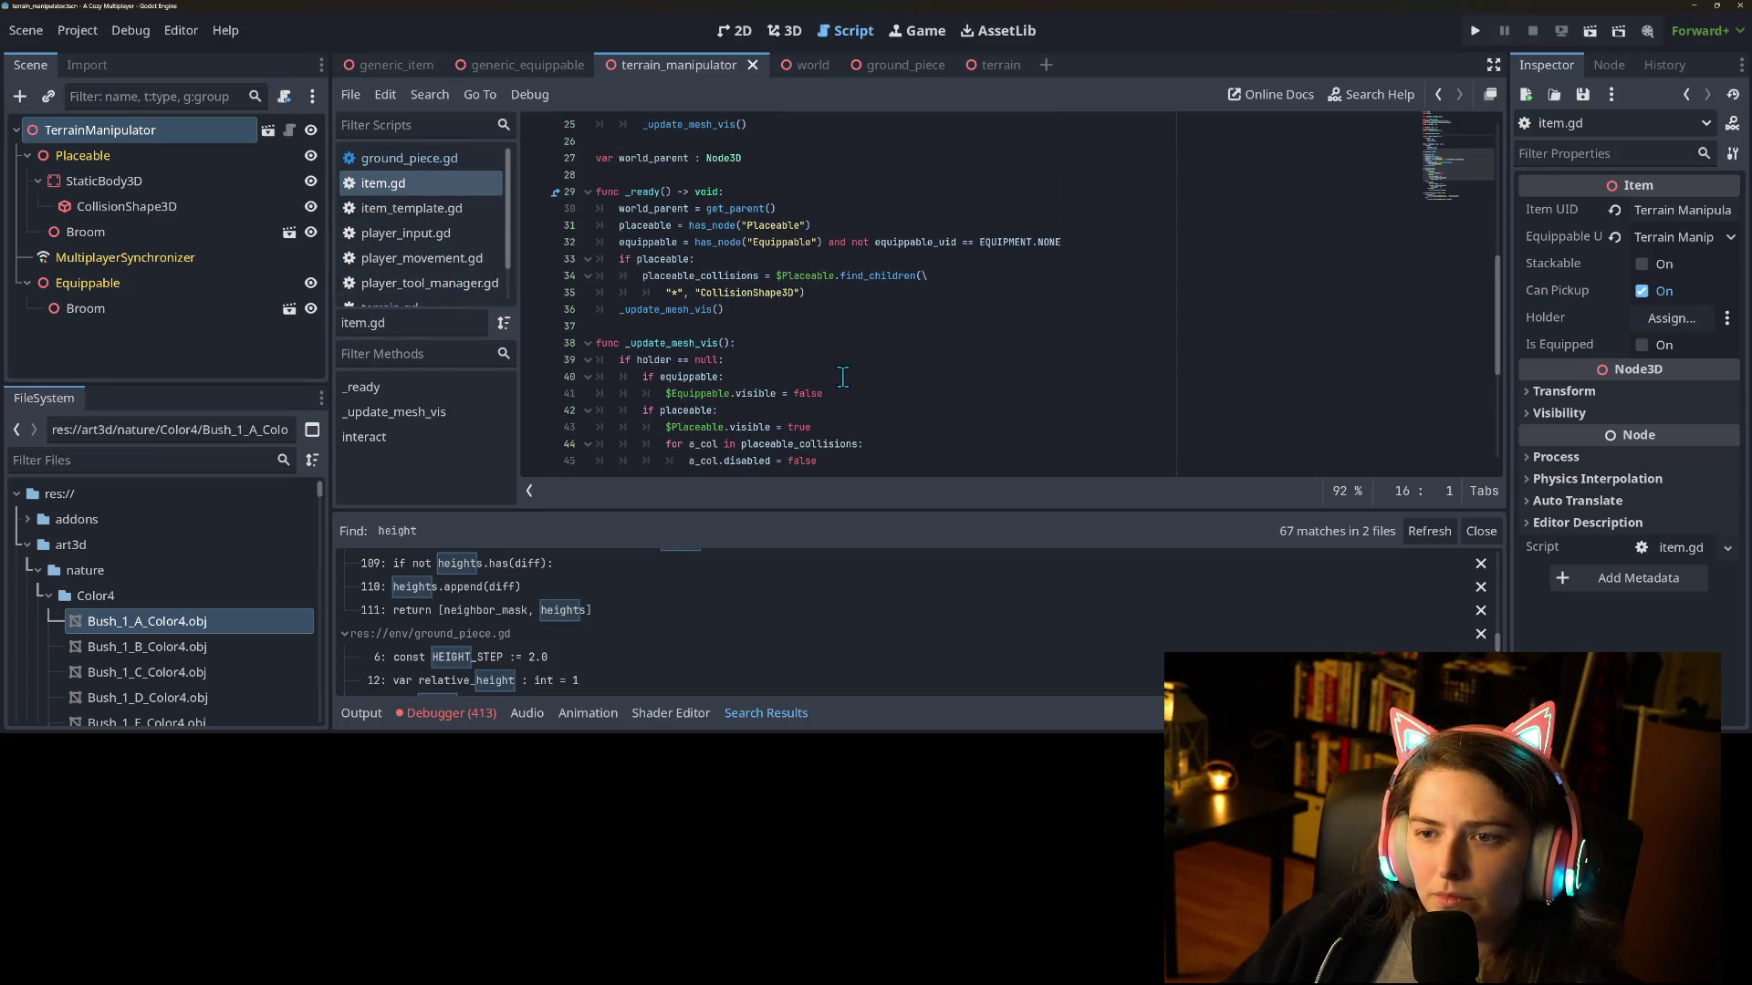
left_click(434, 161)
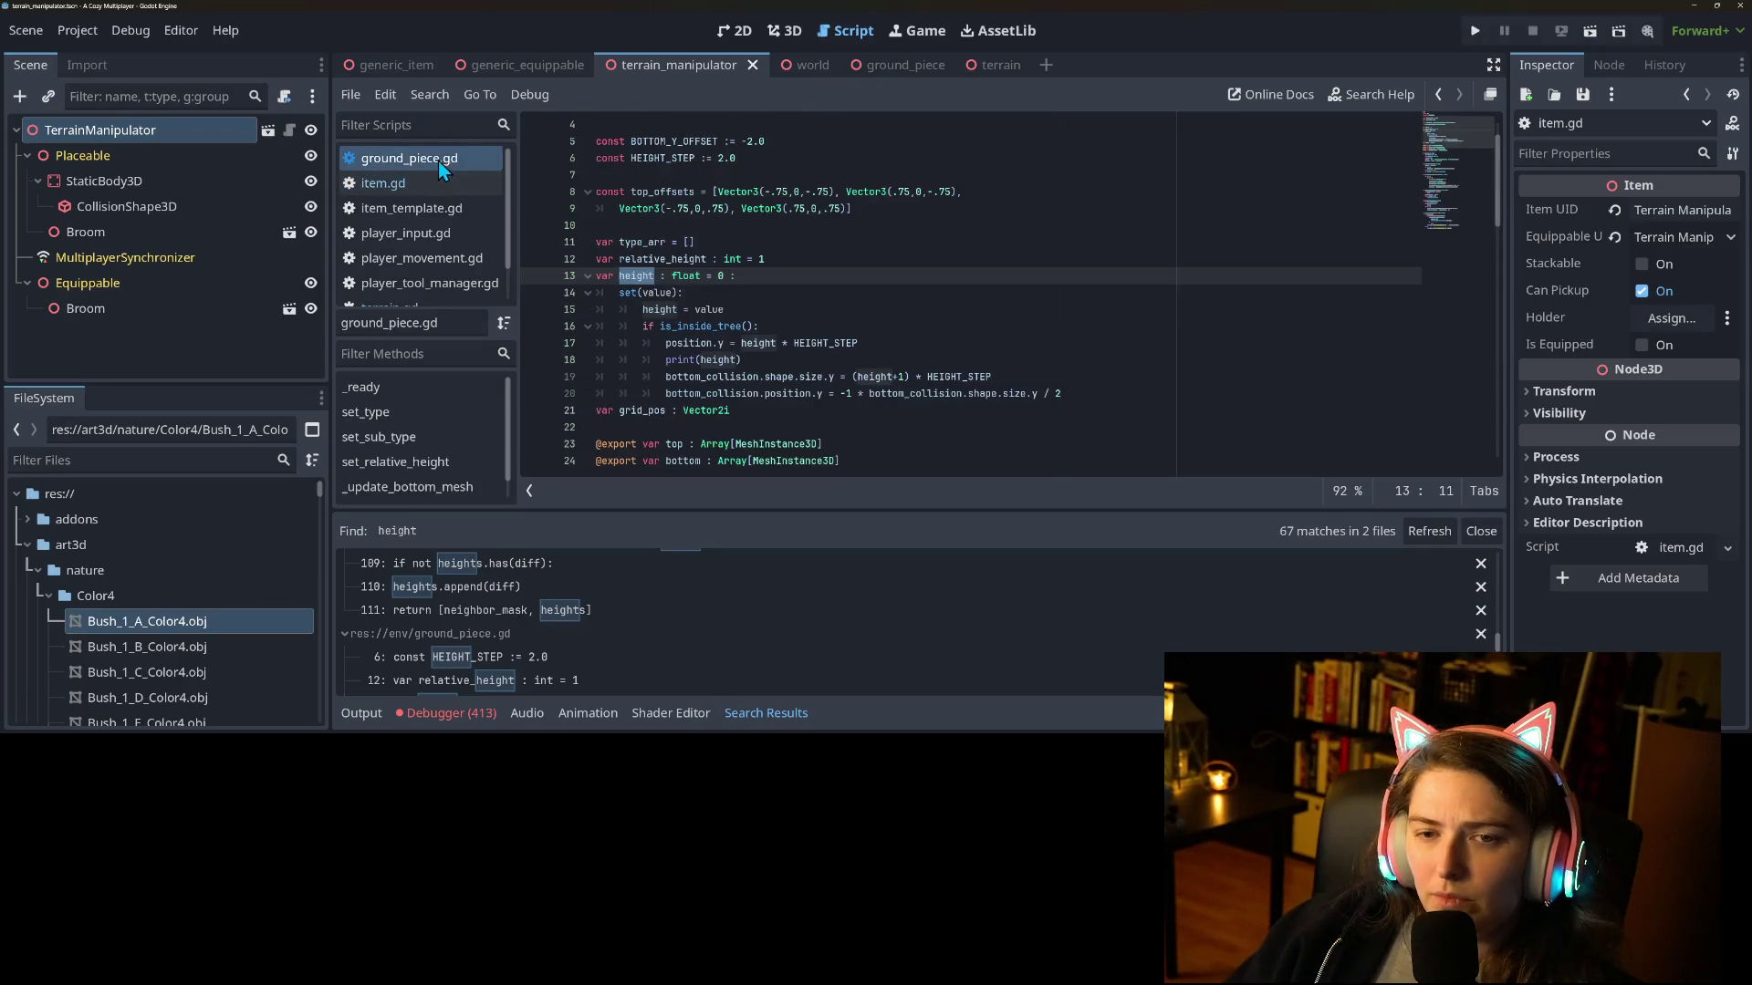
scroll(956, 405, "down", 15)
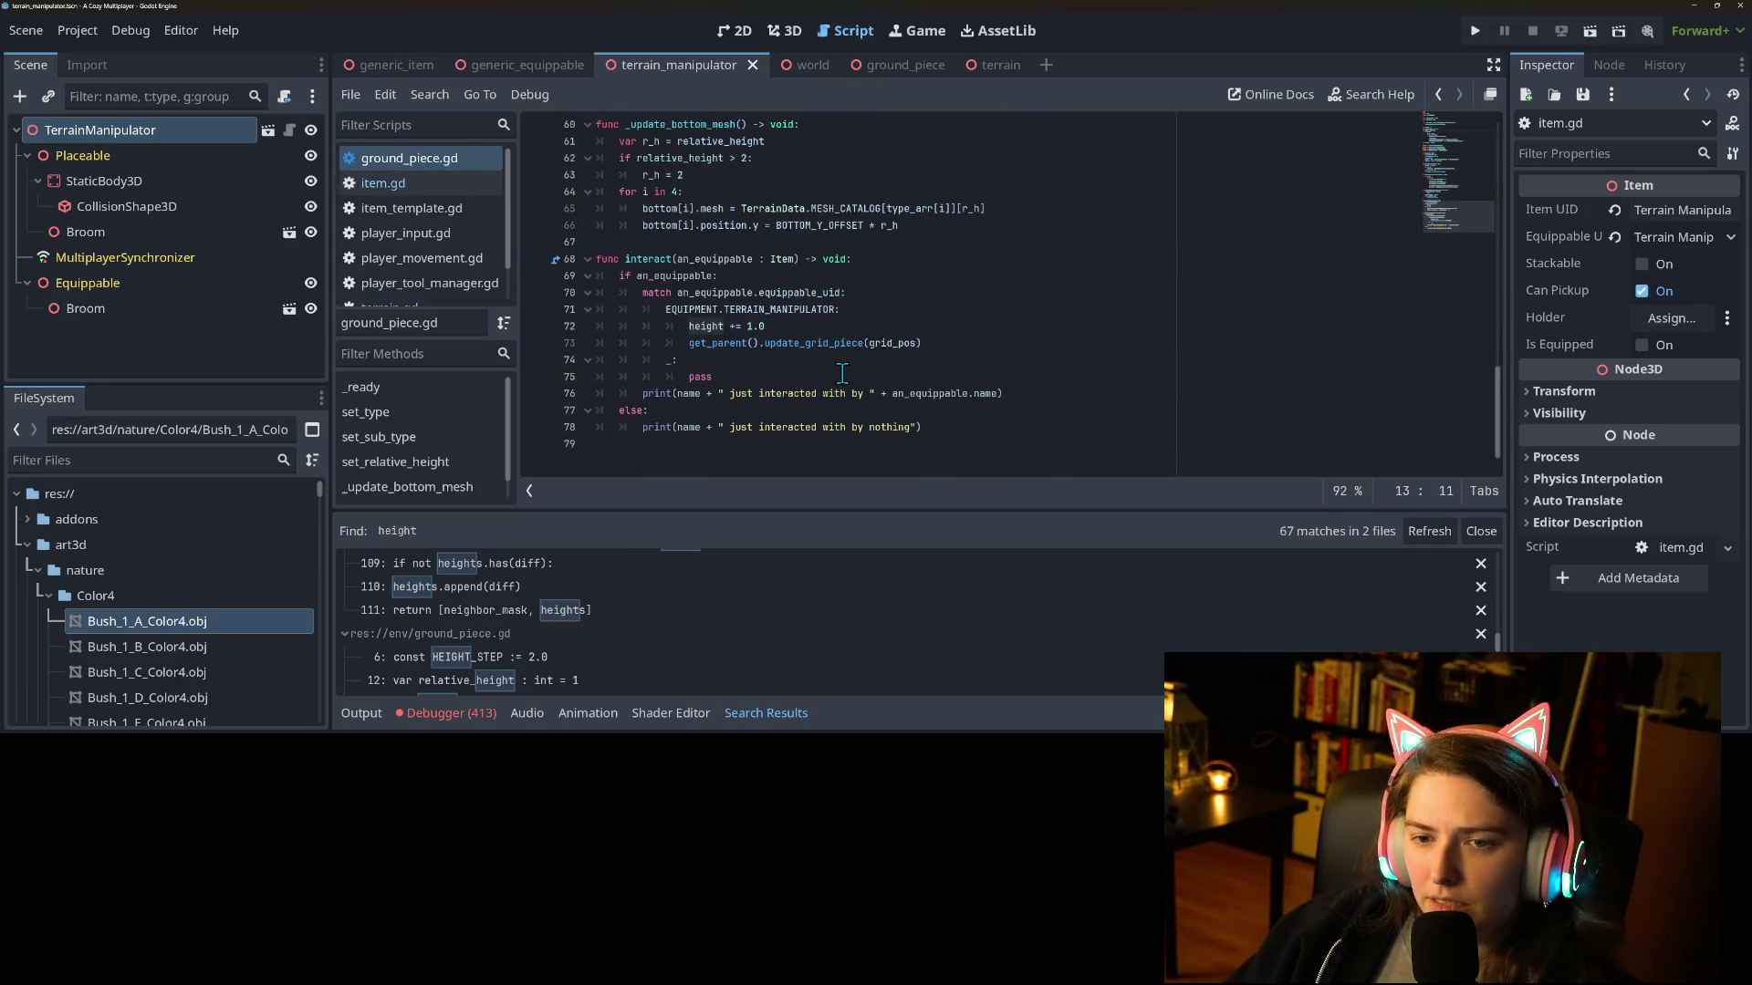
double_click(839, 344)
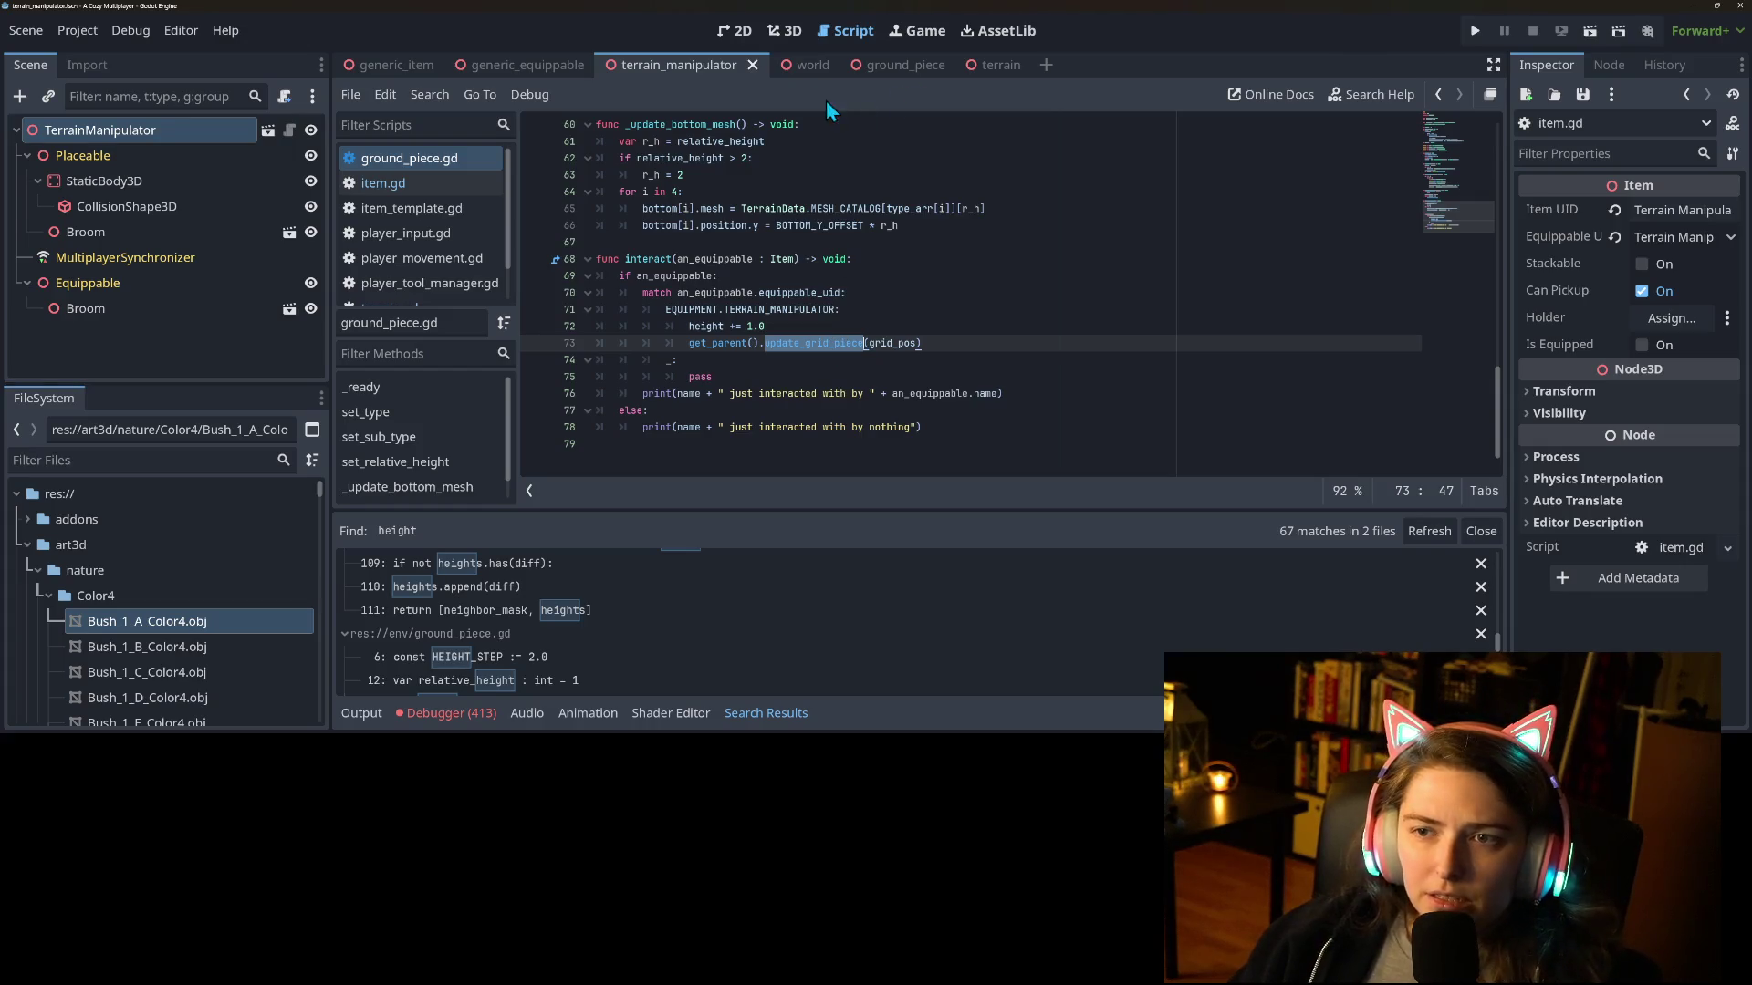
scroll(439, 259, "down", 2)
left_click(434, 265)
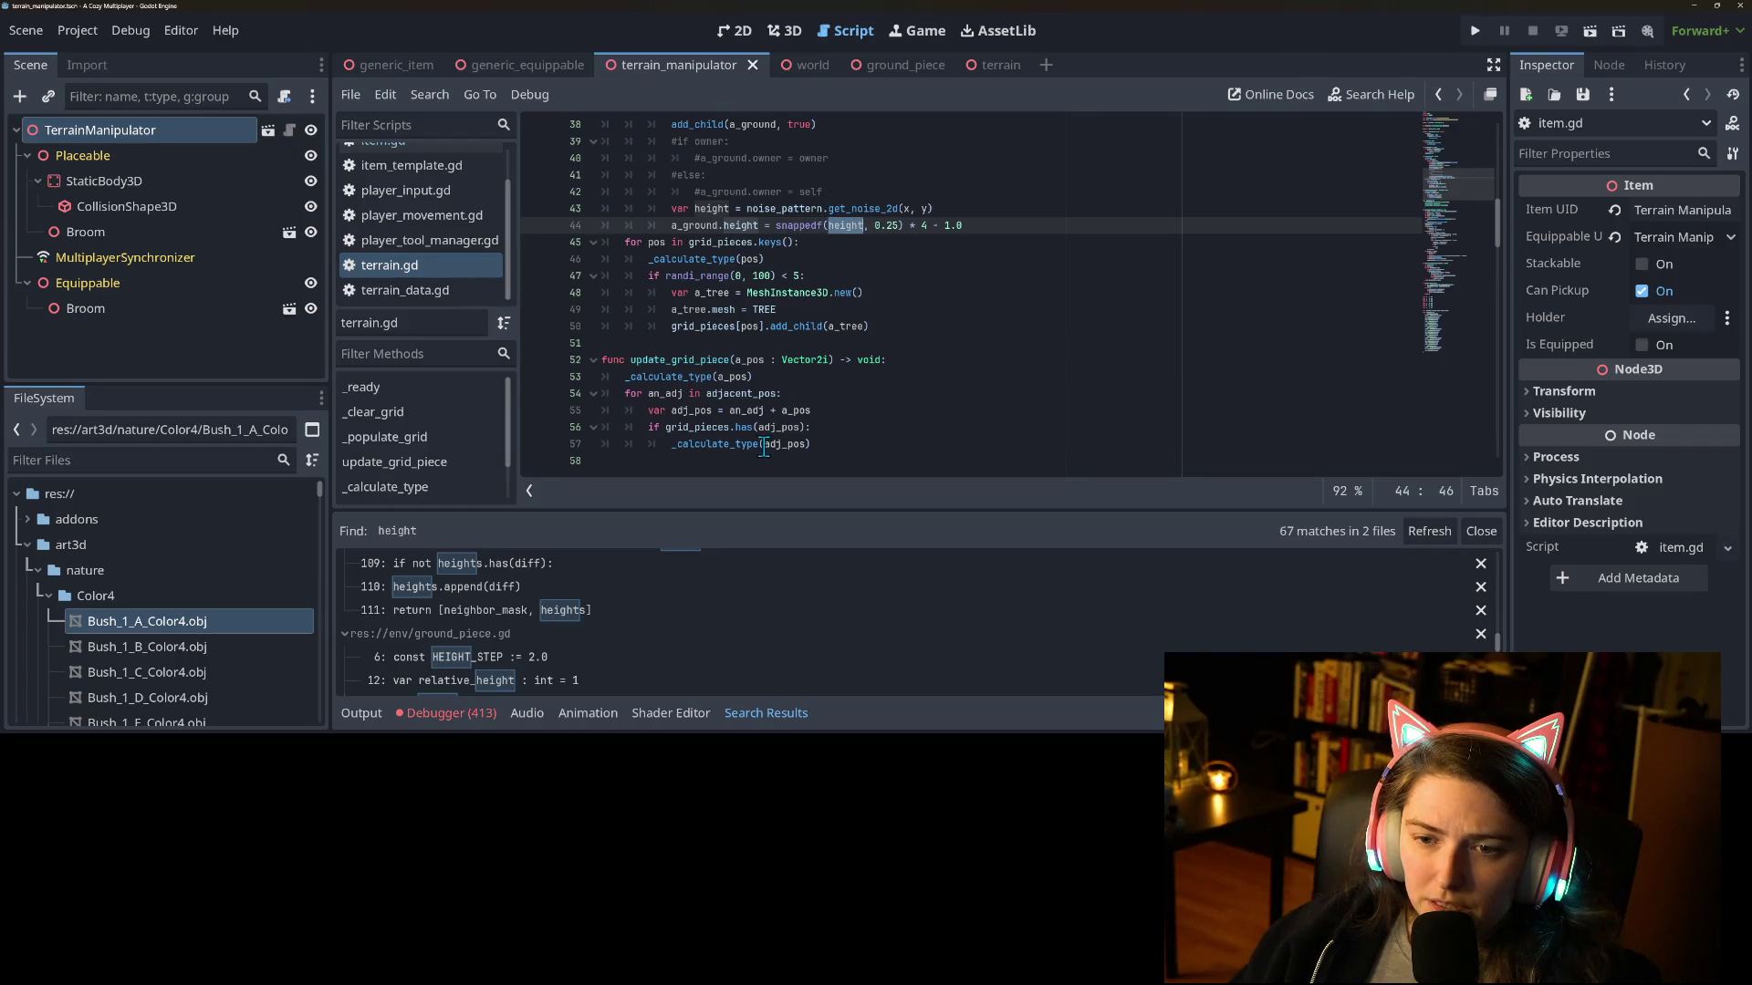
double_click(679, 360)
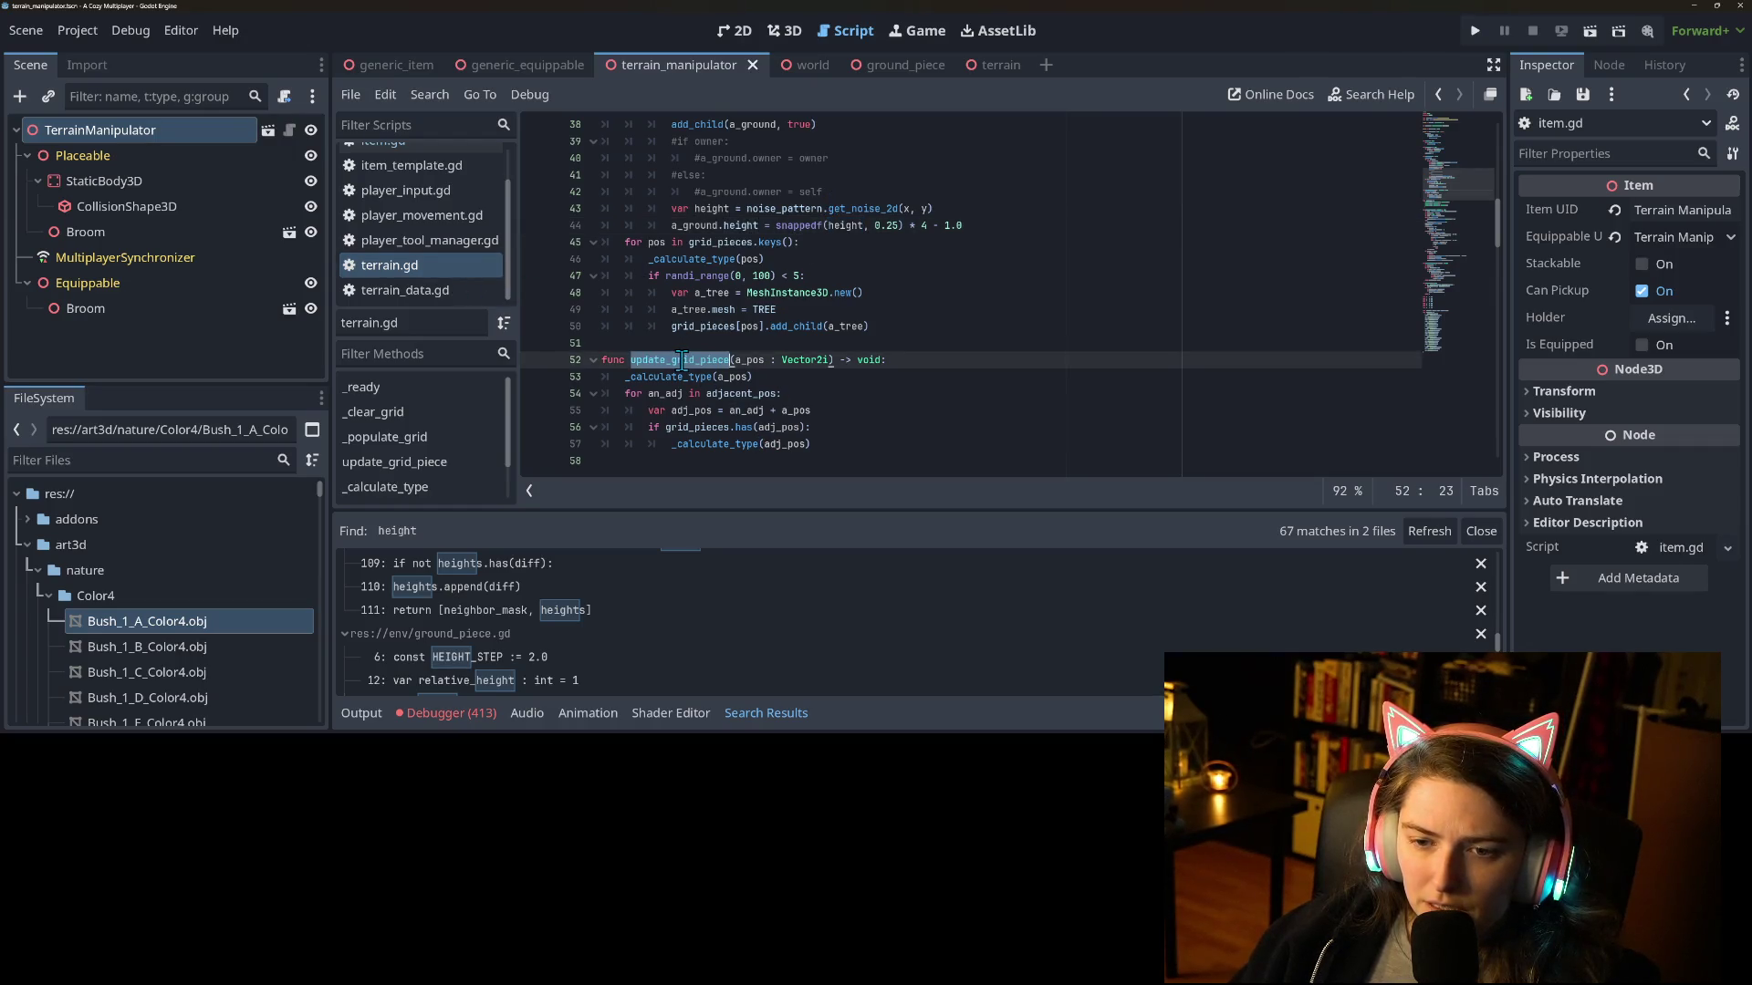
left_click(772, 444)
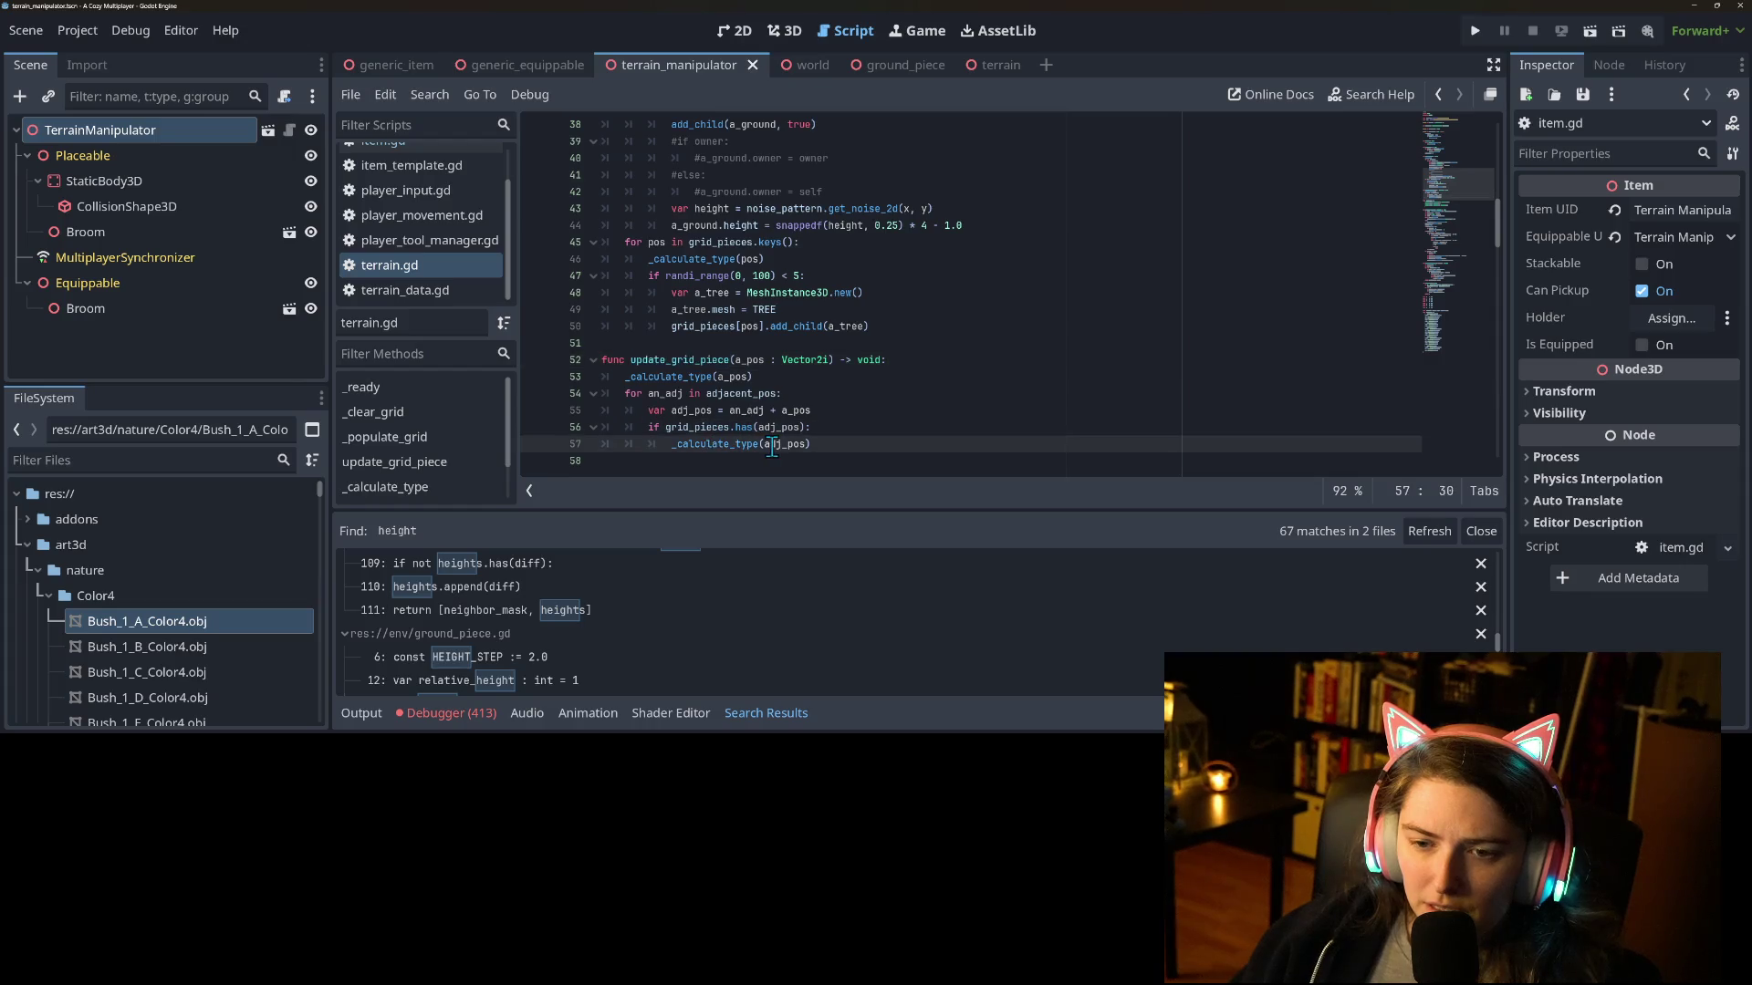
scroll(434, 227, "up", 2)
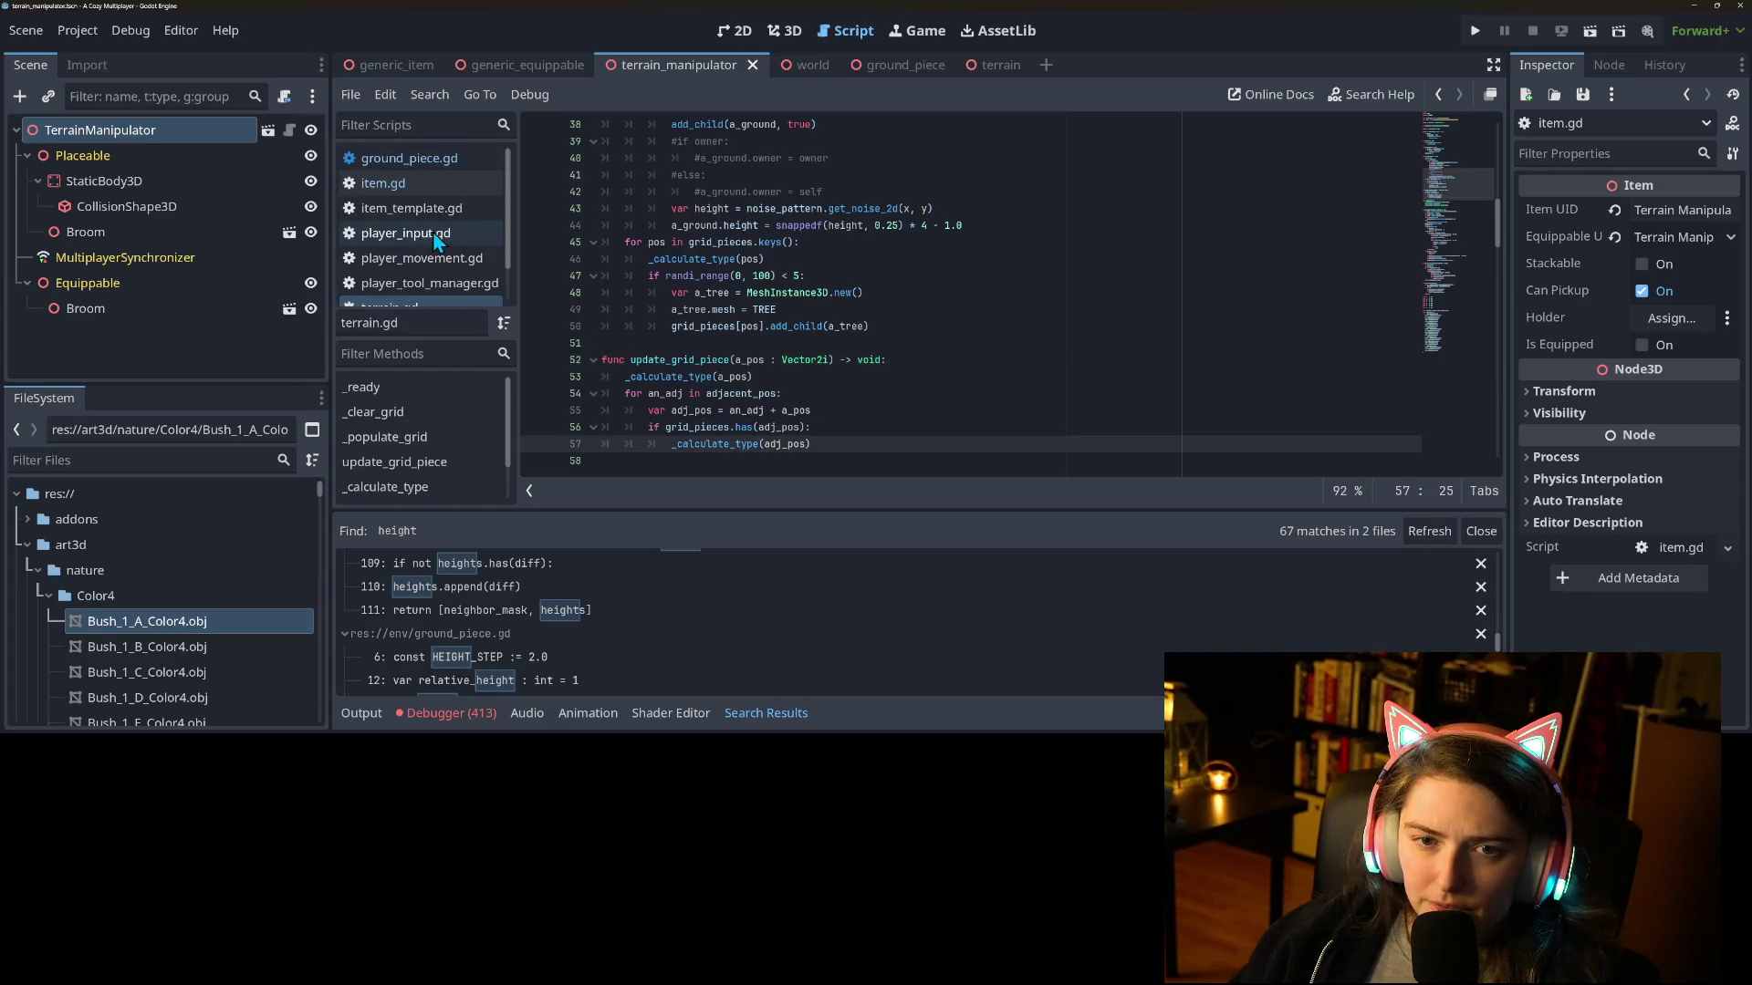
left_click(442, 157)
left_click(806, 326)
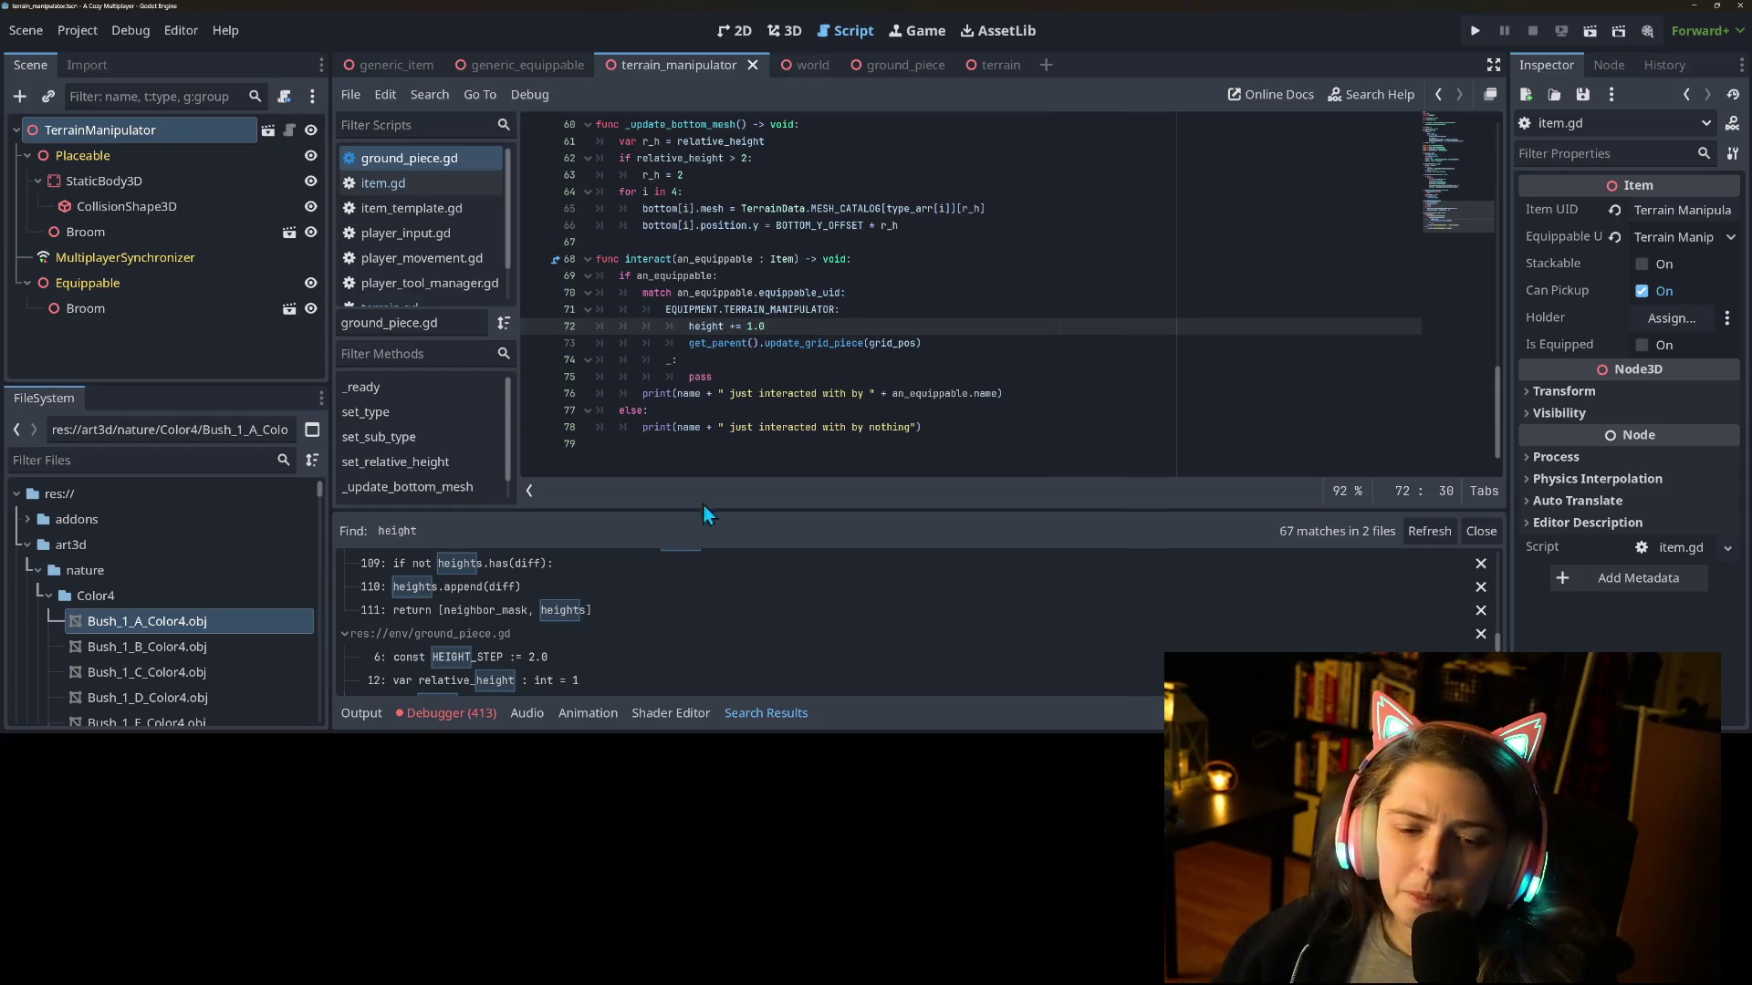
Step: Jump from the search results to the line 44 height assignment in terrain.gd
scroll(586, 650, "up", 5)
scroll(668, 668, "up", 4)
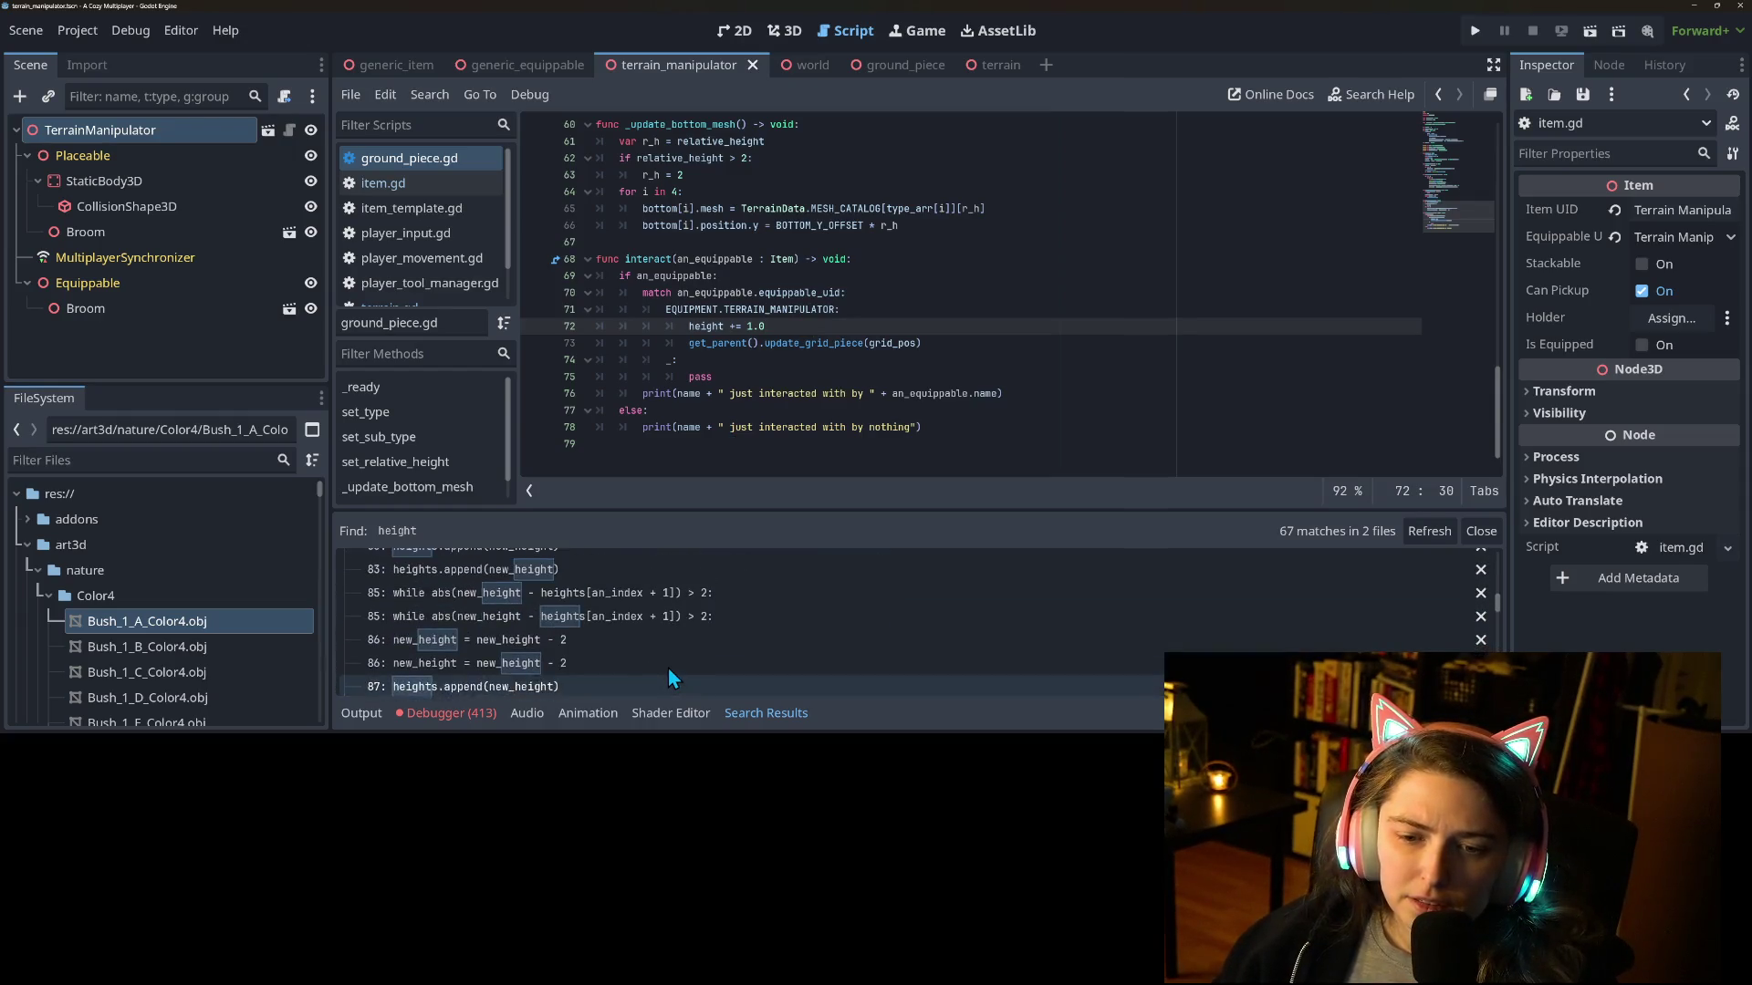
scroll(668, 668, "up", 3)
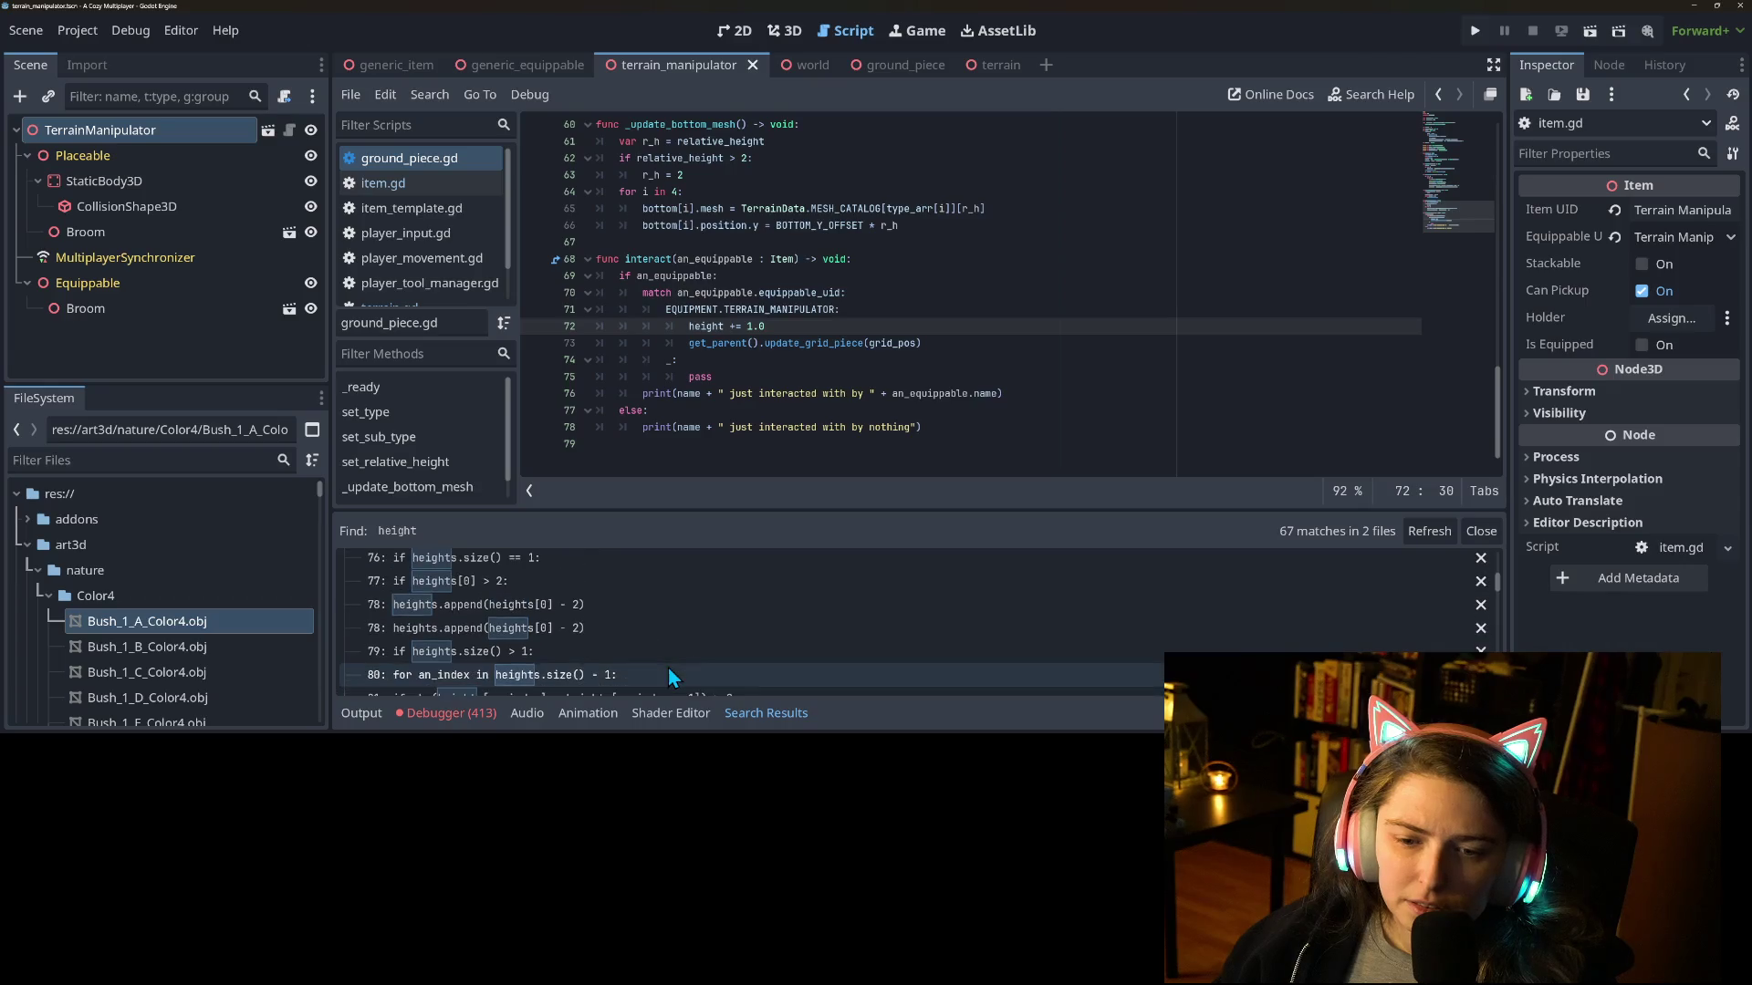
scroll(668, 665, "down", 3)
scroll(668, 668, "up", 3)
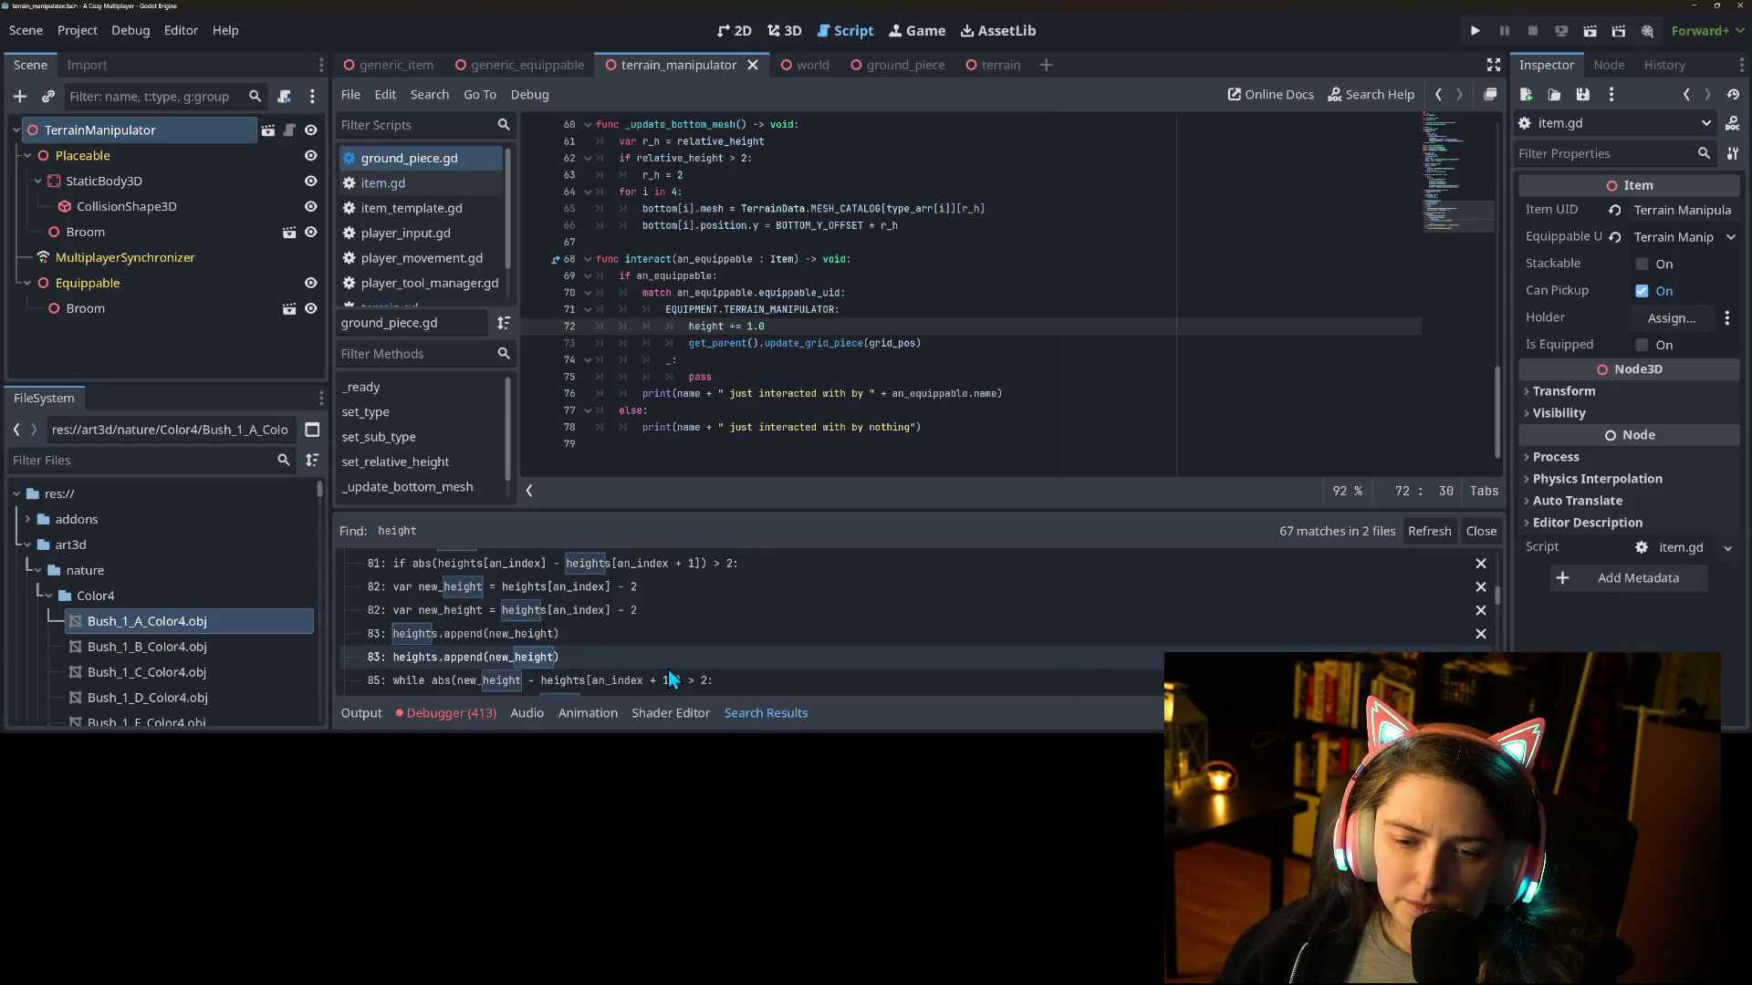
scroll(672, 667, "up", 6)
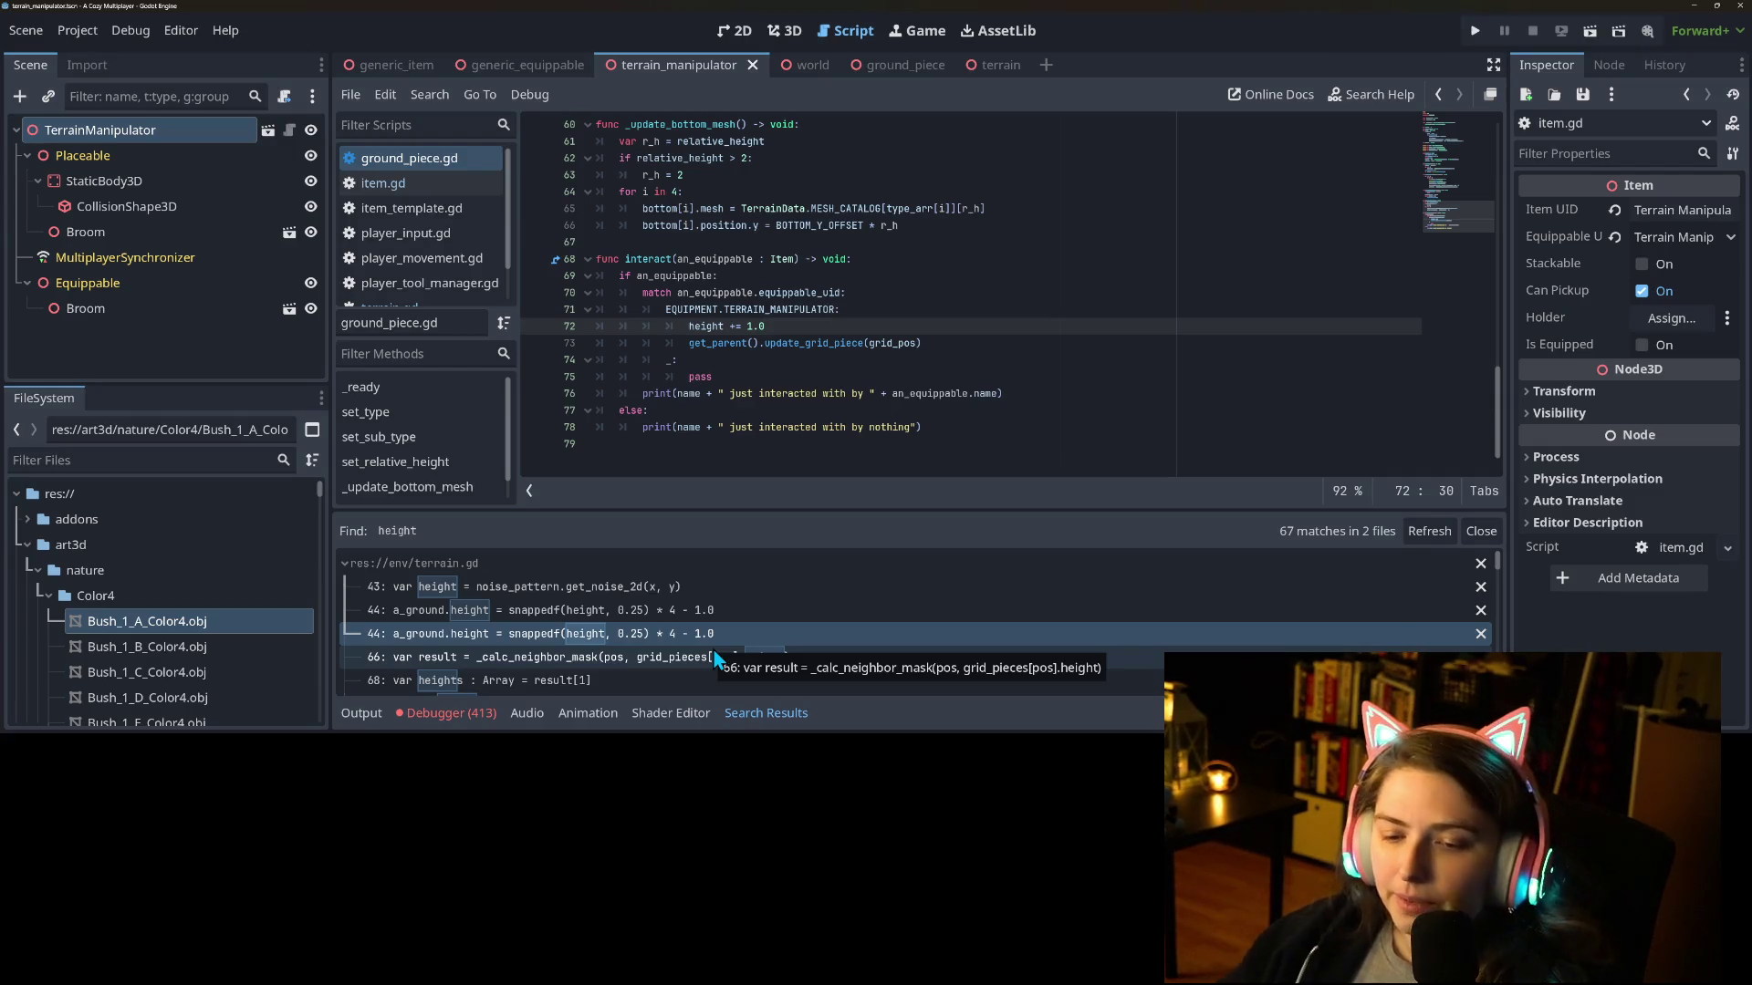
scroll(843, 657, "down", 1)
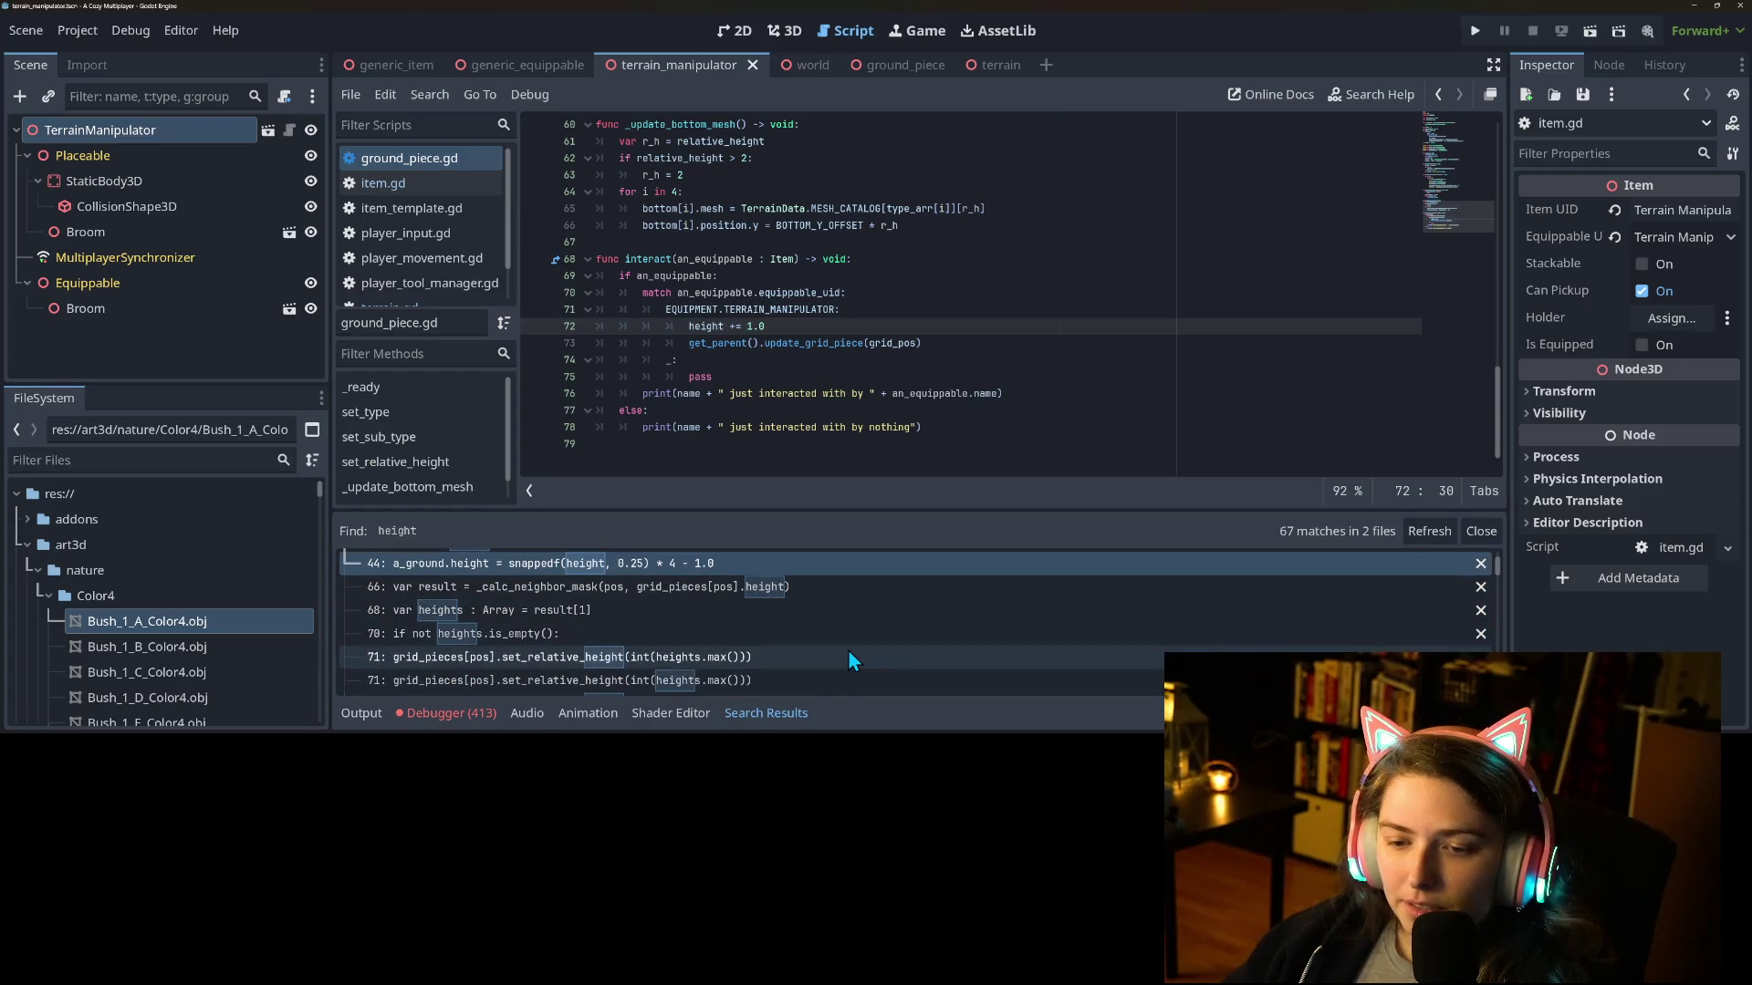
scroll(847, 648, "up", 1)
left_click(699, 611)
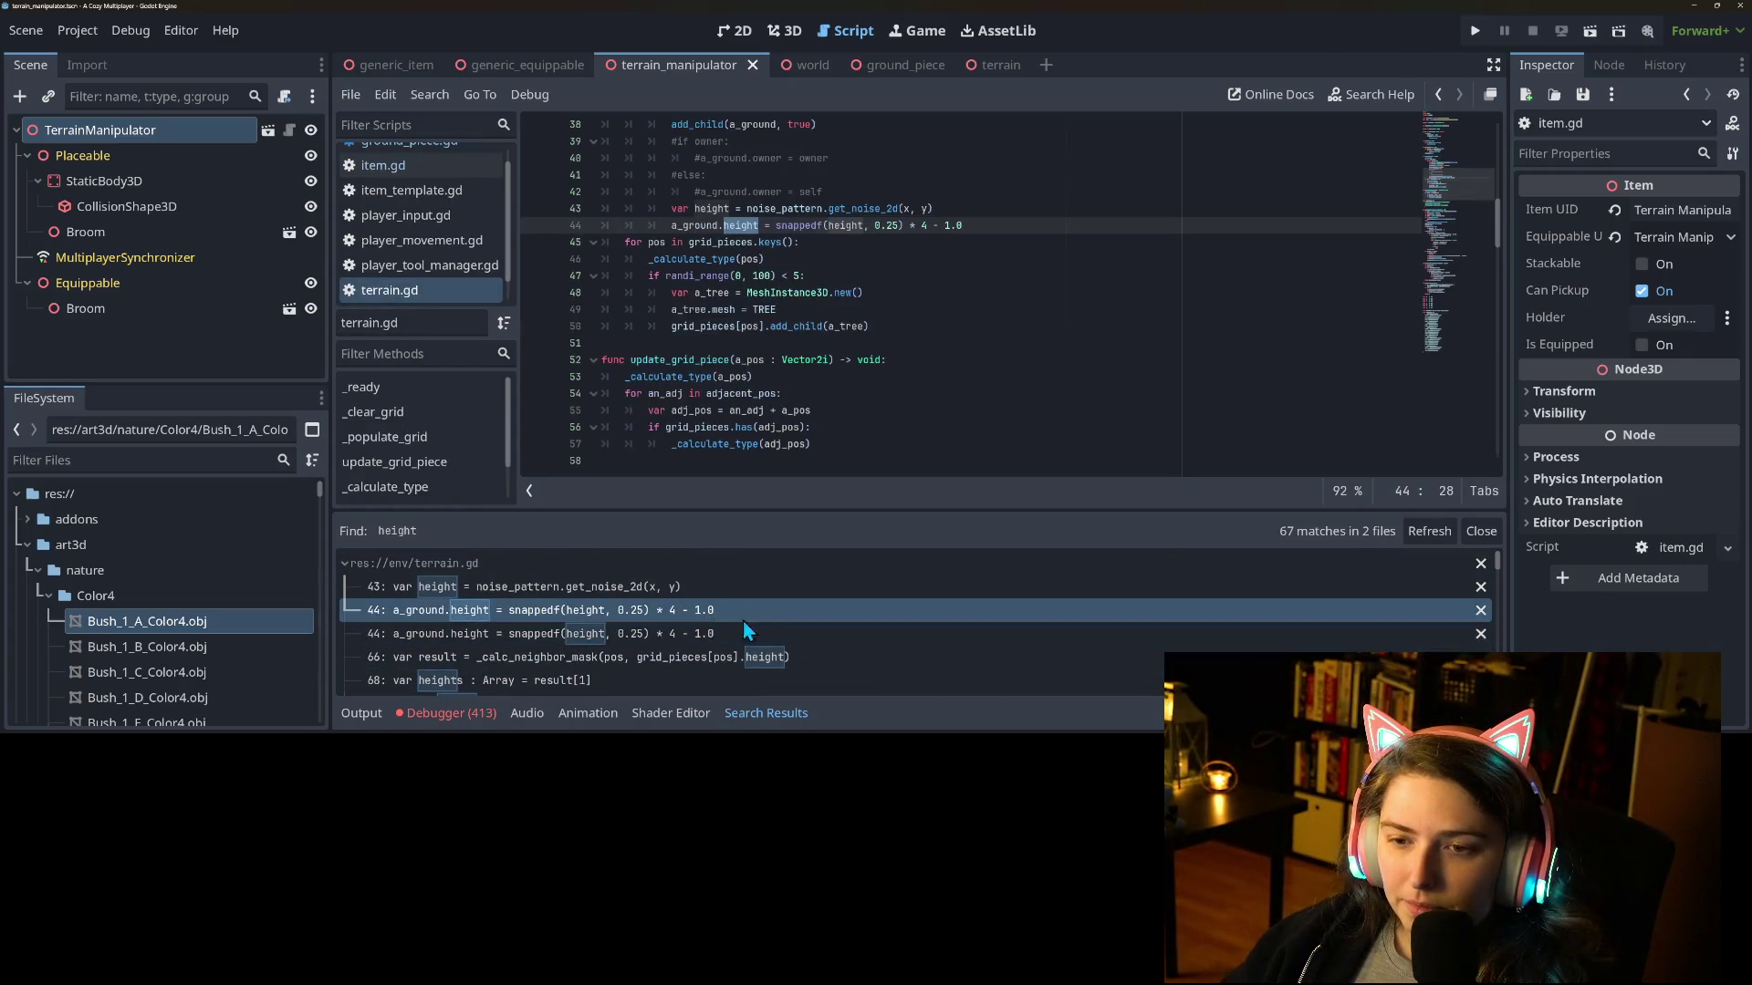
Step: Delete ' - 1.0' from line 44's height in terrain.gd, save, and test-run the game
scroll(837, 336, "up", 2)
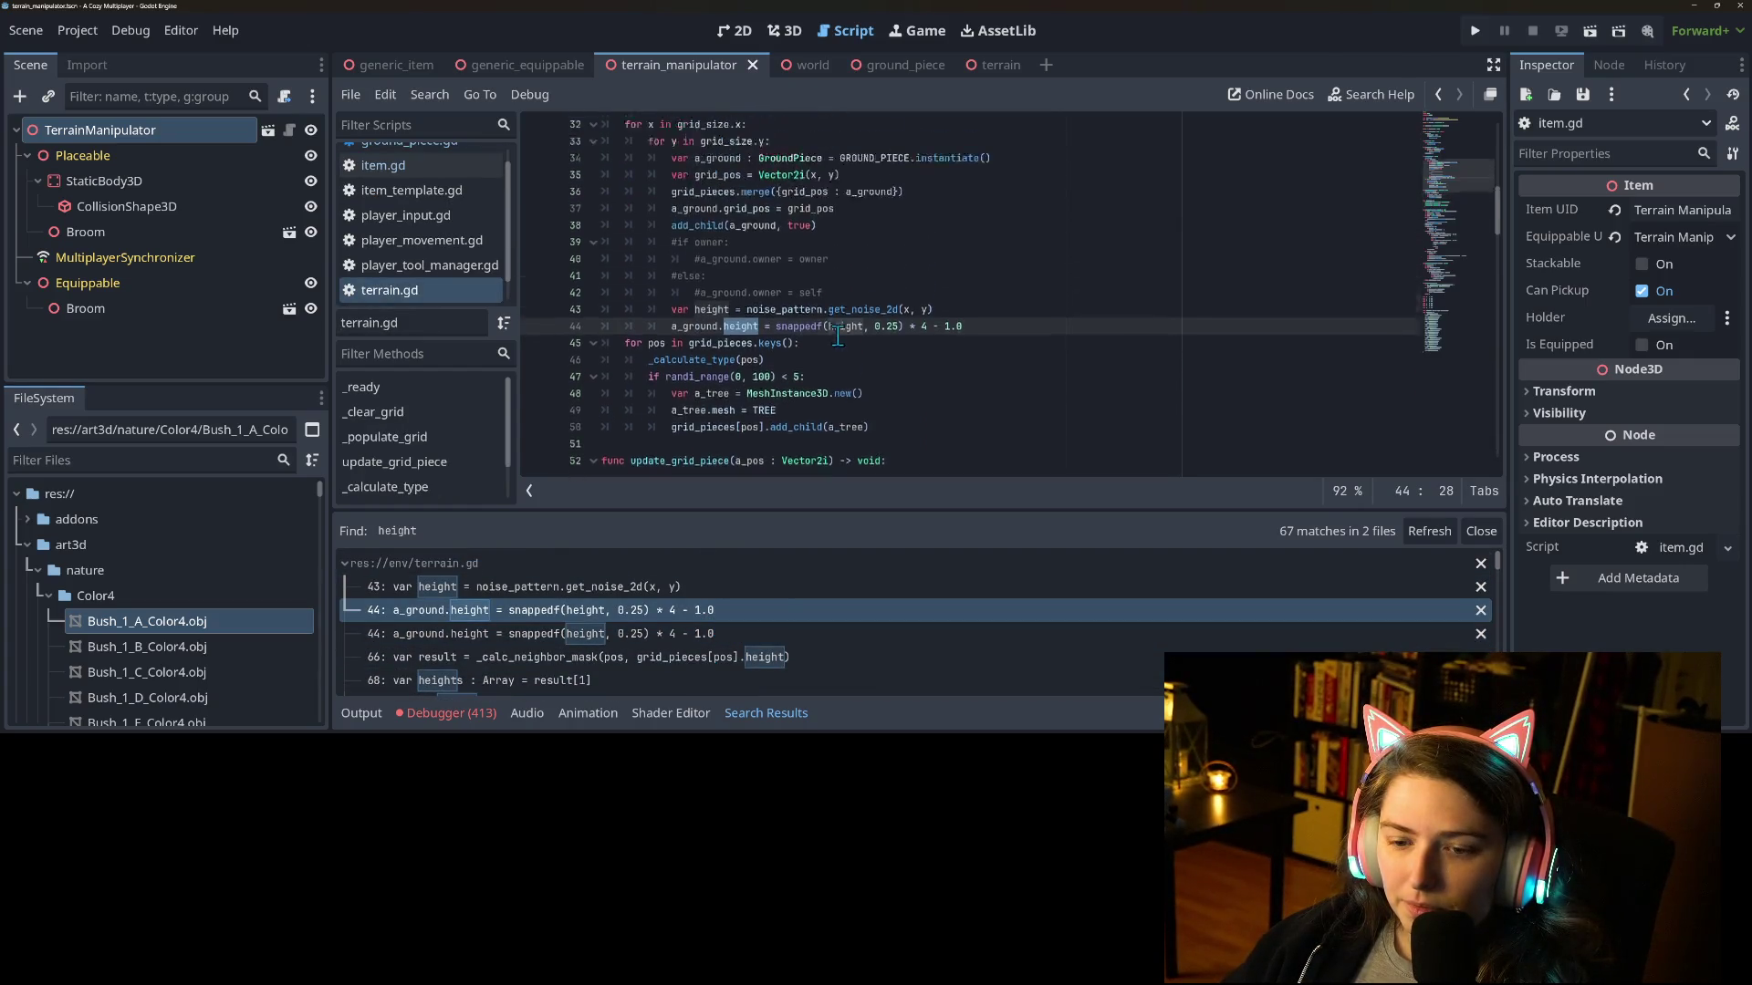
left_click(953, 326)
left_click_drag(973, 328, 935, 330)
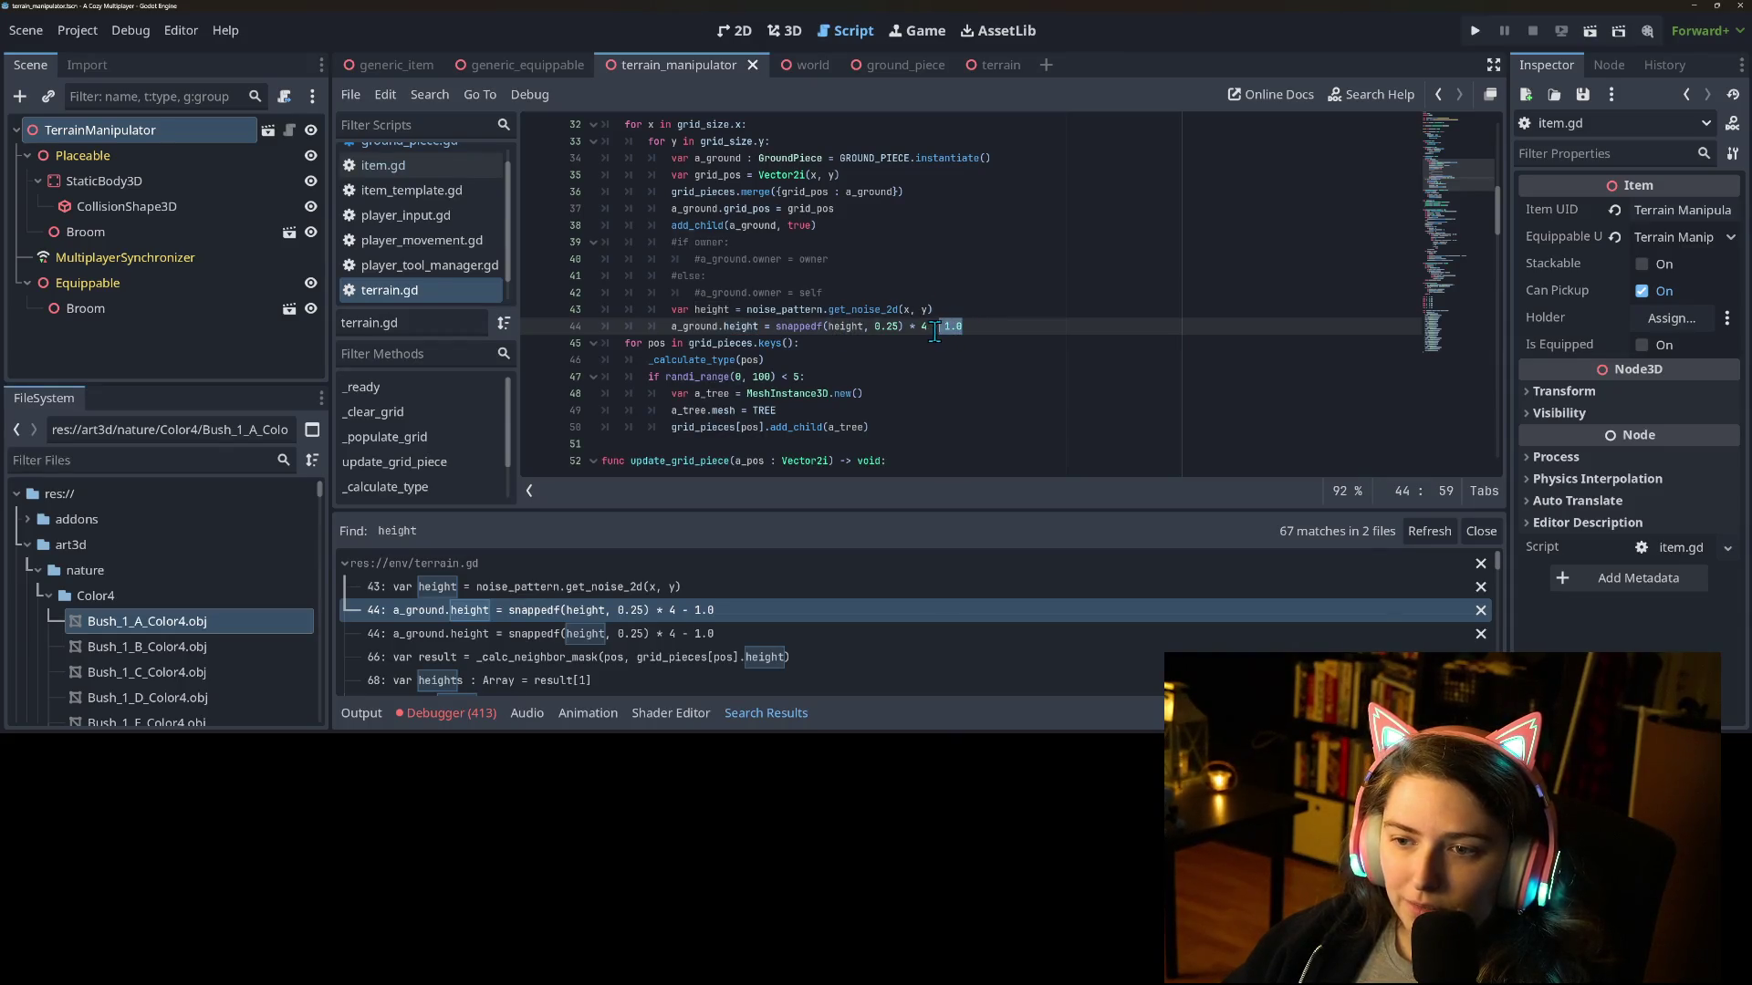
key("BackSpace")
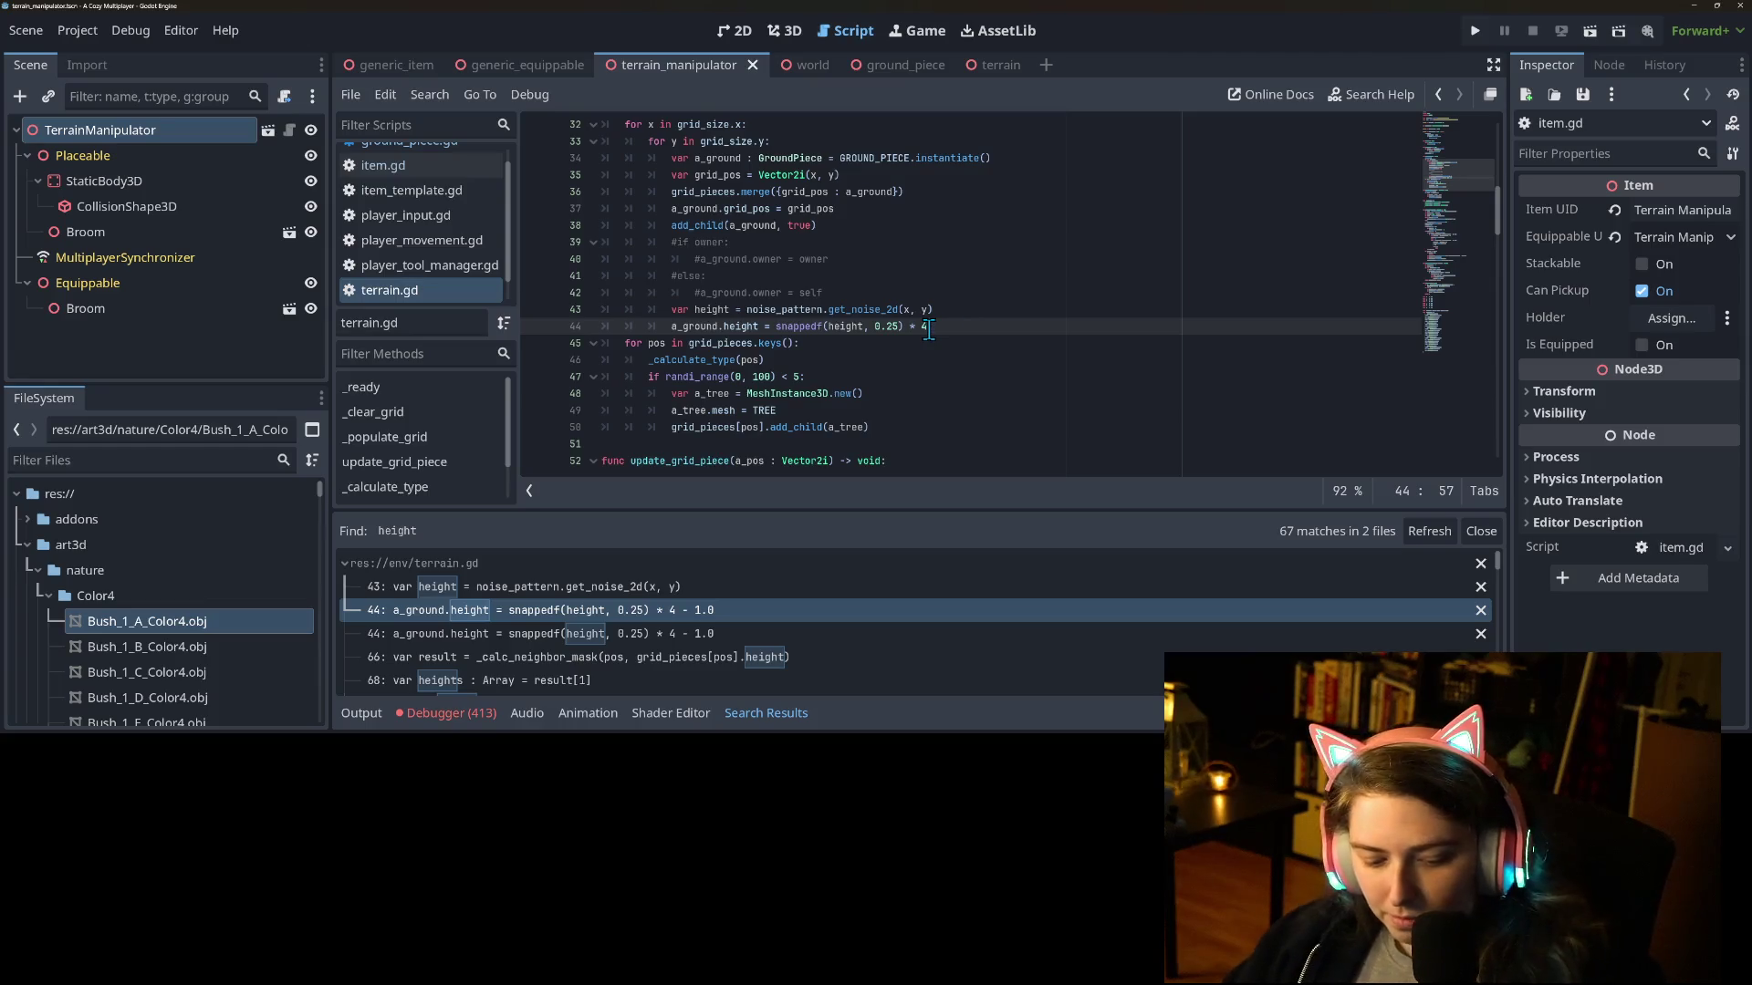
key("ctrl+s")
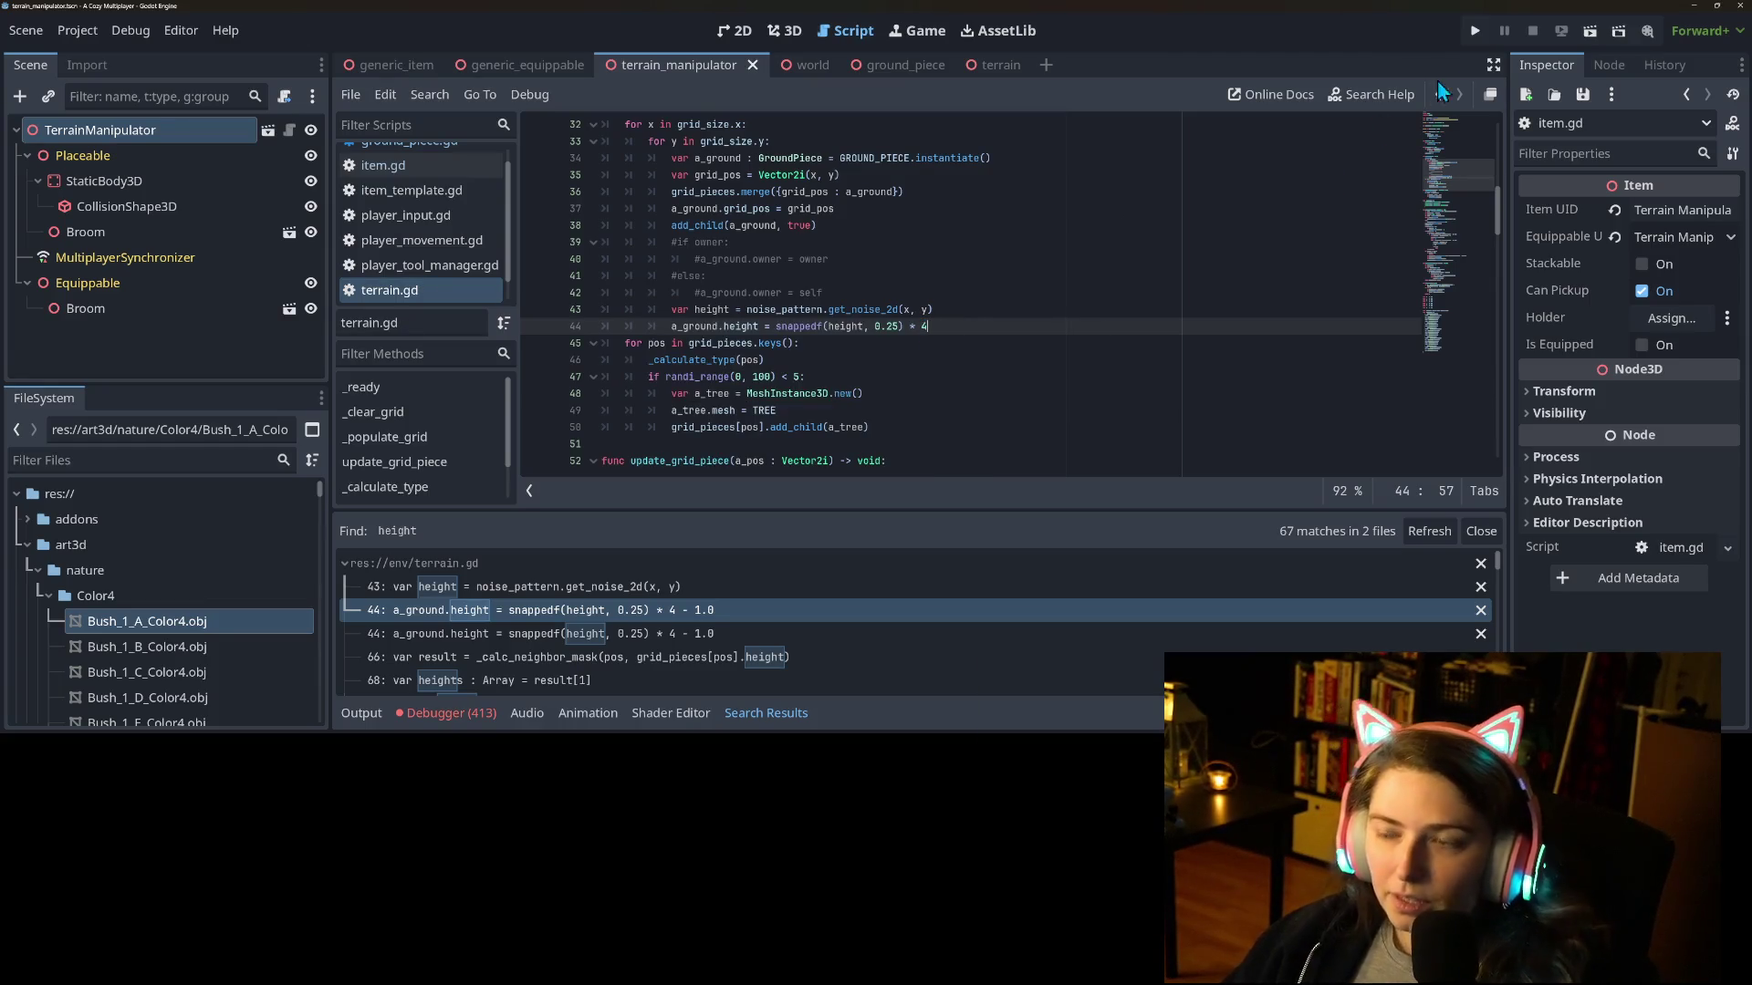
left_click(1474, 34)
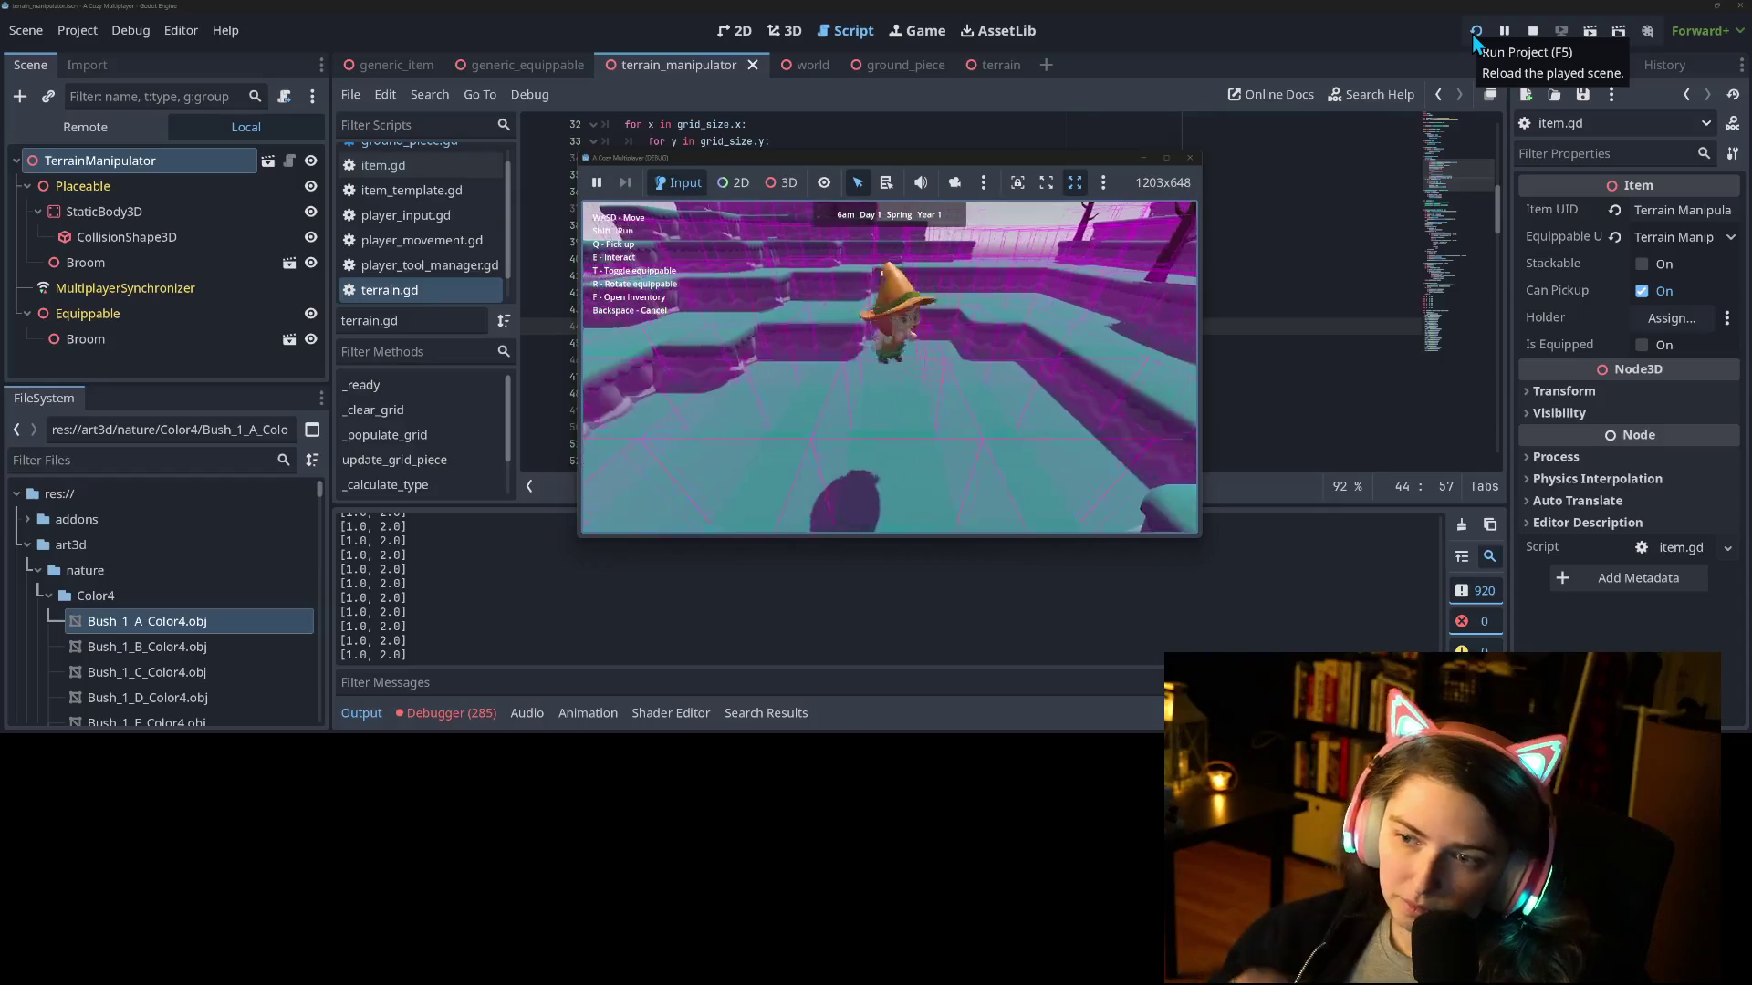
left_click(1190, 161)
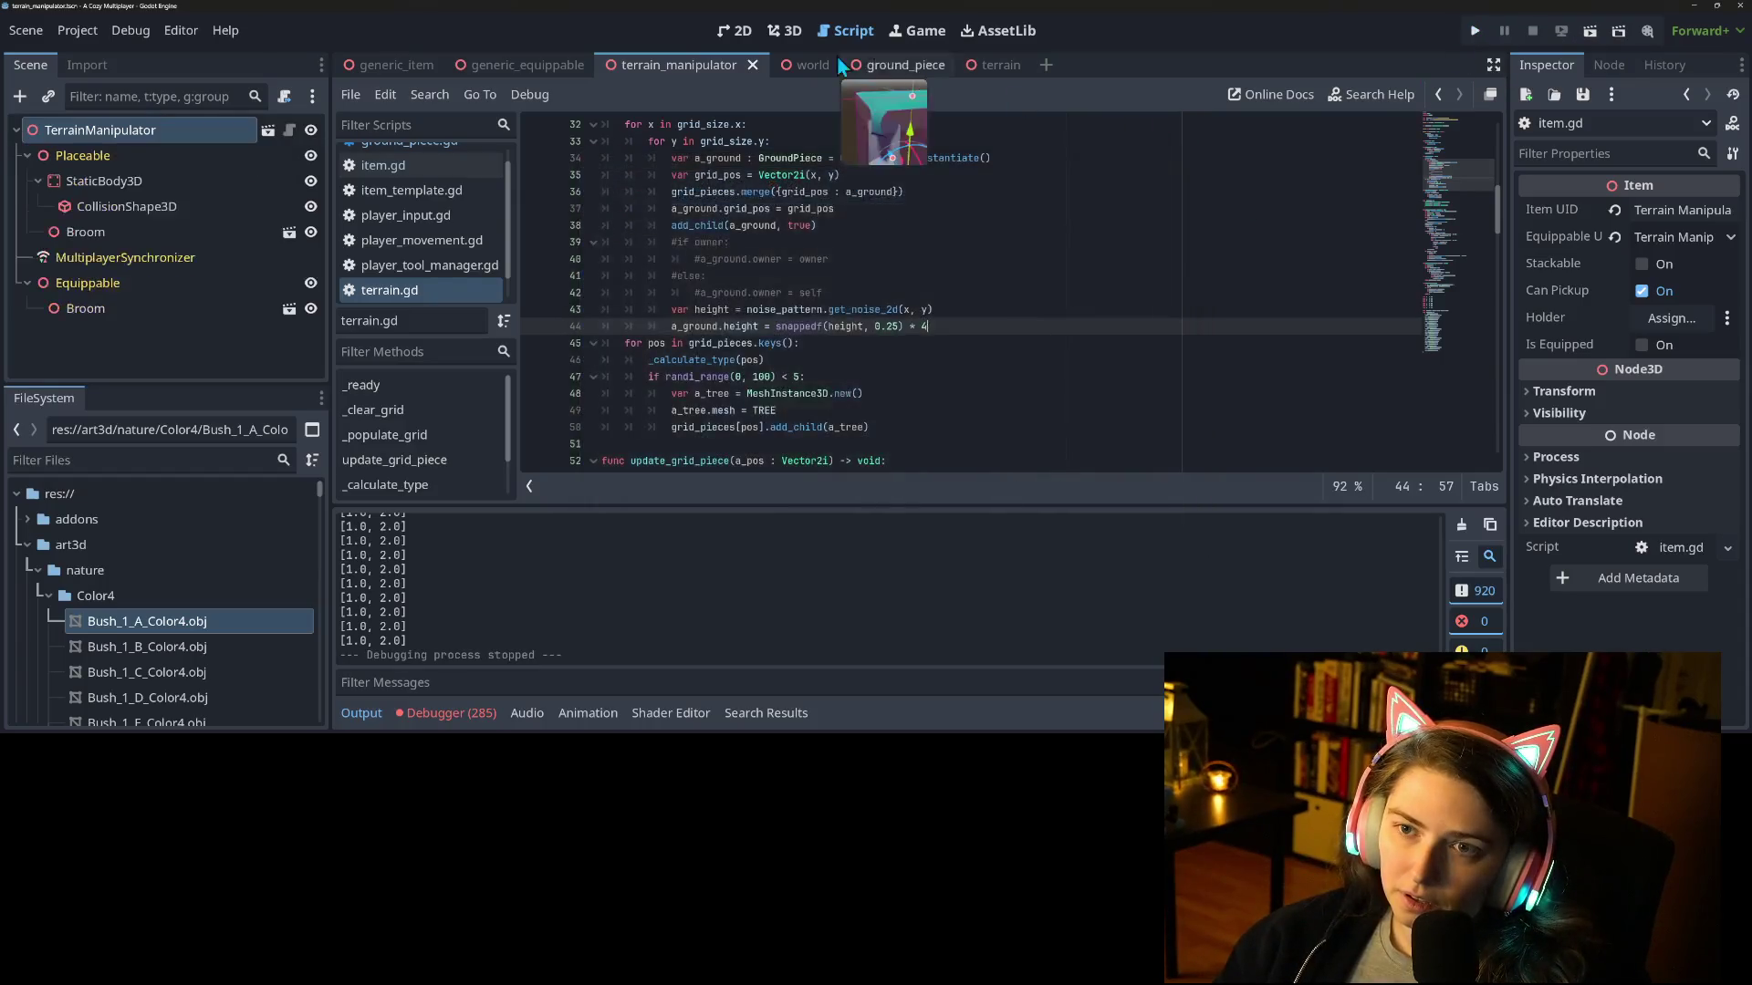
Step: In ground_piece.gd, change '(height+1)' to '(height)' on line 19 and save
scroll(429, 219, "up", 1)
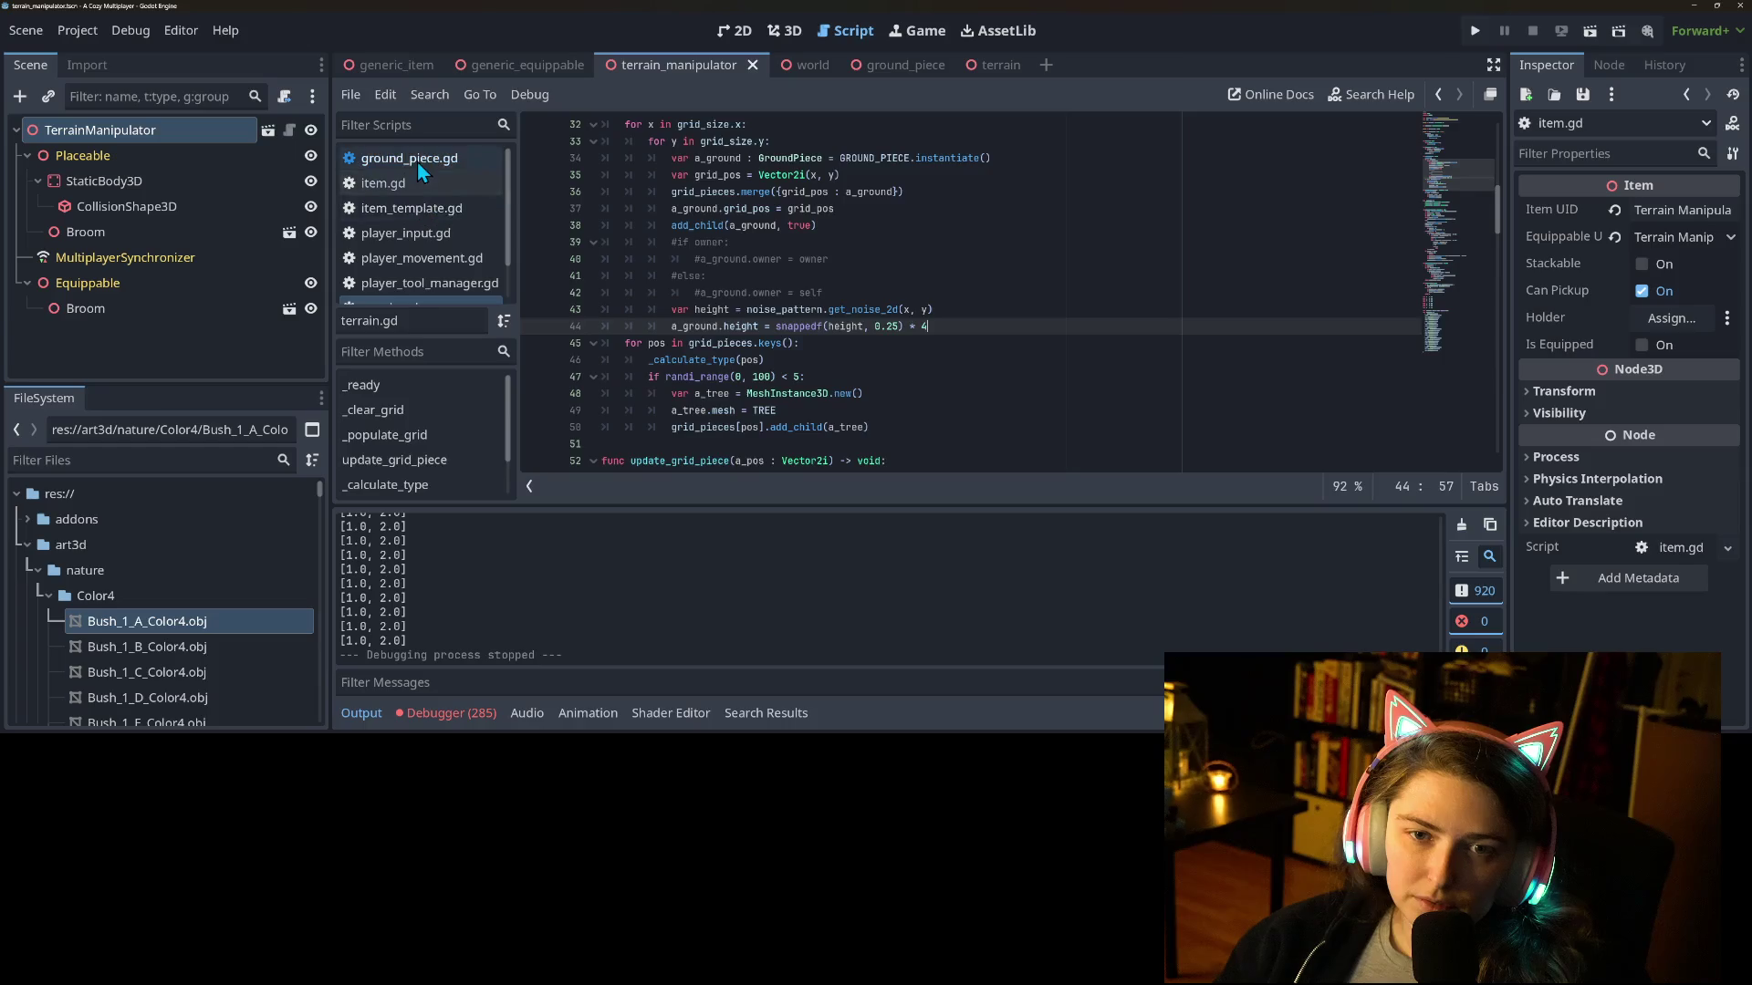
left_click(418, 159)
scroll(791, 263, "up", 5)
scroll(791, 263, "up", 6)
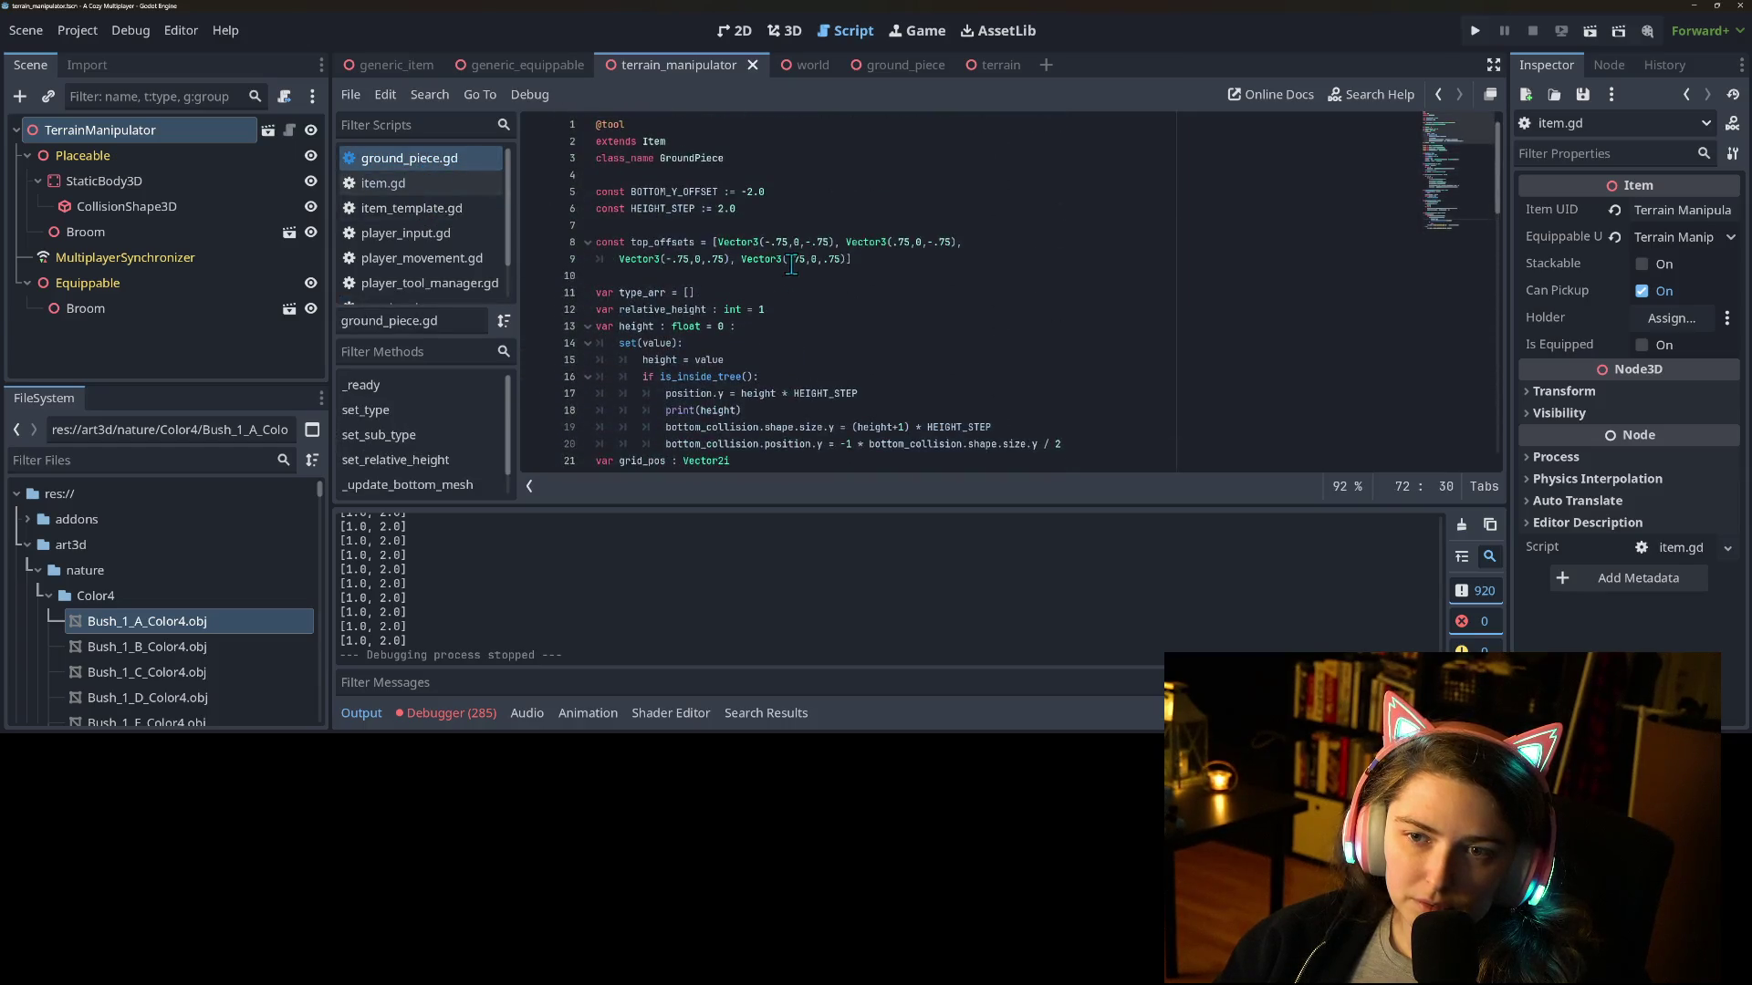
scroll(868, 376, "down", 3)
left_click(908, 275)
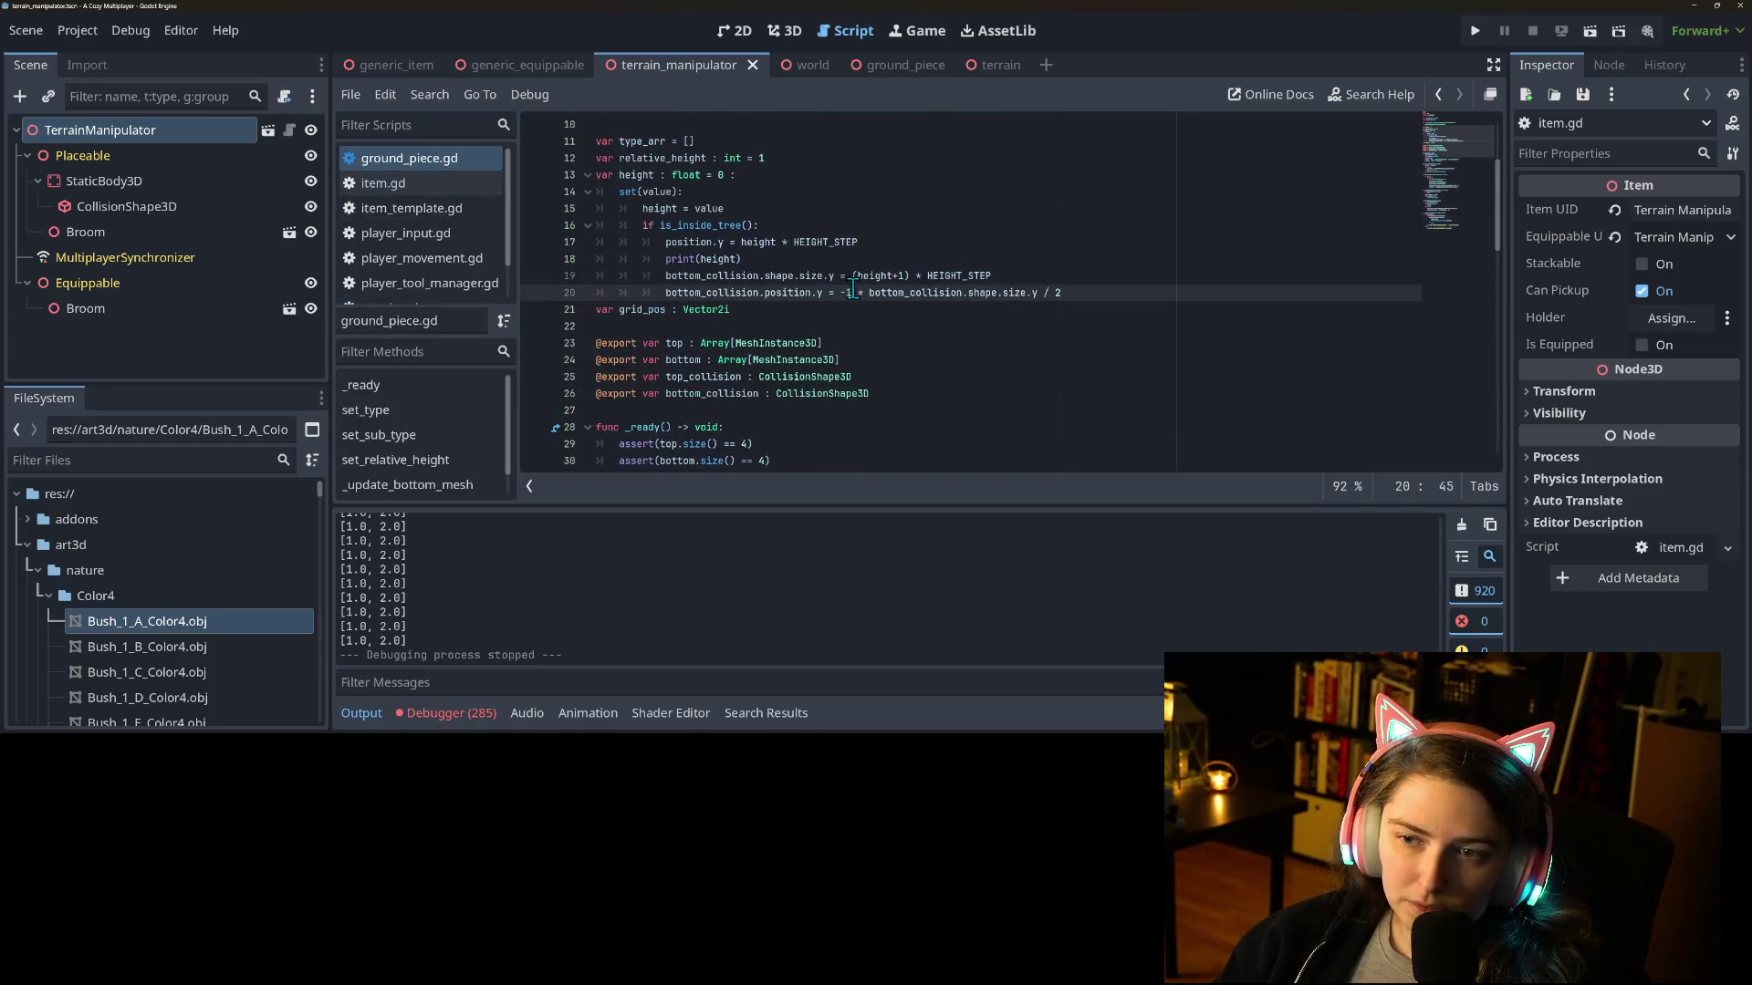
key("Left")
key("BackSpace")
key("BackSpace")
key("ctrl+s")
Step: Run the game again to print the heights and test the collisions
left_click(803, 263)
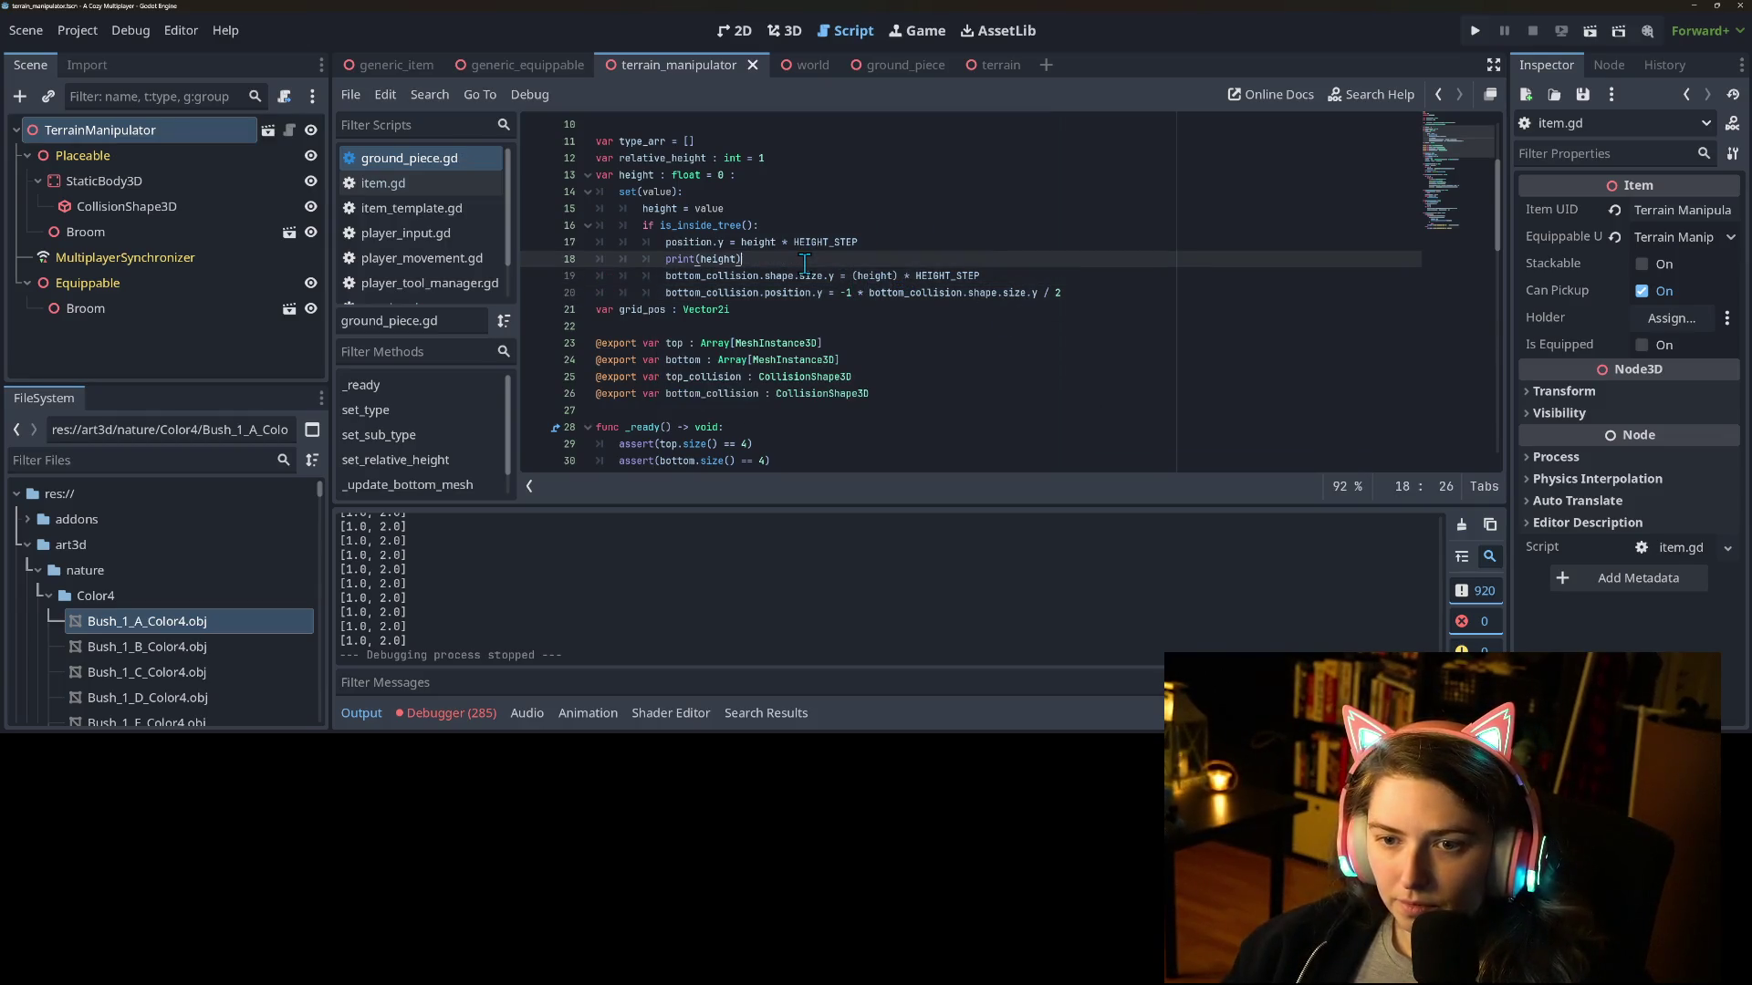
key("F5")
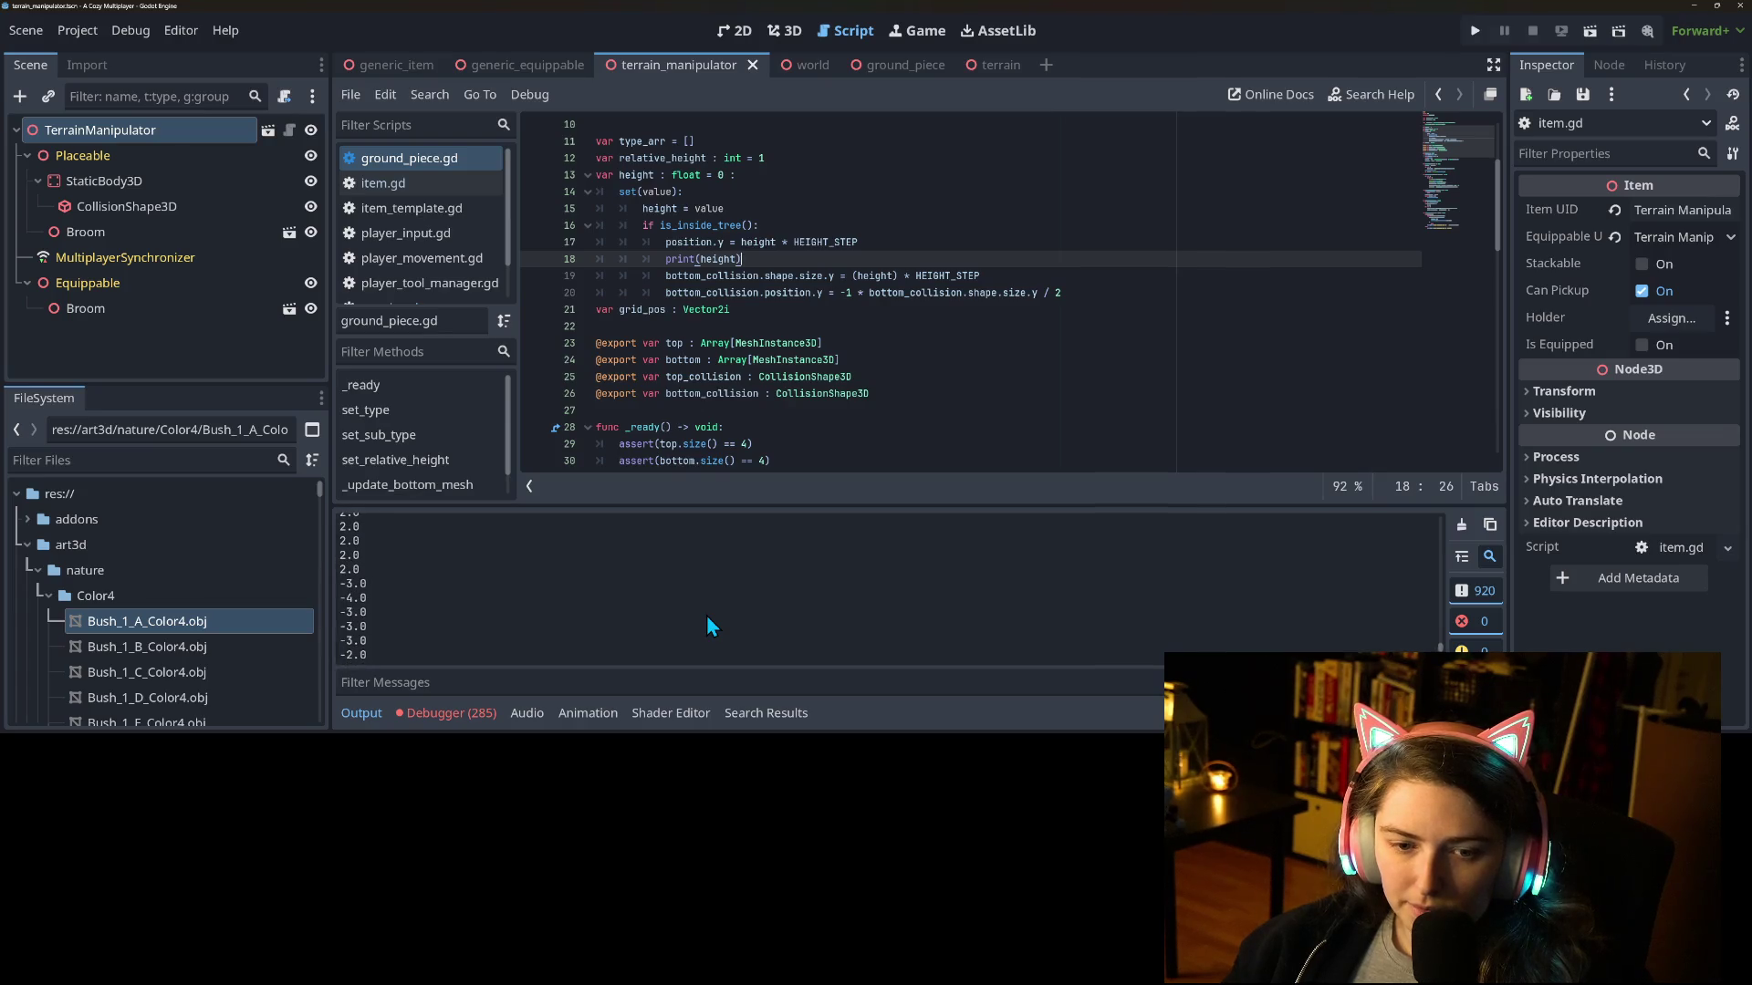
left_click(722, 260)
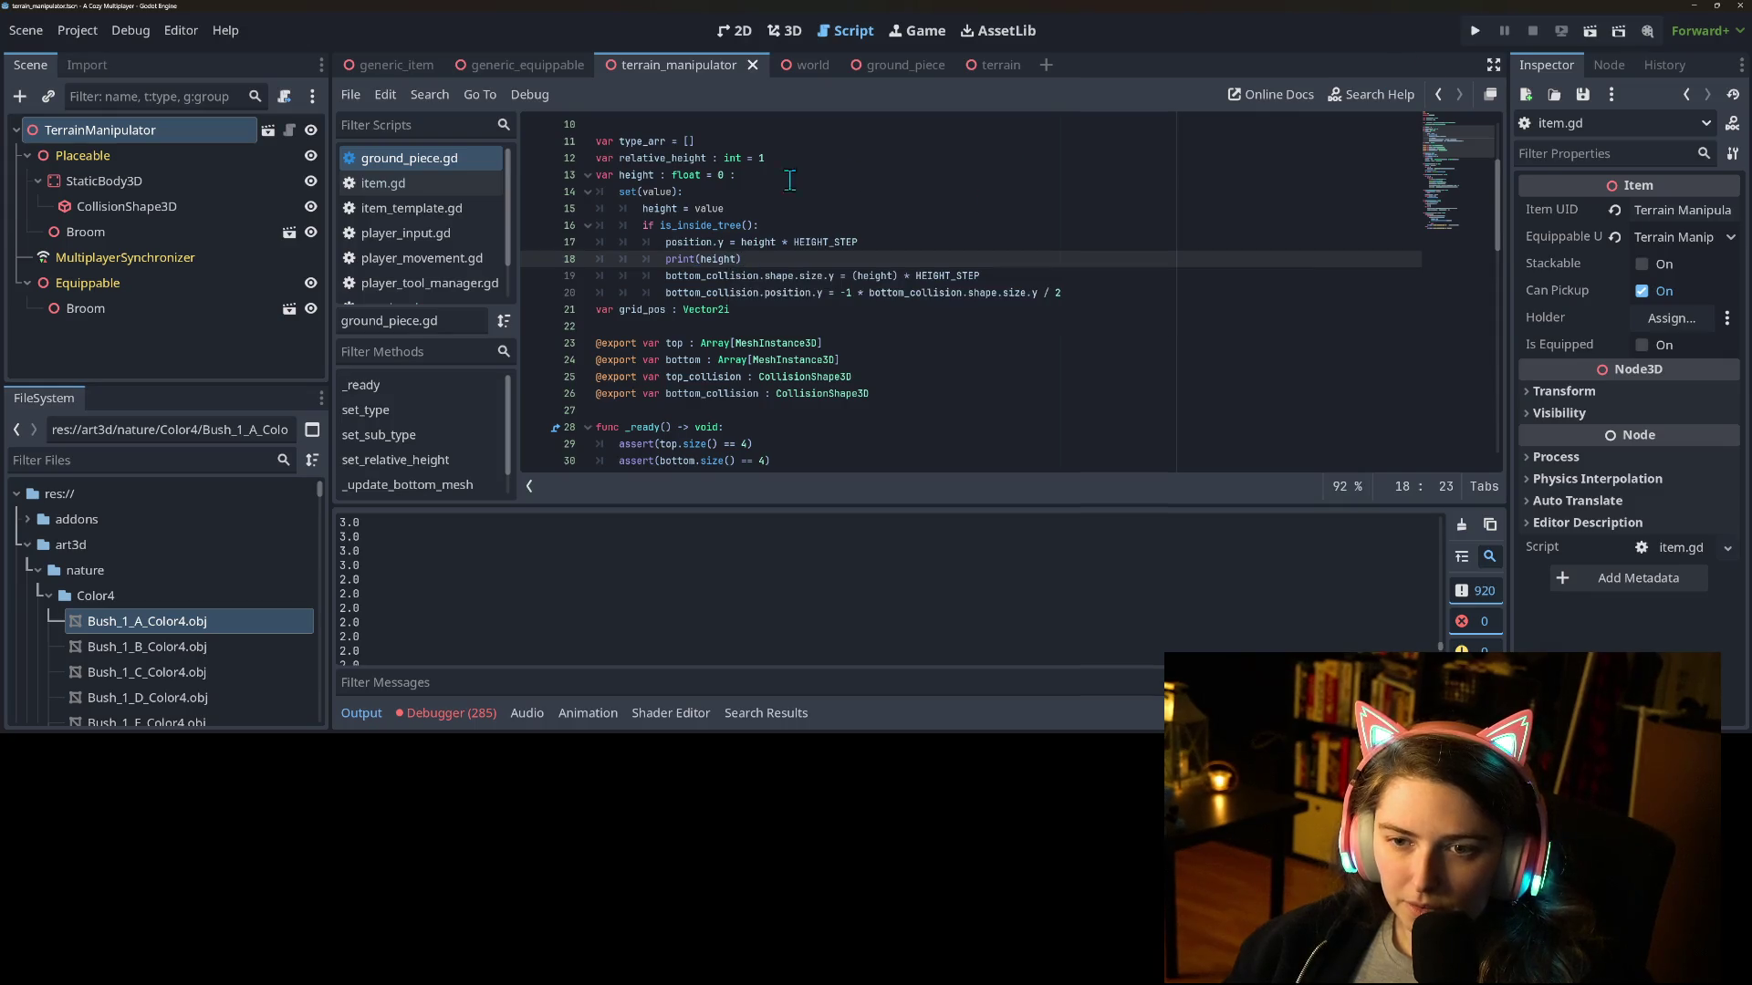
left_click(1475, 33)
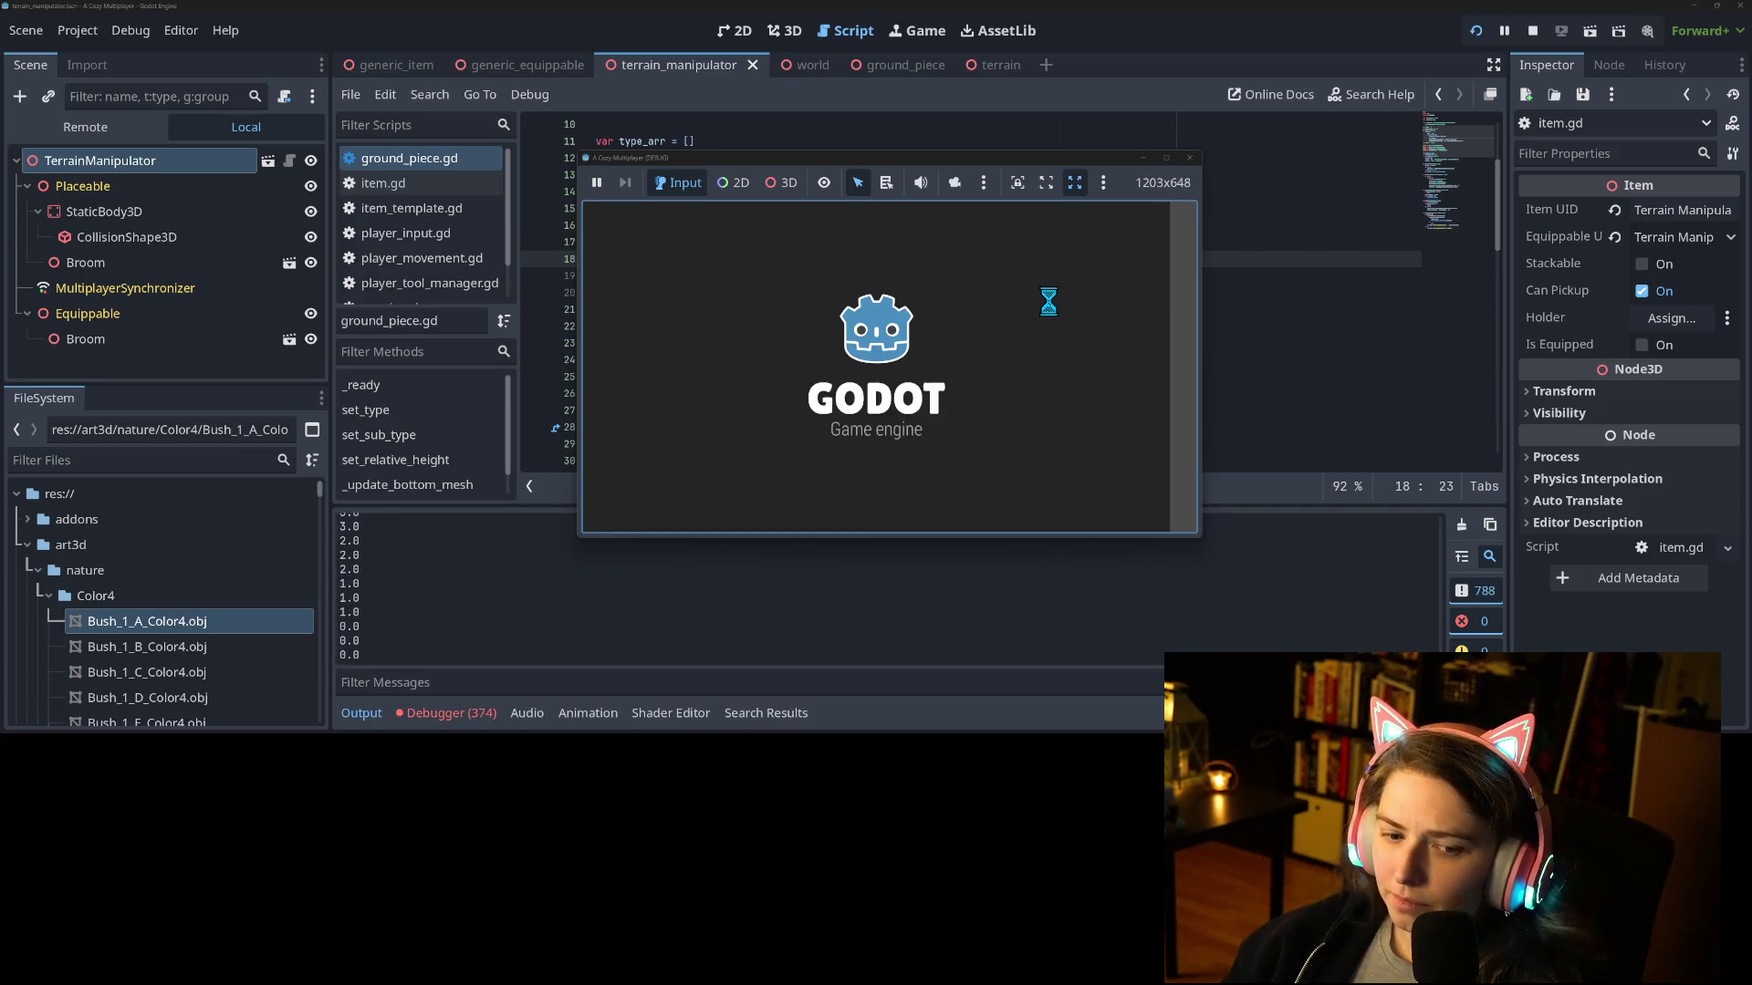
key("s")
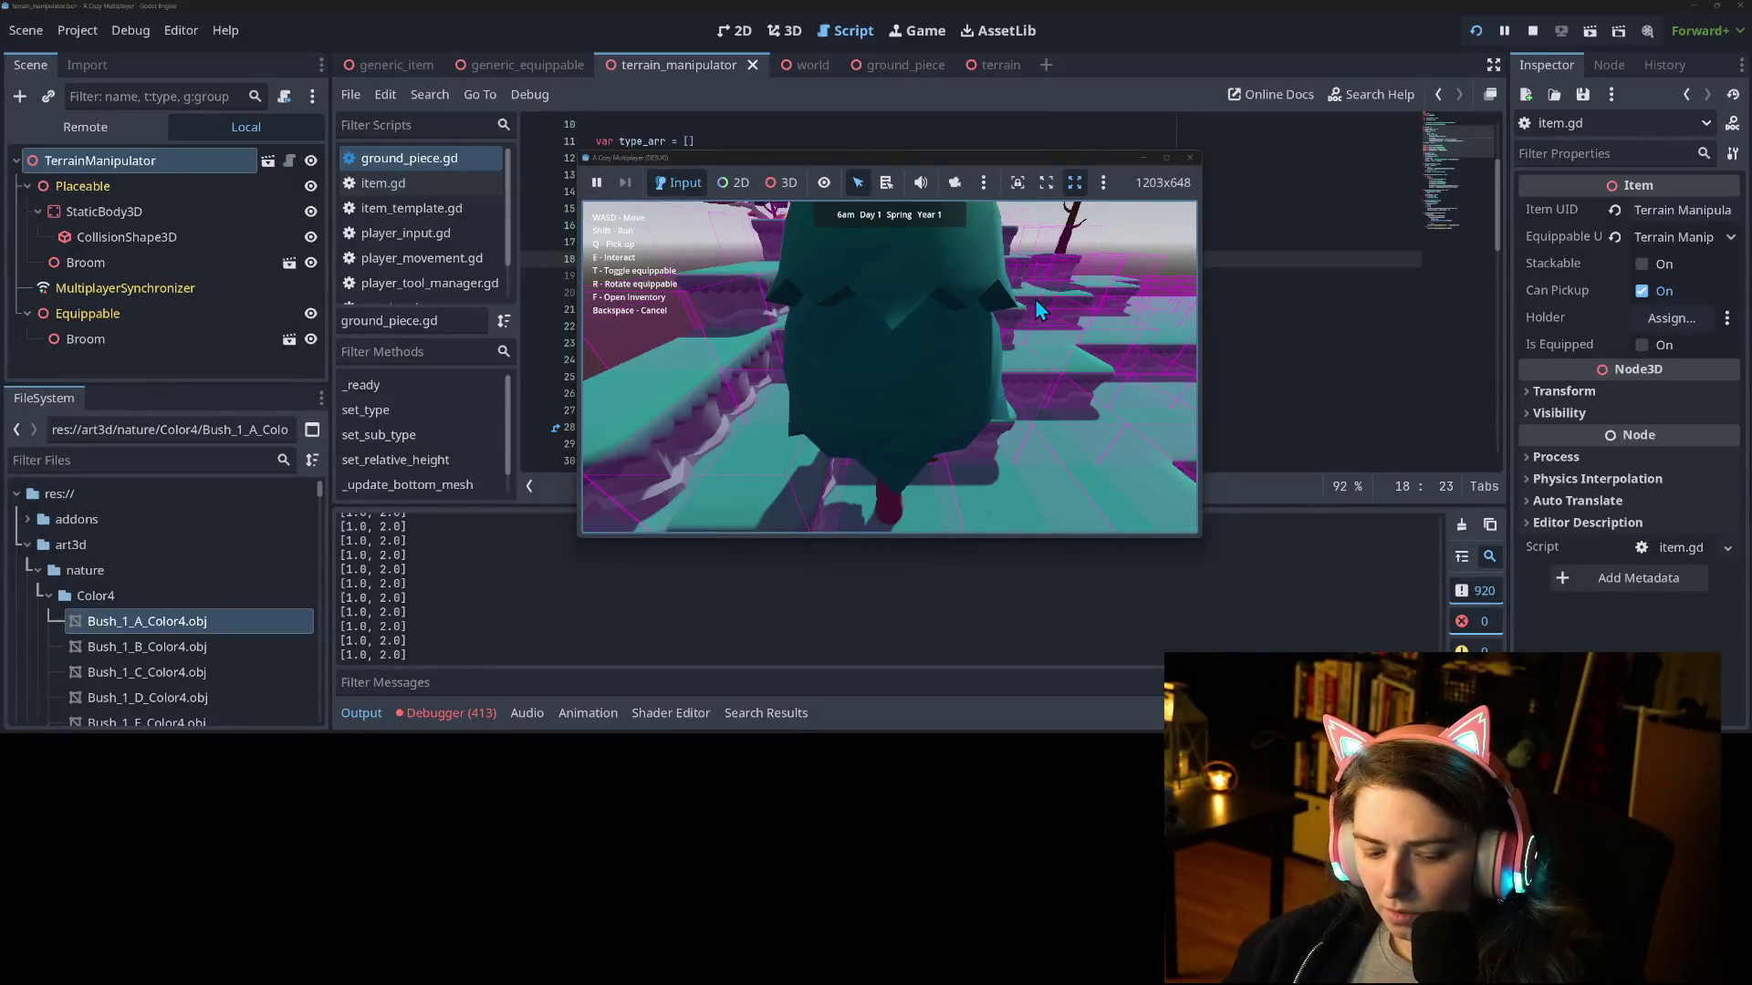
key("w")
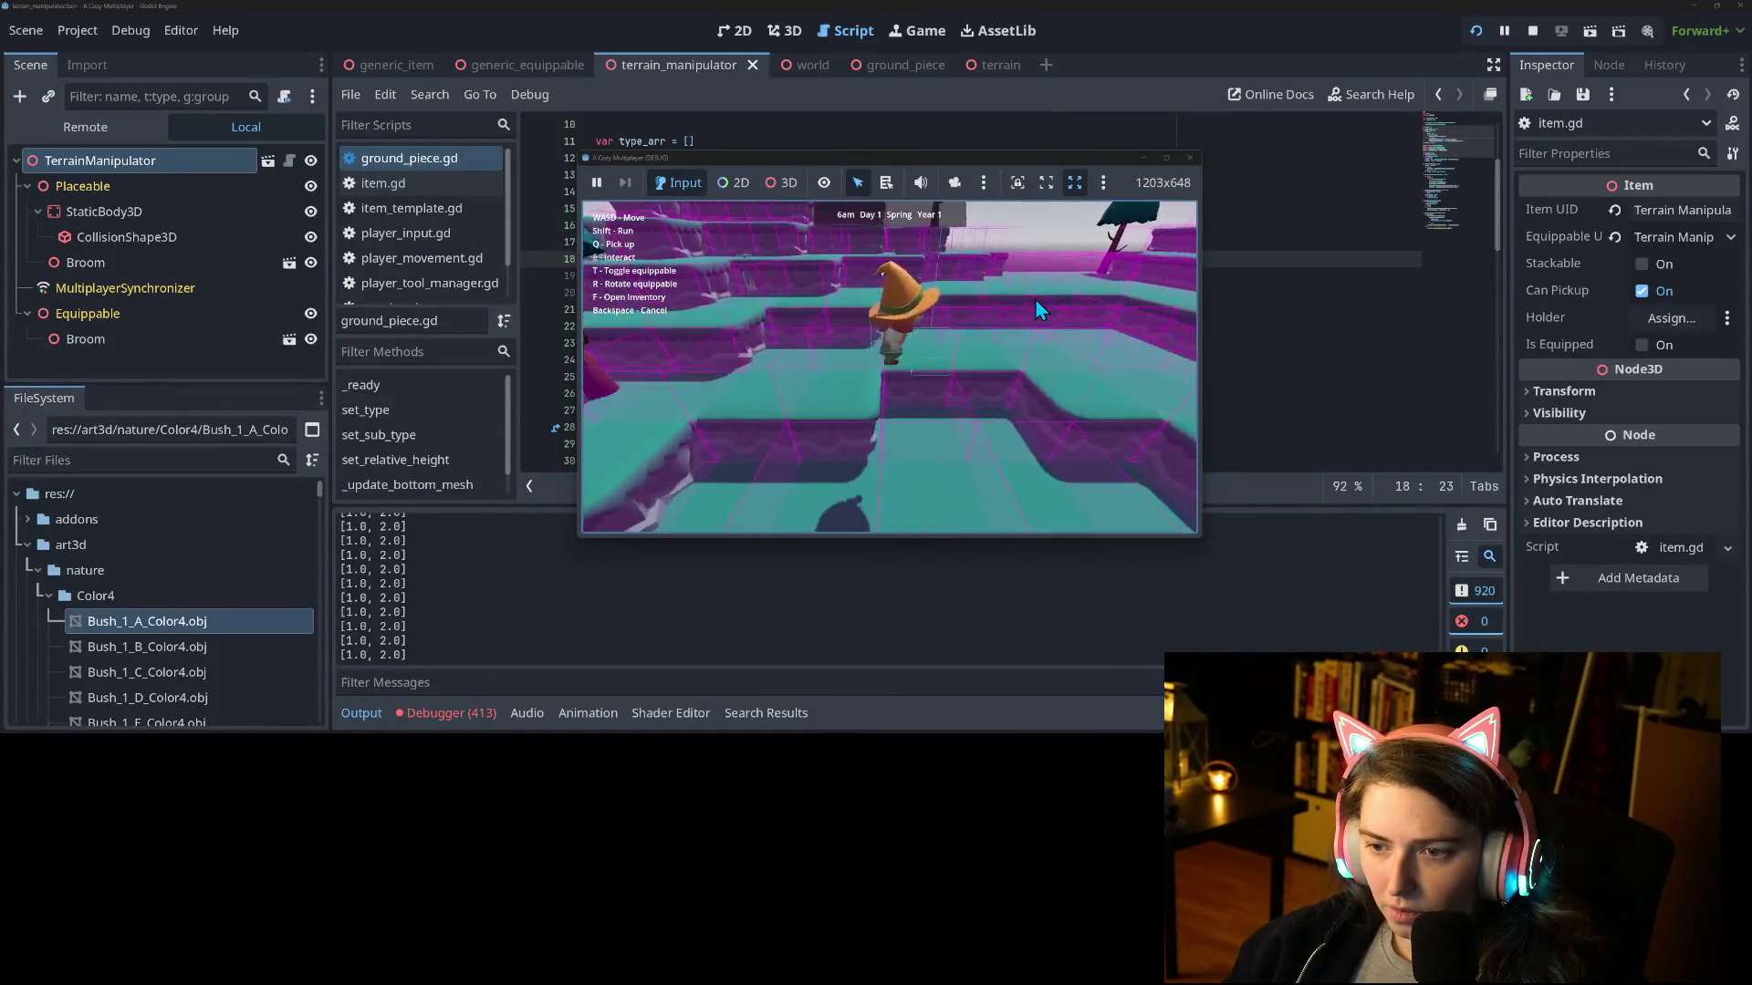
key("w")
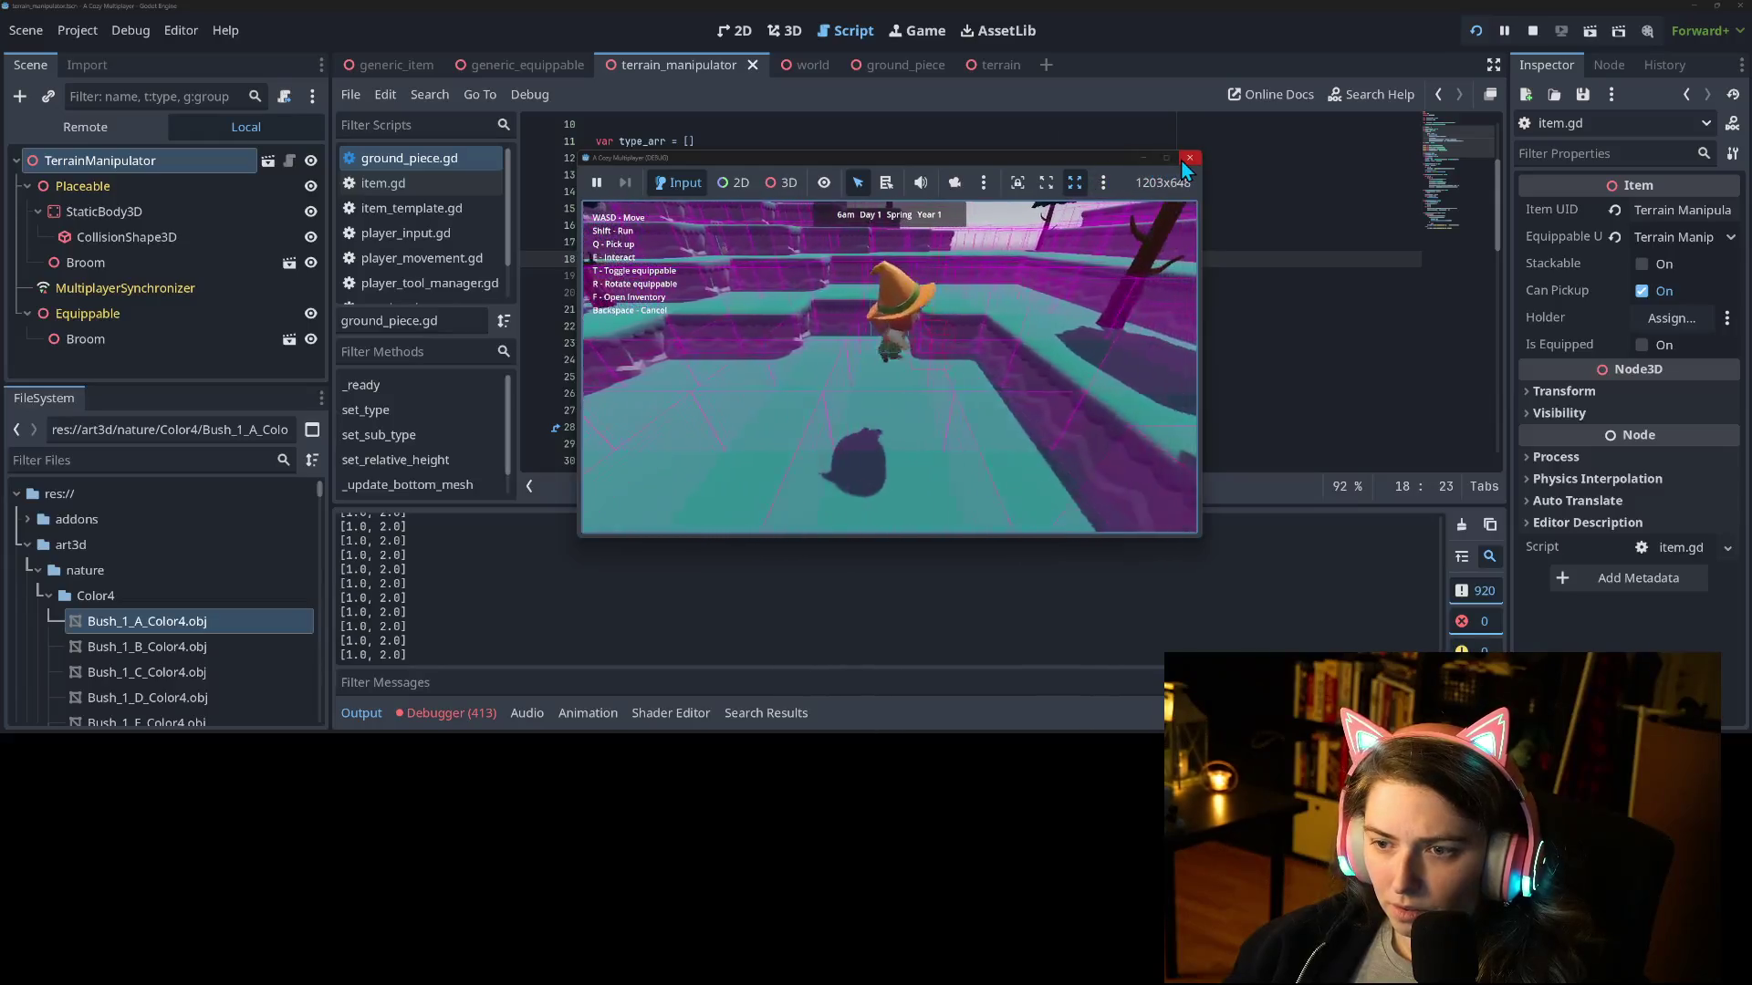
mouse_move(1168, 168)
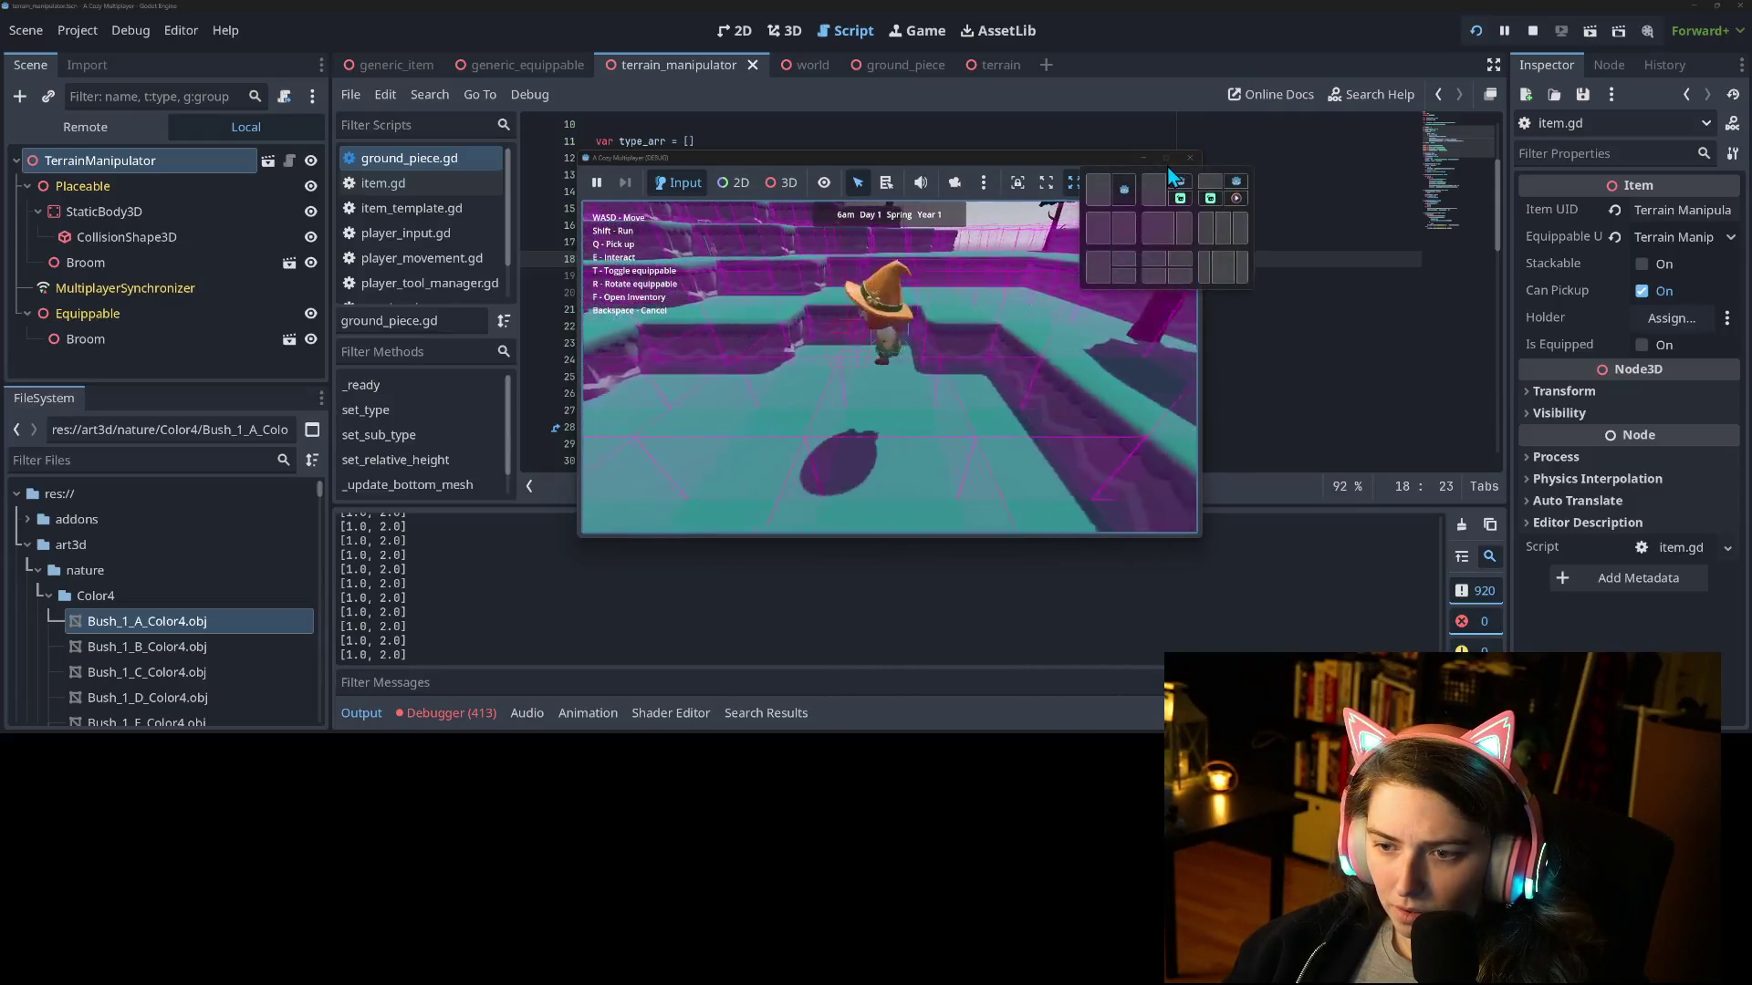
key("w")
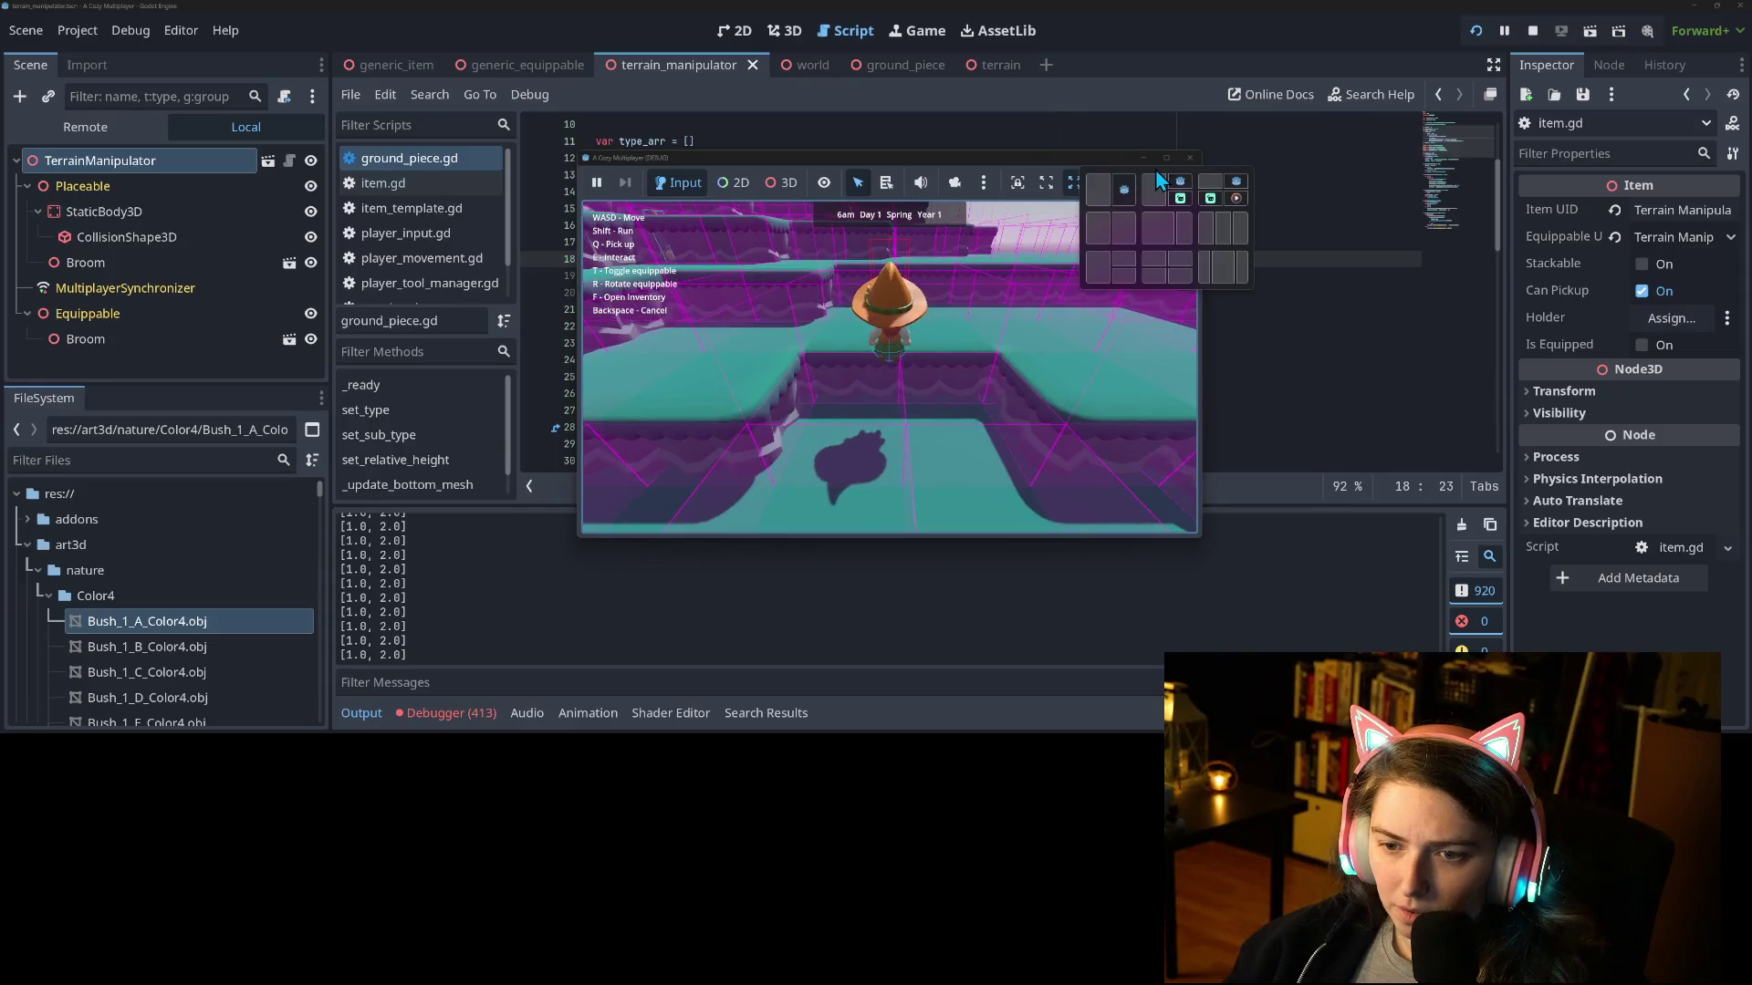
key("w")
key("s")
key("s")
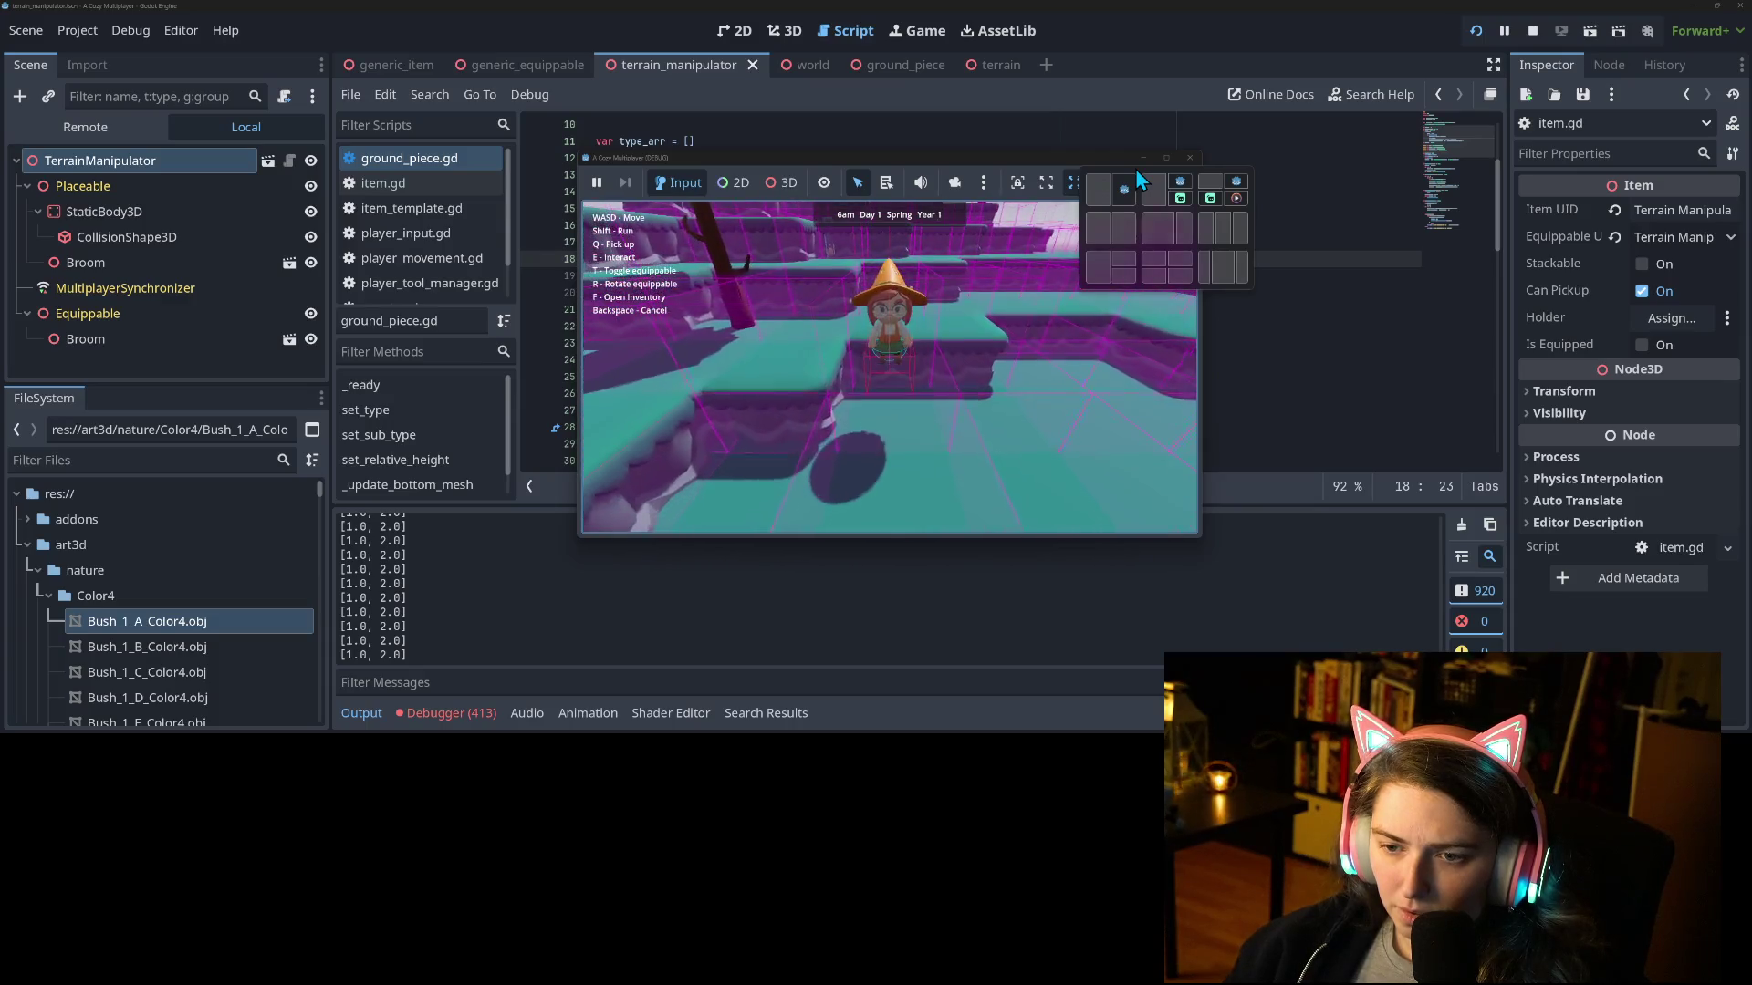
key("a")
key("s")
key("w")
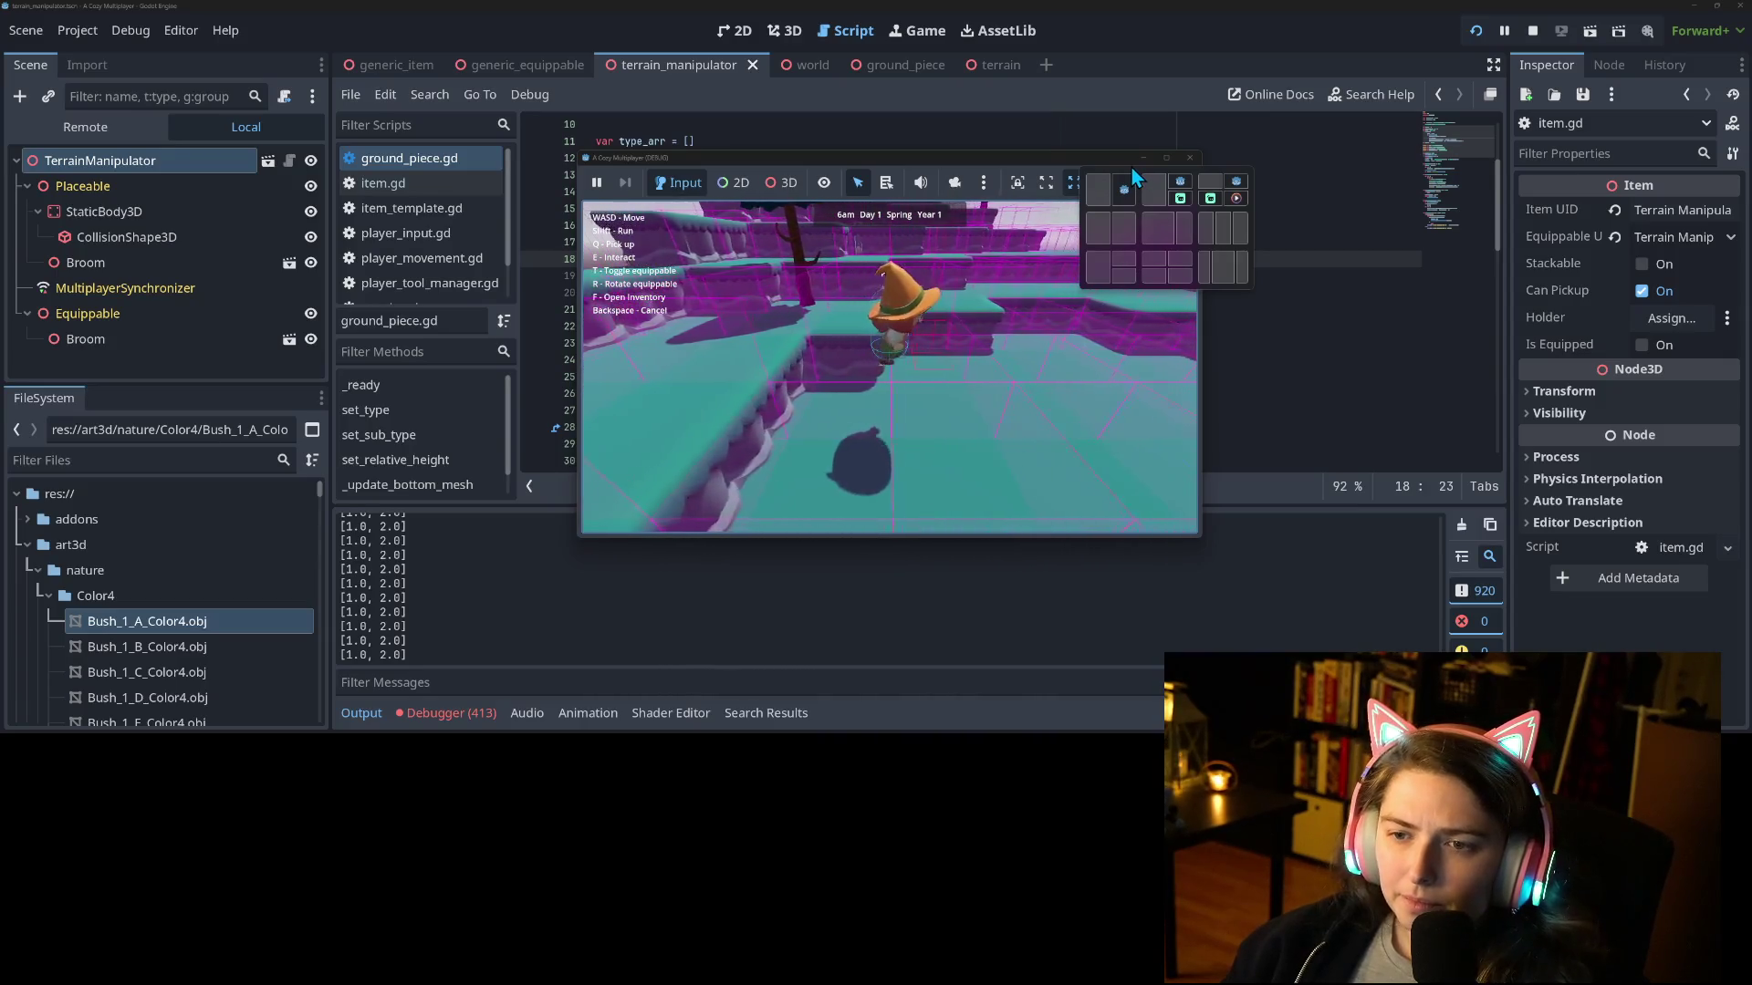
key("w")
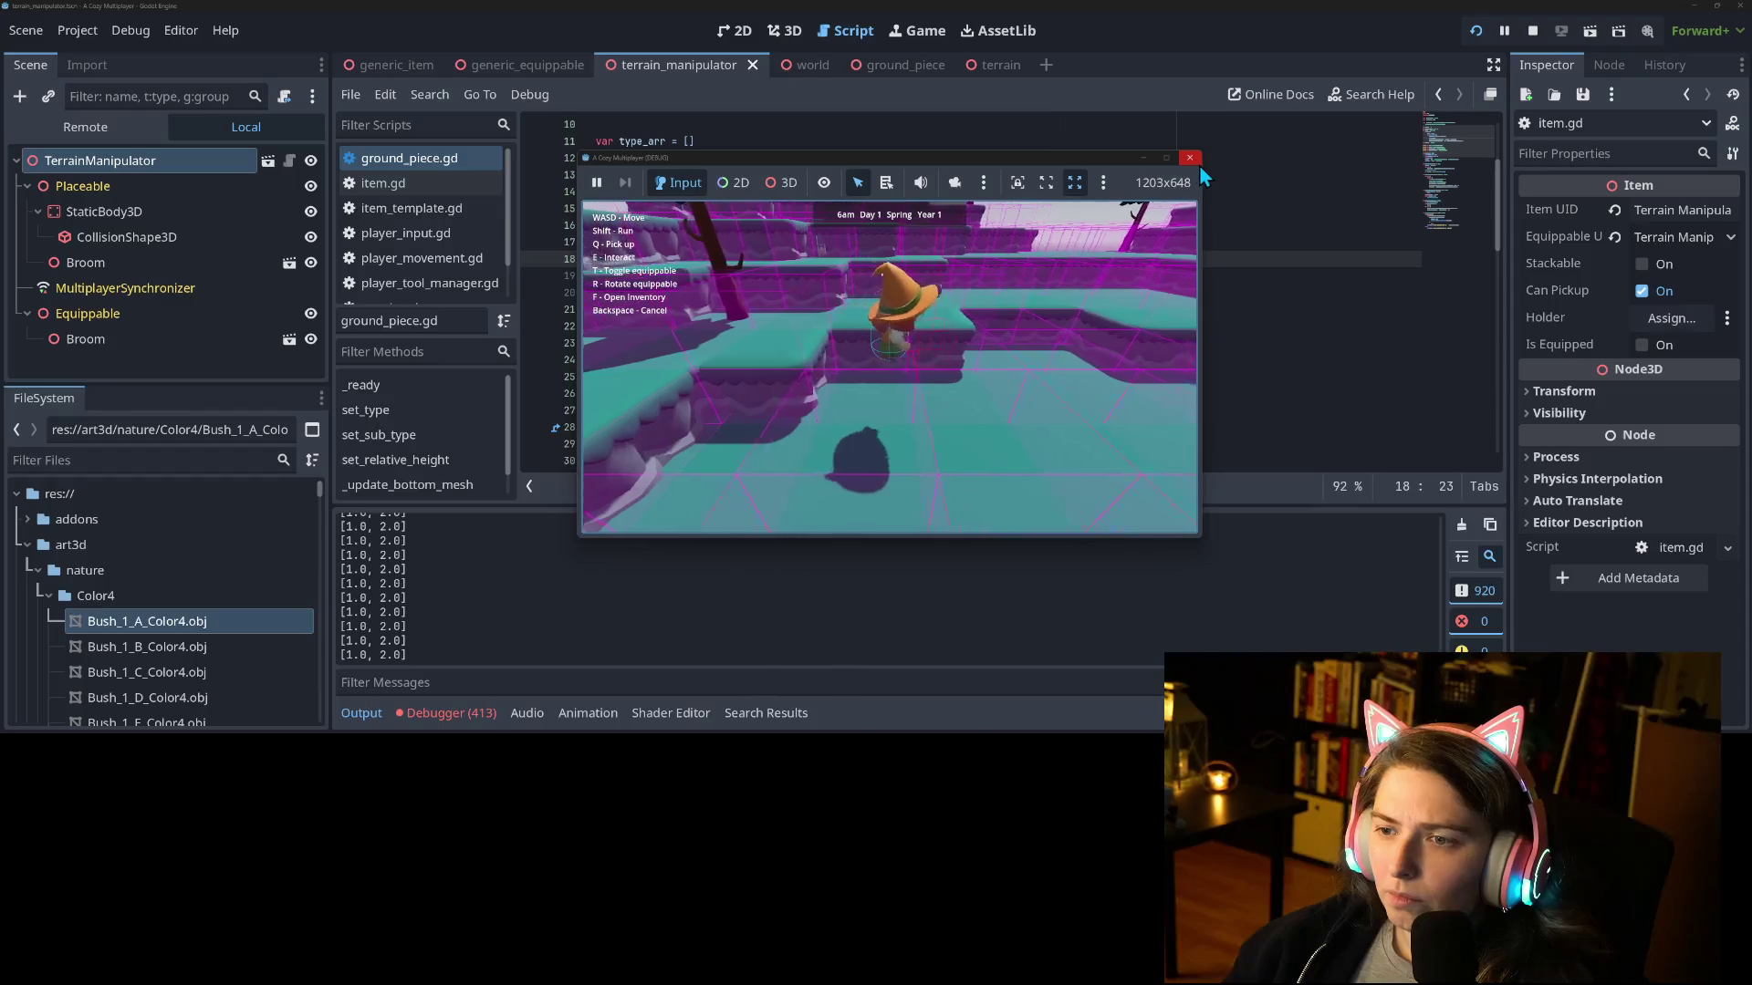
key("w")
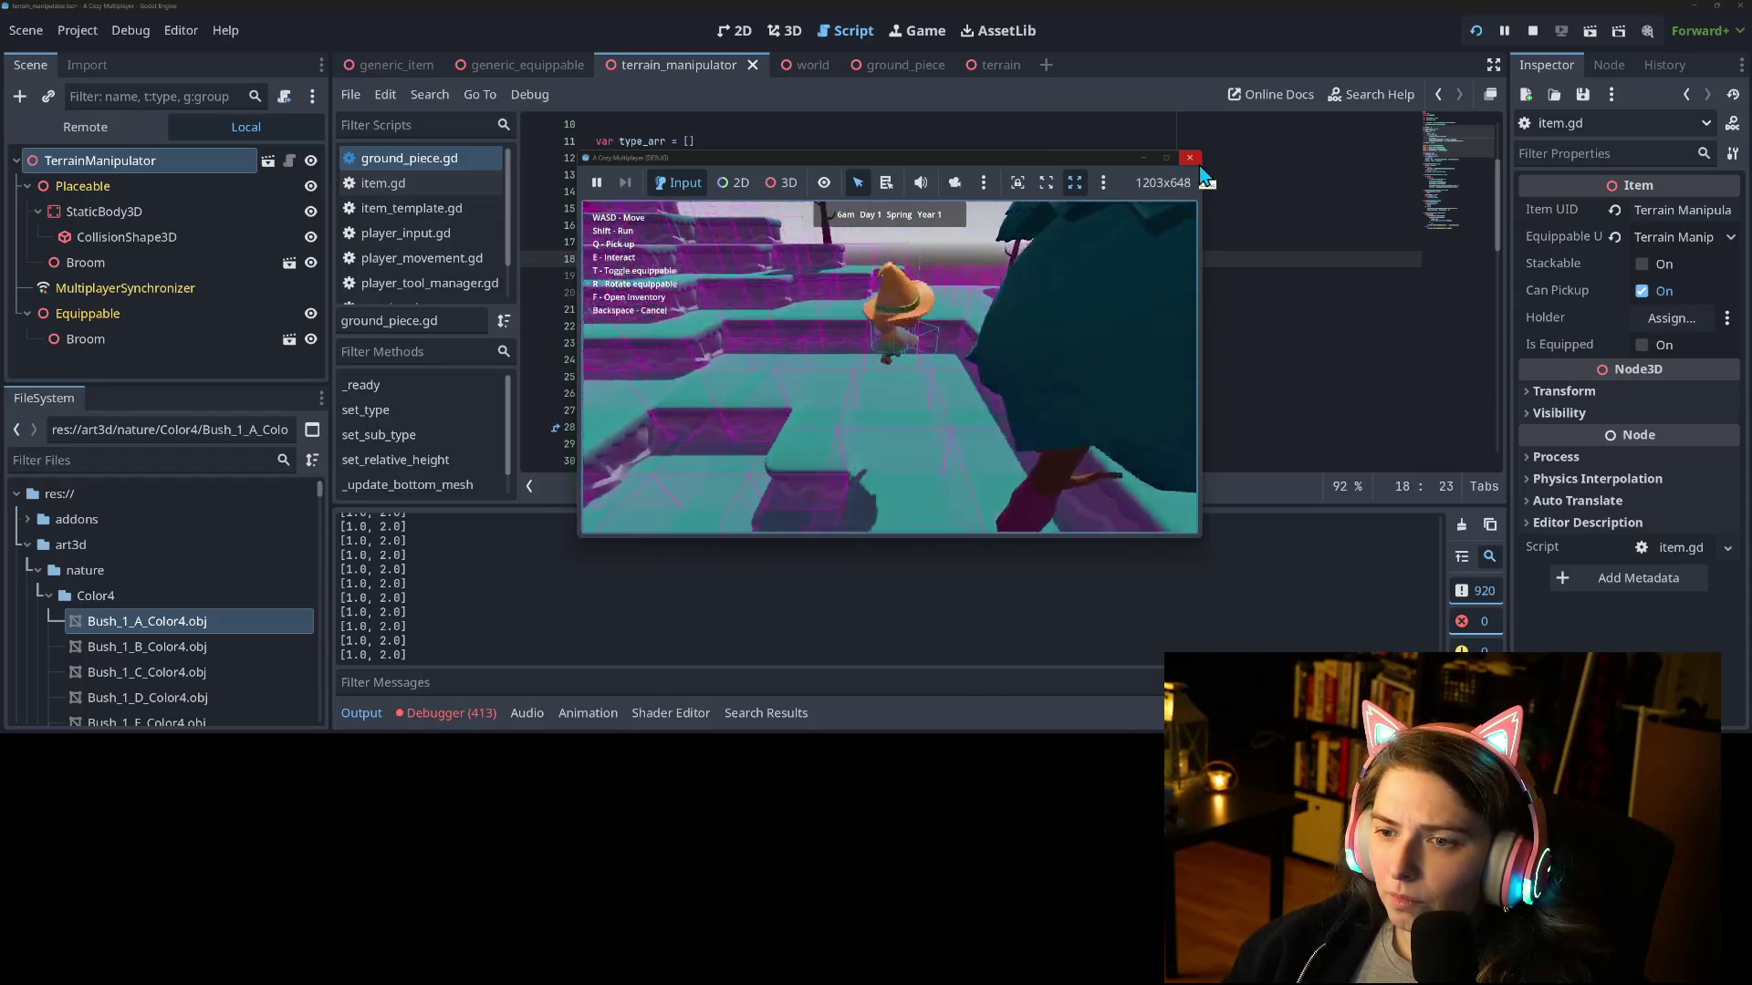
key("w")
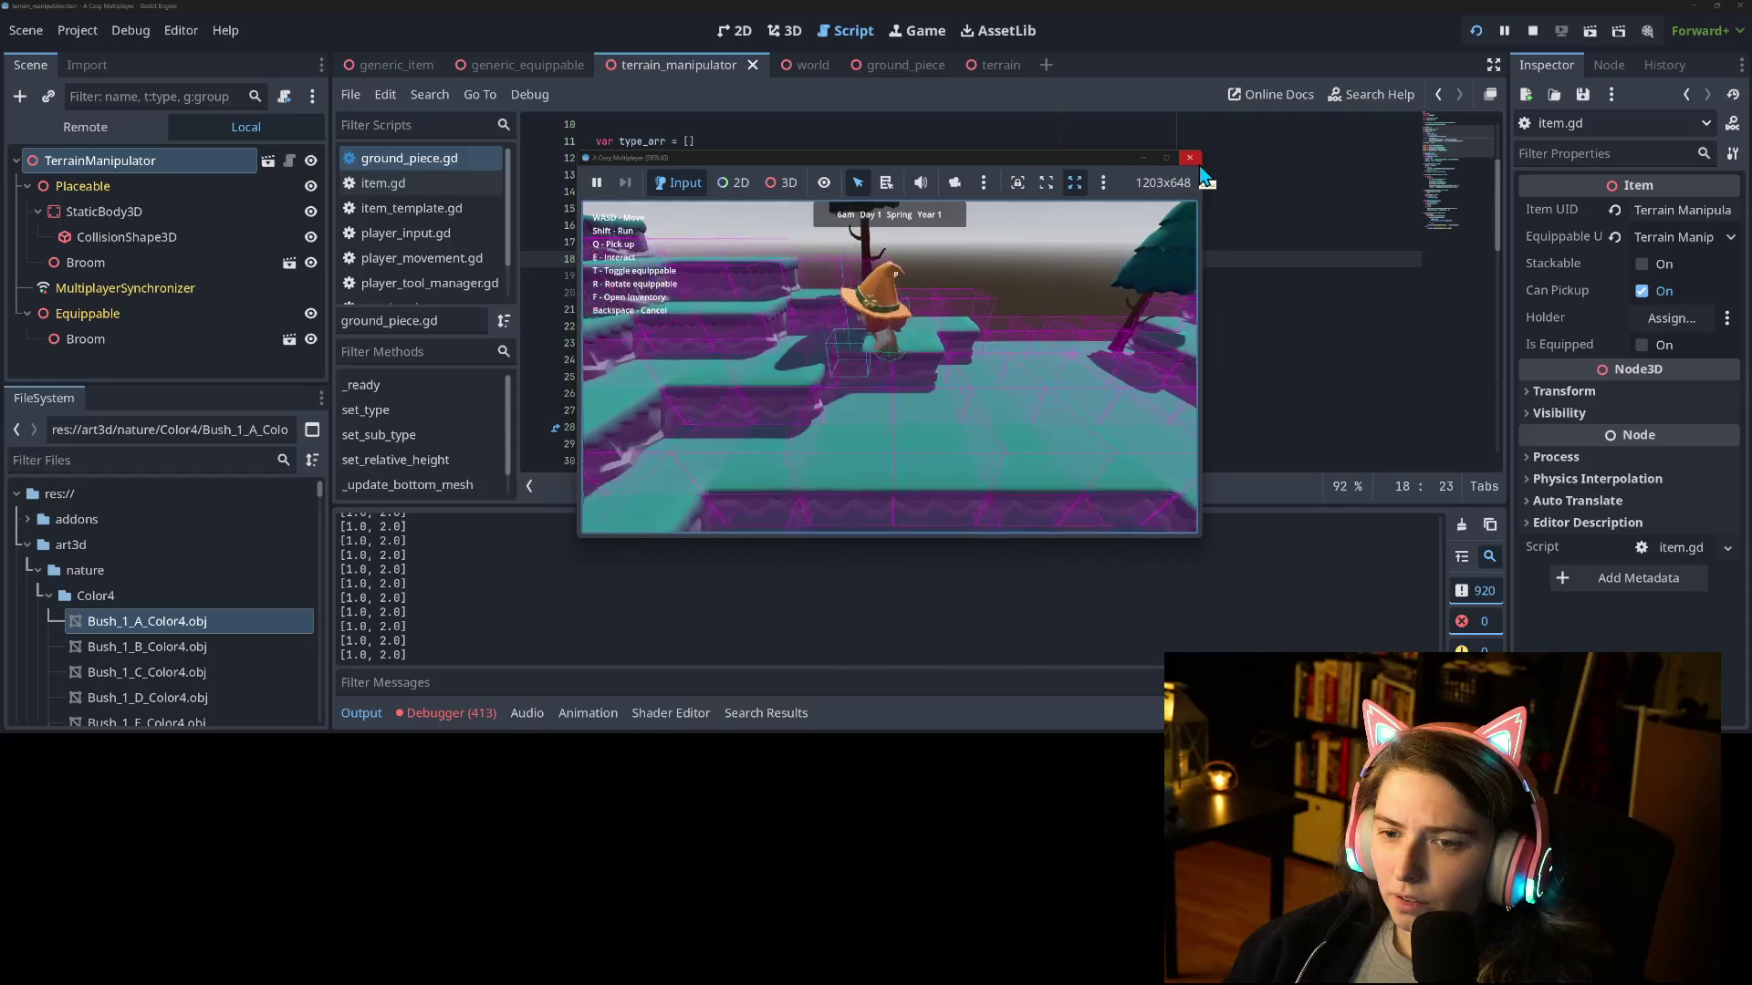
key("w")
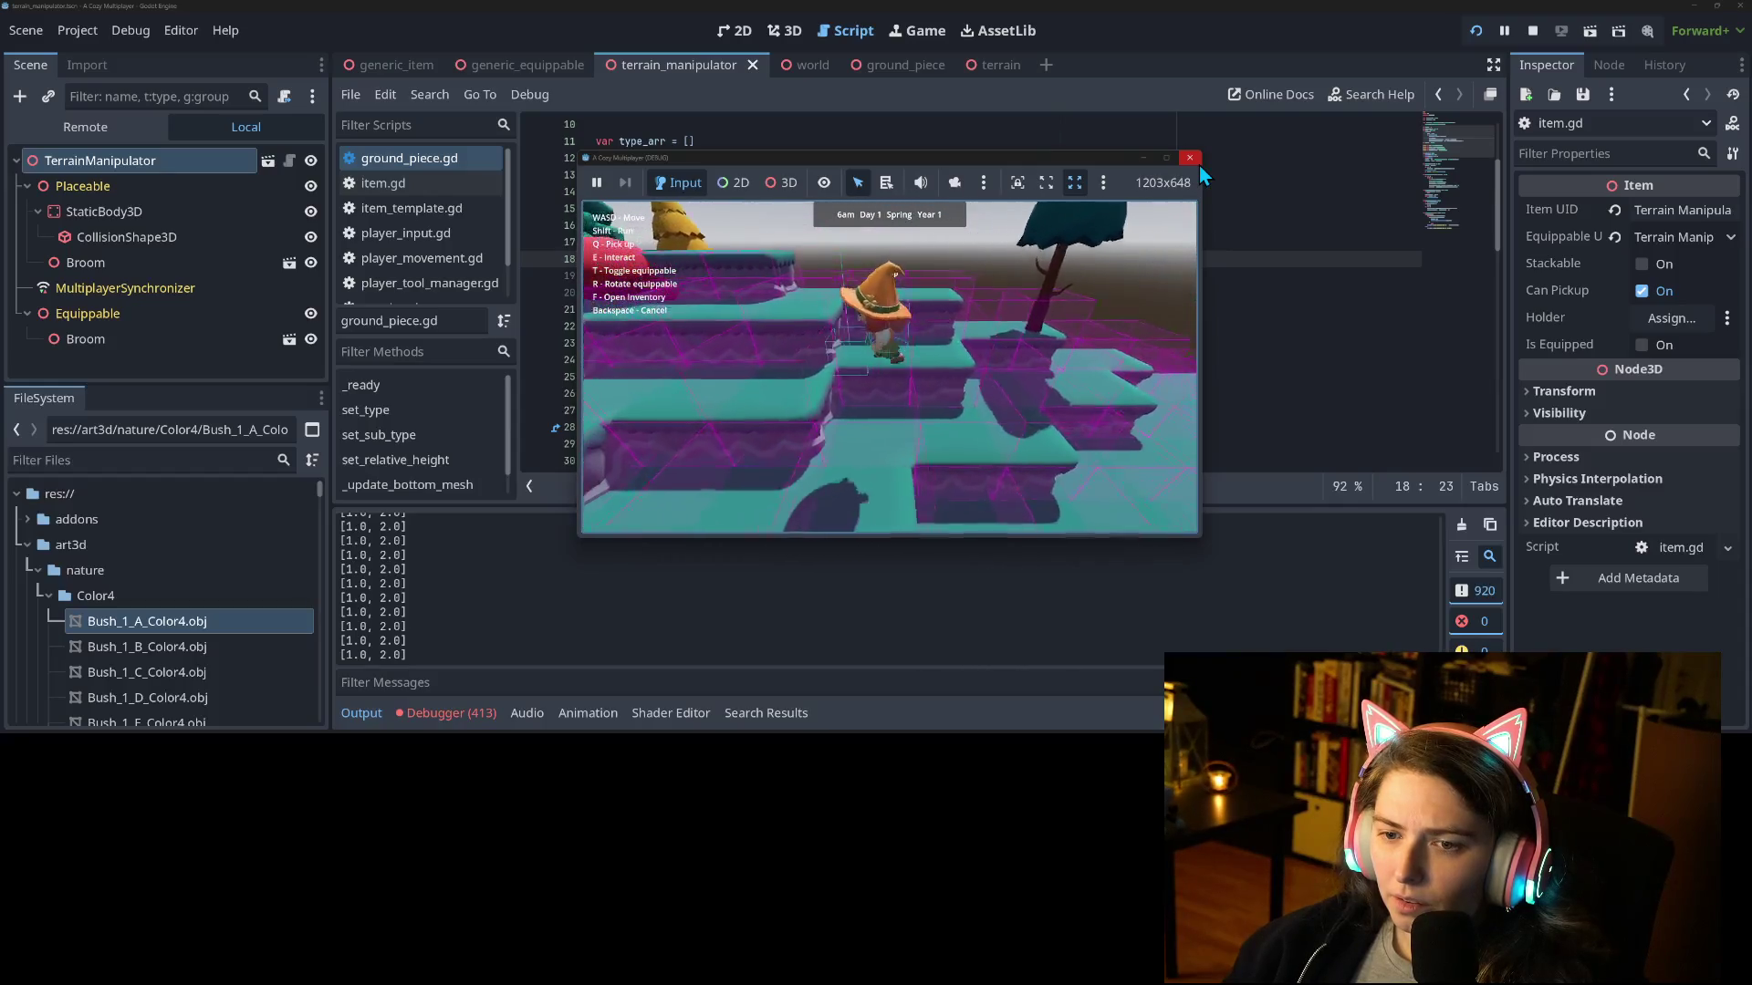
key("w")
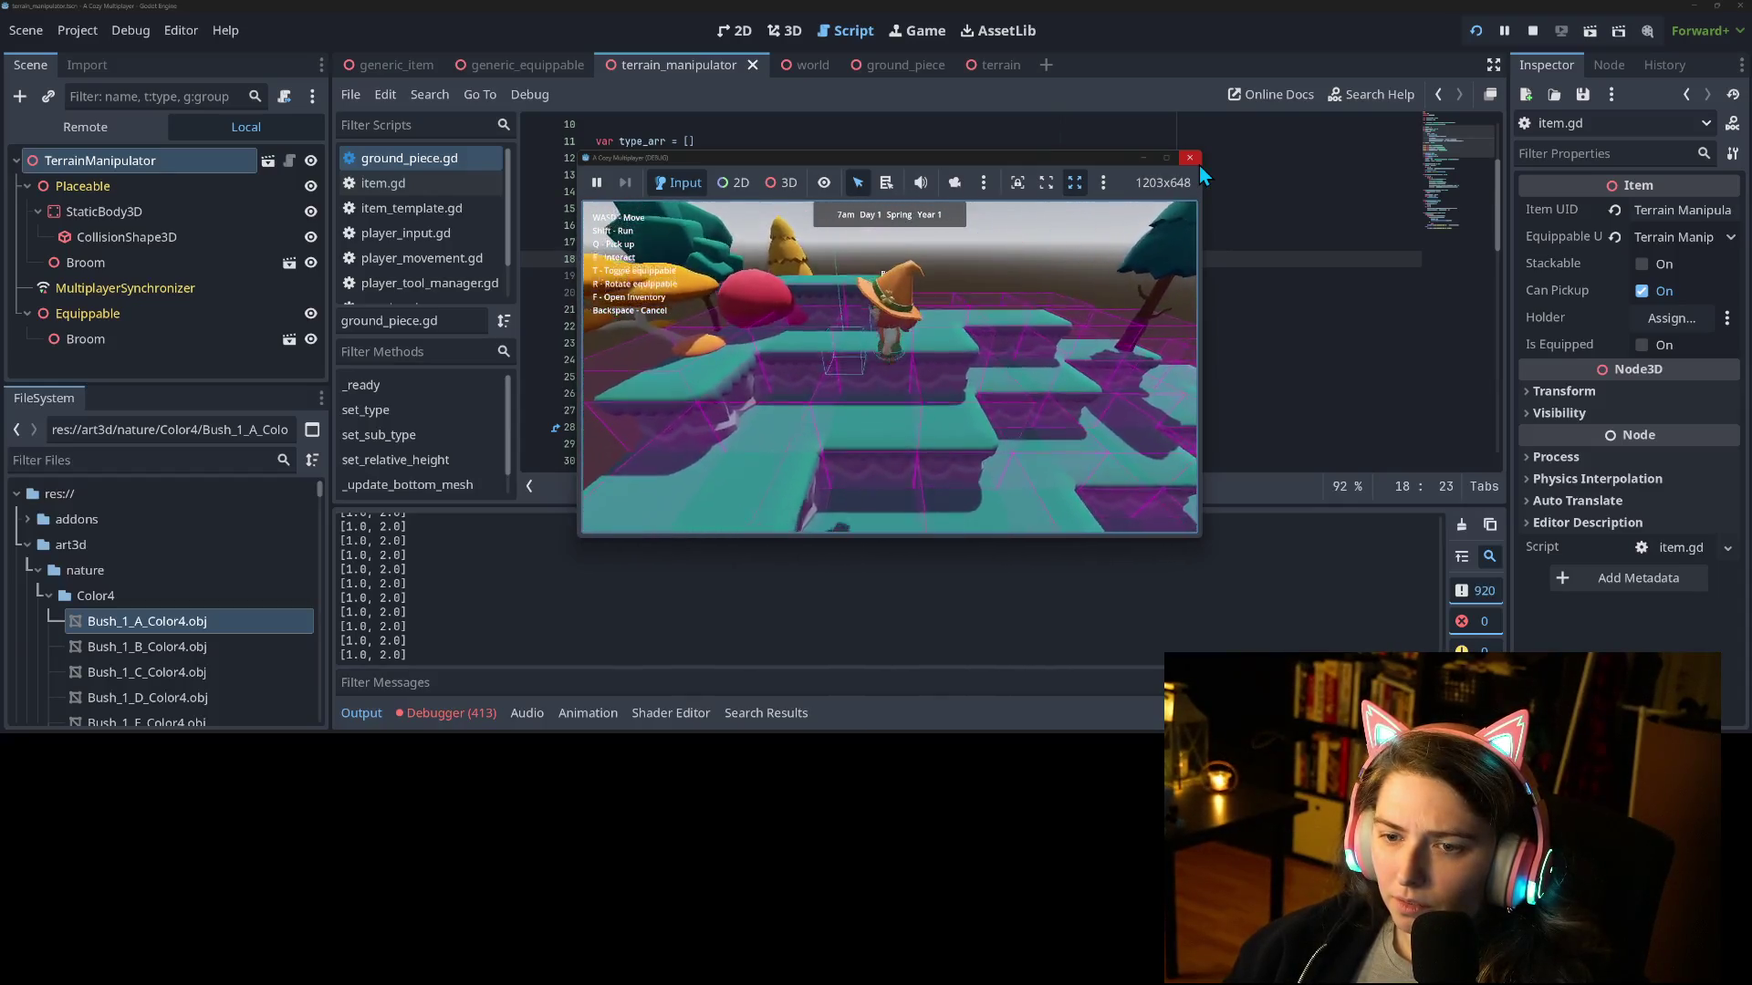
key("w")
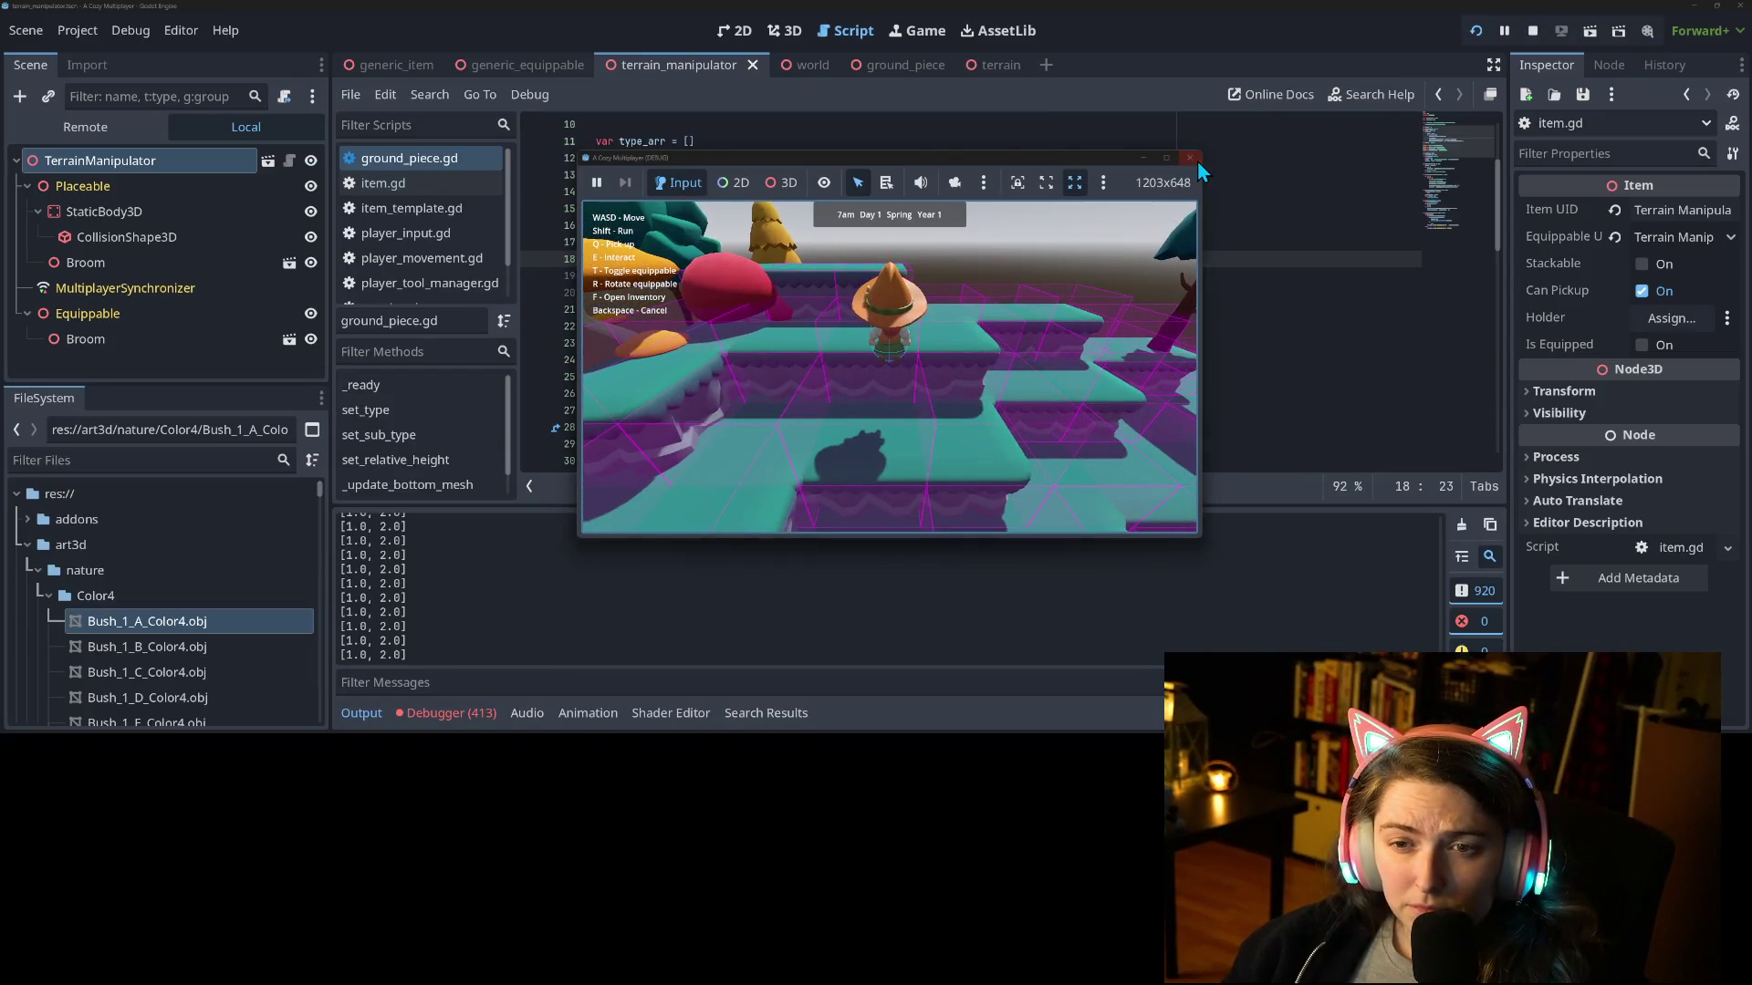
left_click(1195, 160)
left_click(877, 362)
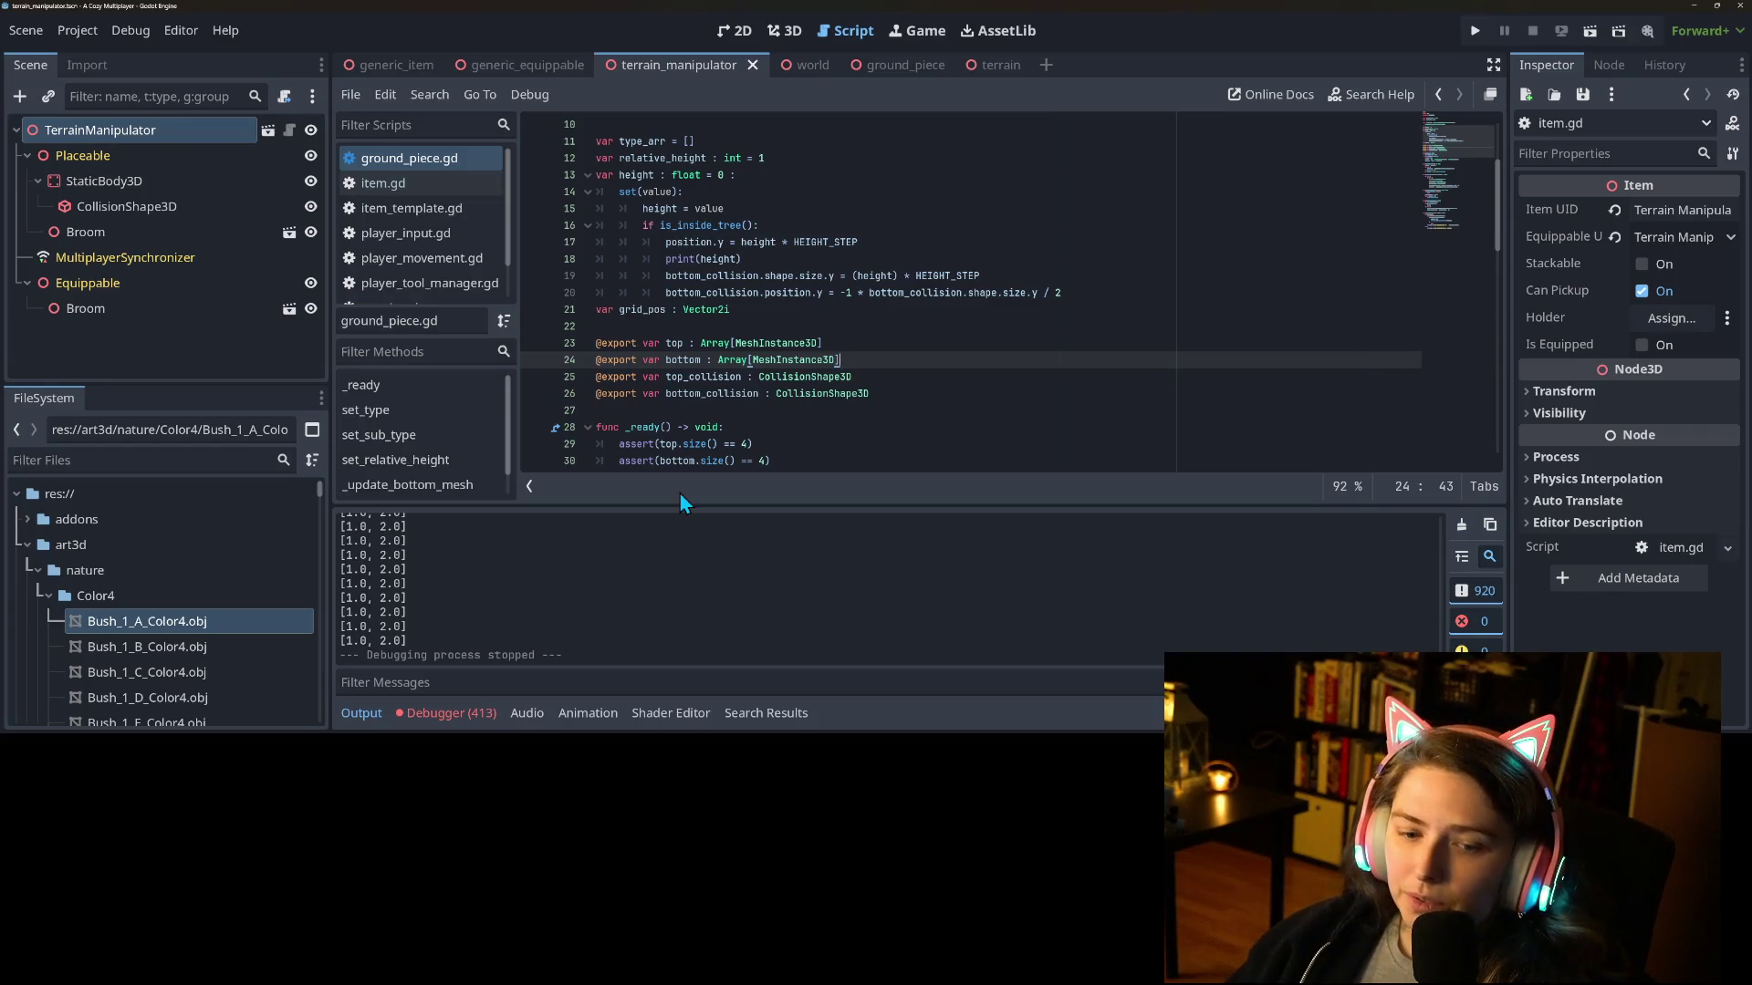
Step: Inspect the bottom collision size expression on line 19 of ground_piece.gd
left_click(359, 721)
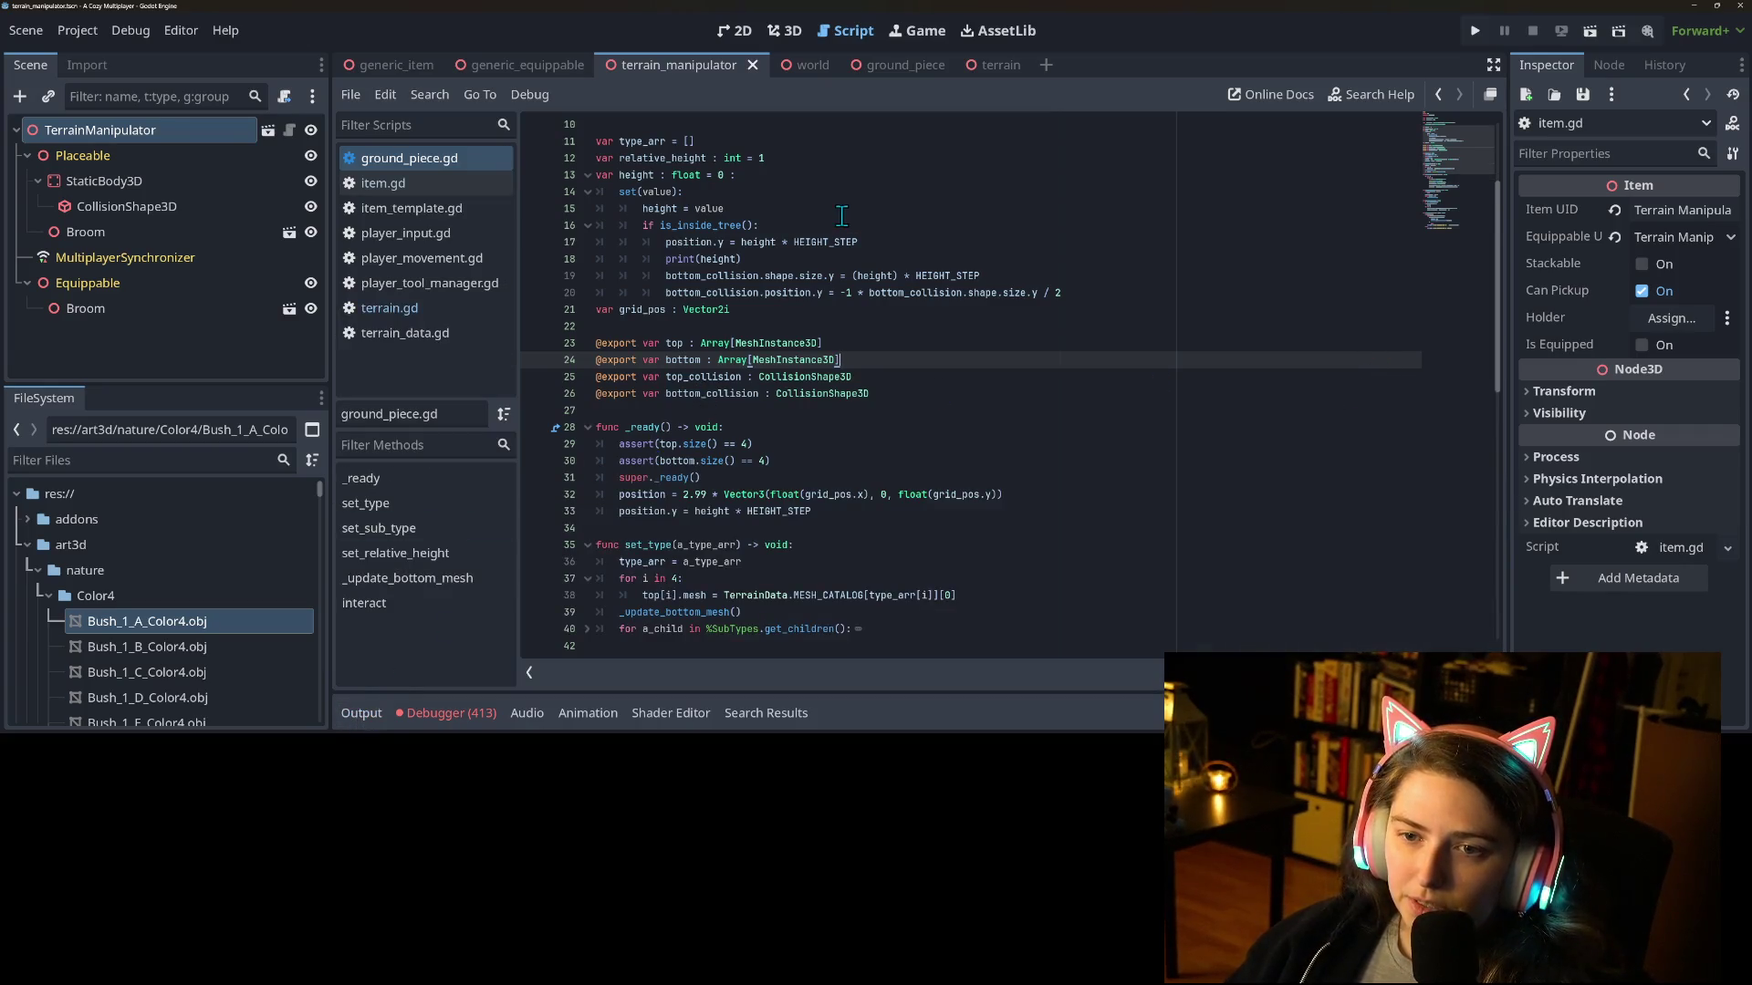
left_click(788, 275)
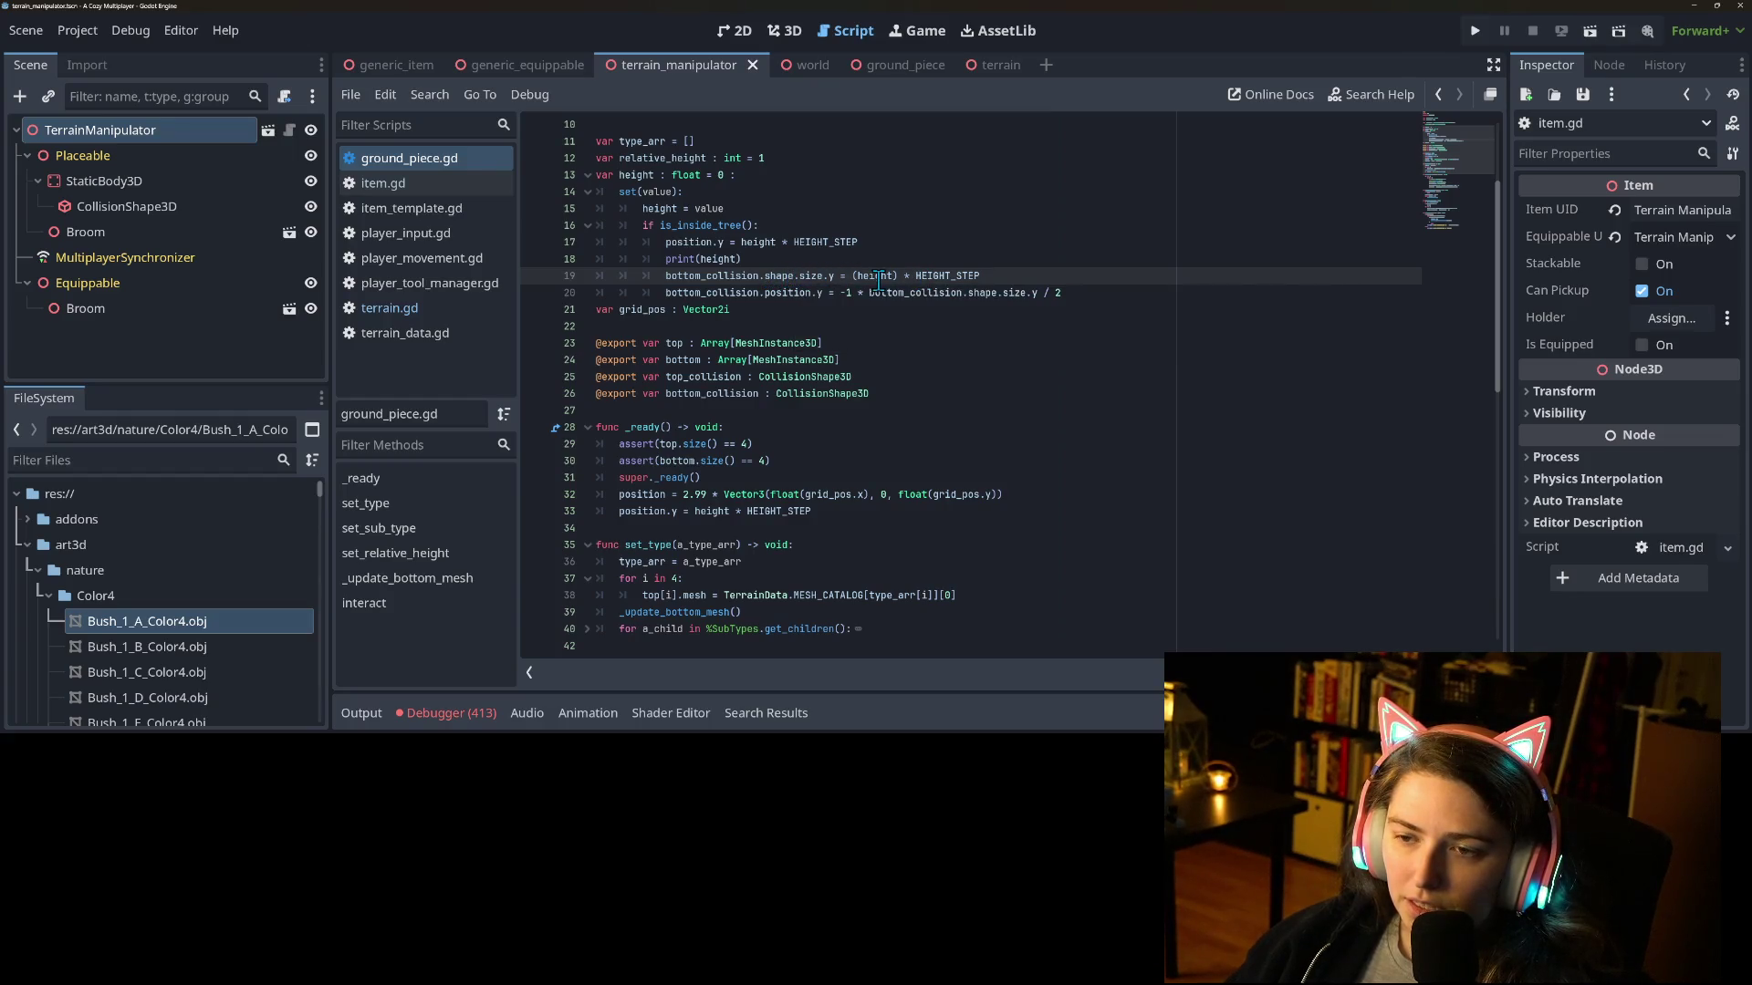
mouse_move(878, 282)
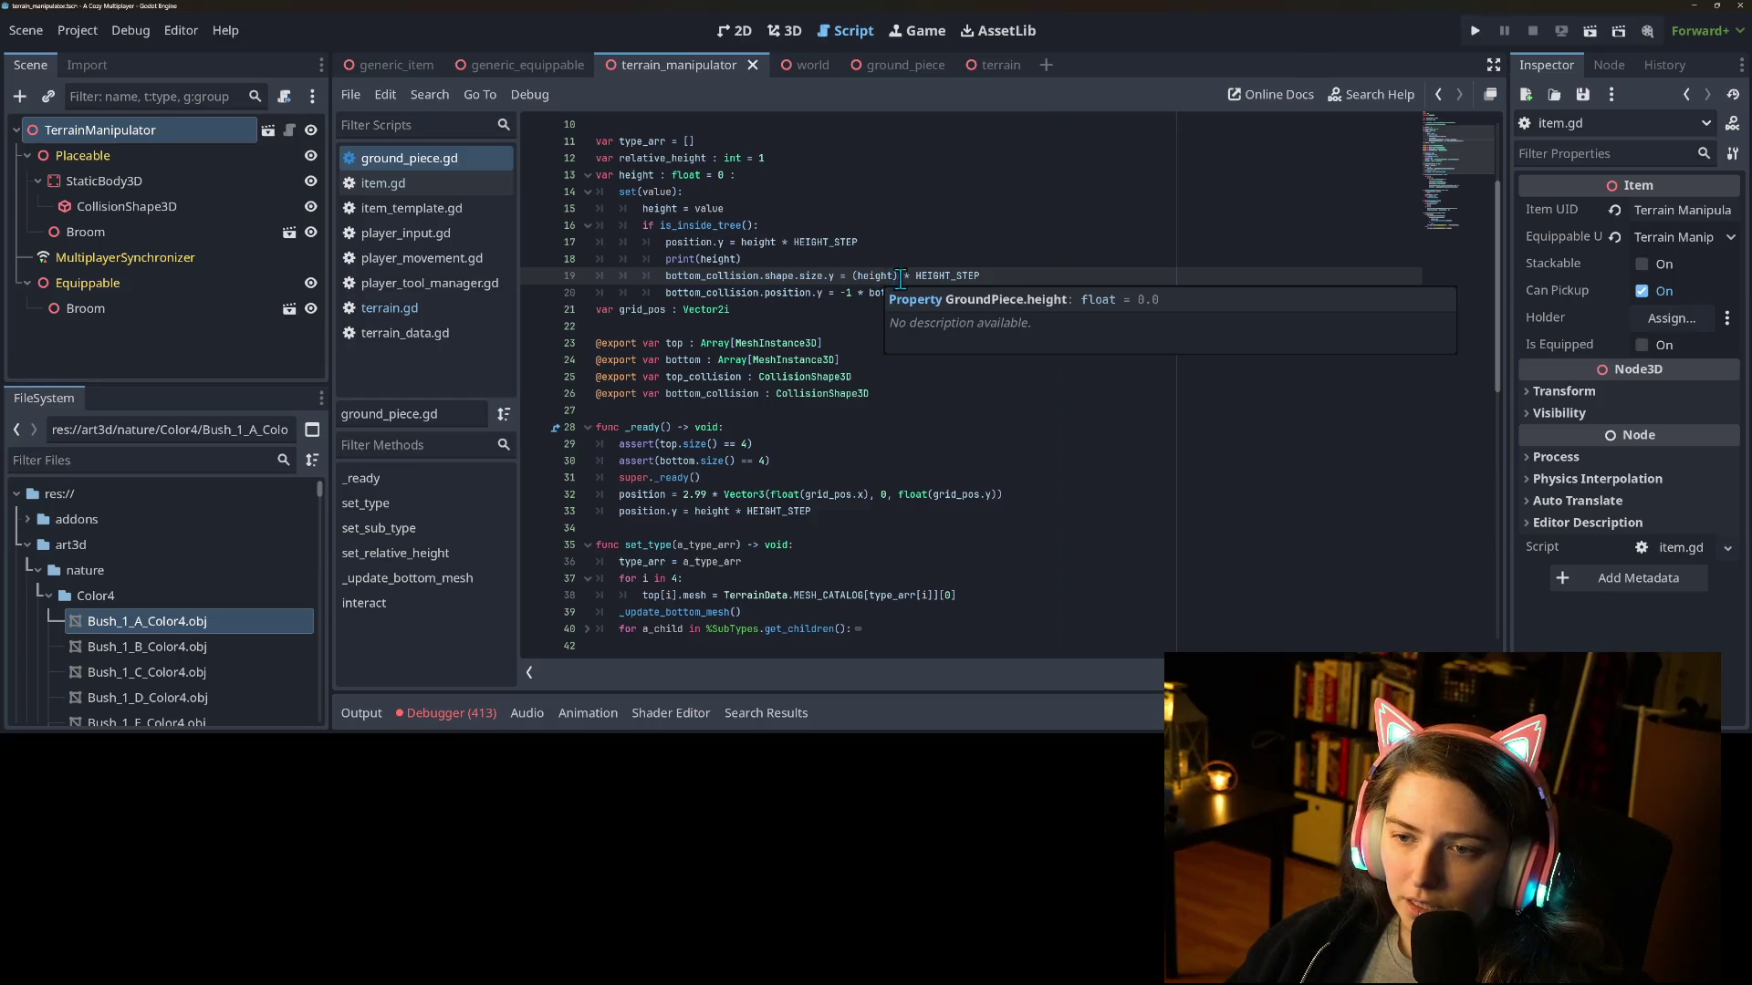
type("+5")
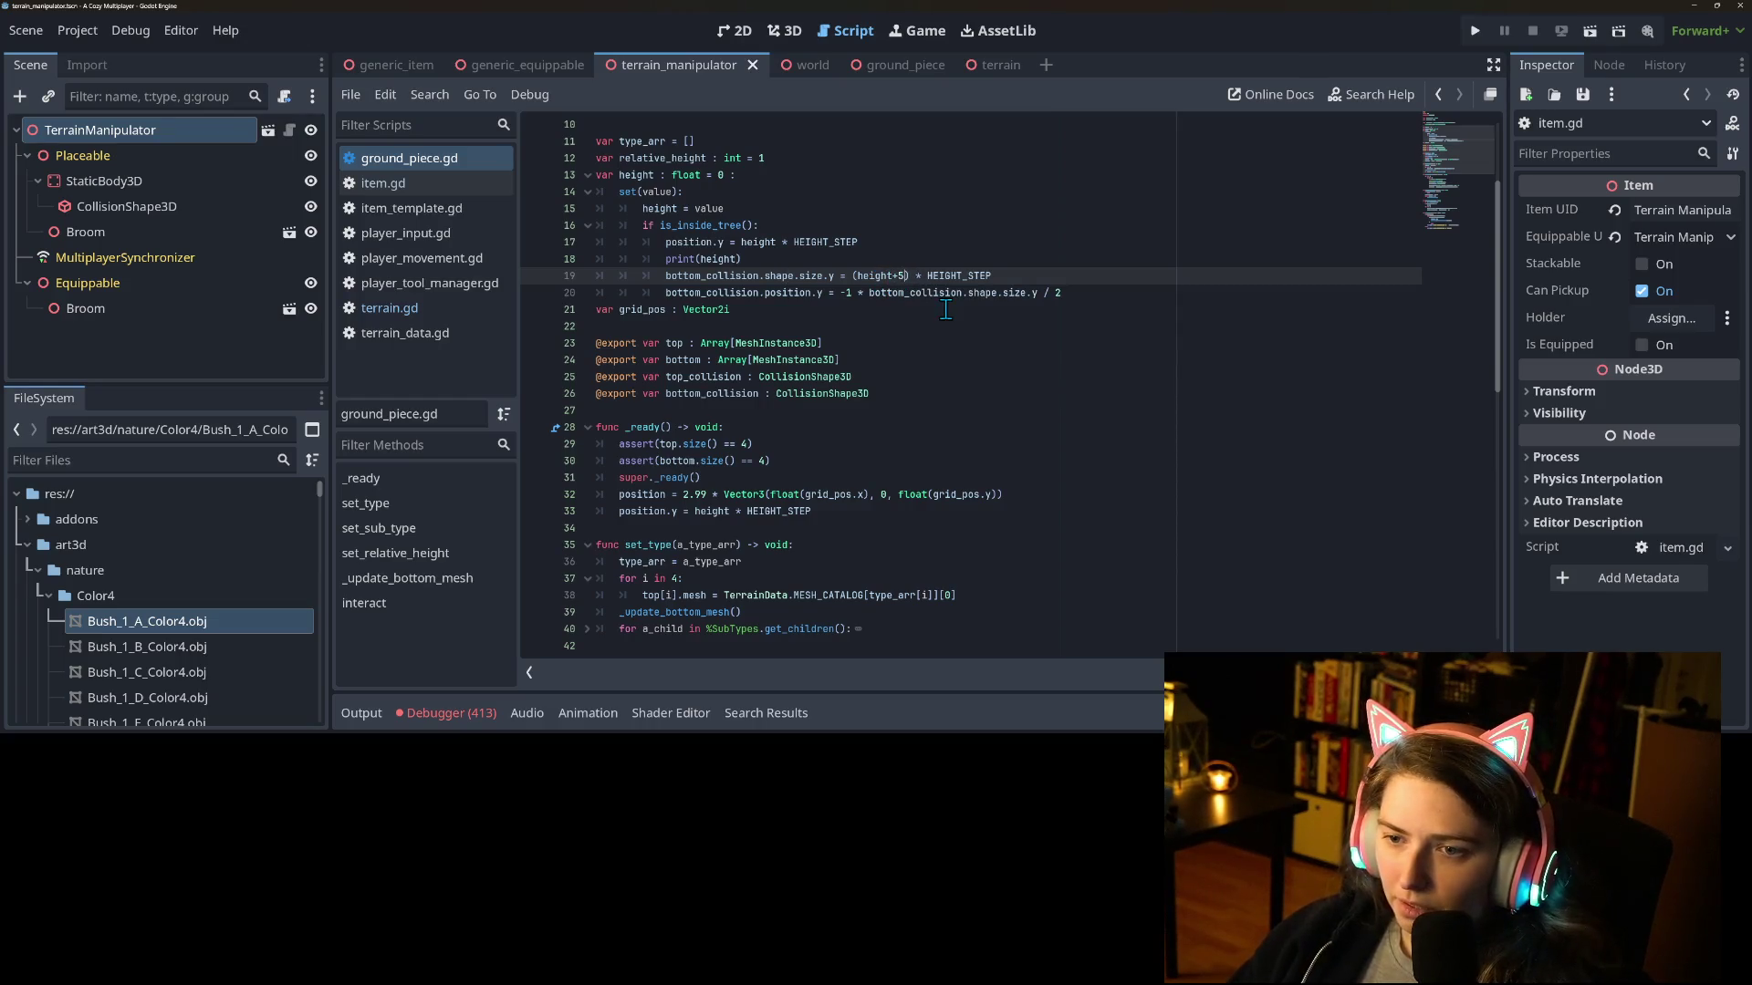
left_click(993, 276)
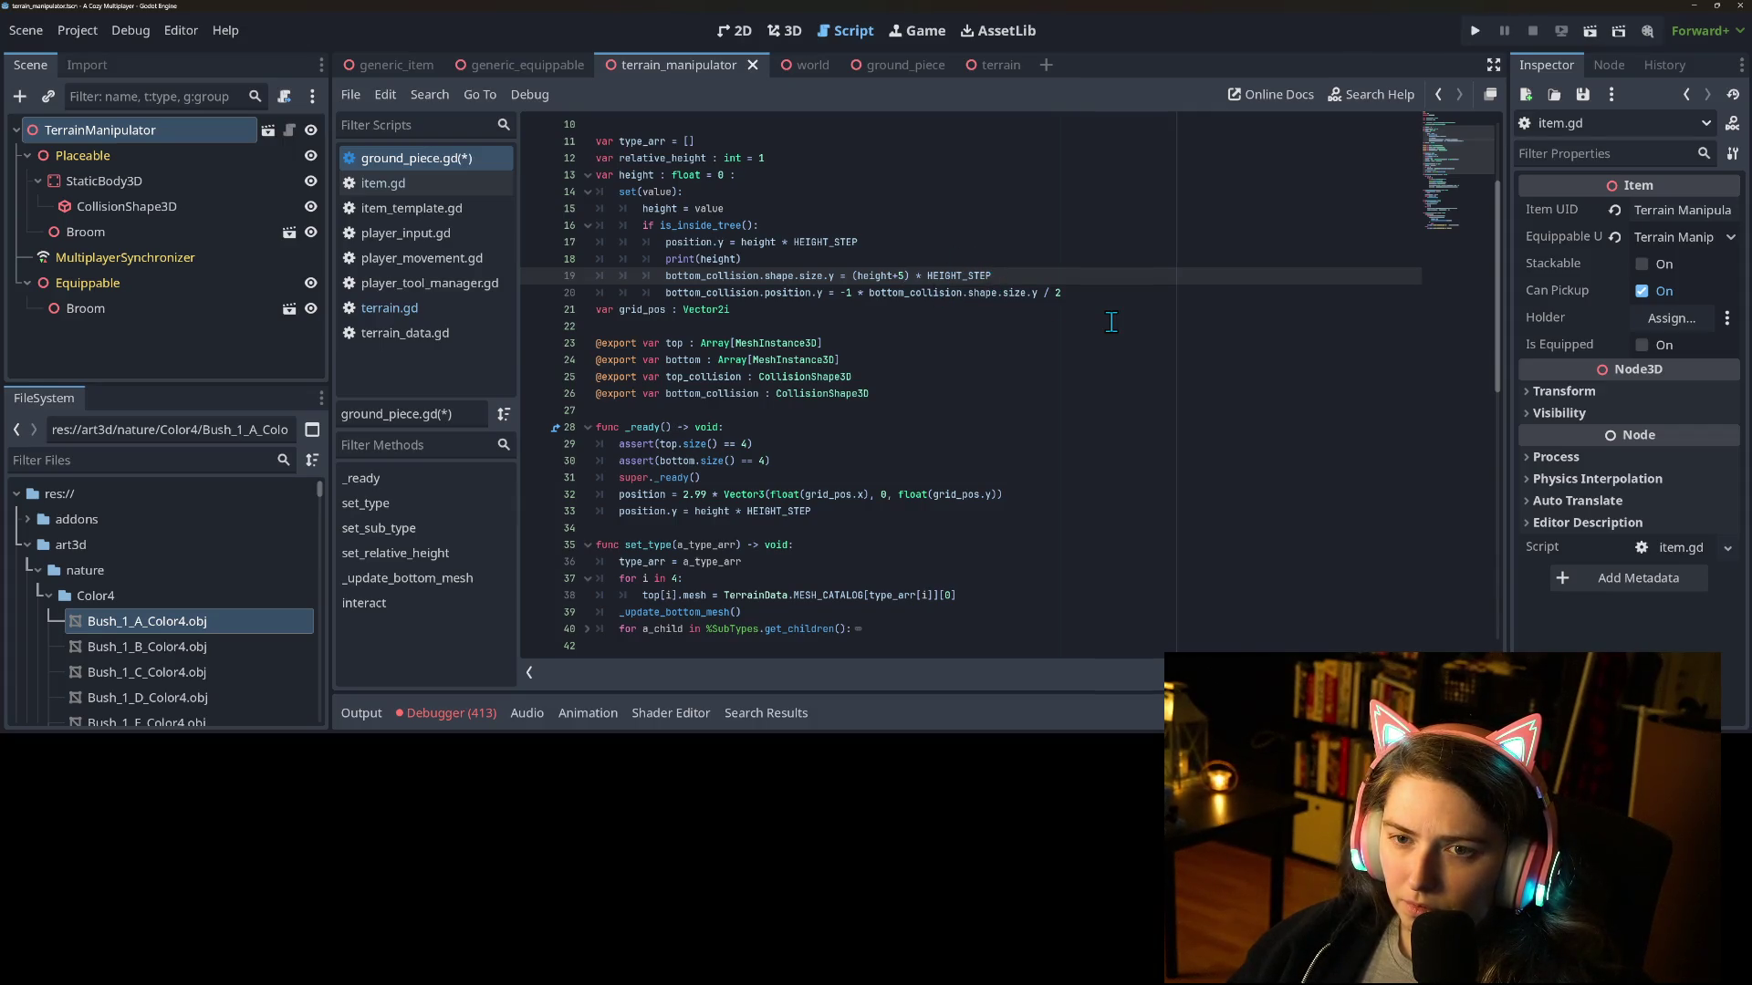
key("Up")
double_click(891, 275)
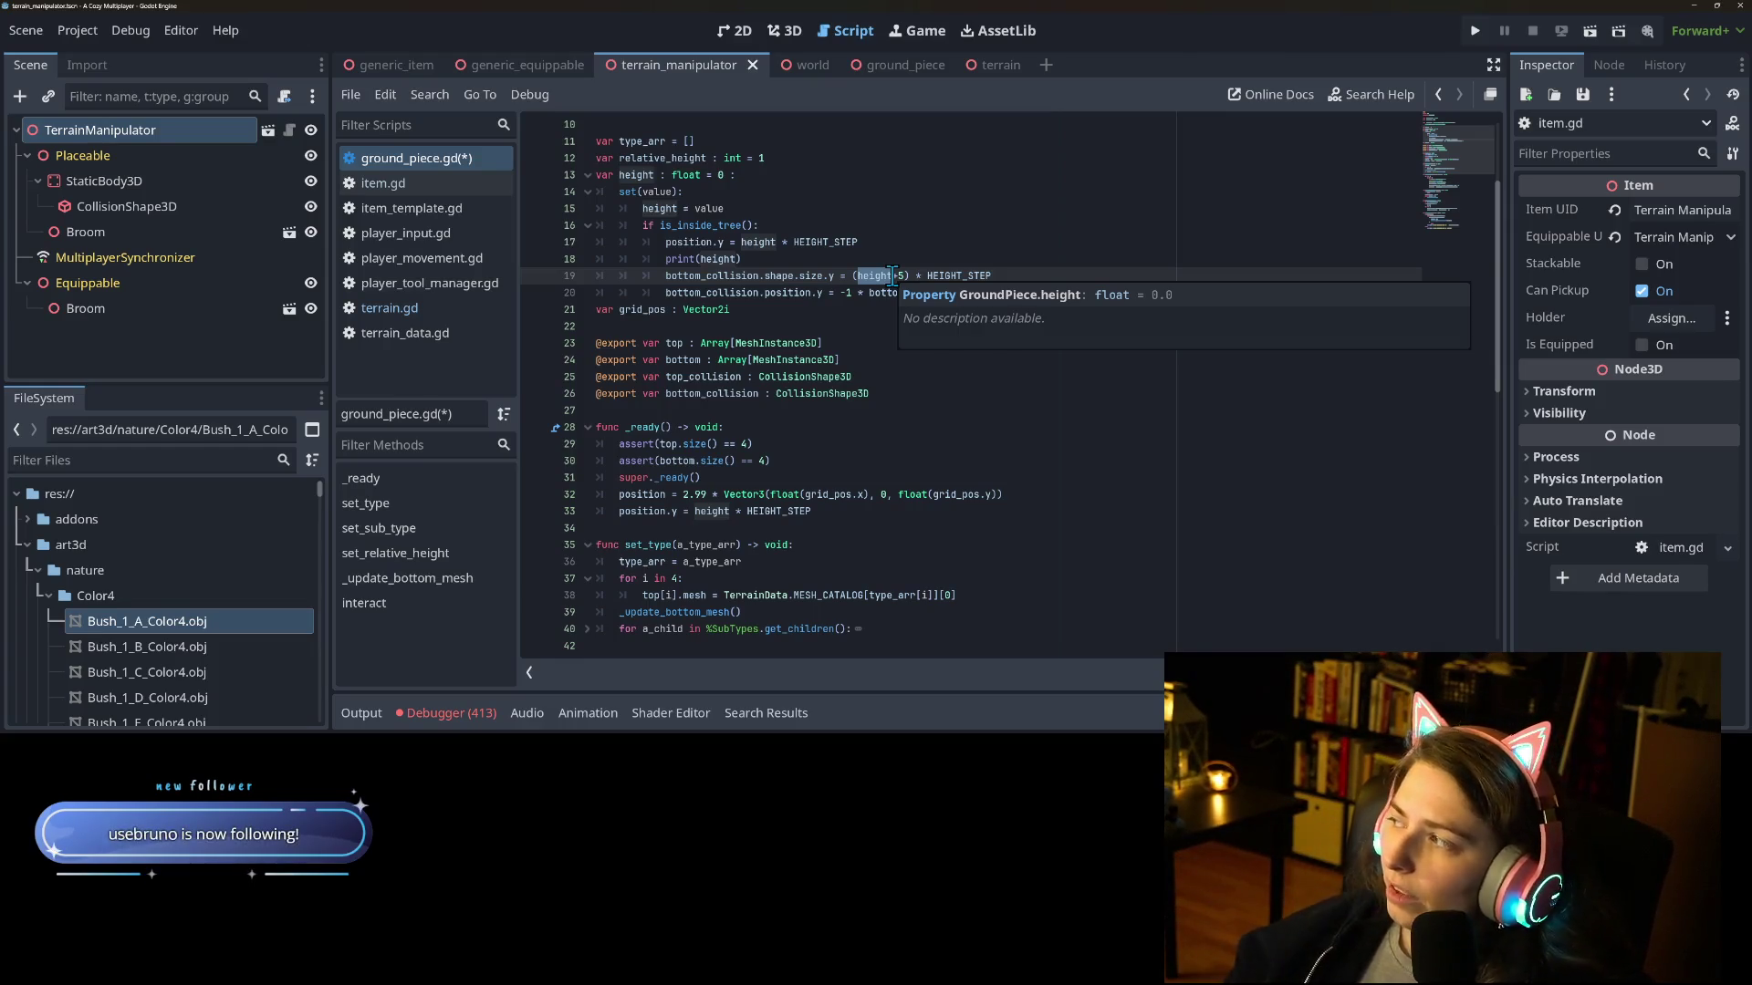
left_click(903, 276)
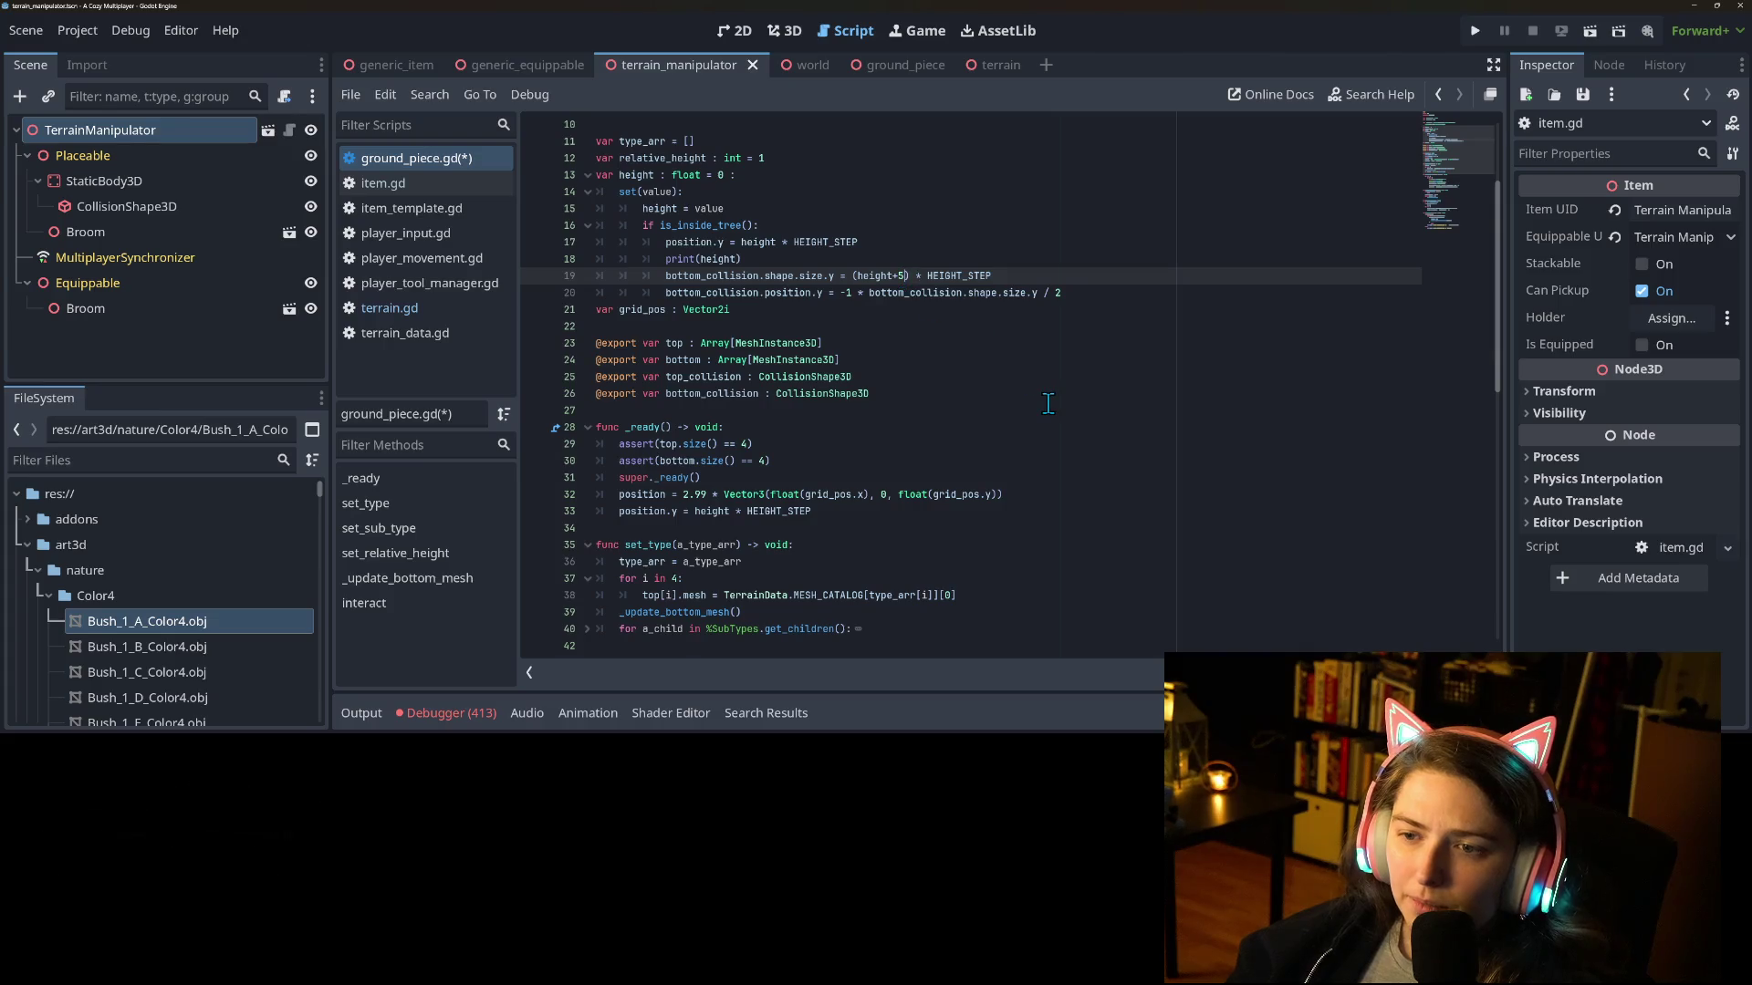
left_click(979, 294)
Step: Replace '(height) * HEIGHT_STEP' on line 19 with 'position.y' and save
left_click_drag(665, 242, 736, 248)
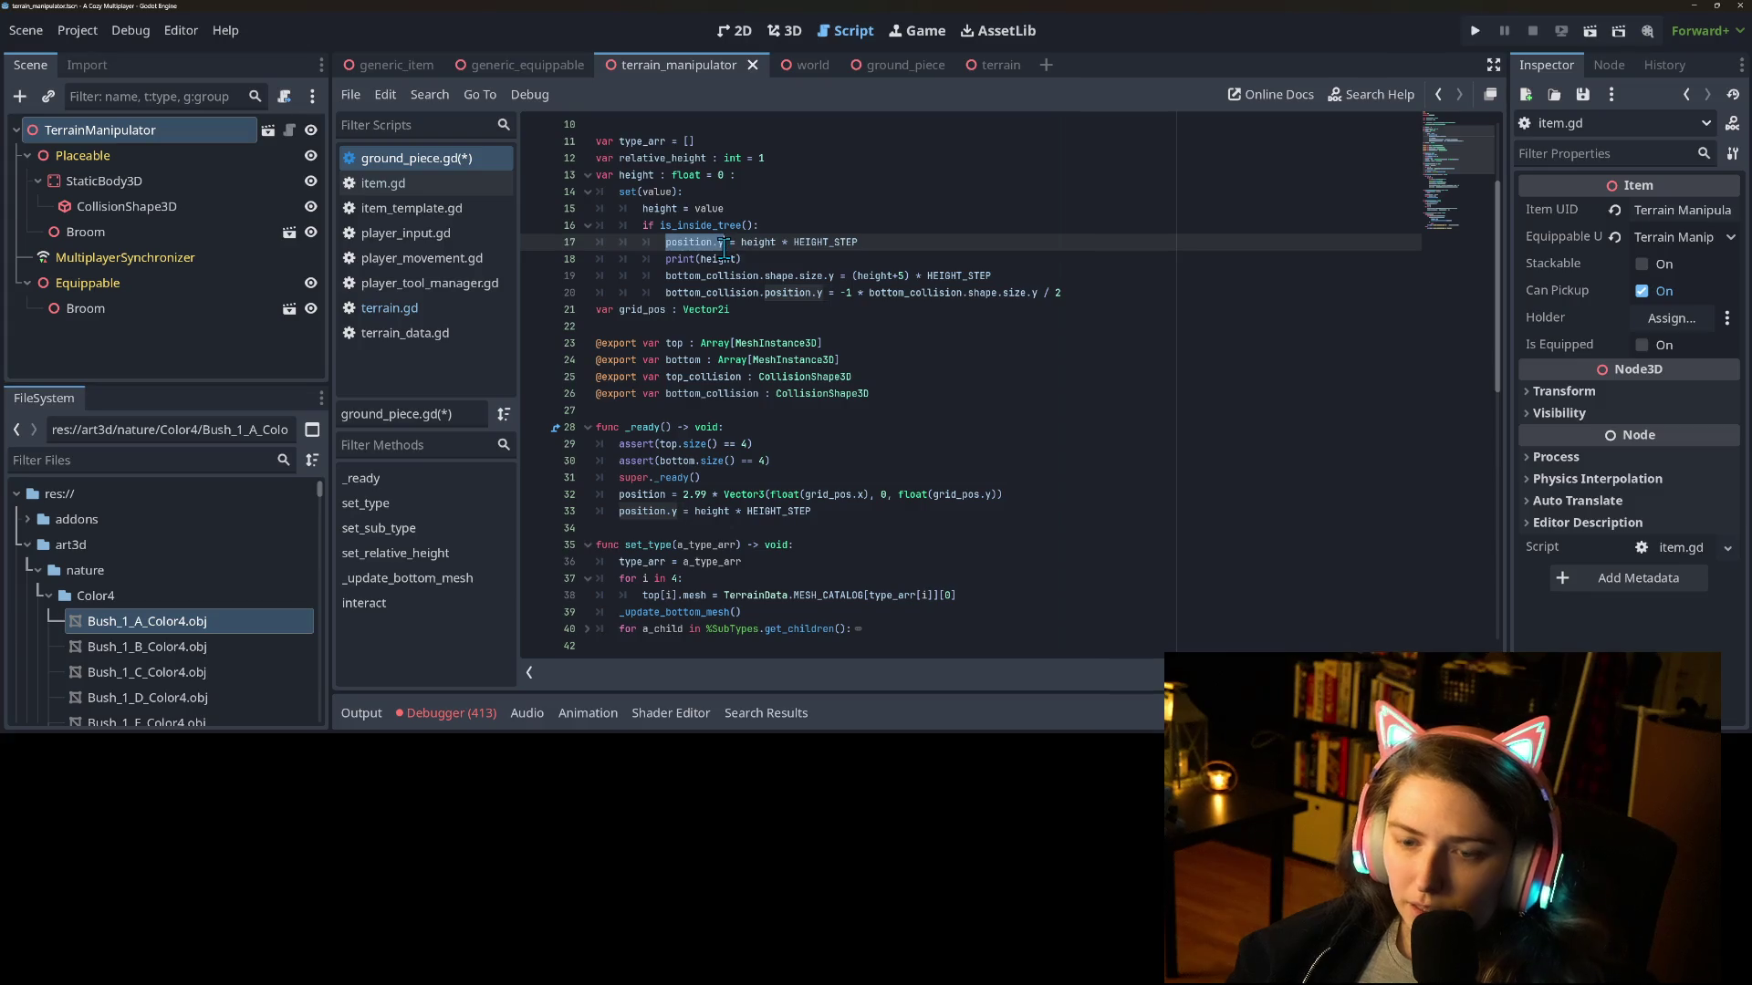
left_click(858, 277)
left_click_drag(854, 276, 999, 277)
left_click(910, 276)
left_click(999, 276)
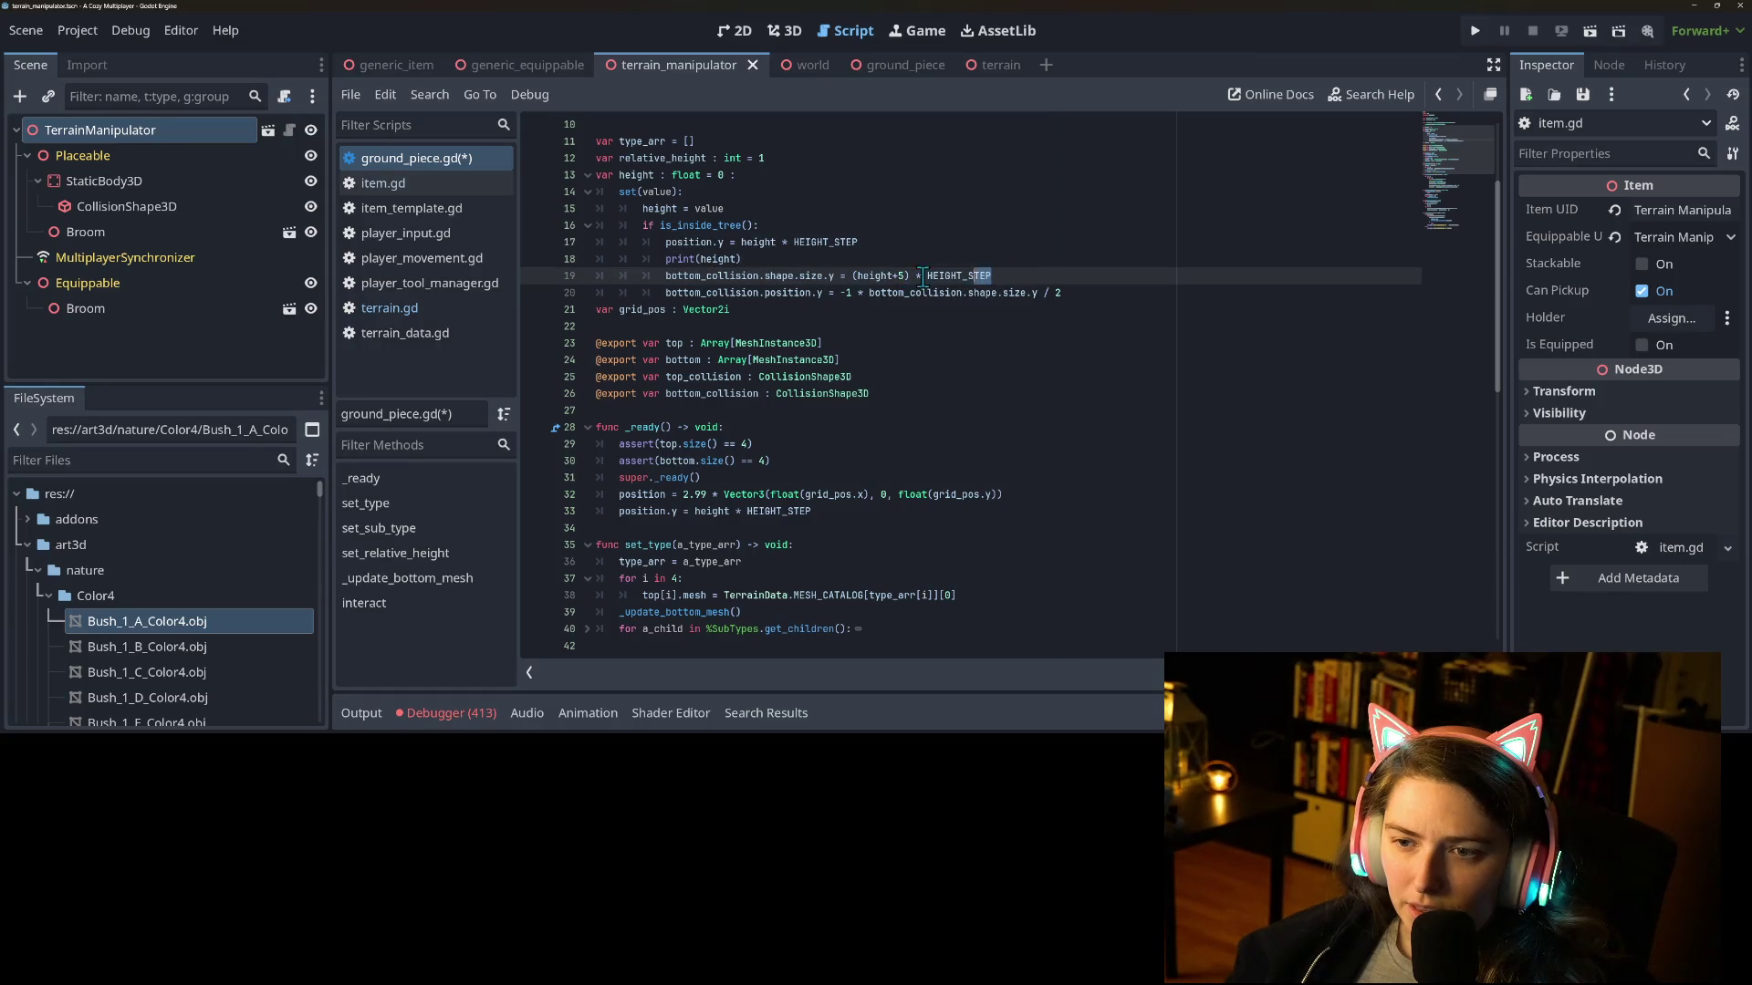
left_click(854, 276, "shift")
type("position.y")
key("ctrl+s")
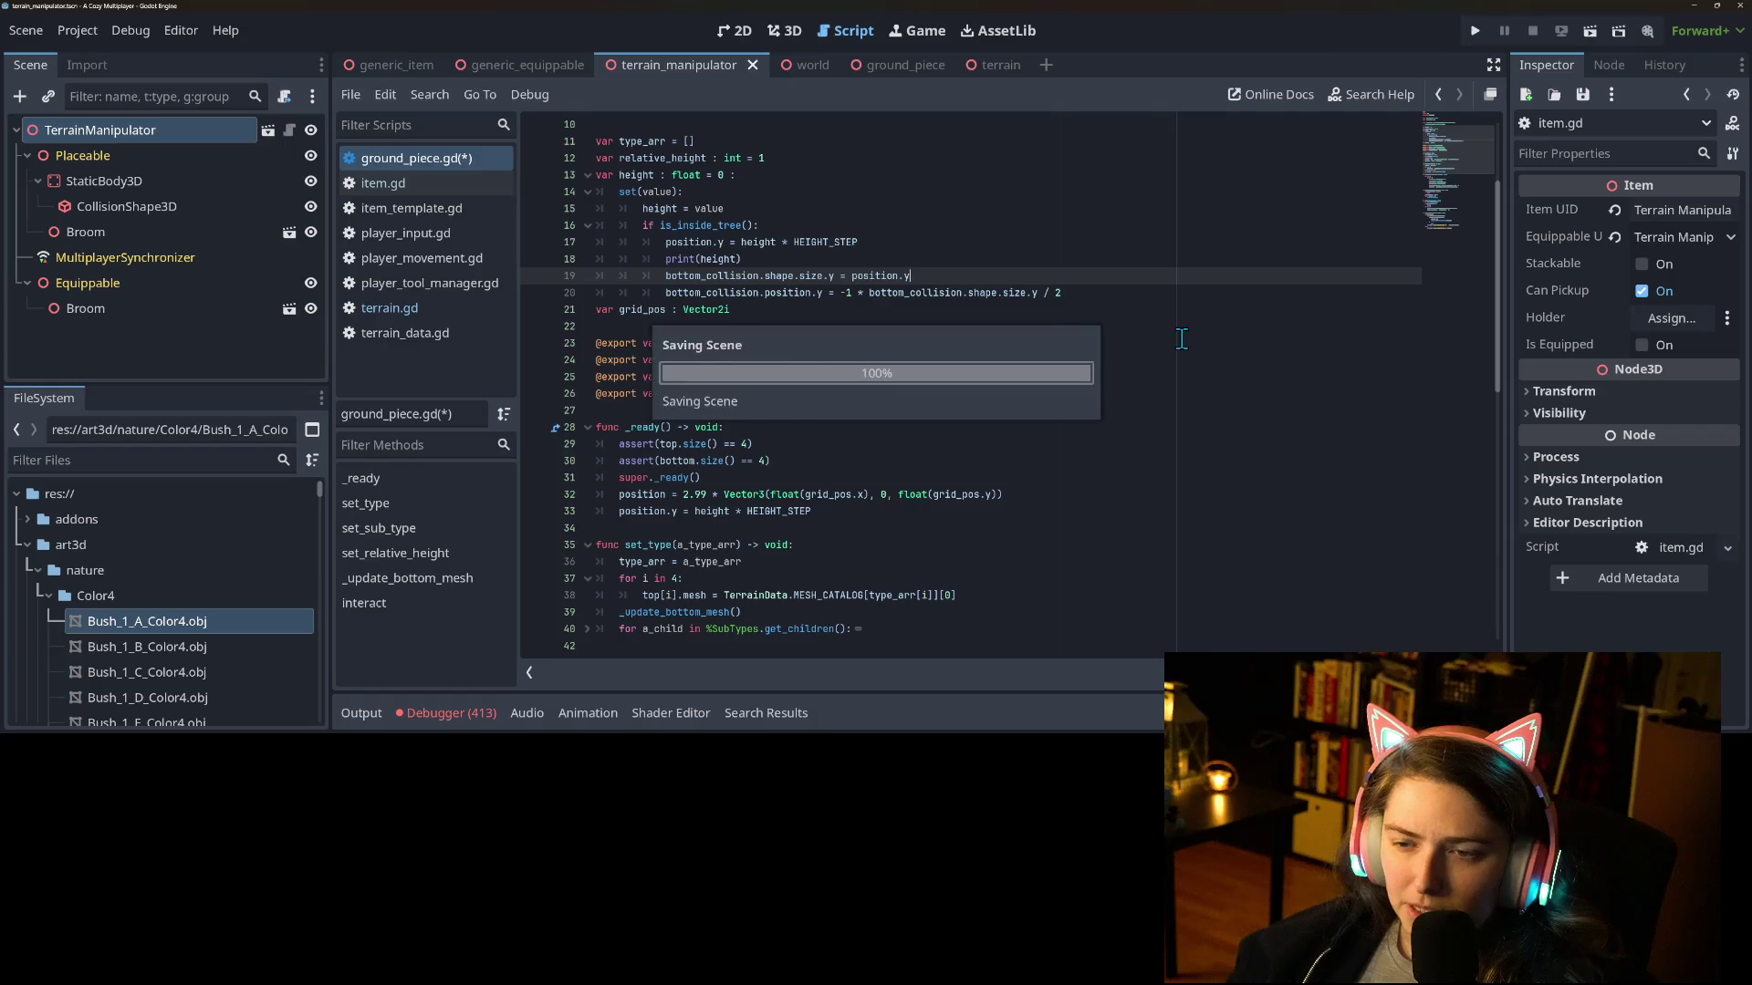
double_click(862, 276)
left_click(949, 292)
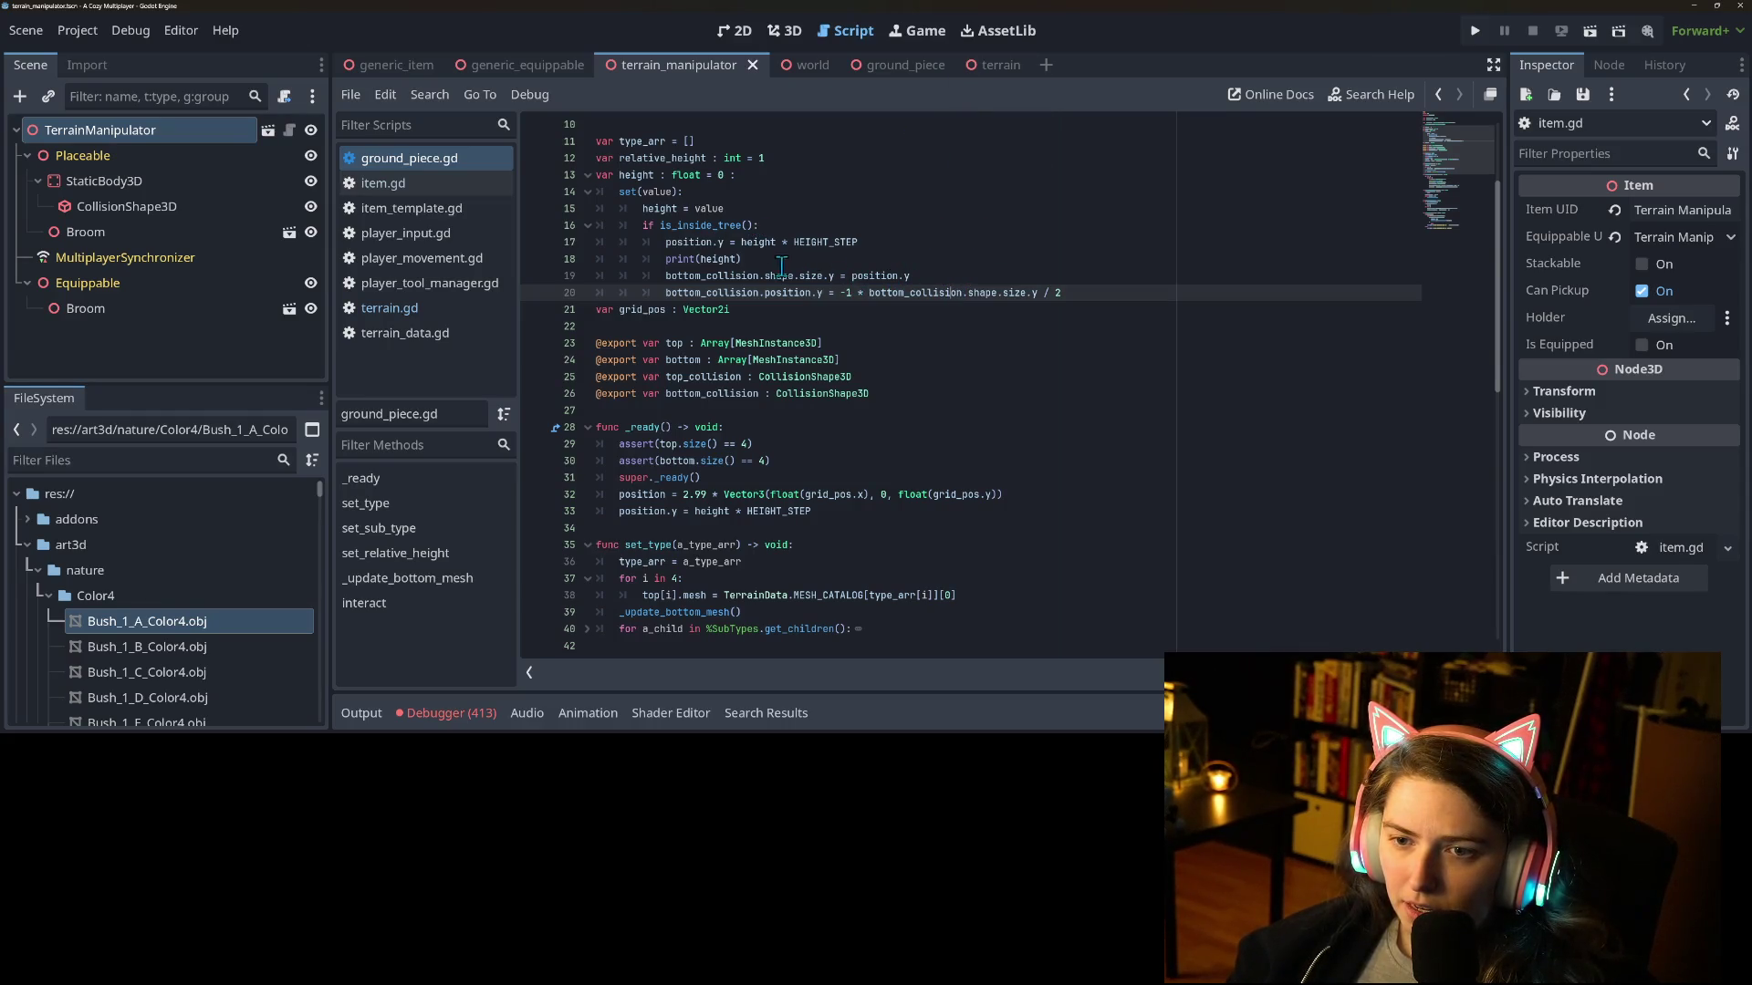
mouse_move(887, 277)
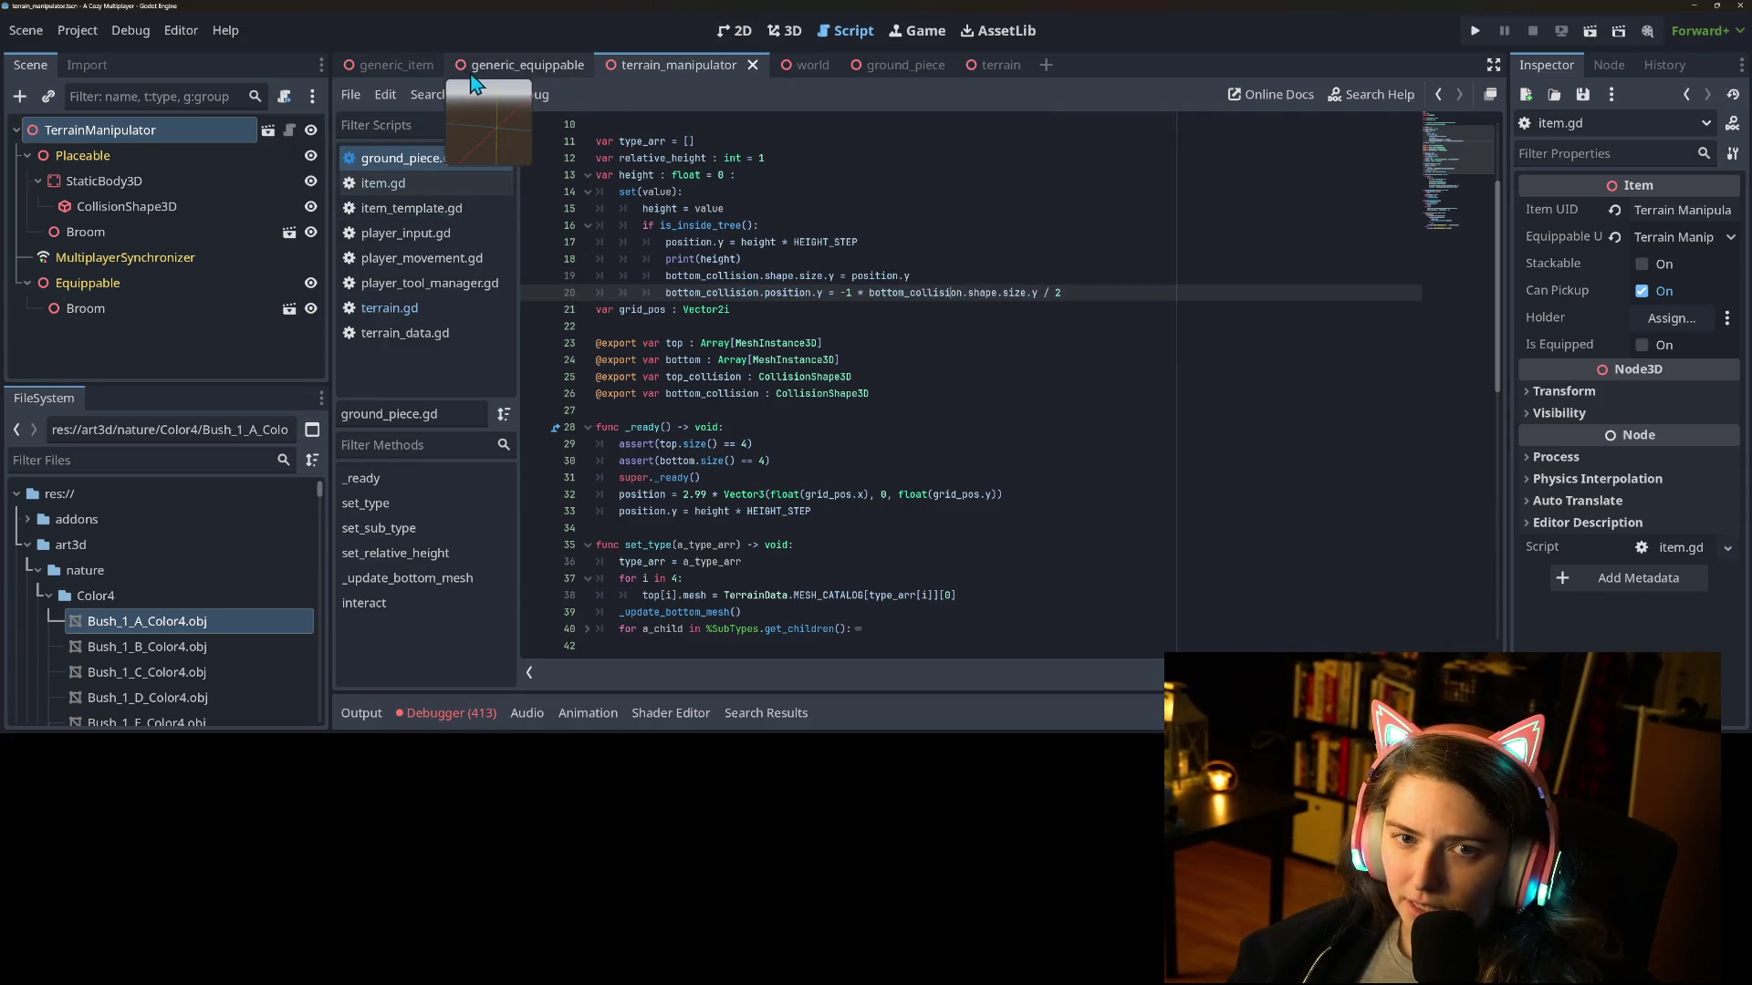
Step: Raise the TerrainManipulator about 12.6 m in the world scene, save, and open the terrain scene
left_click(792, 67)
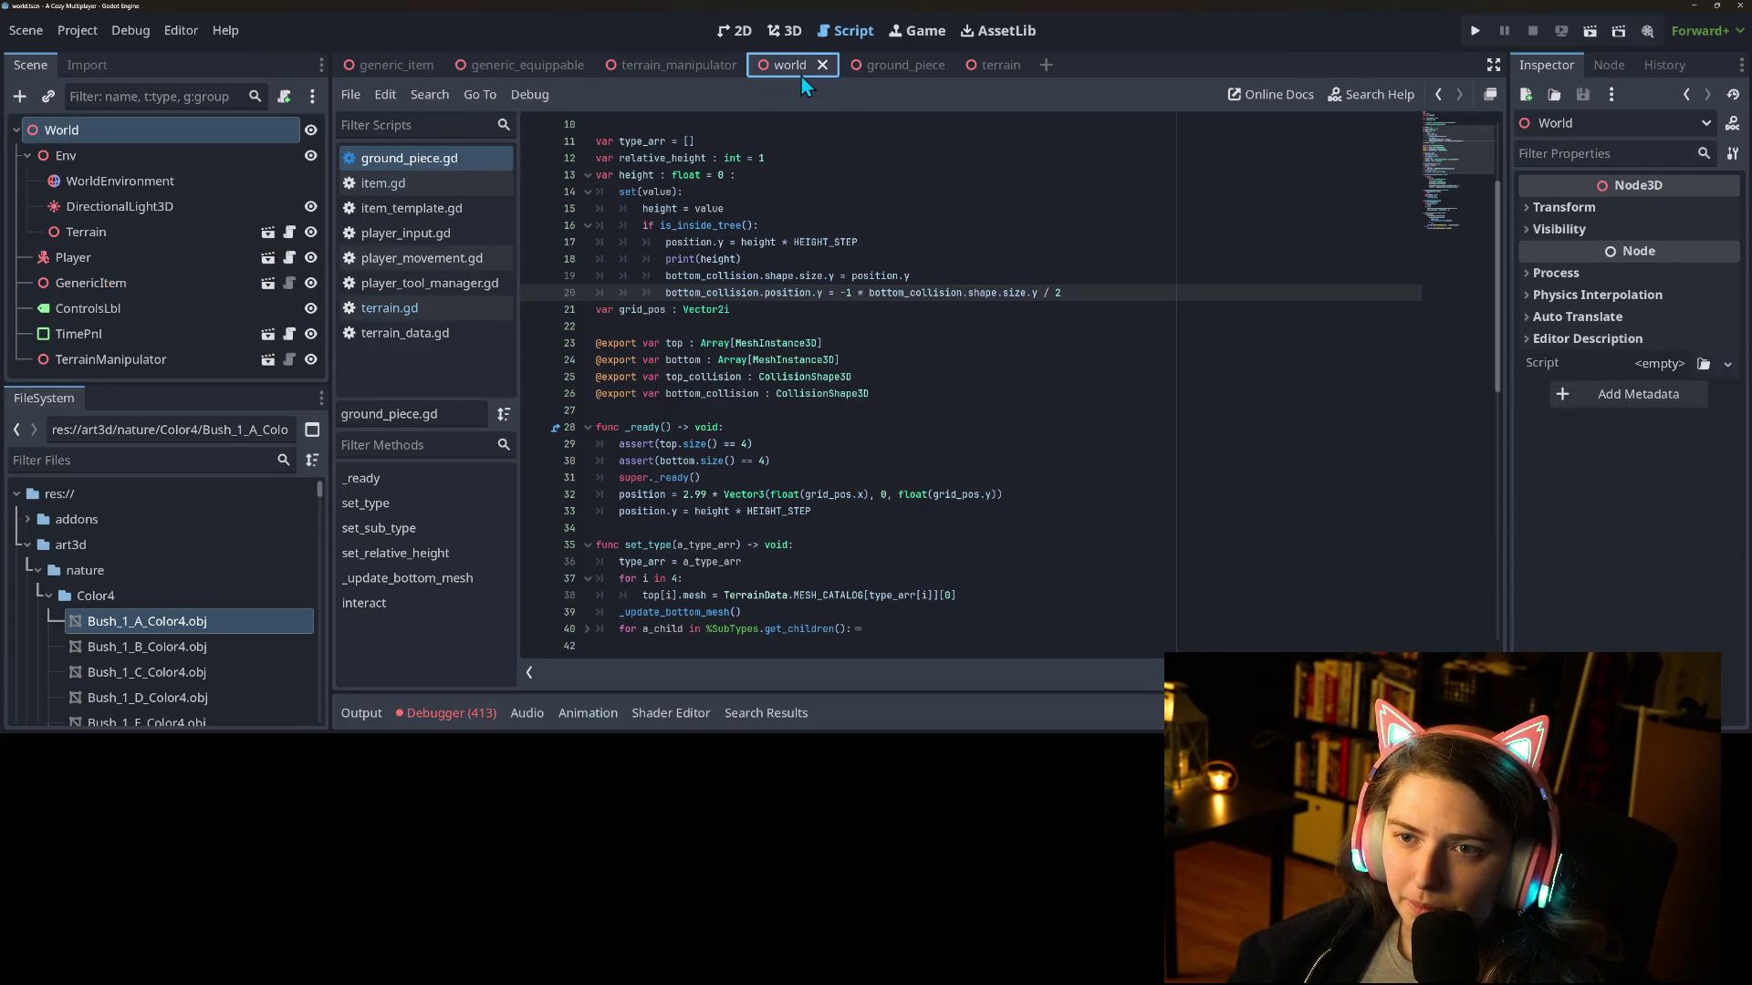
left_click(792, 35)
scroll(894, 423, "up", 5)
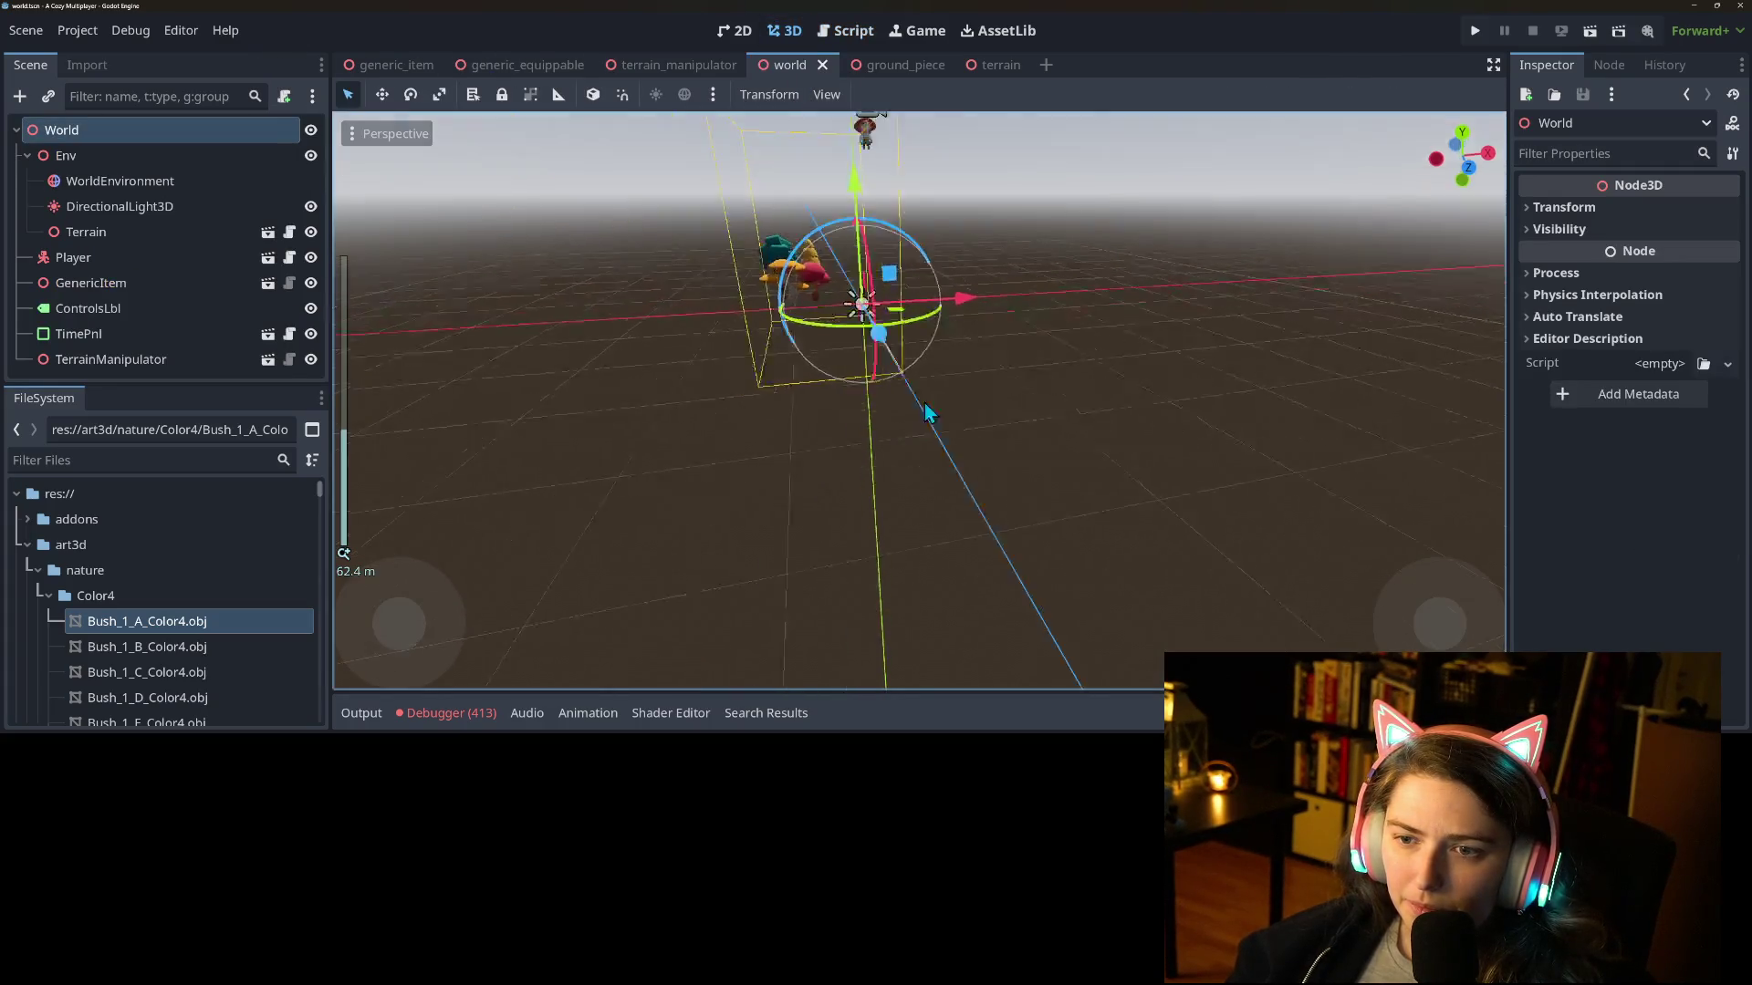
mouse_move(976, 398)
left_mouse_down()
mouse_move(1004, 431)
mouse_move(989, 440)
mouse_move(868, 416)
mouse_move(890, 425)
left_mouse_up()
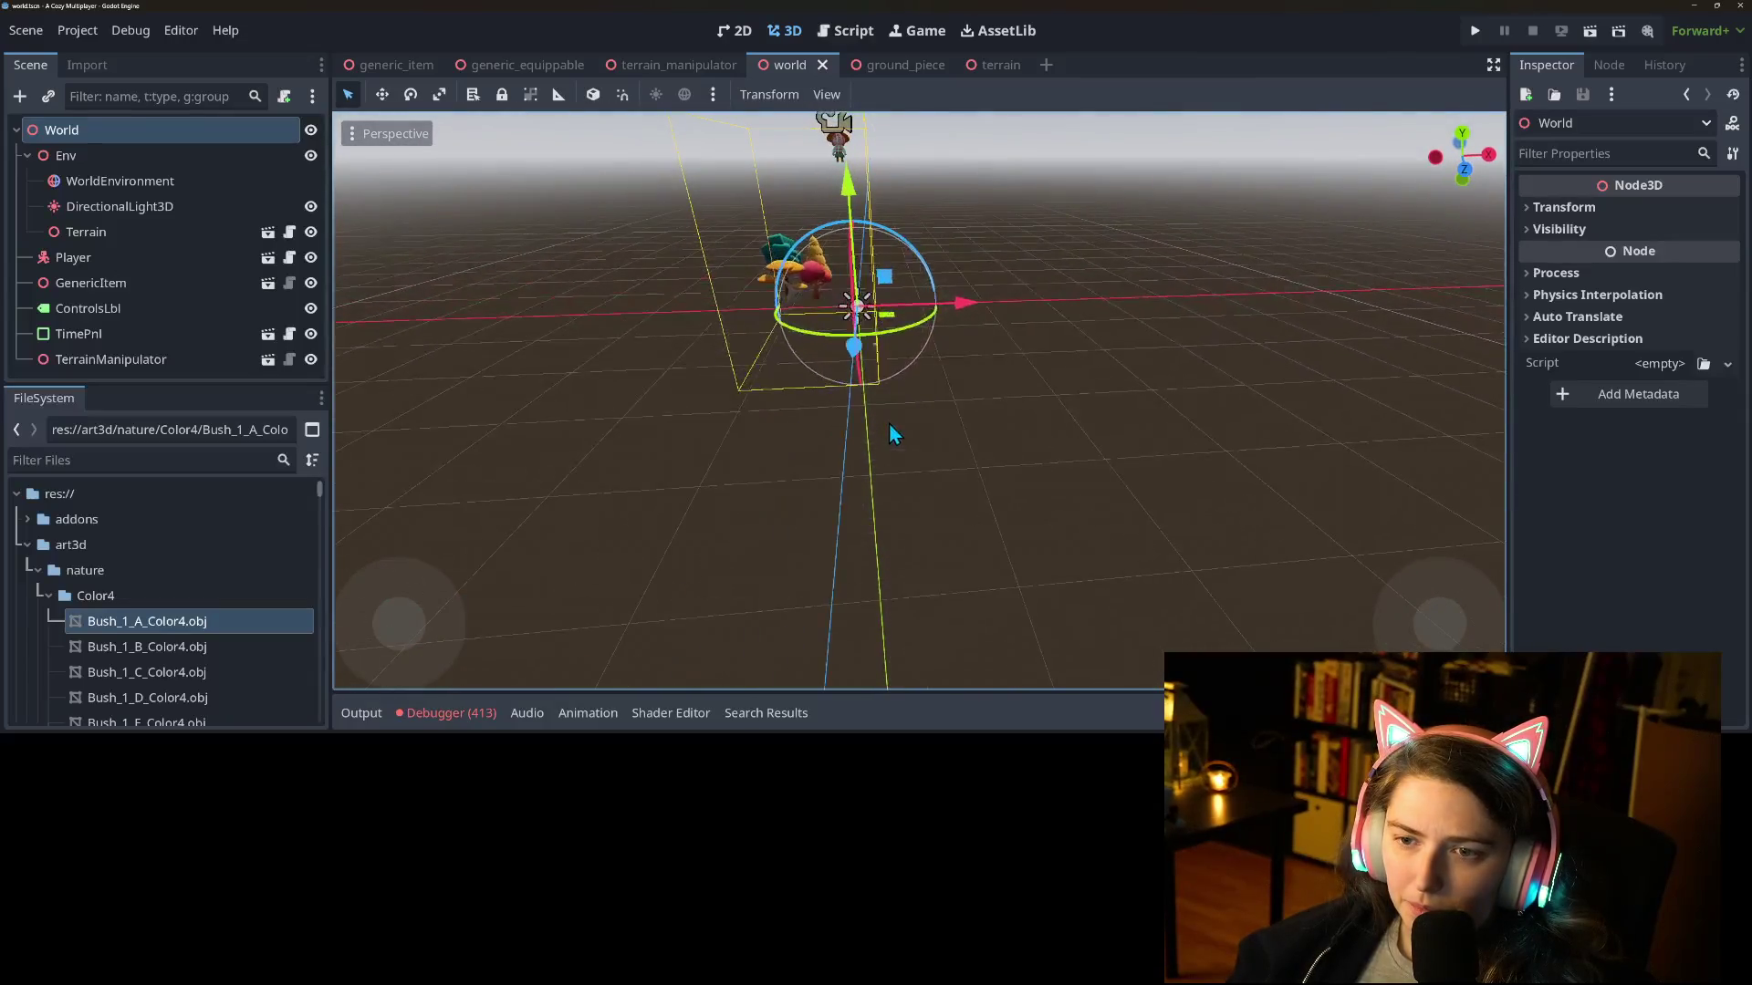
left_click(103, 365)
left_click_drag(885, 347, 891, 135)
key("KP_3")
key("ctrl+s")
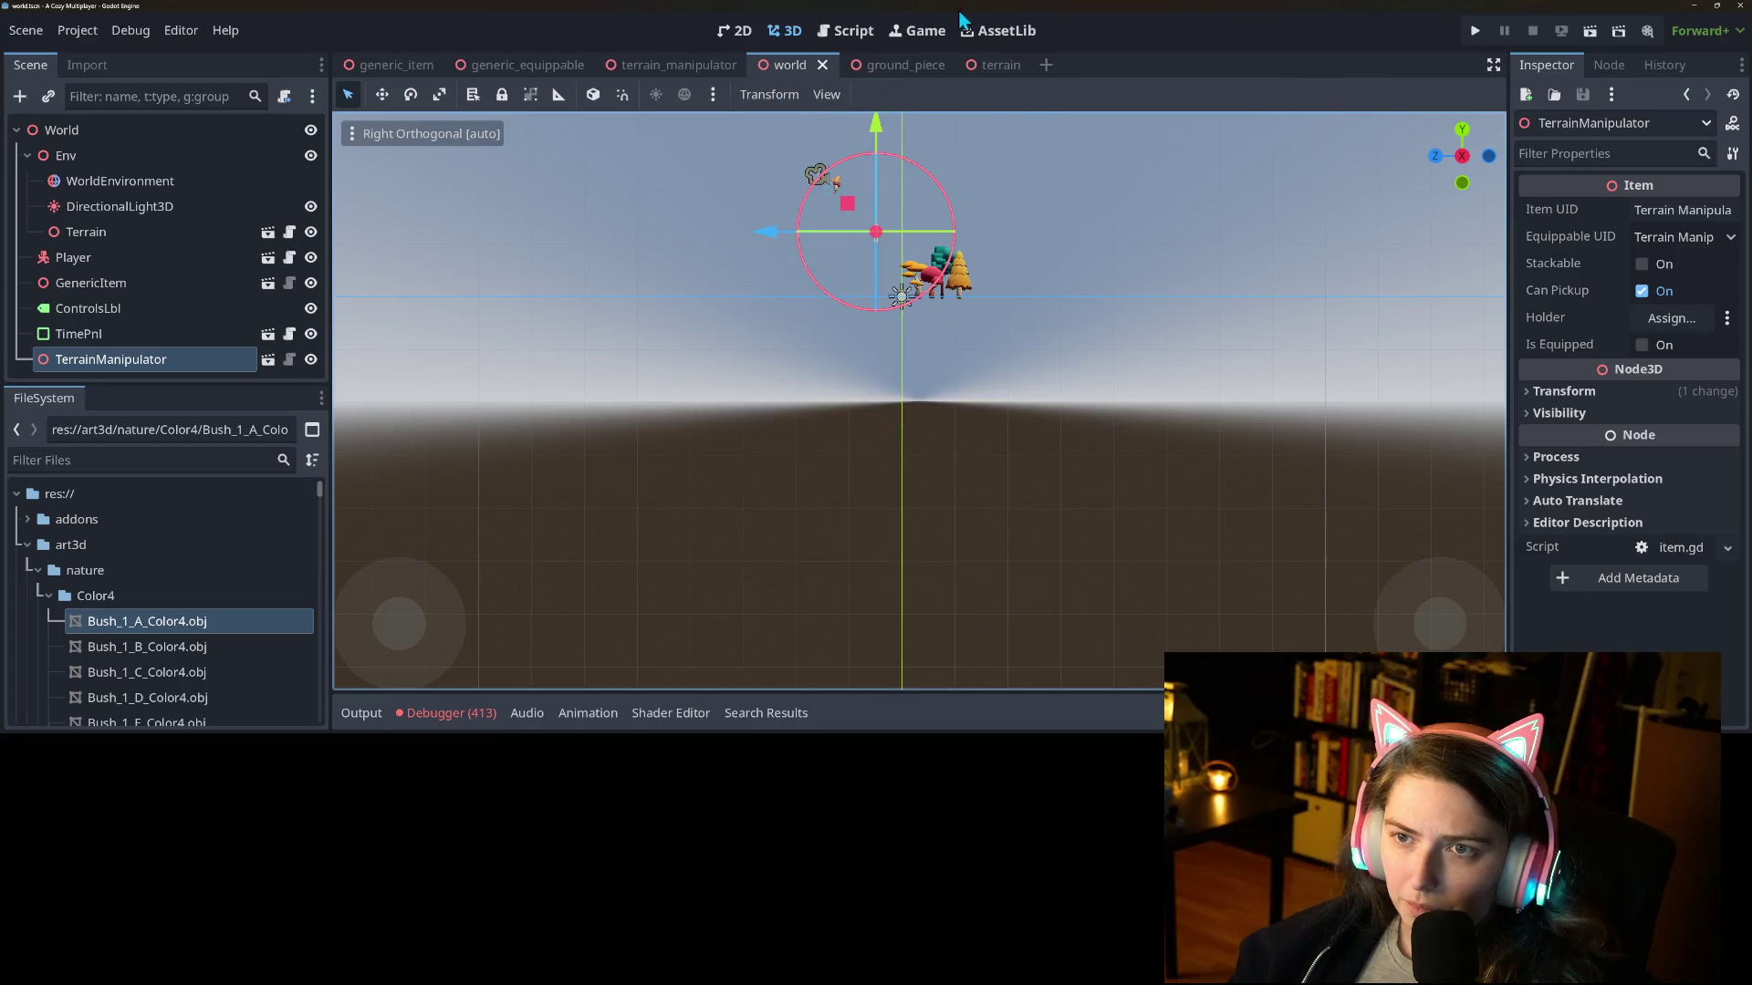
left_click(847, 40)
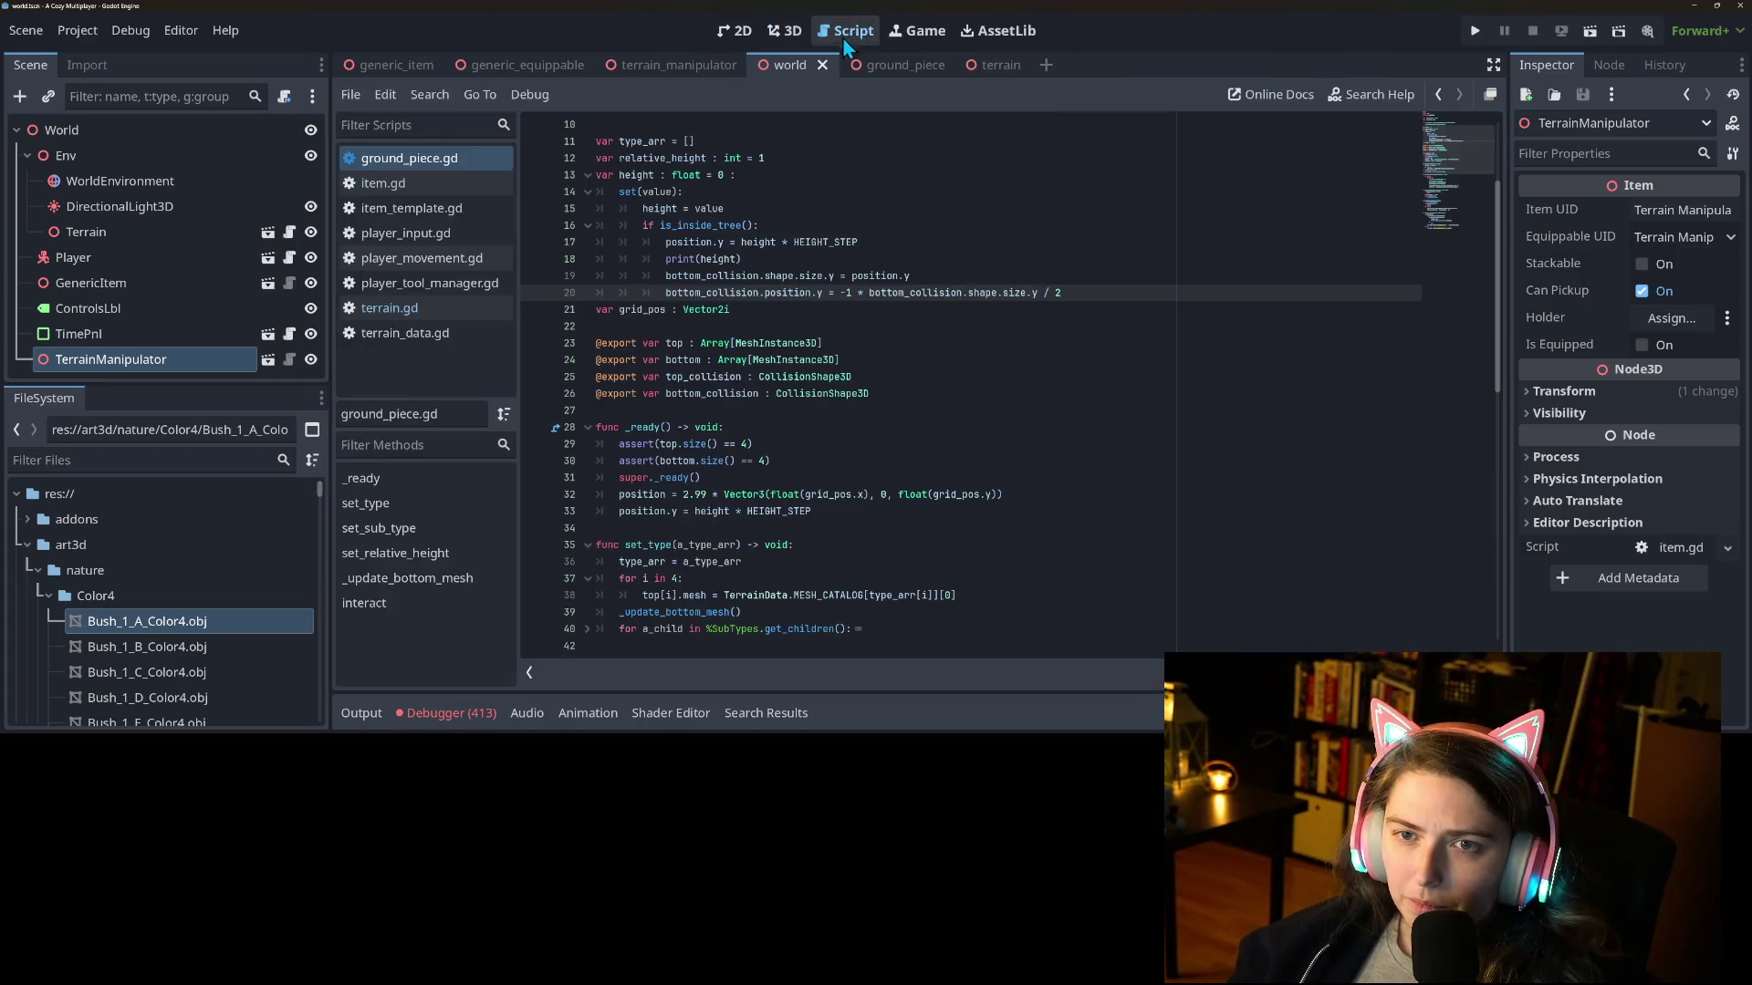
left_click(980, 66)
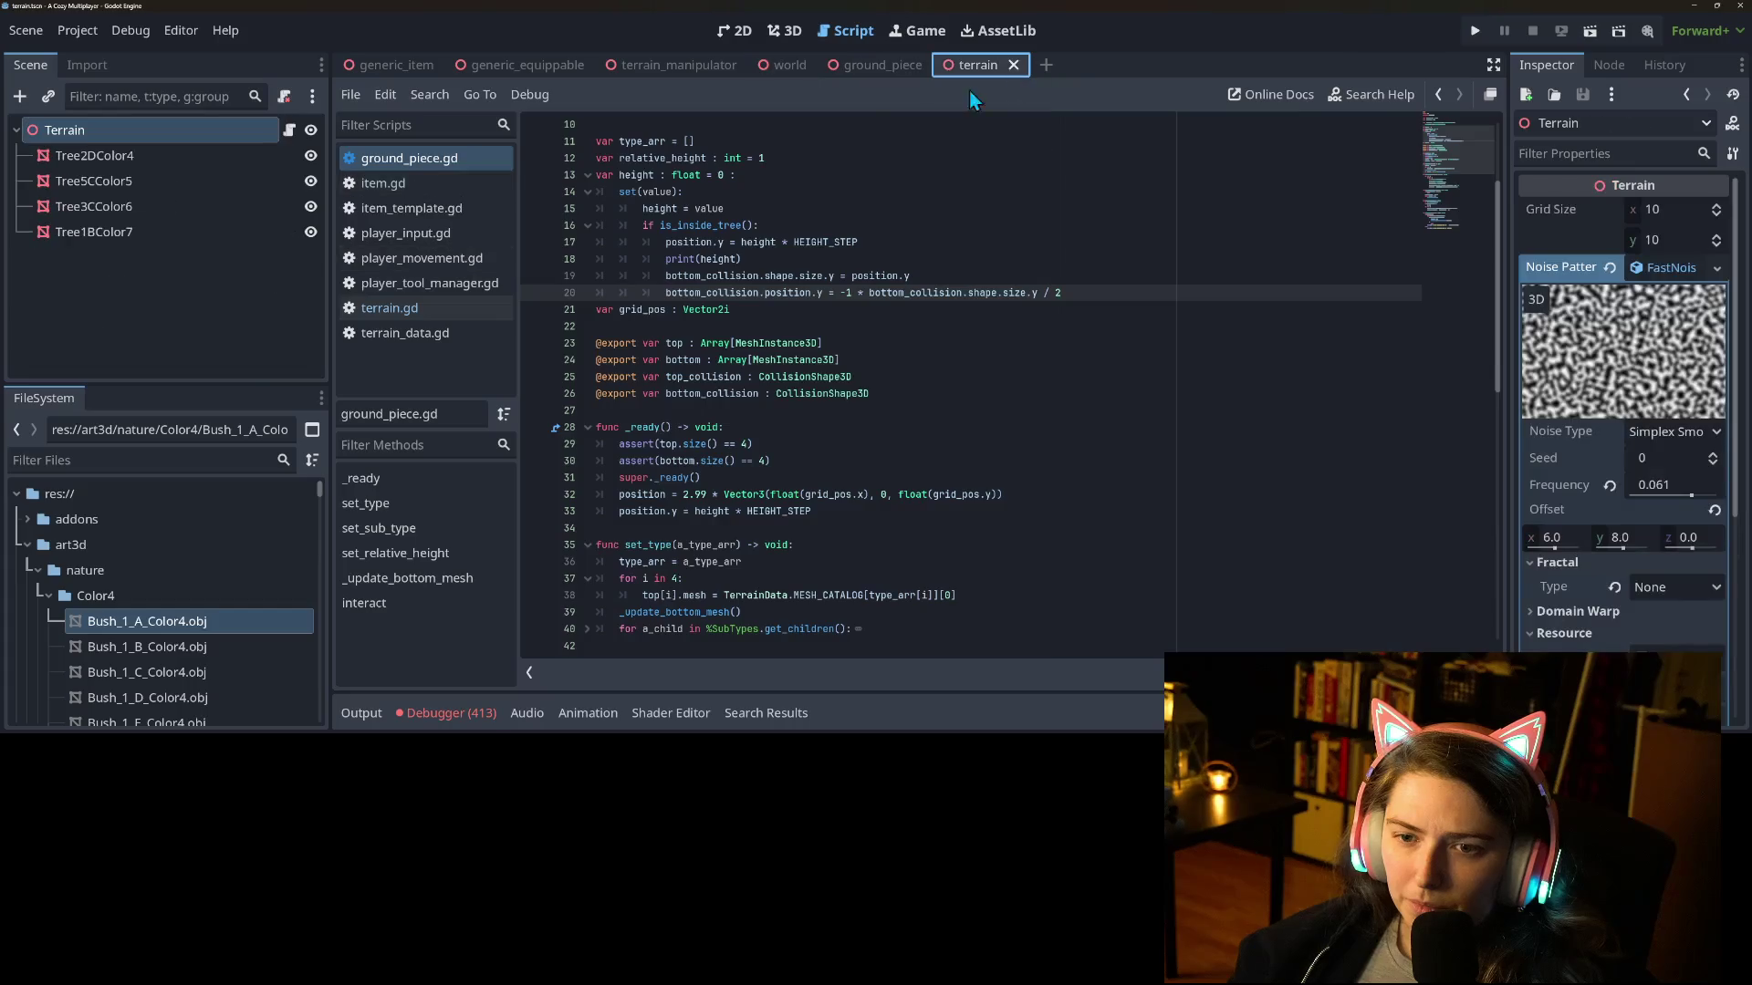
Step: Open terrain.gd from the Terrain node and look up get_noise_2d in the Noise docs
left_click(290, 133)
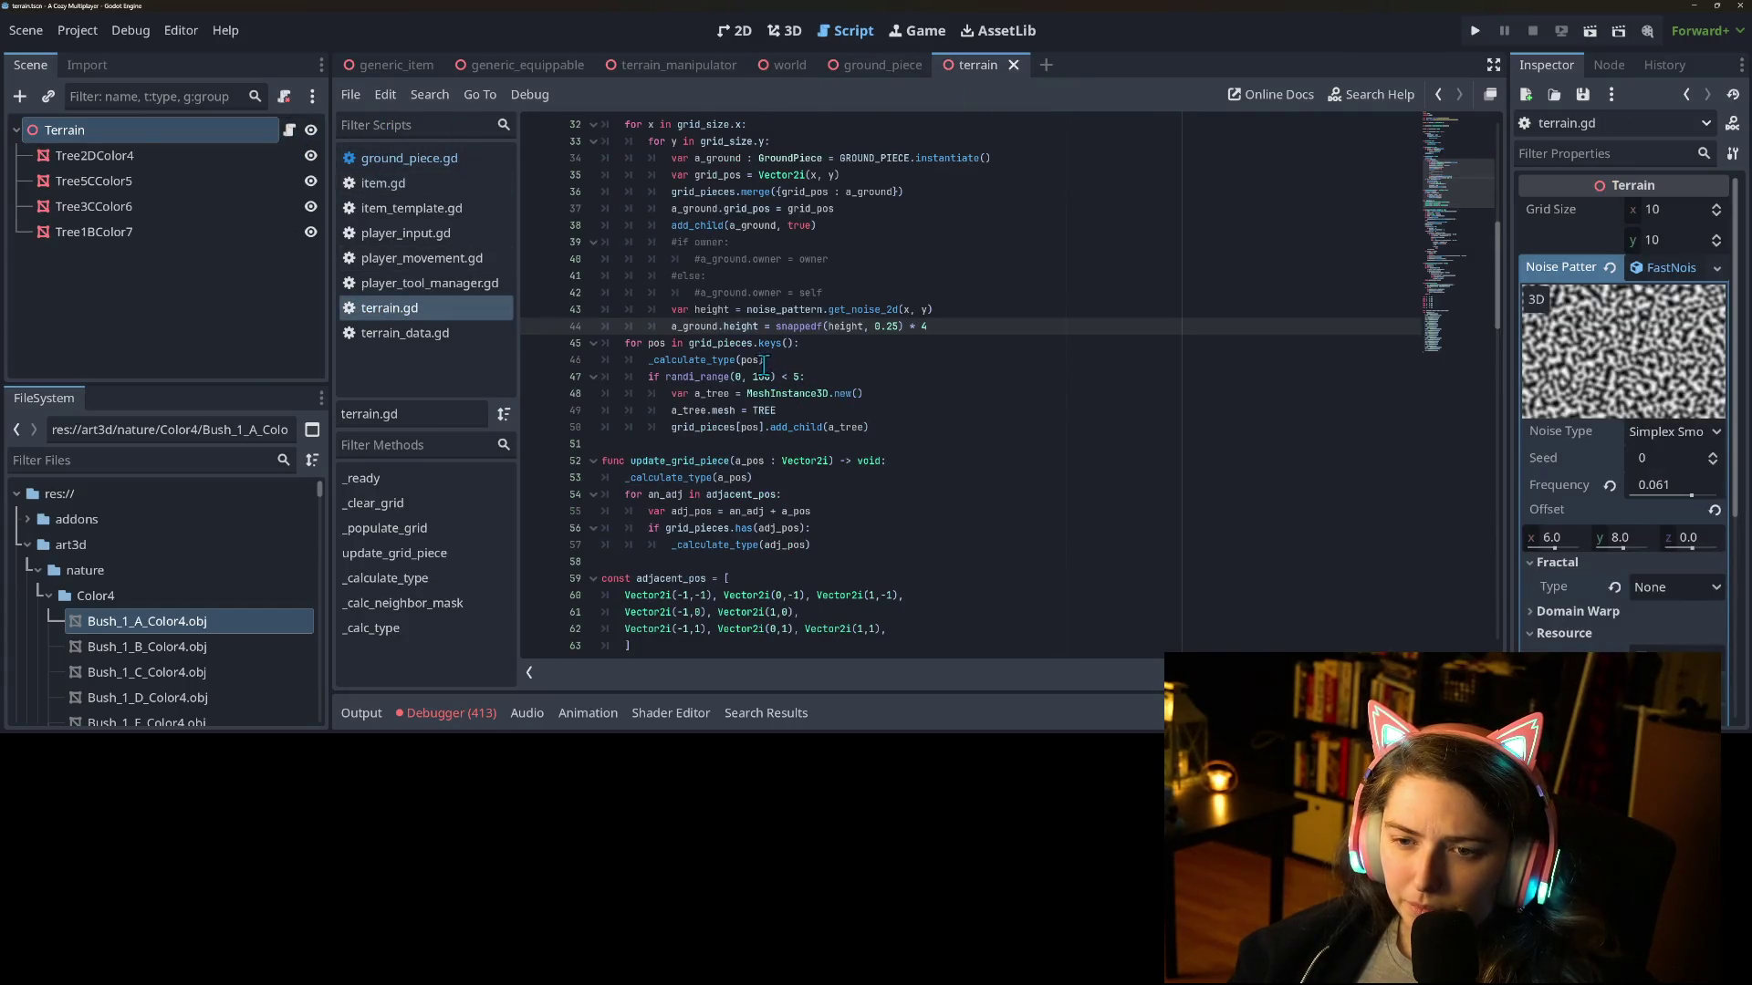
scroll(765, 368, "up", 1)
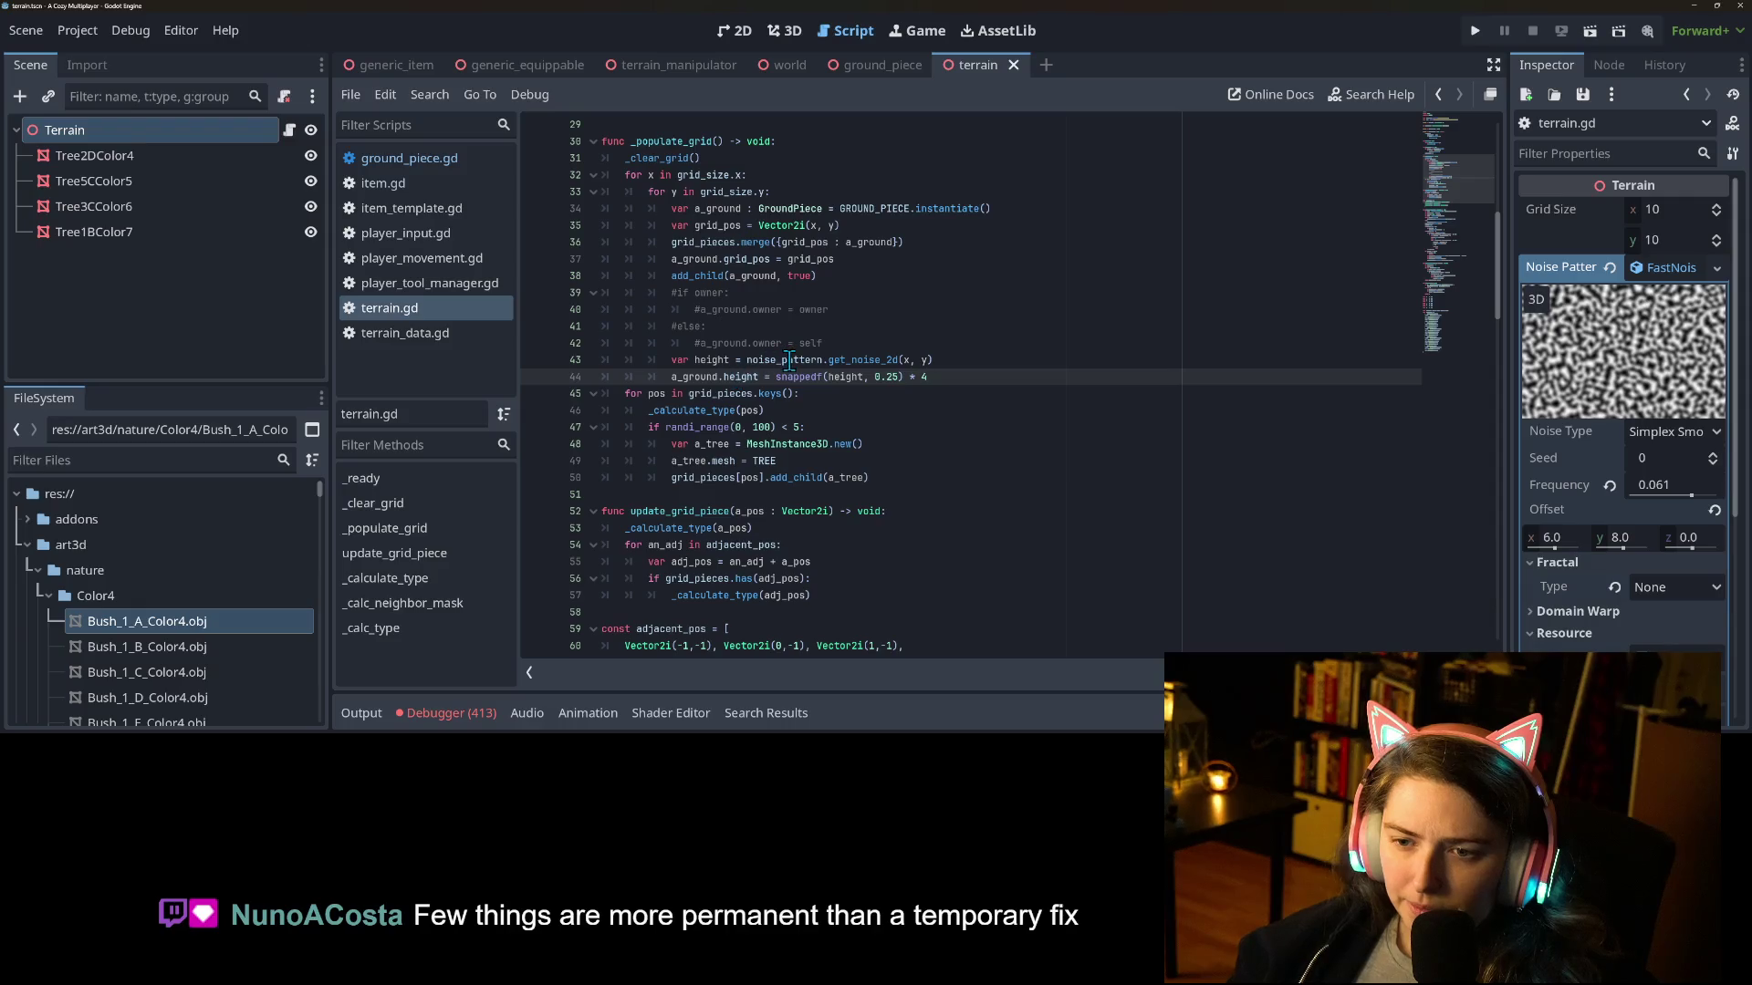
mouse_move(865, 359)
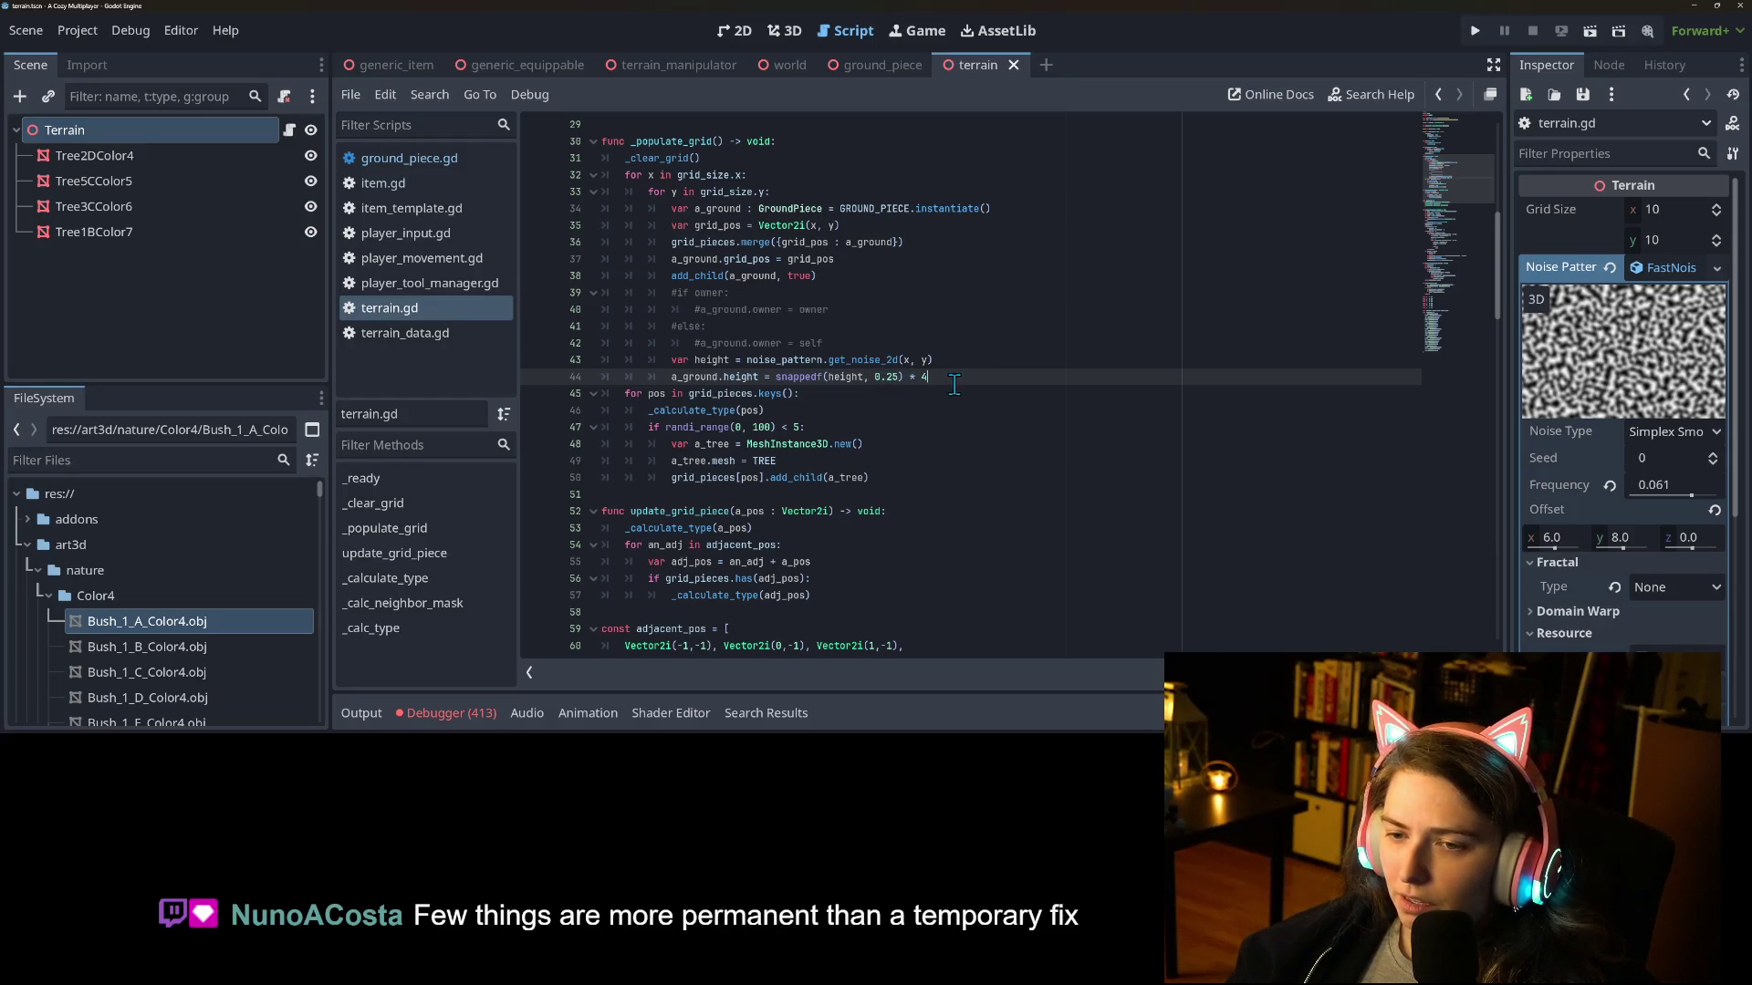
triple_click(847, 360)
left_click(847, 363, "ctrl")
double_click(735, 275)
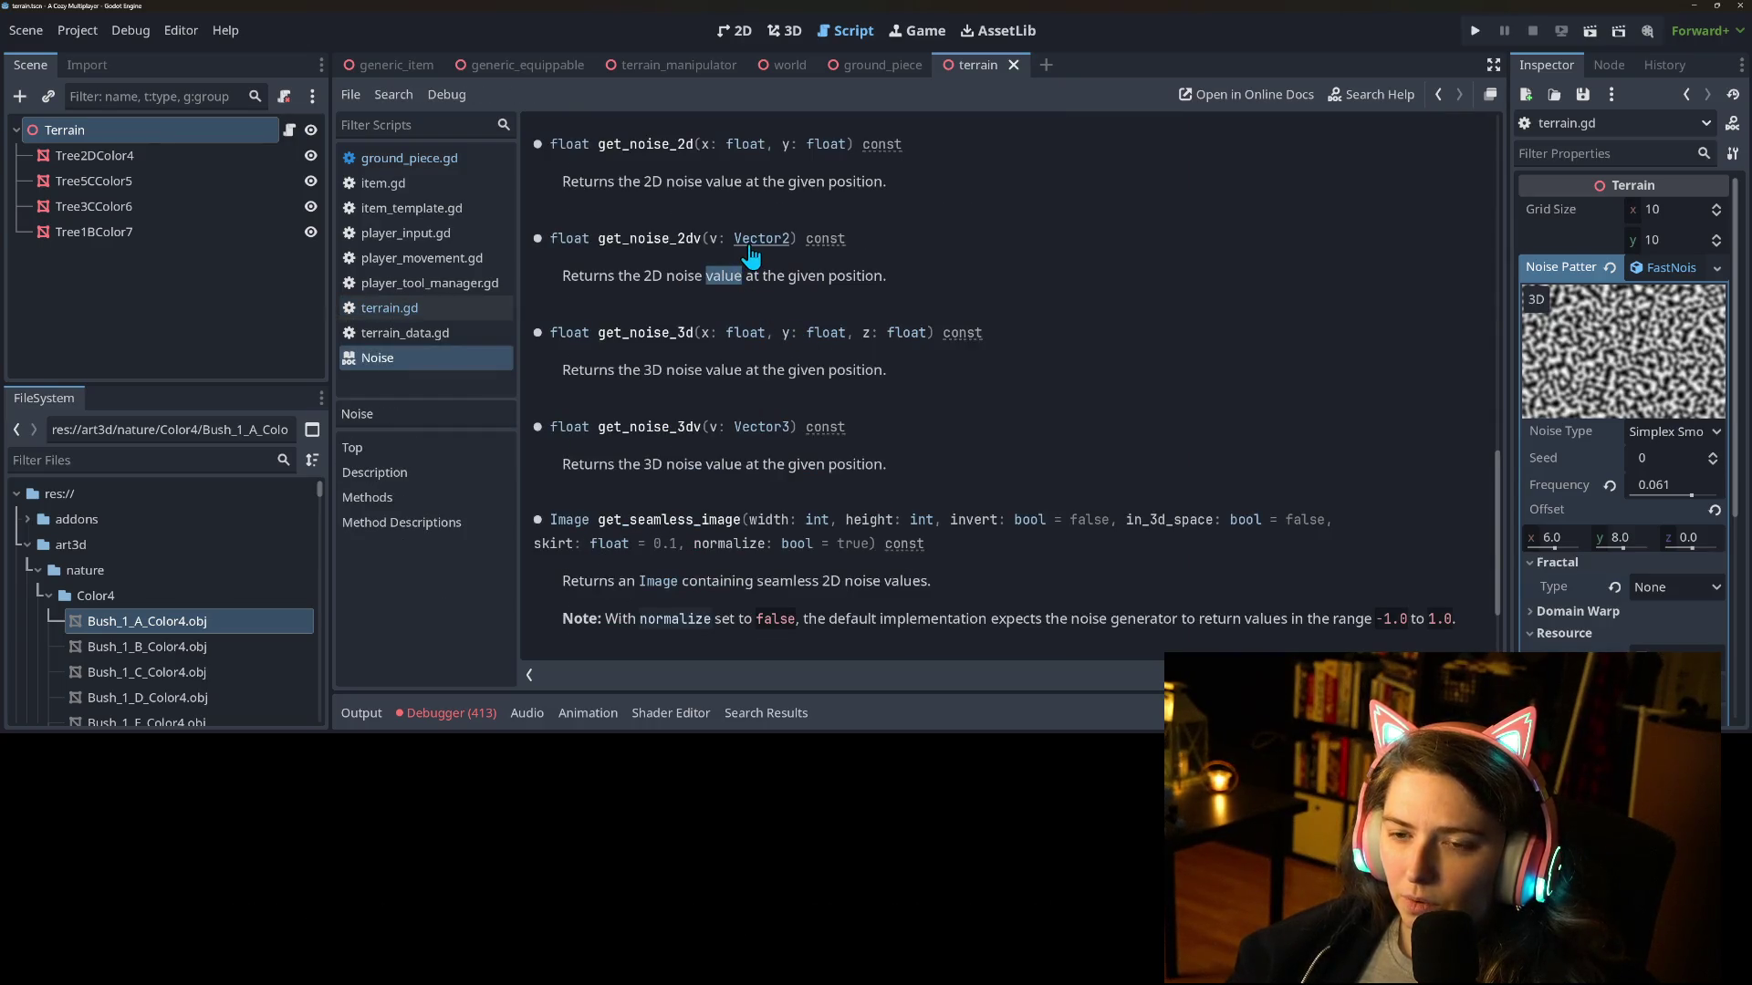
double_click(669, 239)
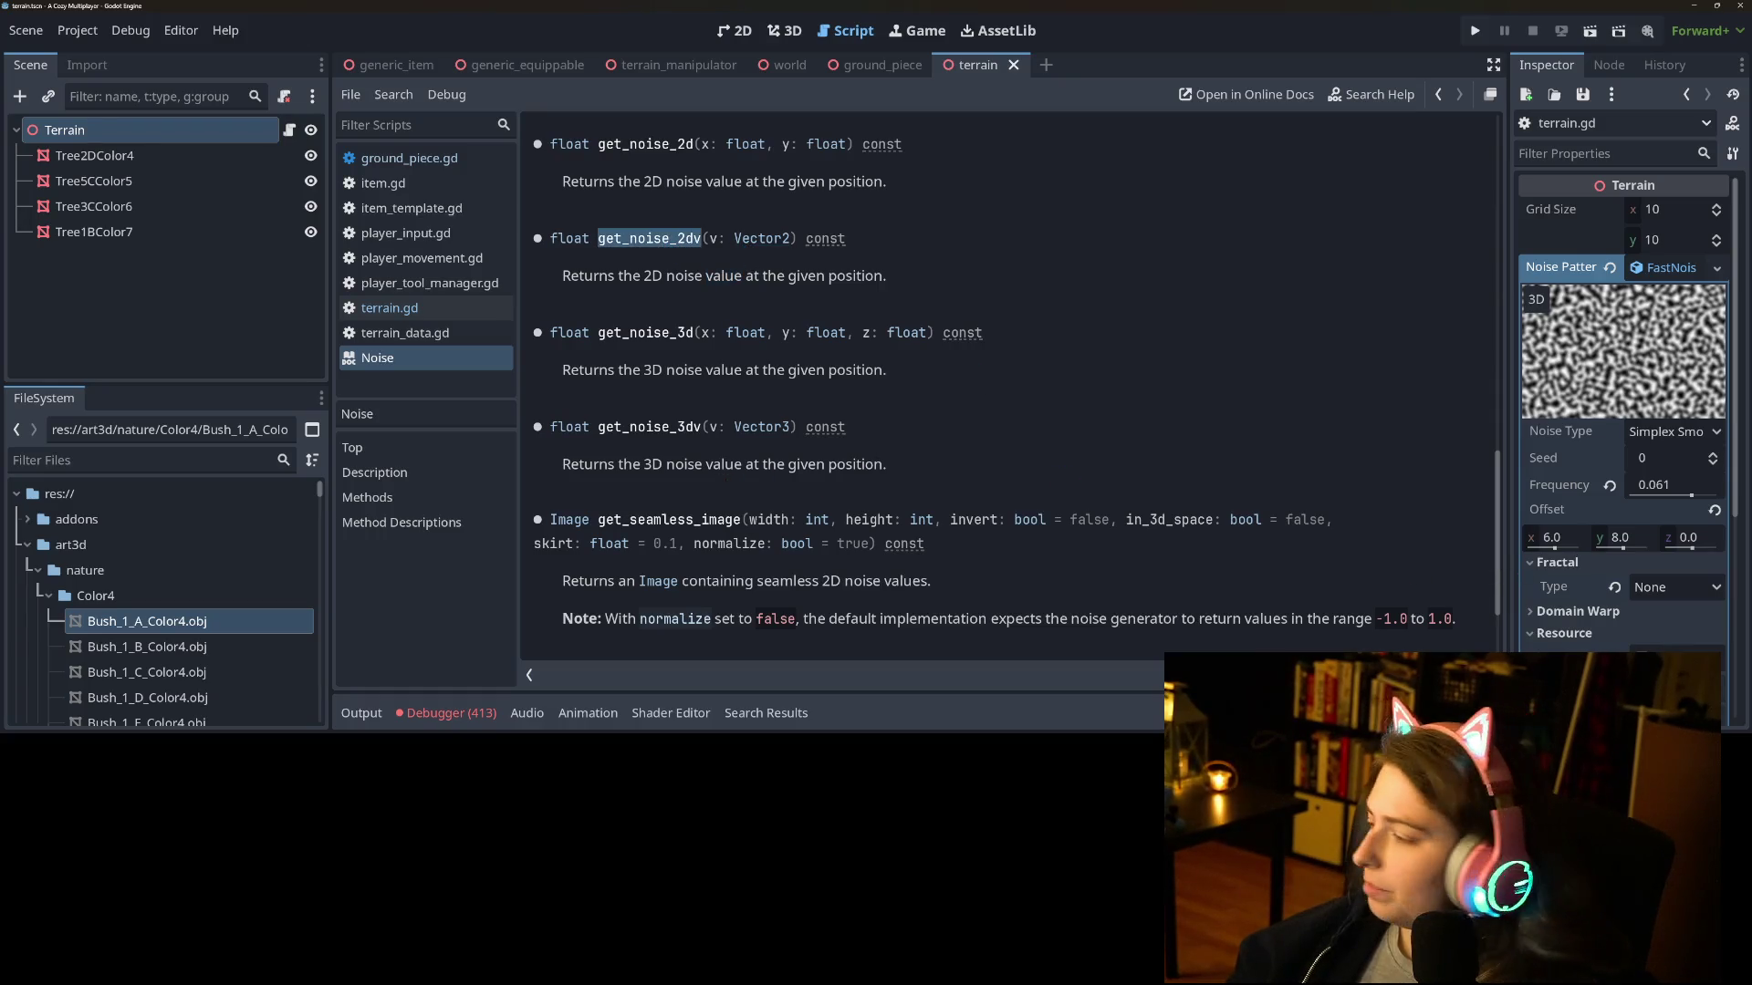
key("alt+Tab")
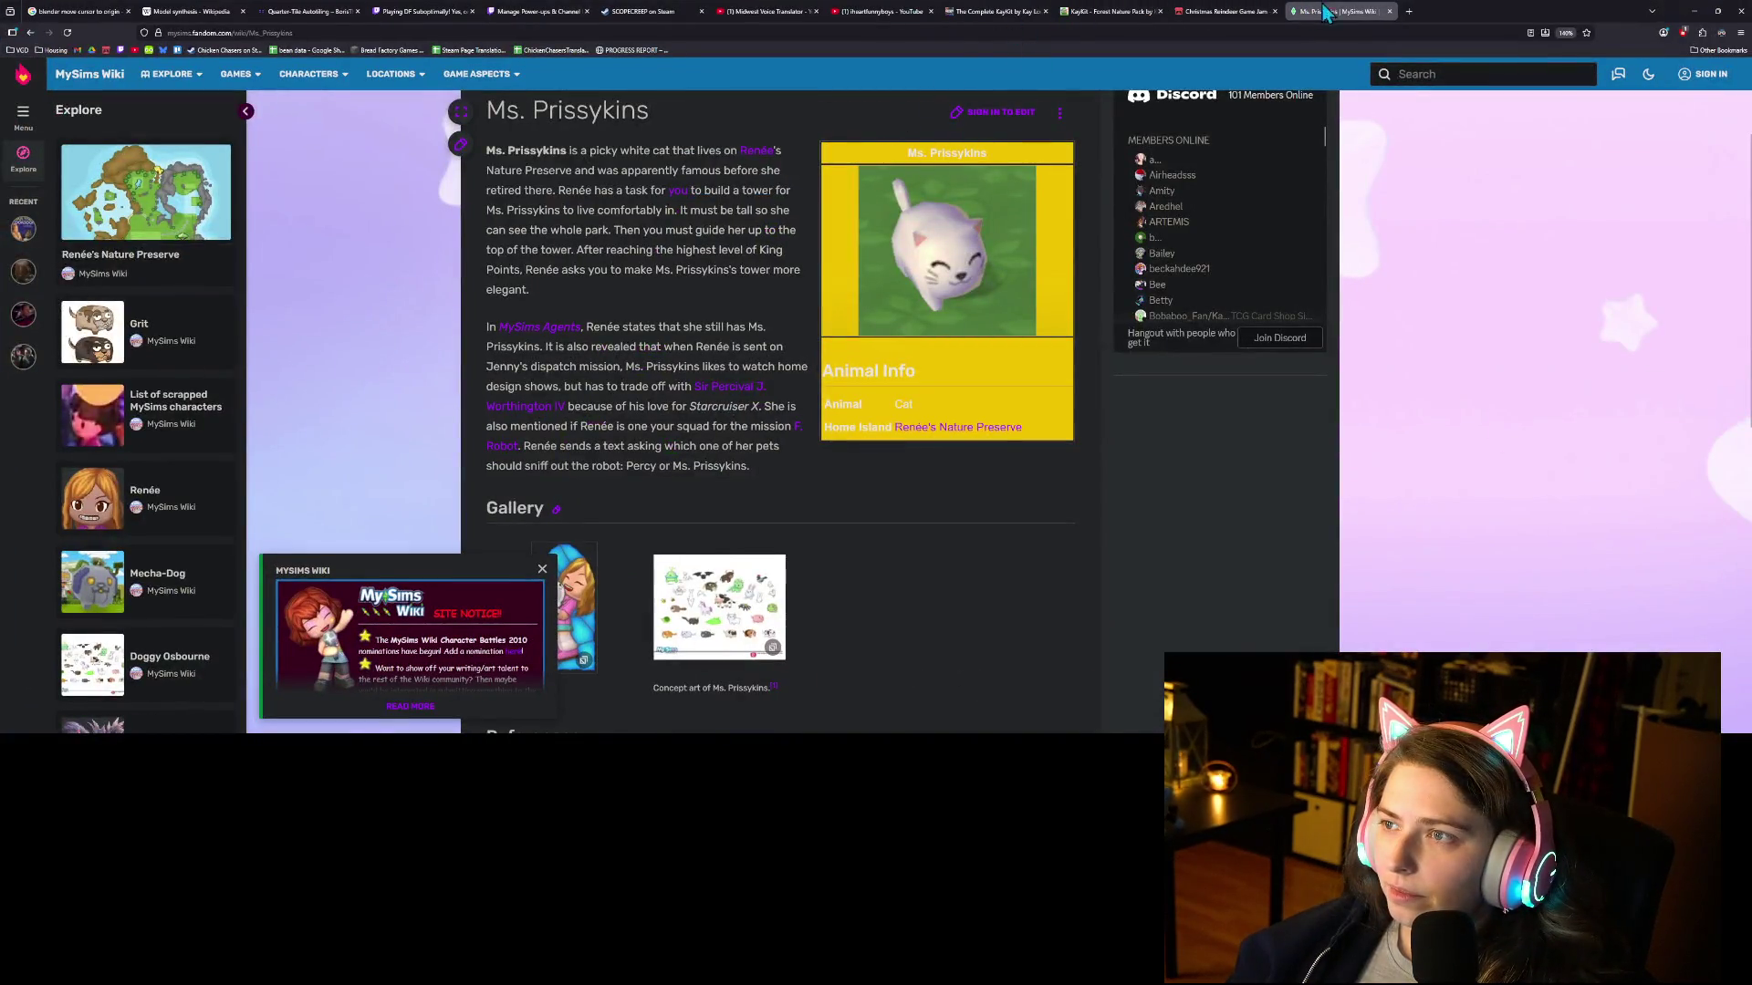
Step: Search 'godot get noise range', note the [-1, 1] range, and open the FastNoiseLite docs
left_click(1408, 11)
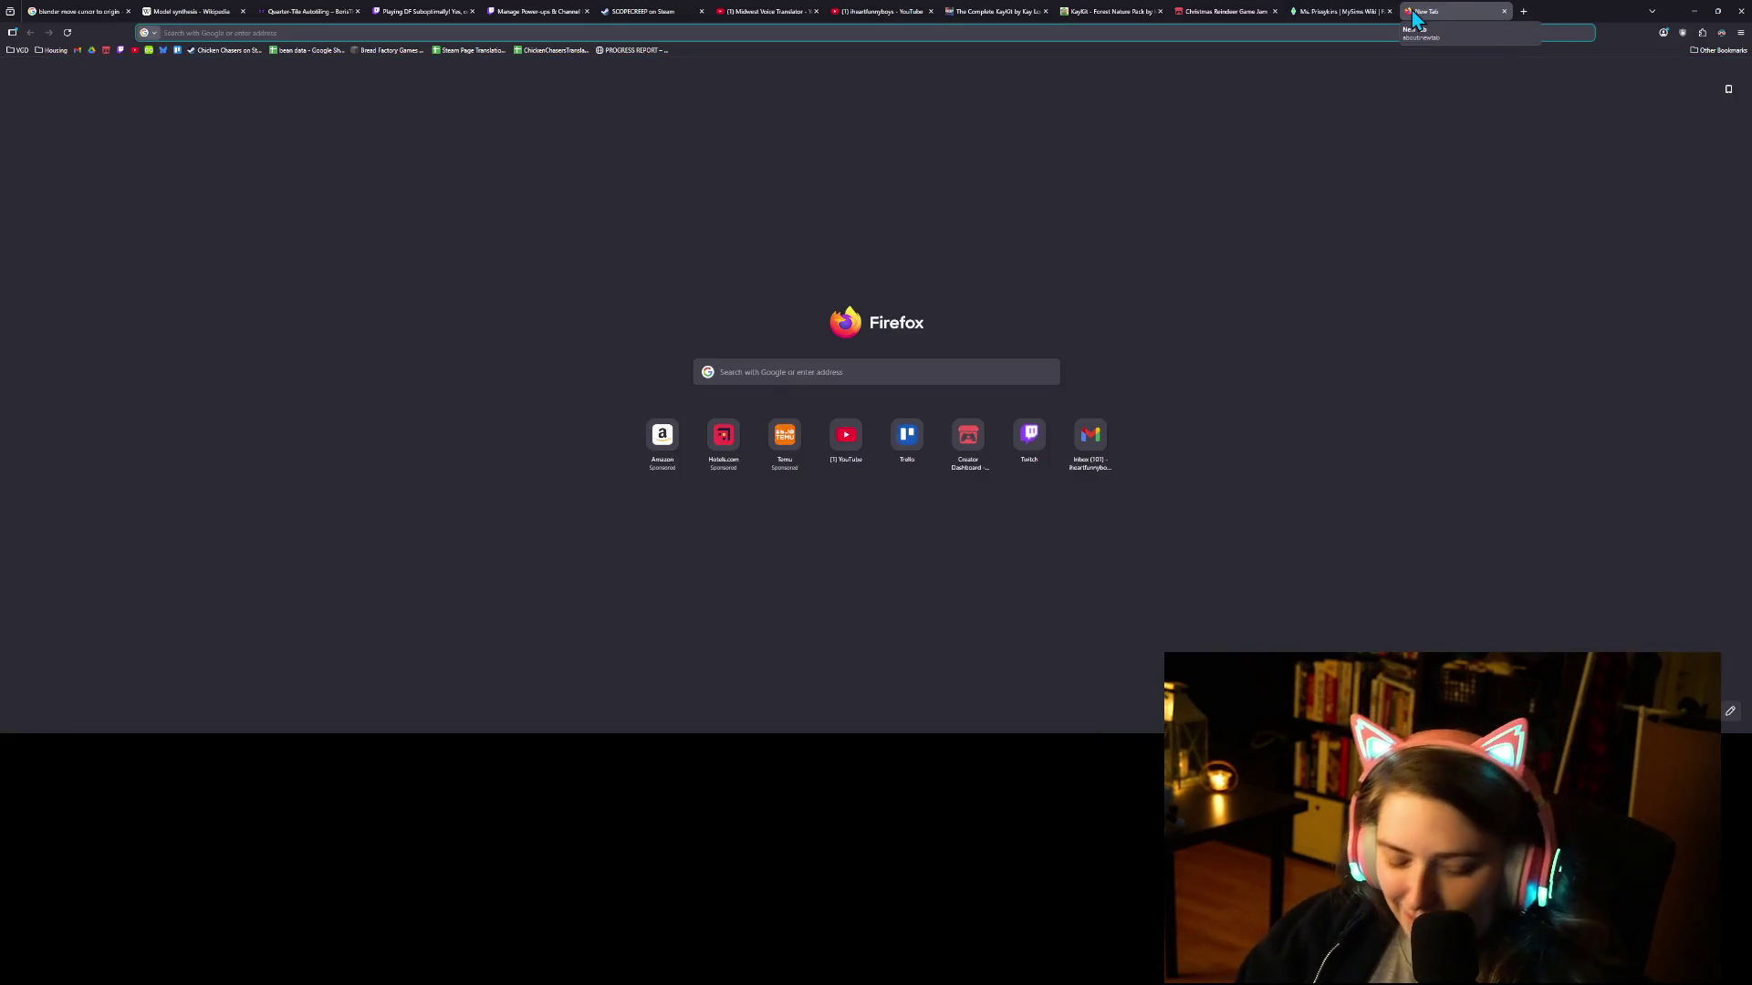
type("godot noi")
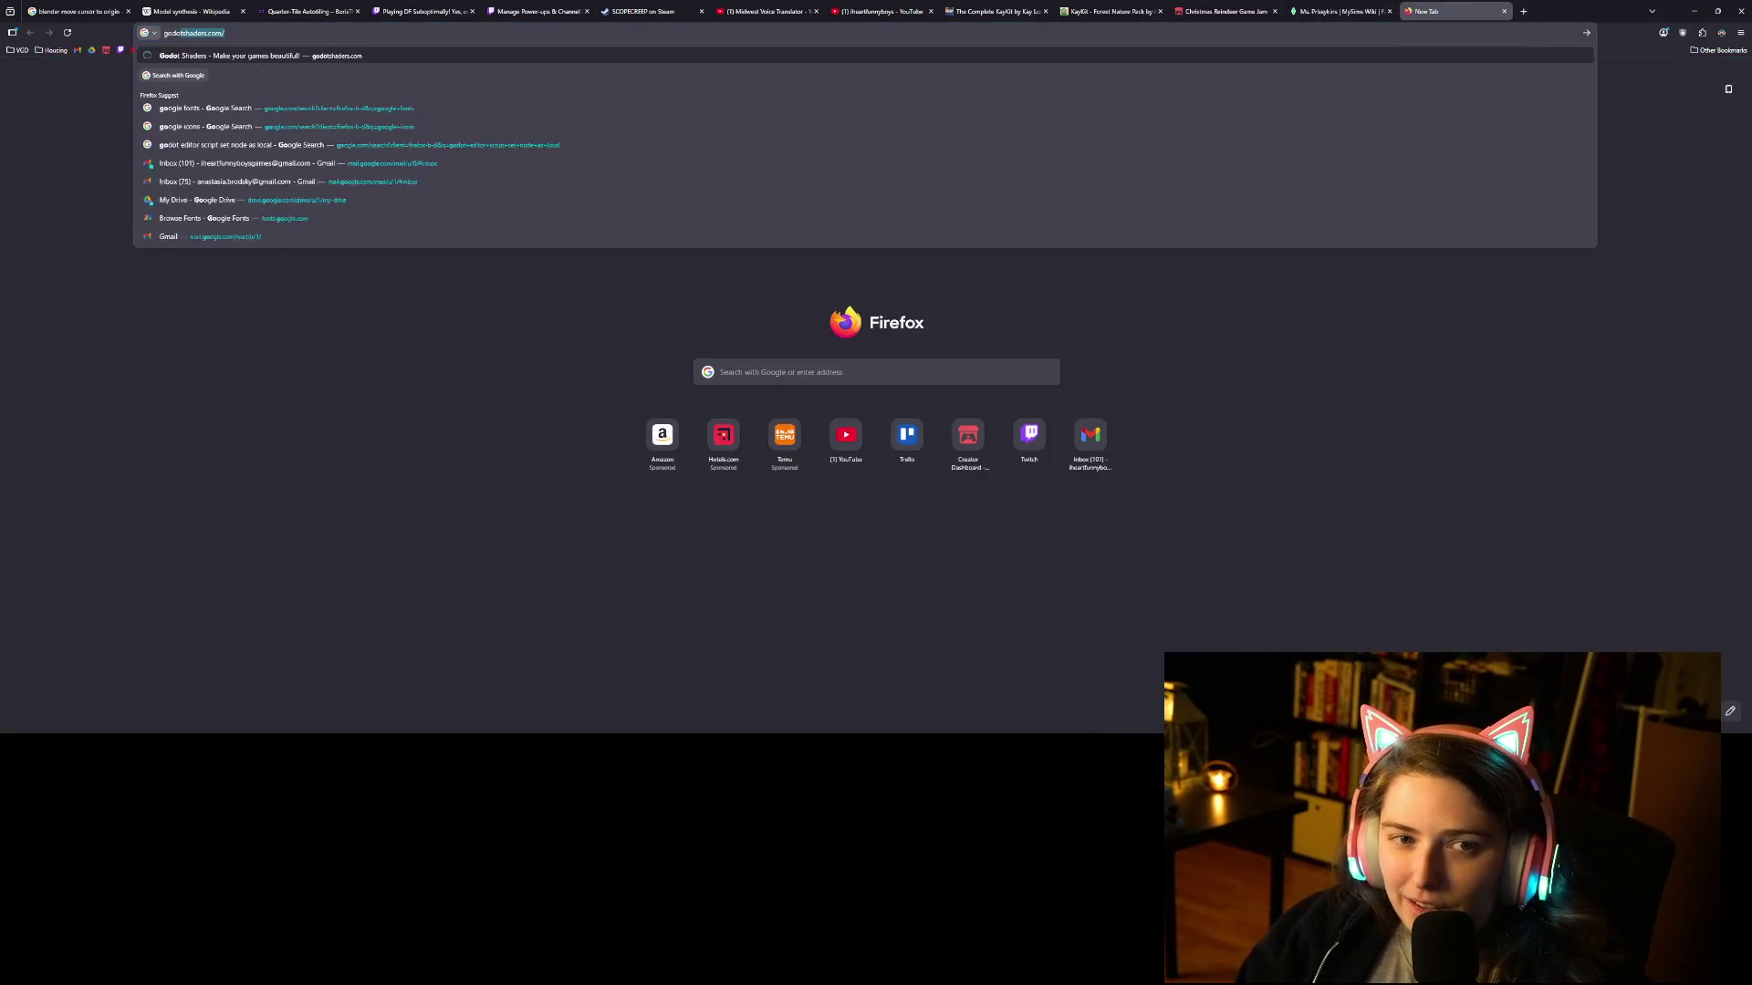
key("BackSpace")
key("BackSpace")
key("BackSpace")
type("get noise range")
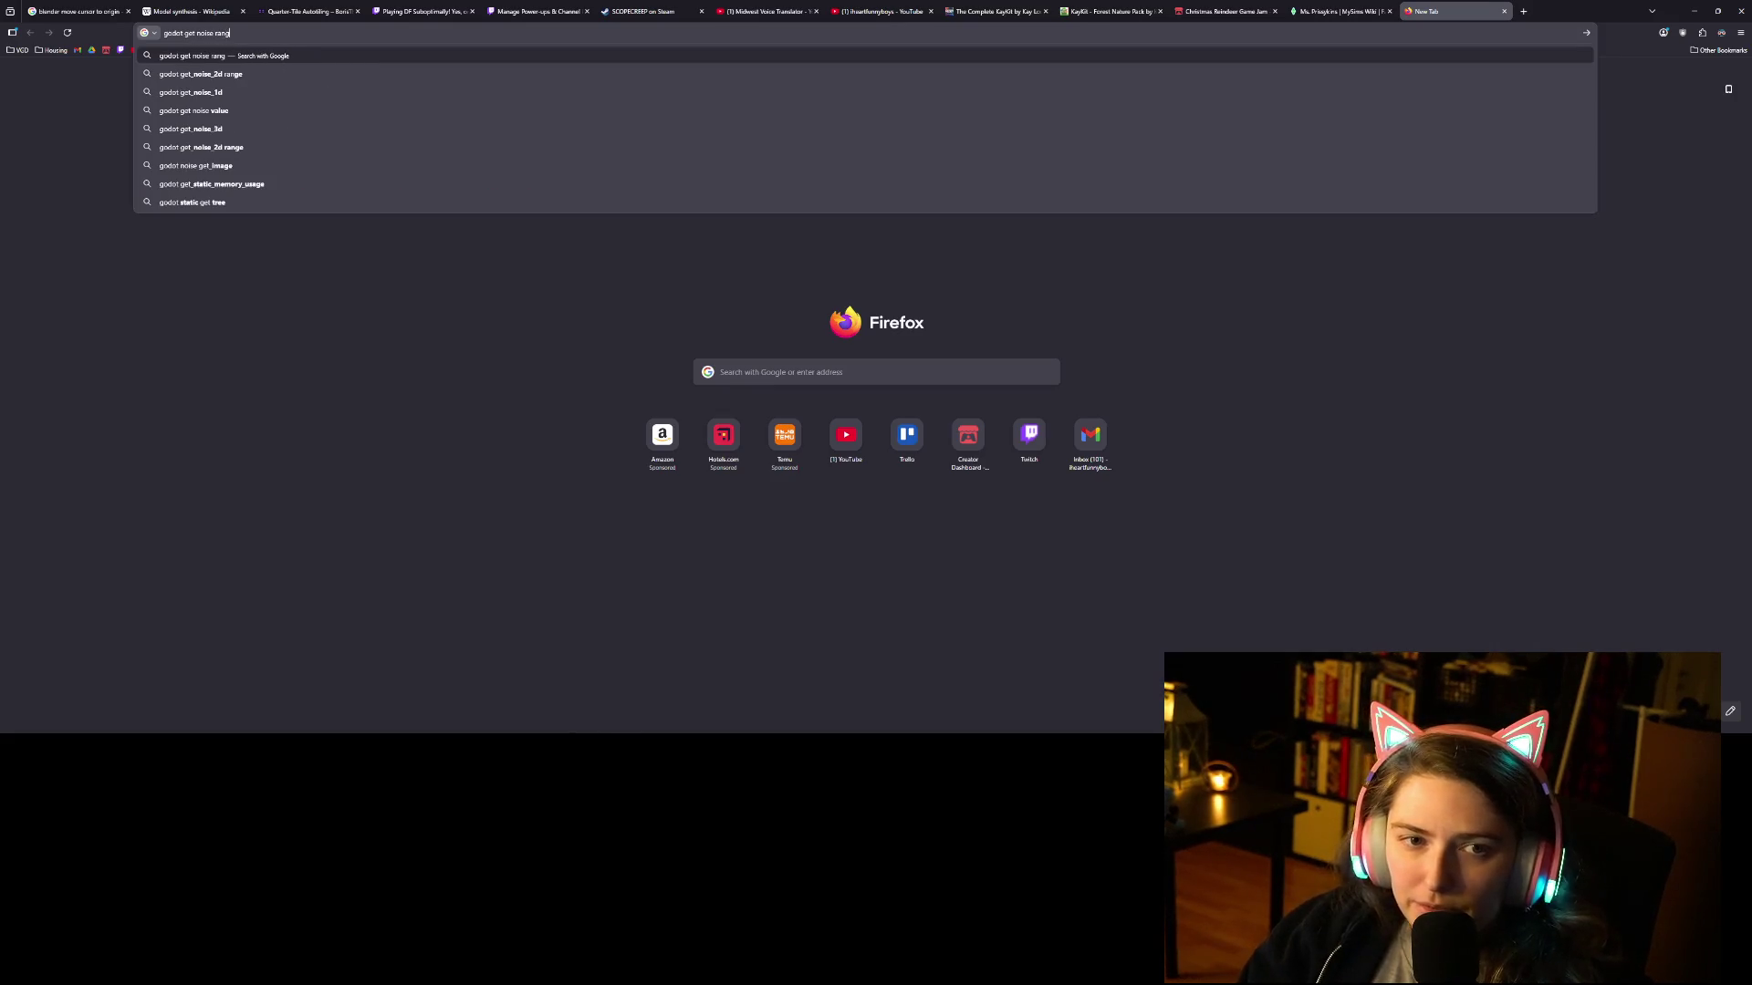
key("Return")
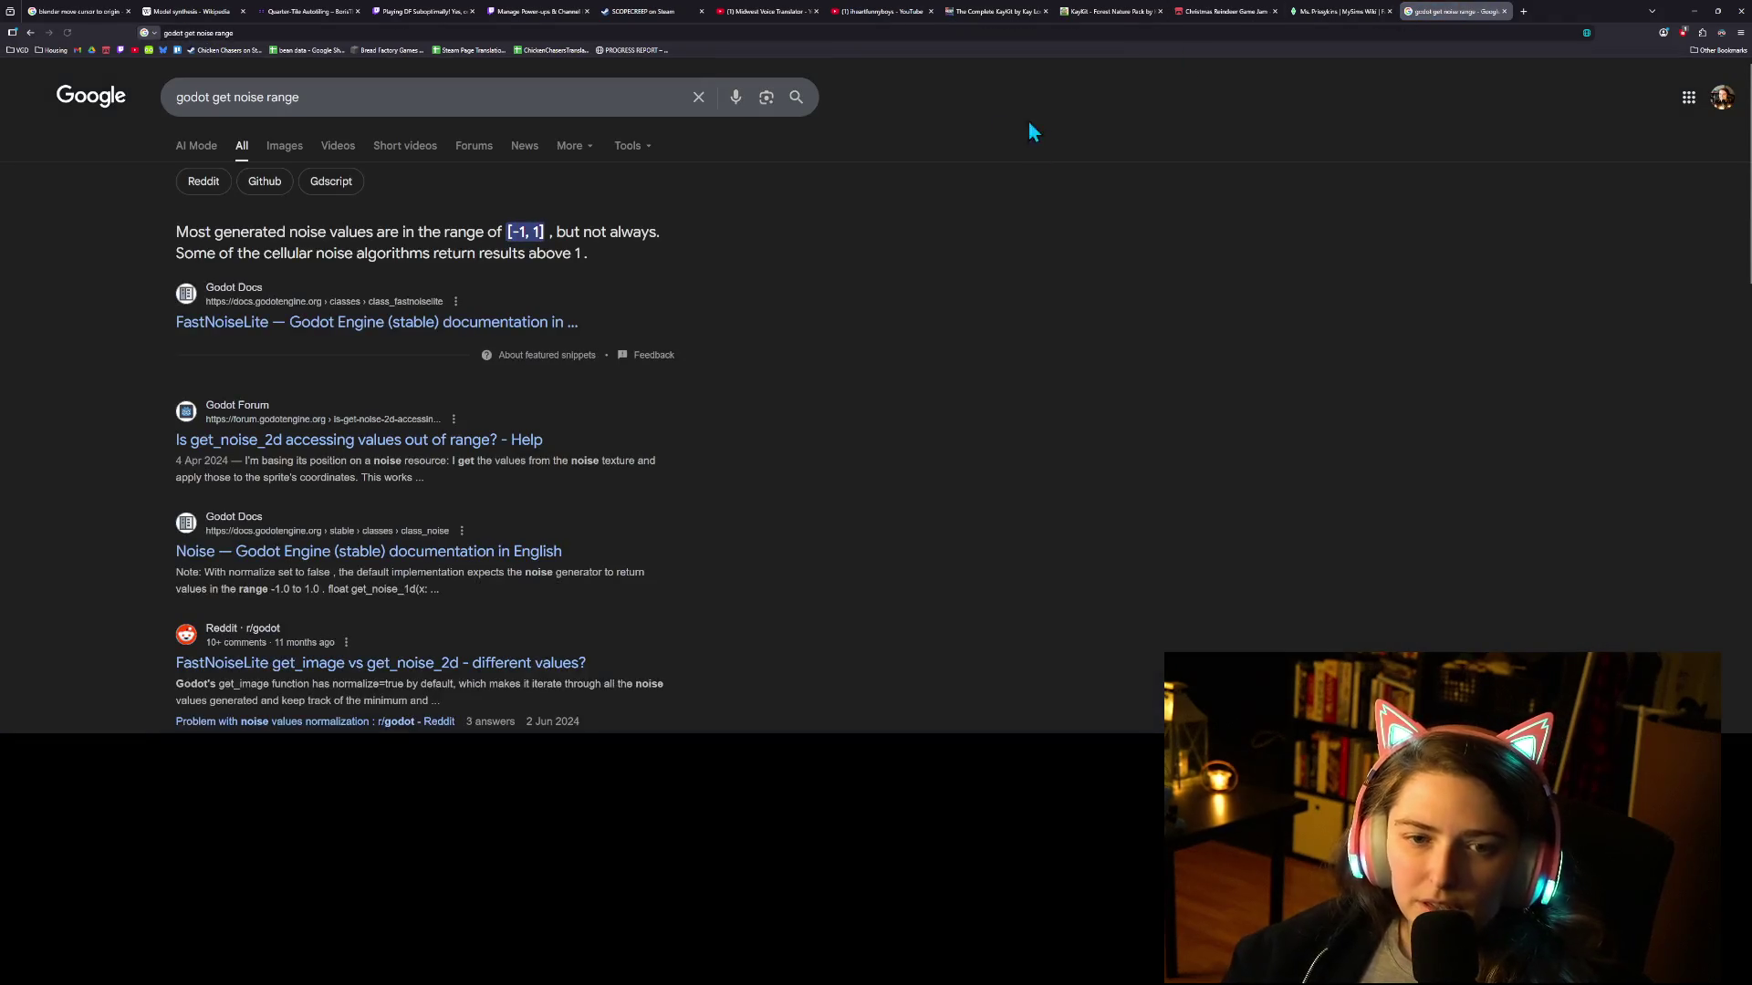
left_click_drag(508, 231, 575, 232)
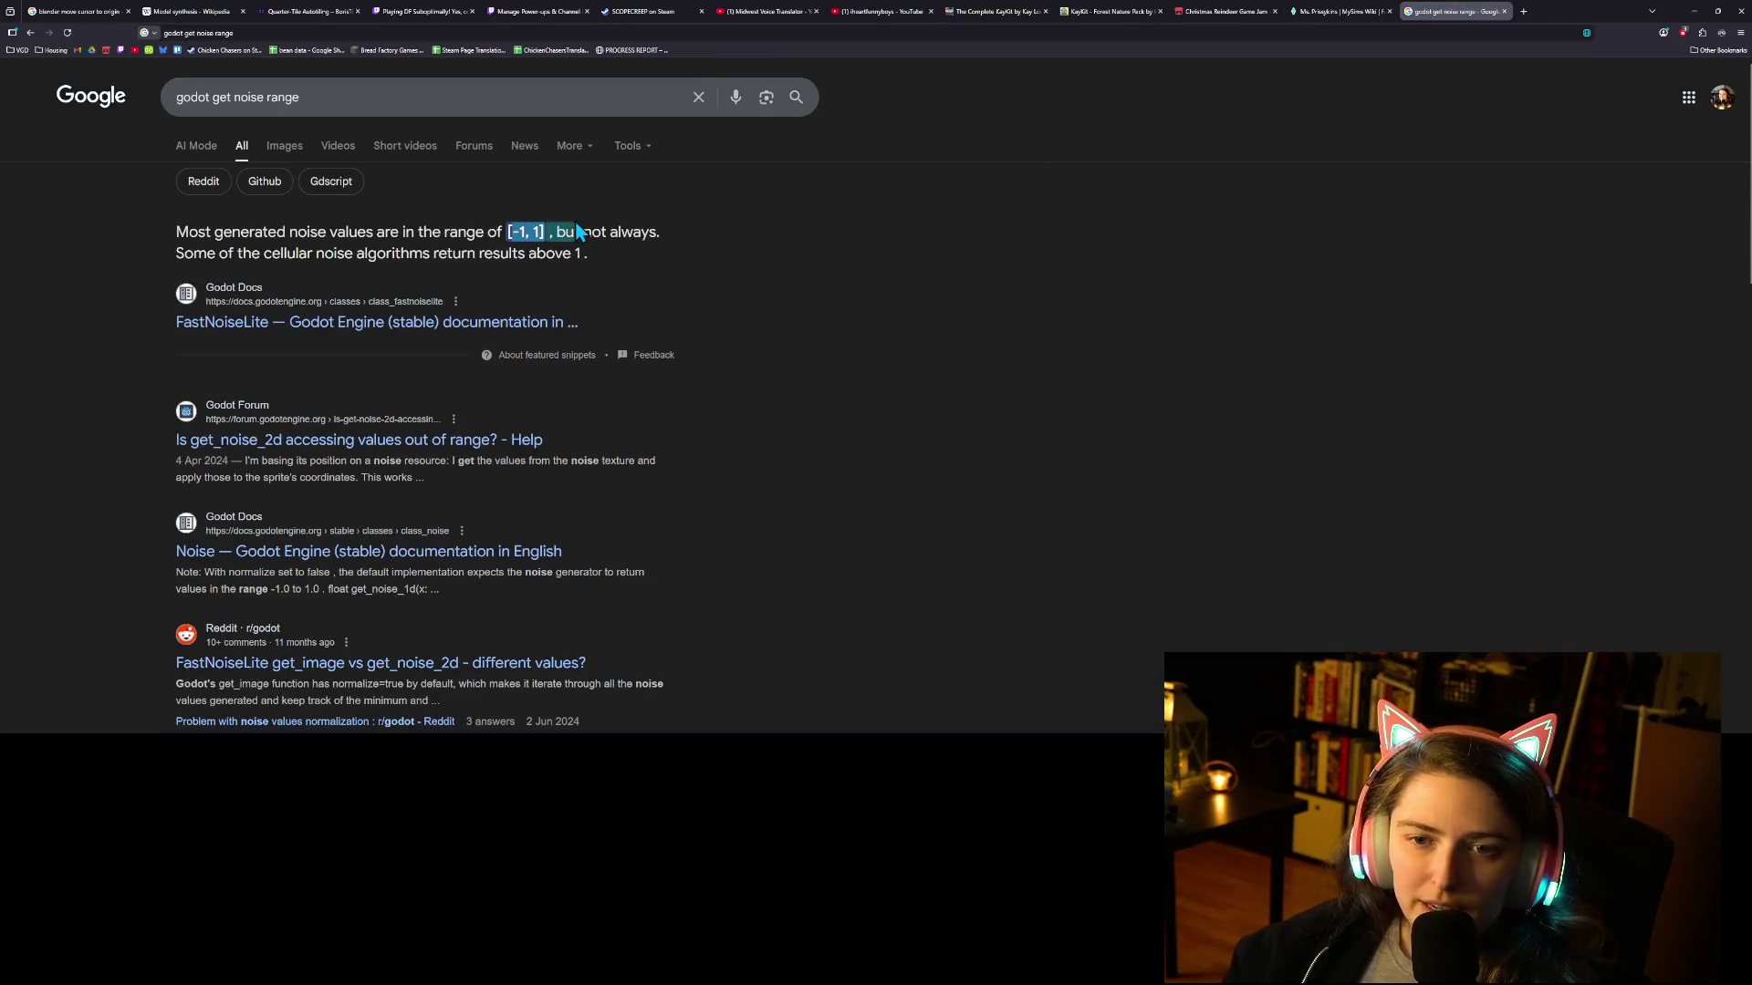
left_click(916, 270)
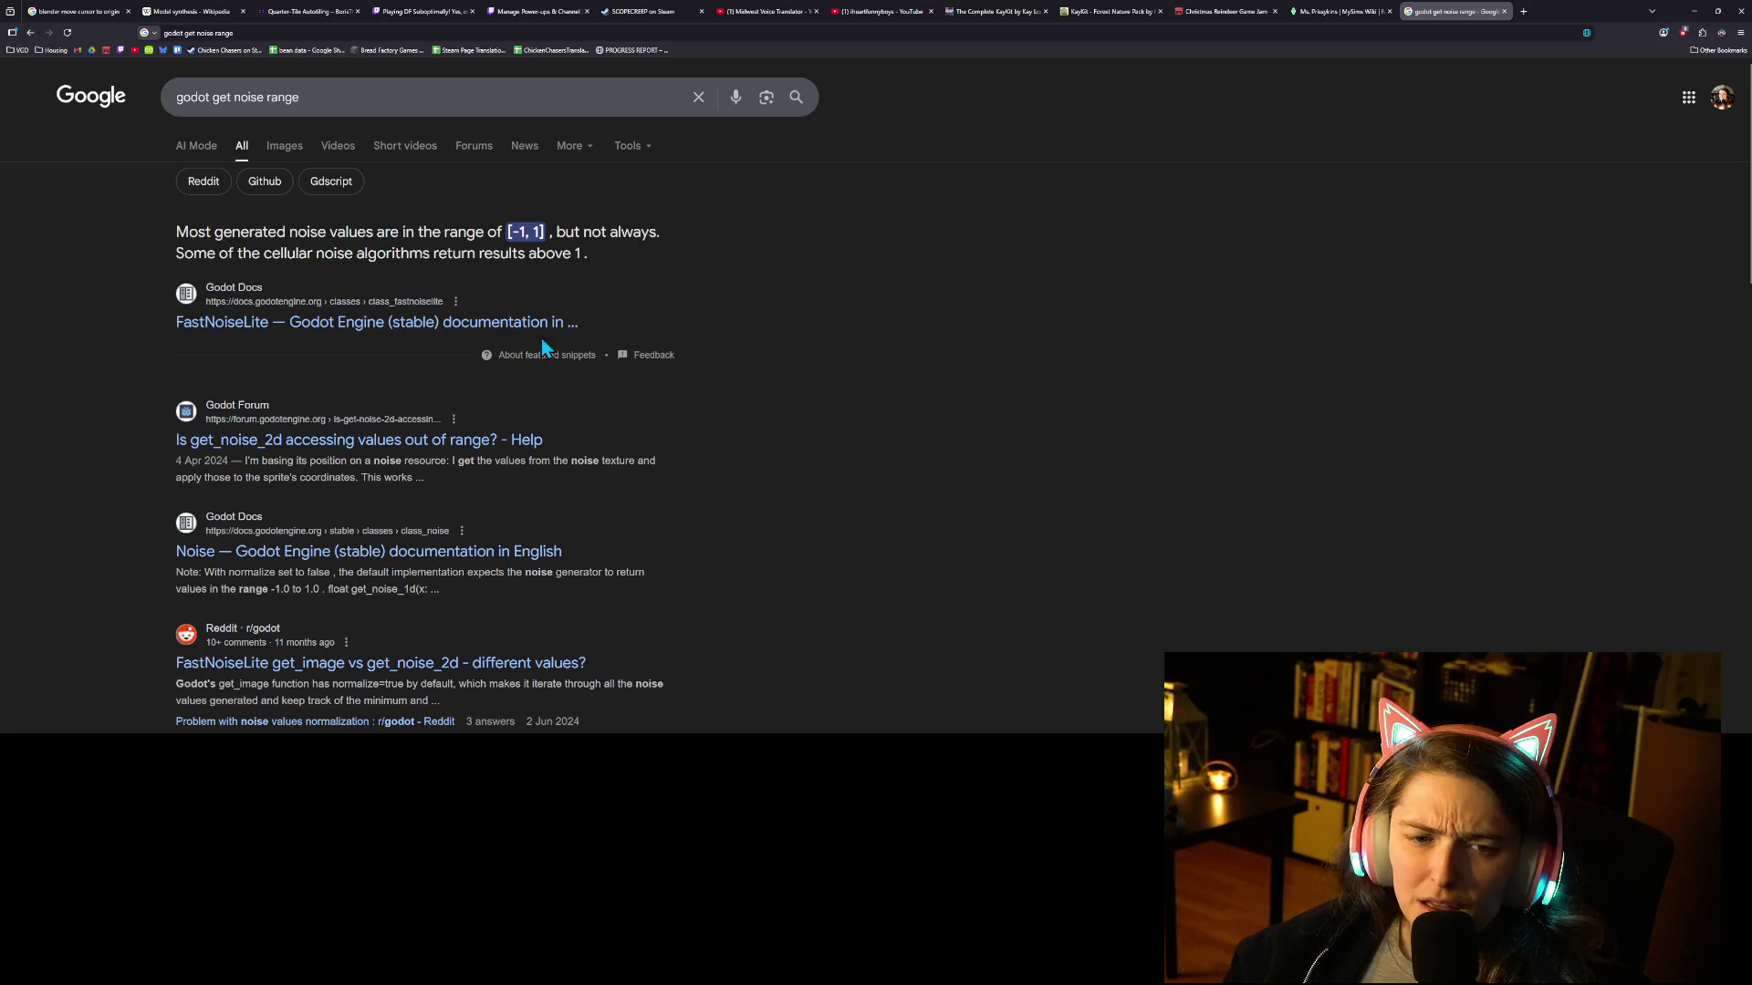
left_click(481, 325)
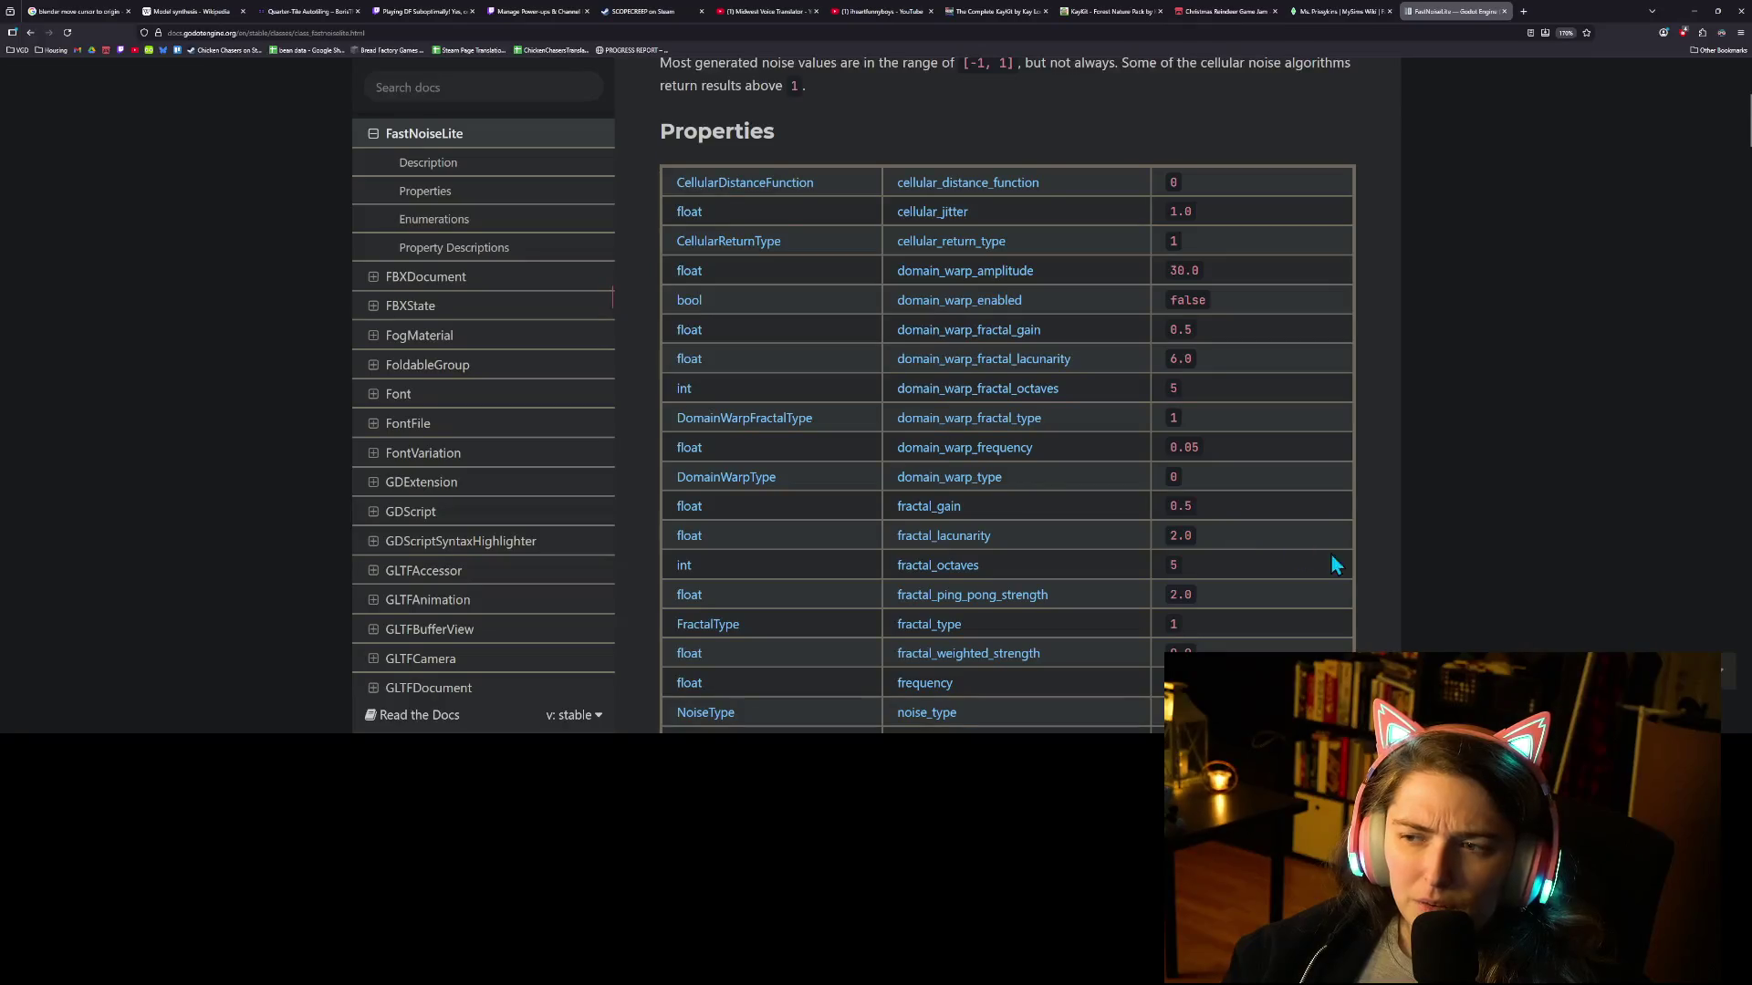
Step: Browse the FastNoiseLite properties and enumerations, then minimize Firefox to return to Godot
scroll(1332, 561, "down", 3)
scroll(1368, 584, "up", 3)
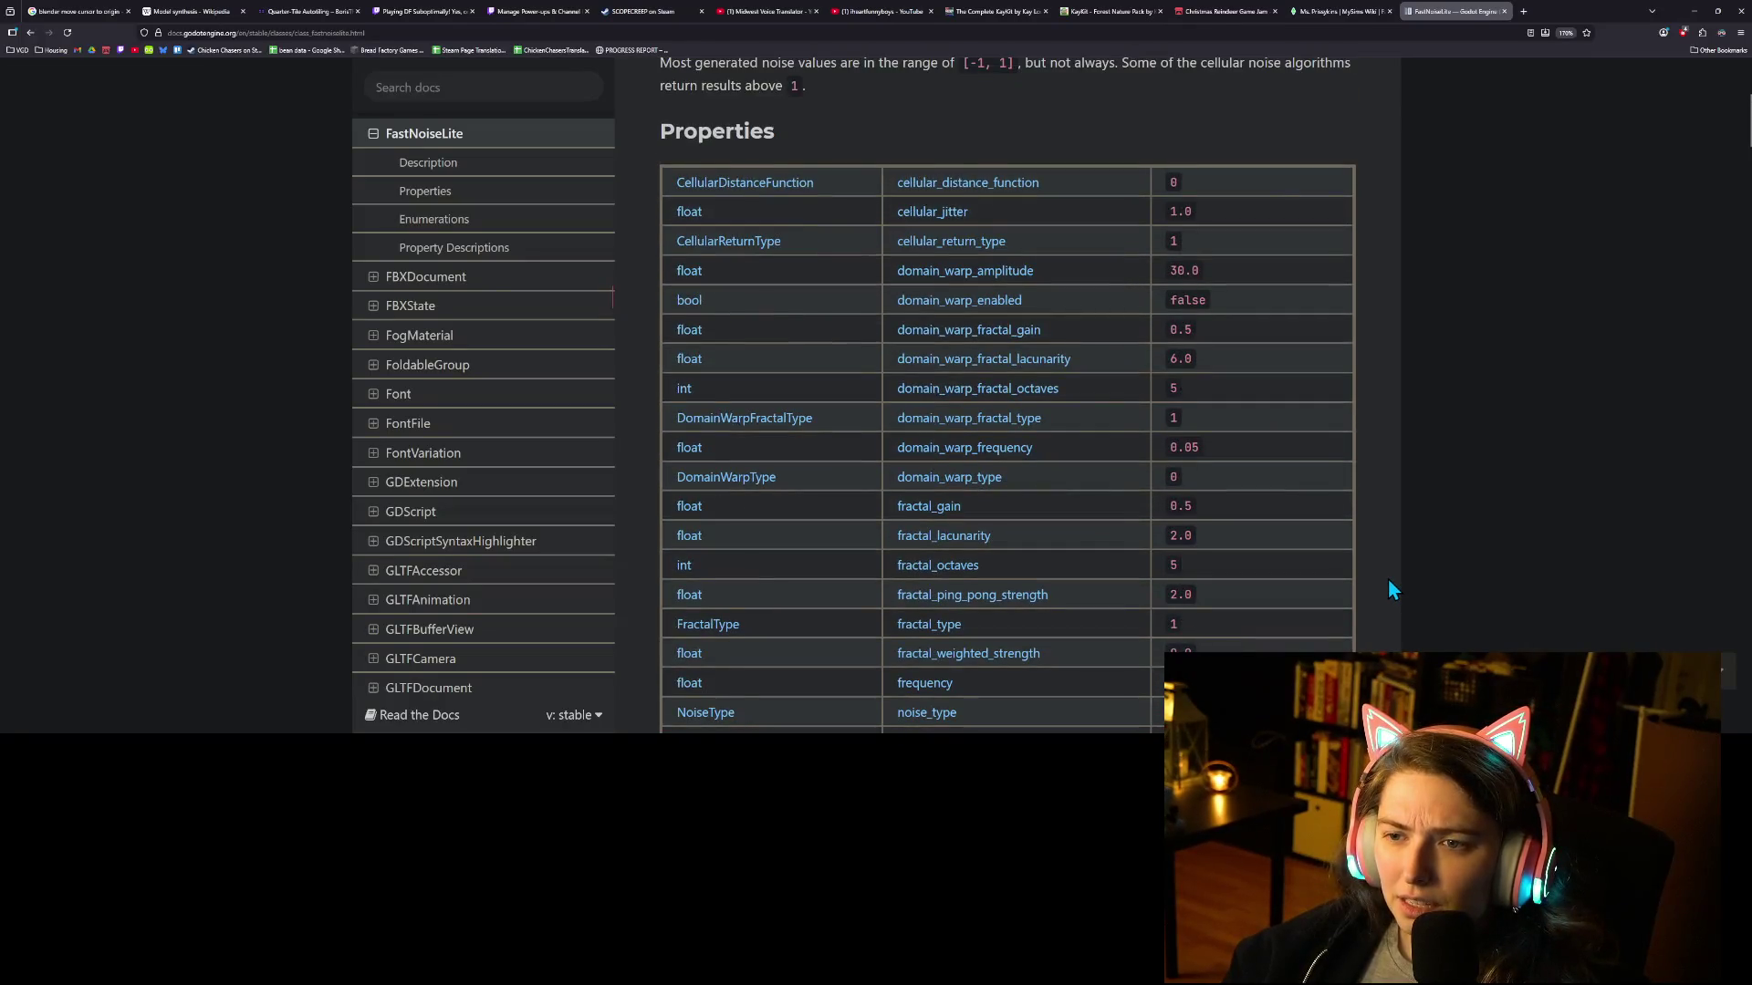
scroll(1388, 580, "down", 3)
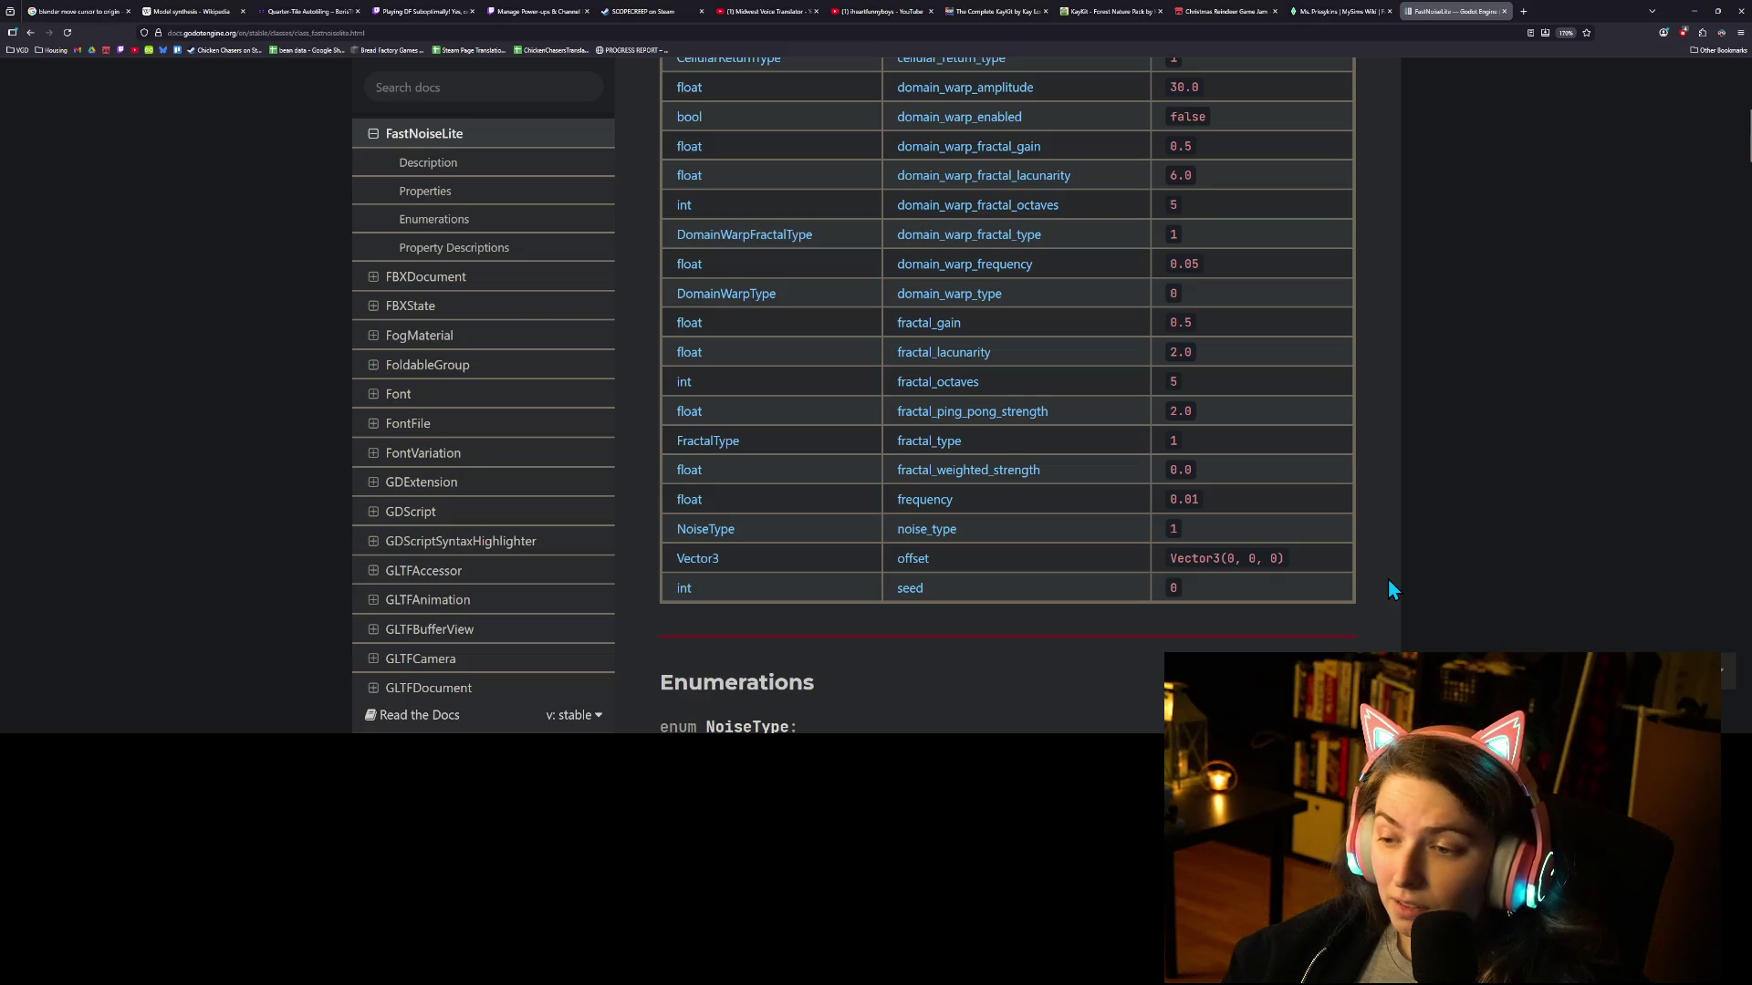
scroll(1388, 580, "down", 10)
scroll(1388, 581, "up", 4)
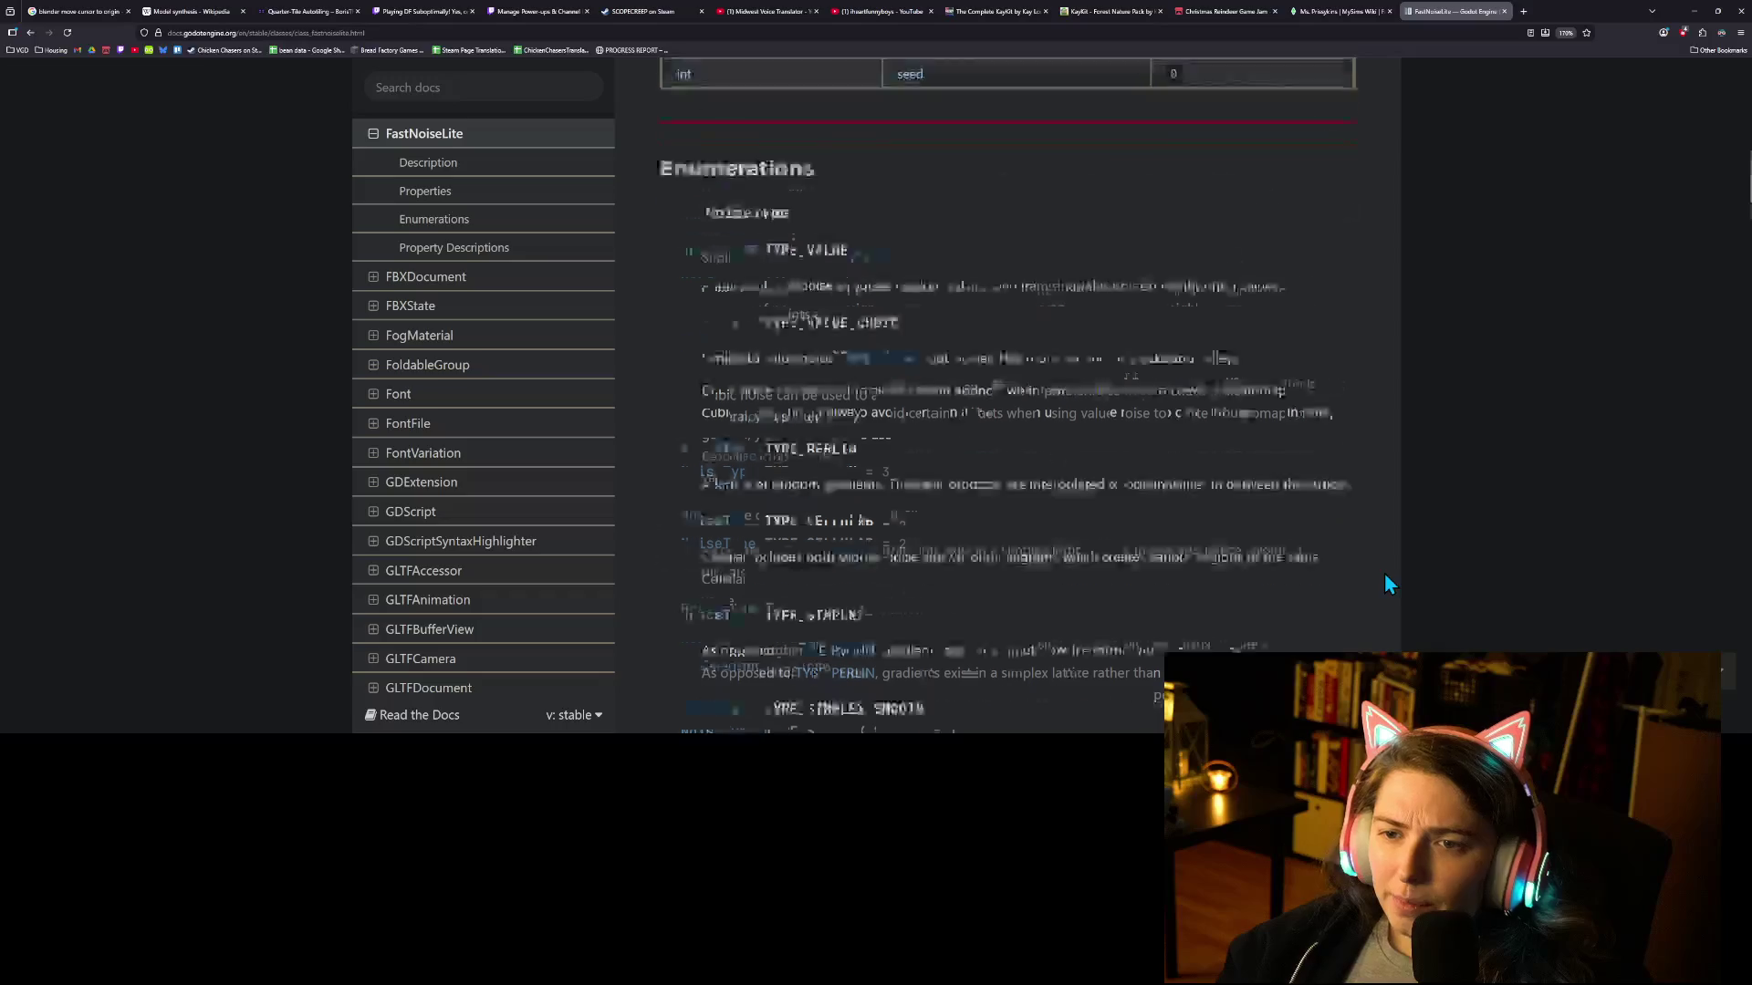
scroll(1381, 571, "down", 12)
scroll(1381, 575, "down", 8)
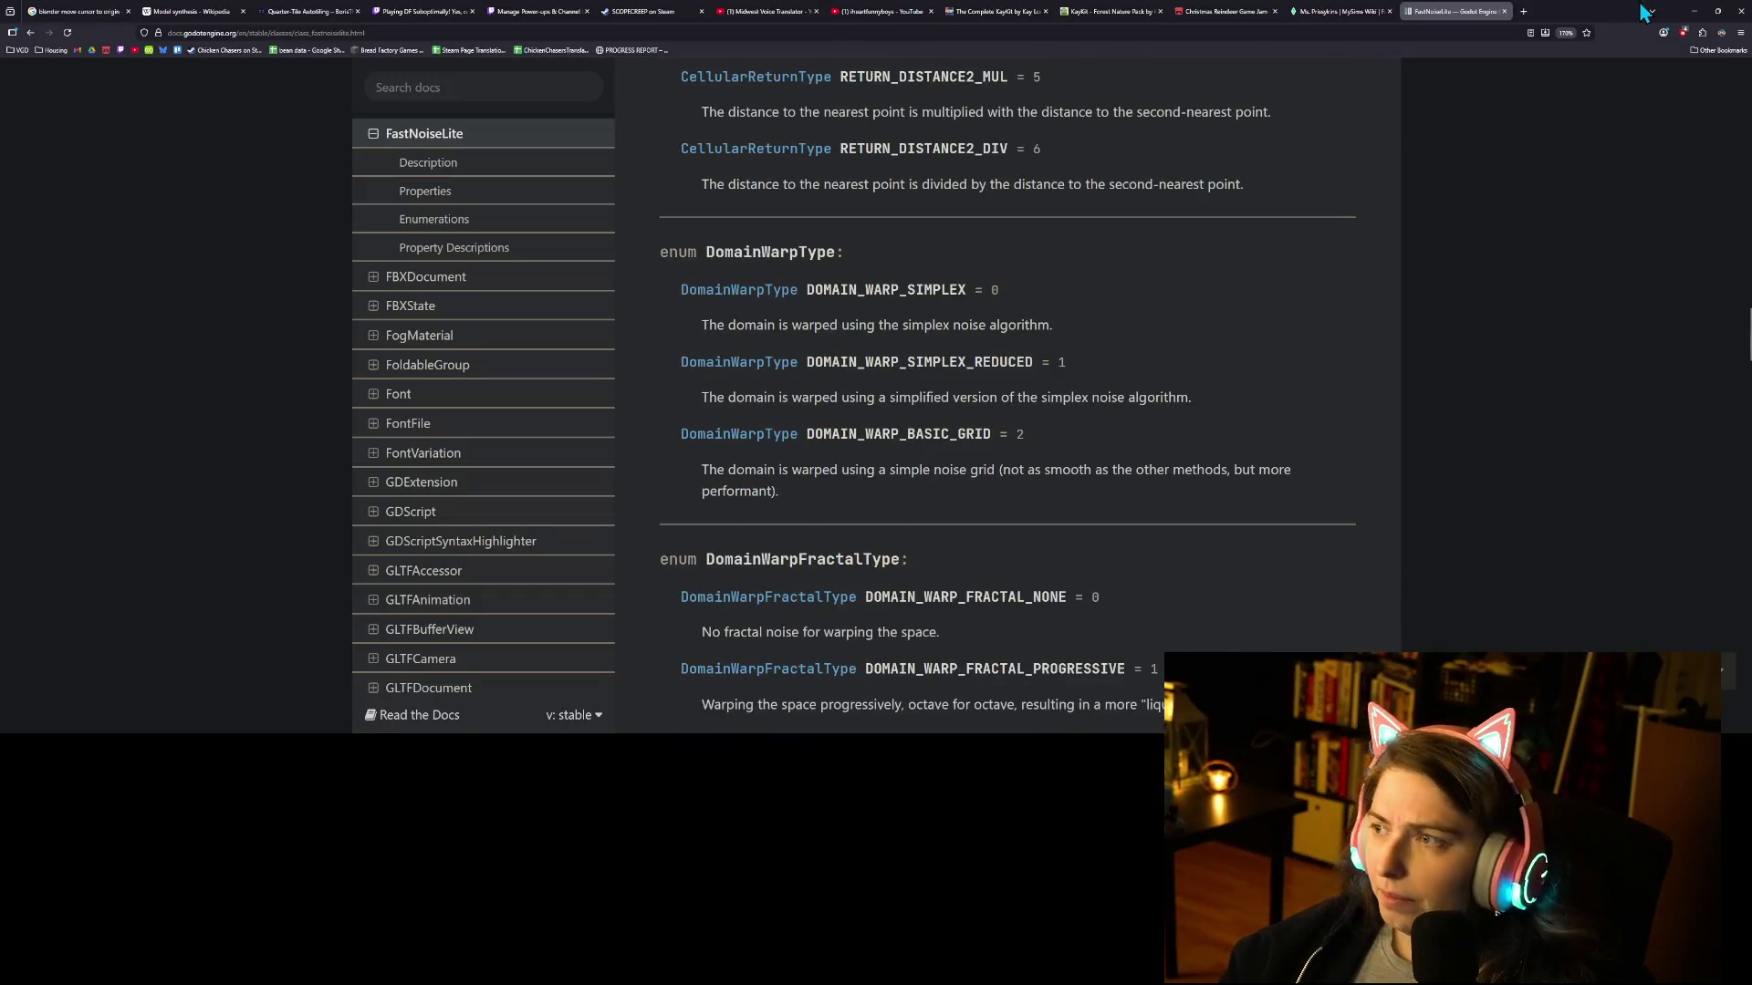
left_click(1693, 11)
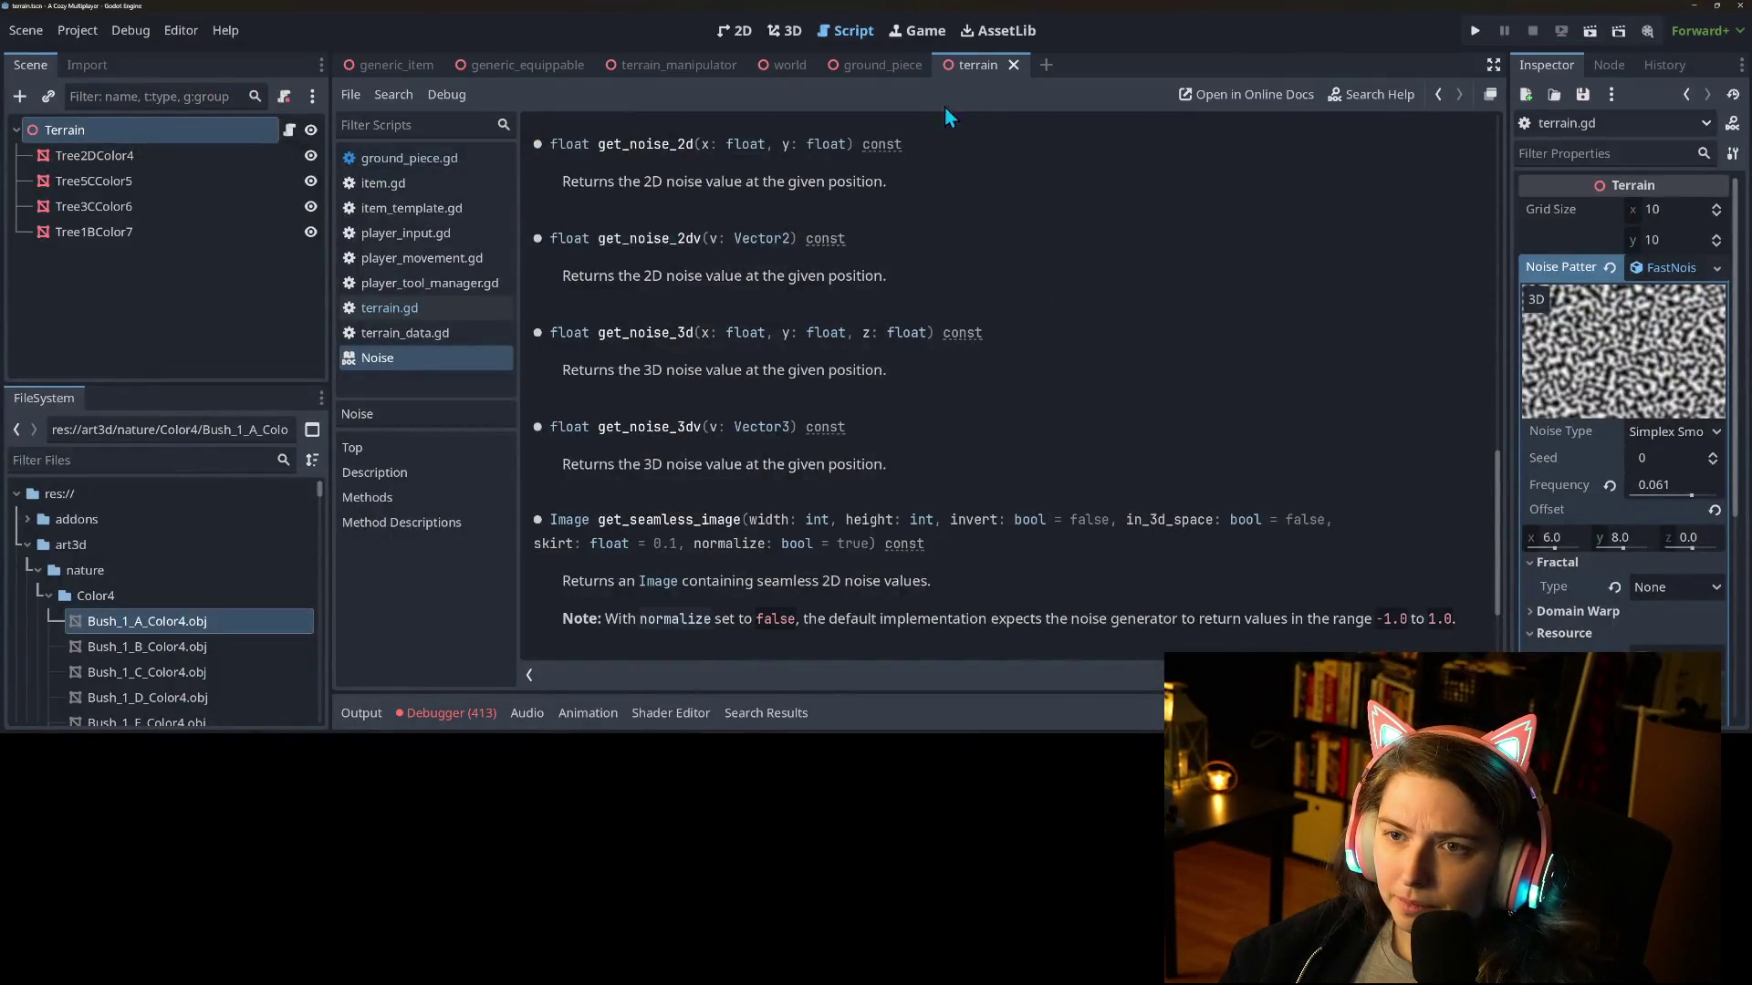
Step: Append '+ 1' to the get_noise_2d(x, y) height on line 43 of terrain.gd and save
left_click(392, 307)
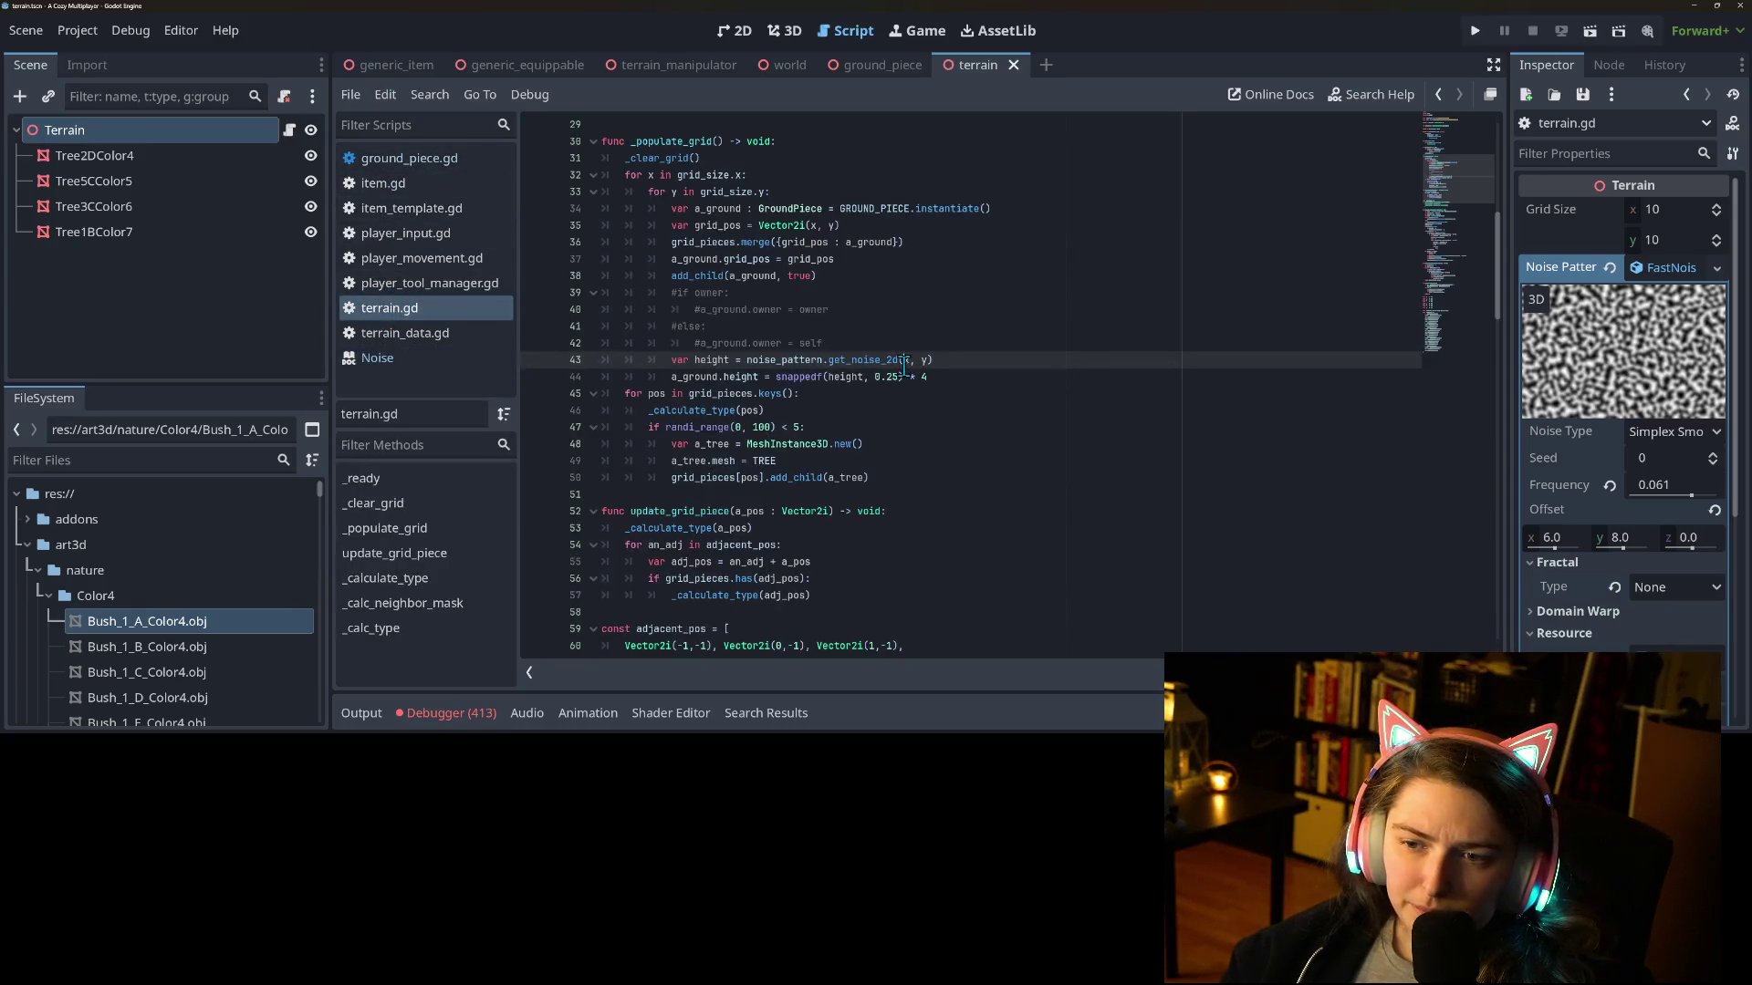
left_click(990, 366)
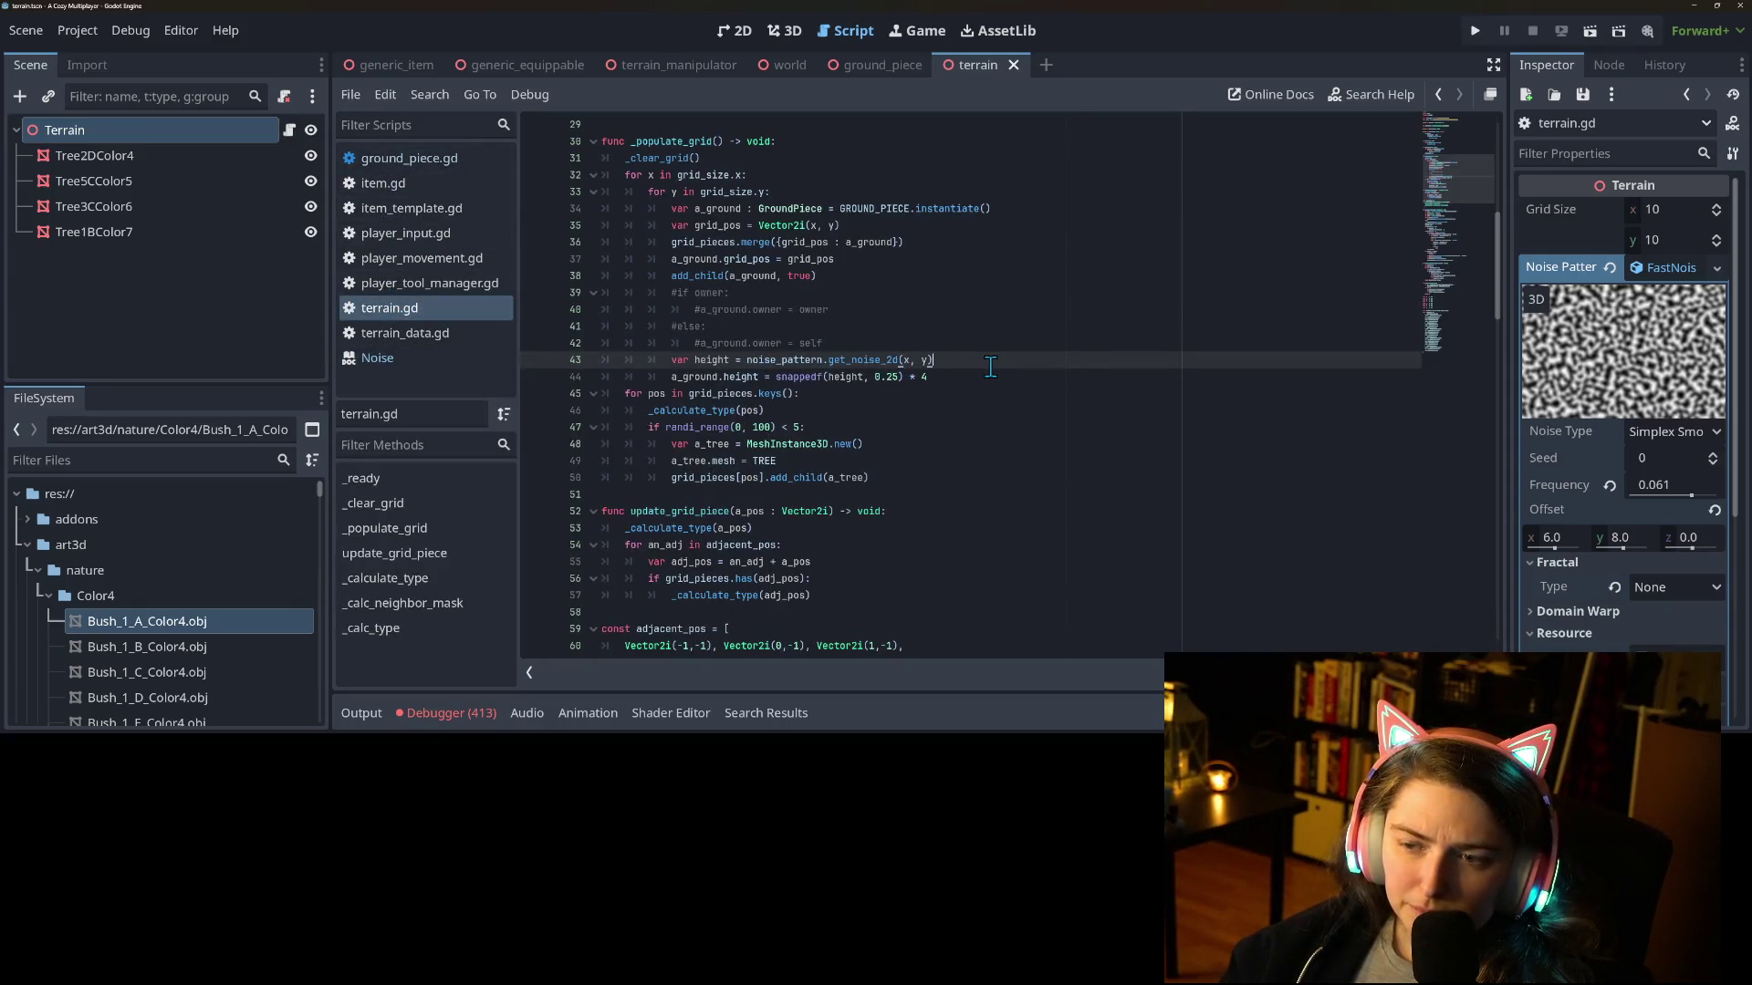
key("ctrl+s")
left_click(990, 378)
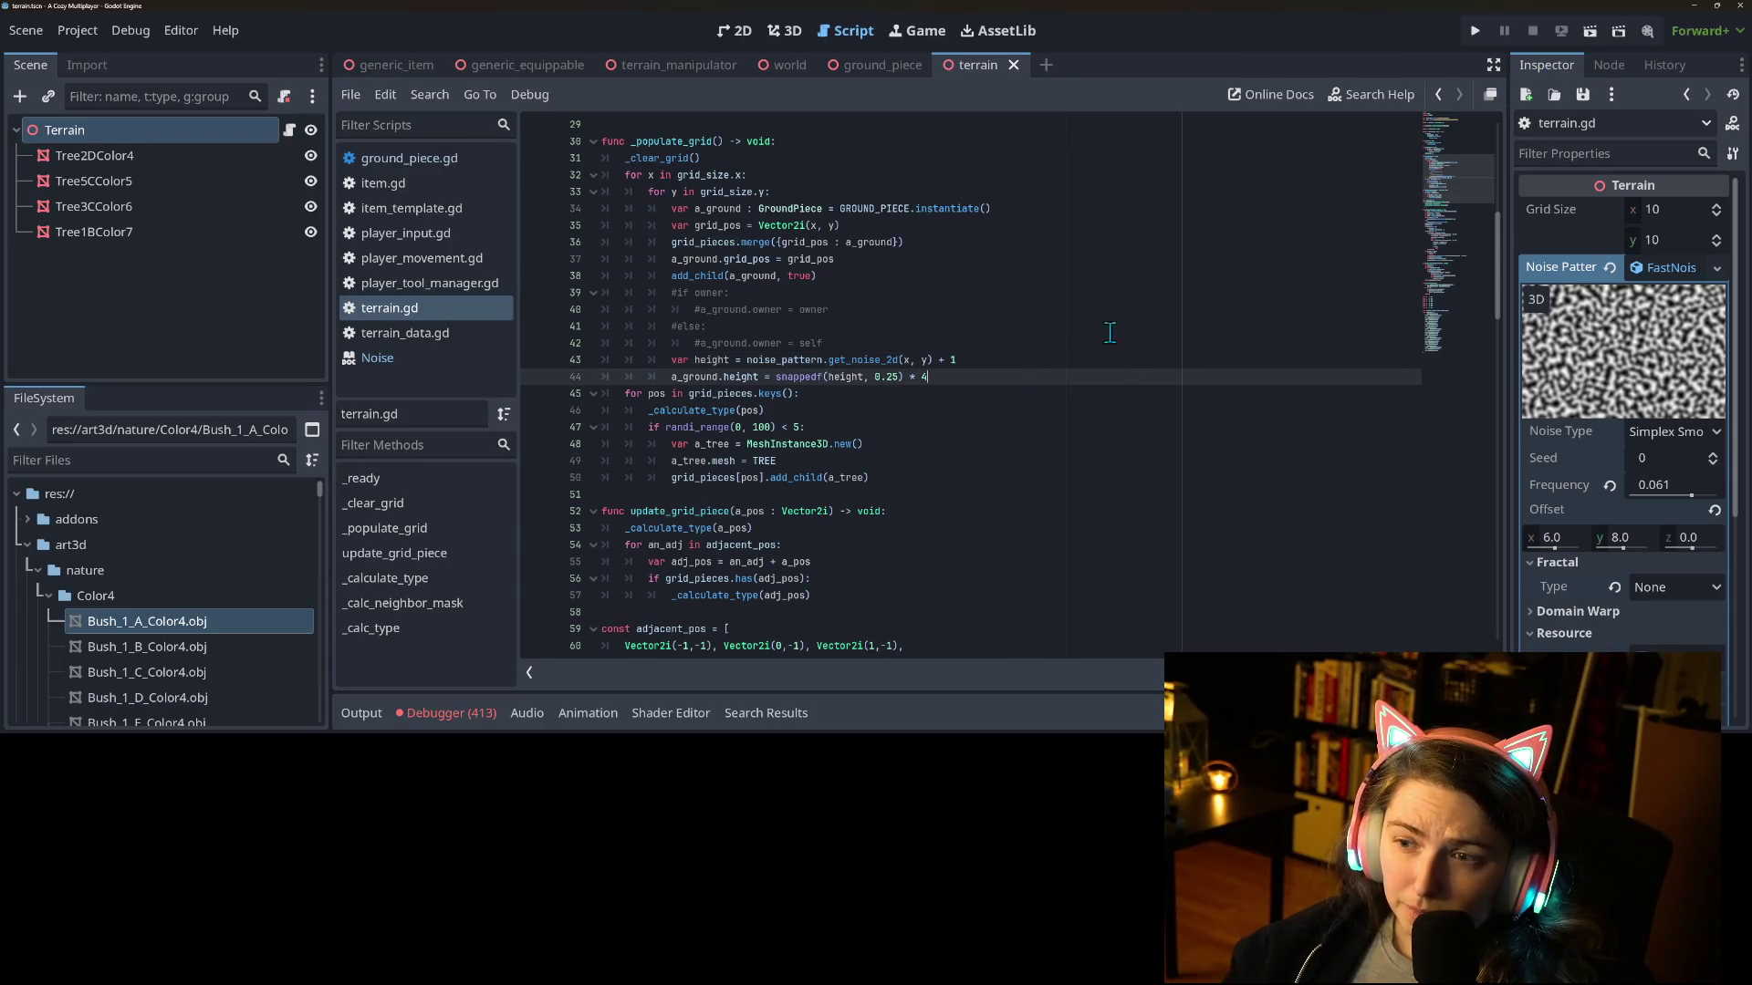
Step: Test-run the terrain, walking the character back and forth with W and S, then close it
left_click(1477, 31)
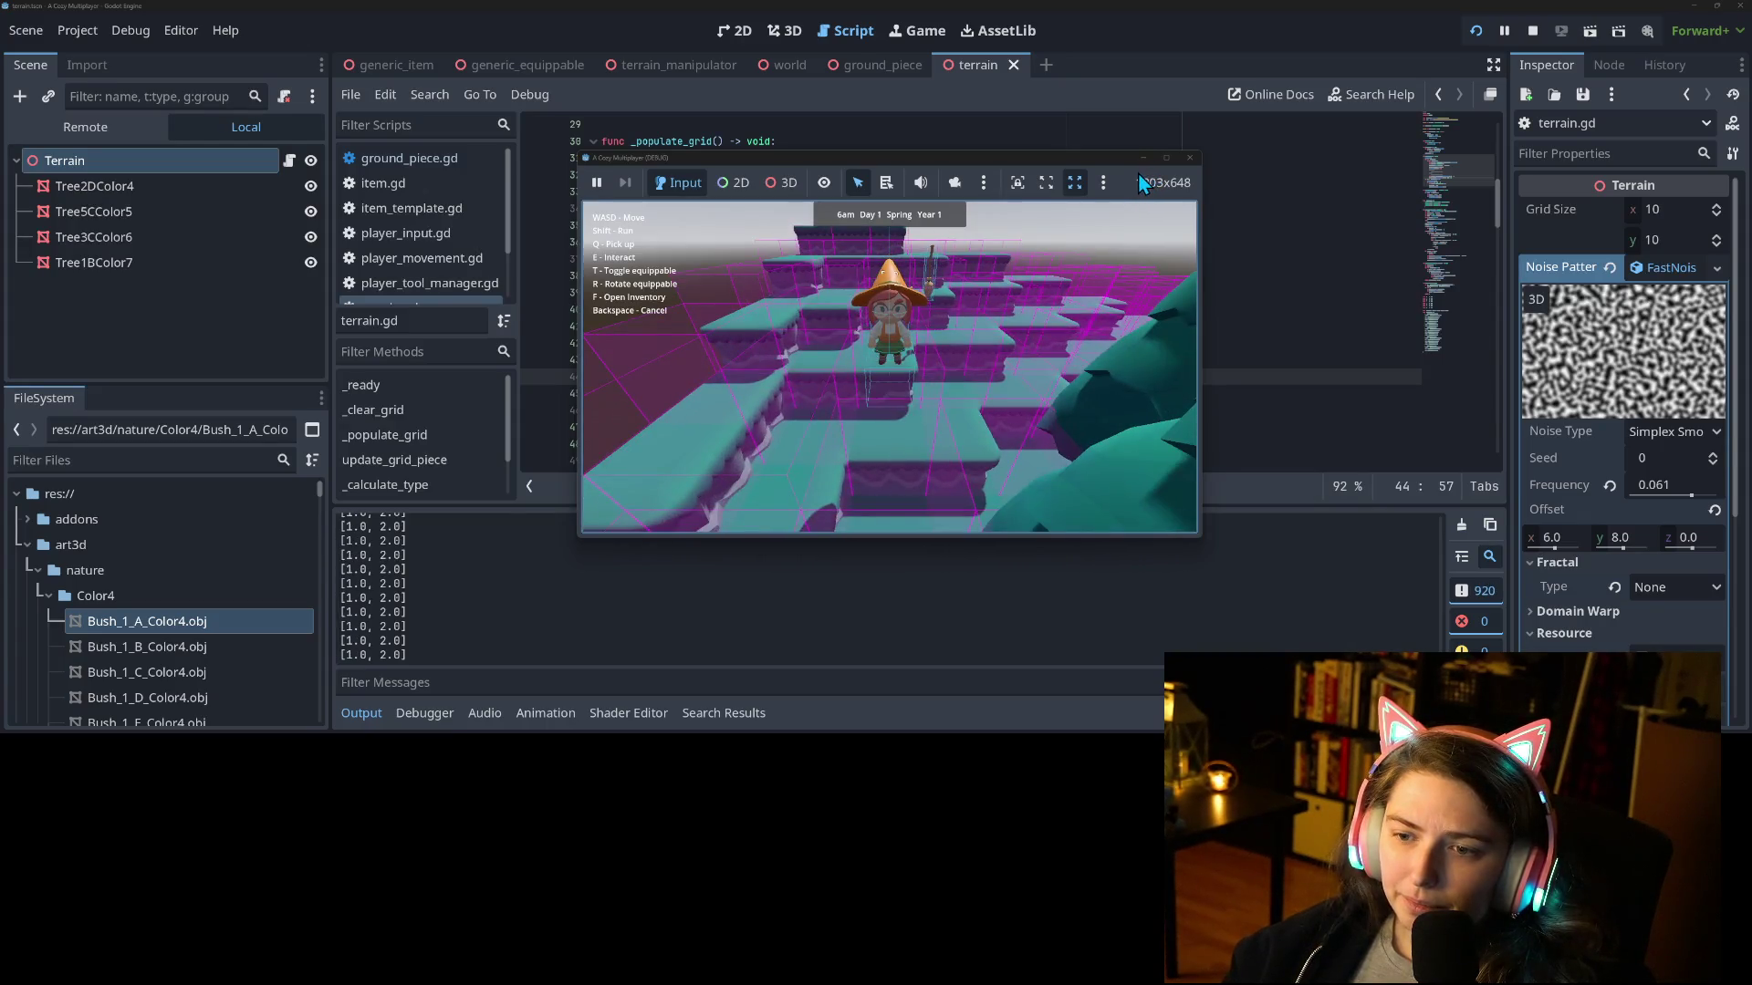
key("s")
key("w")
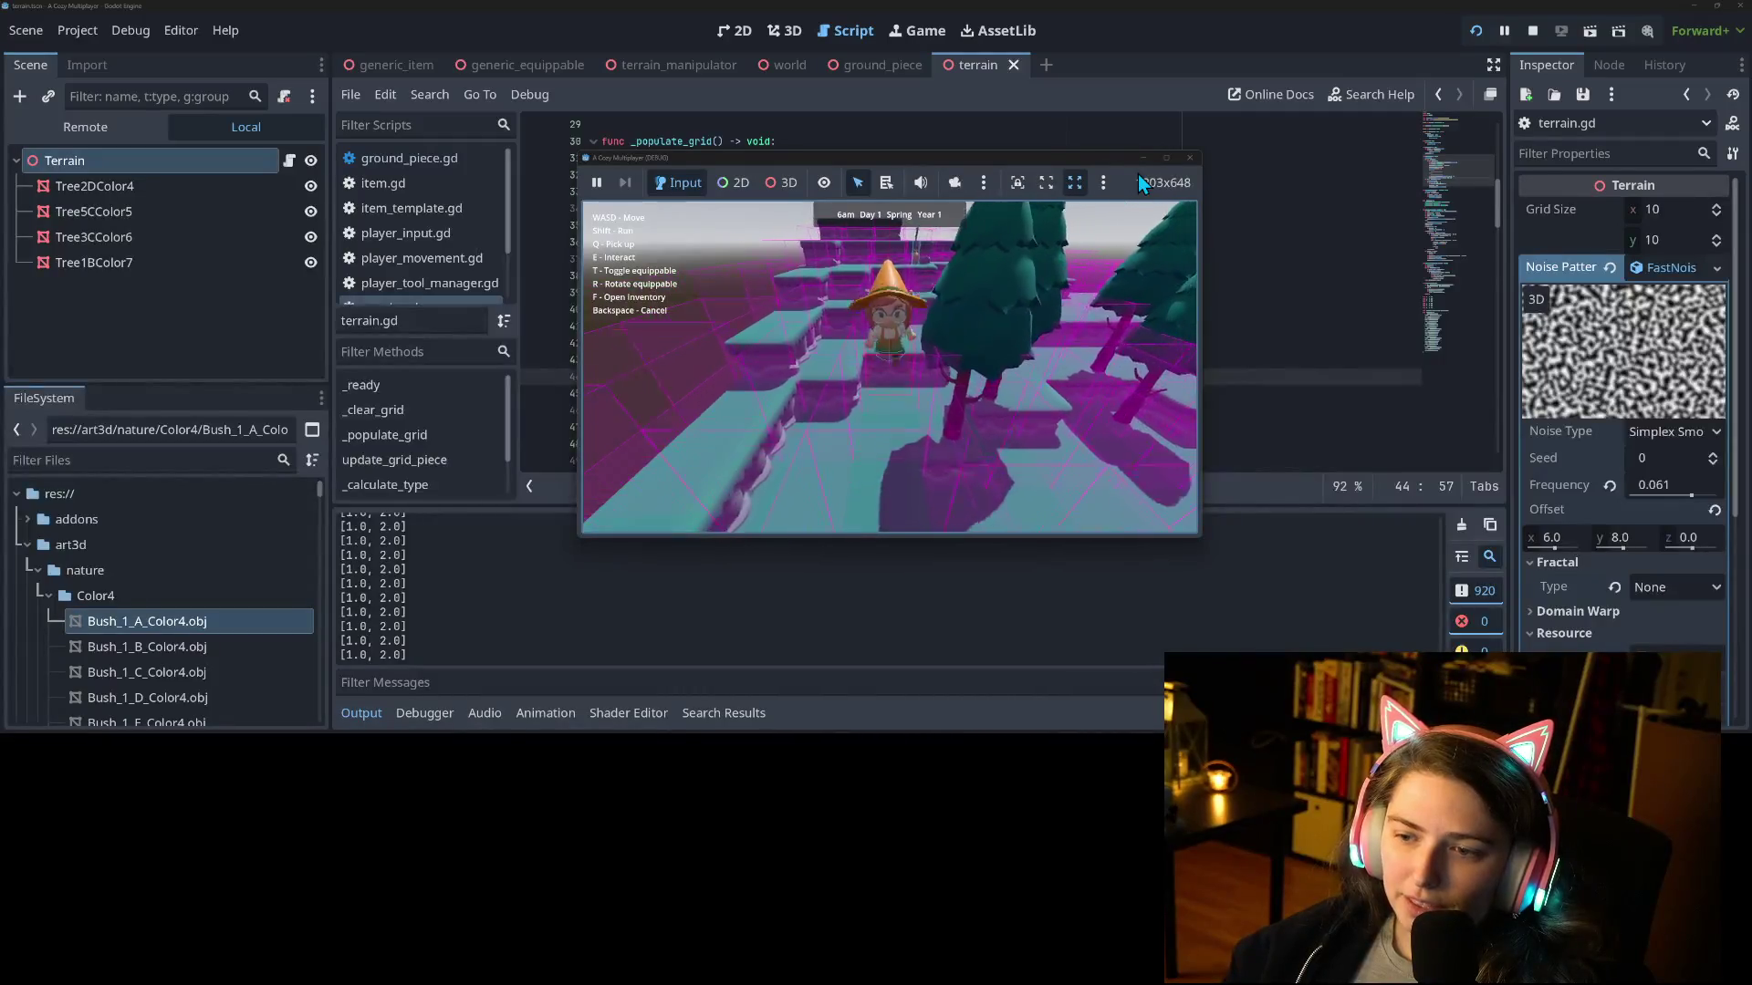
key("s")
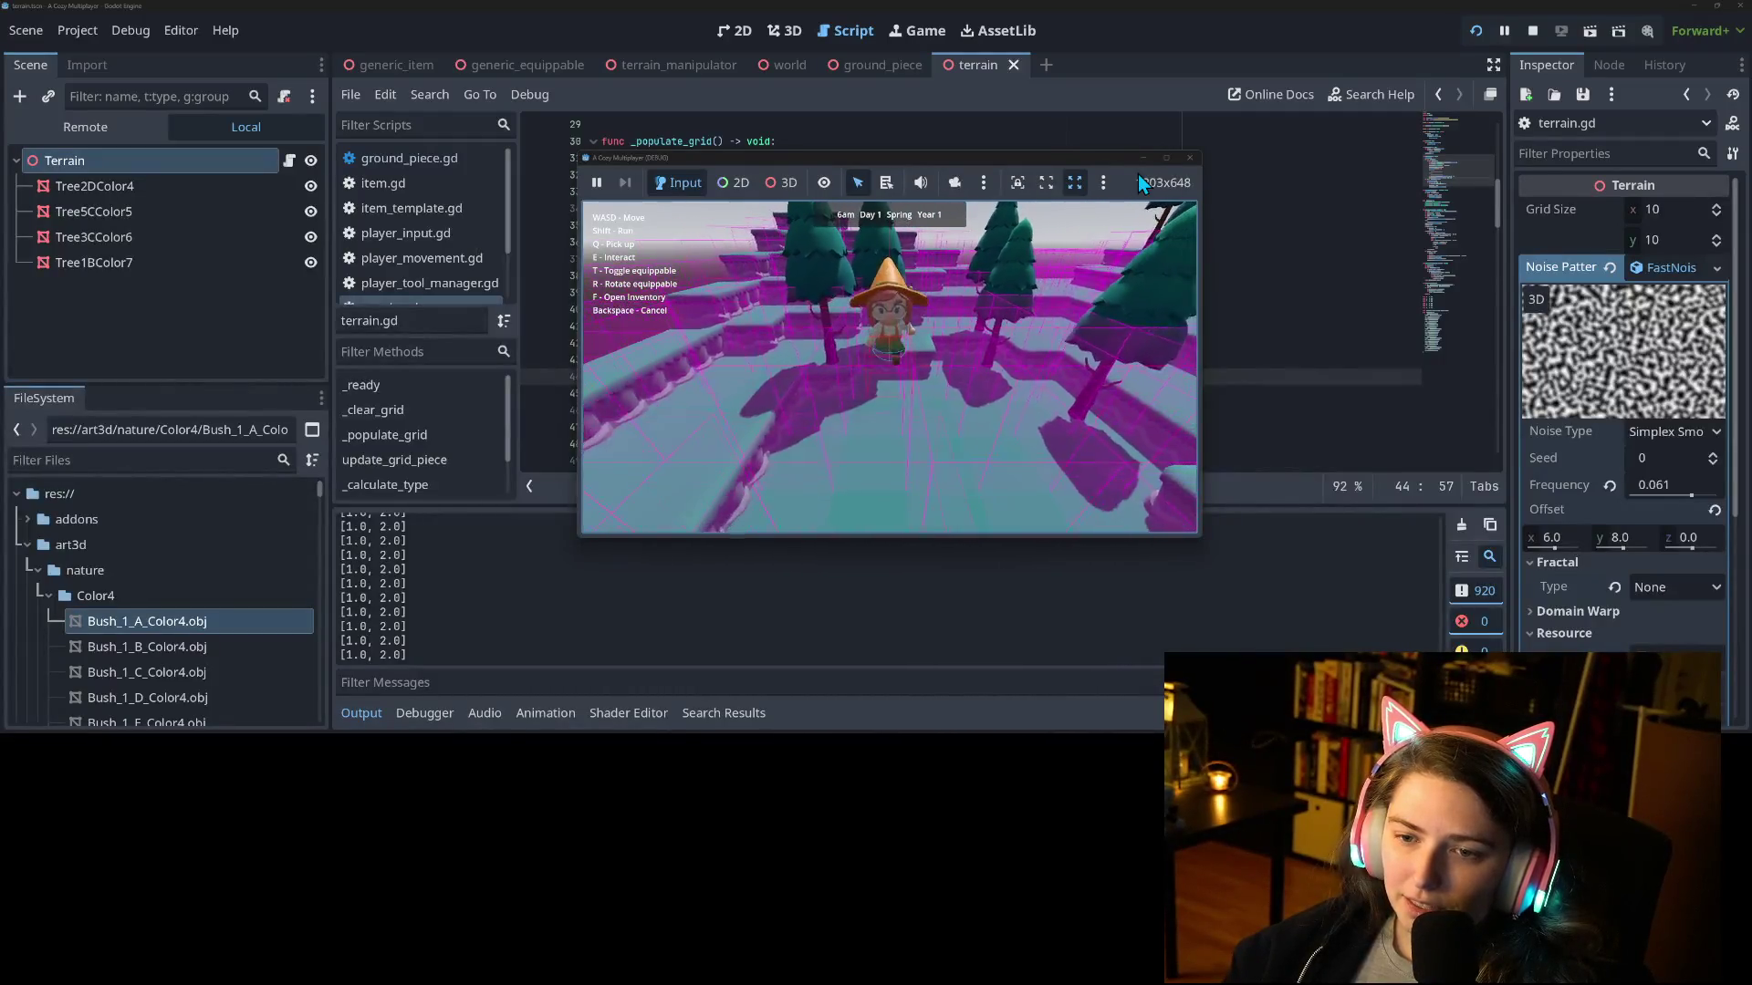
key("s")
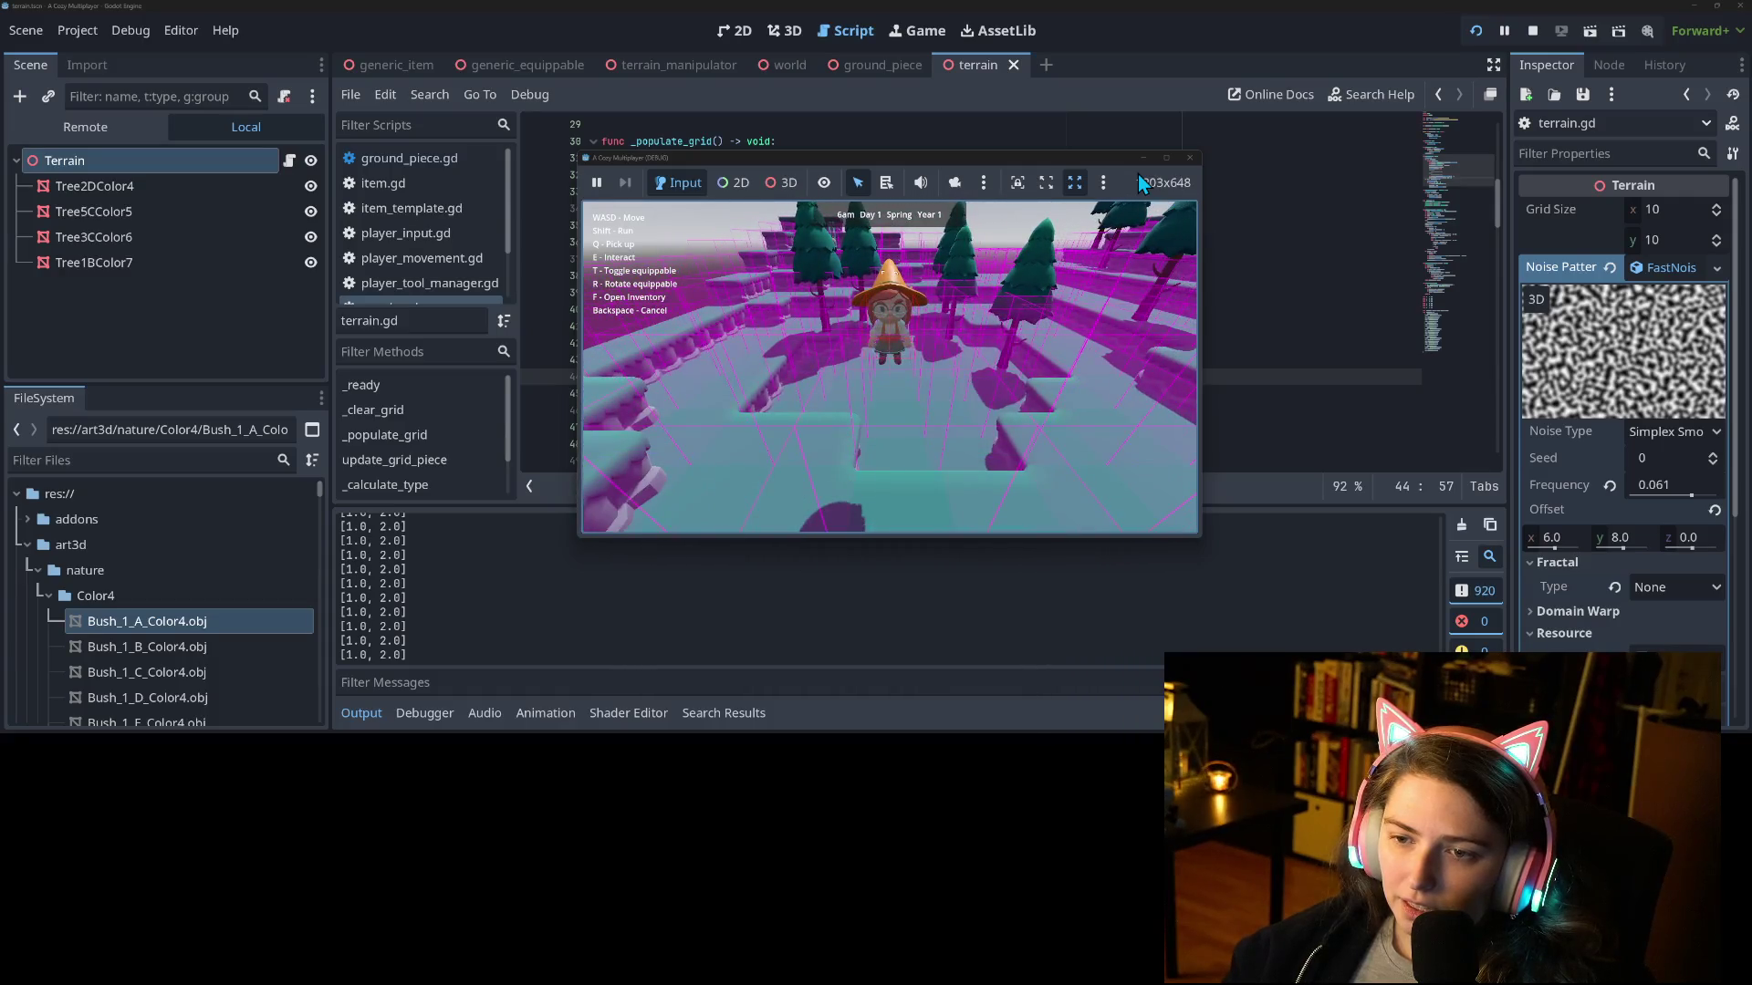
key("w")
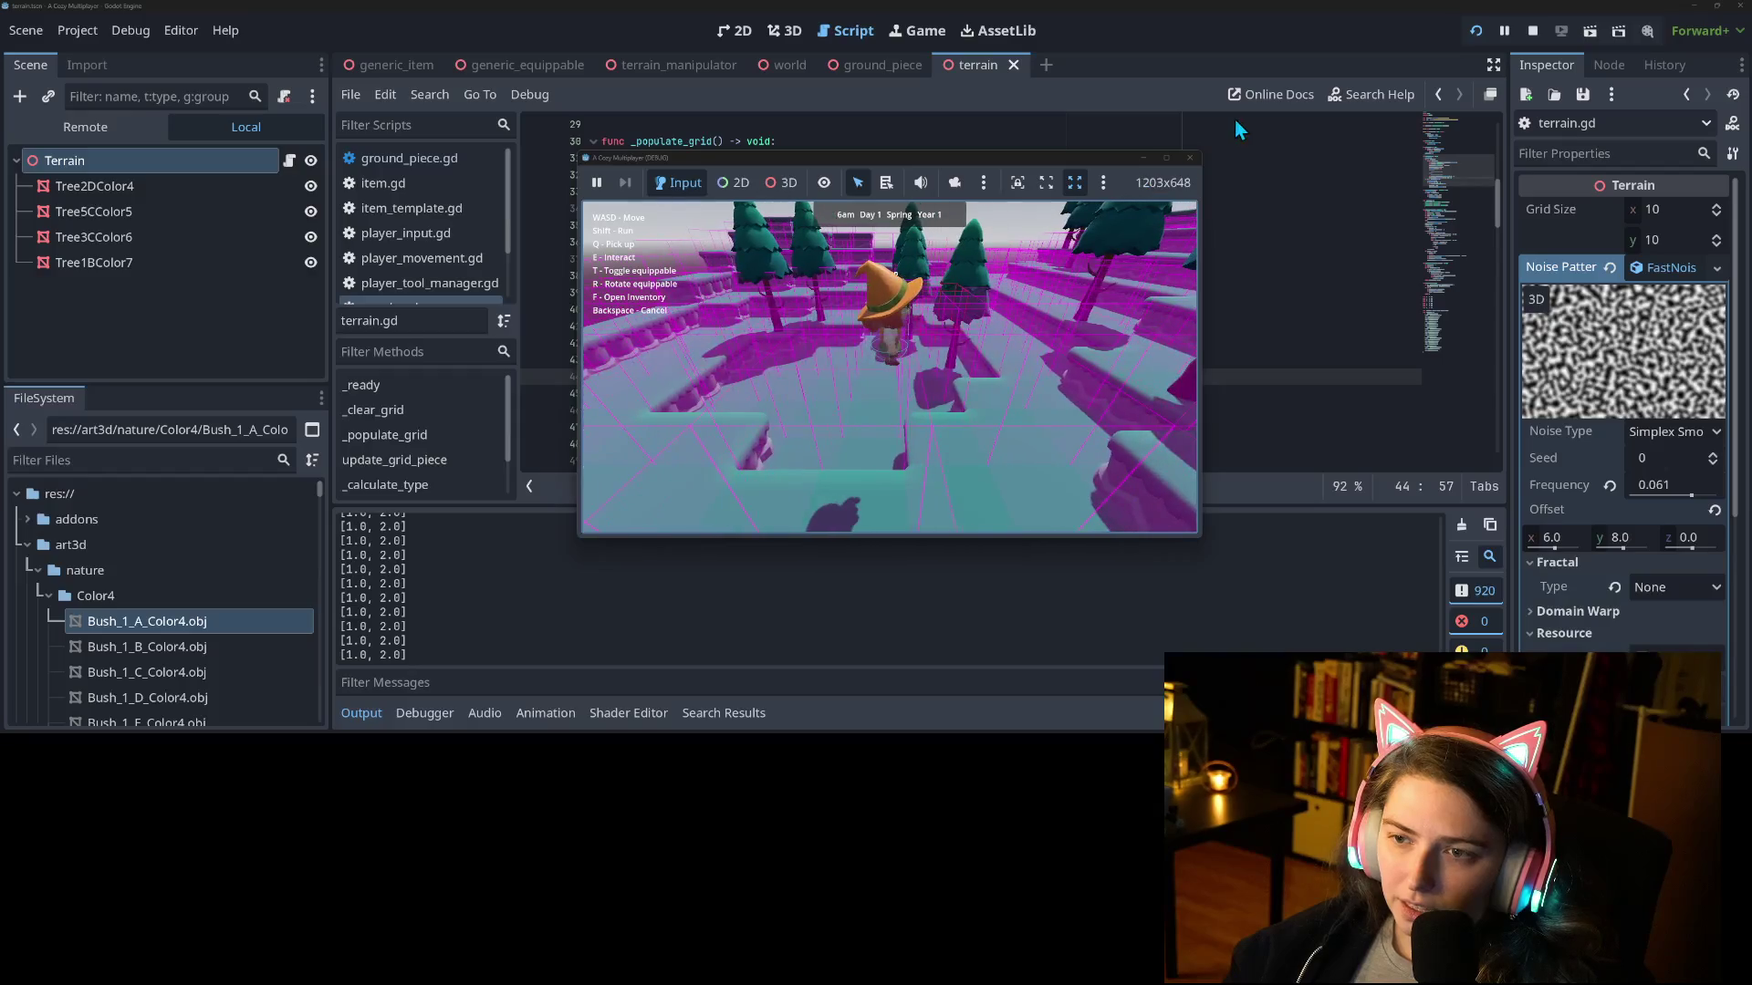
left_click(1190, 158)
scroll(719, 222, "up", 9)
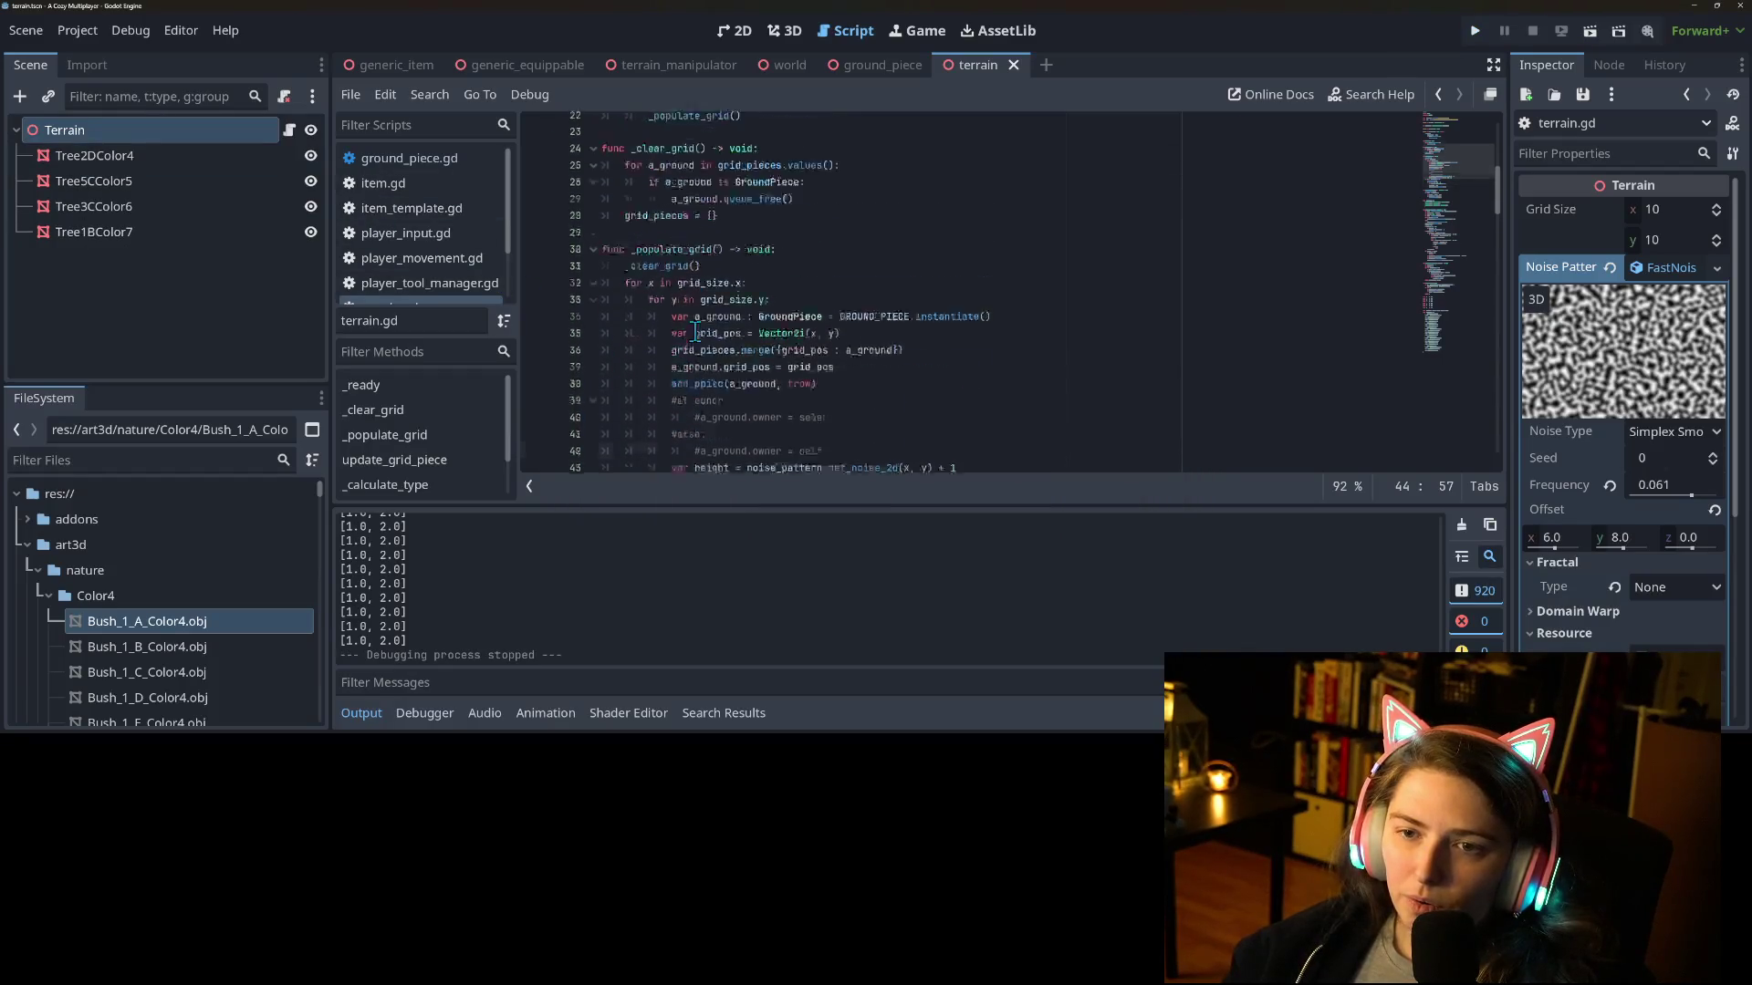
Step: Study the bottom_collision size and -1 offset code in ground_piece.gd, then open the ground_piece scene
scroll(723, 411, "down", 5)
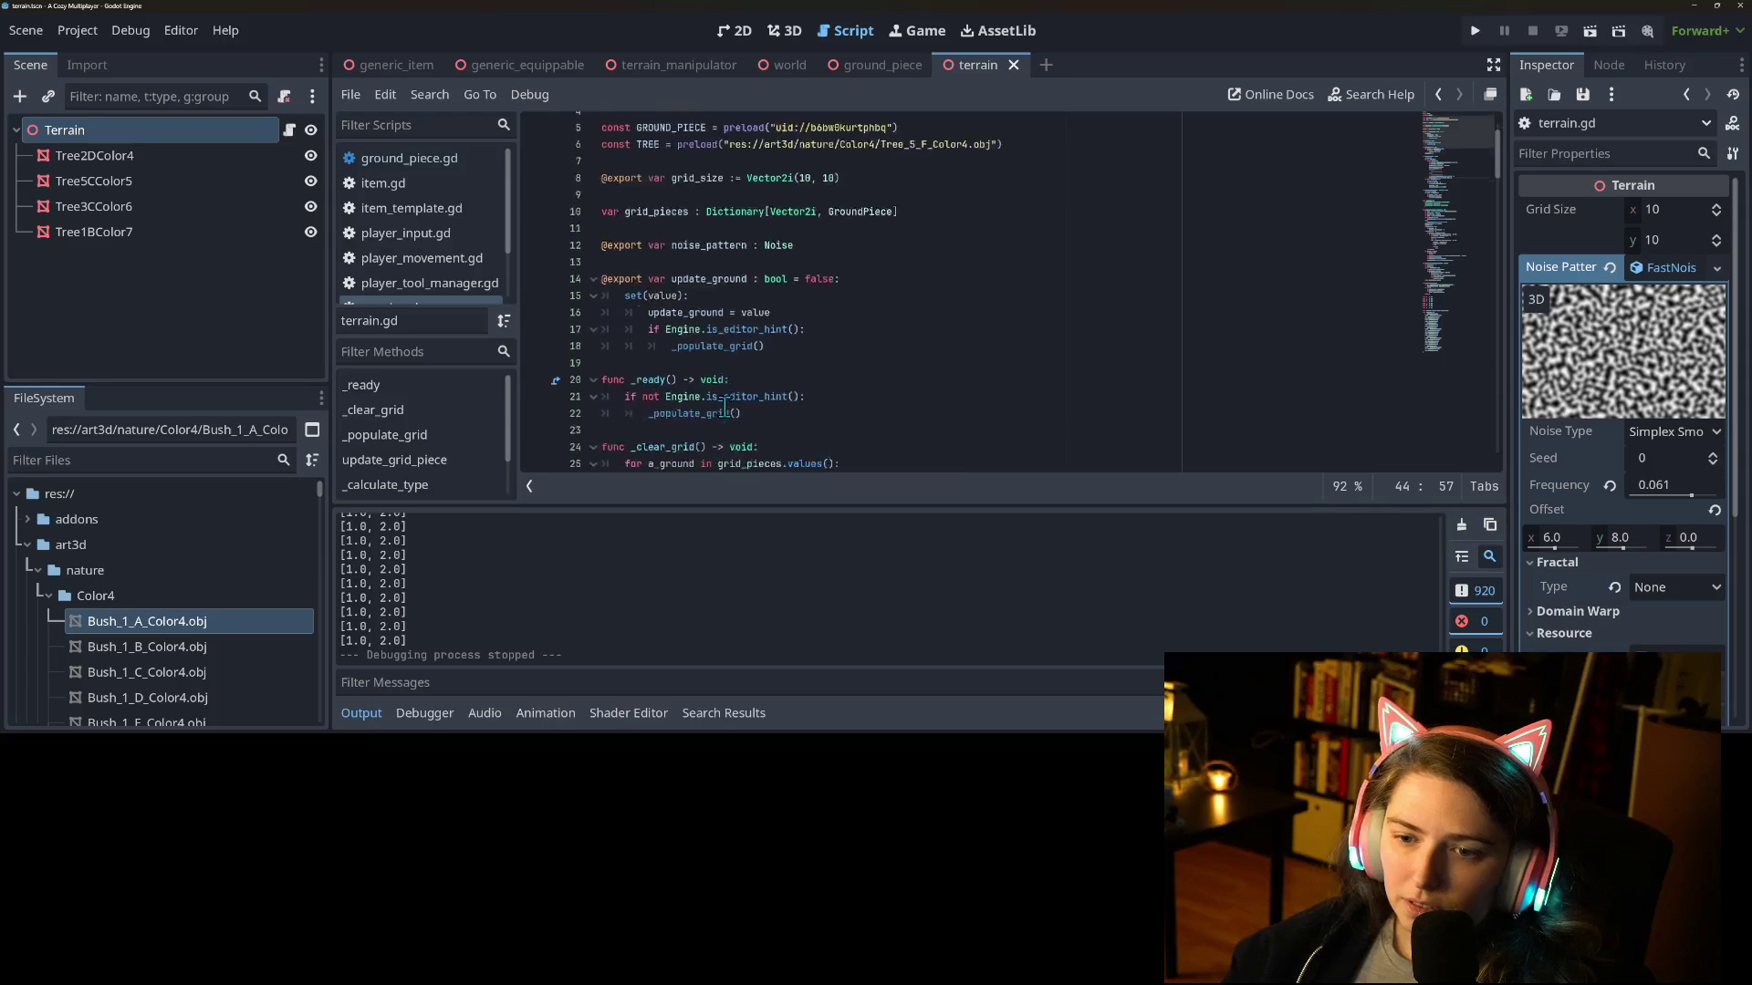
left_click(425, 155)
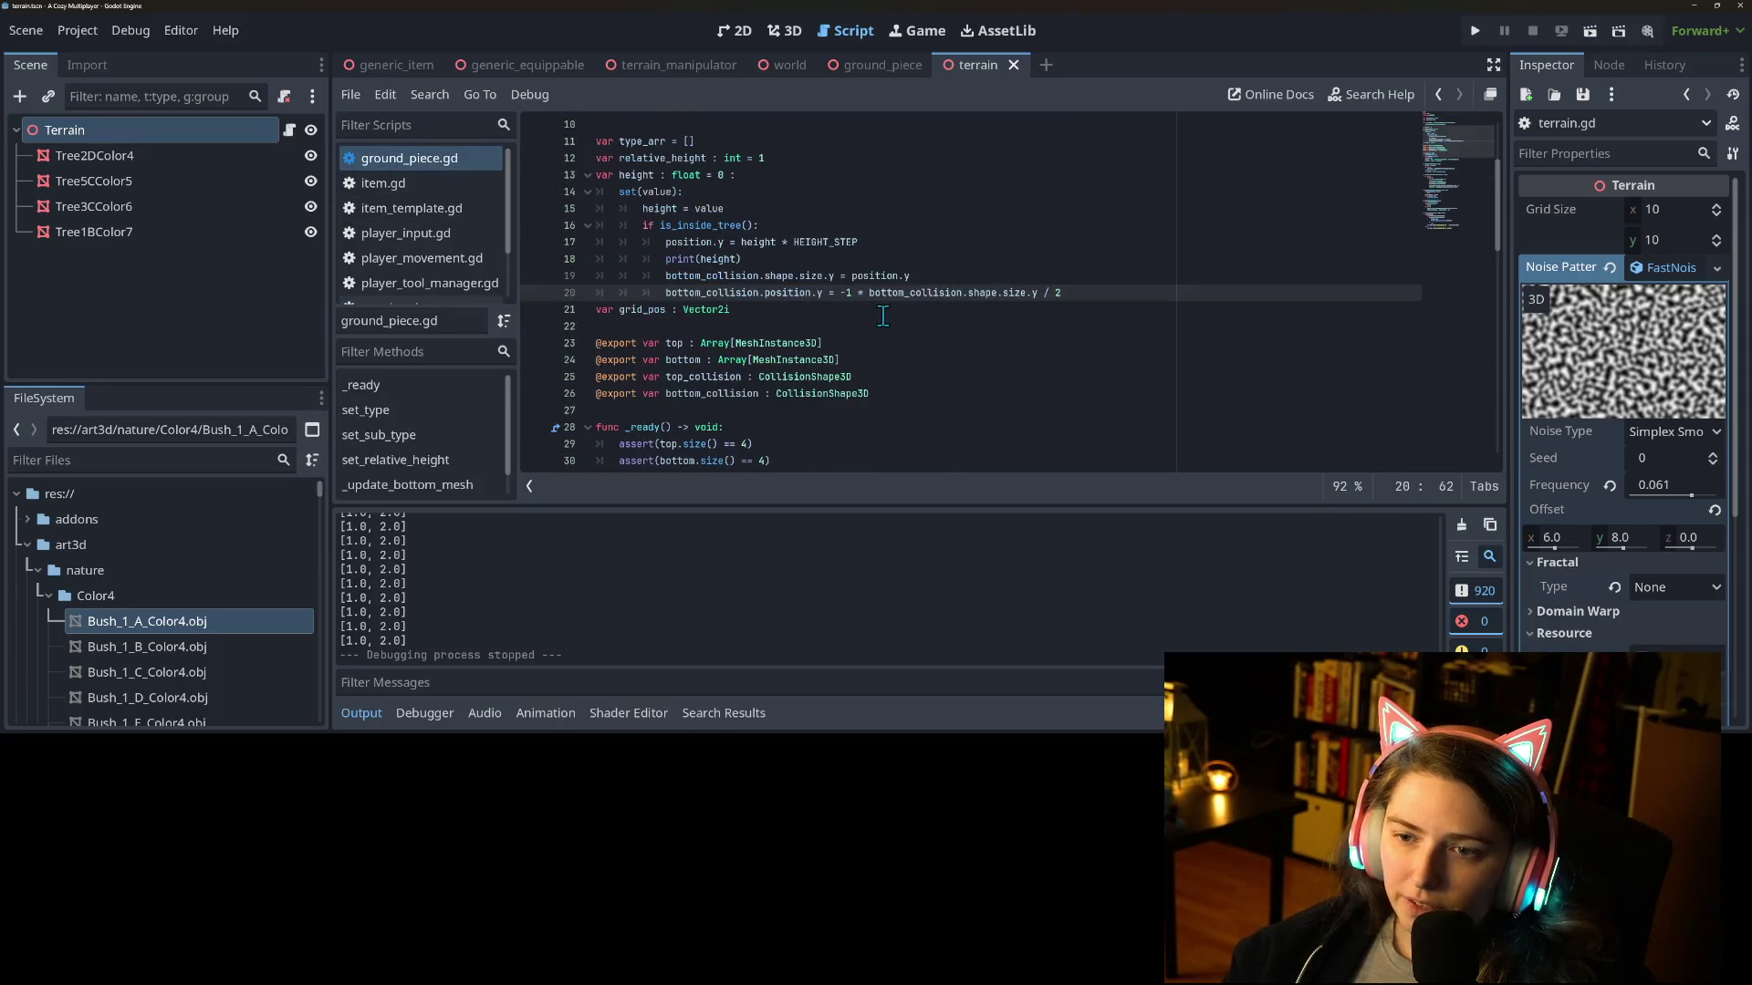
double_click(918, 293)
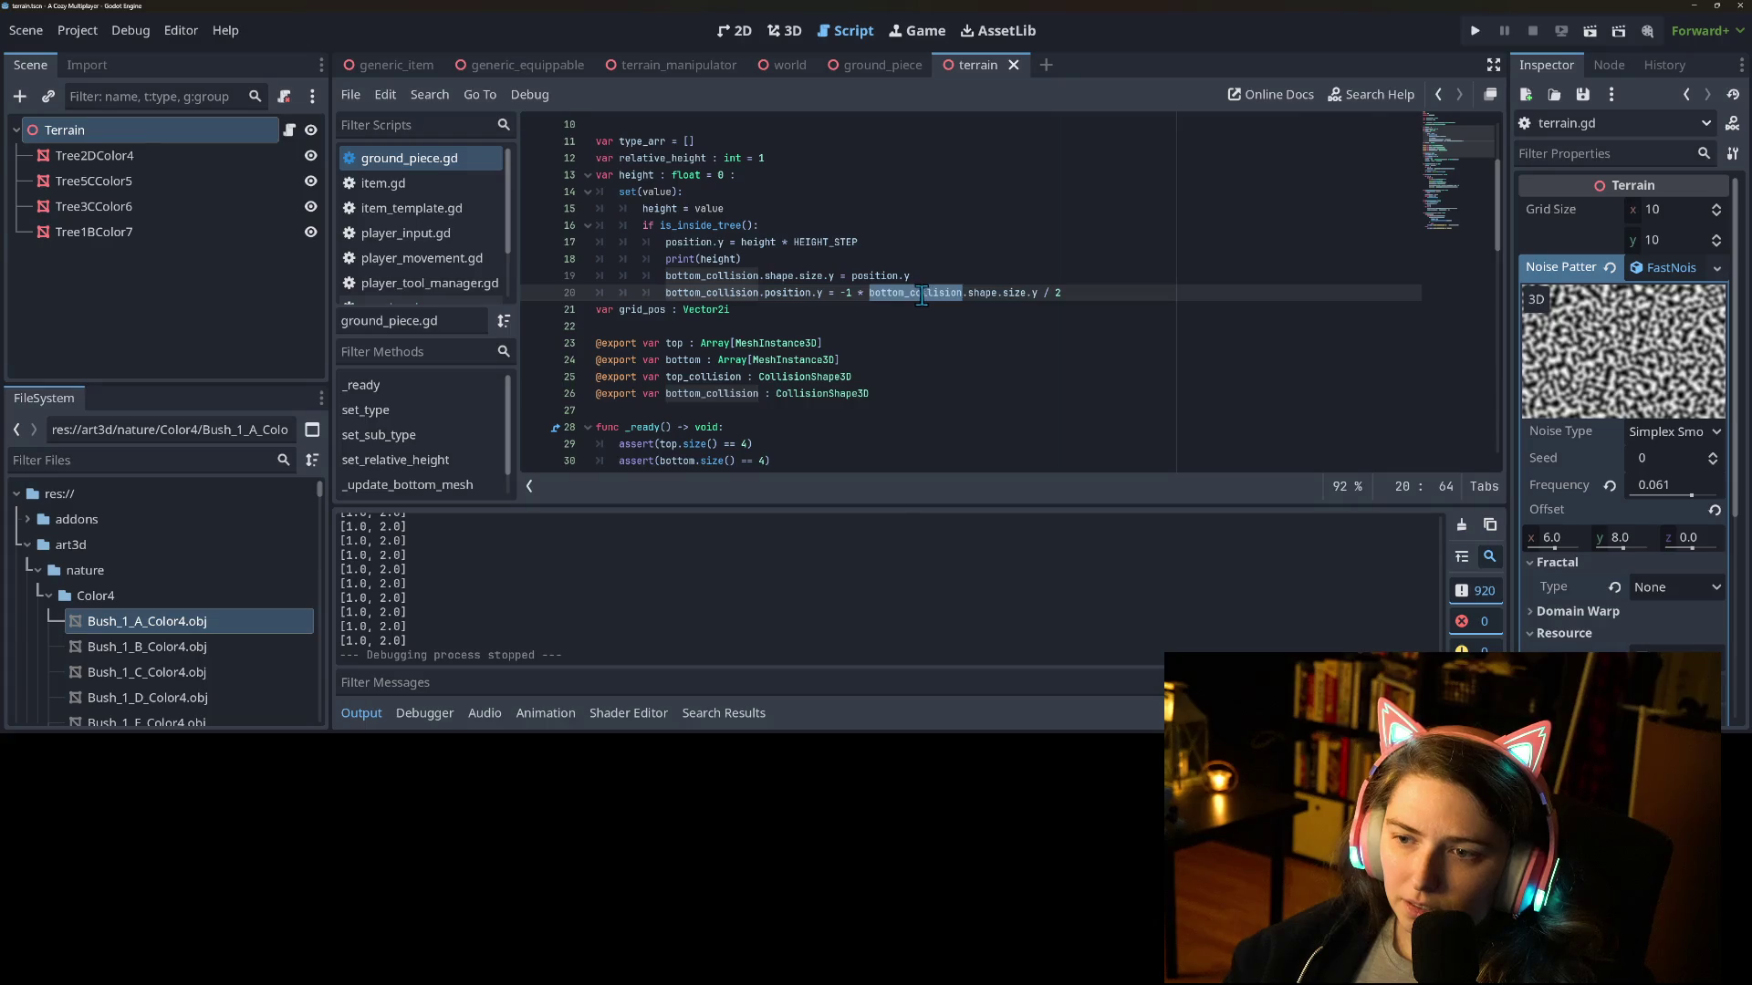
double_click(987, 292)
left_click(1048, 296)
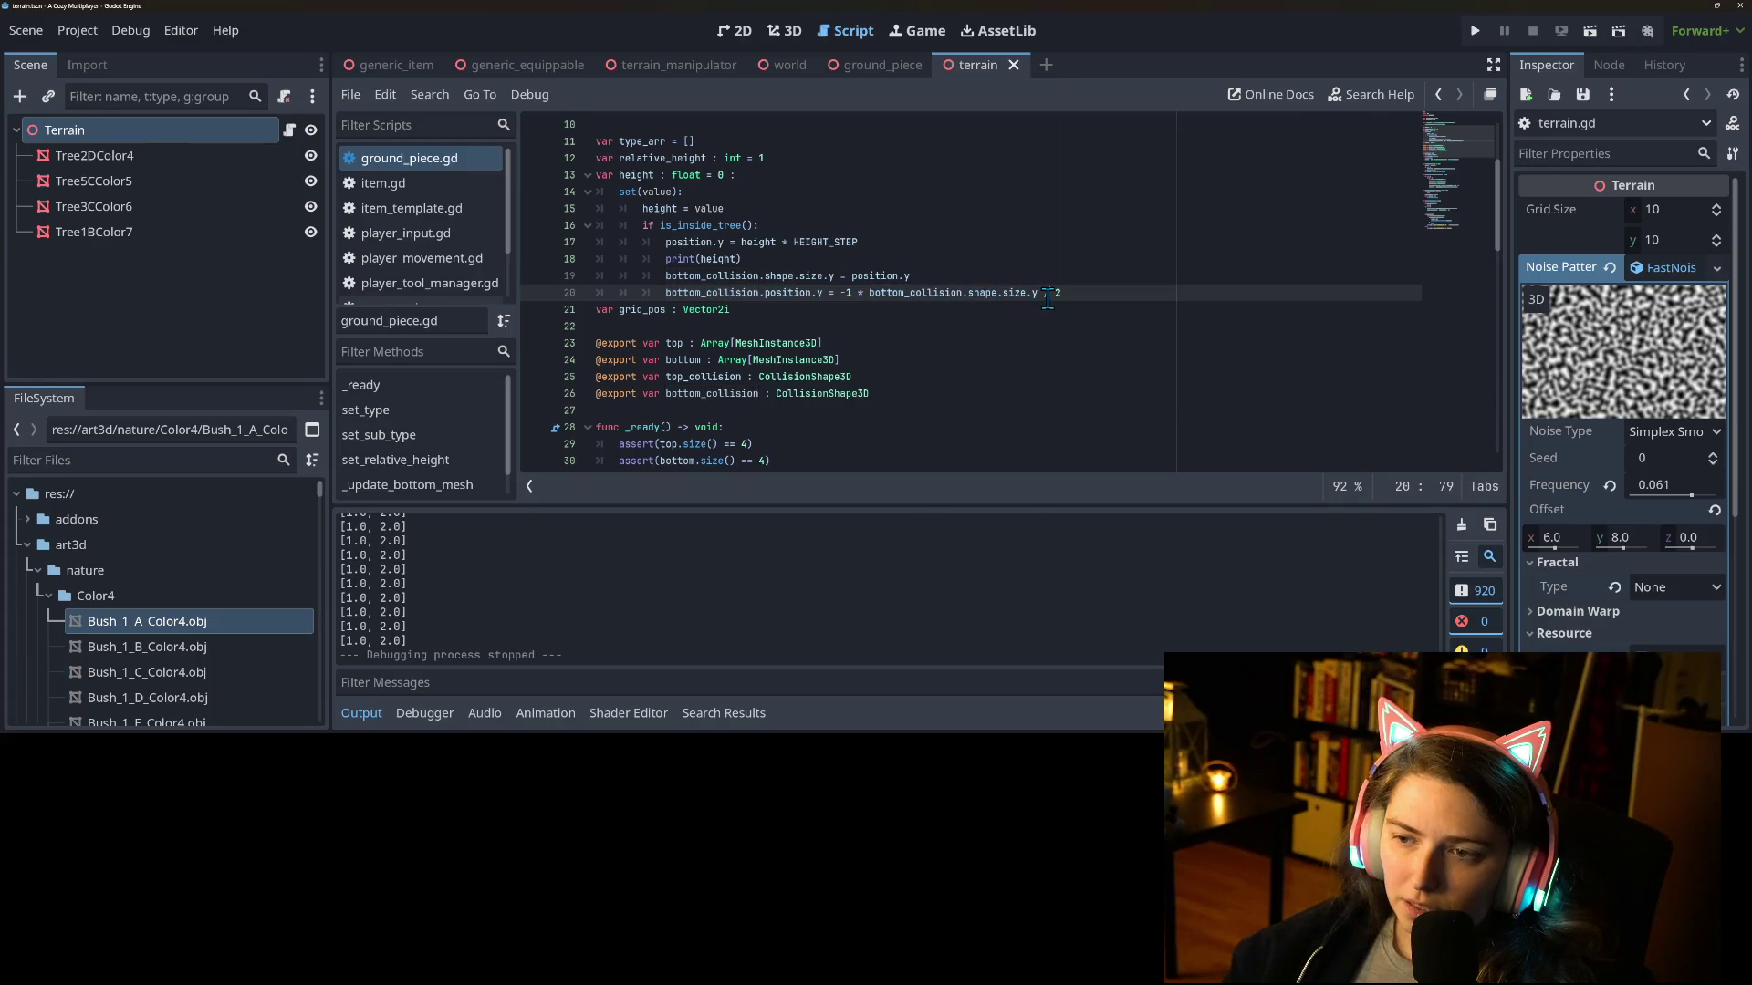
key("Left")
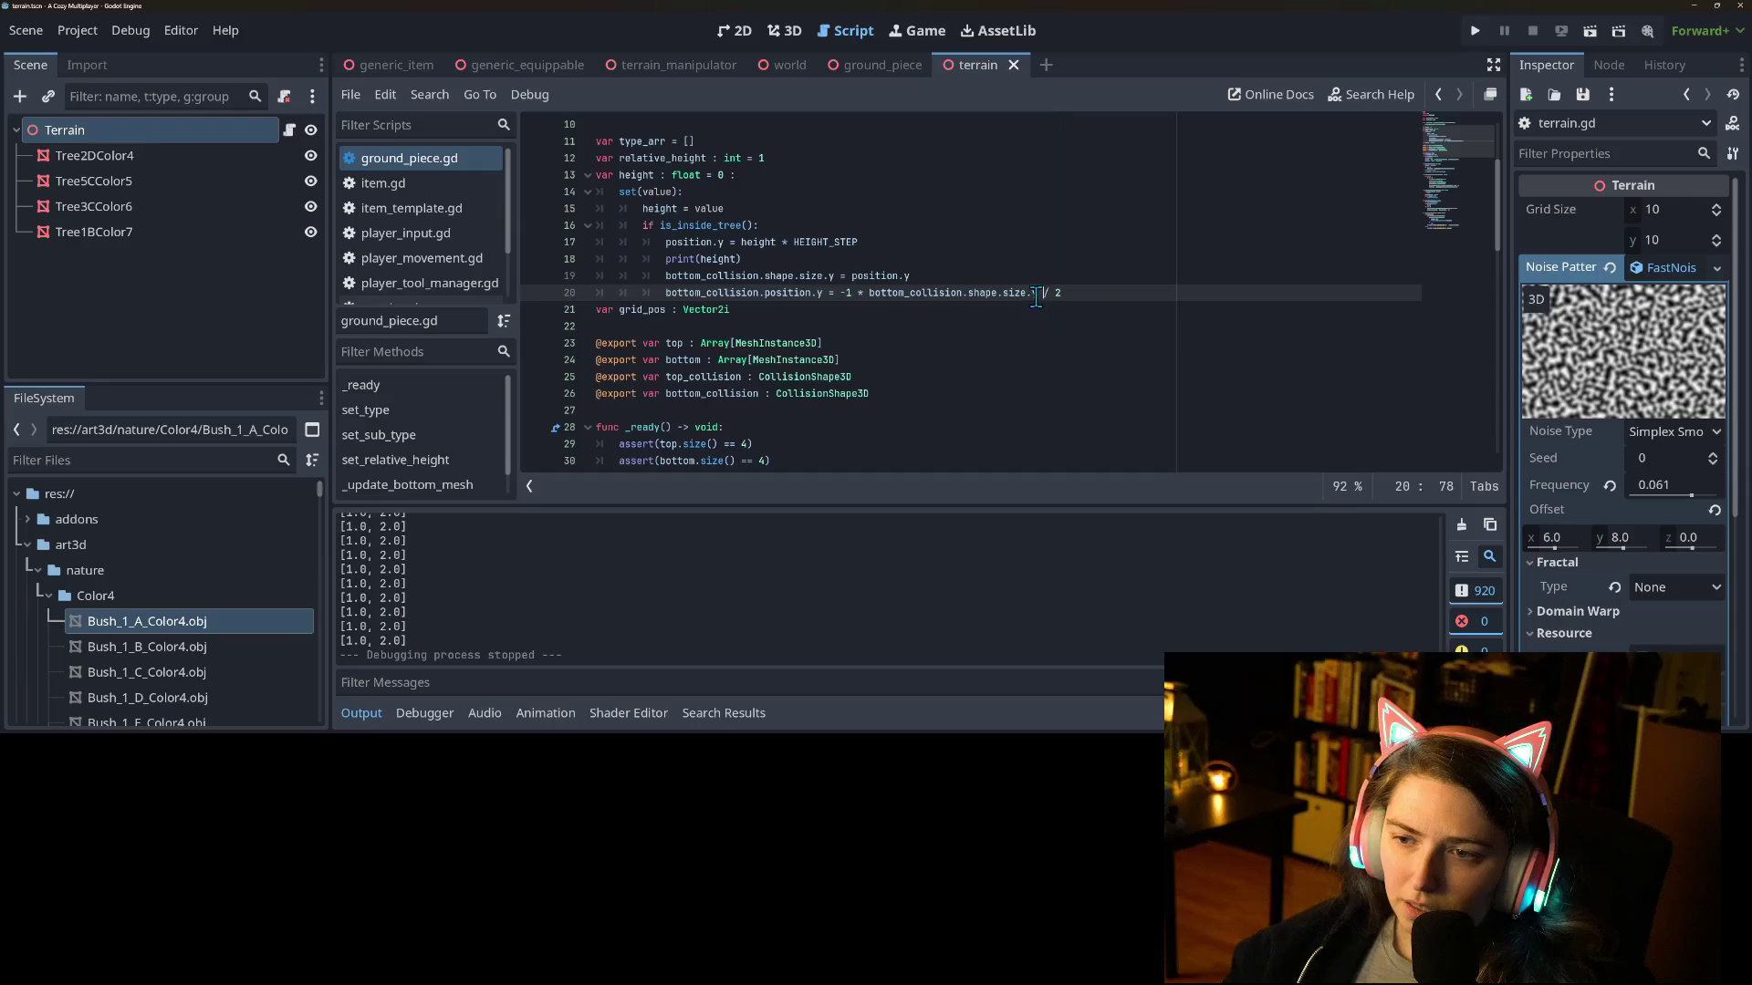
left_click_drag(1083, 294, 863, 293)
left_click(848, 292)
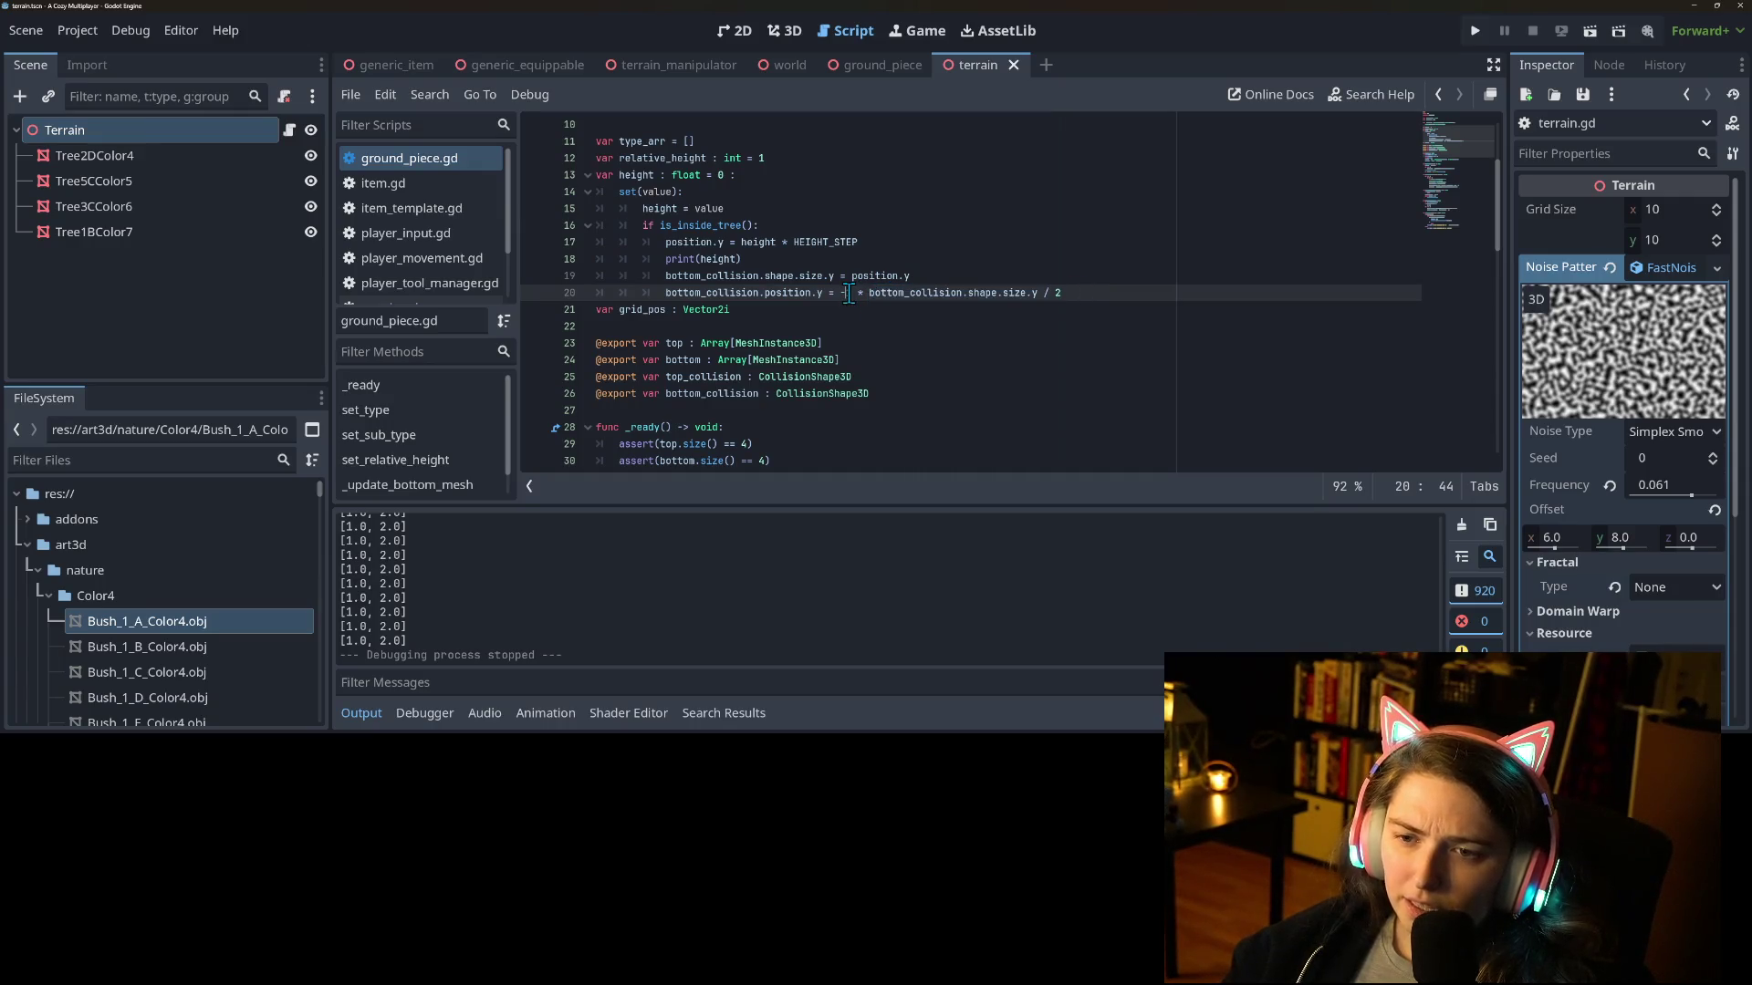
left_click(1128, 279)
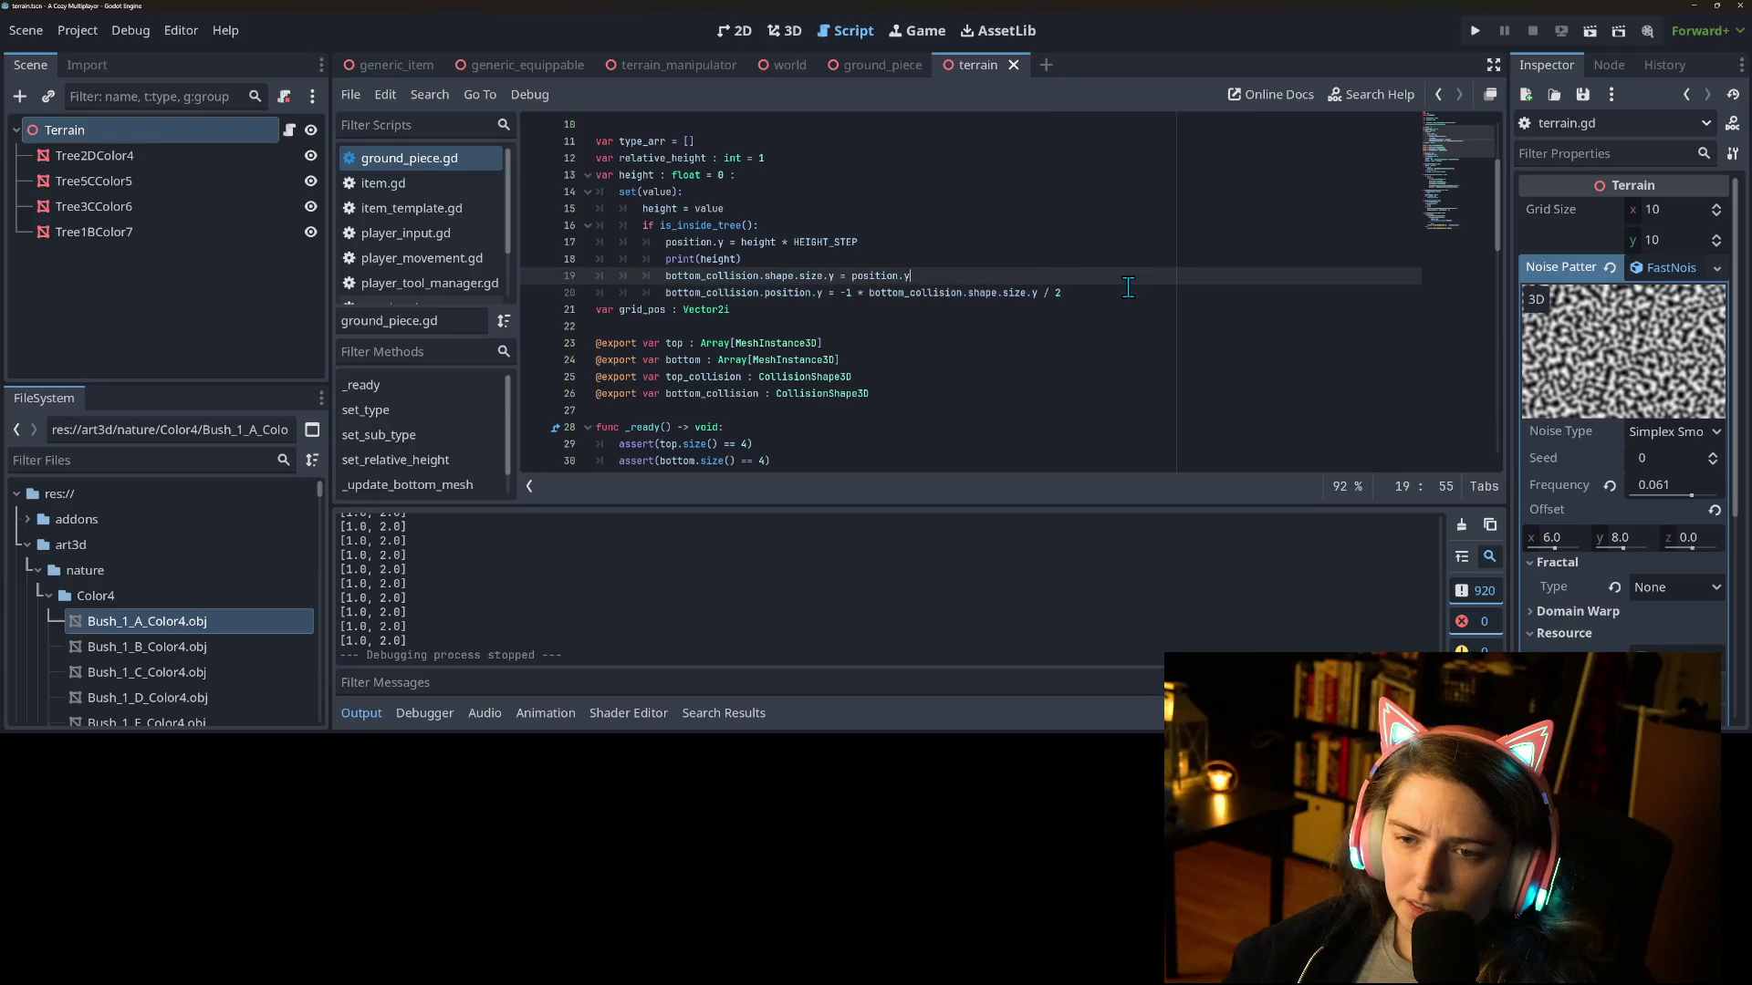
double_click(790, 293)
left_click(911, 293)
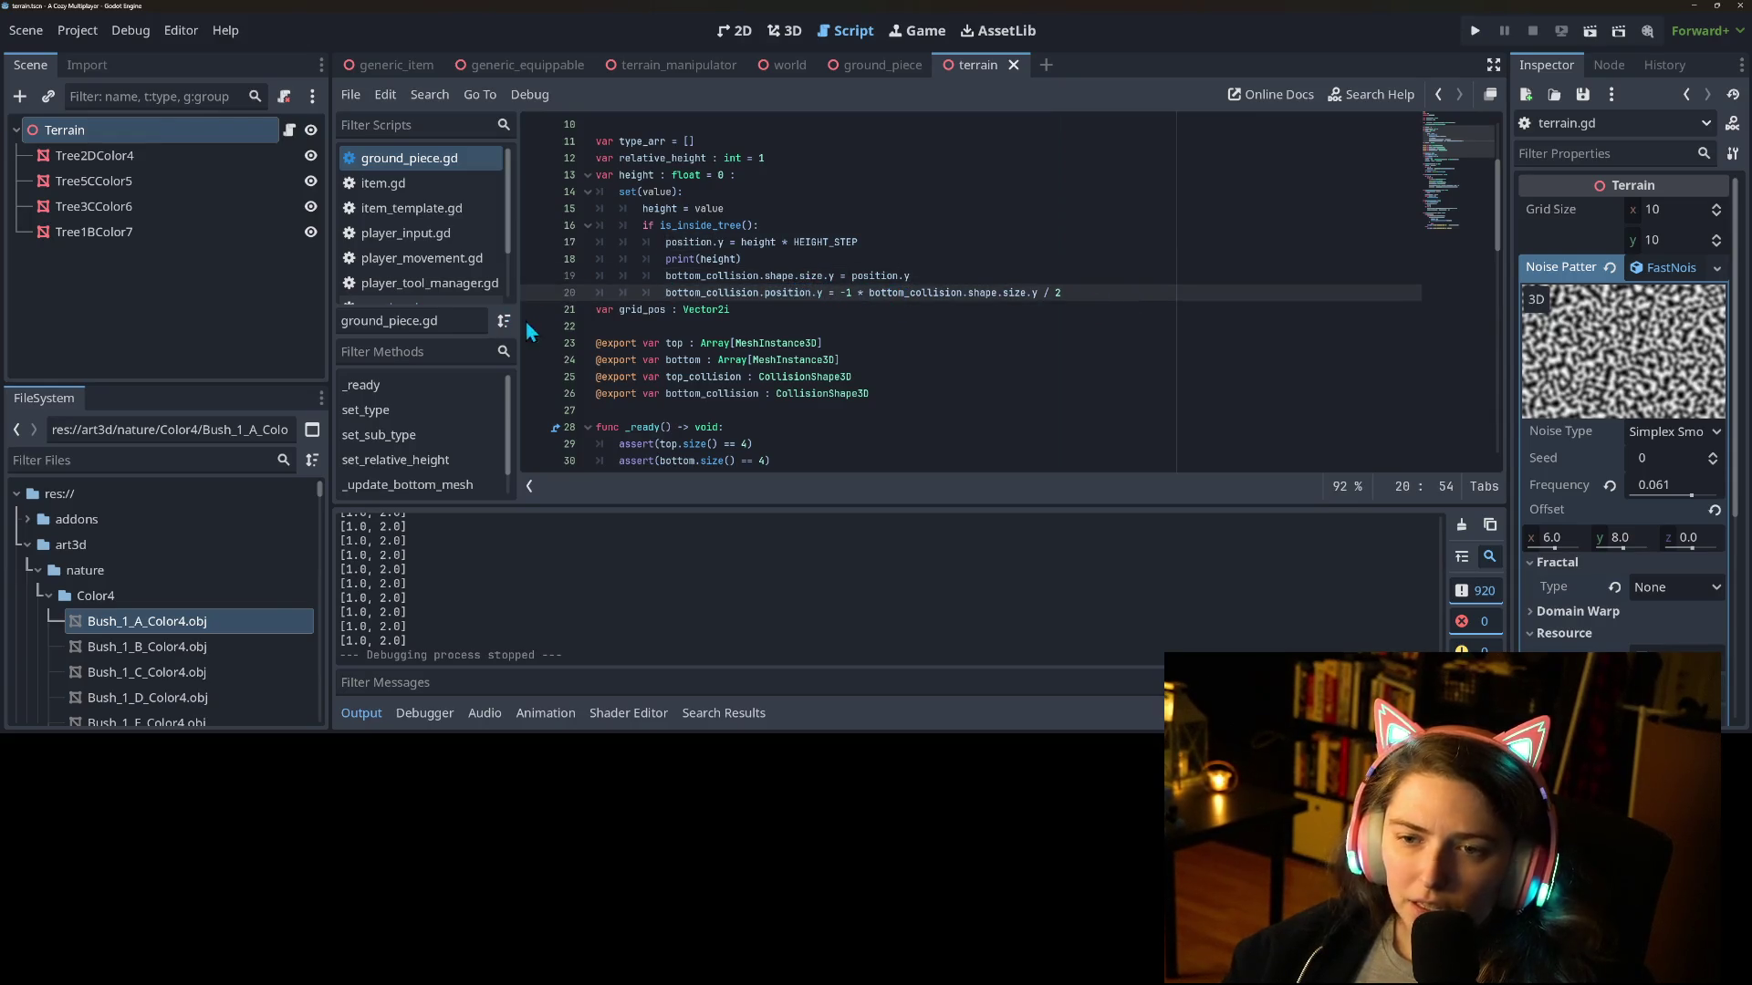
left_click(876, 66)
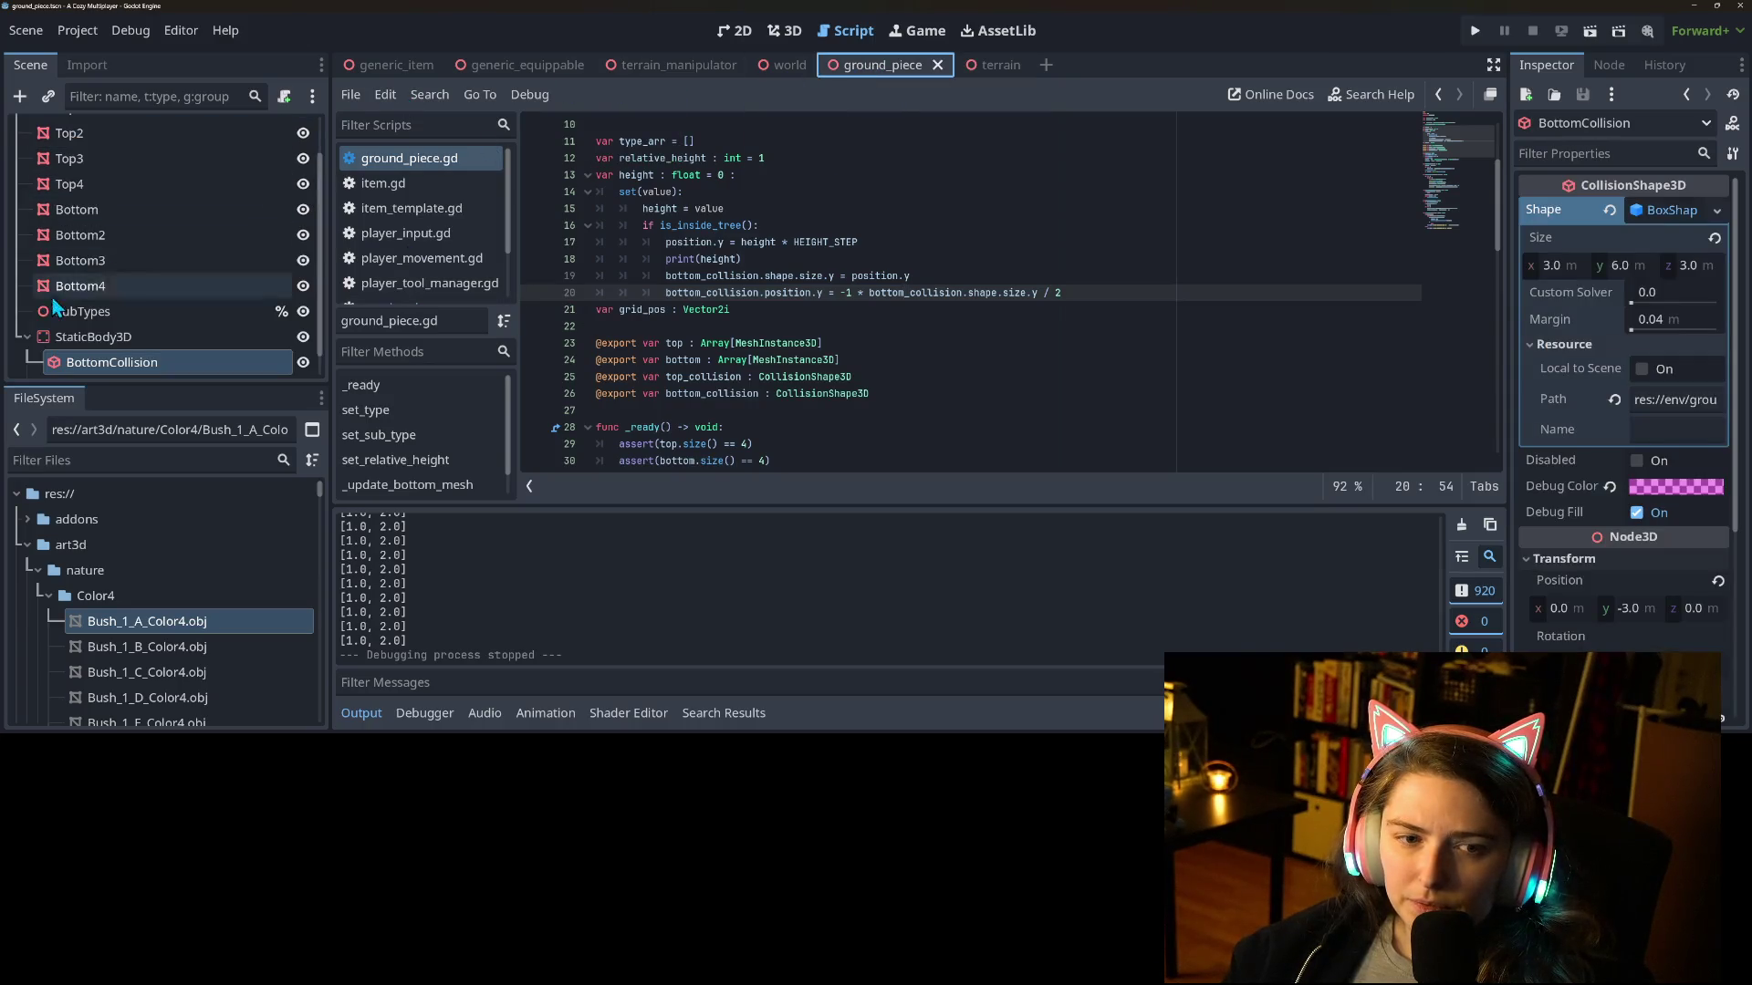
Step: Select the BottomCollision node and view its collision box in the 3D viewport
scroll(124, 347, "down", 1)
left_click(146, 341)
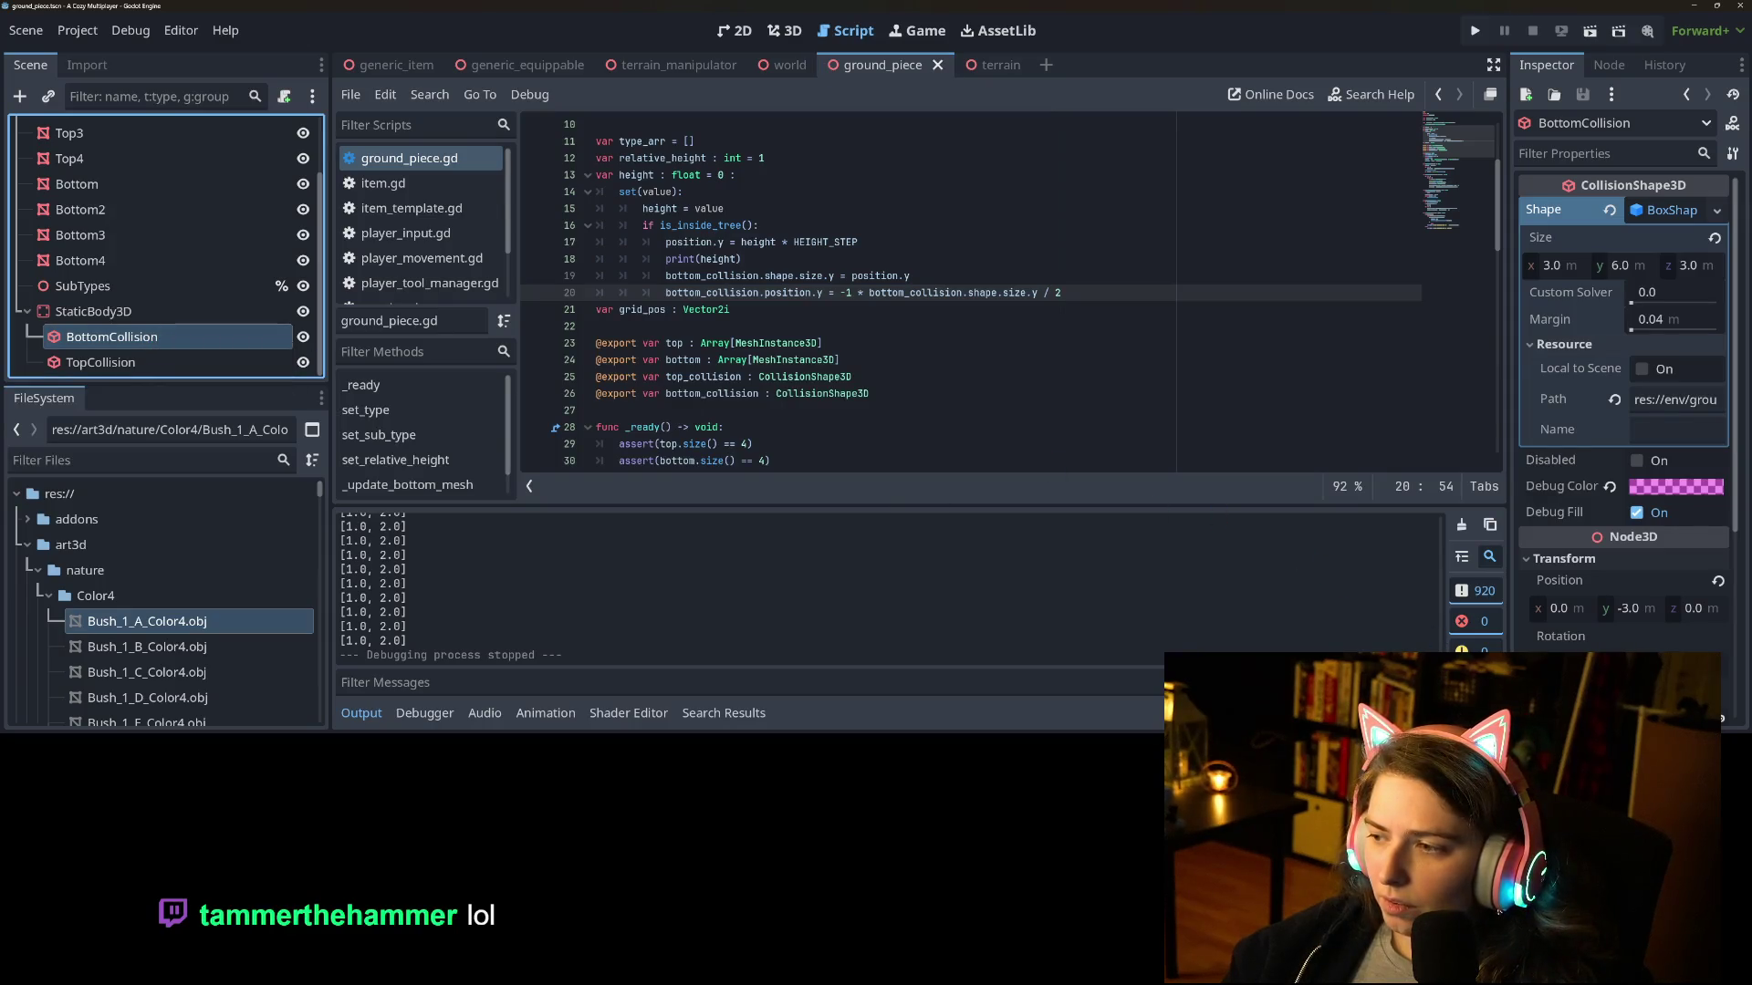
left_click(785, 30)
scroll(978, 375, "down", 5)
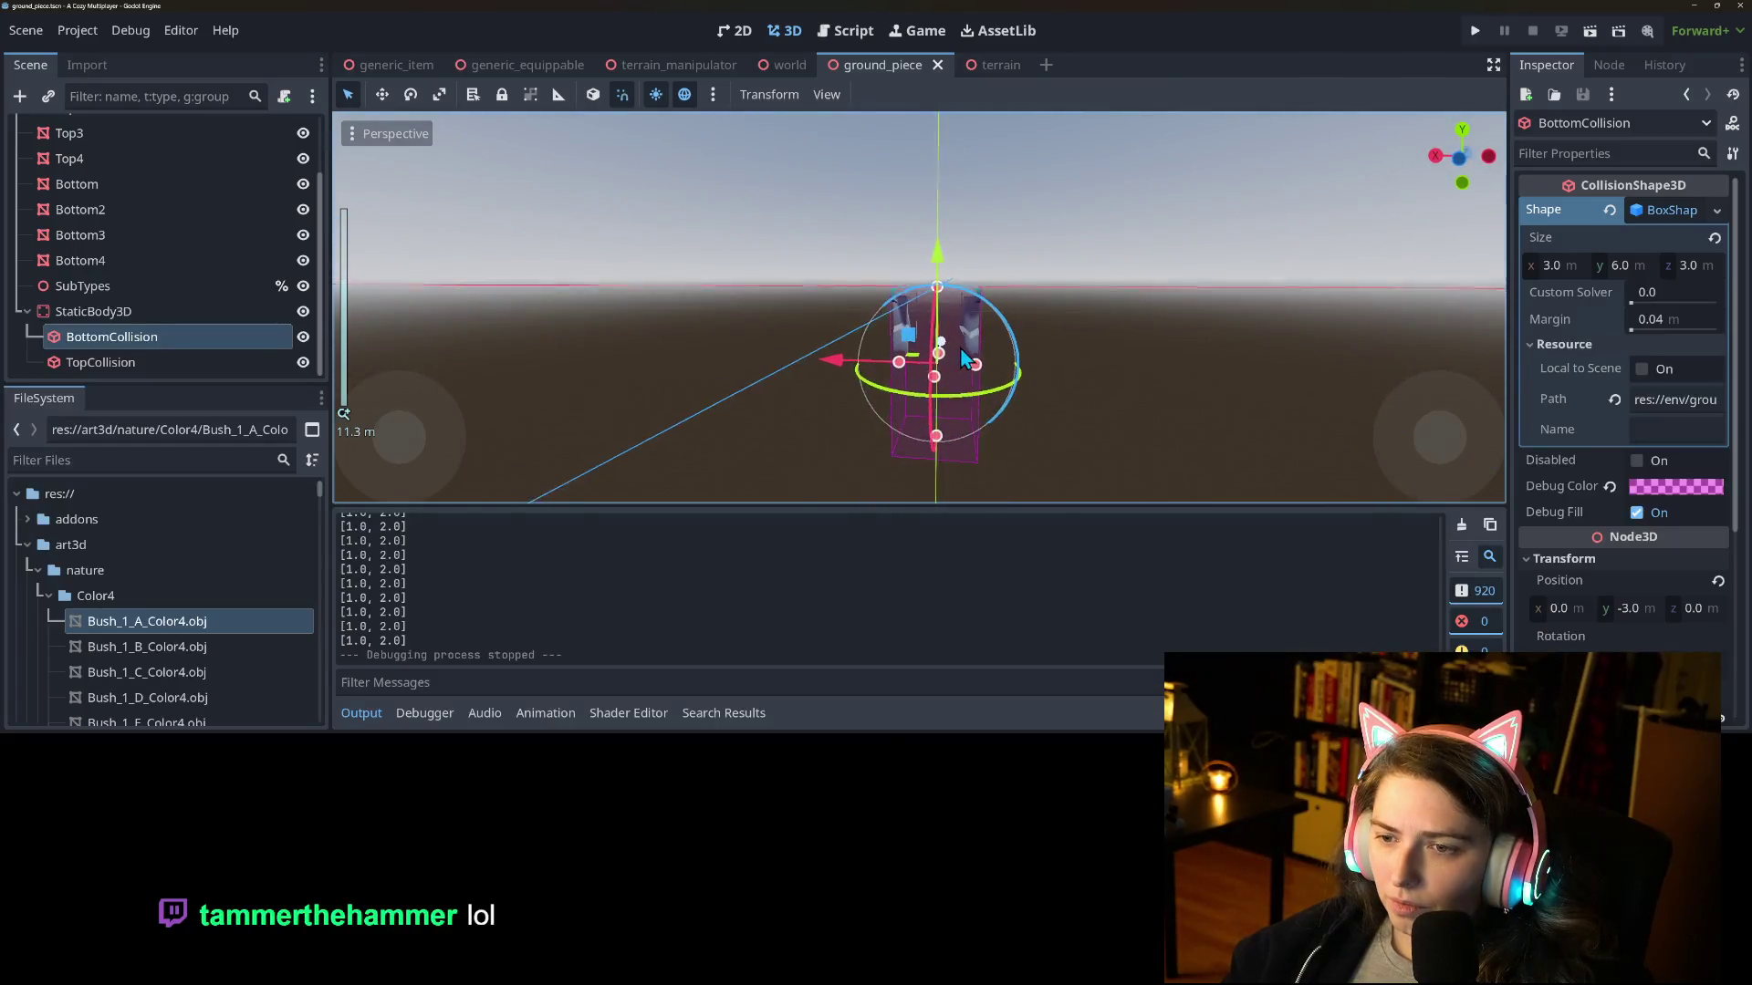
left_click_drag(962, 358, 998, 375)
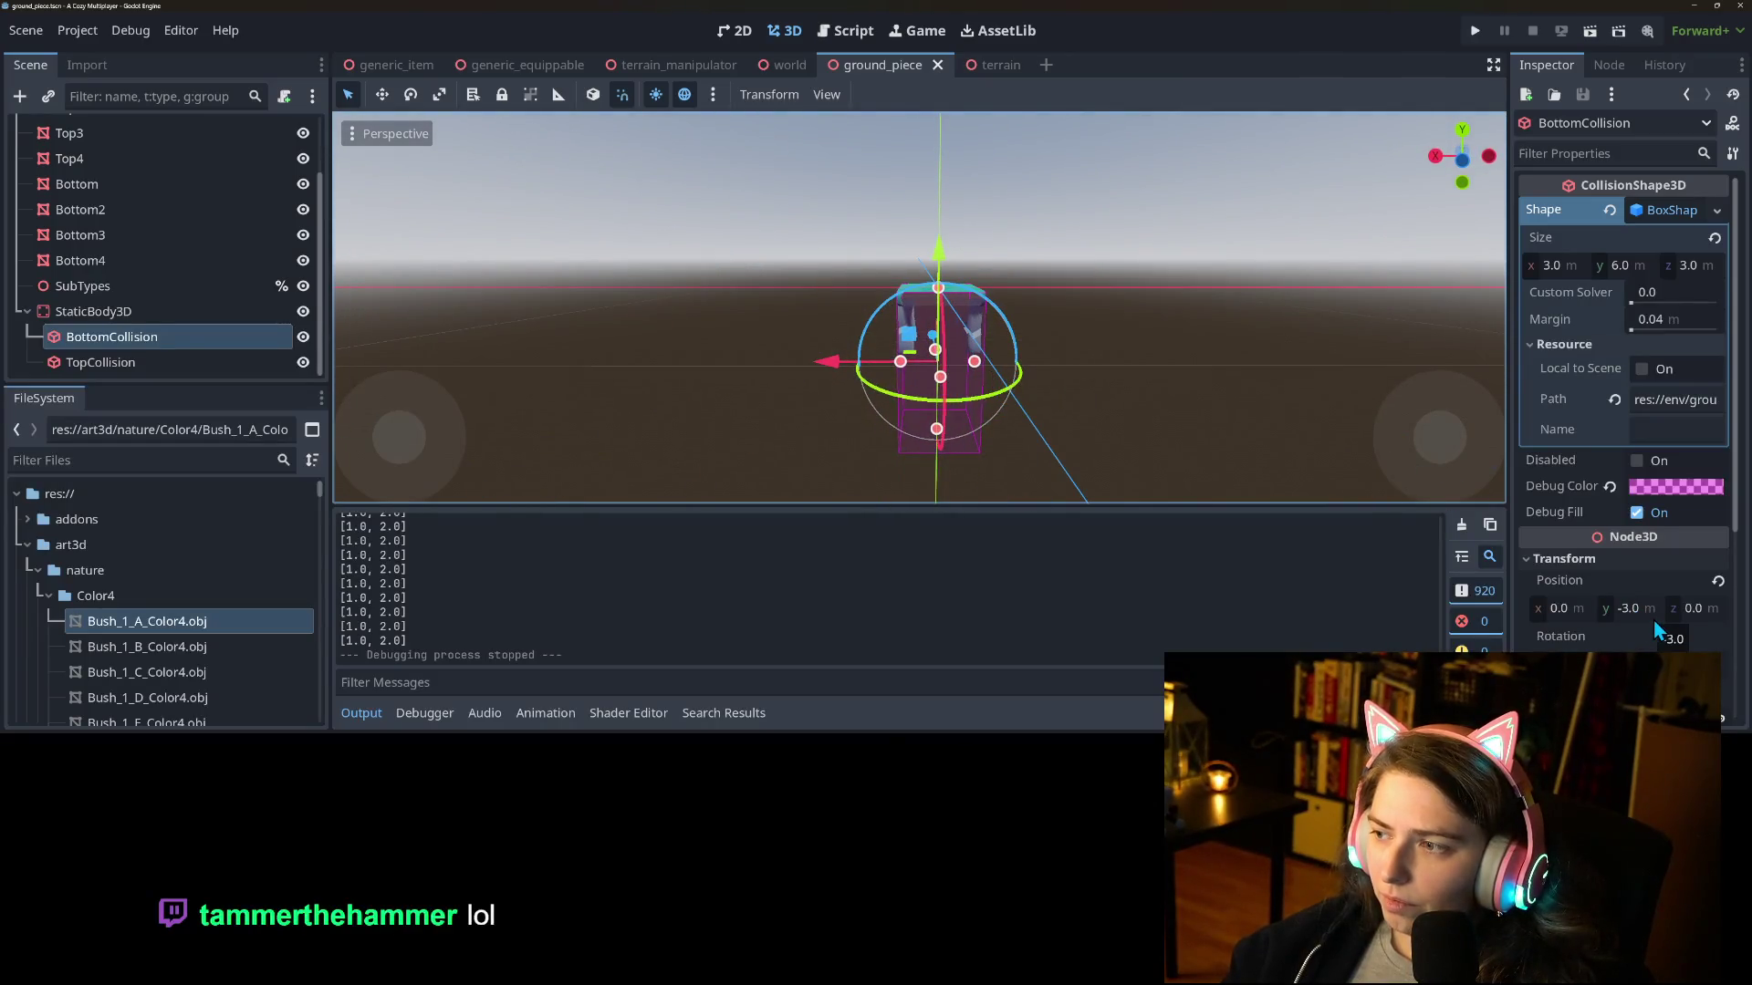
Step: Make the collision box 4 m tall at position y -2, then save the scene
left_click(1631, 265)
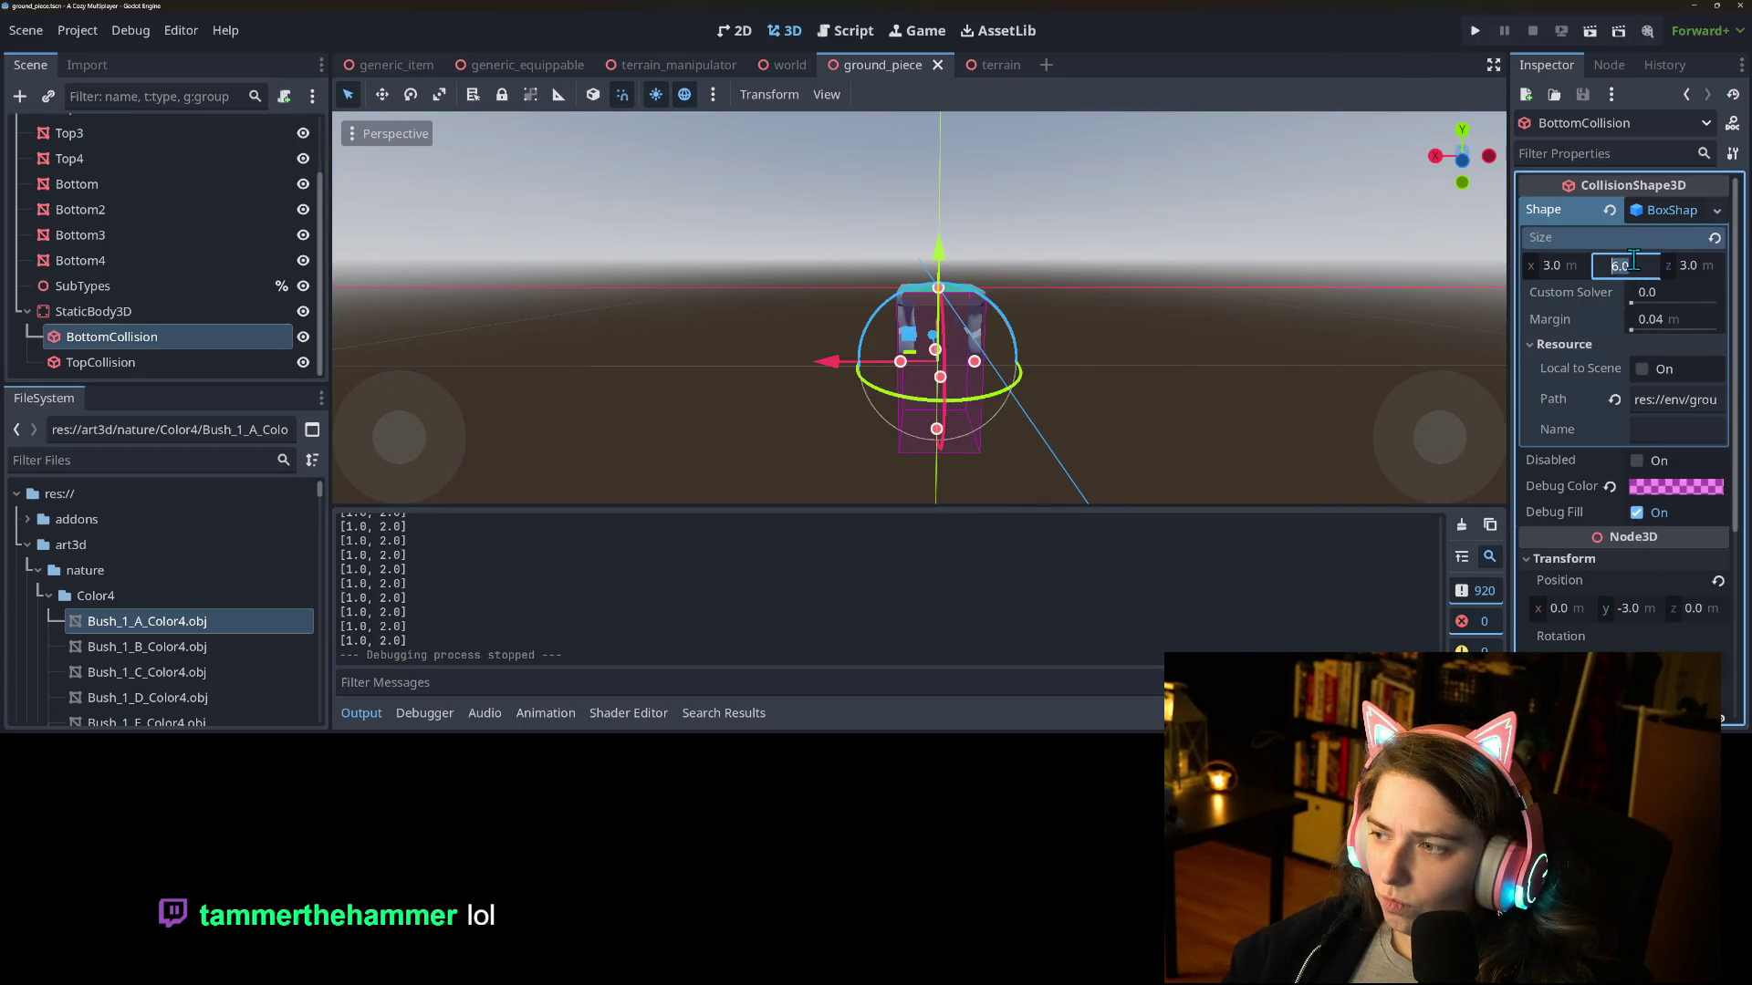
type("4")
key("Return")
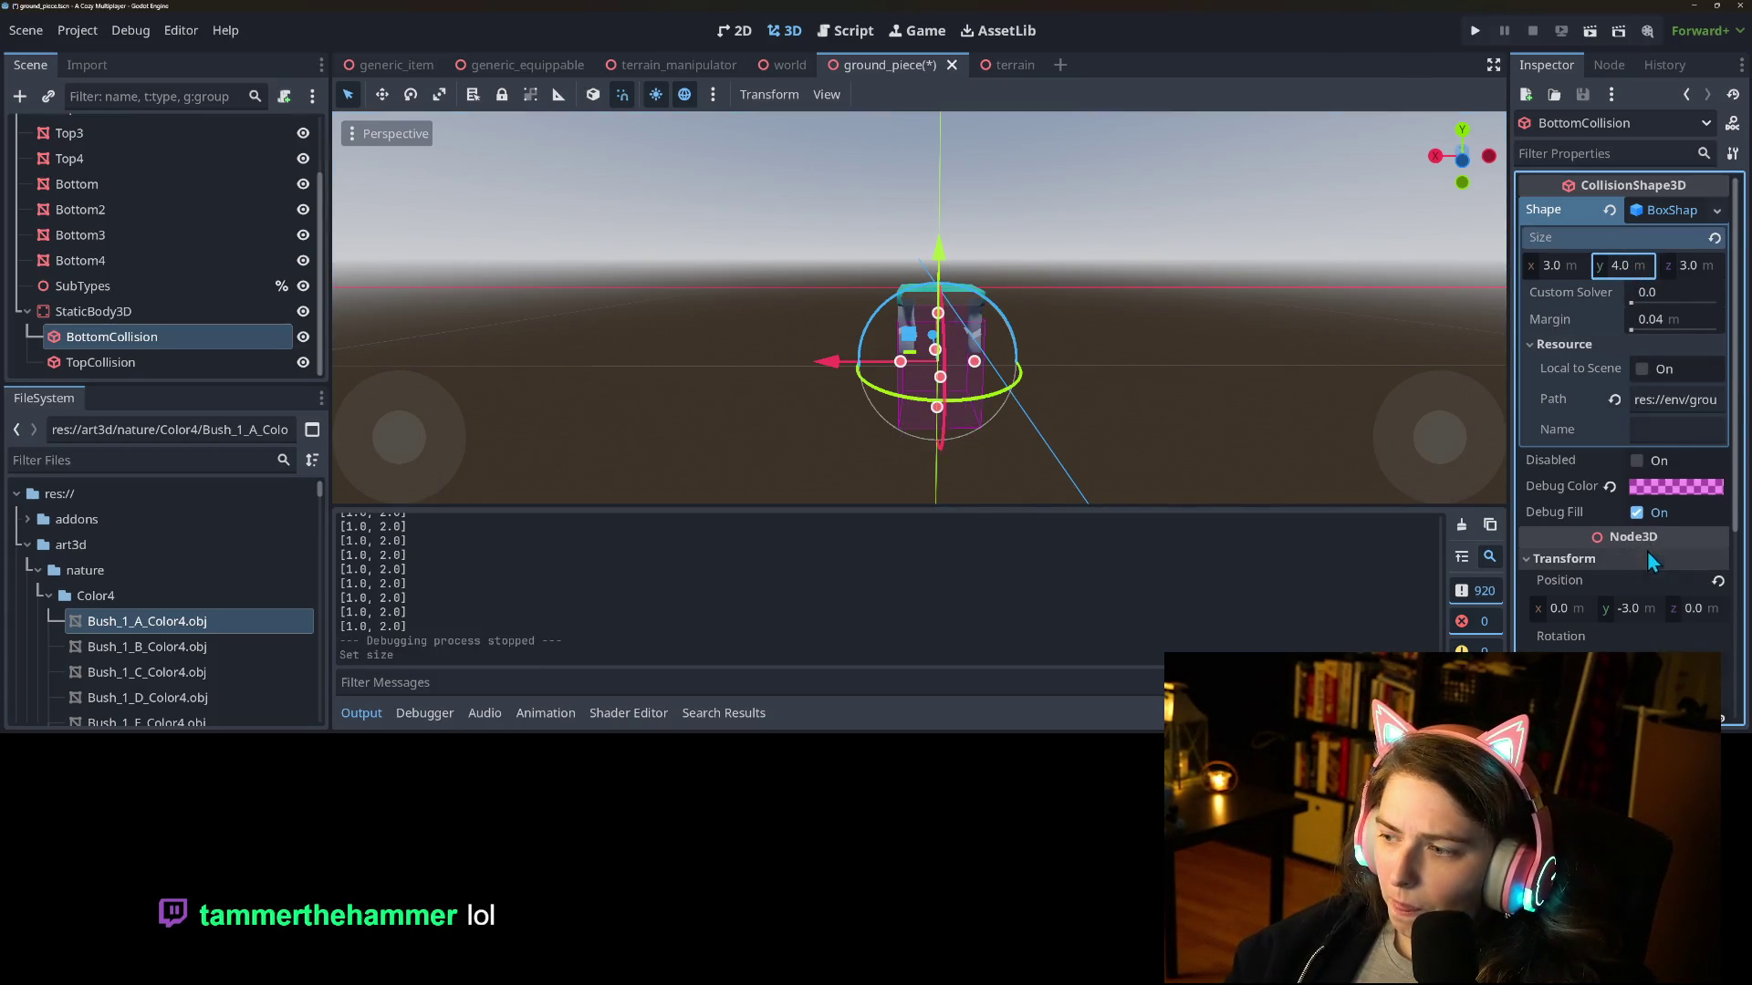
left_click(1633, 609)
type("-2")
key("Return")
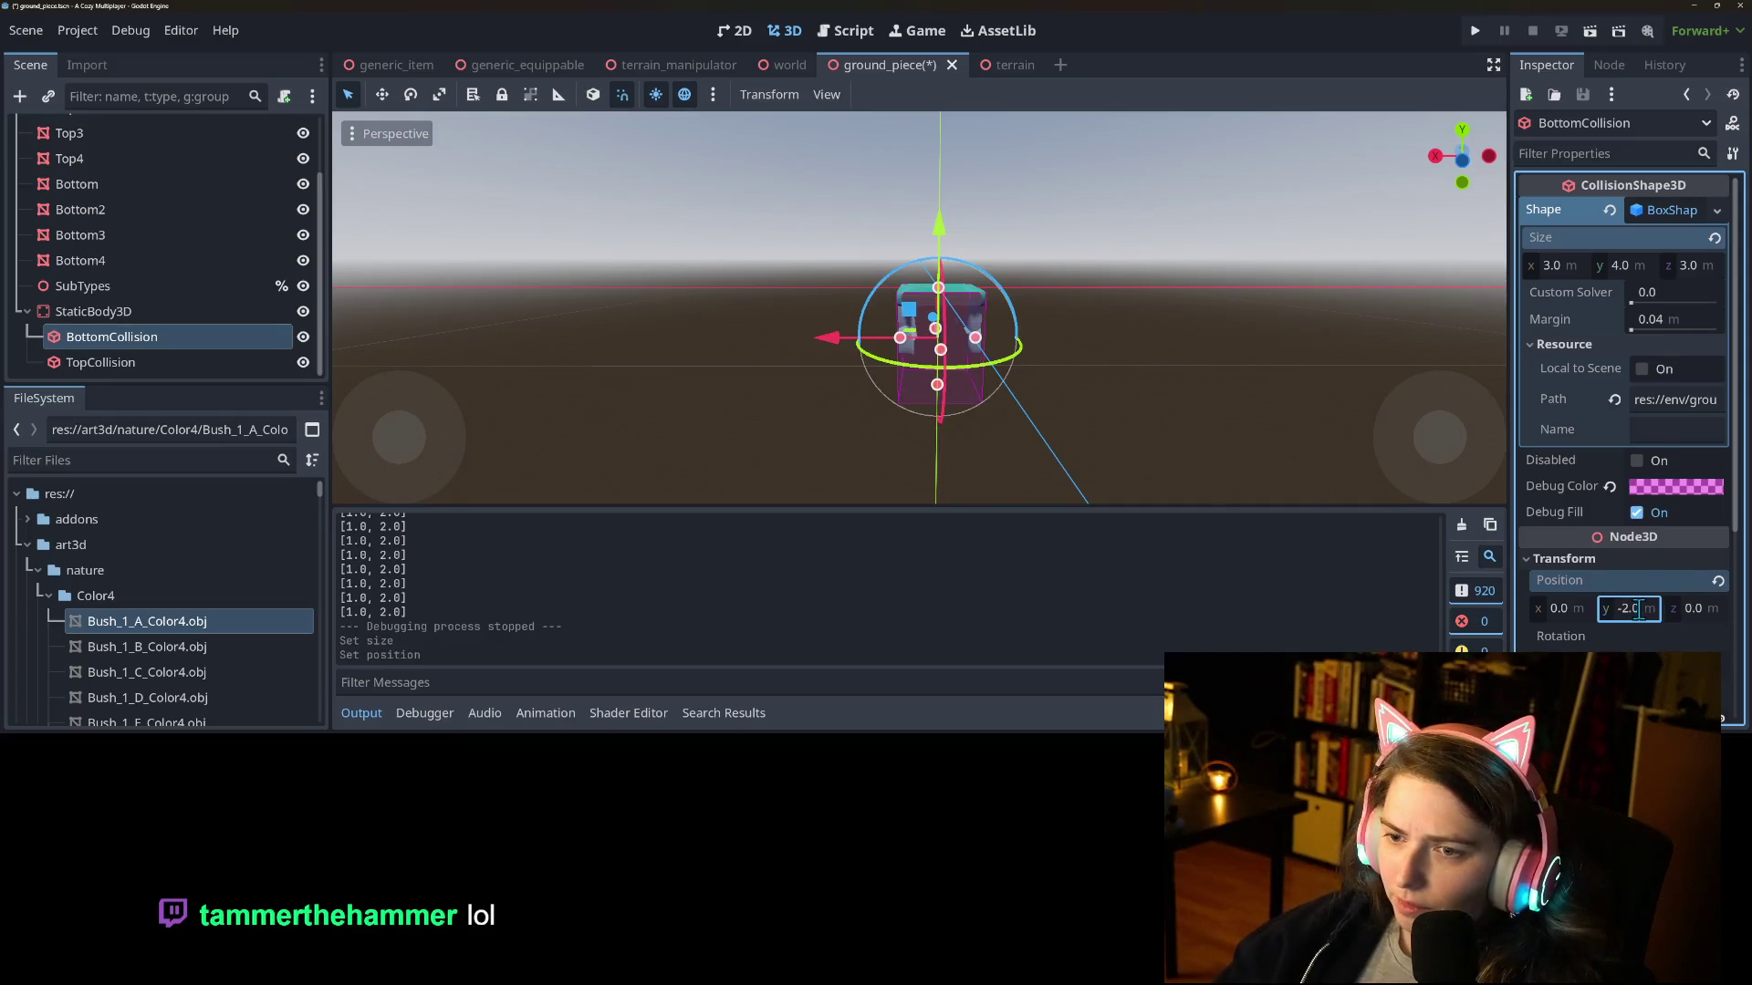
key("ctrl+s")
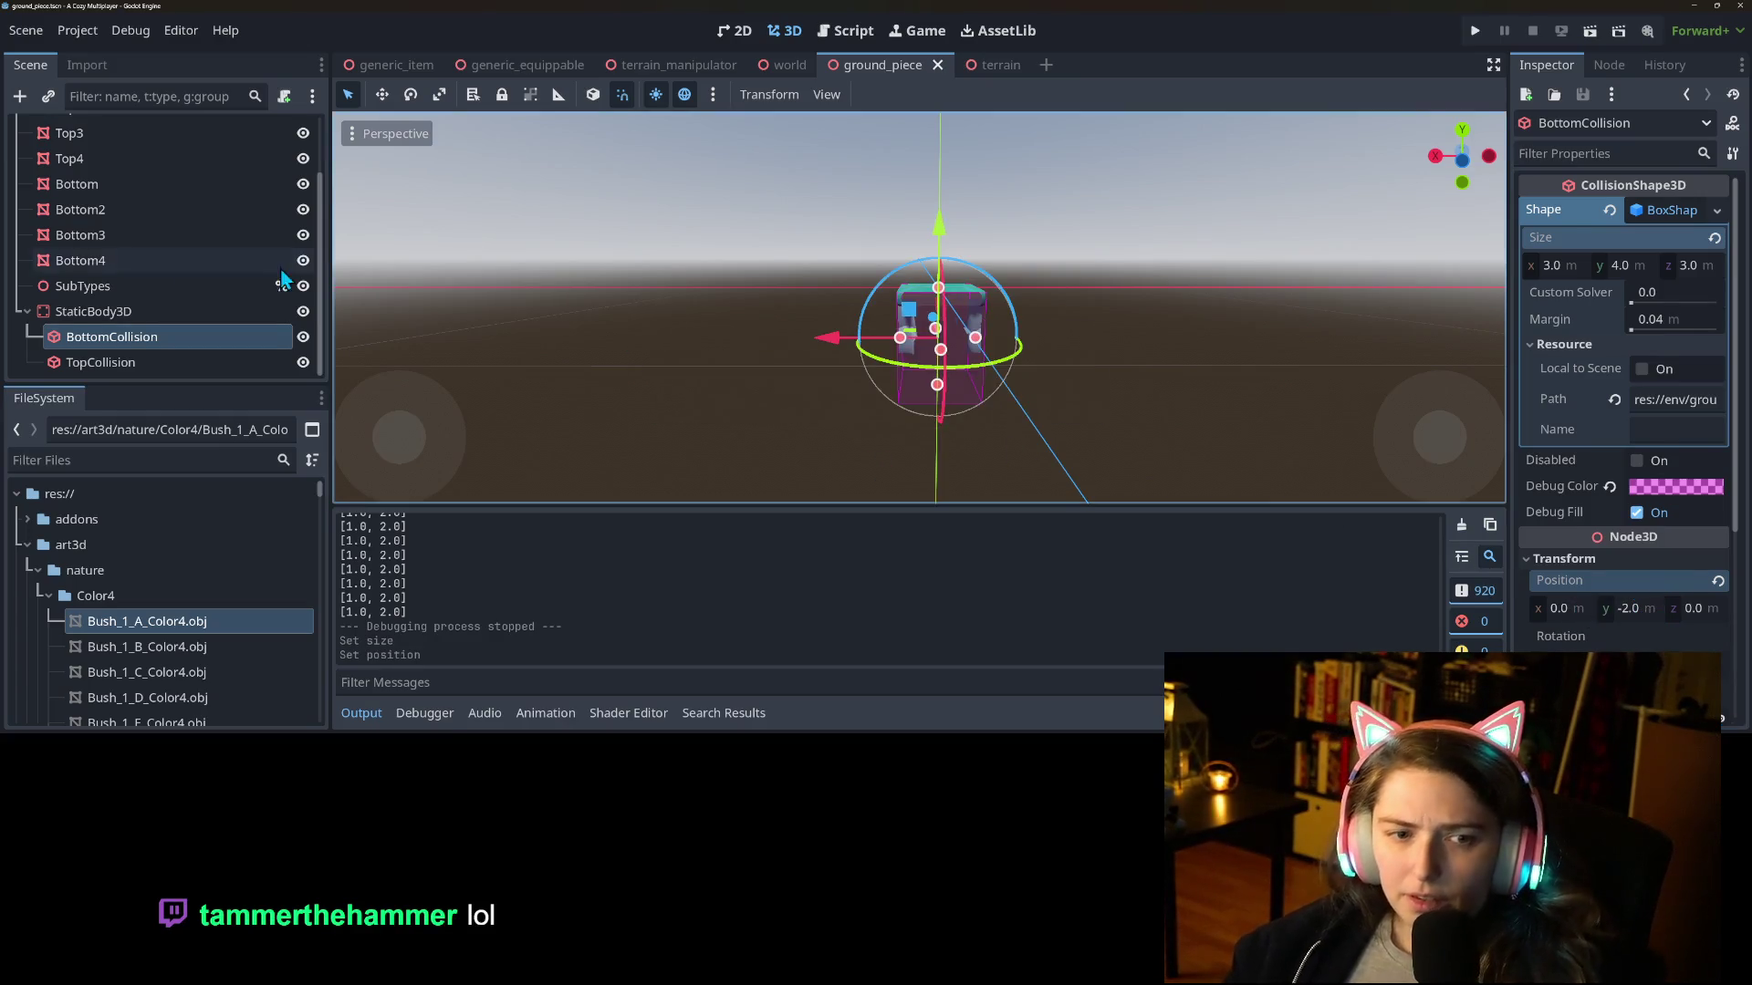
Step: Select StaticBody3D and glance at its collision layer and transform properties
left_click(148, 311)
left_click(1605, 435)
left_click(1607, 435)
left_click(1616, 500)
left_click(1617, 501)
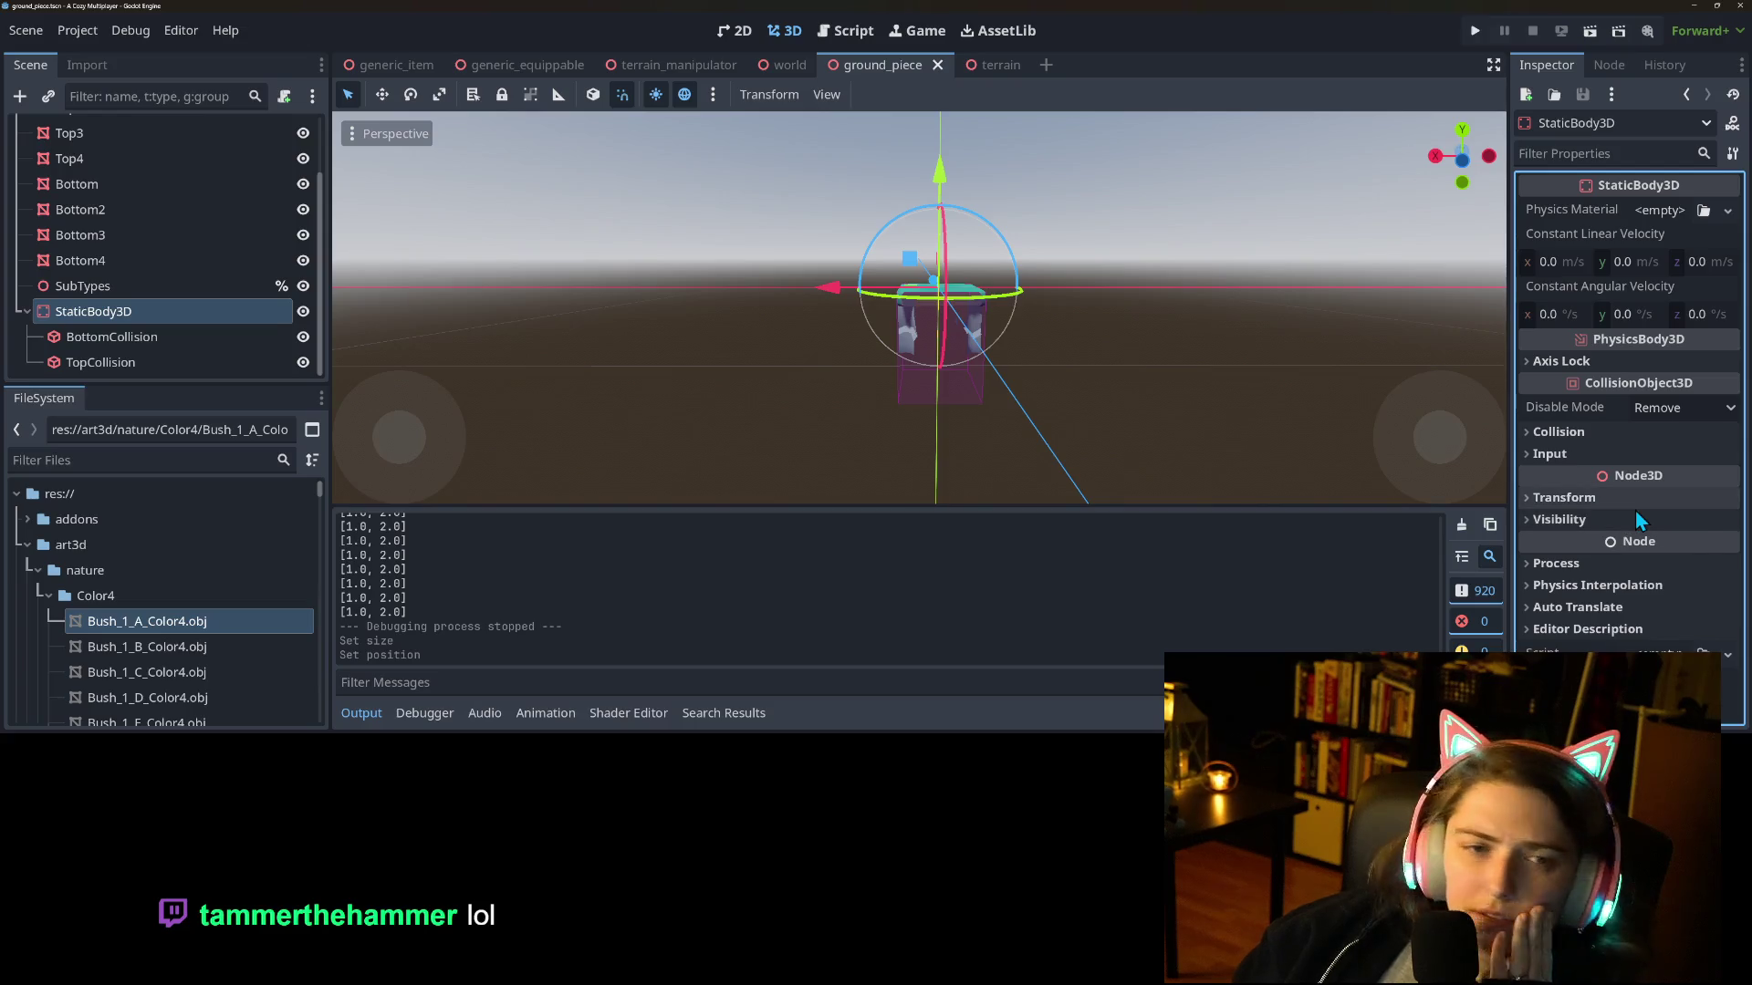
Step: Open ground_piece.gd and highlight every use of bottom_collision
scroll(249, 370, "up", 2)
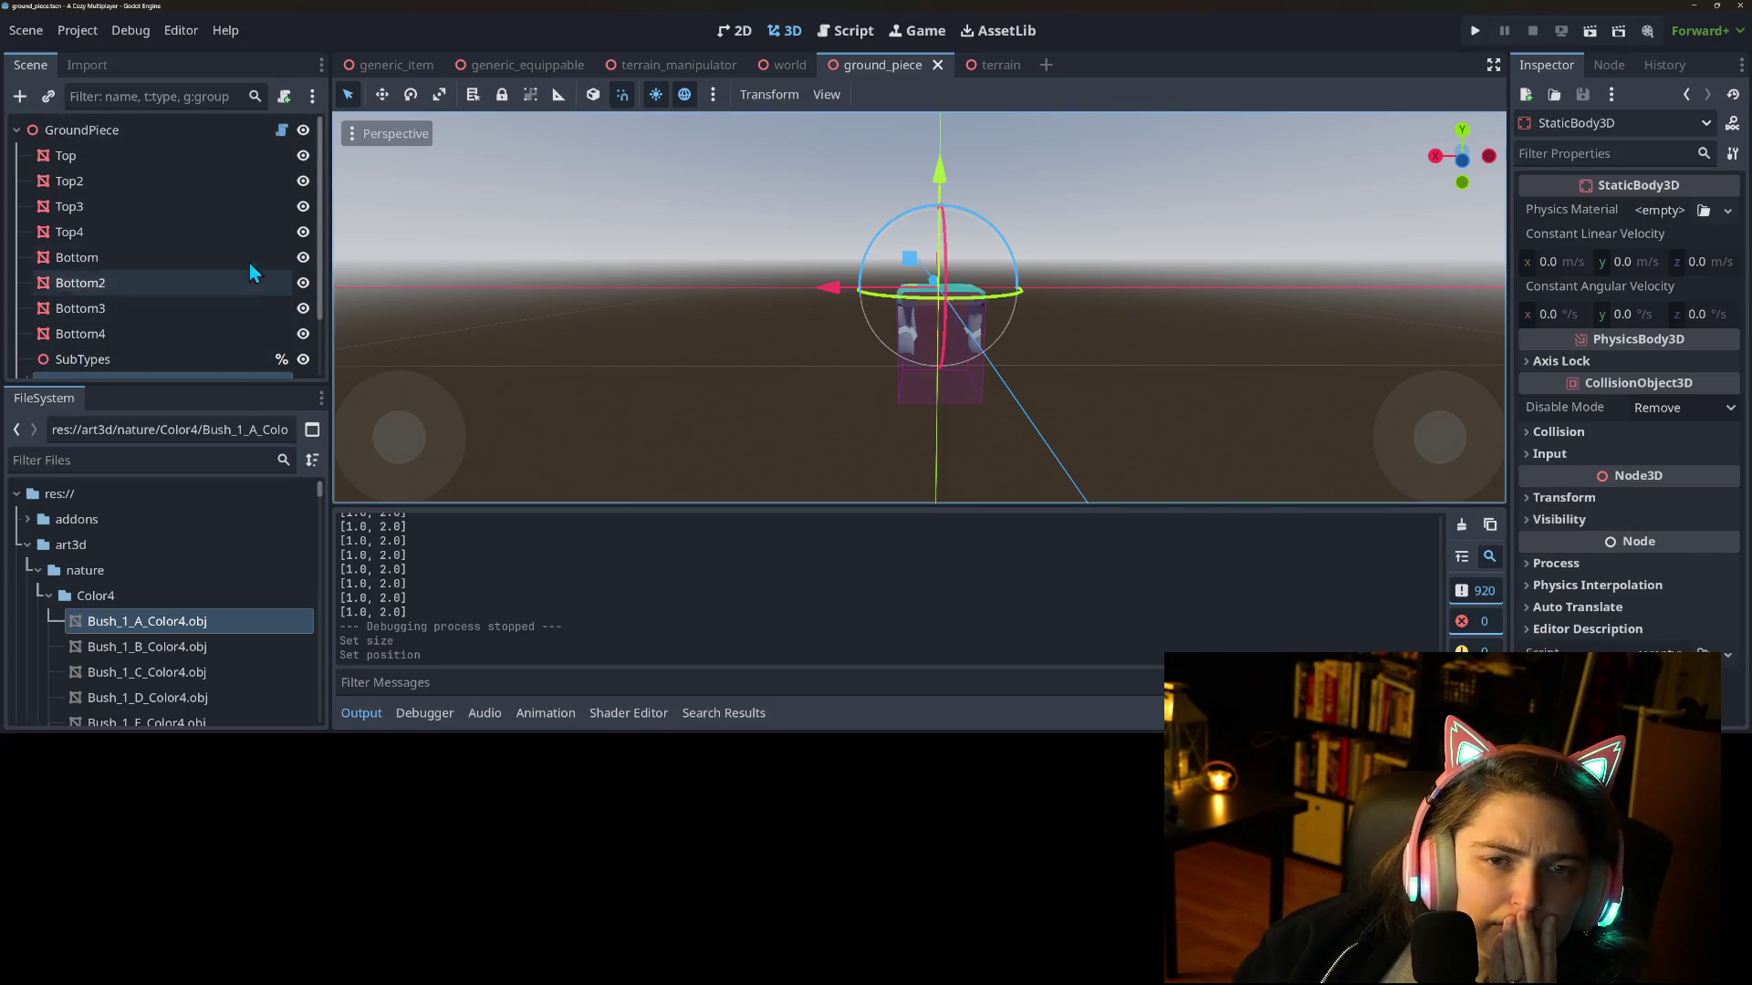
left_click(282, 129)
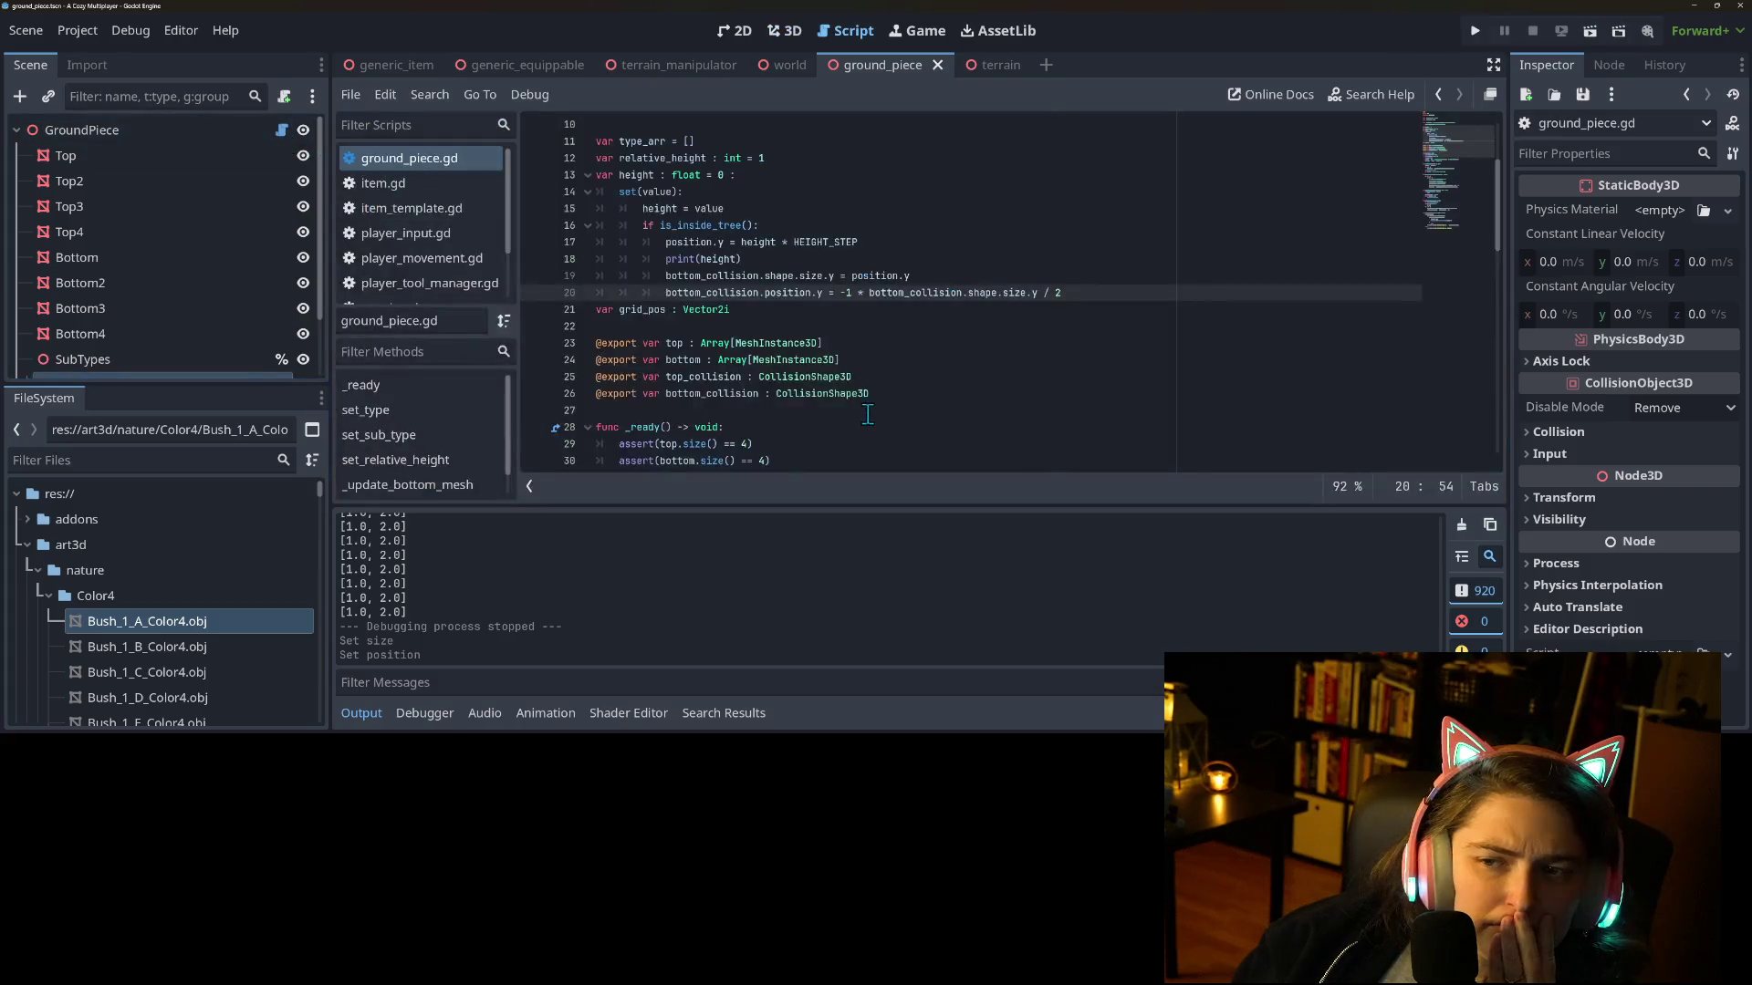
double_click(679, 293)
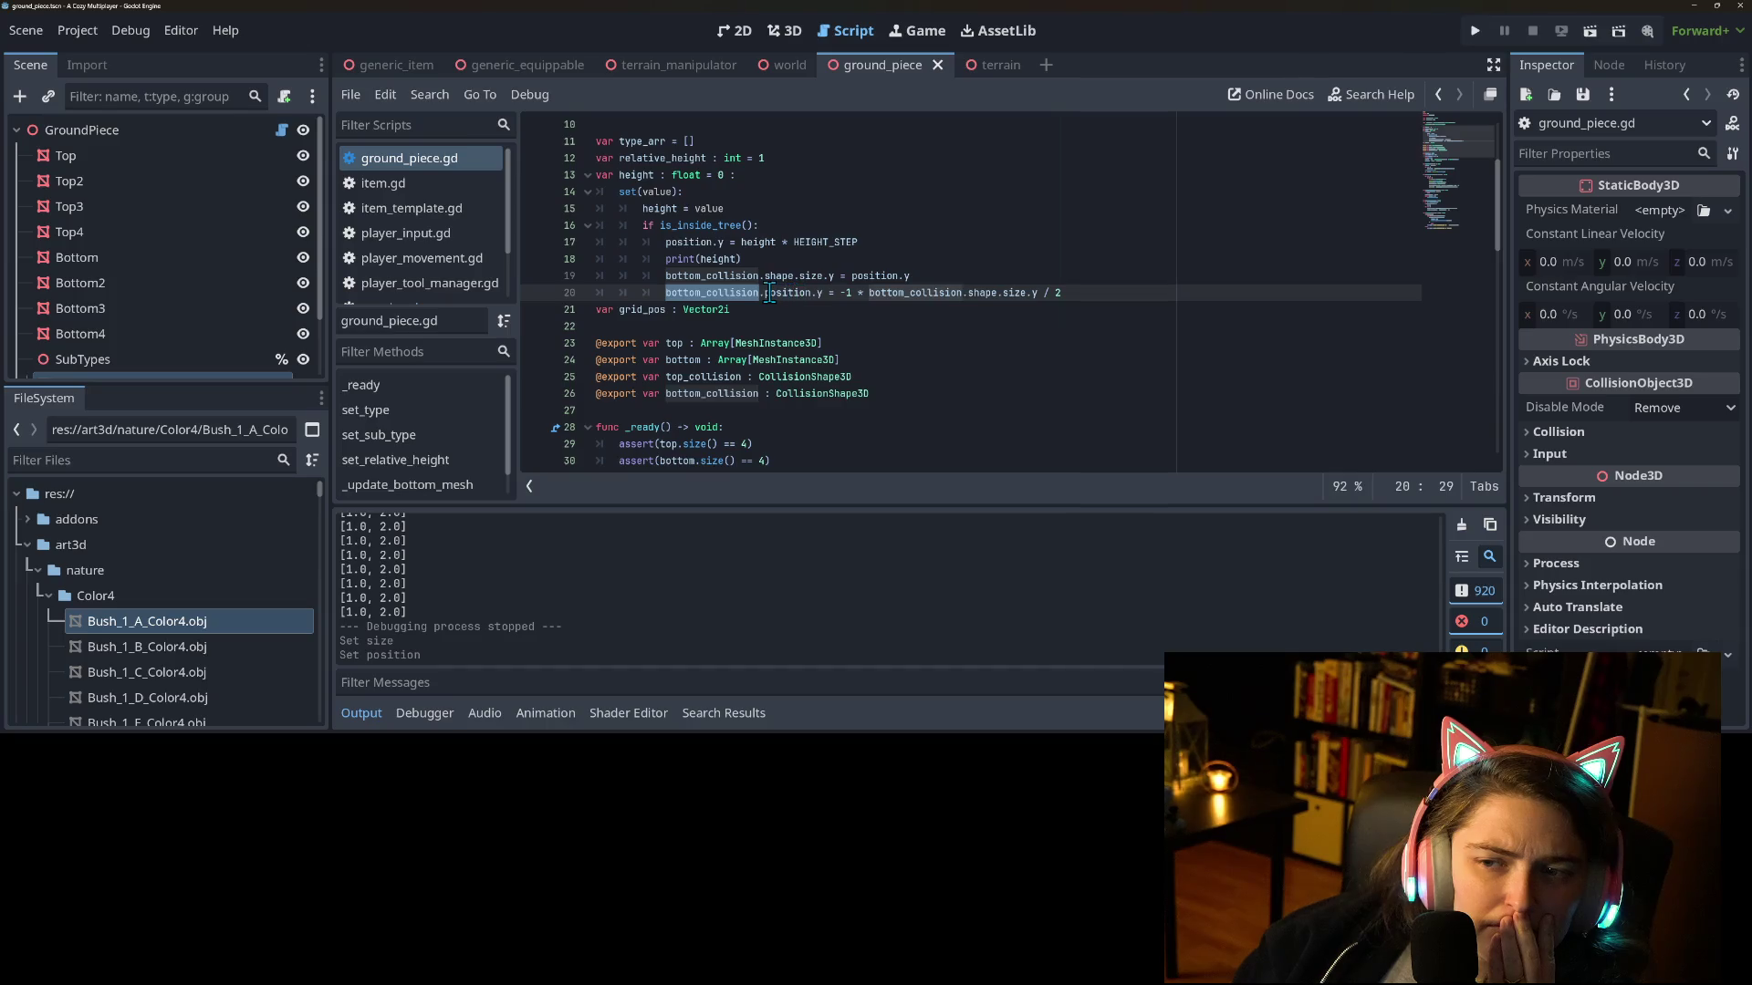
Step: Examine line 20's bottom_collision shape size assignment in the height setter
scroll(164, 258, "down", 2)
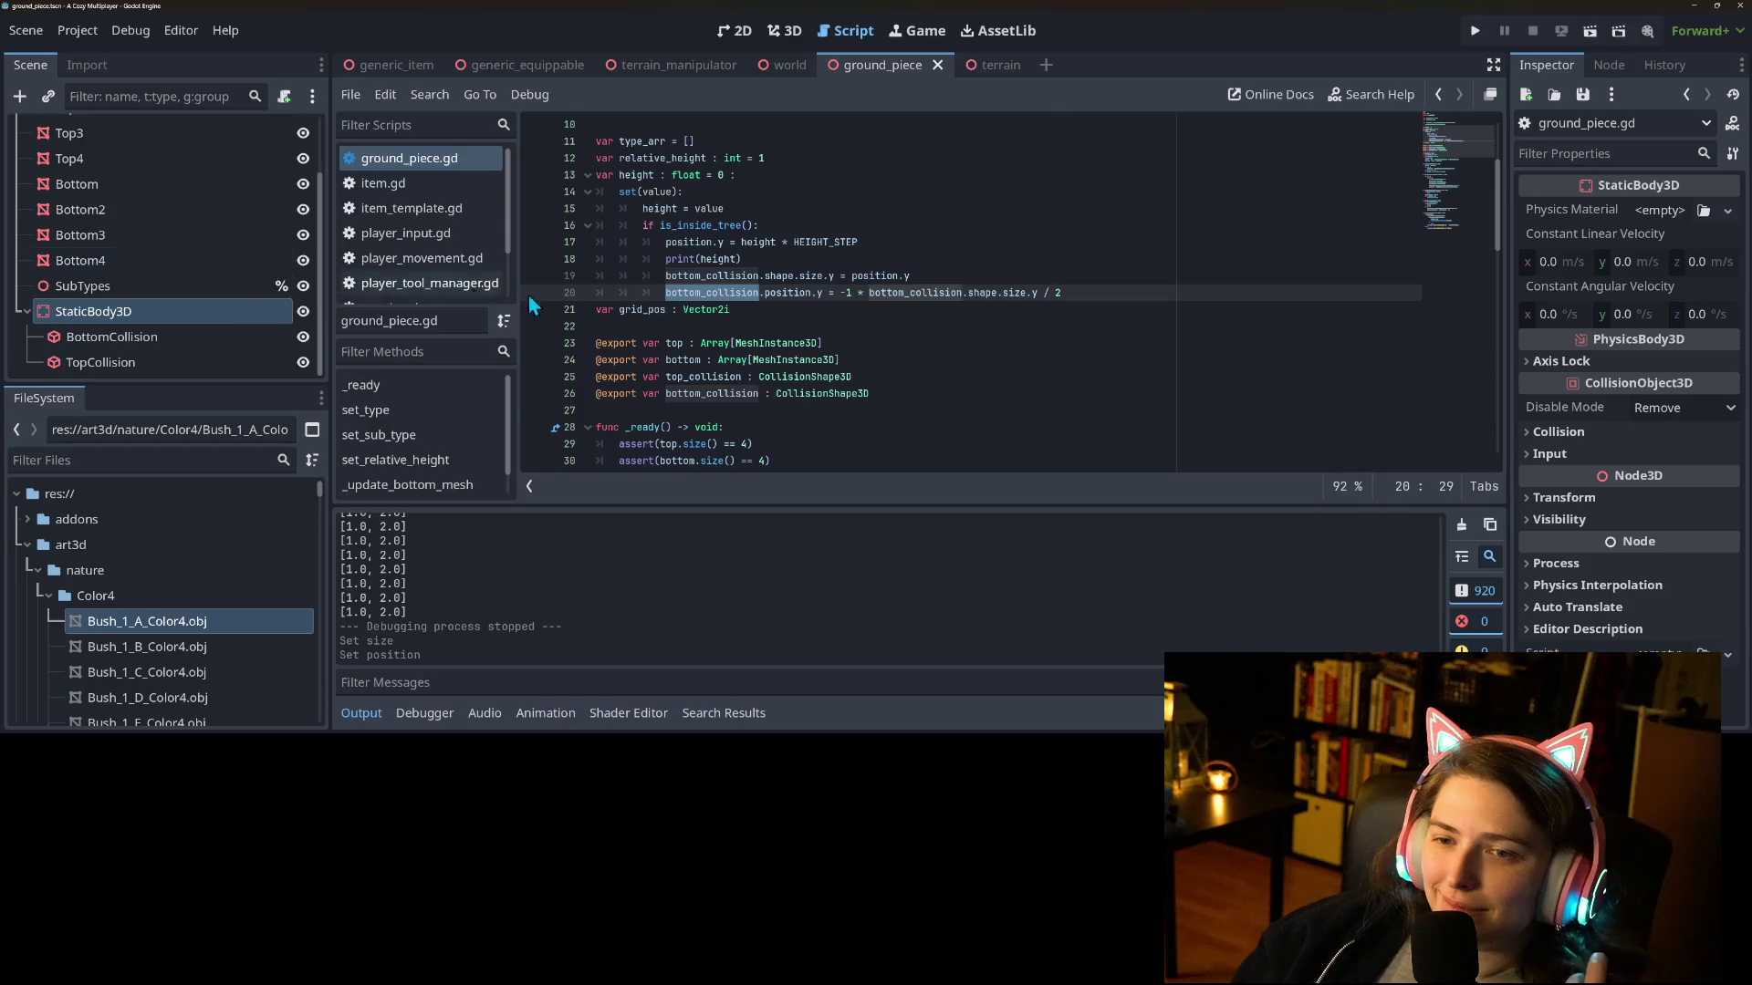
mouse_move(670, 296)
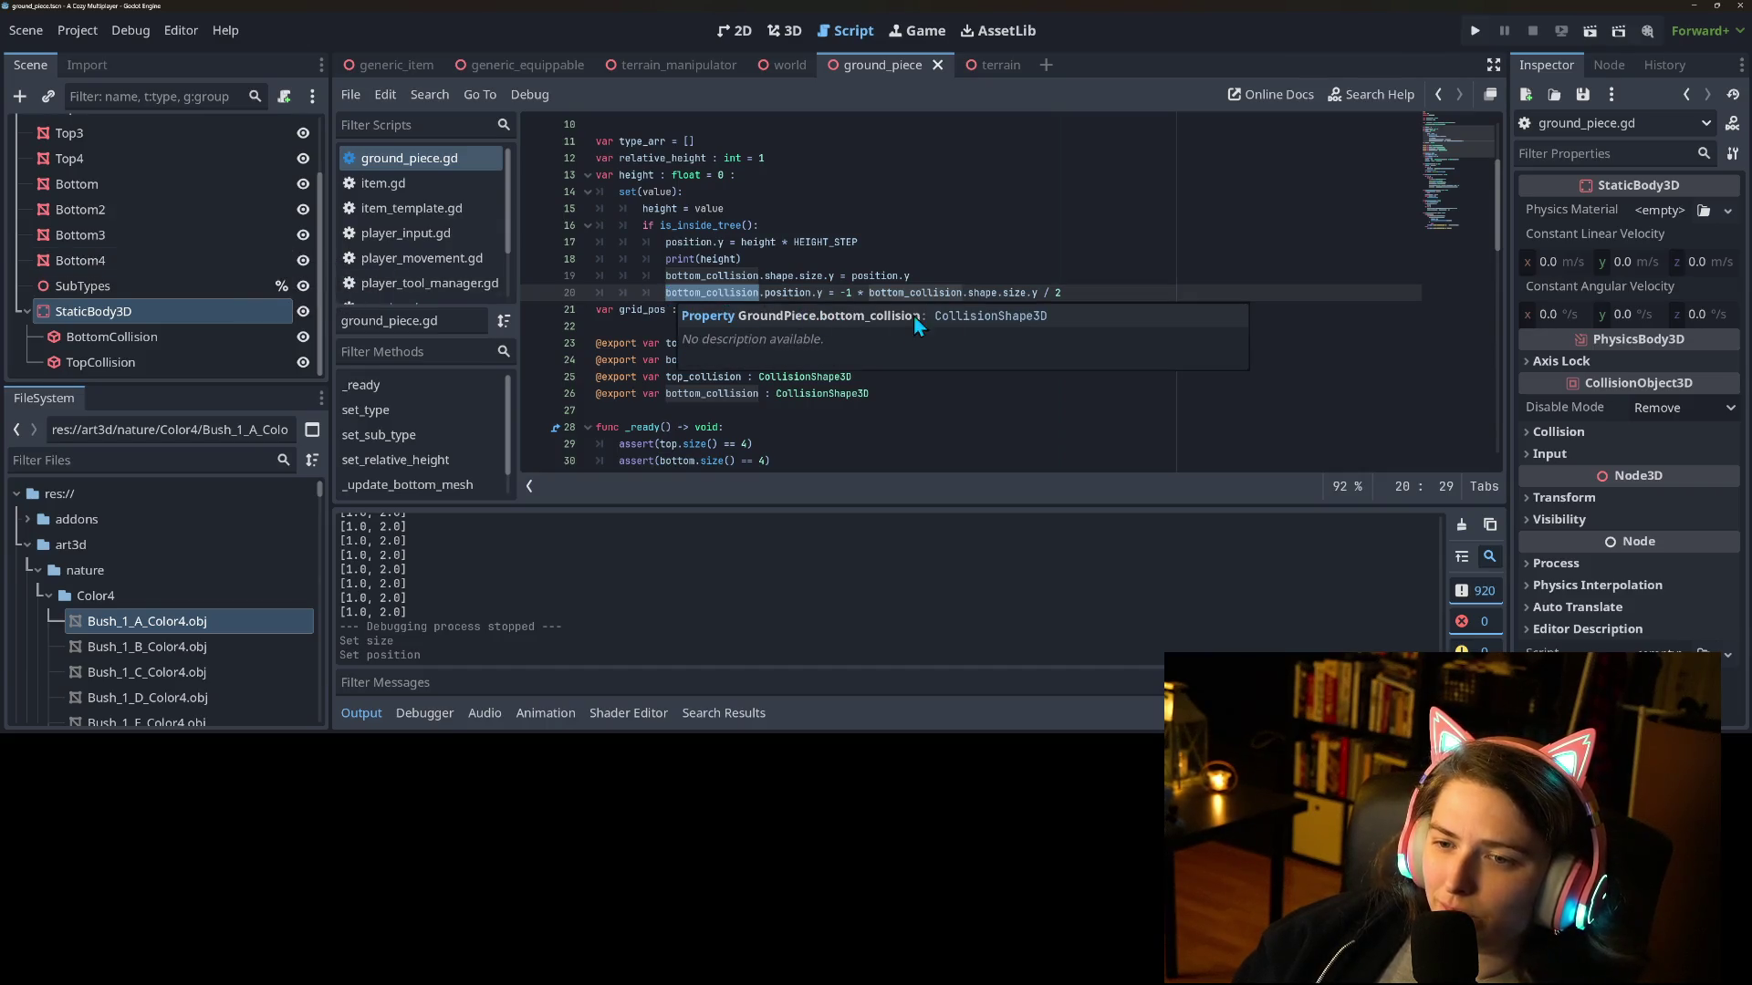
left_click(1104, 292)
left_click(979, 293)
double_click(980, 292)
double_click(1013, 293)
left_click(1038, 294)
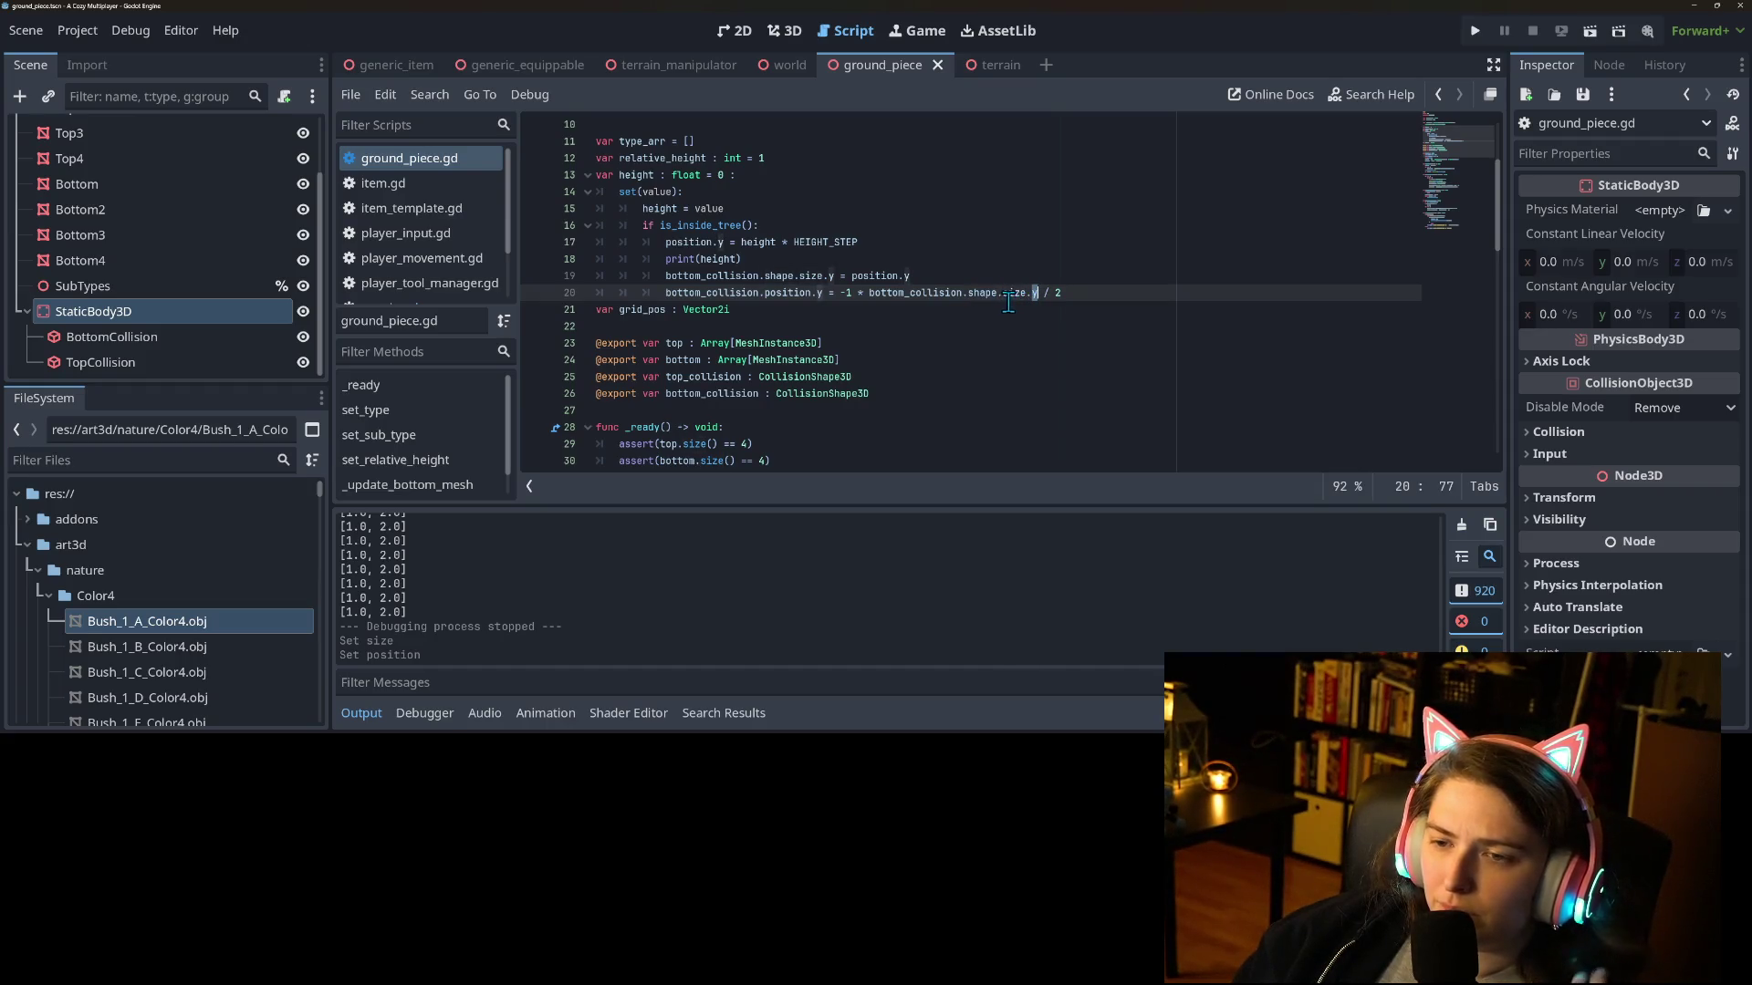
left_click(892, 277)
left_click(1091, 293)
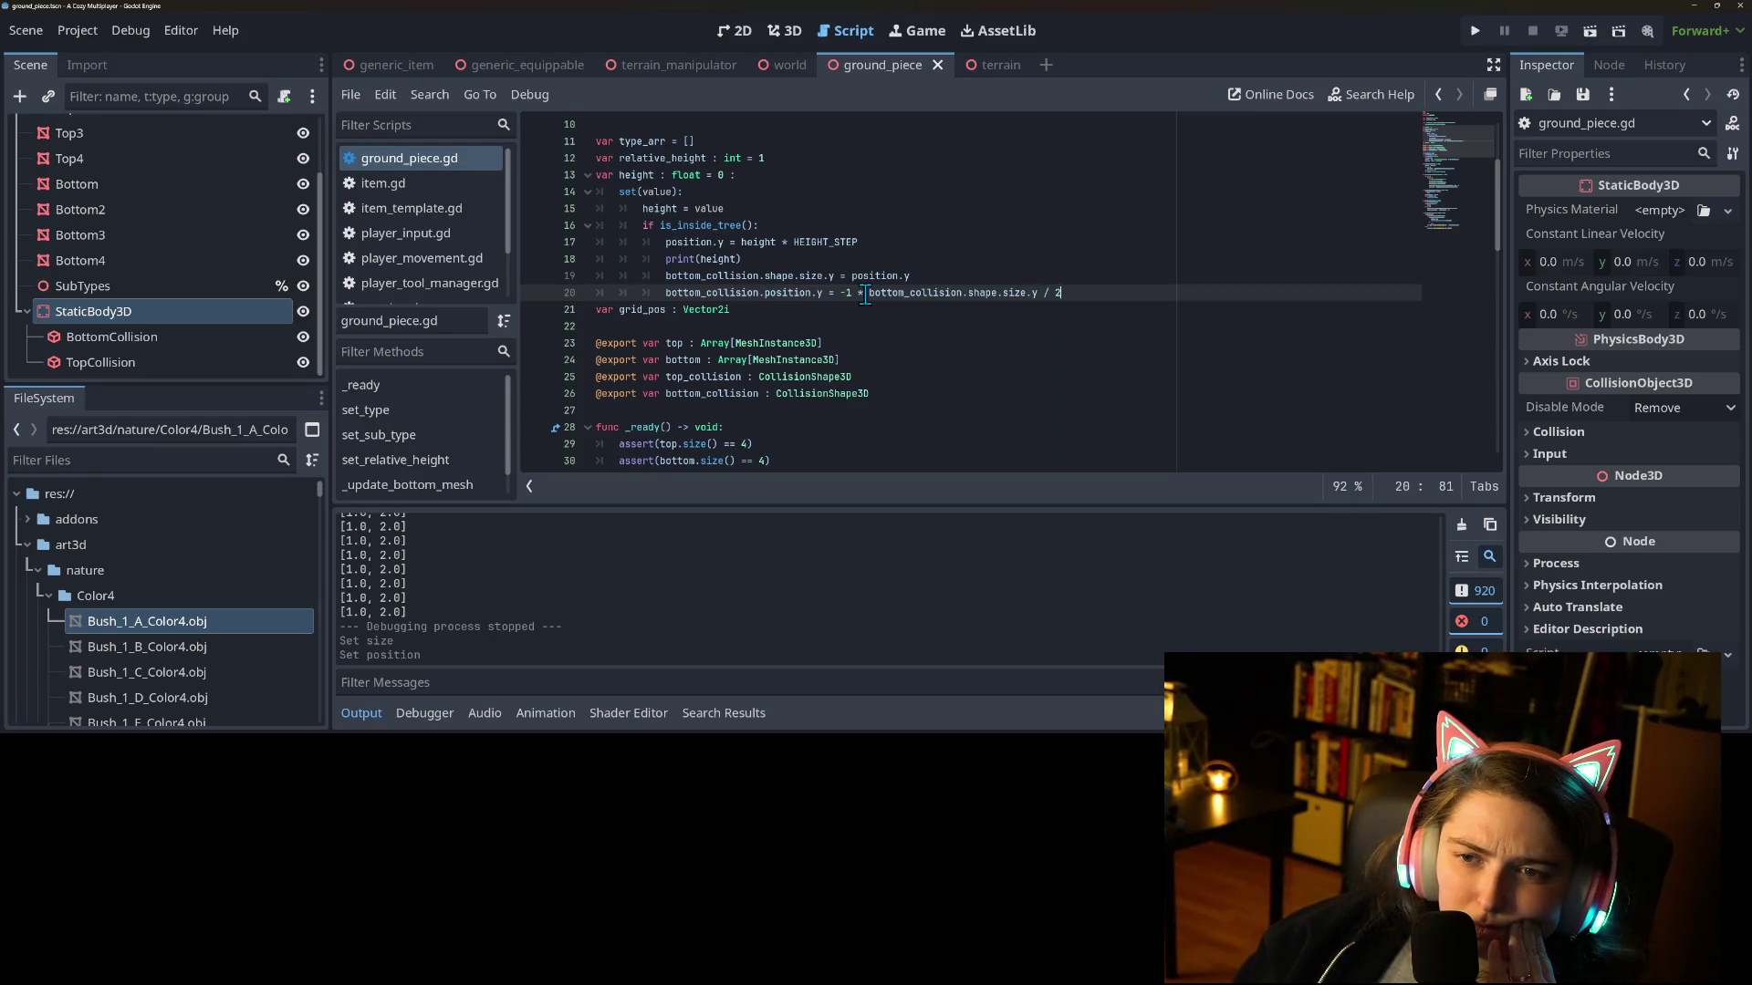
Step: Check the relative_height declaration on line 12, then return to line 20
scroll(825, 288, "up", 2)
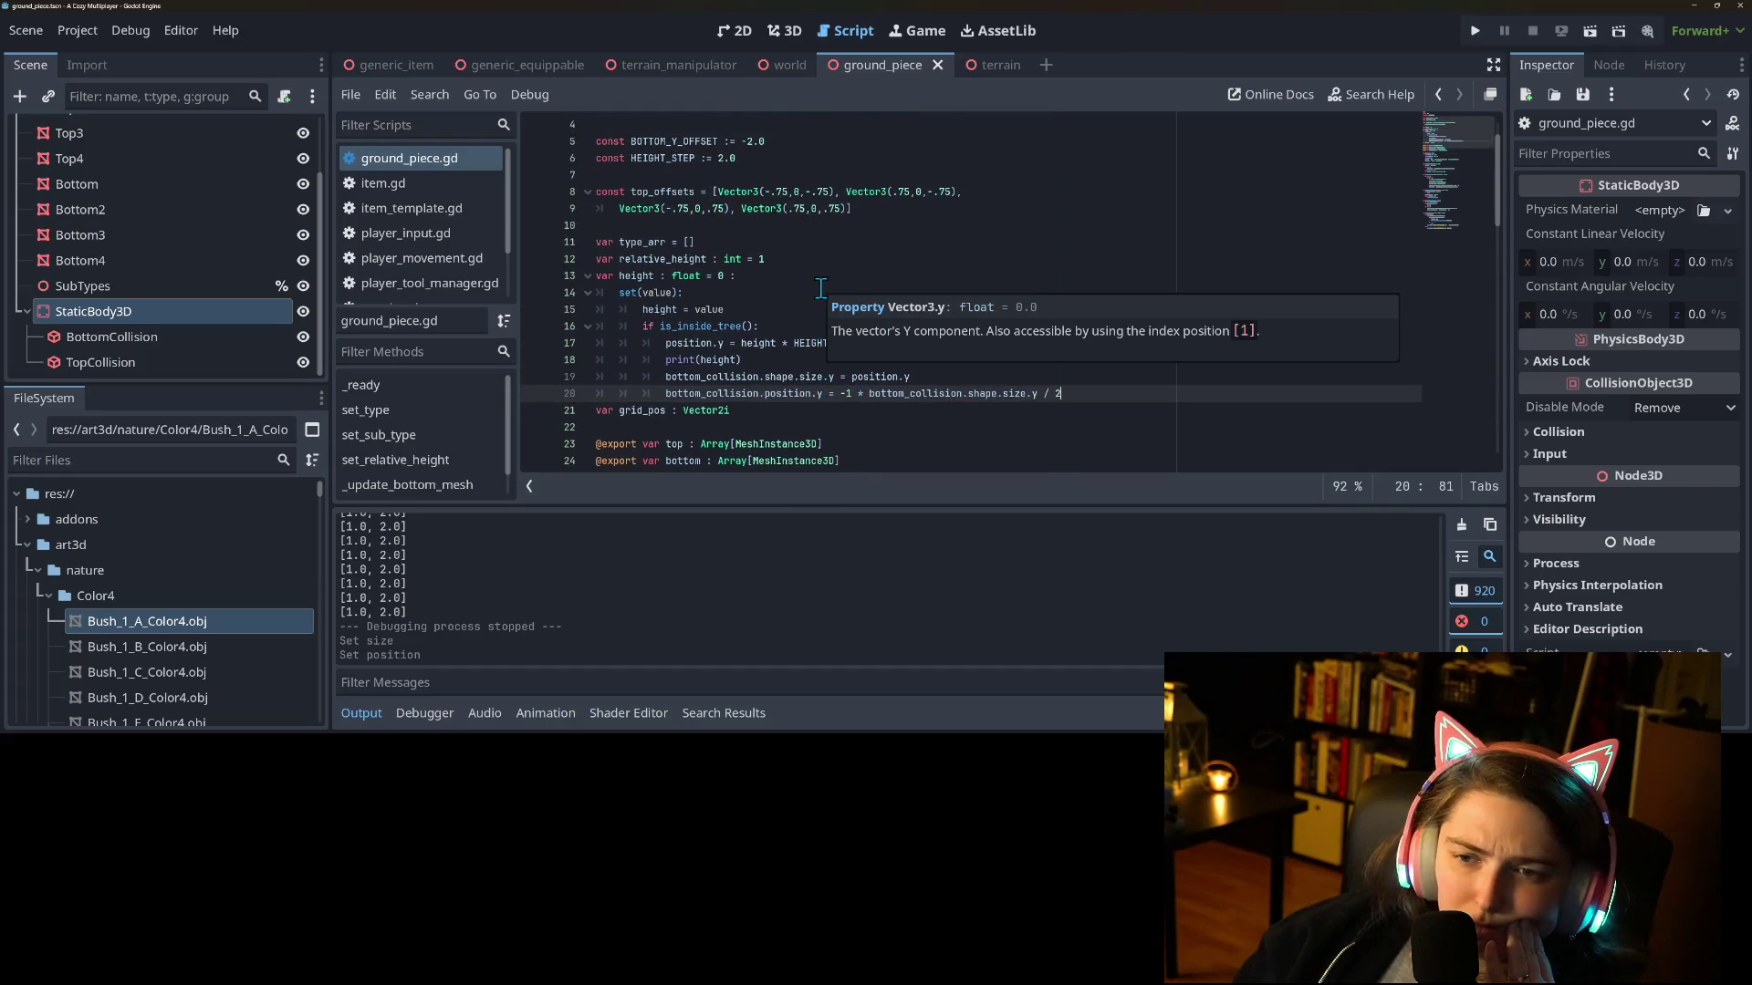
left_click(844, 256)
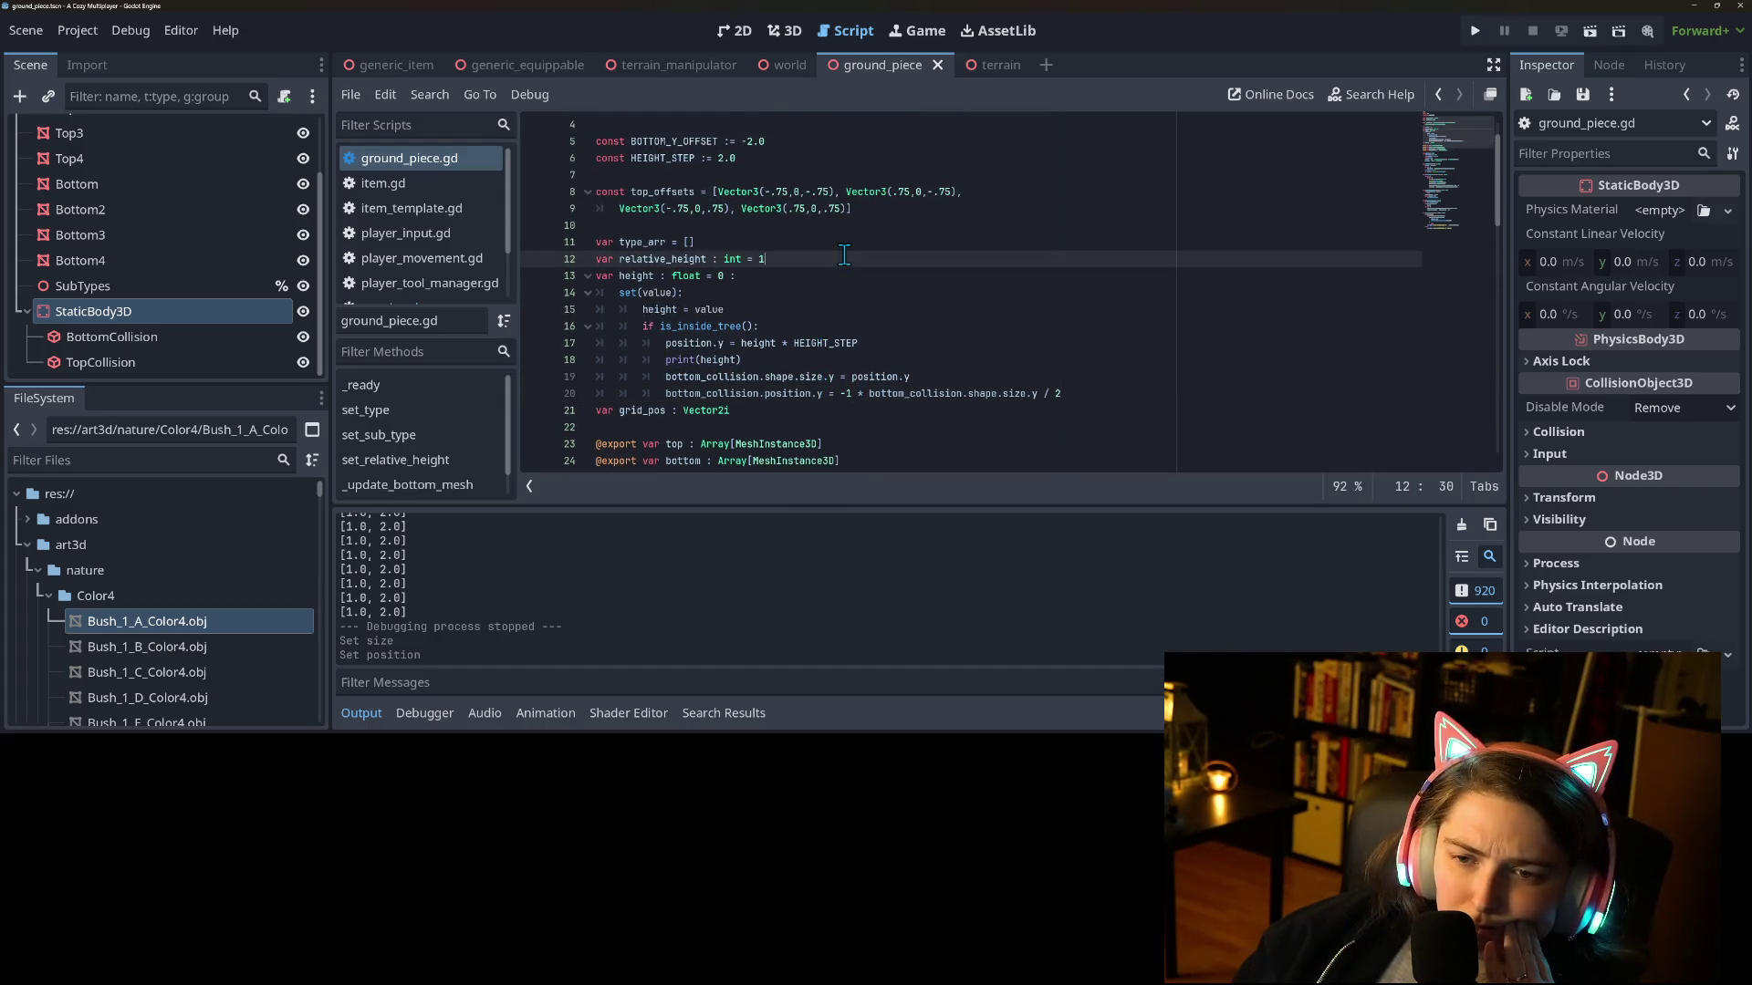
left_click(1173, 395)
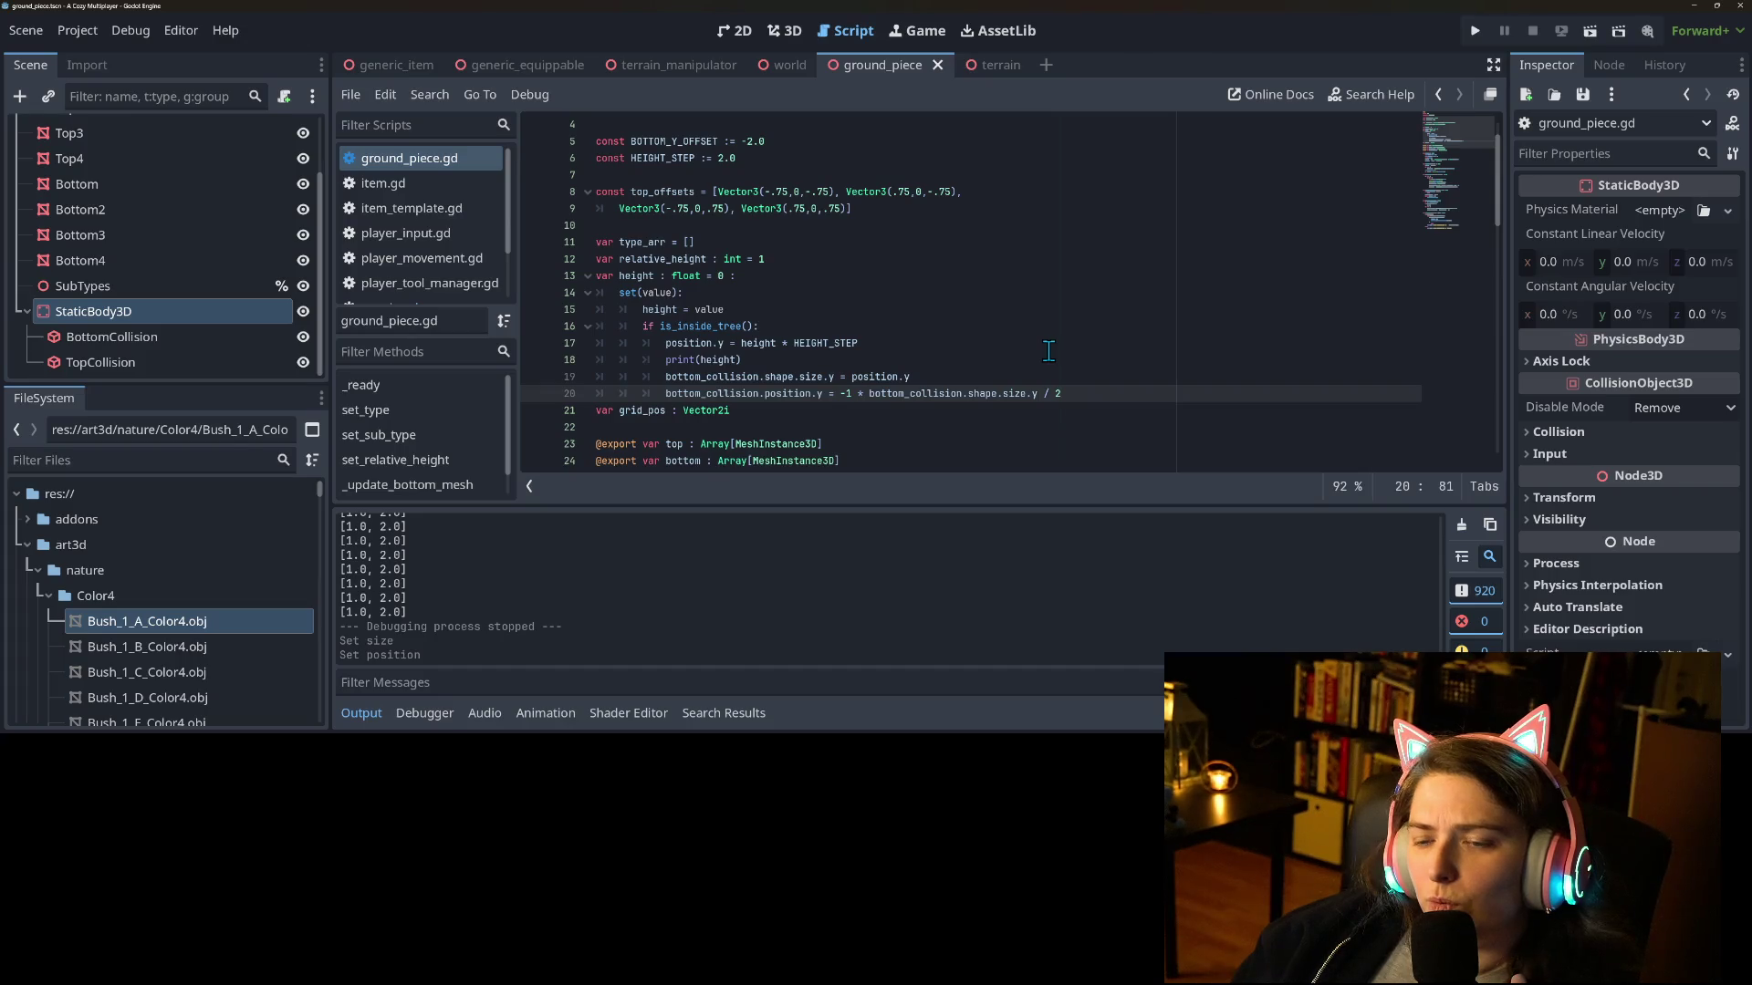
scroll(1048, 356, "down", 2)
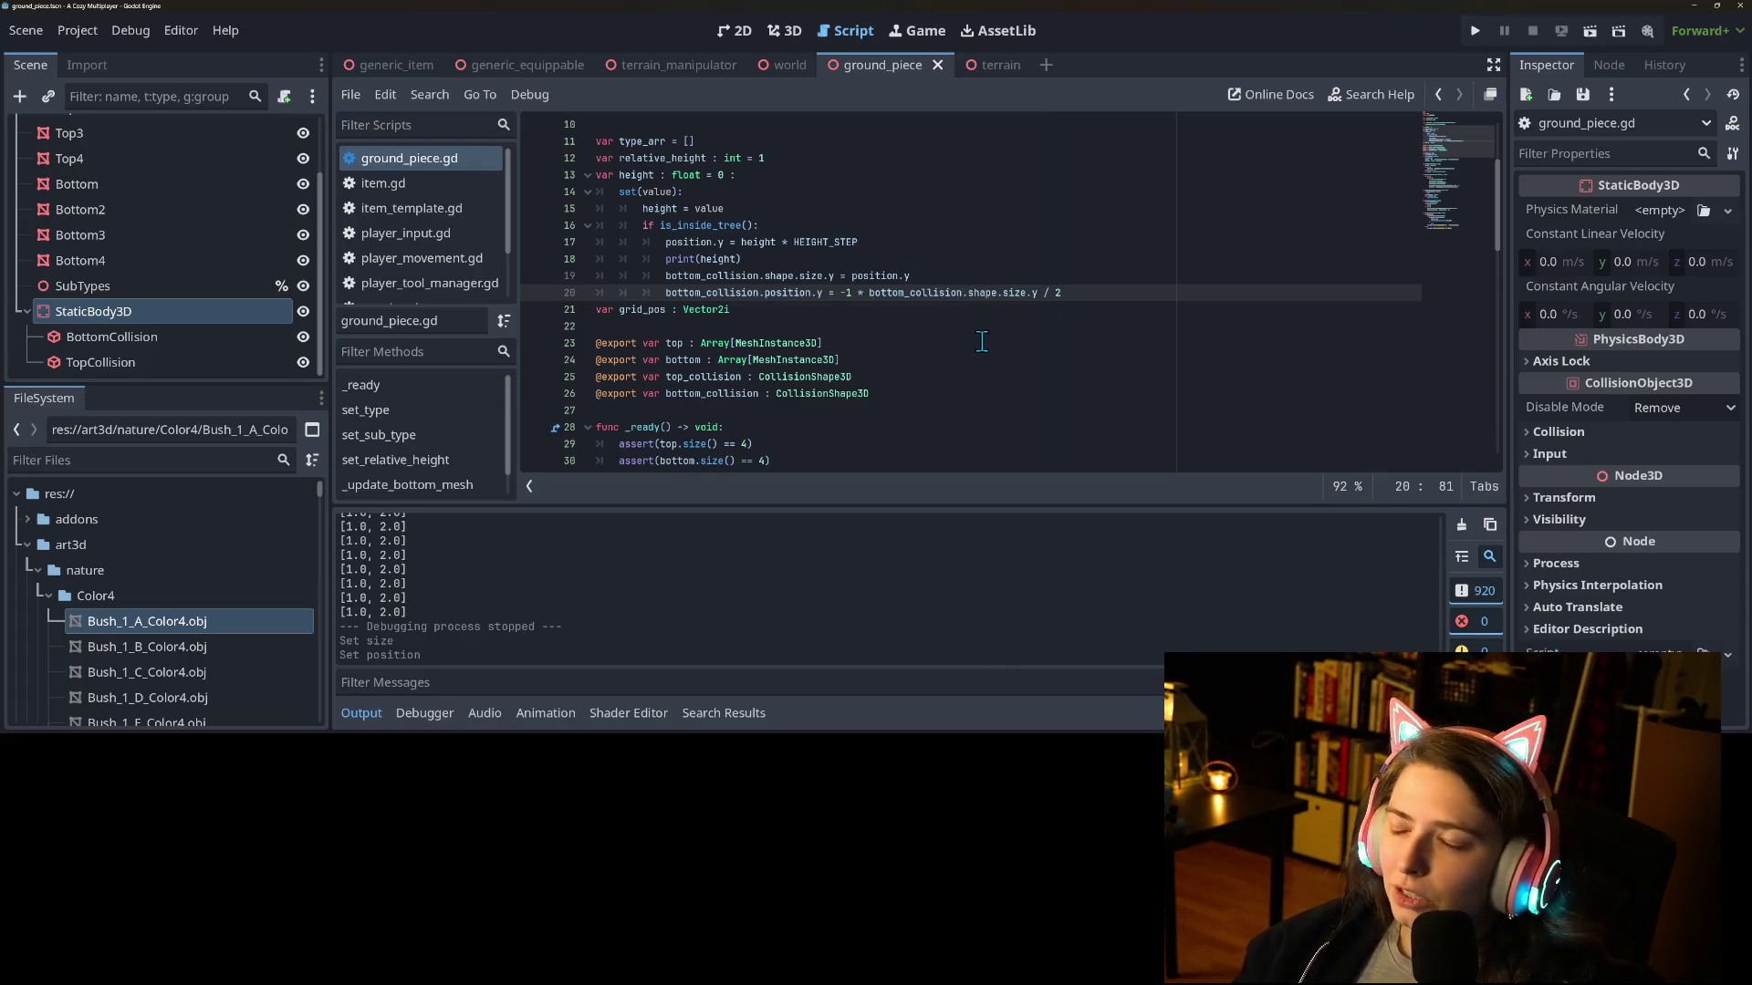
scroll(939, 442, "up", 3)
scroll(946, 415, "down", 3)
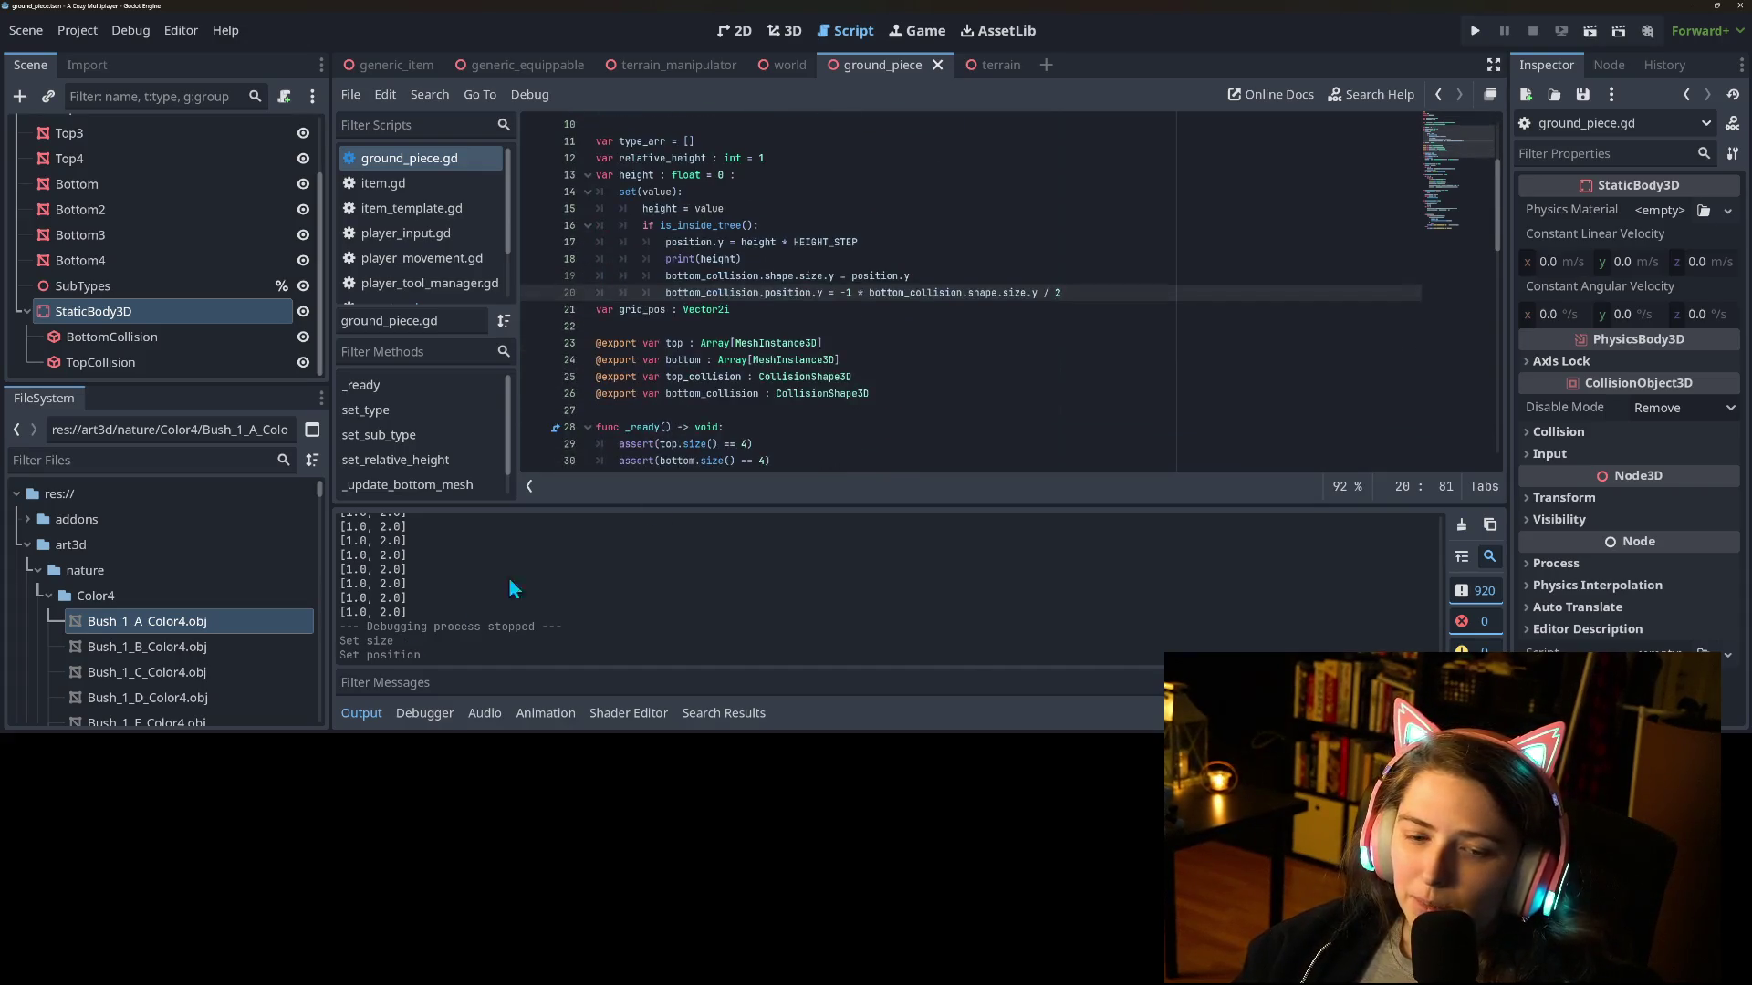
Step: Collapse the output panel and scroll through the script from line 19's size assignment onward
left_click(358, 712)
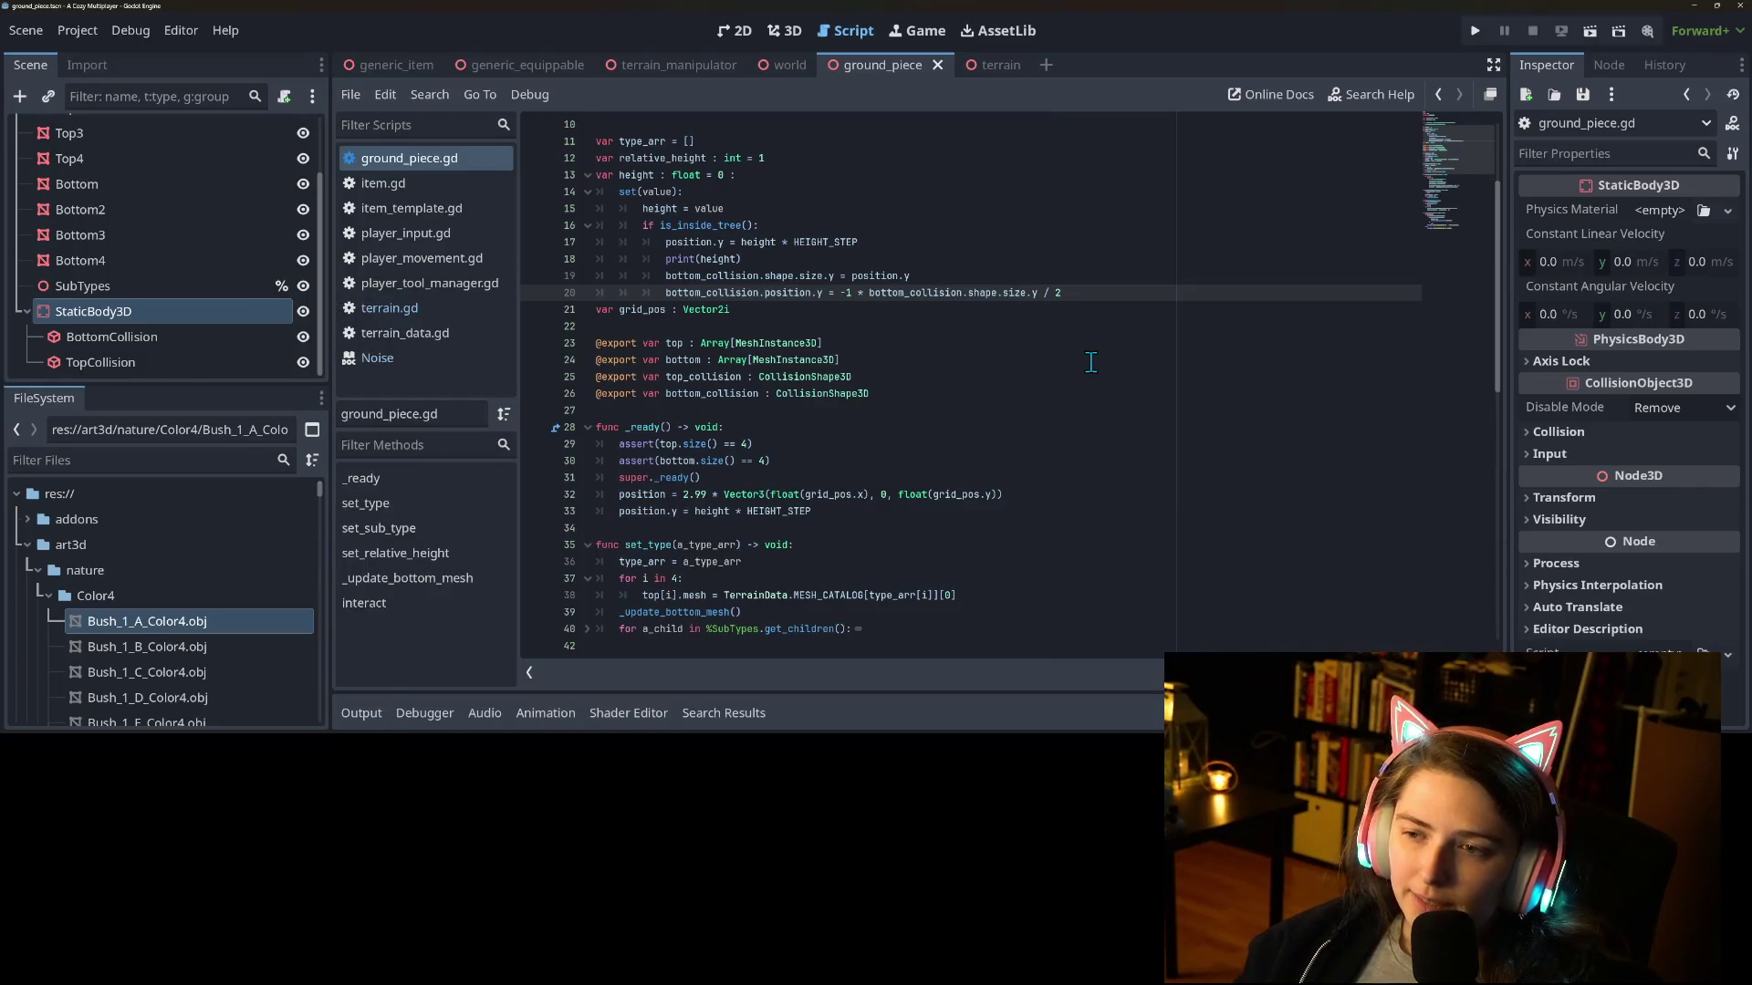
scroll(1090, 363, "up", 2)
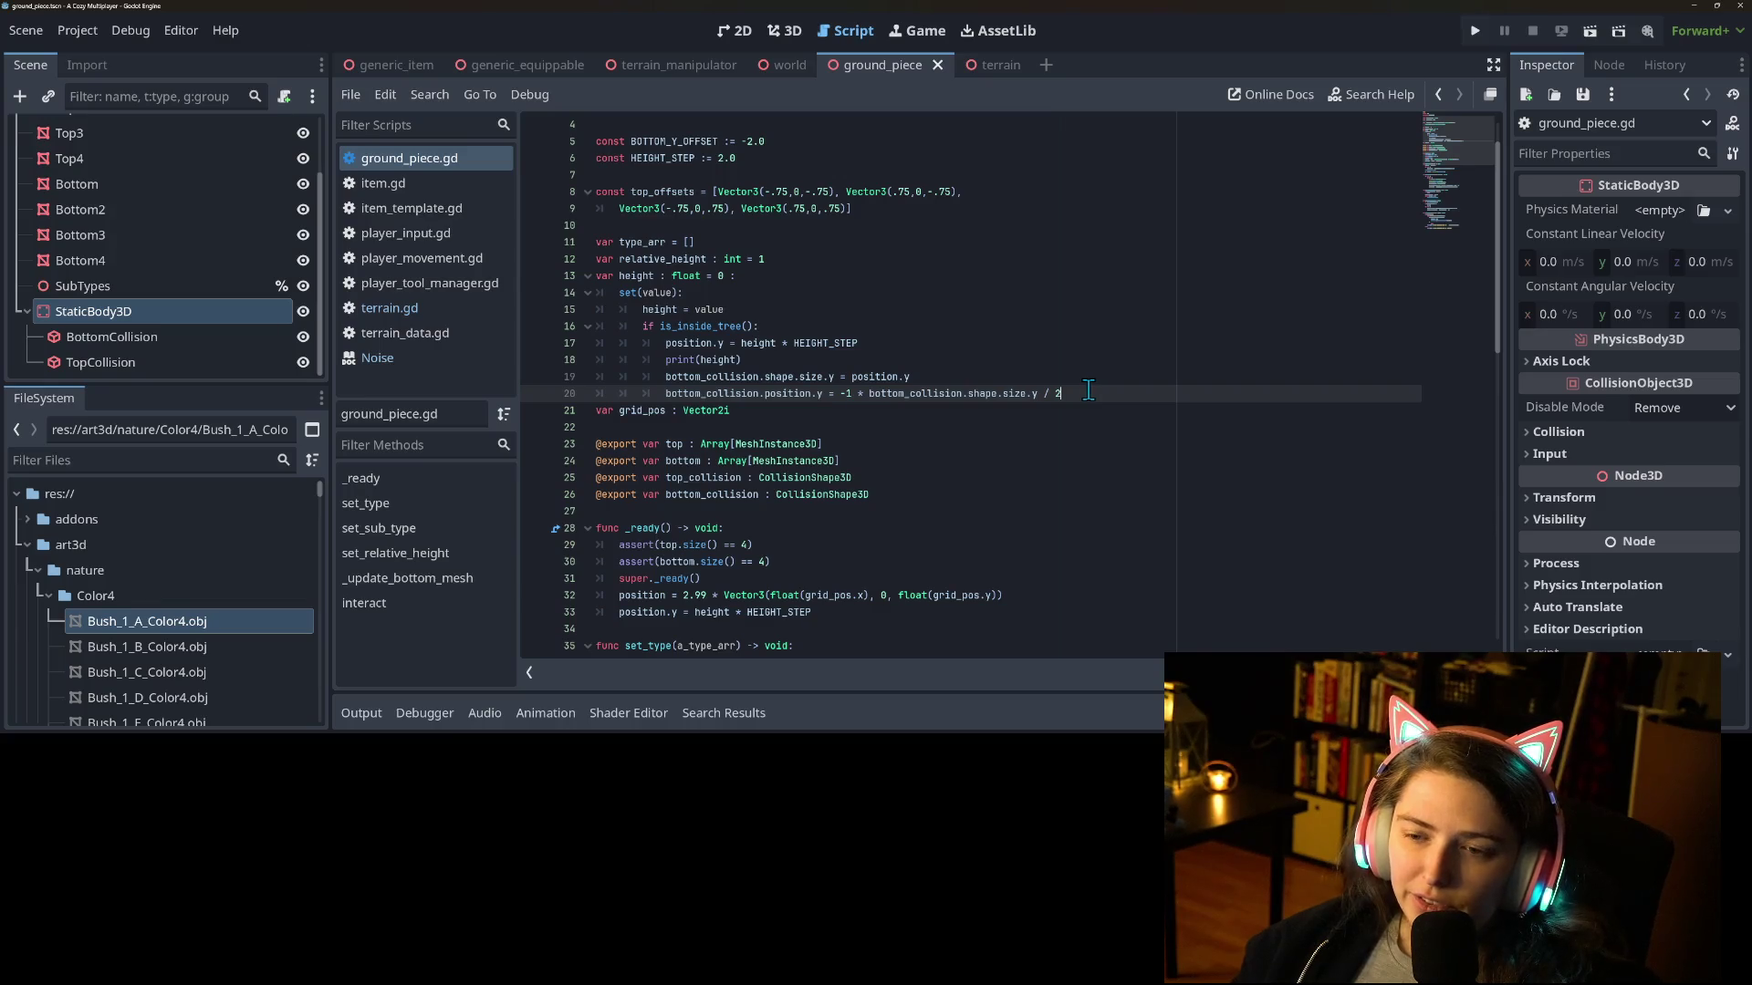
left_click(1073, 380)
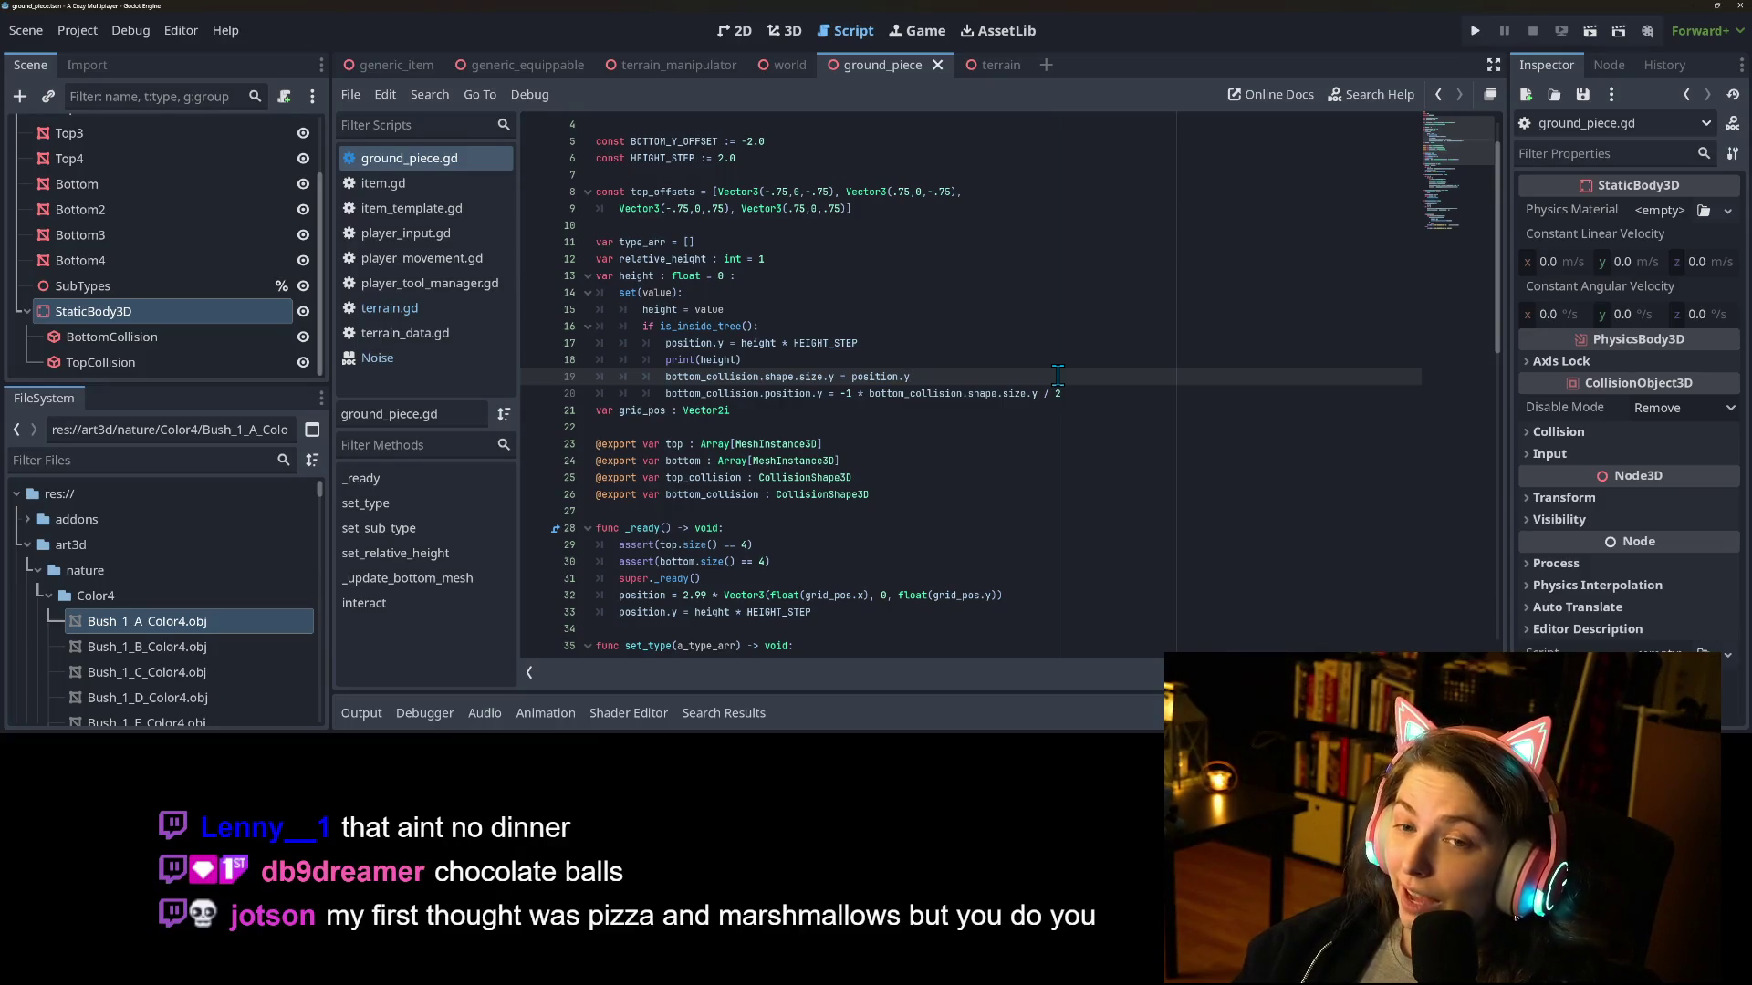
scroll(980, 327, "up", 1)
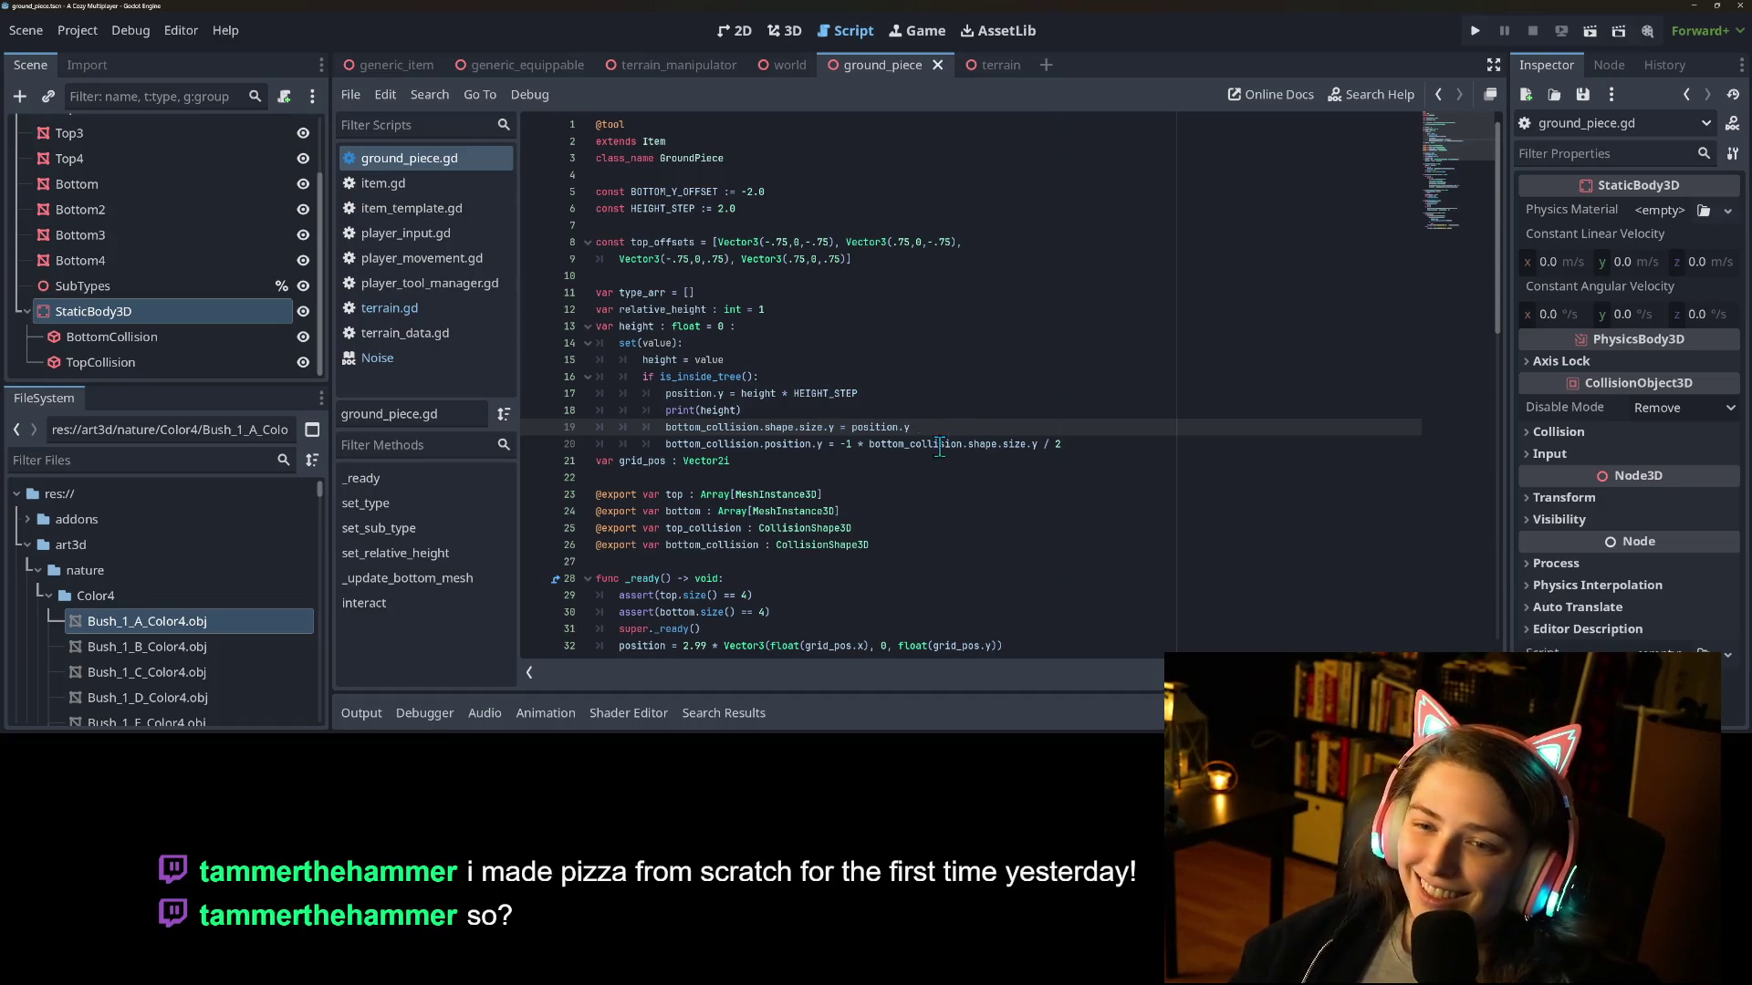
scroll(949, 402, "down", 2)
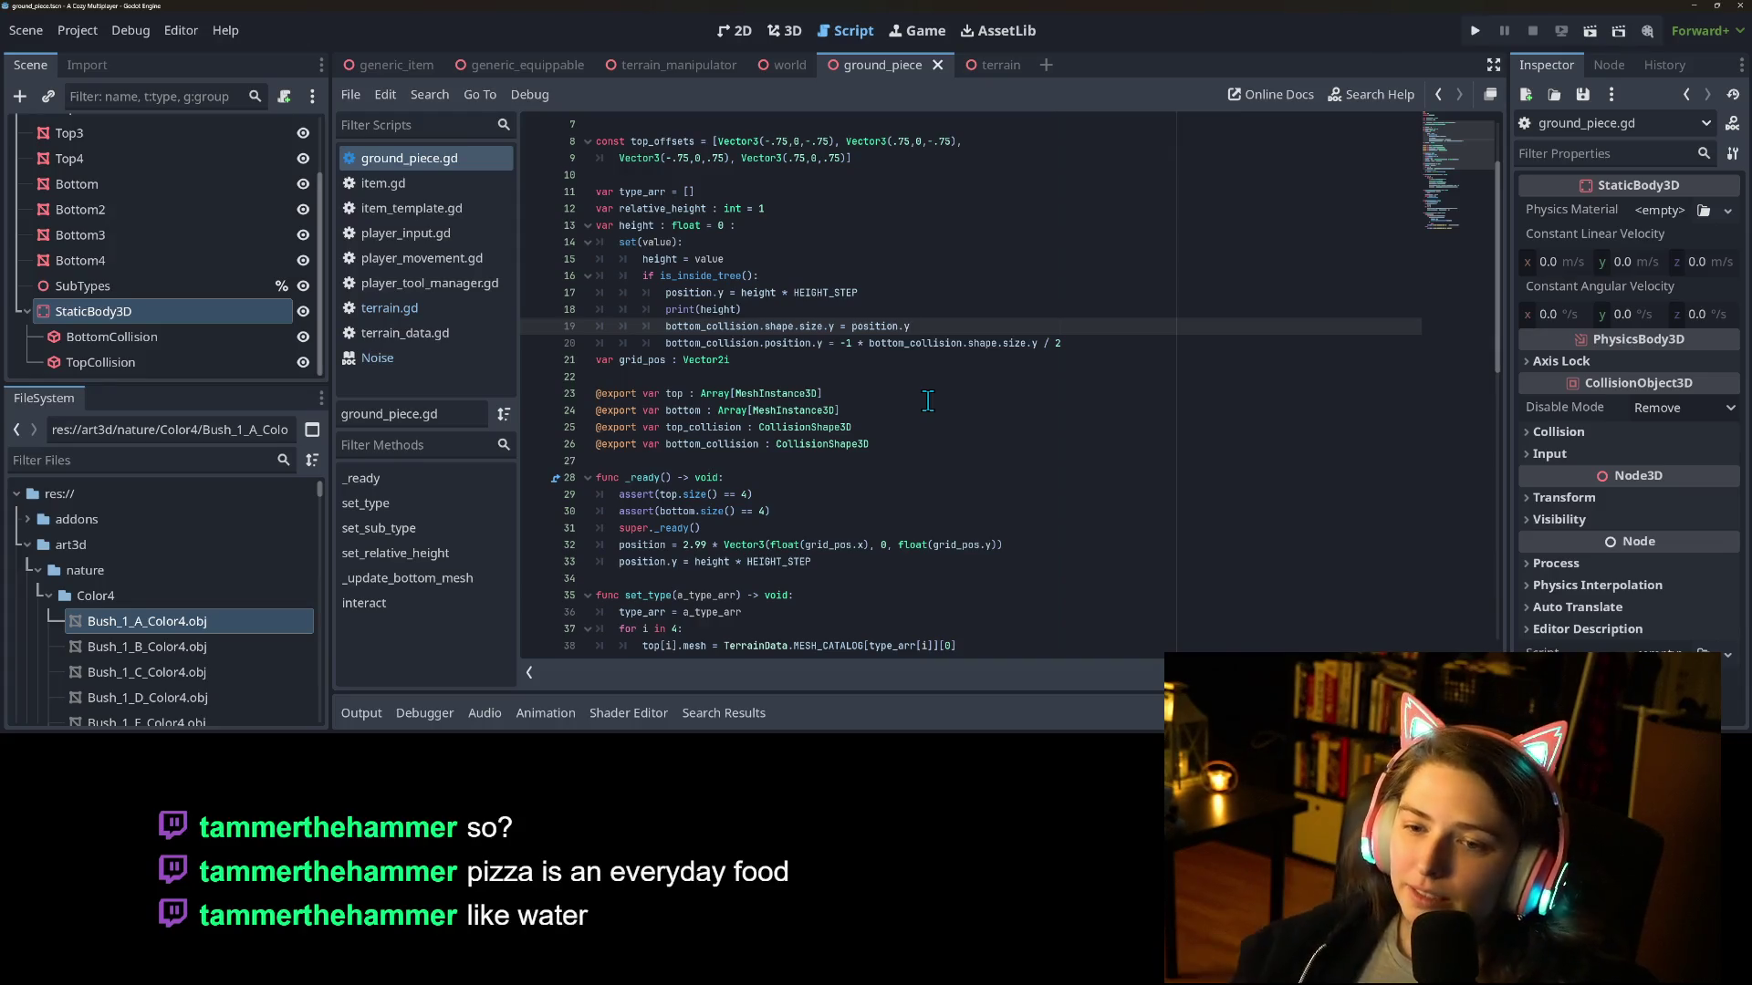
scroll(1132, 542, "down", 7)
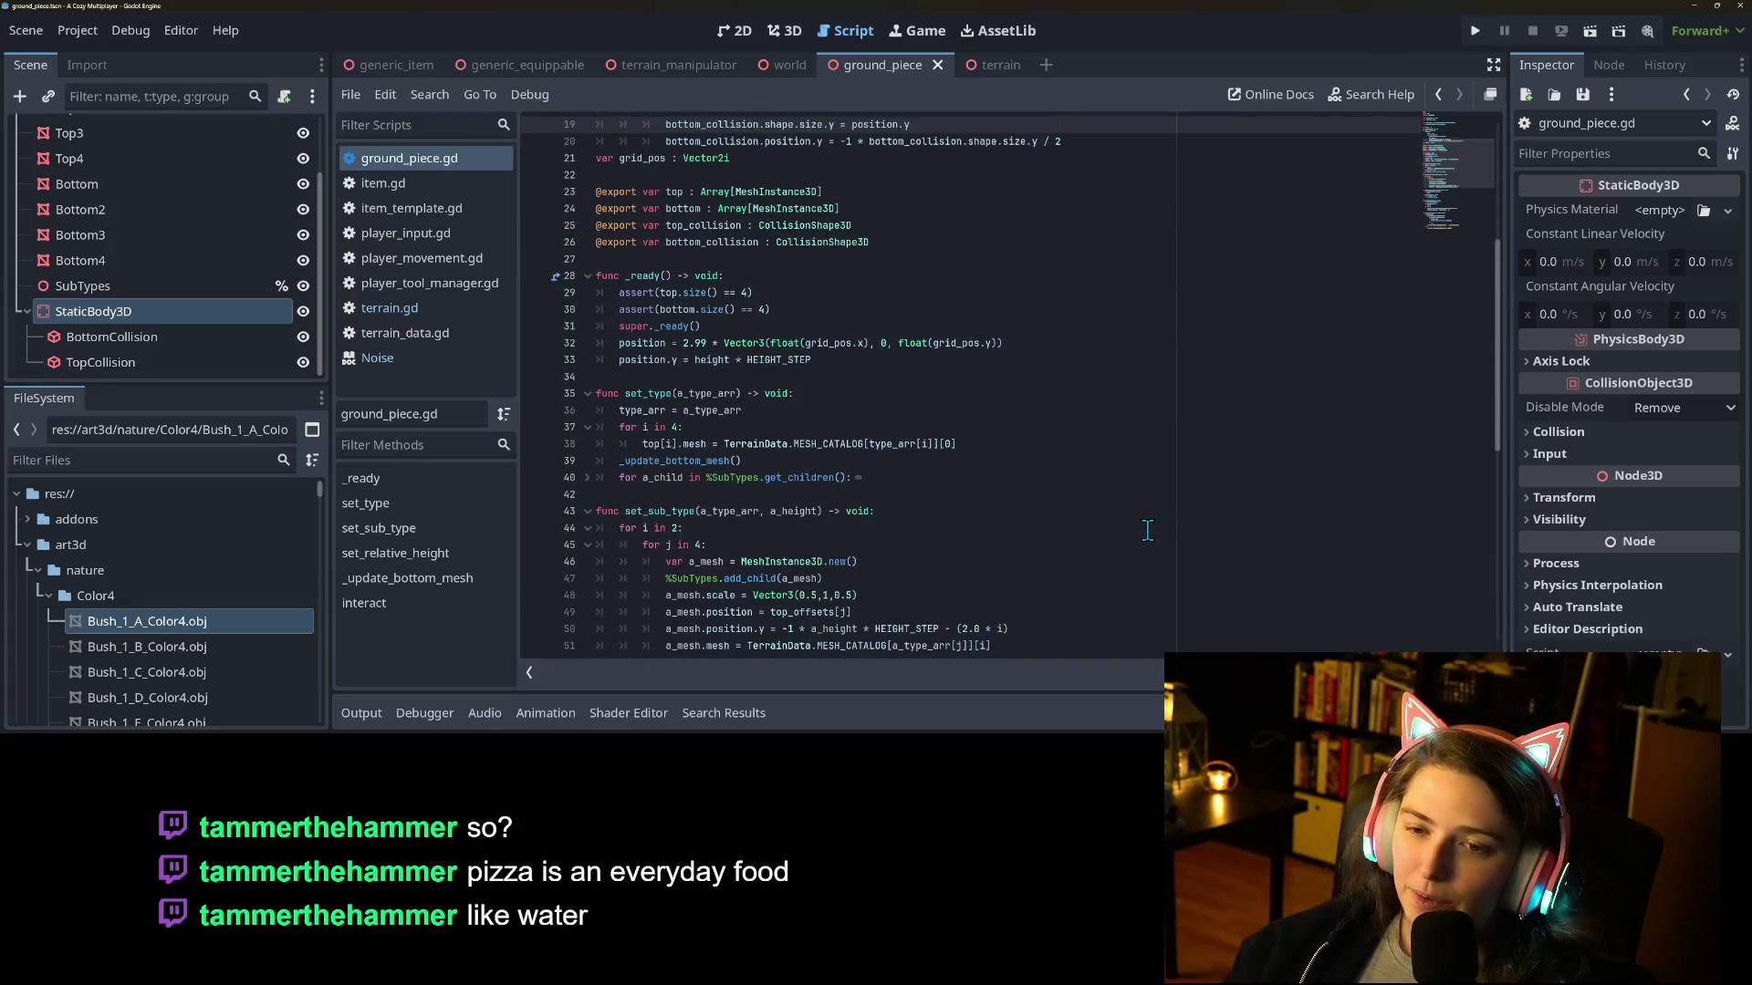
scroll(1145, 526, "down", 1)
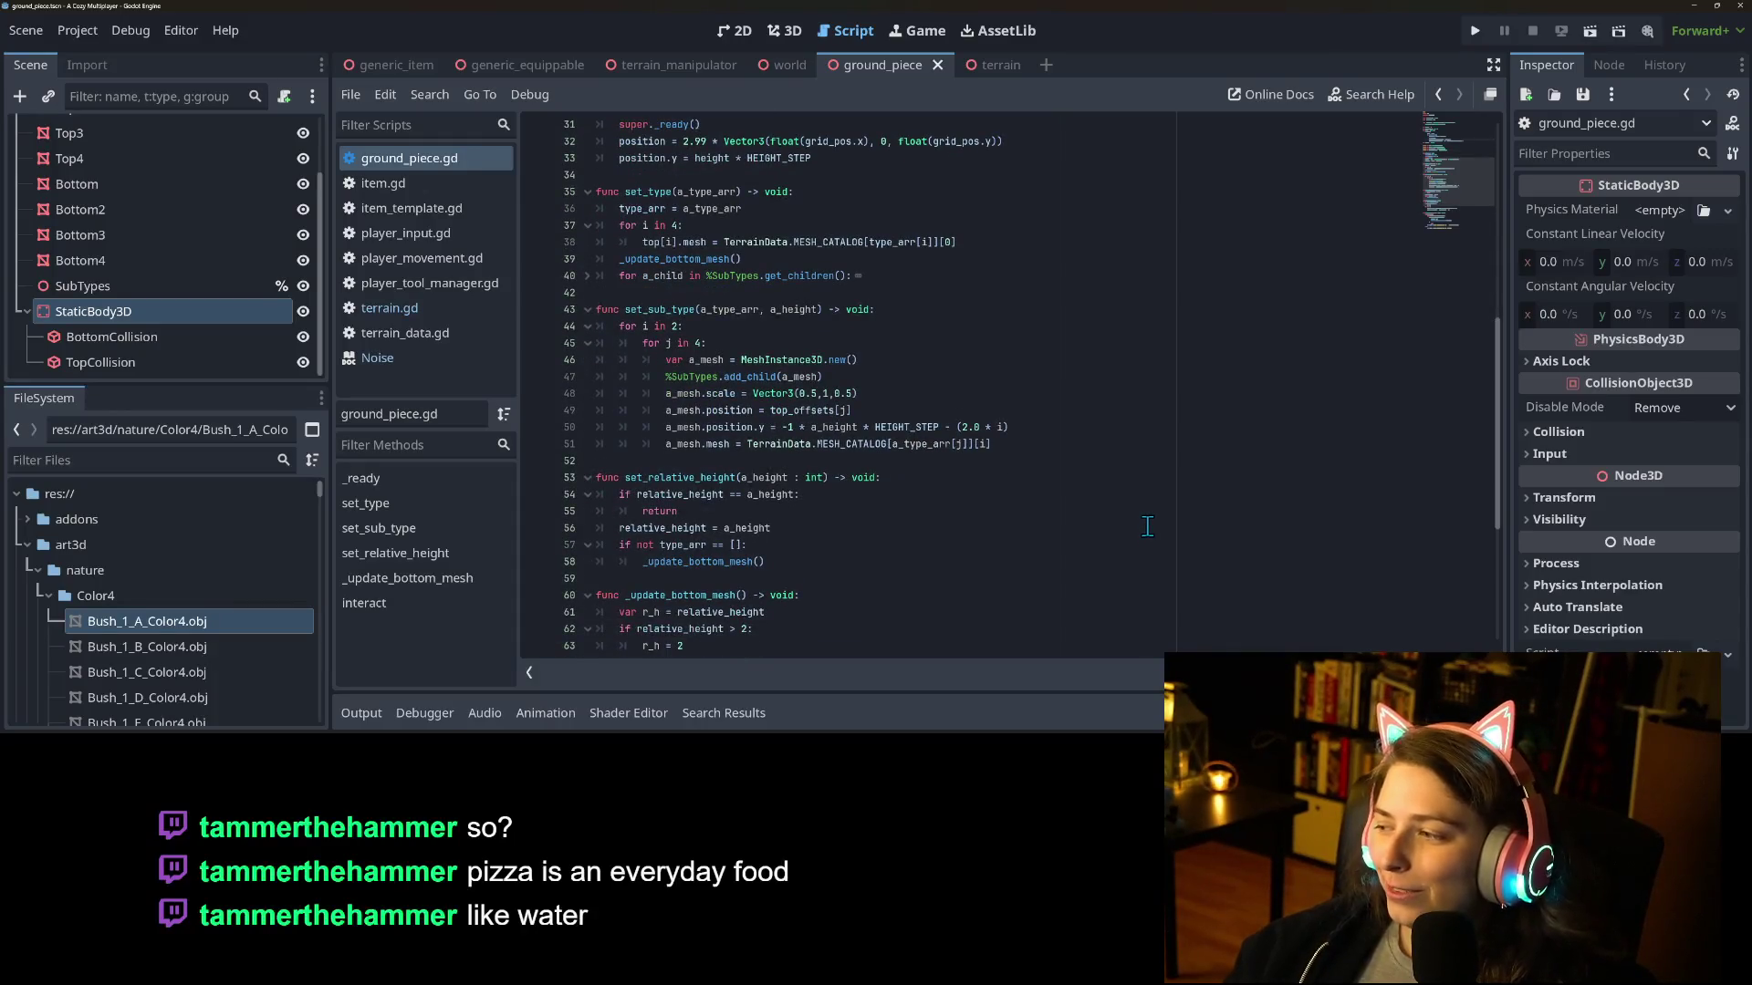
scroll(921, 547, "down", 4)
scroll(983, 517, "up", 4)
Step: Review the height setter's lines 17–21, ending on line 20
left_click(1151, 440)
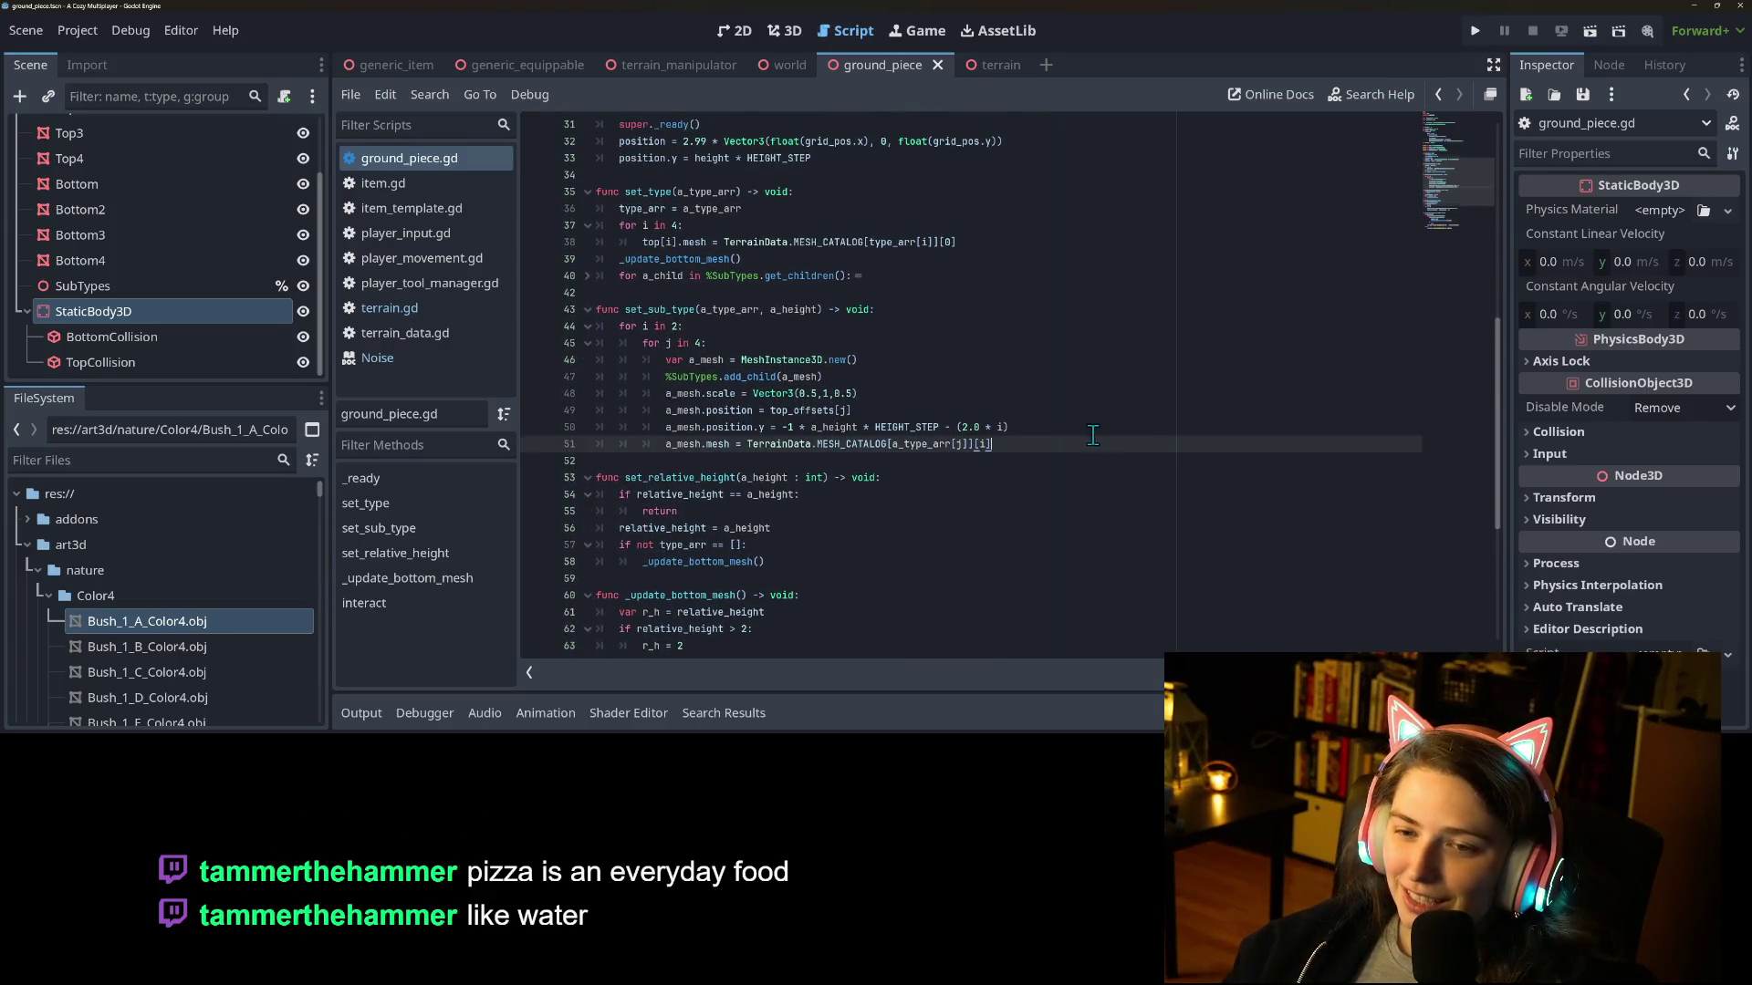
scroll(1086, 436, "up", 10)
left_click(964, 392)
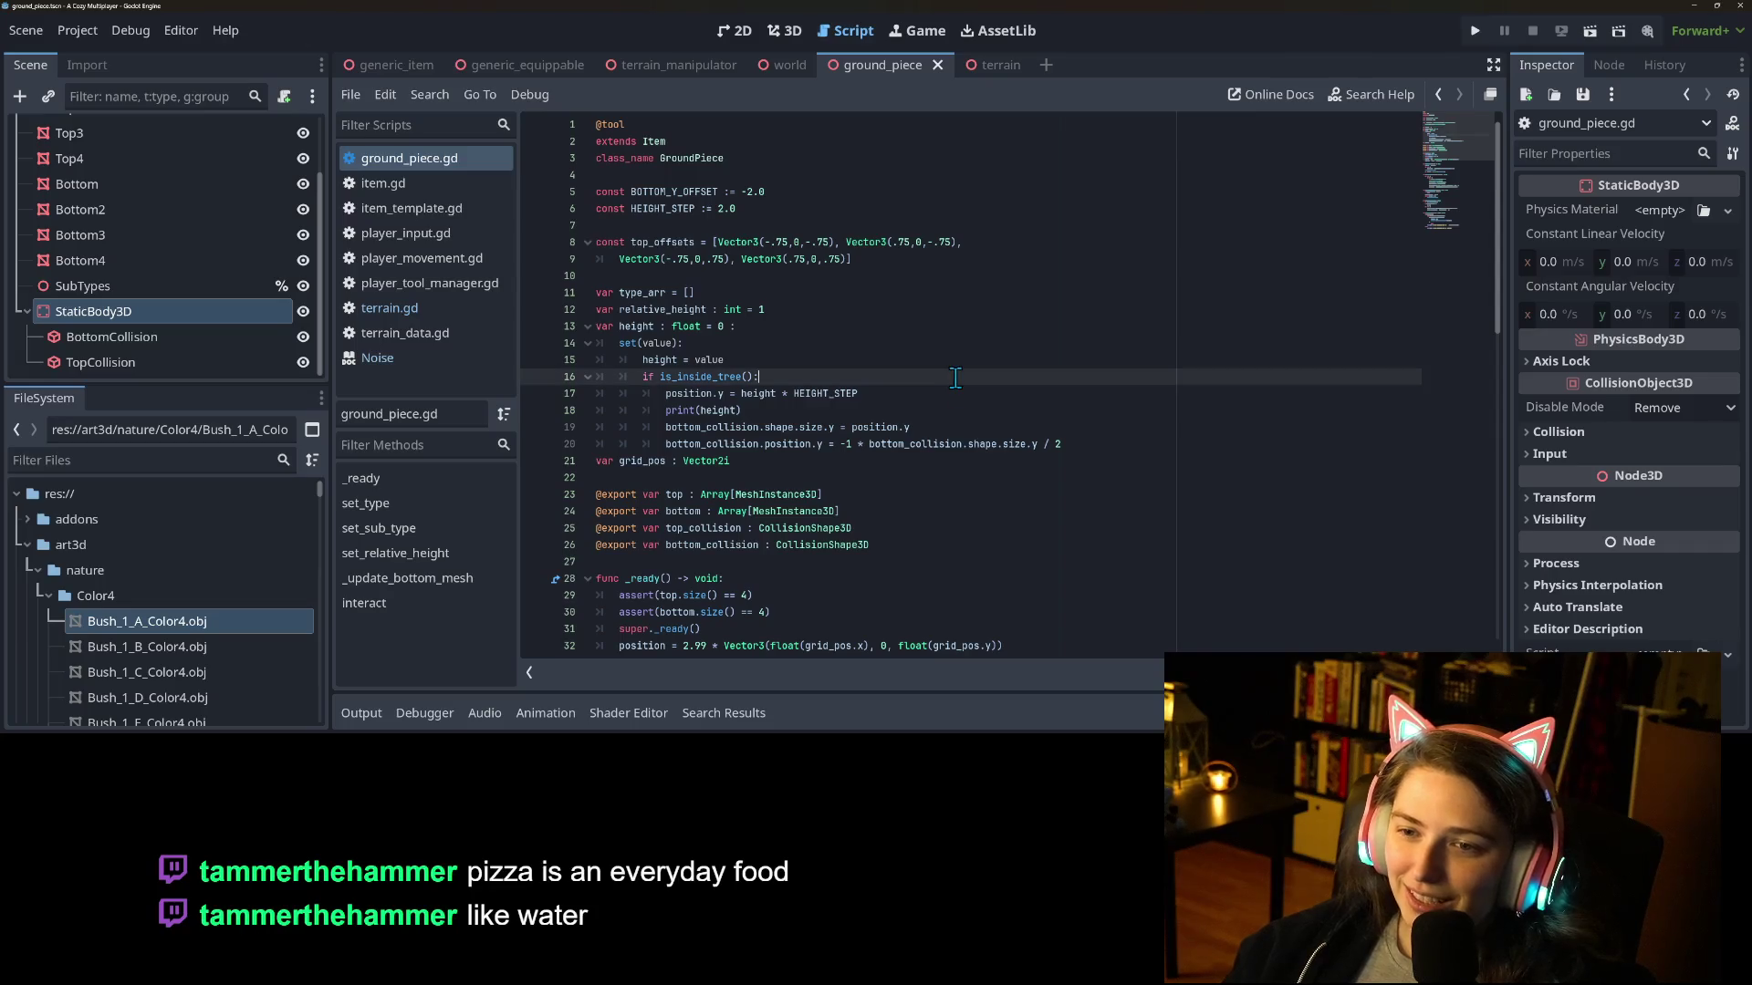
left_click(960, 409)
left_click(1081, 445)
left_click(996, 454)
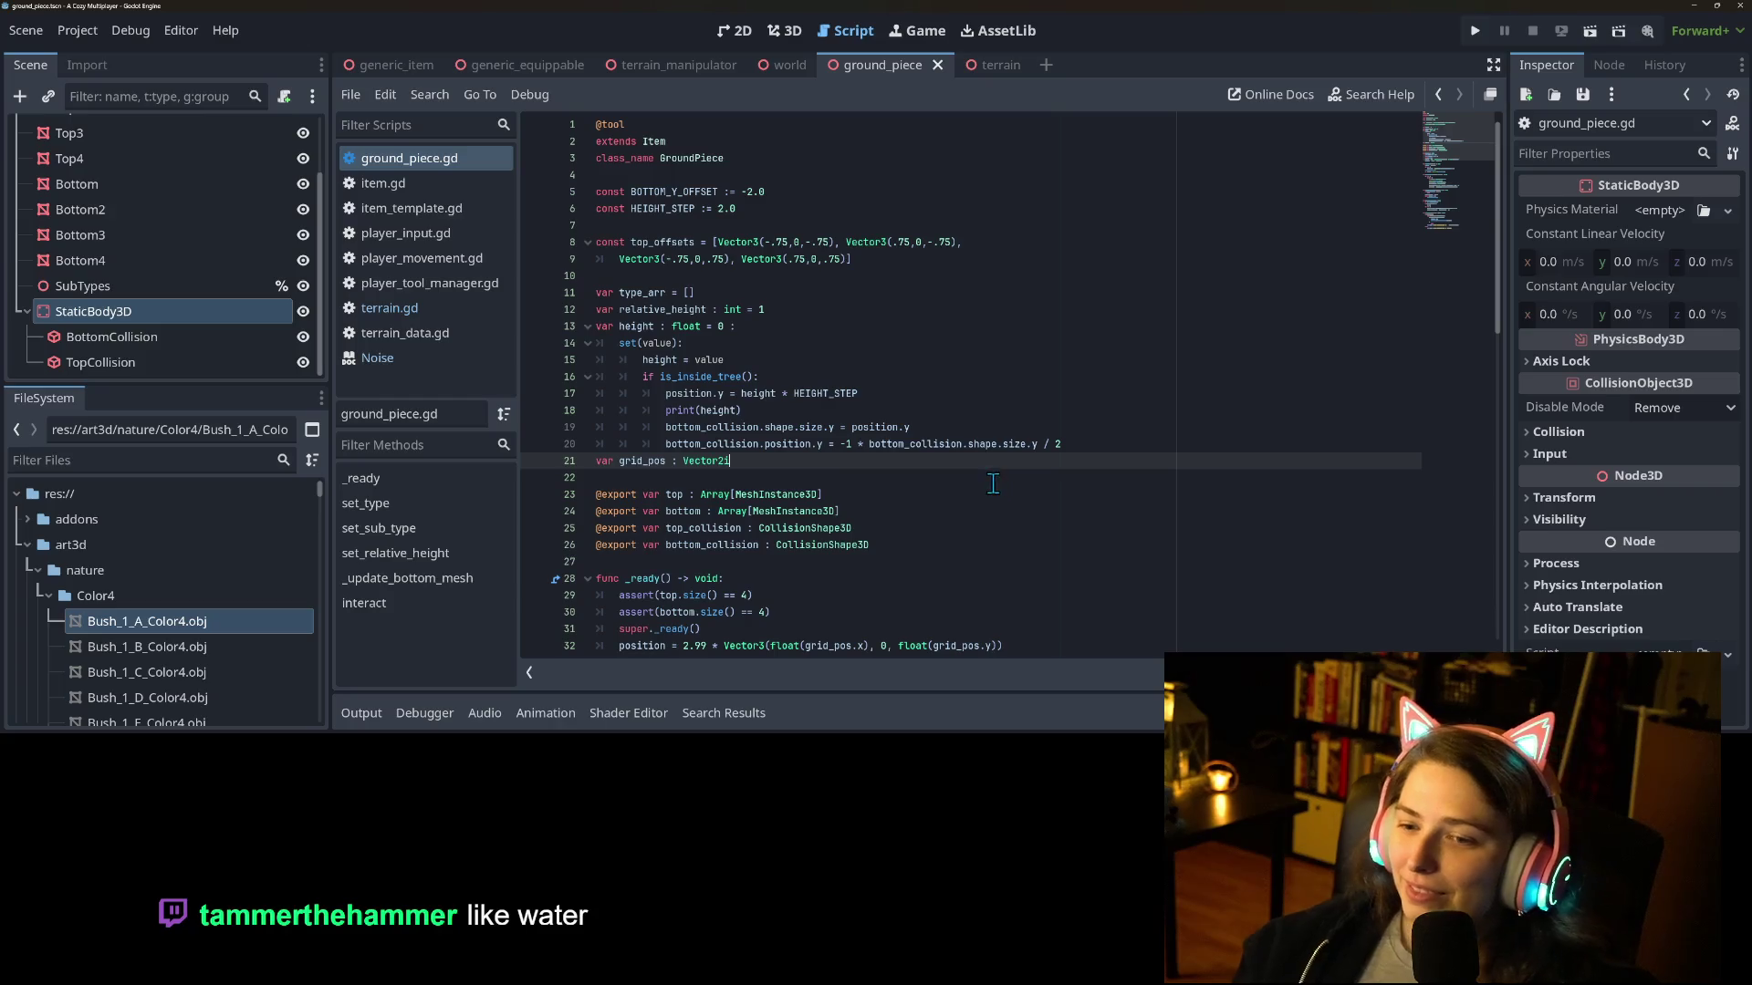
key("Up")
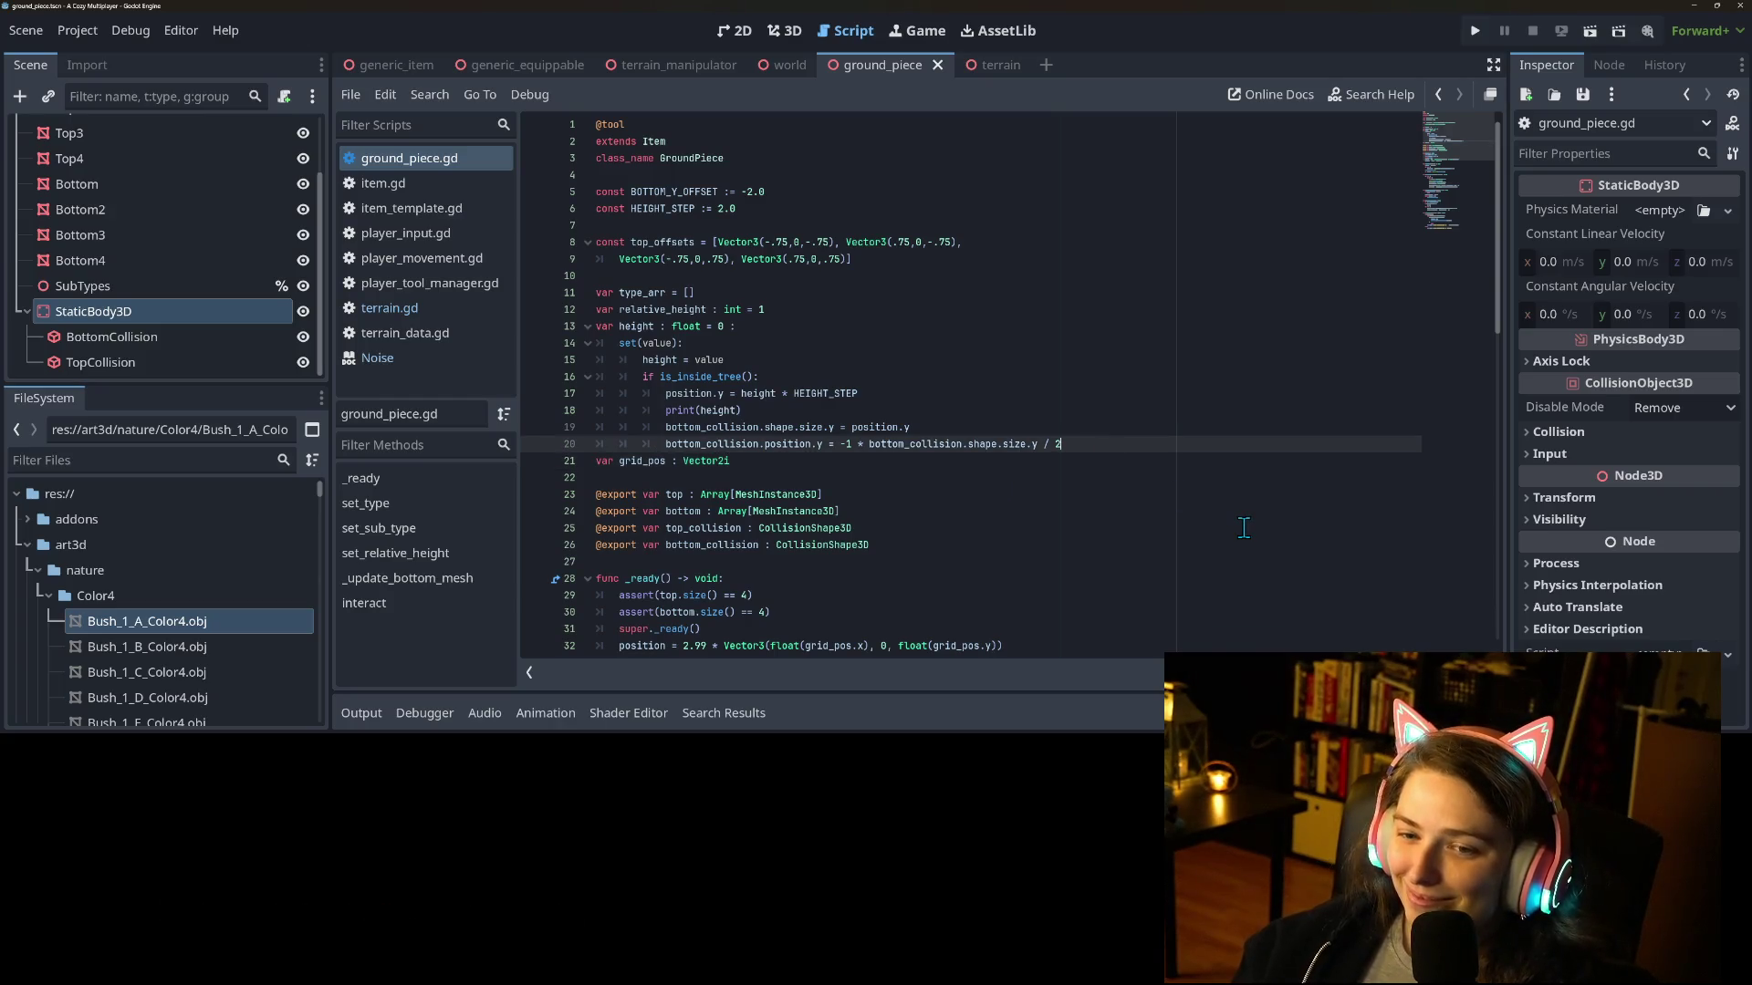
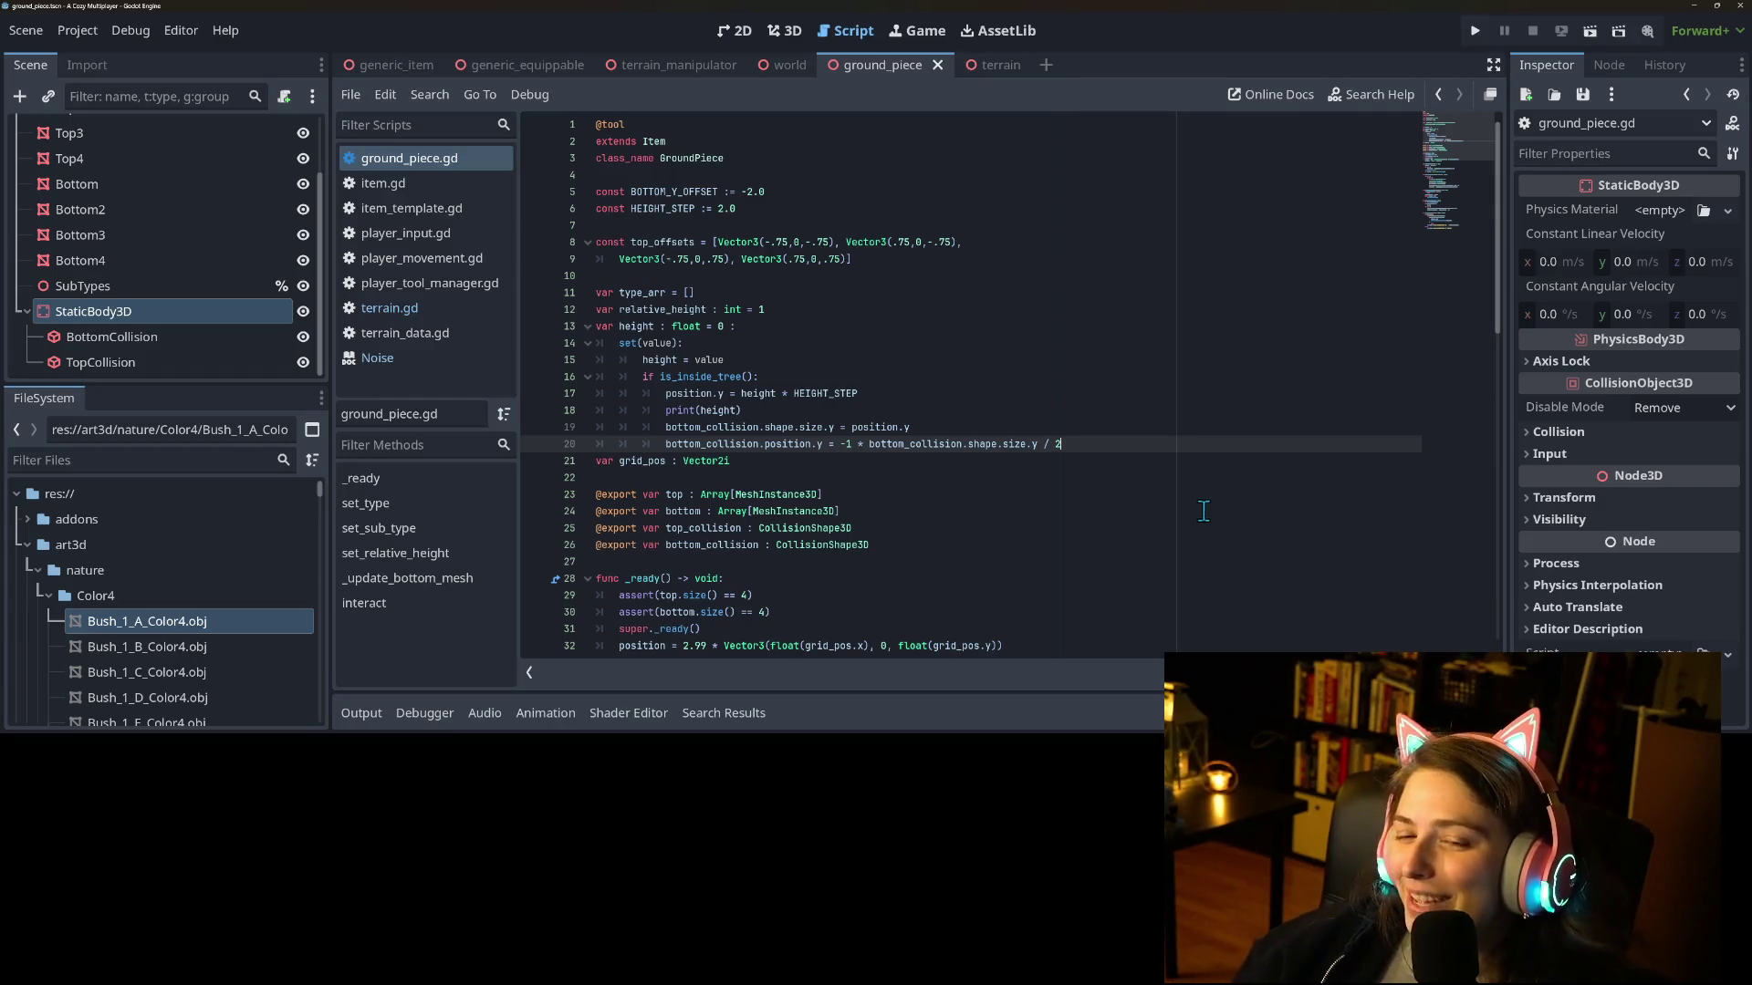
Step: Try replacing height with relative_height on line 17 and save the script
left_click(785, 408)
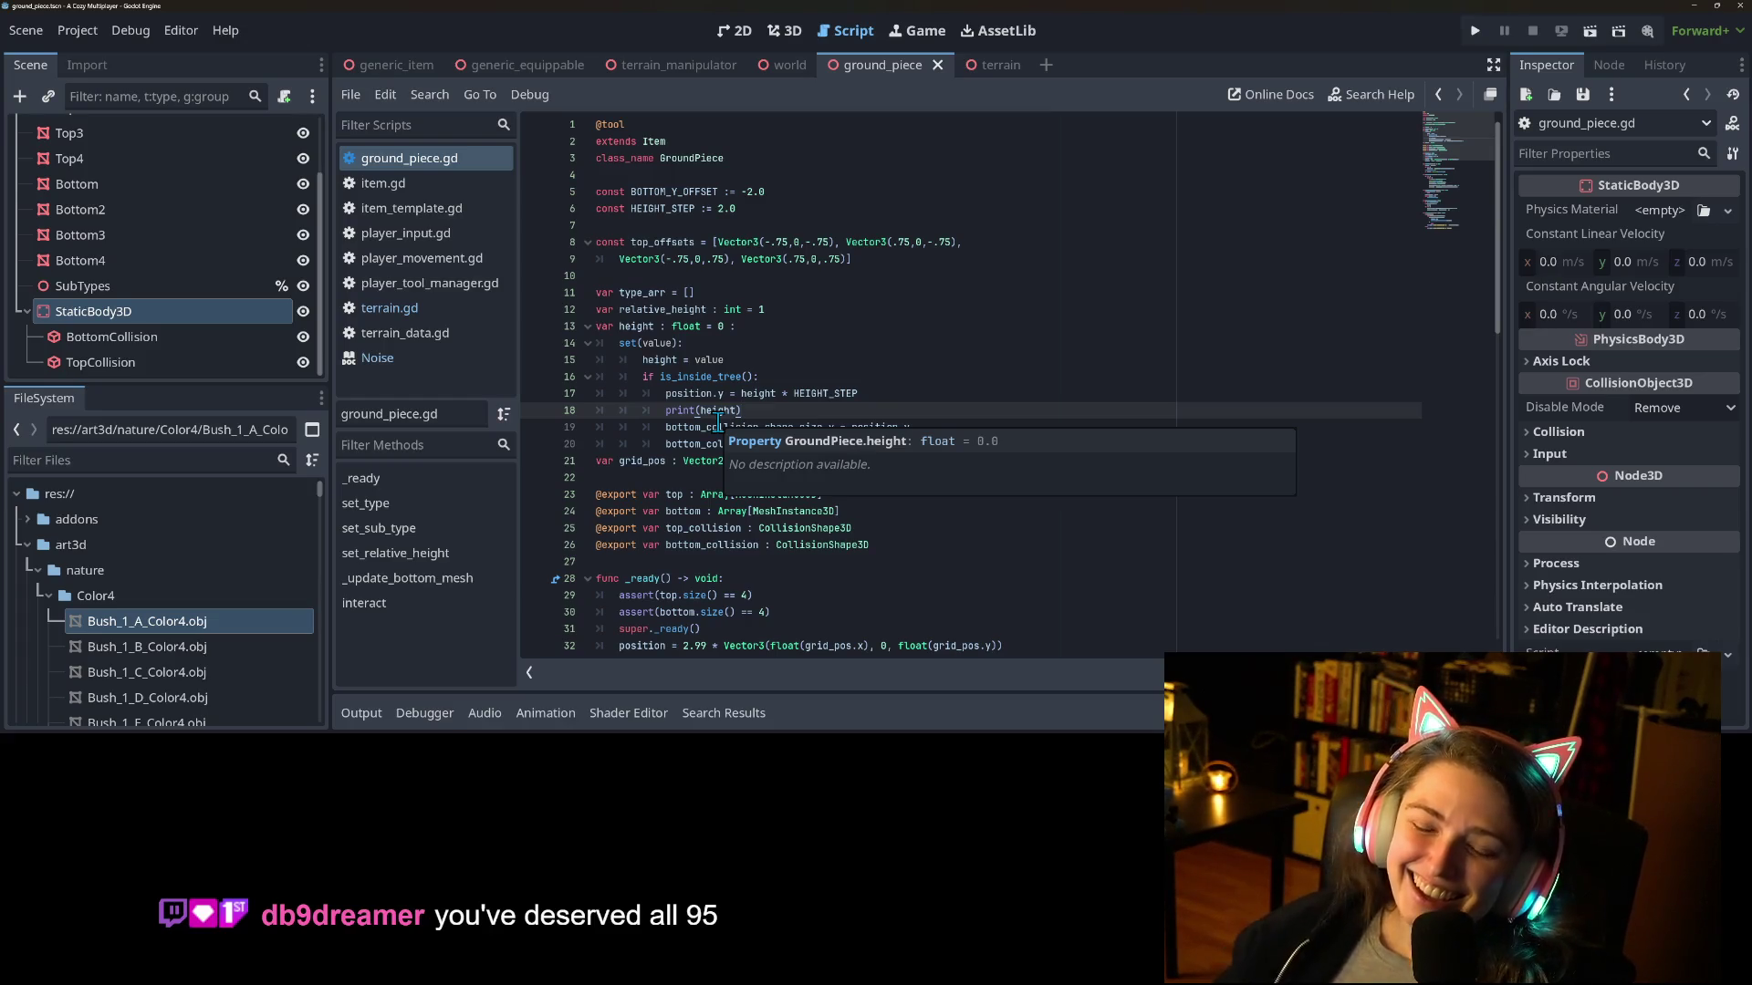
double_click(750, 395)
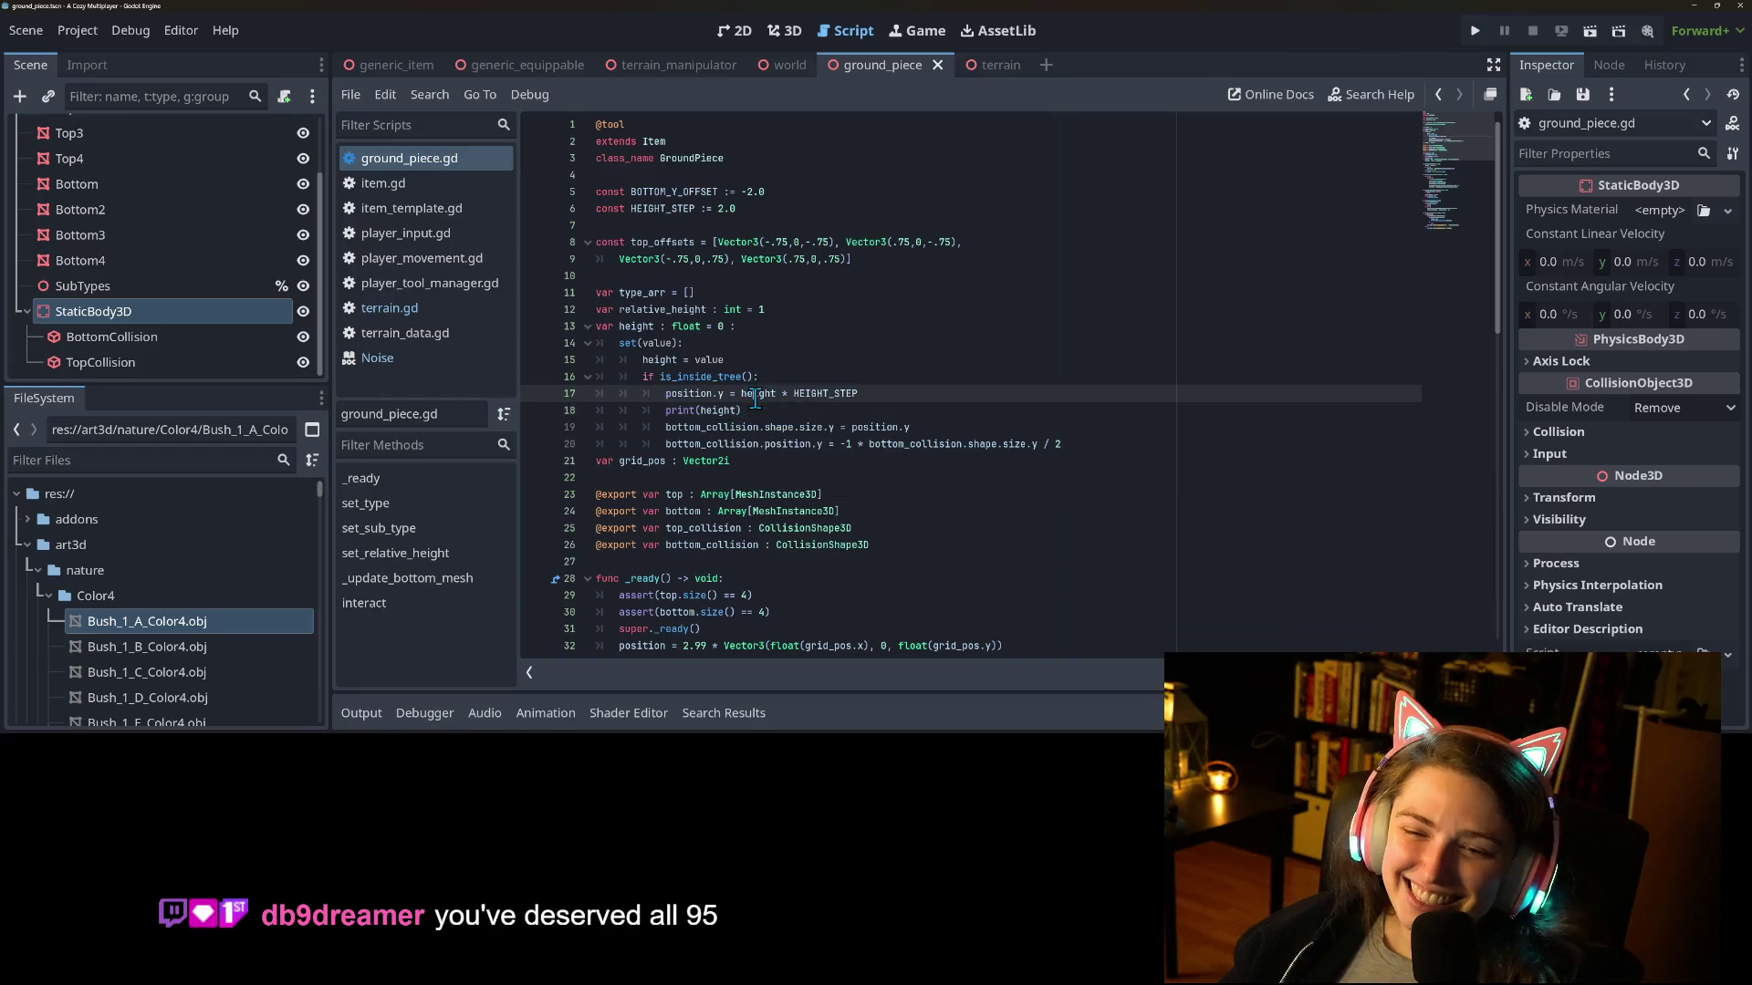
double_click(824, 394)
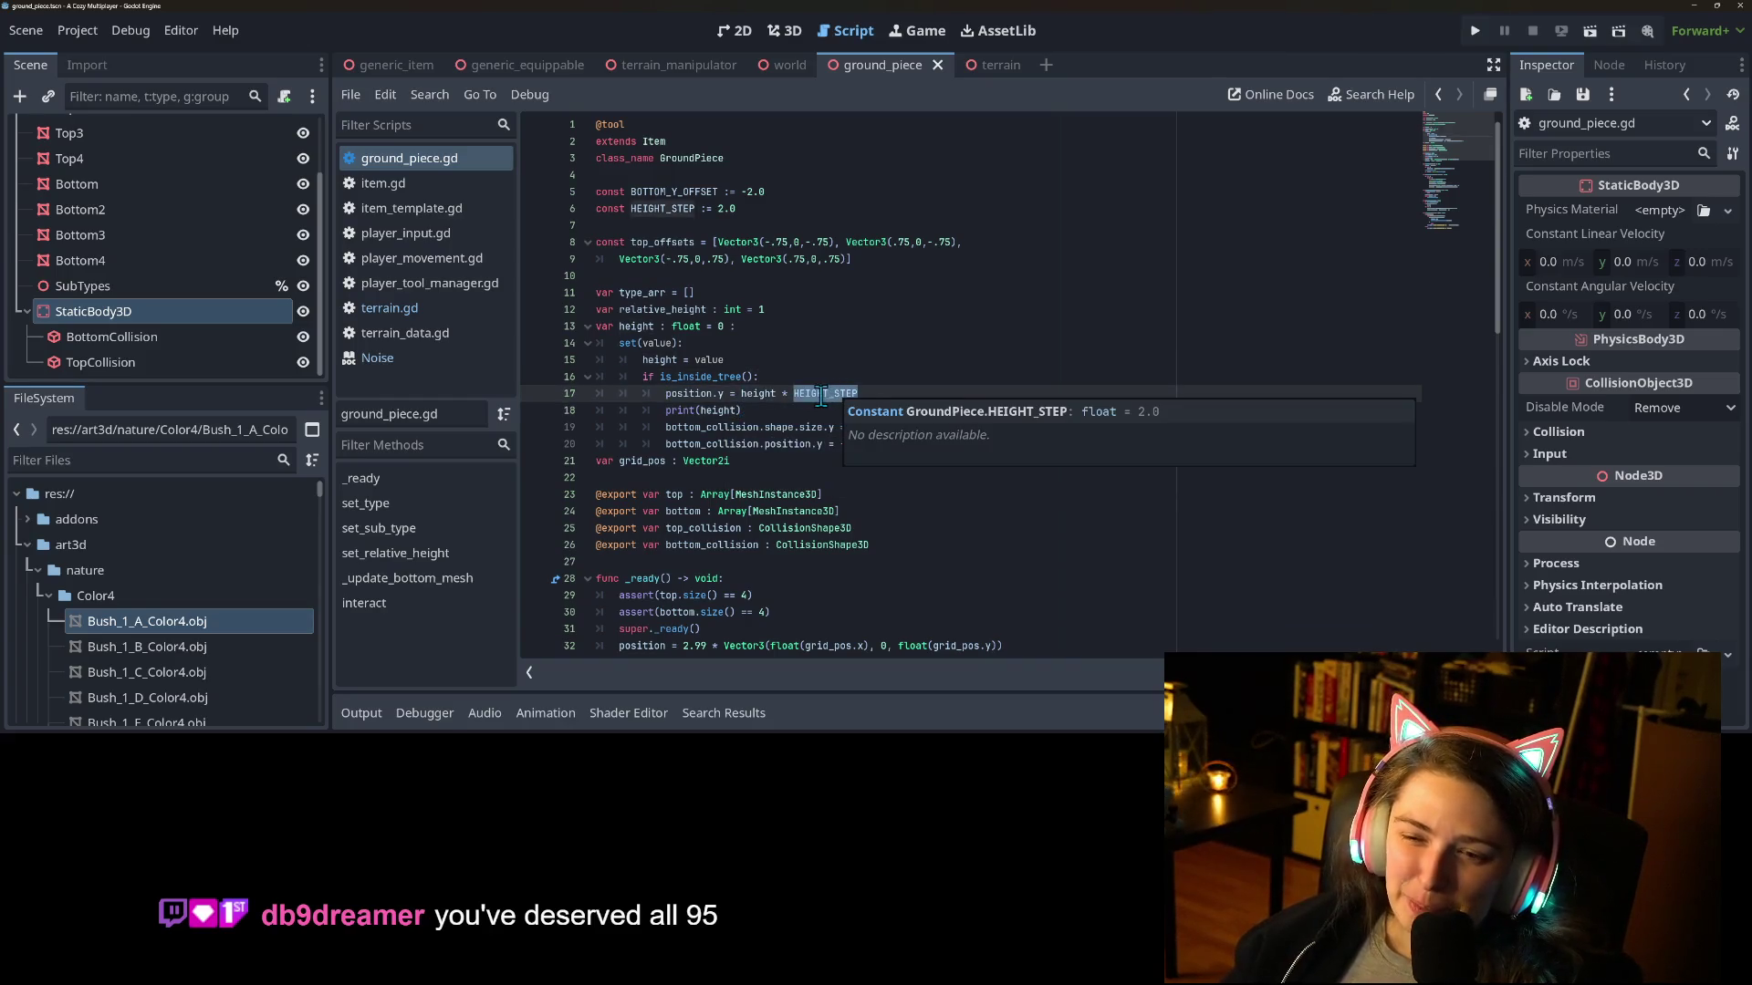
double_click(761, 395)
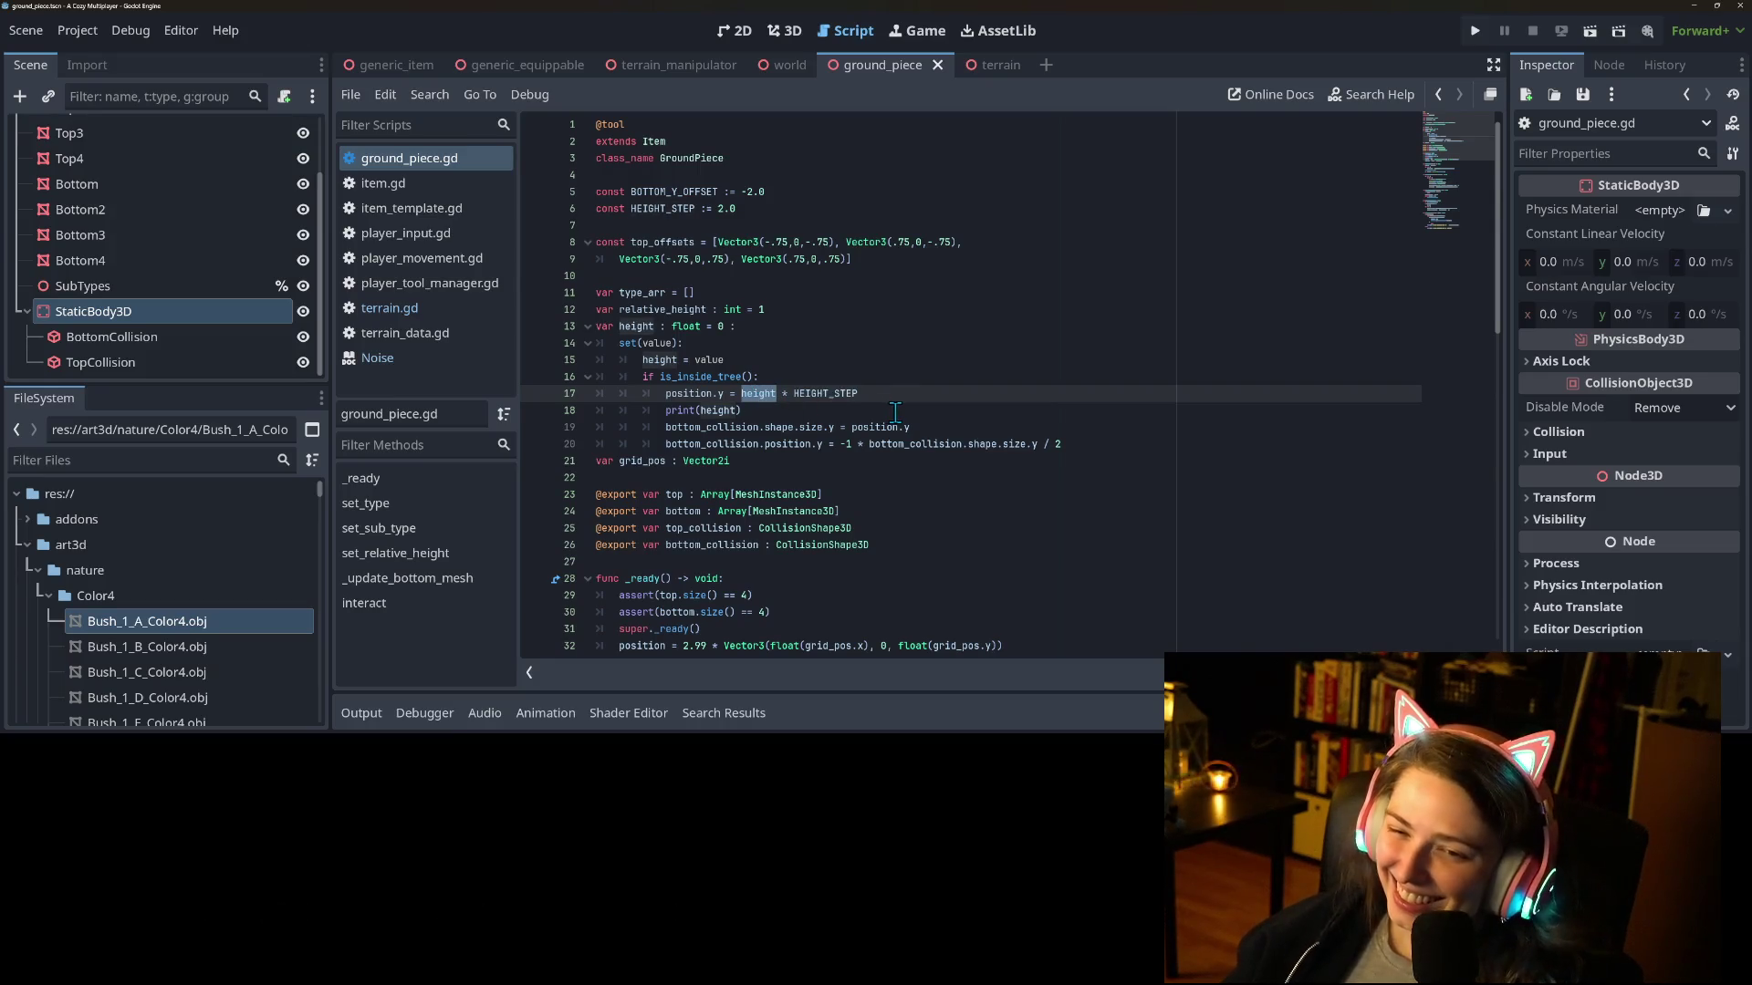
type("rel")
key("Return")
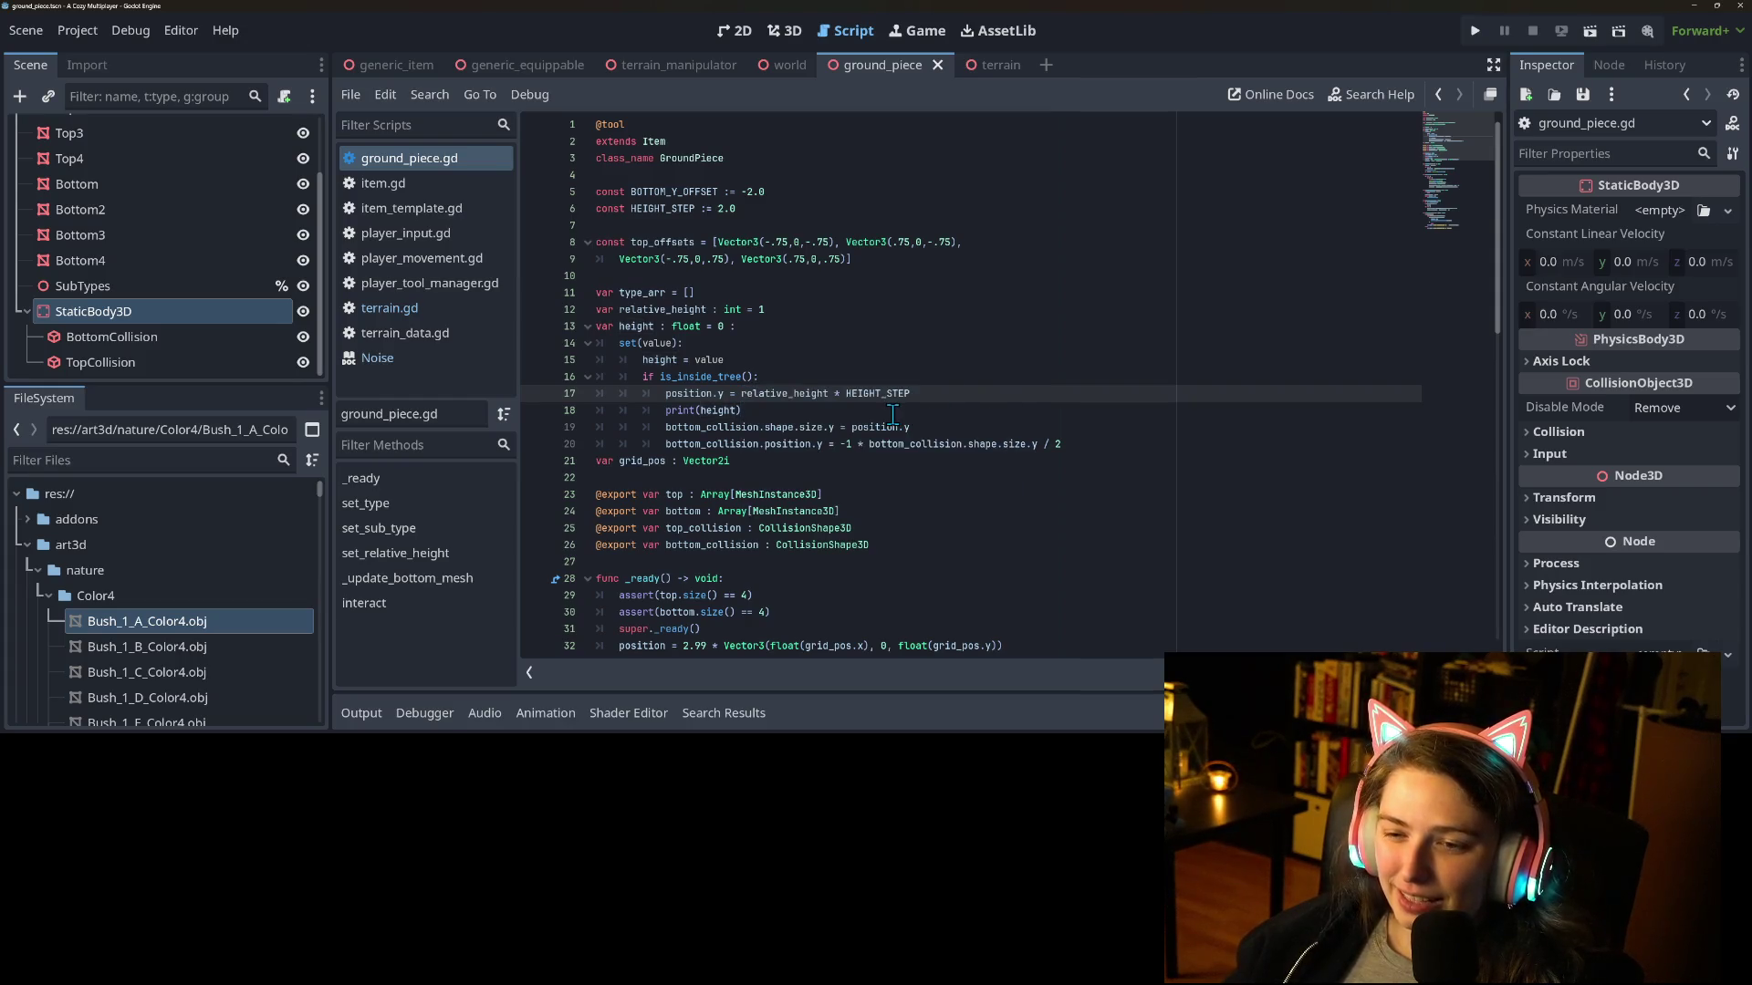
double_click(906, 393)
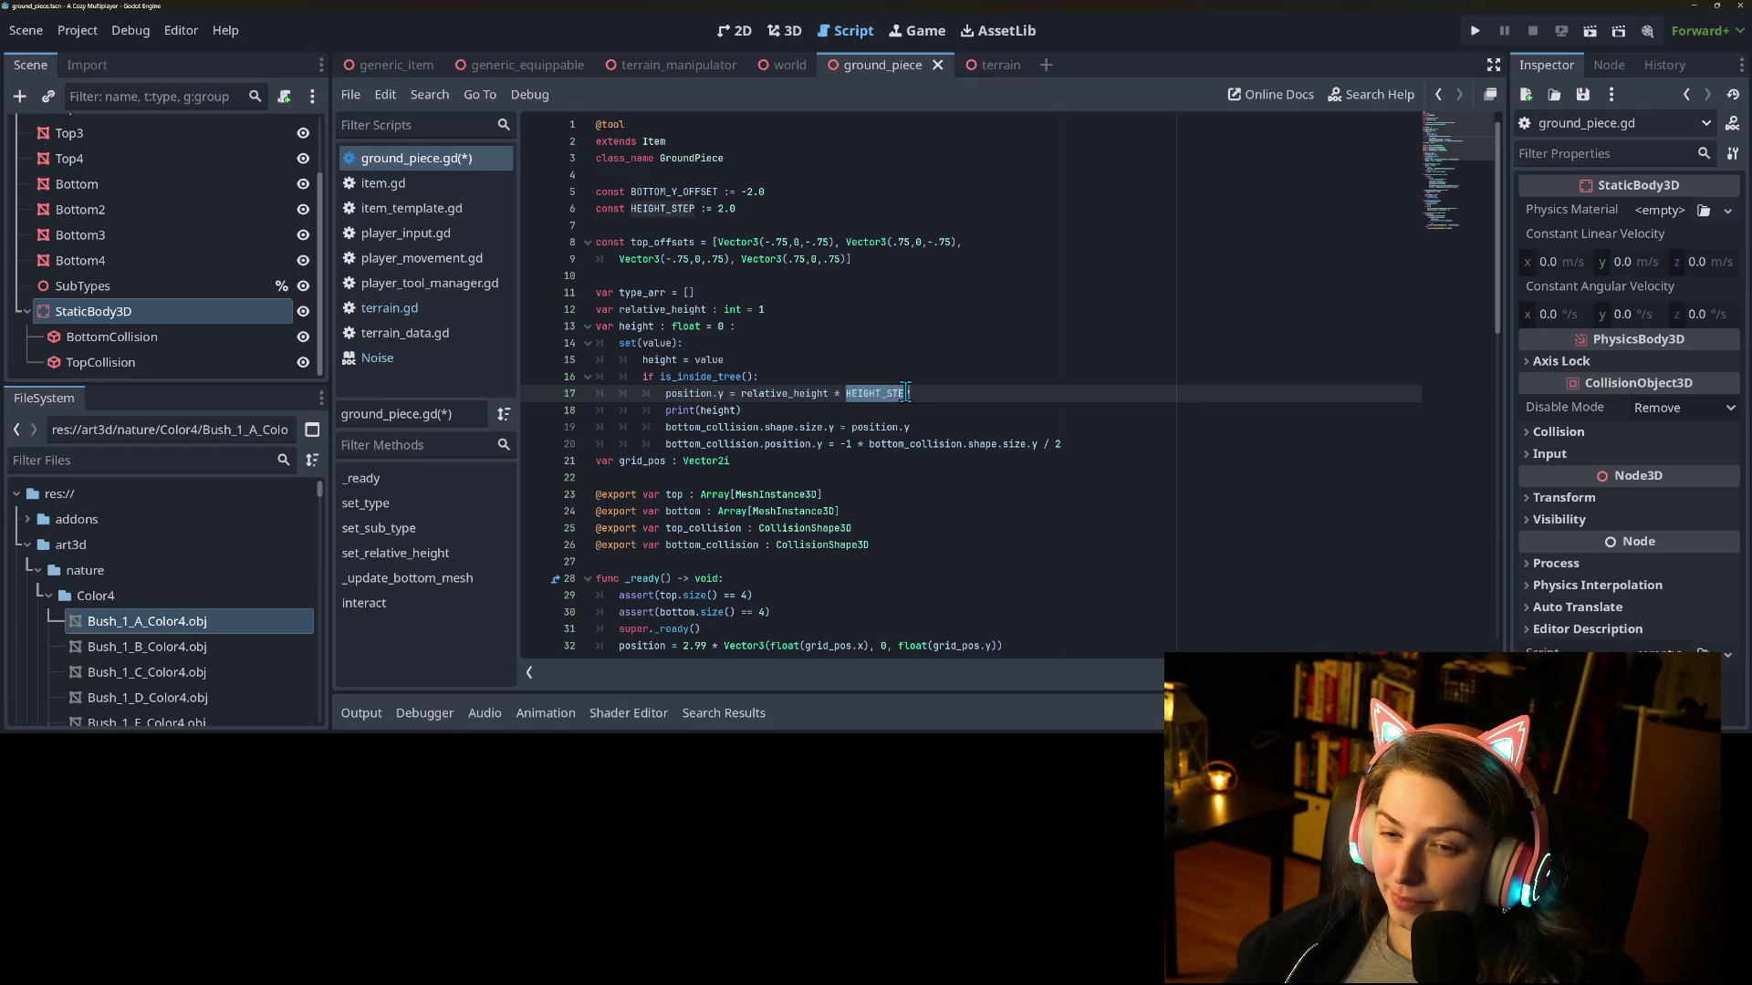
left_click(953, 392)
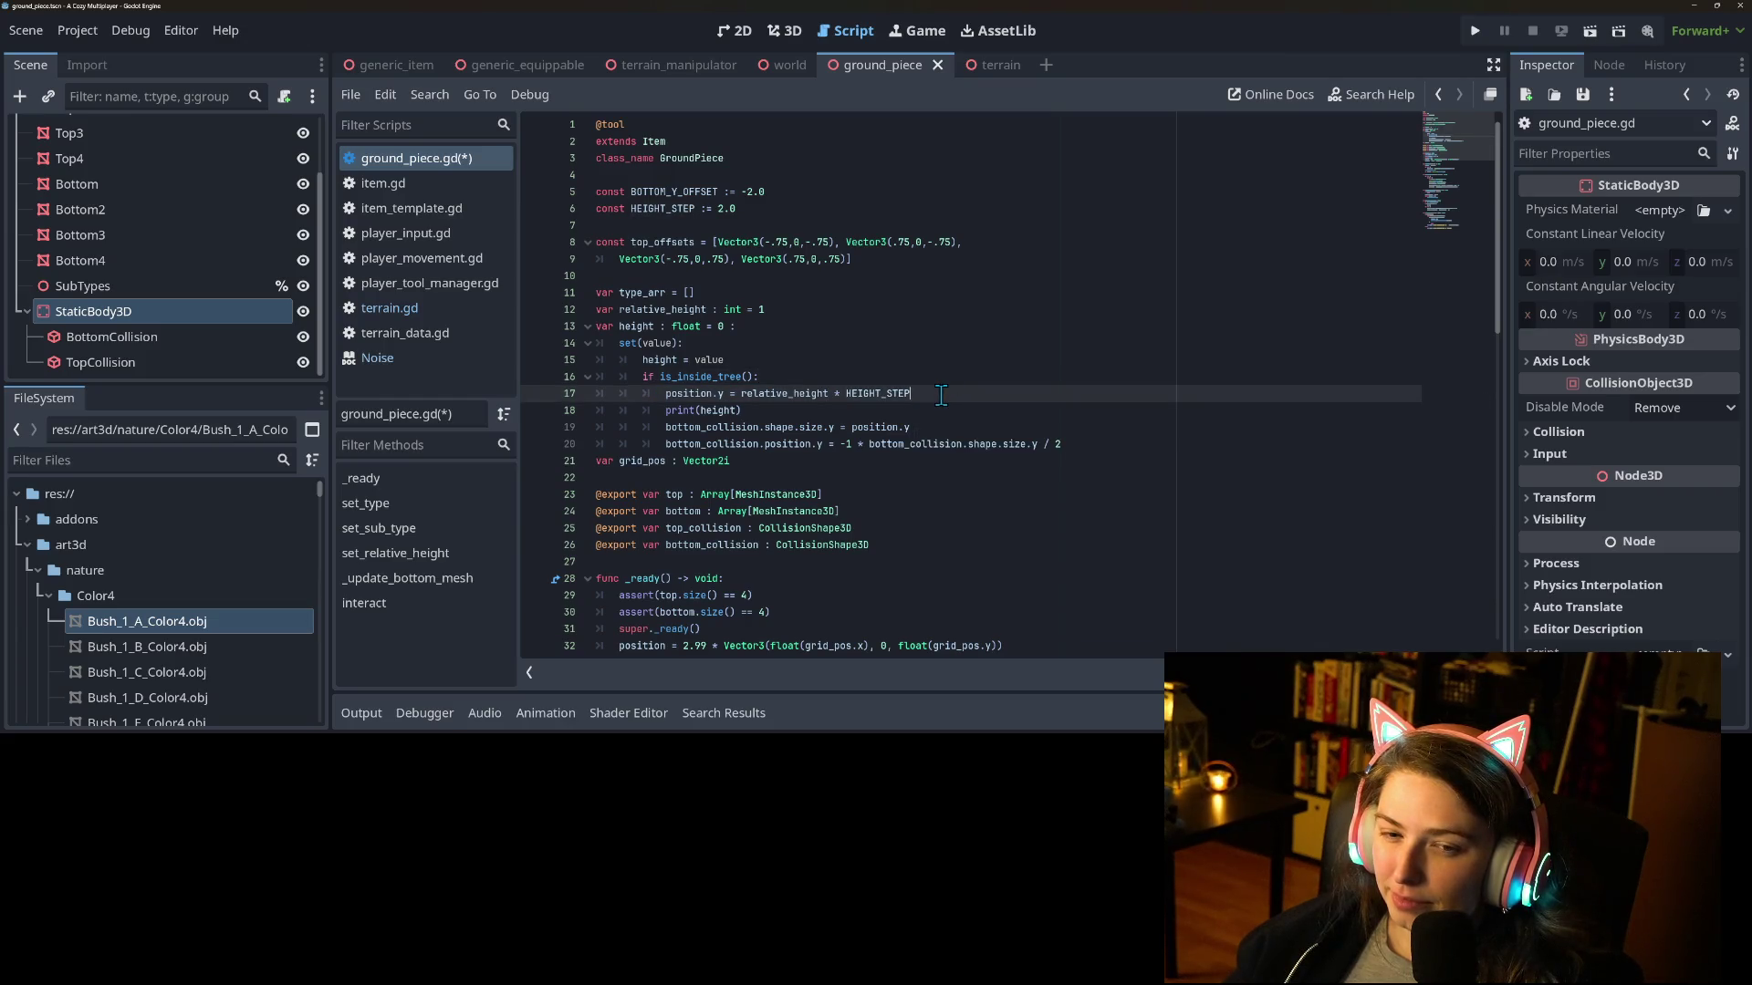
double_click(818, 394)
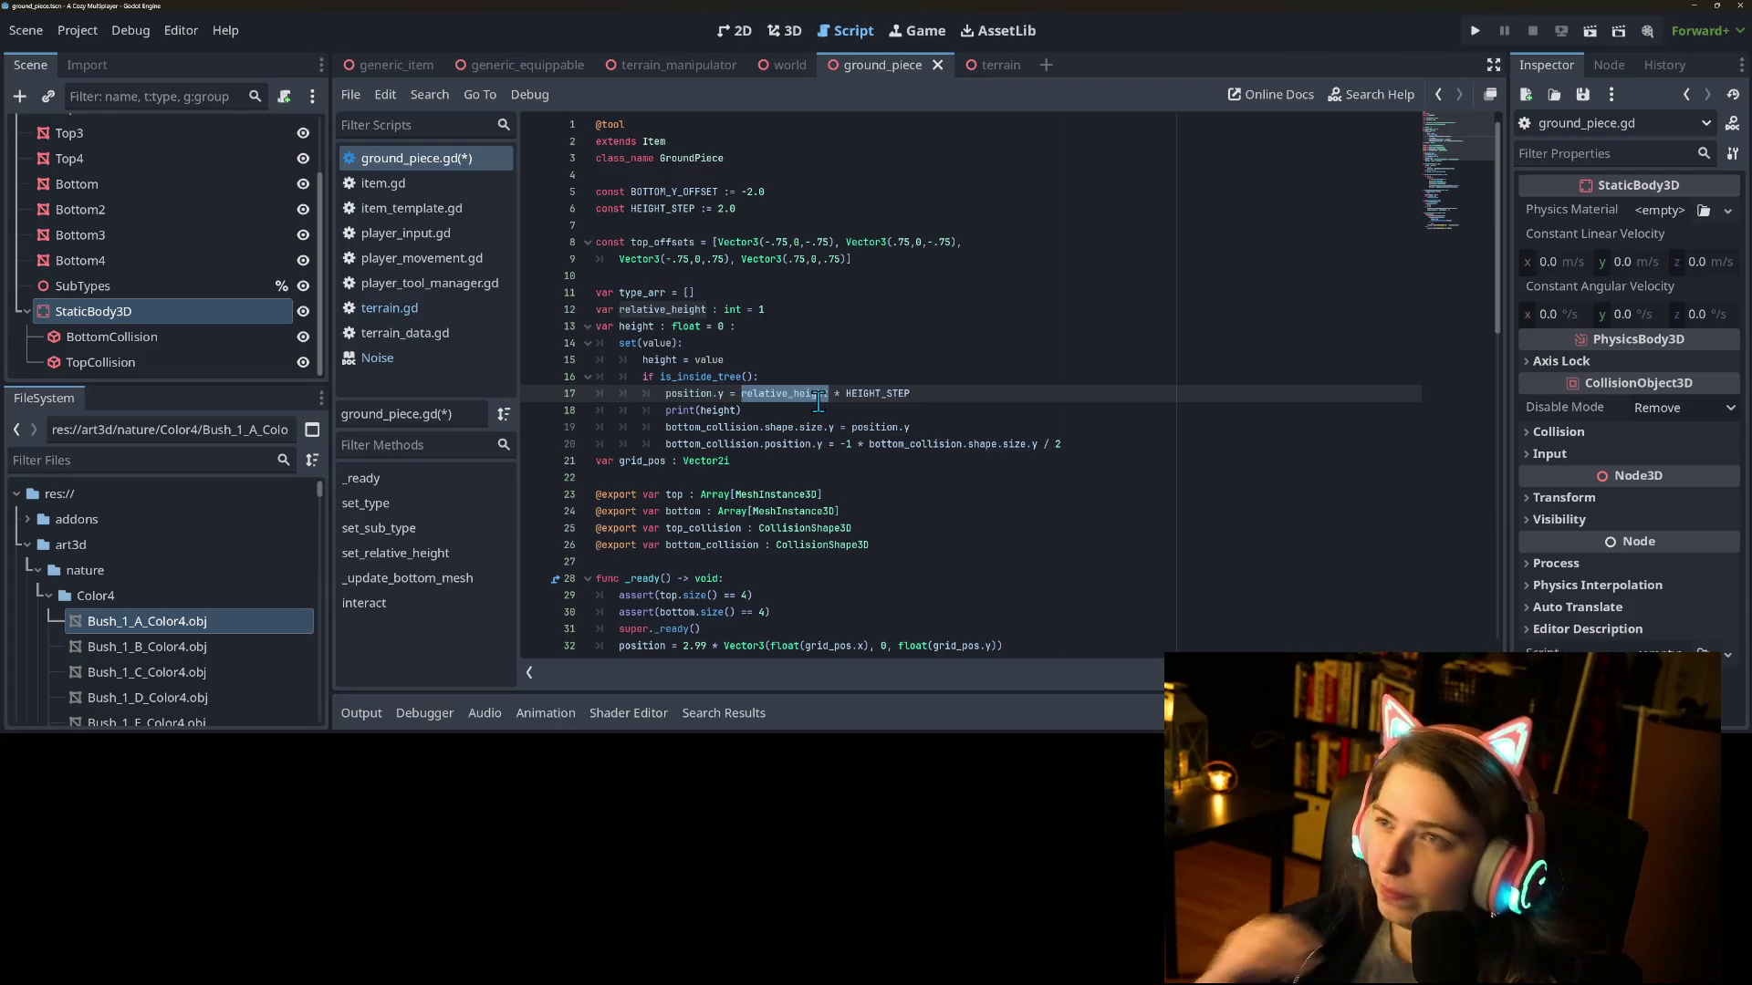
mouse_move(819, 401)
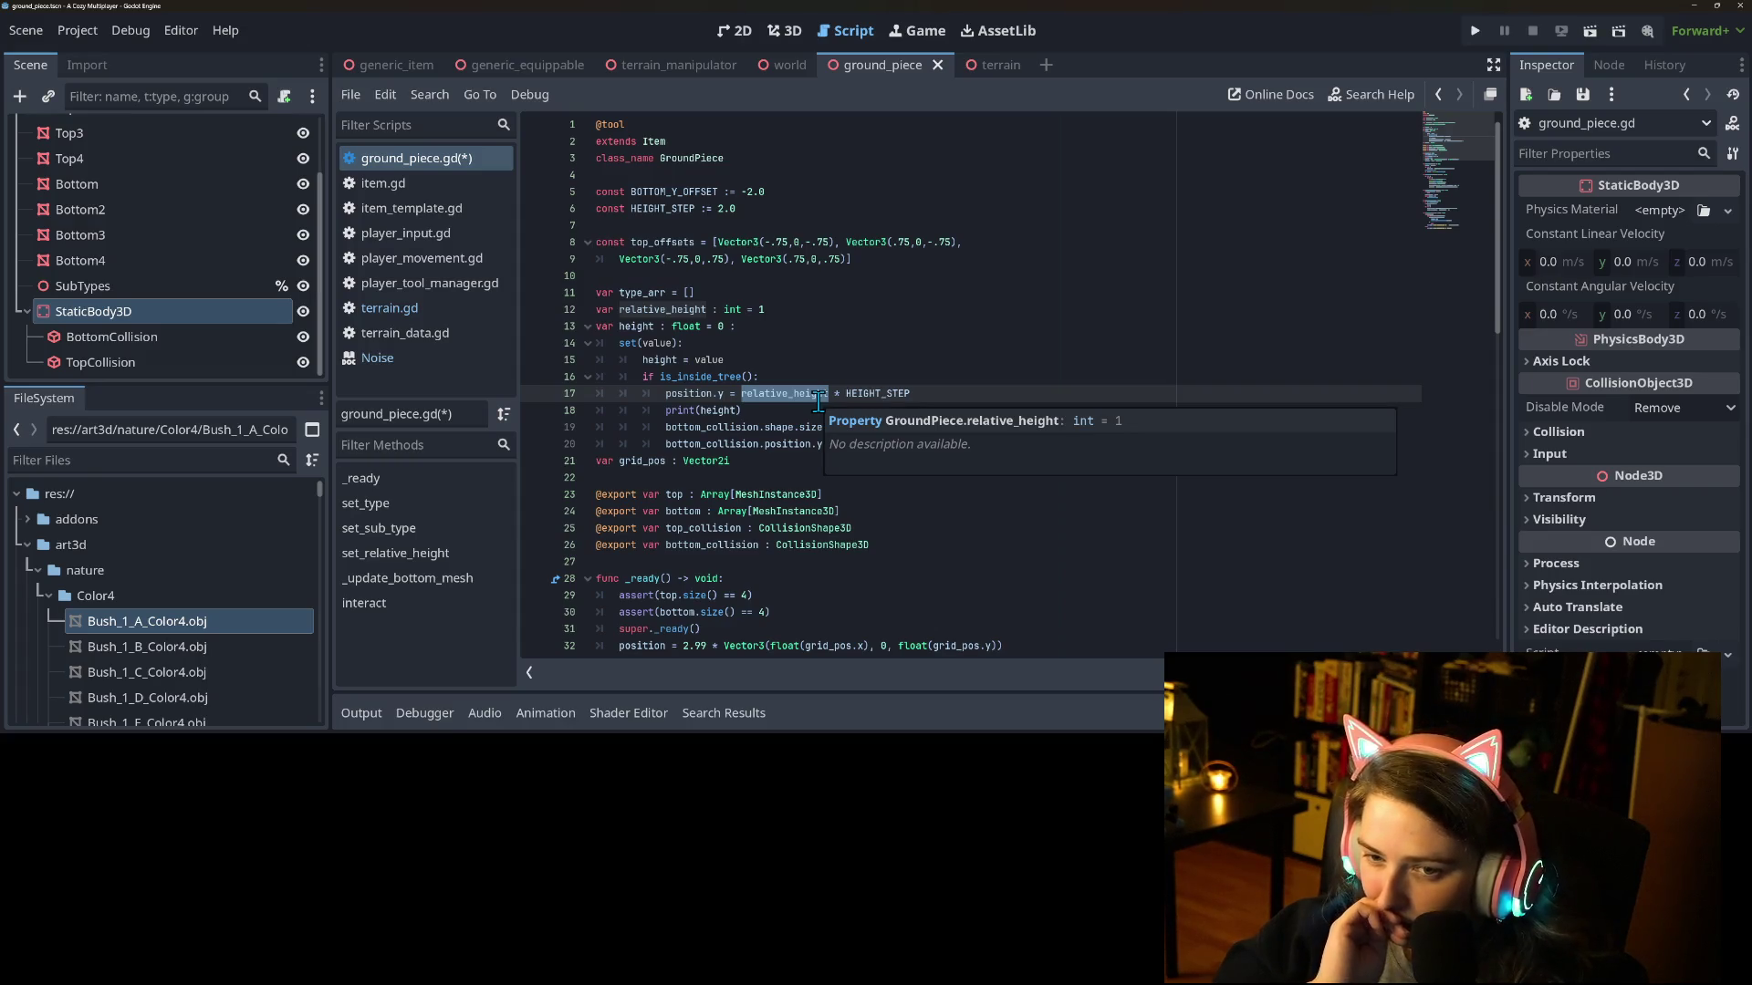
key("ctrl+s")
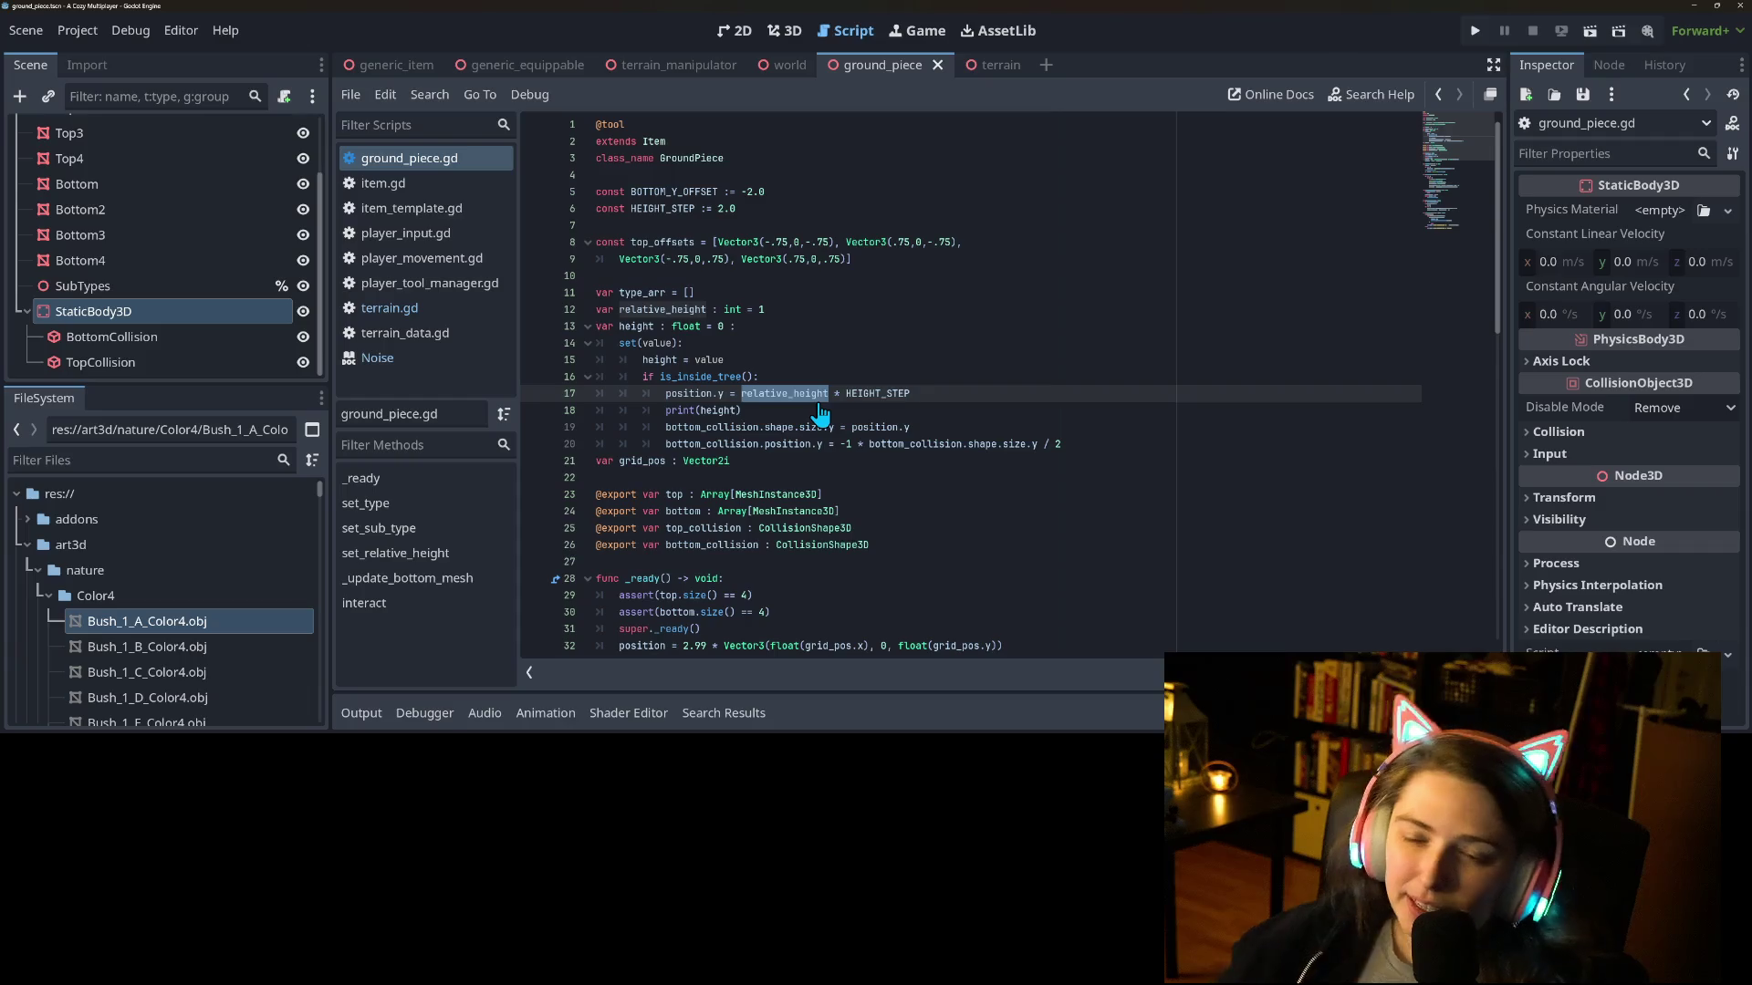
Step: Revert line 17 back to using height
double_click(811, 395)
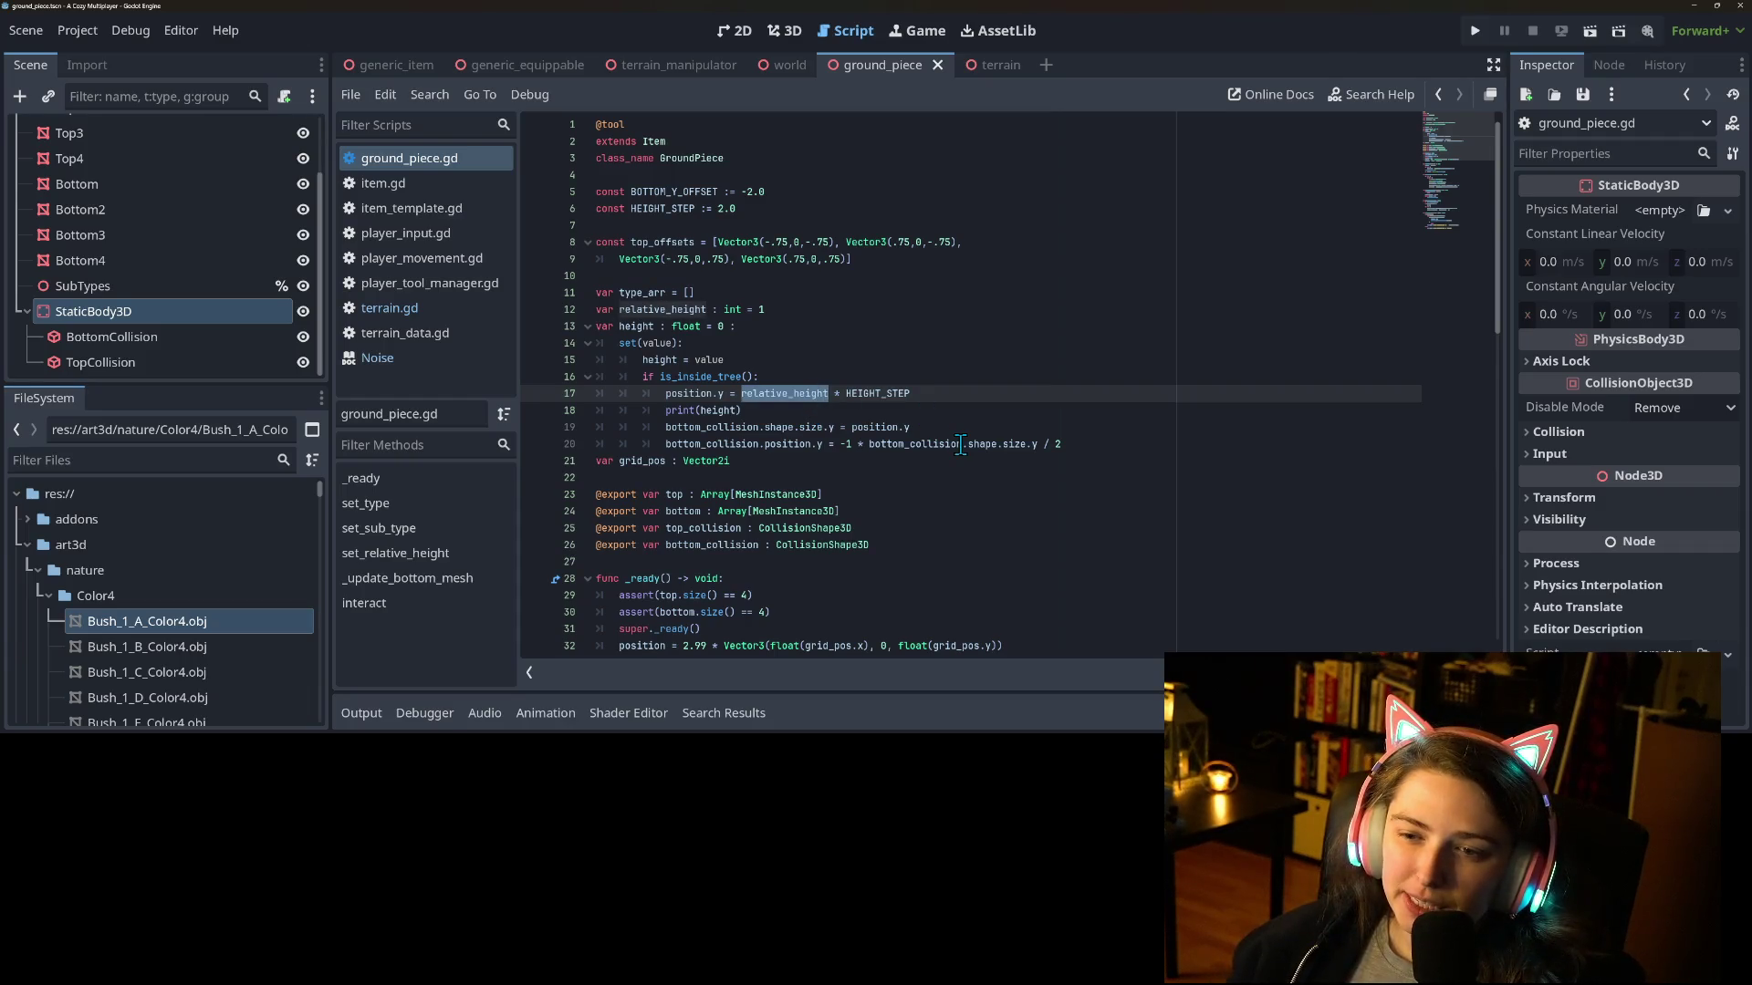
scroll(849, 511, "down", 15)
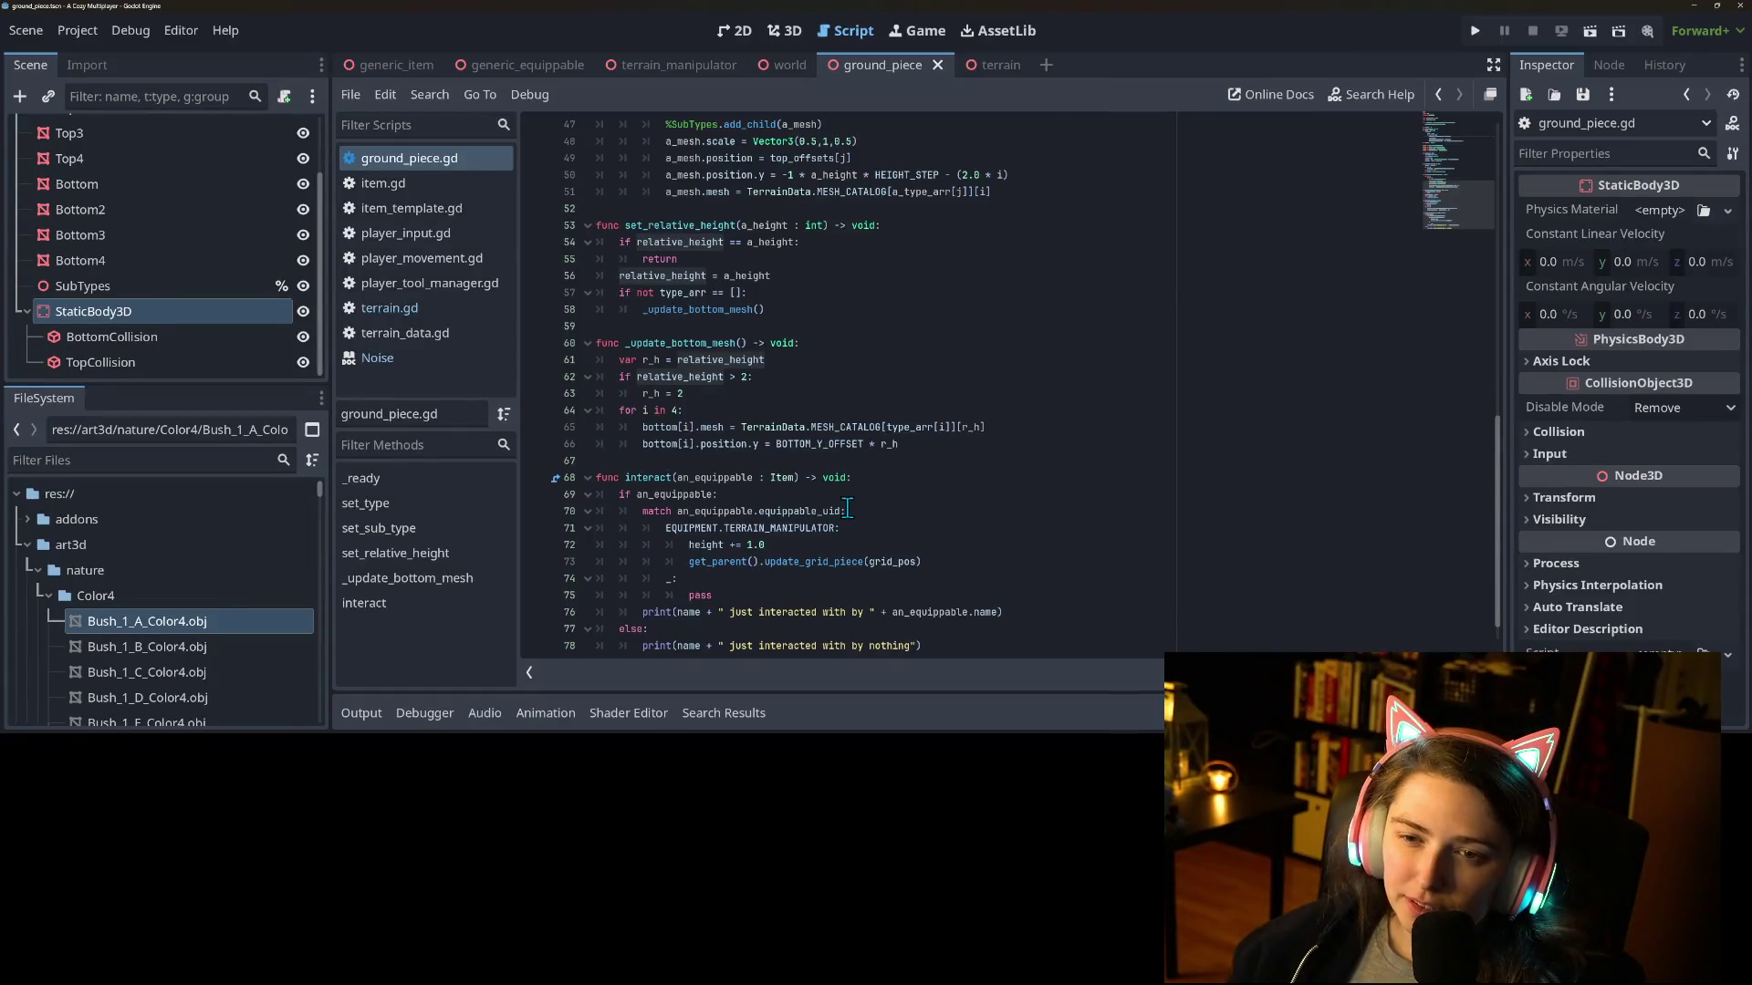
scroll(848, 509, "up", 14)
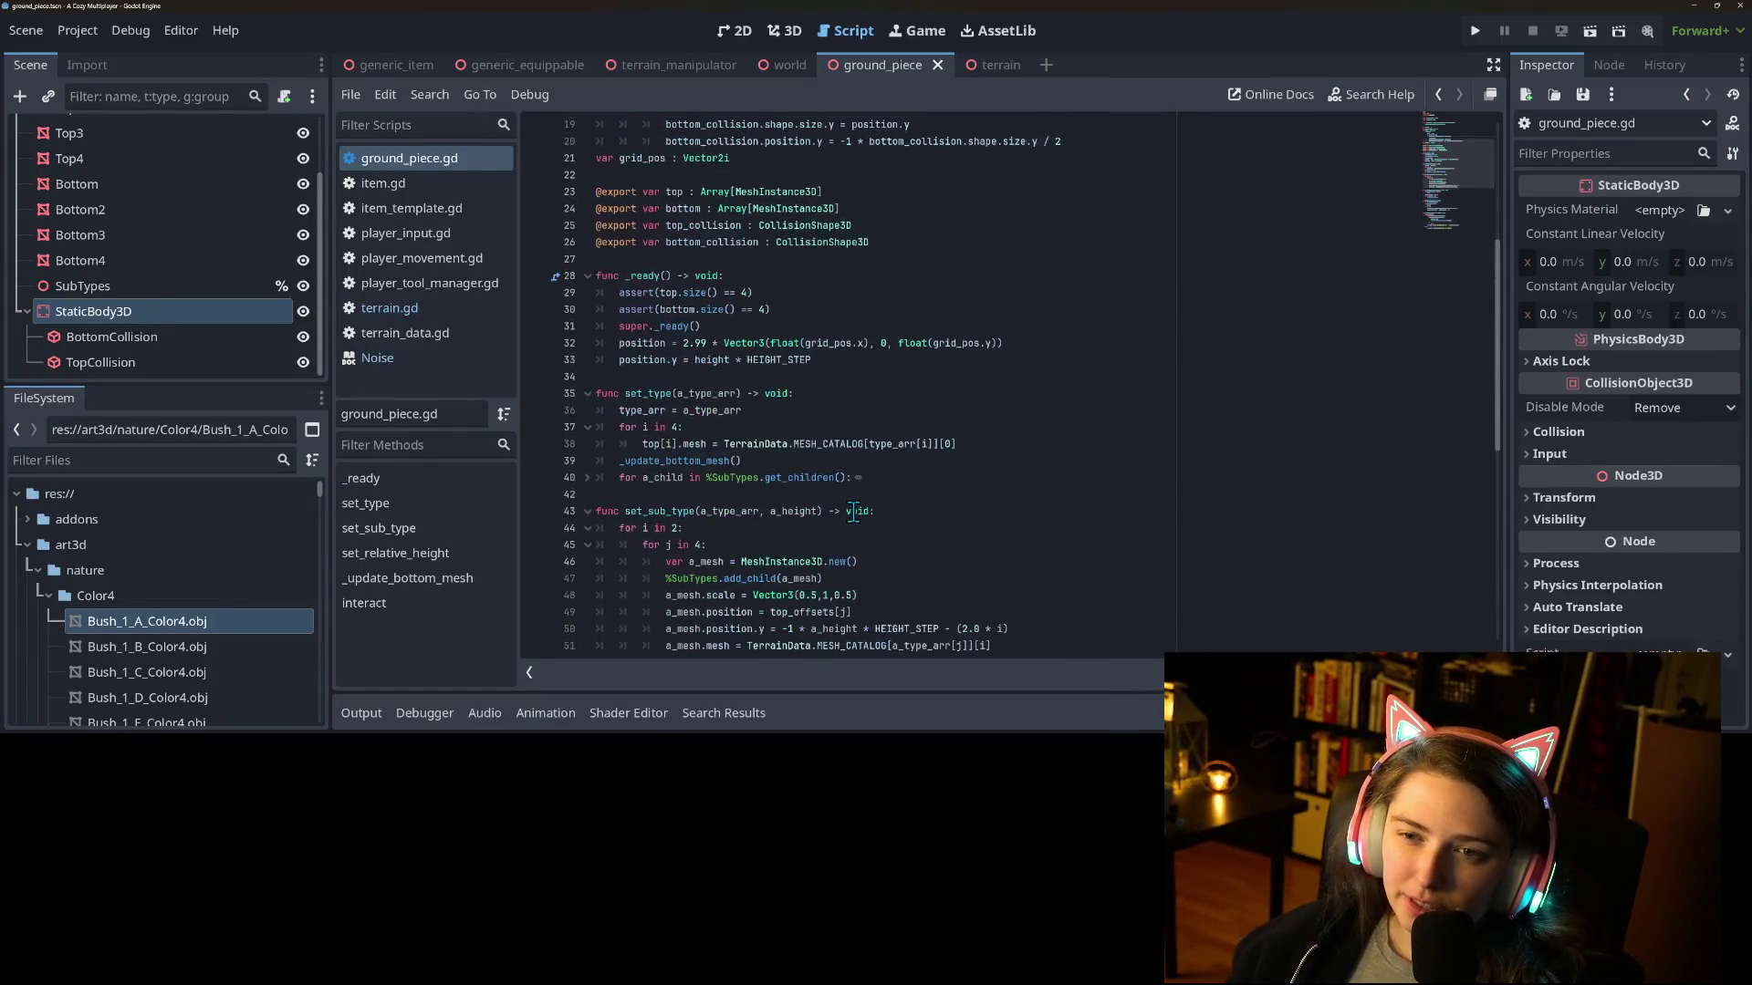
scroll(853, 512, "up", 1)
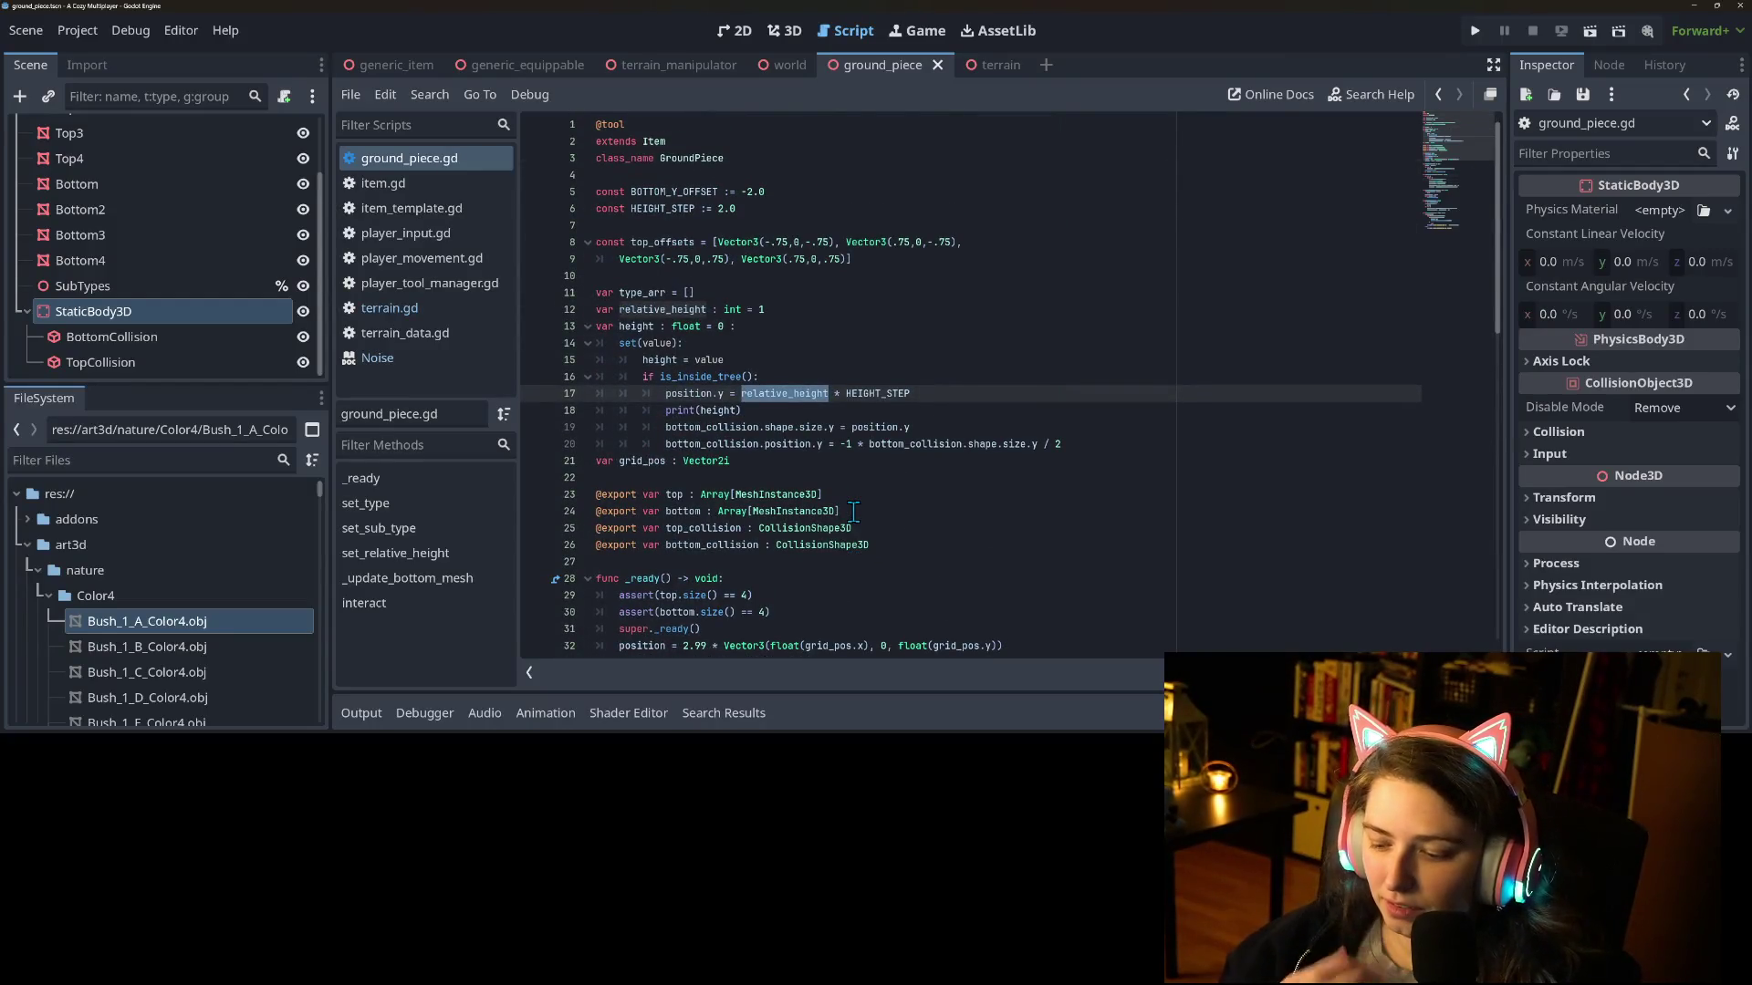
key("Up")
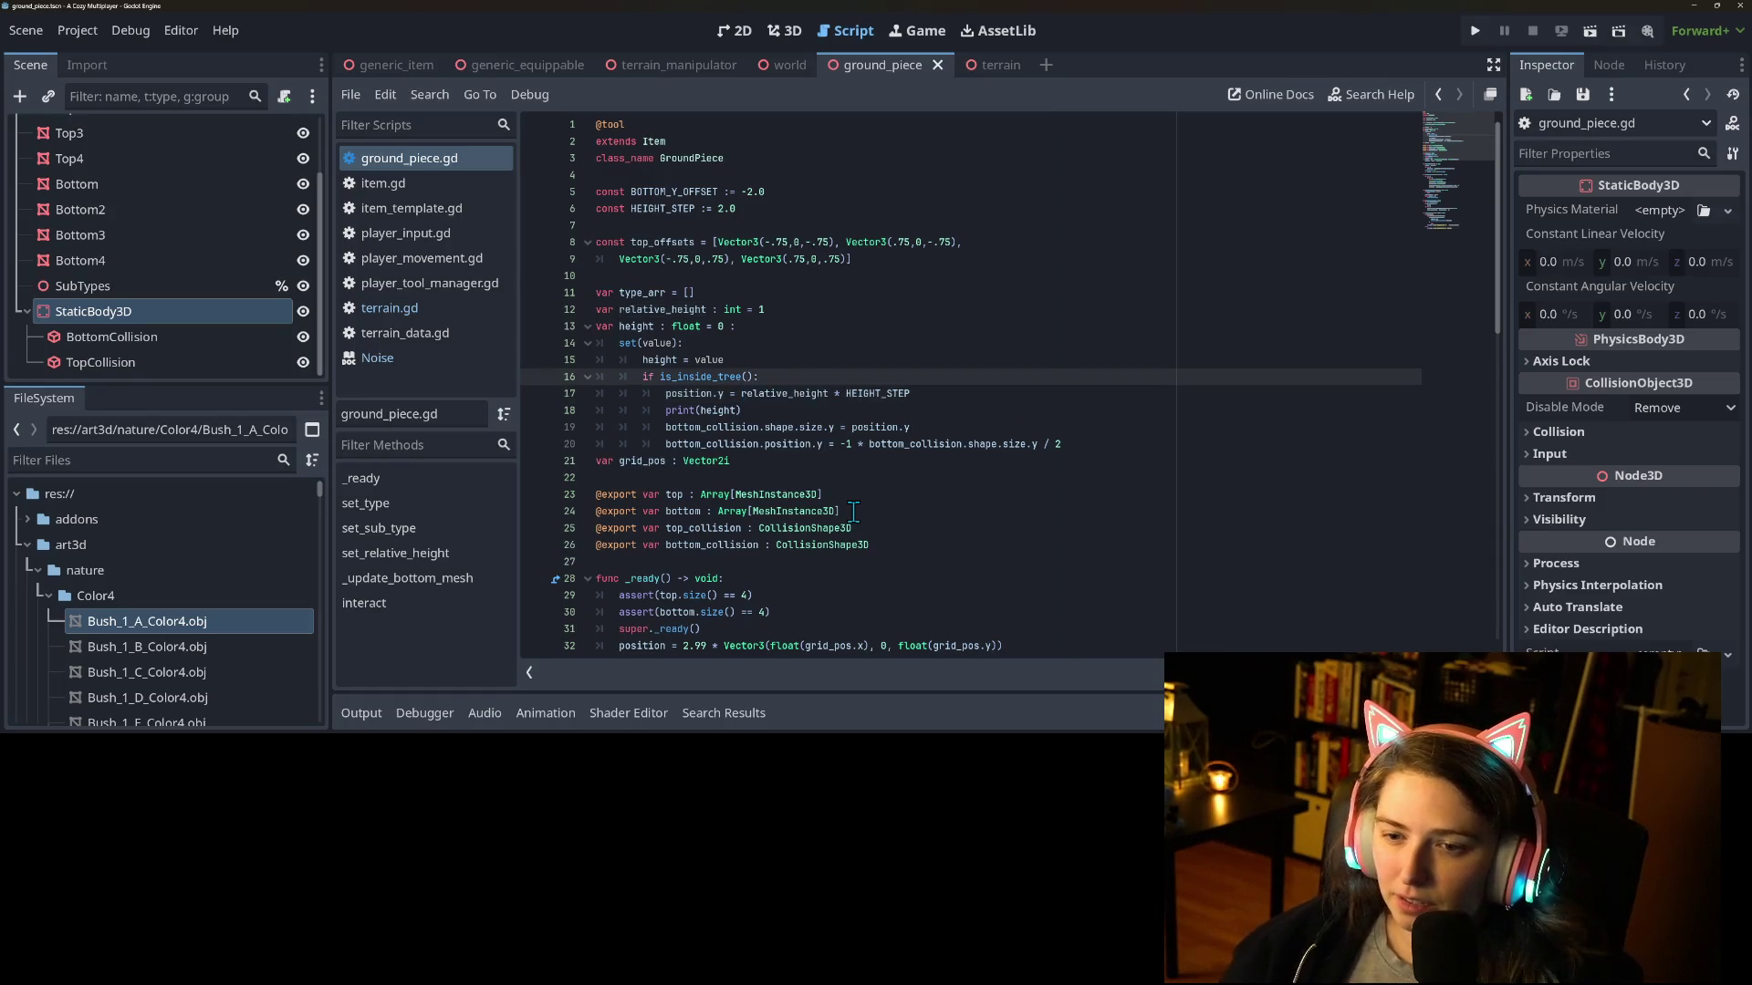
key("Return")
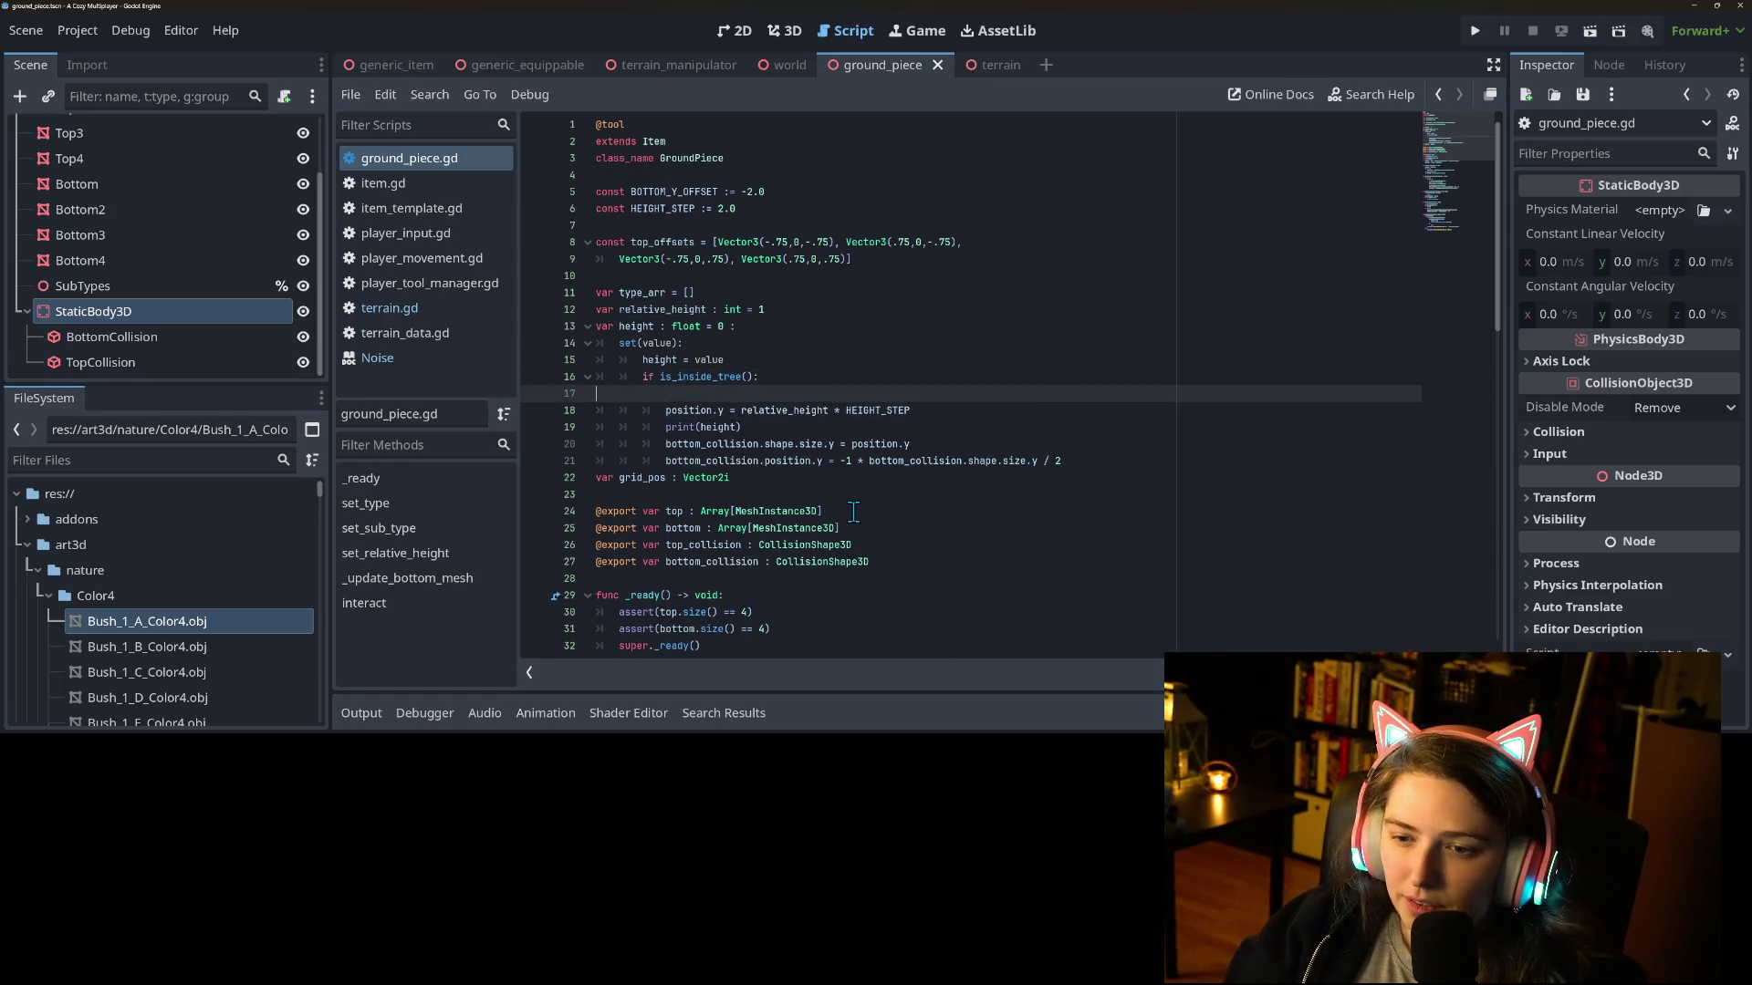
key("BackSpace")
key("ctrl+z")
key("ctrl+z")
key("ctrl+z")
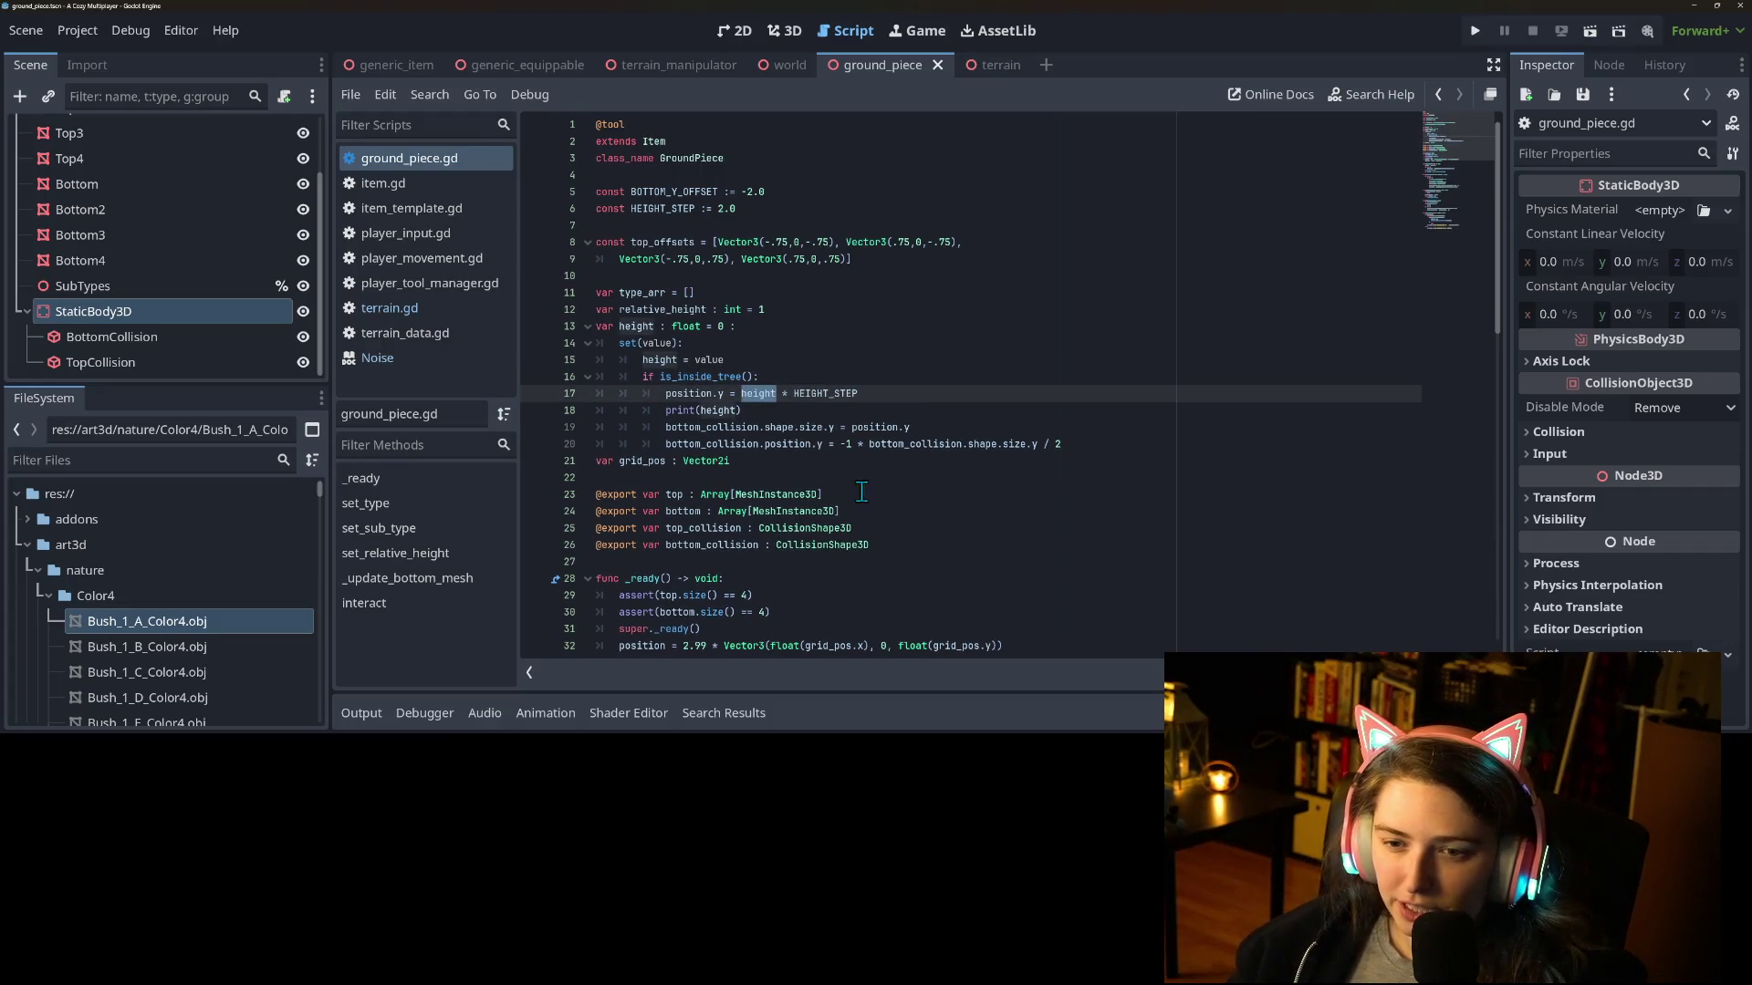
Step: Make the collision size line use relative_height * HEIGHT_STEP instead of position.y
left_click(808, 429)
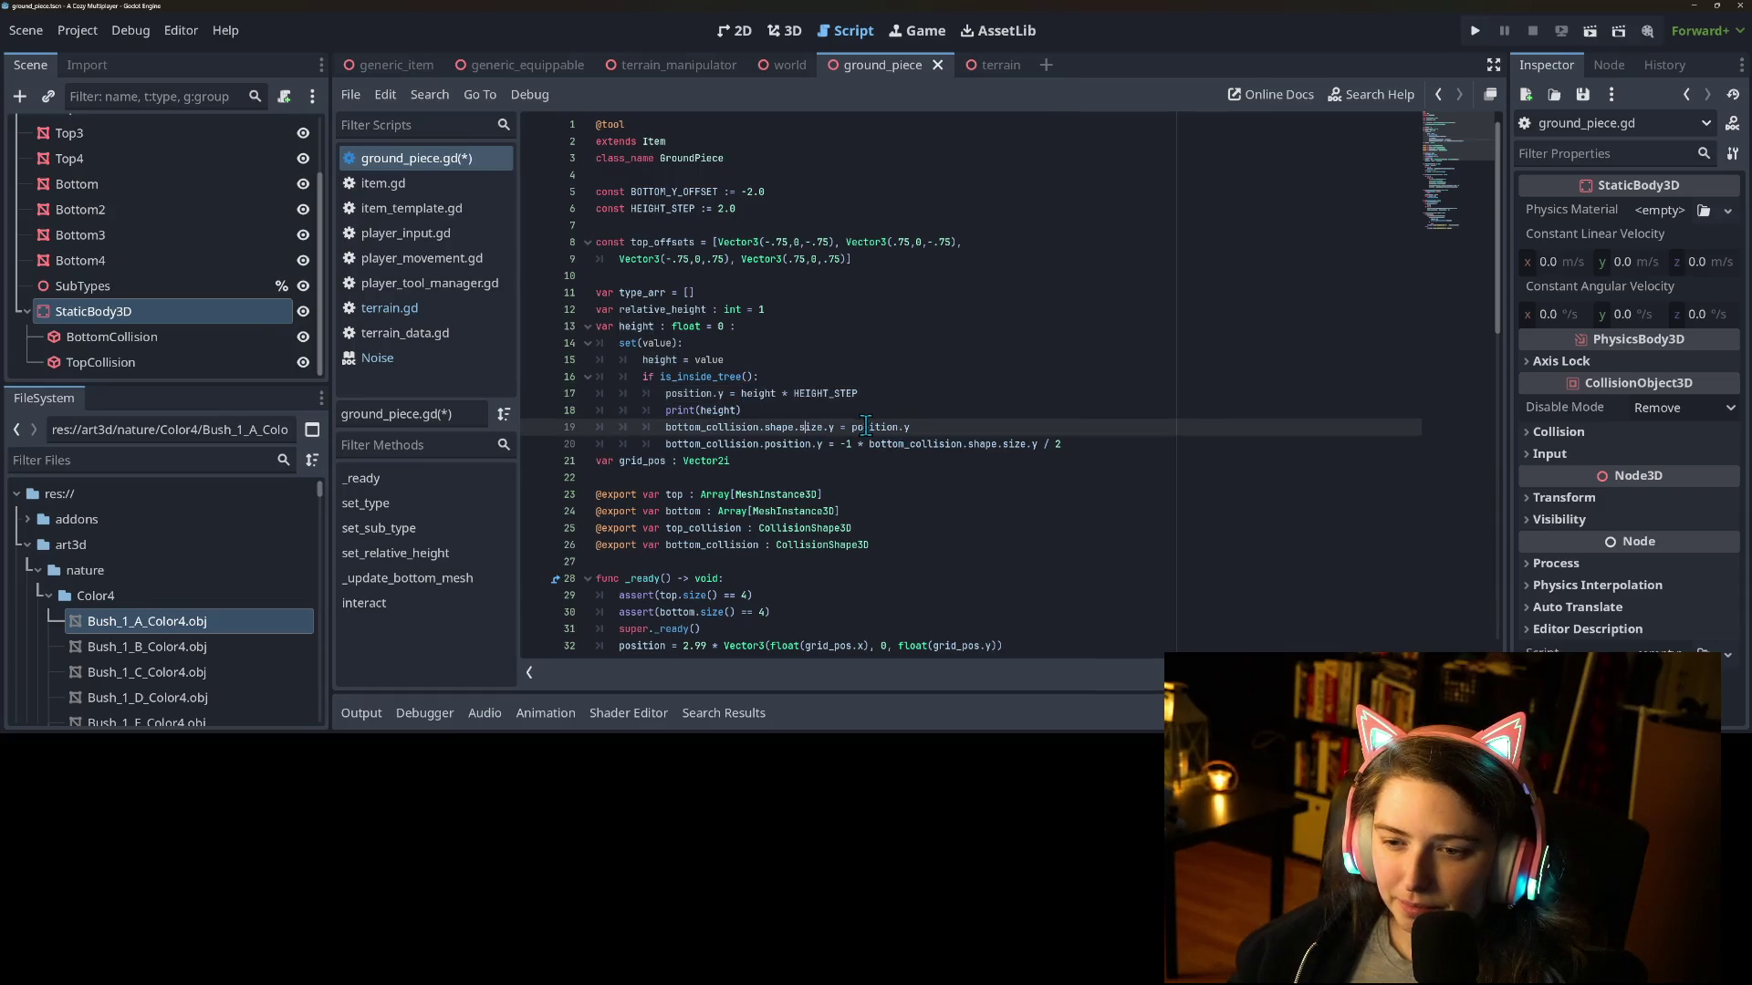
left_click_drag(850, 428, 932, 429)
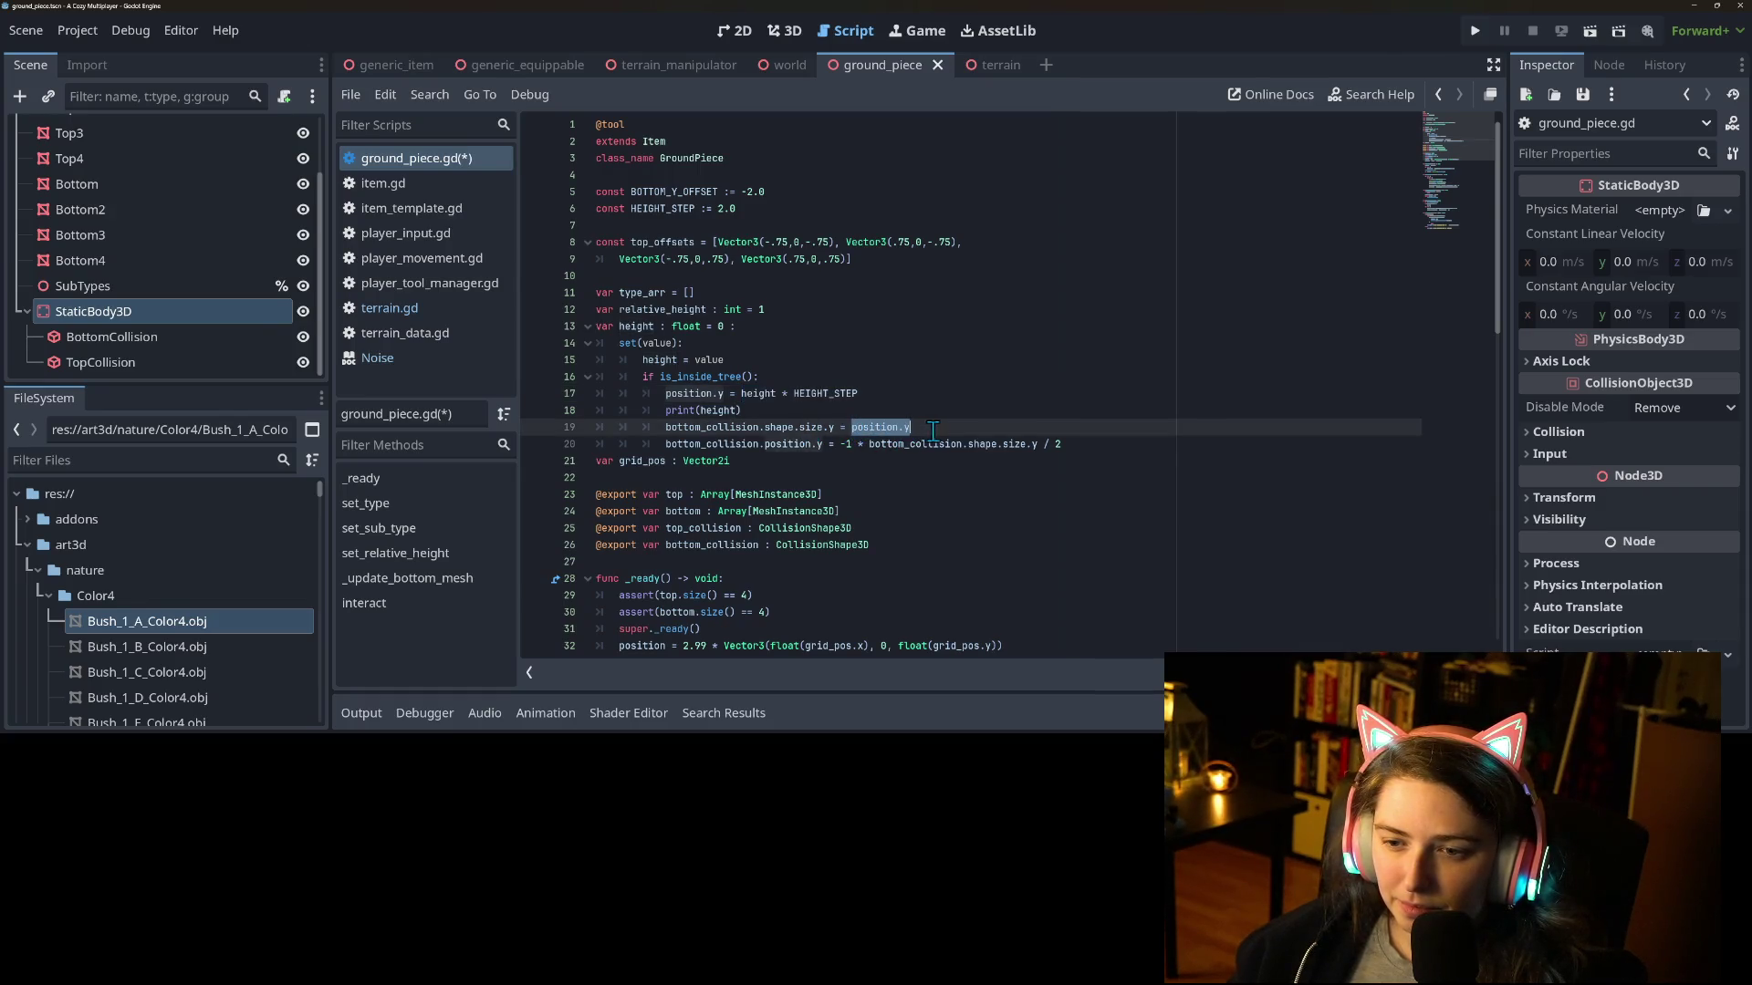
type("relative_height * he")
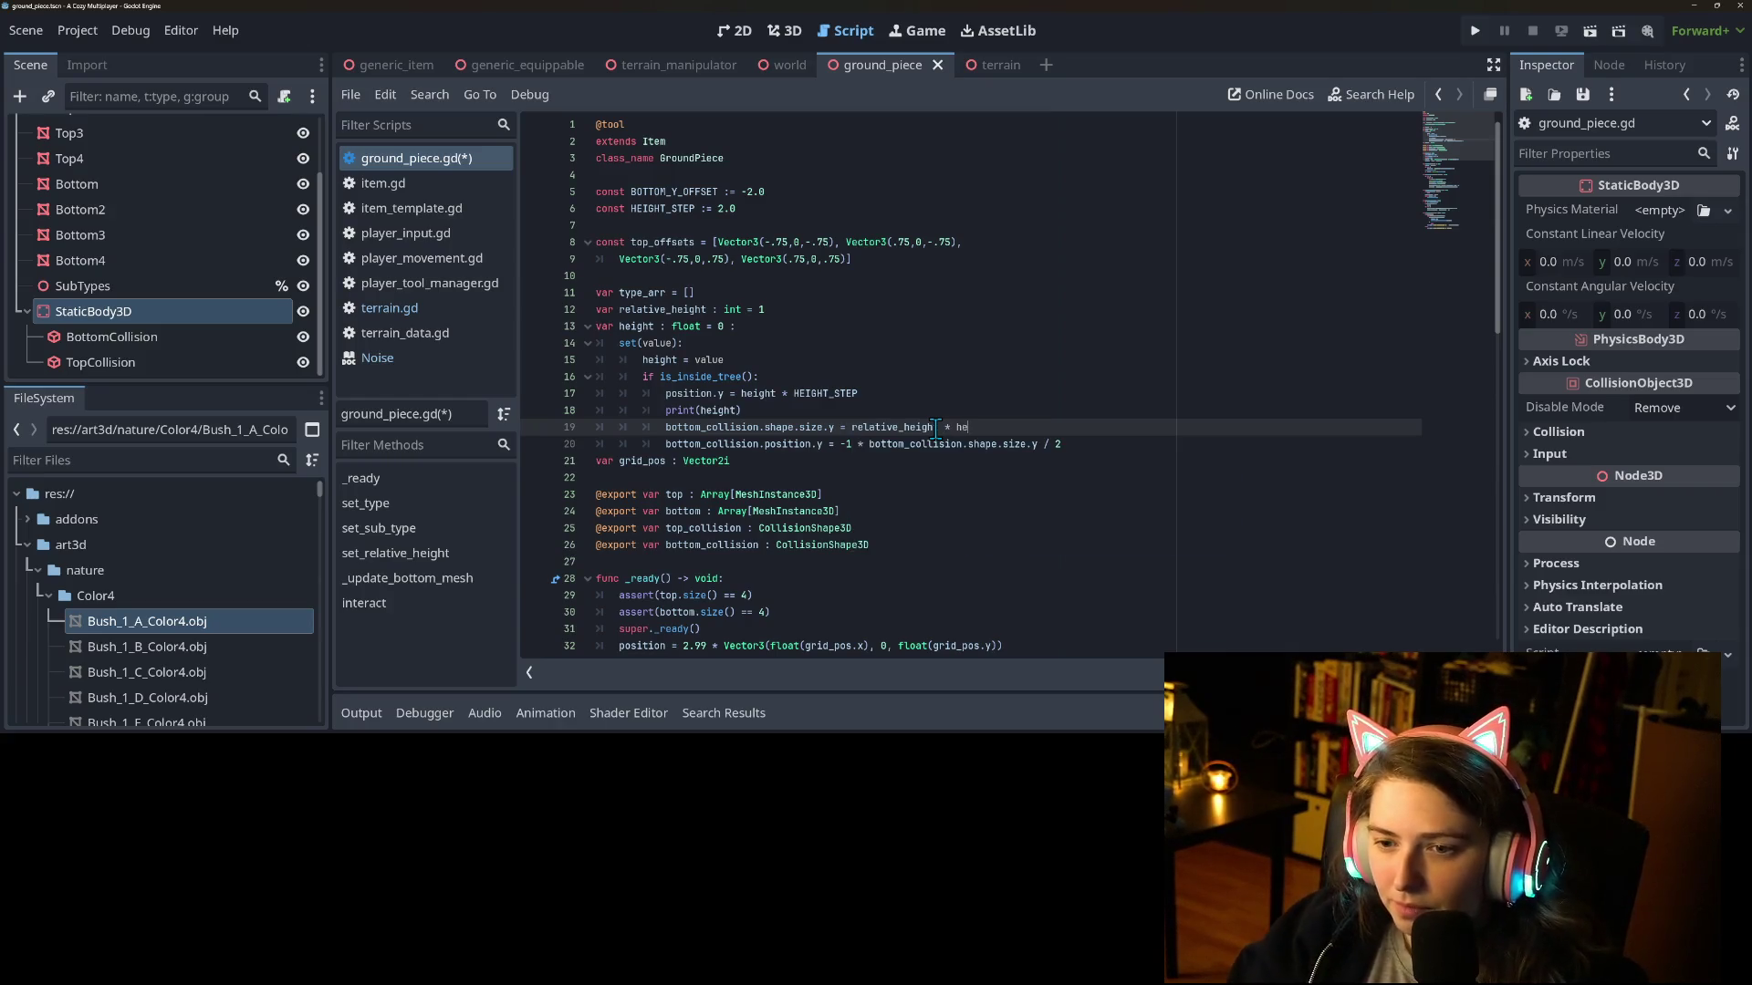
key("Down")
key("Down")
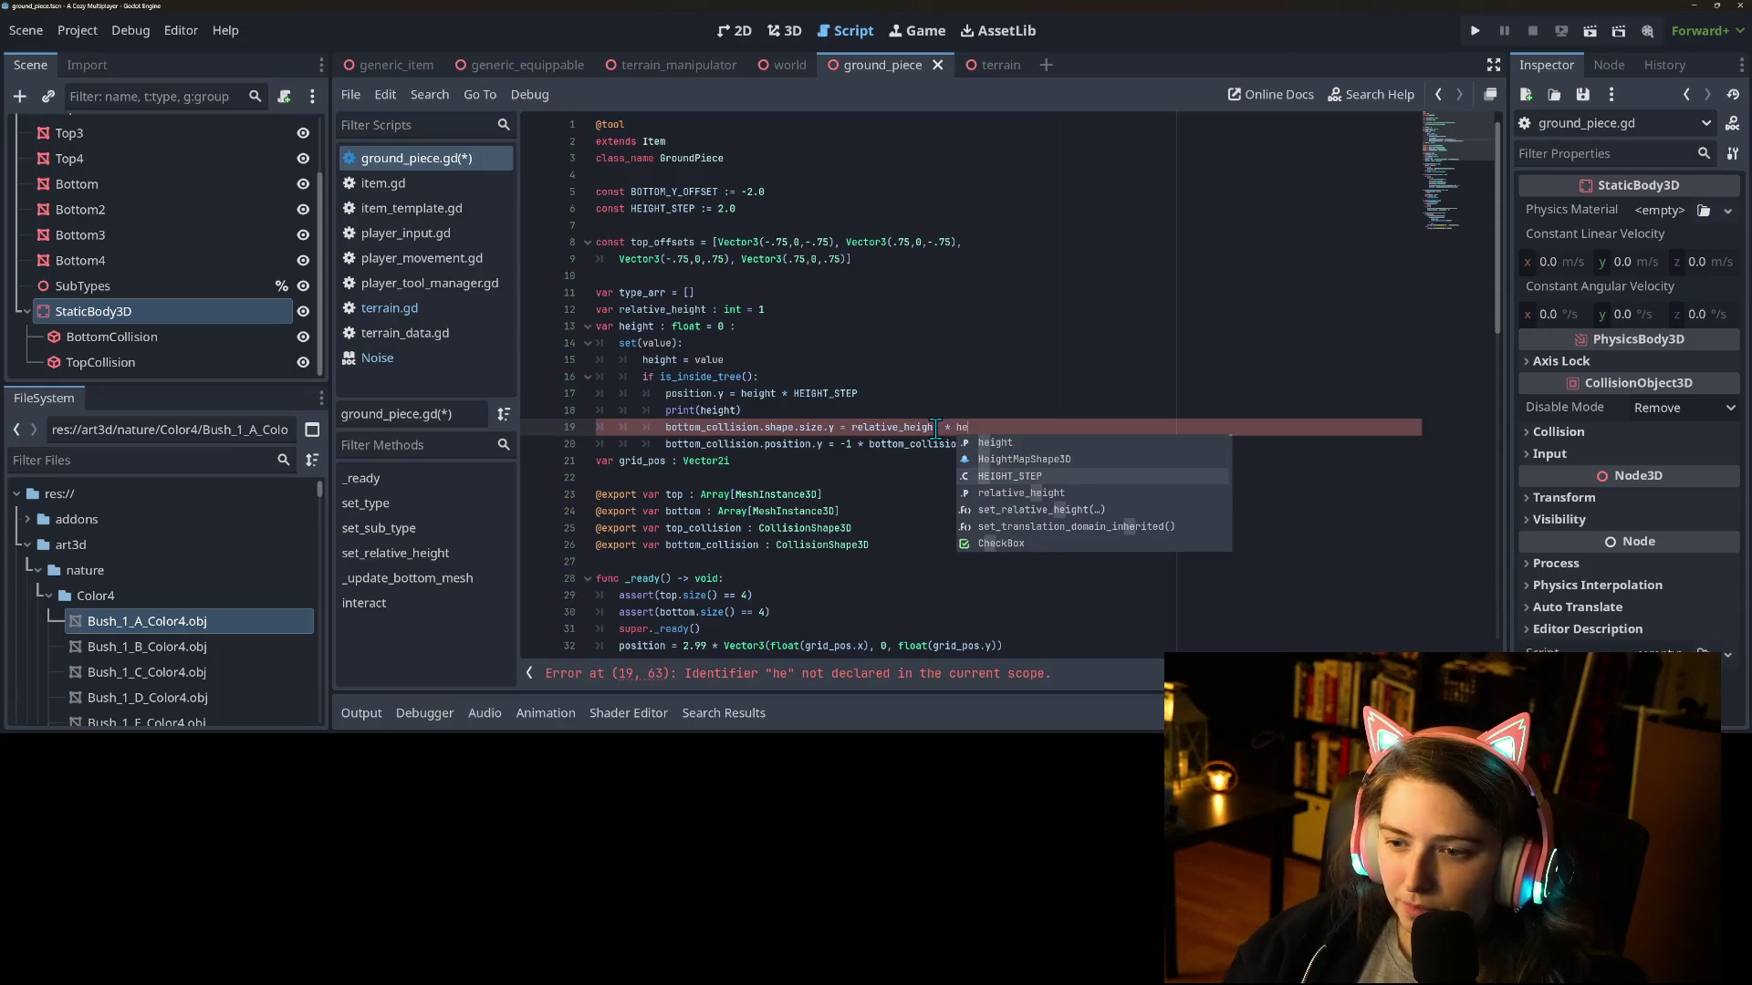
key("Return")
Step: Wrap it in an 'if relative_height < 1:' check, keeping the assignment under else
key("Up")
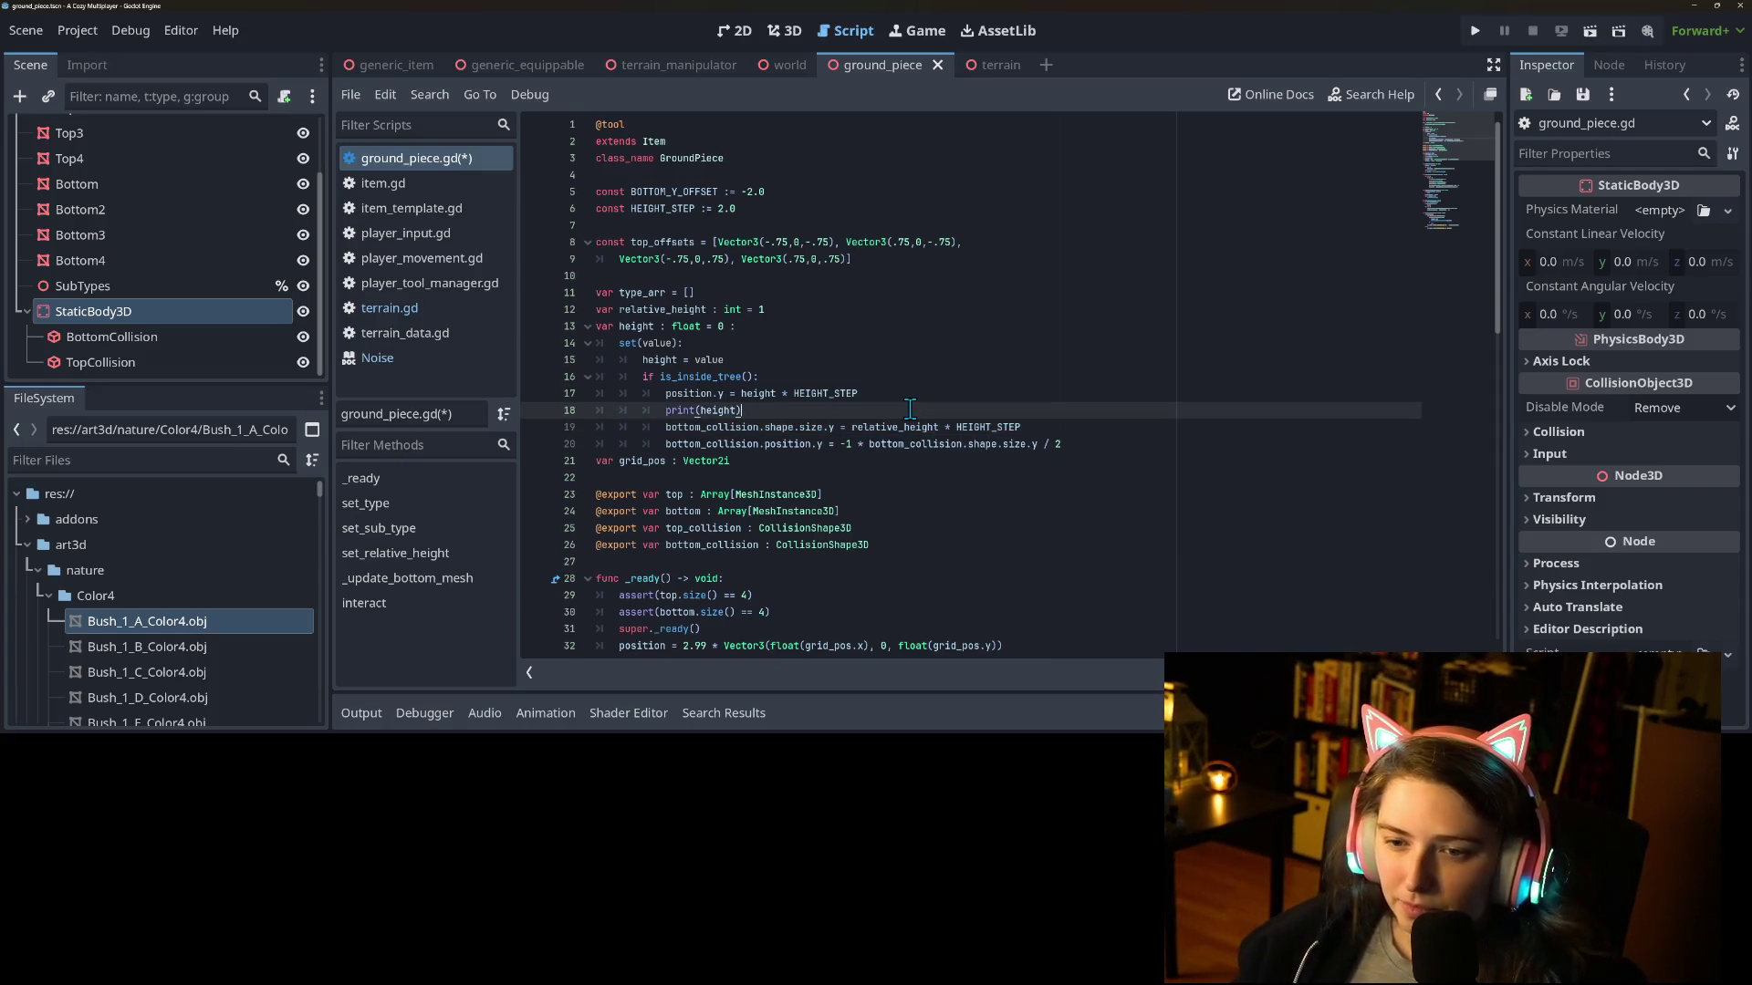
key("Return")
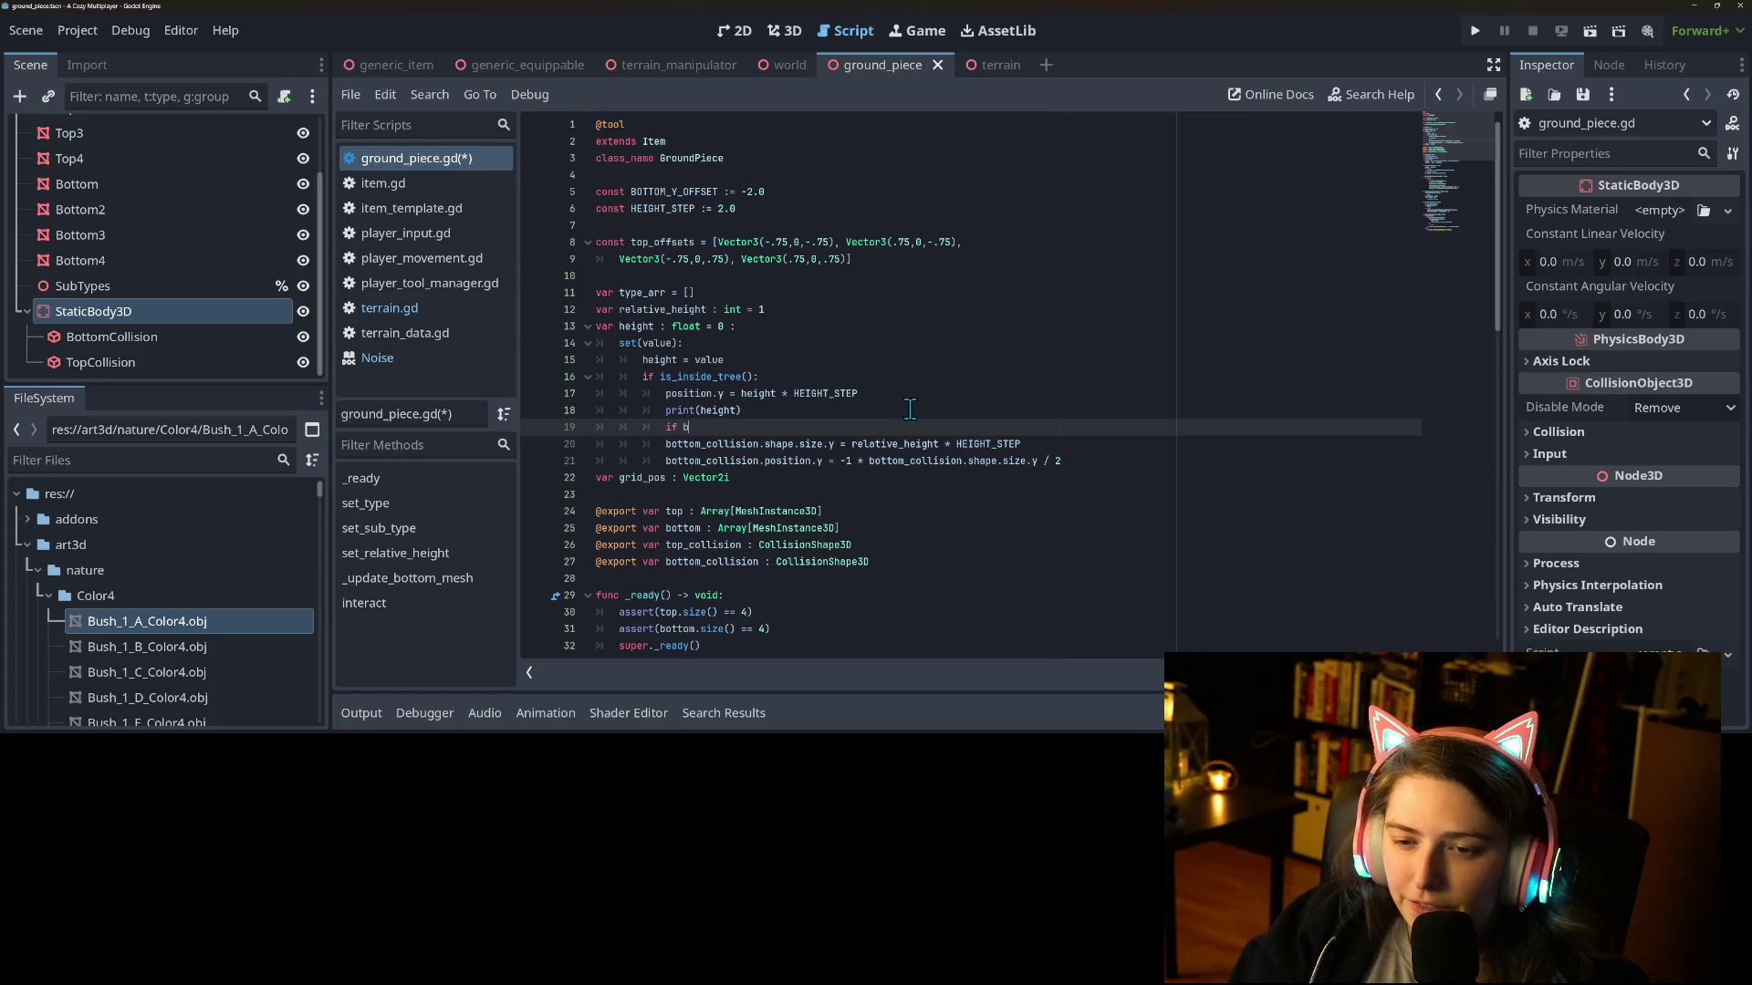
key("BackSpace")
key("BackSpace")
key("BackSpace")
type("rel")
key("Return")
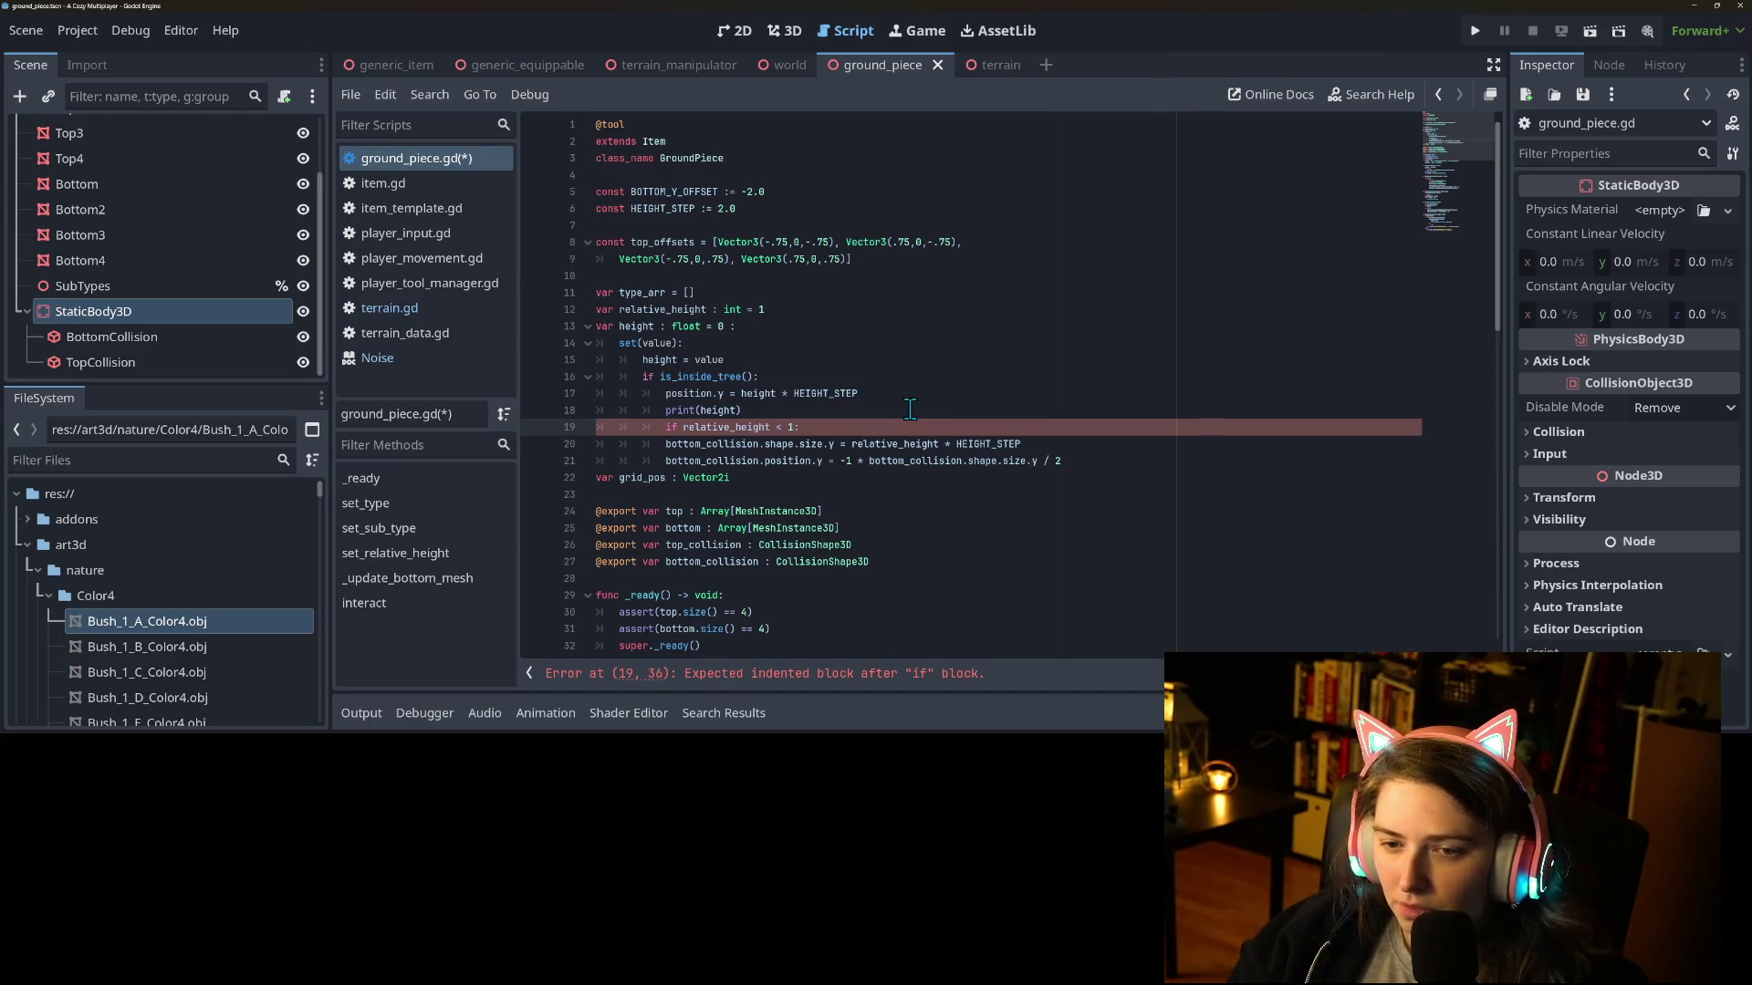
key("Return")
key("Return")
type("lse:")
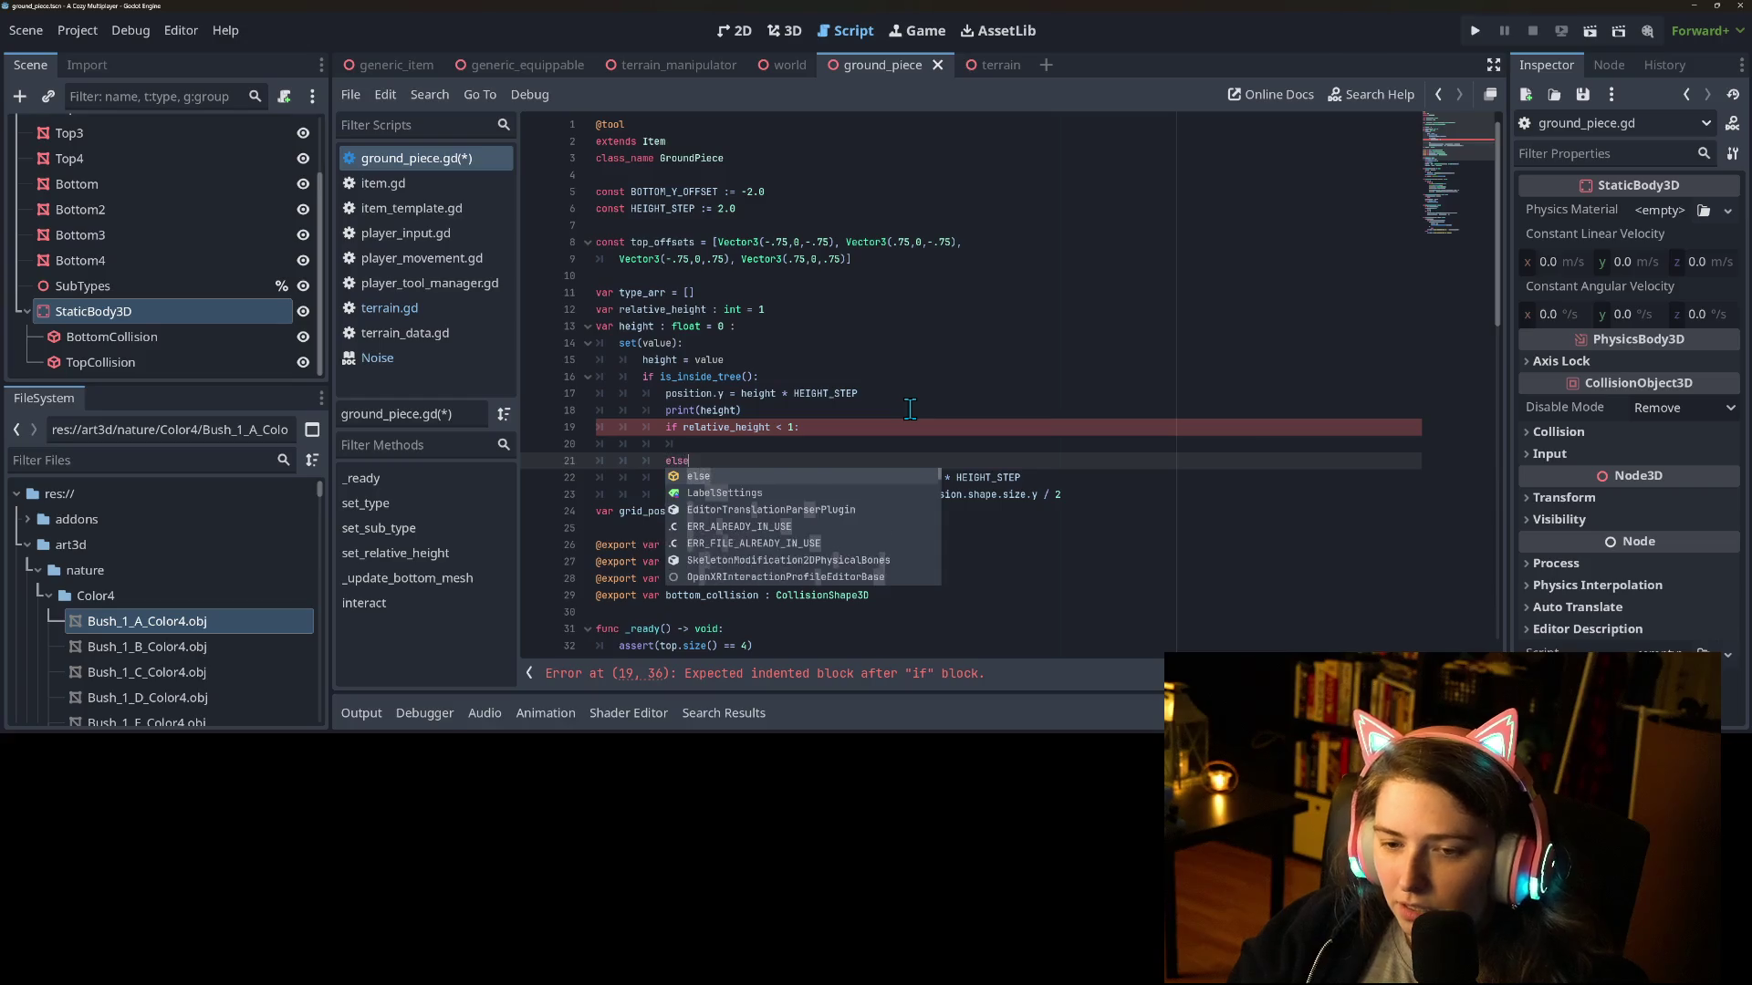
key("Down")
key("Tab")
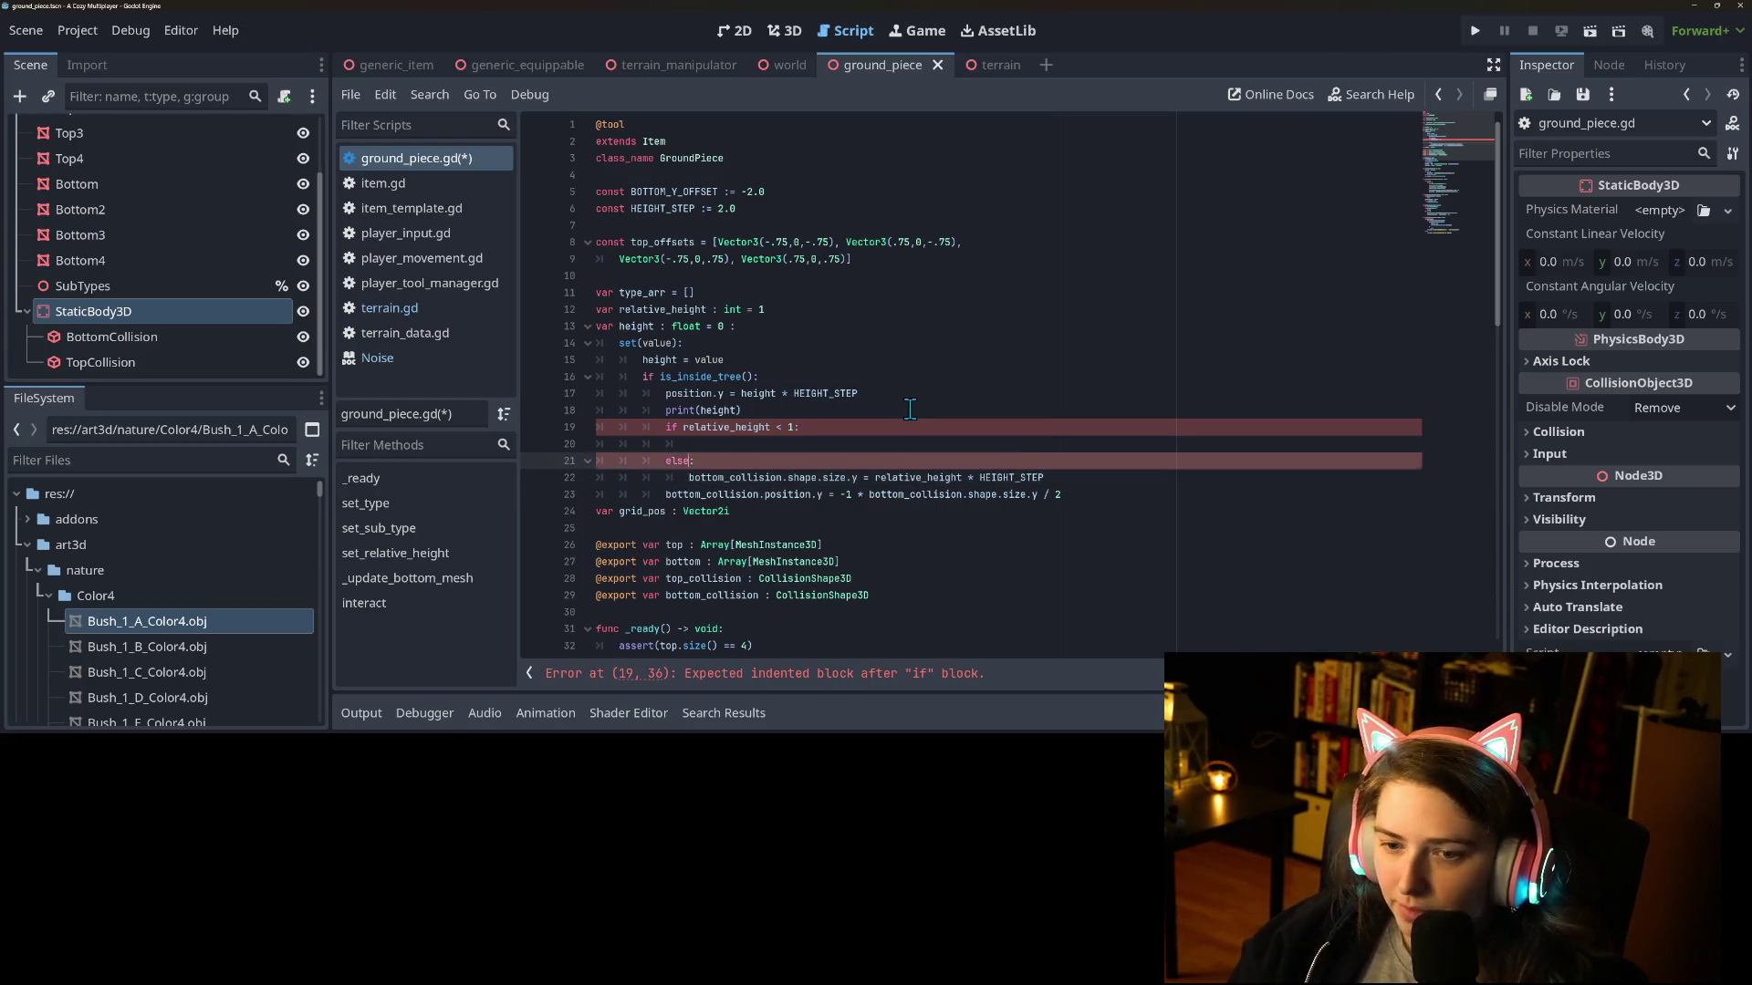
Step: Under the if, set size.y to plain HEIGHT_STEP, save, and run the game
left_click_drag(691, 477, 1064, 475)
key("ctrl+c")
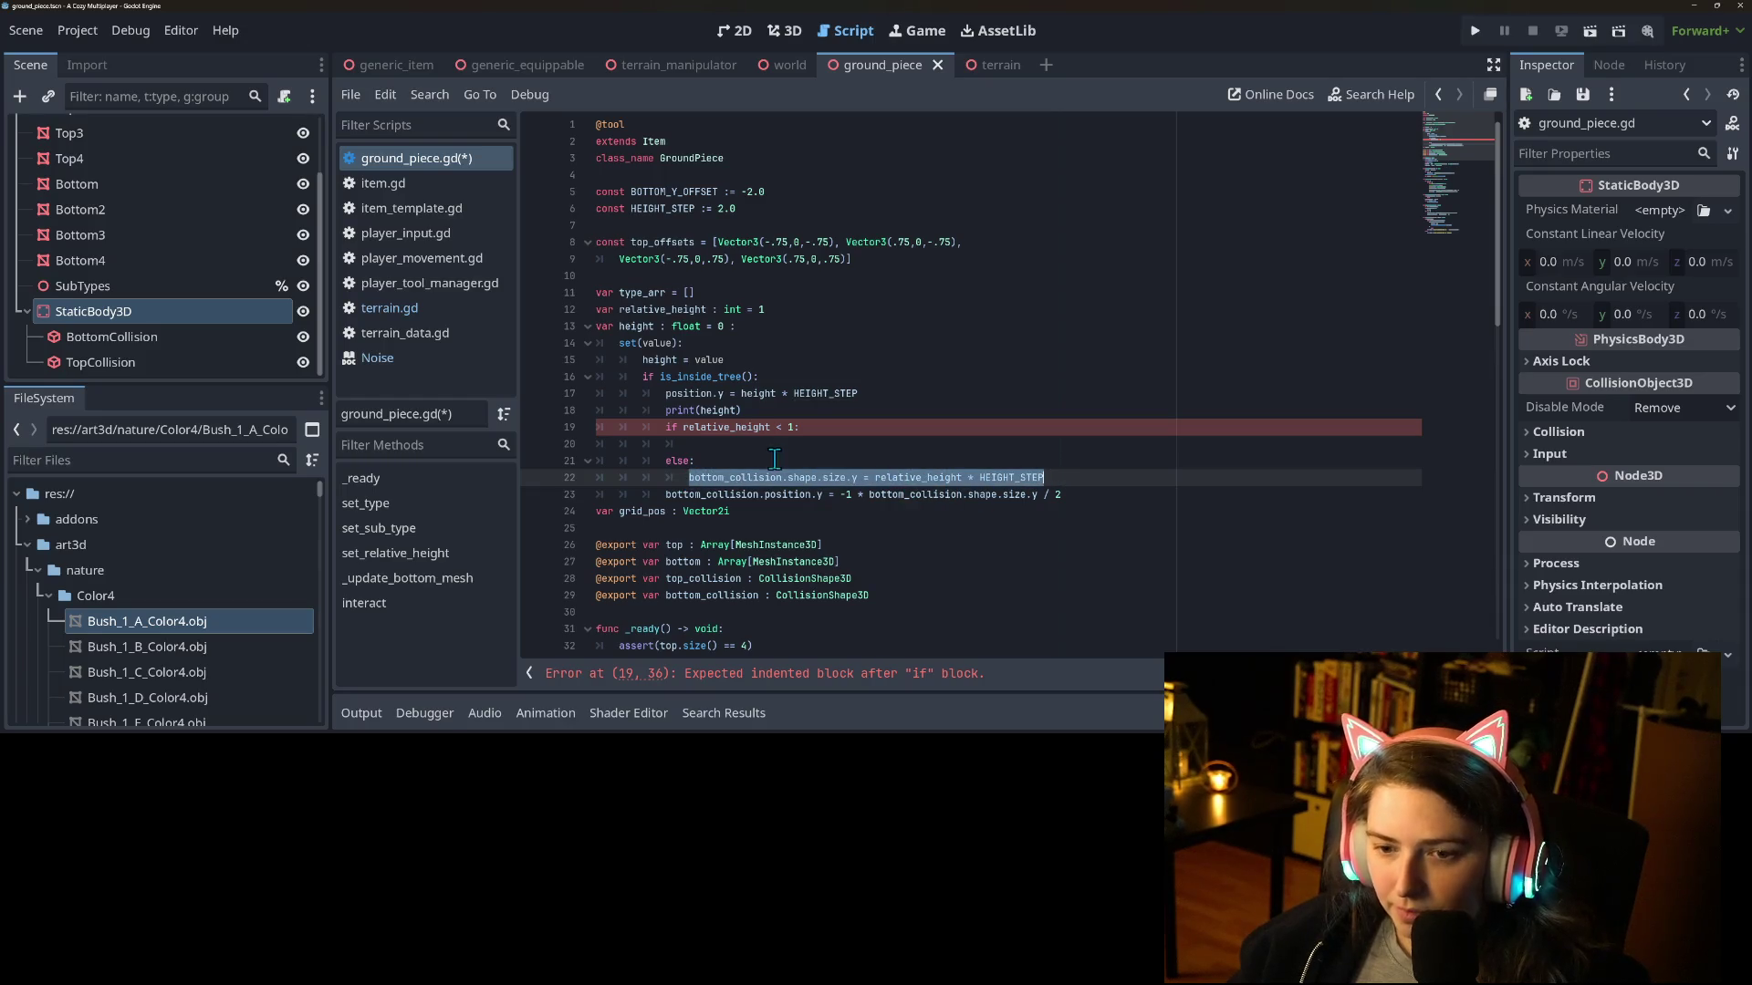
left_click(776, 444)
key("Tab")
key("ctrl+v")
double_click(915, 444)
key("BackSpace")
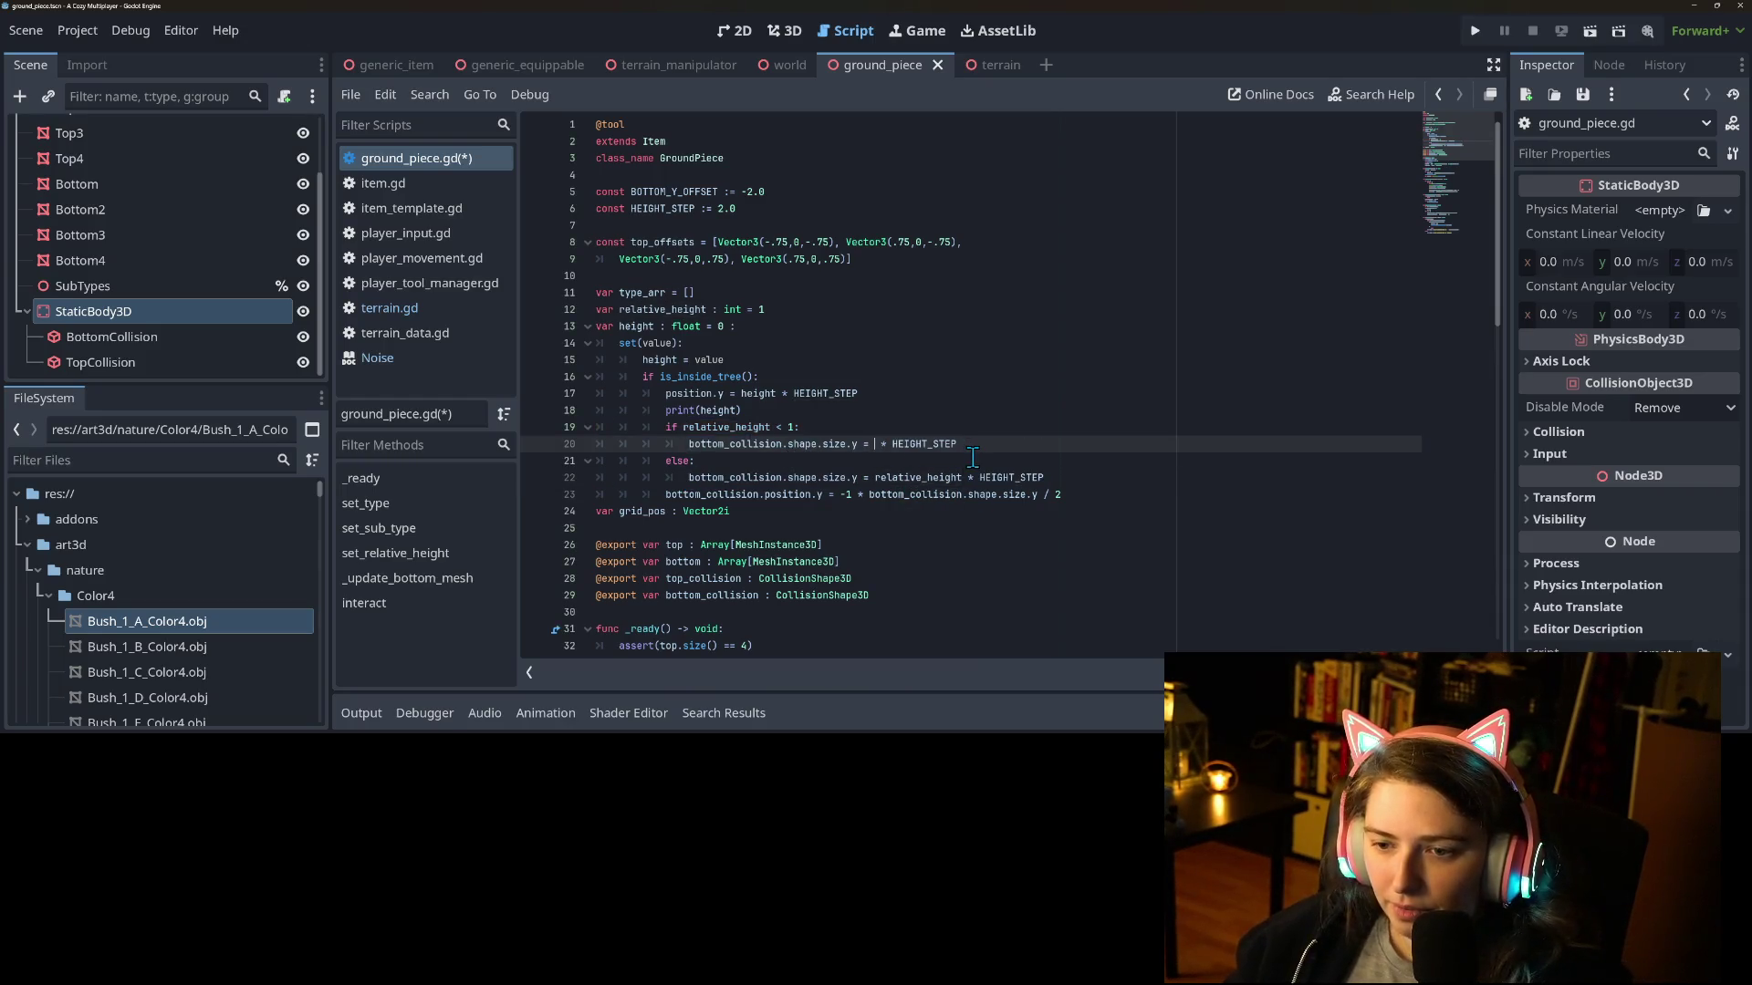
key("ctrl+s")
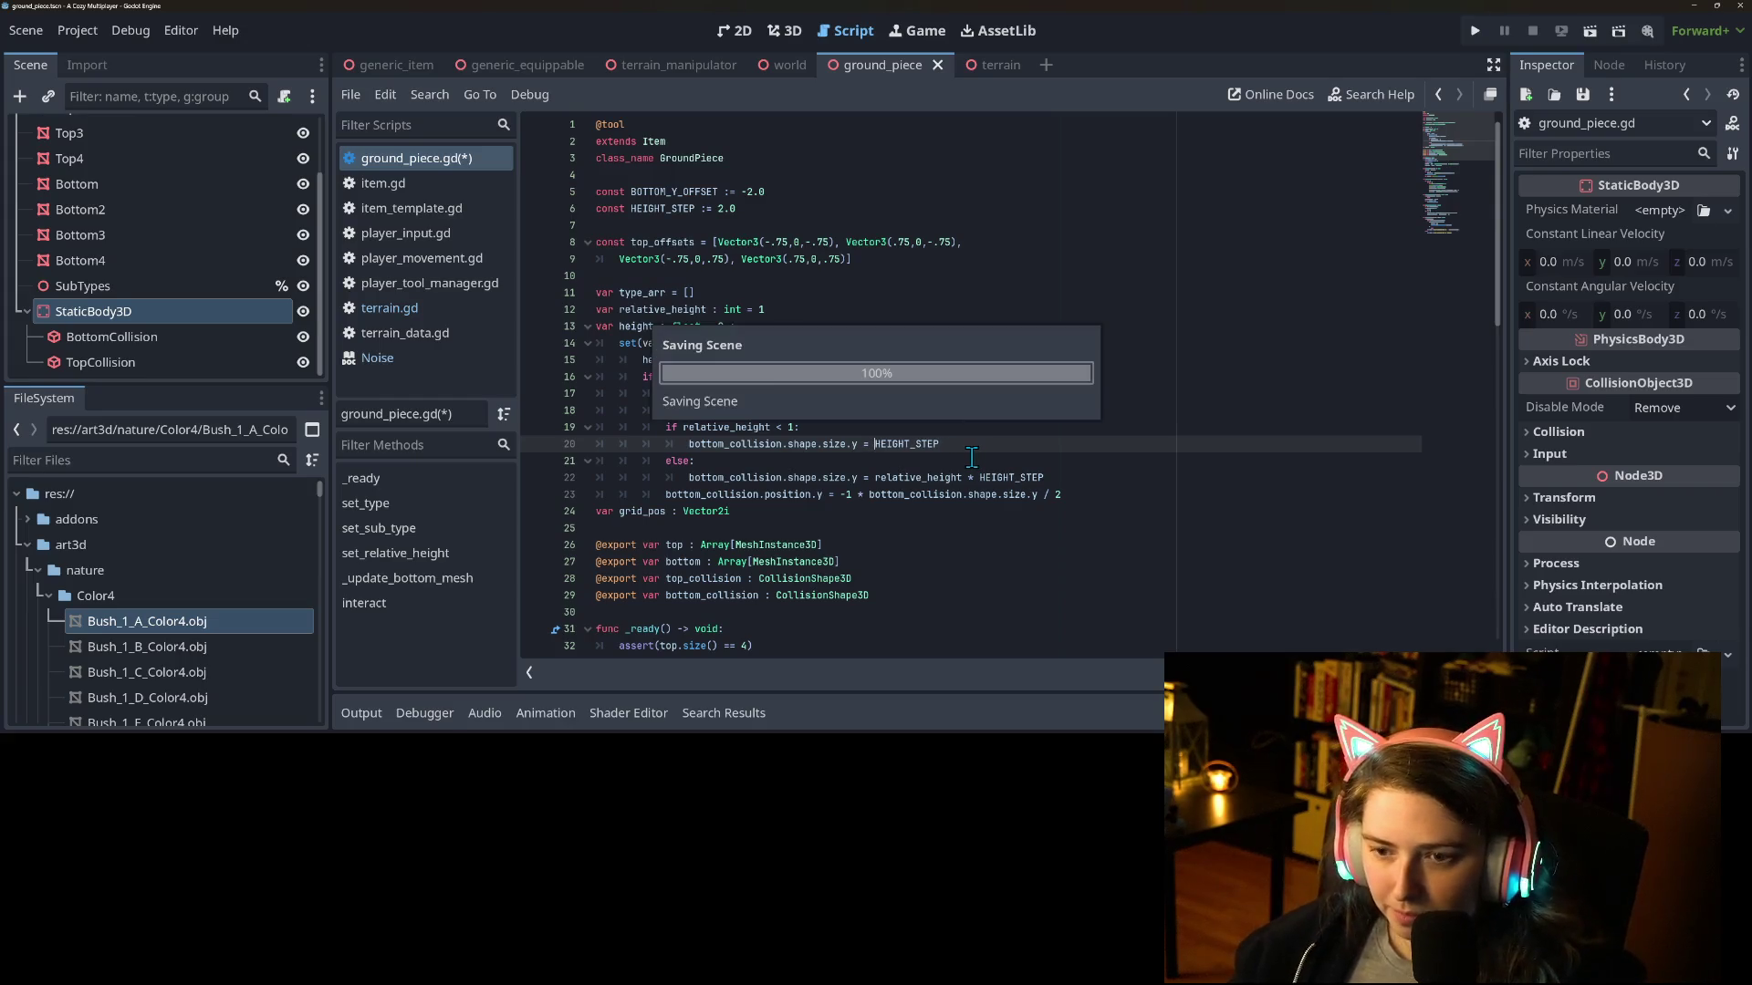
left_click(1483, 27)
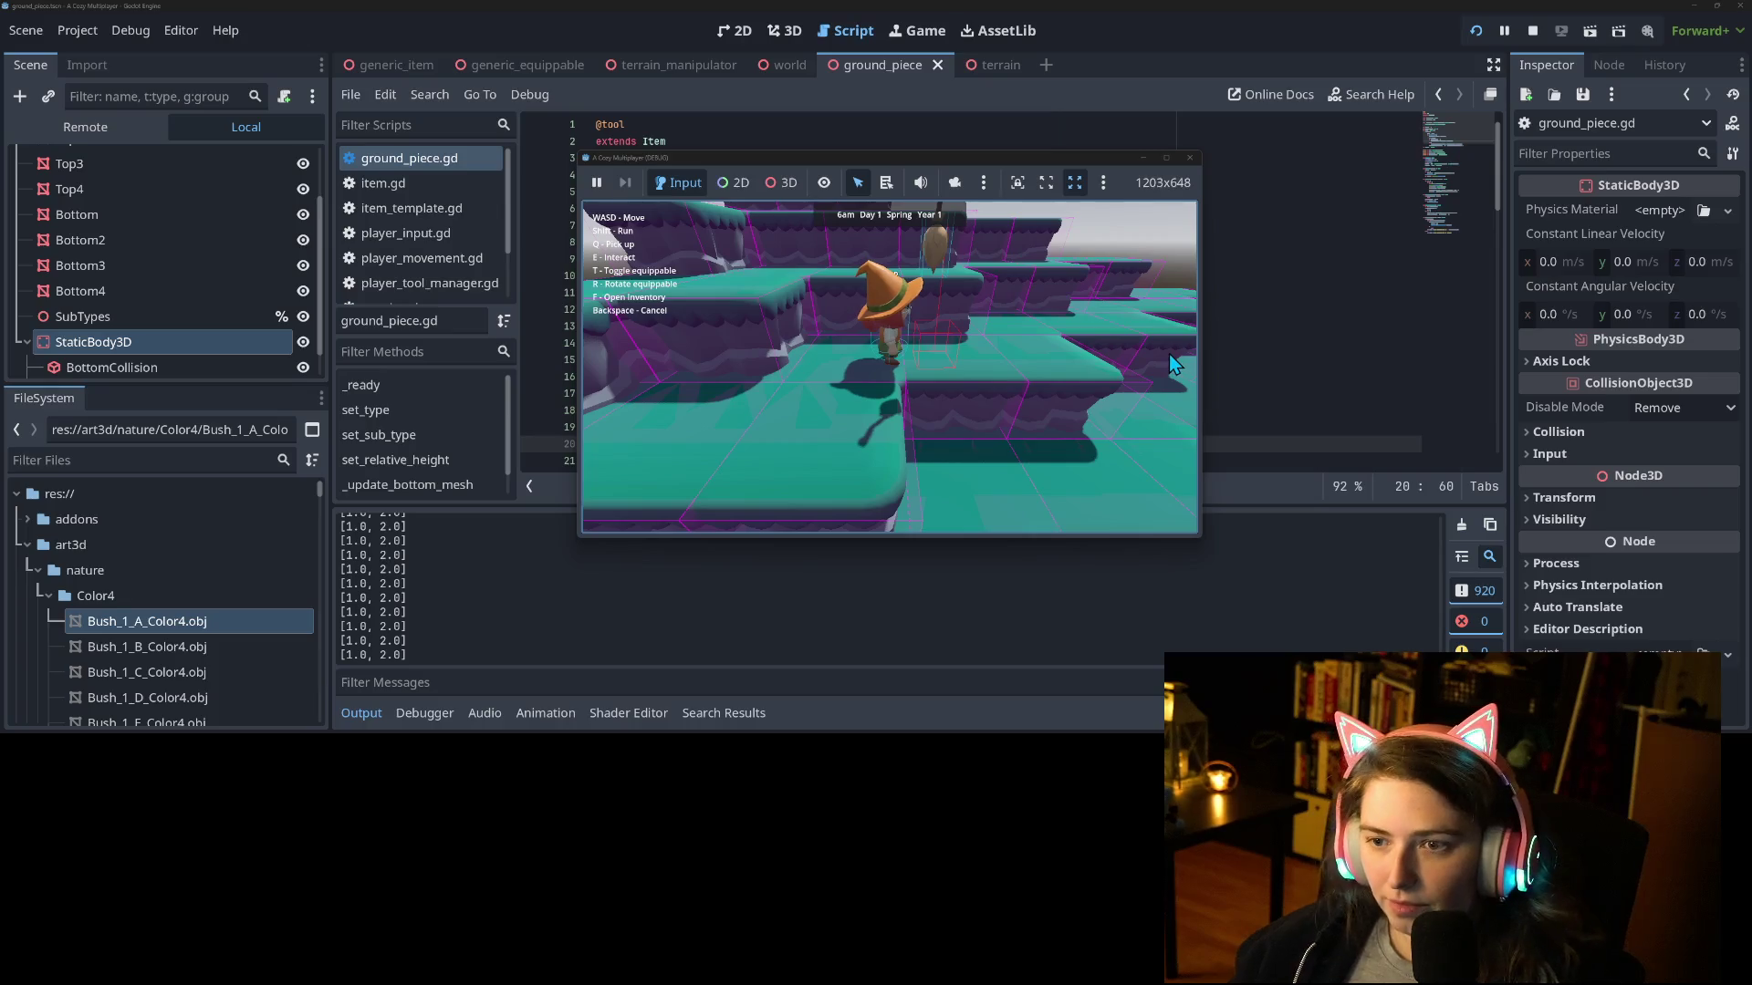
Step: Equip the TerrainManipulator, walk to a ground piece, and raise it with E
key("q")
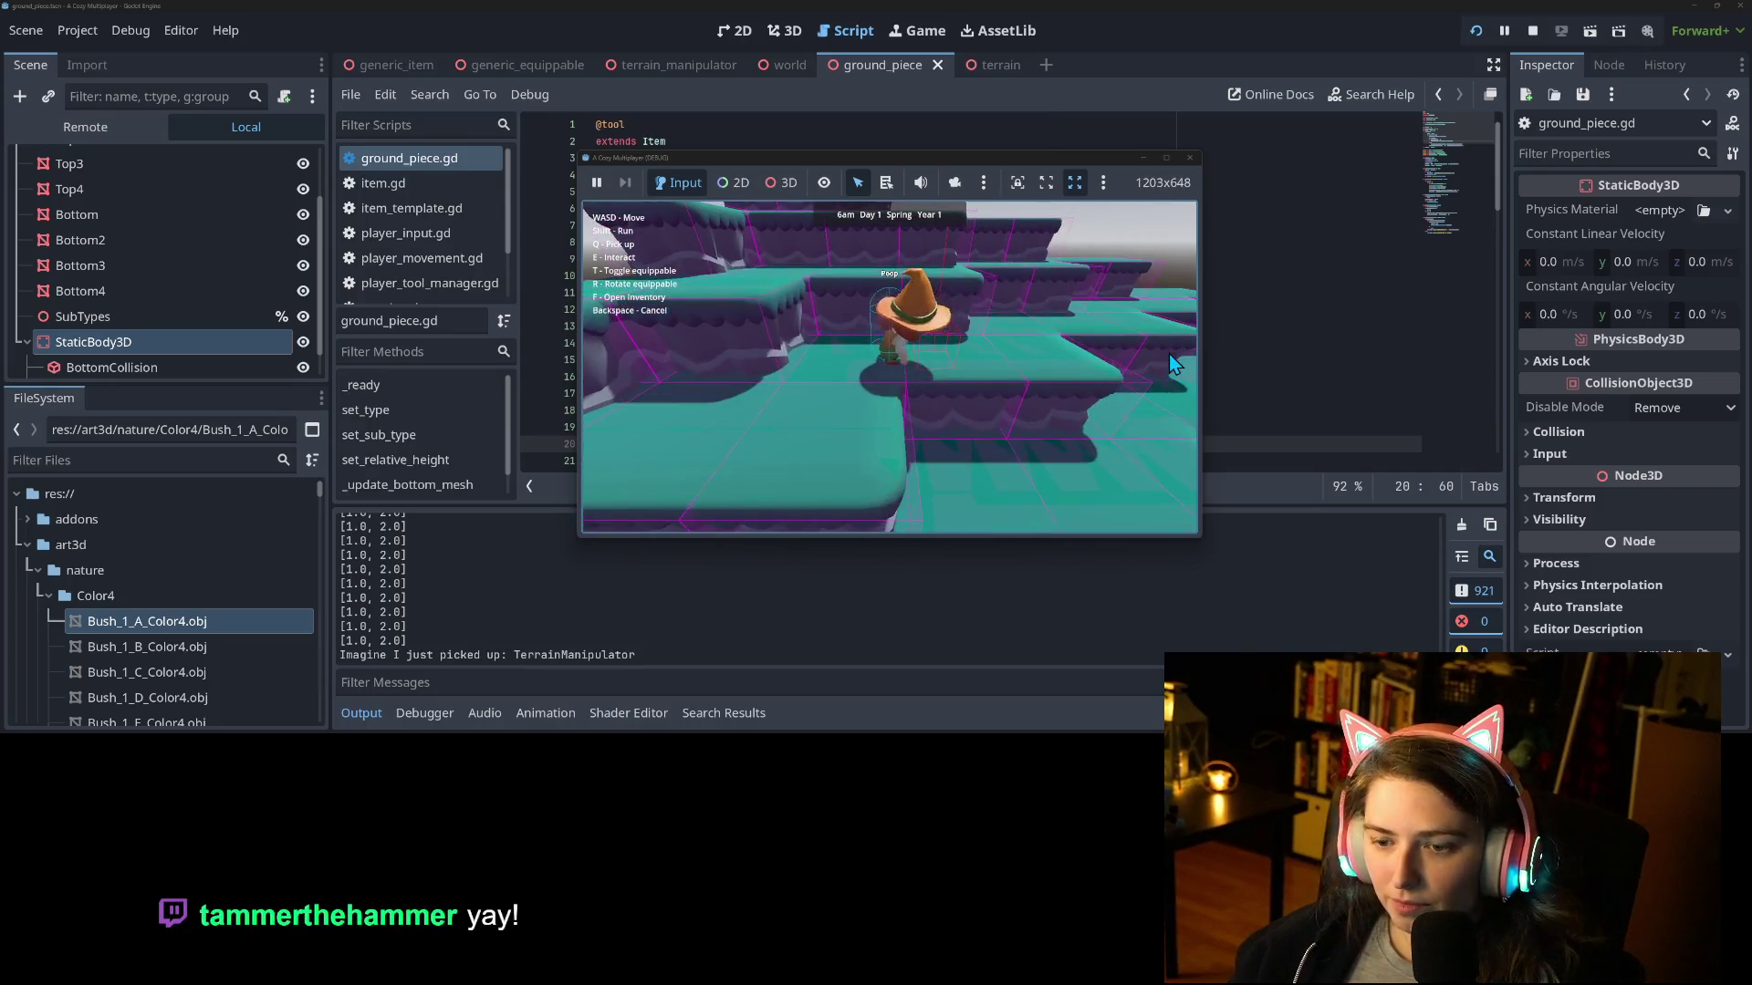
key("t")
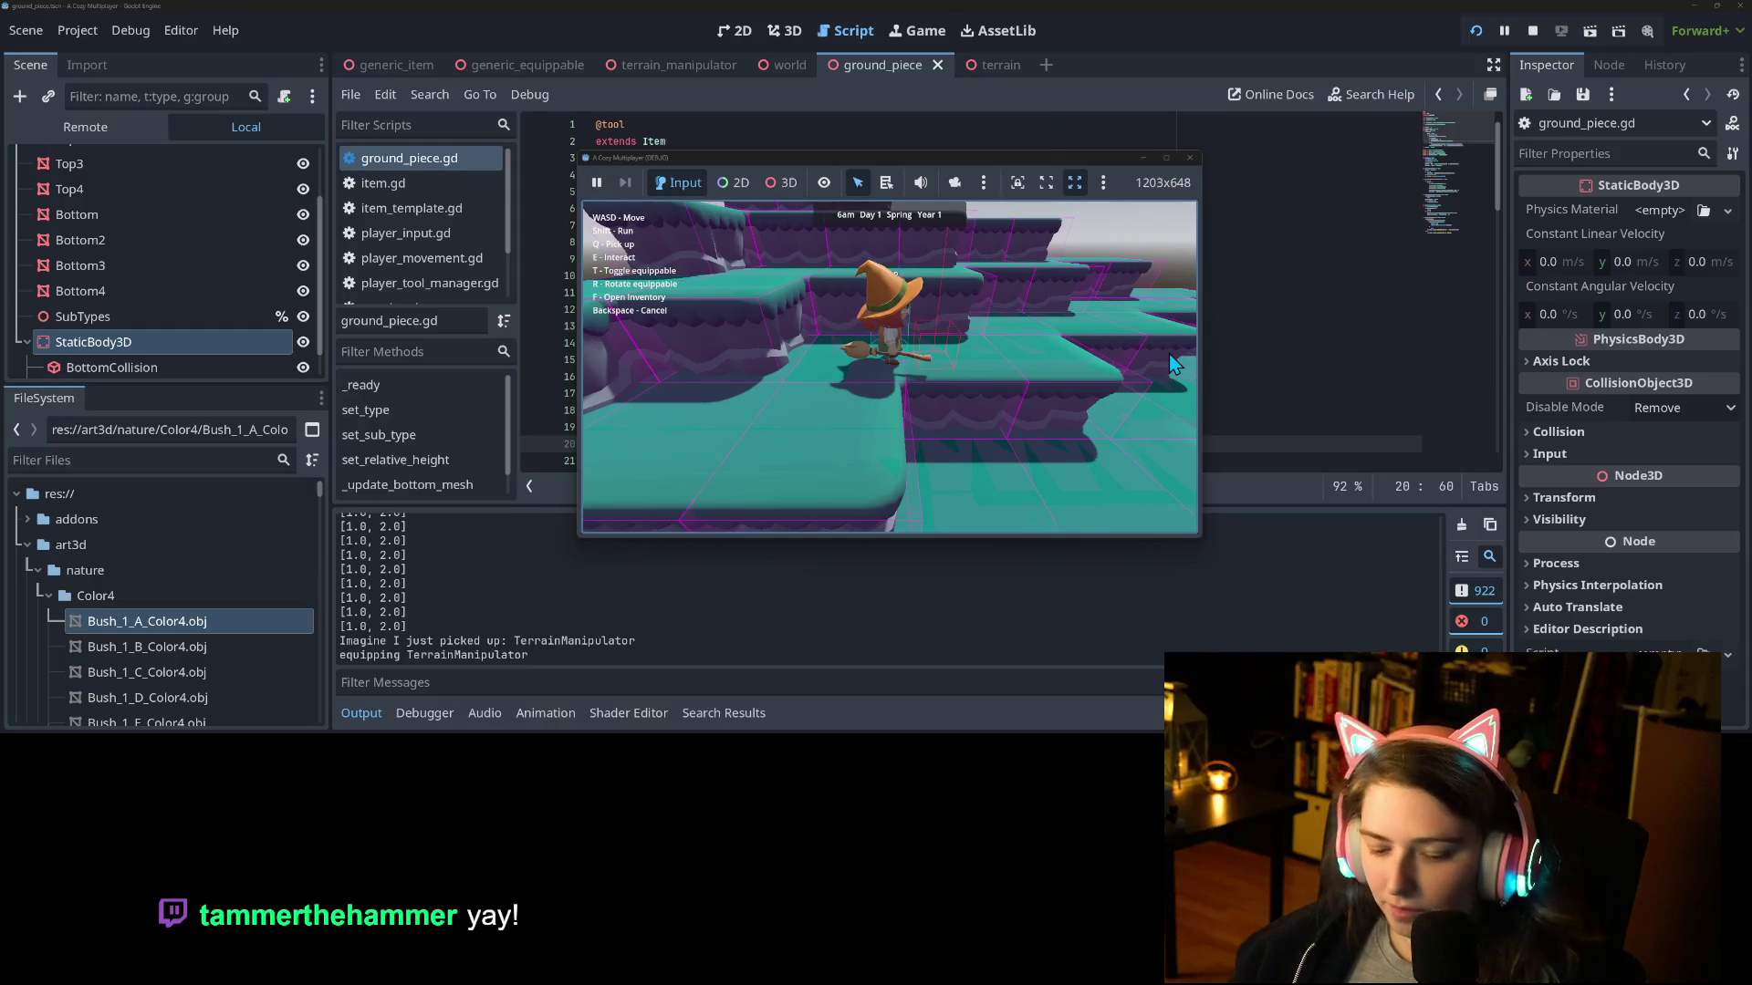
key("w")
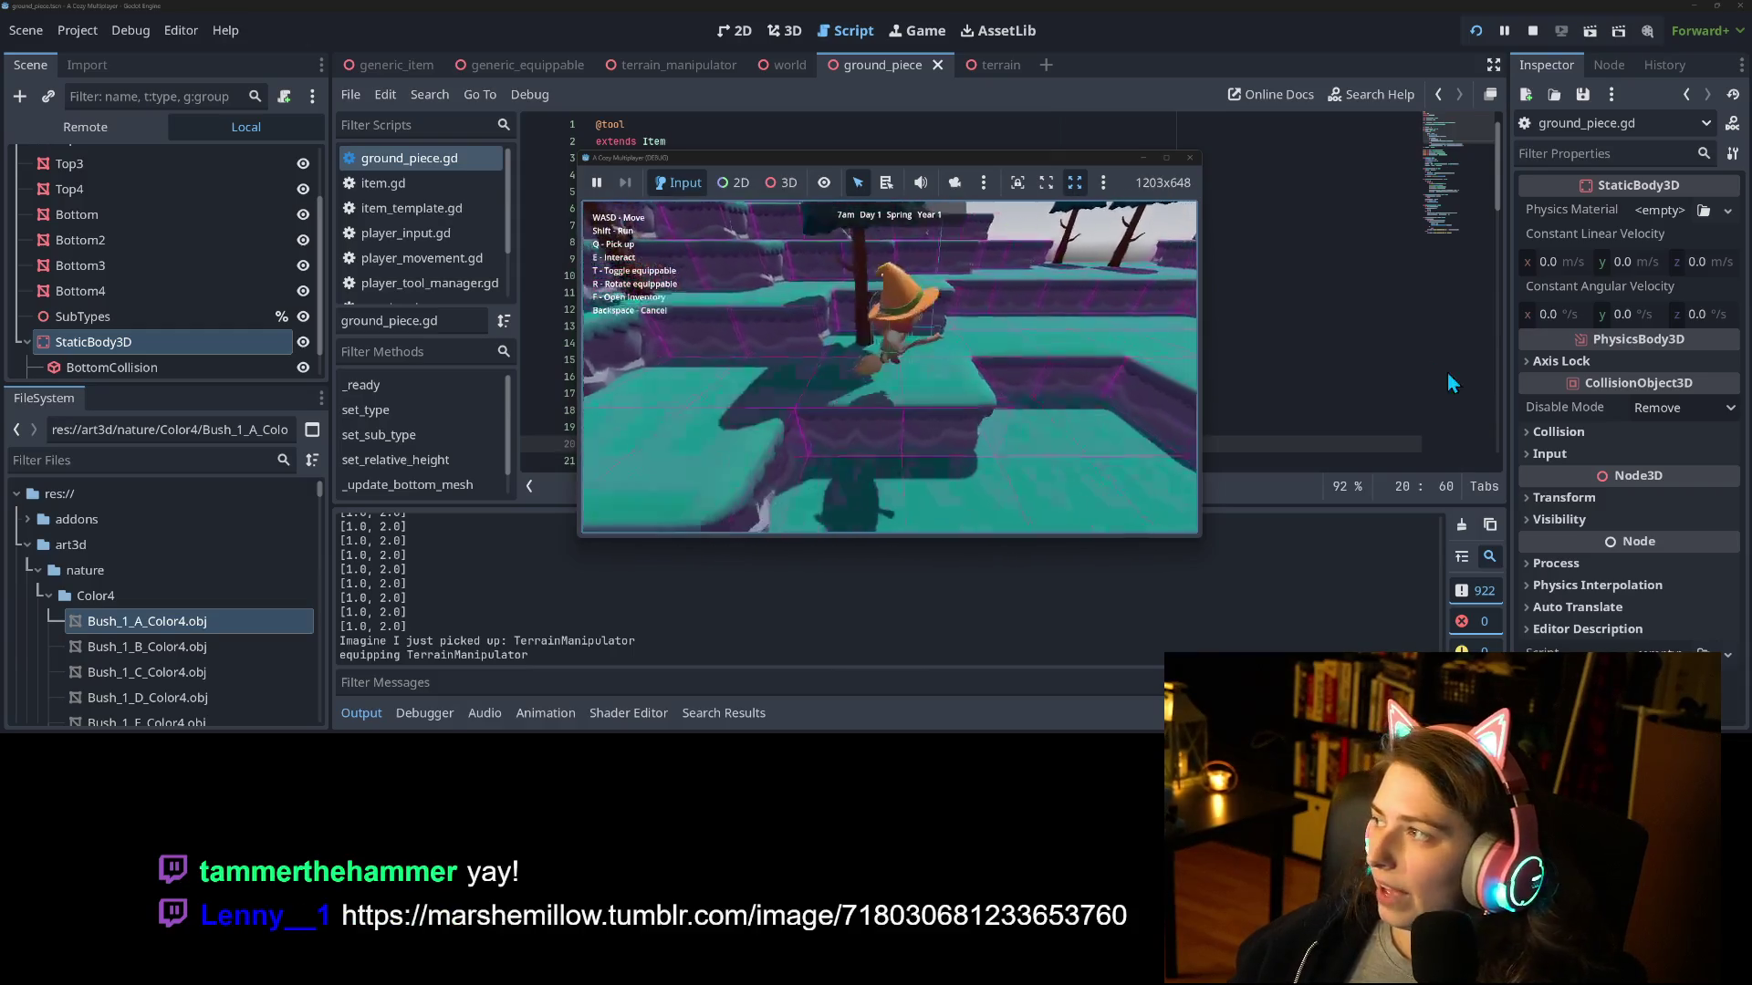
key("s")
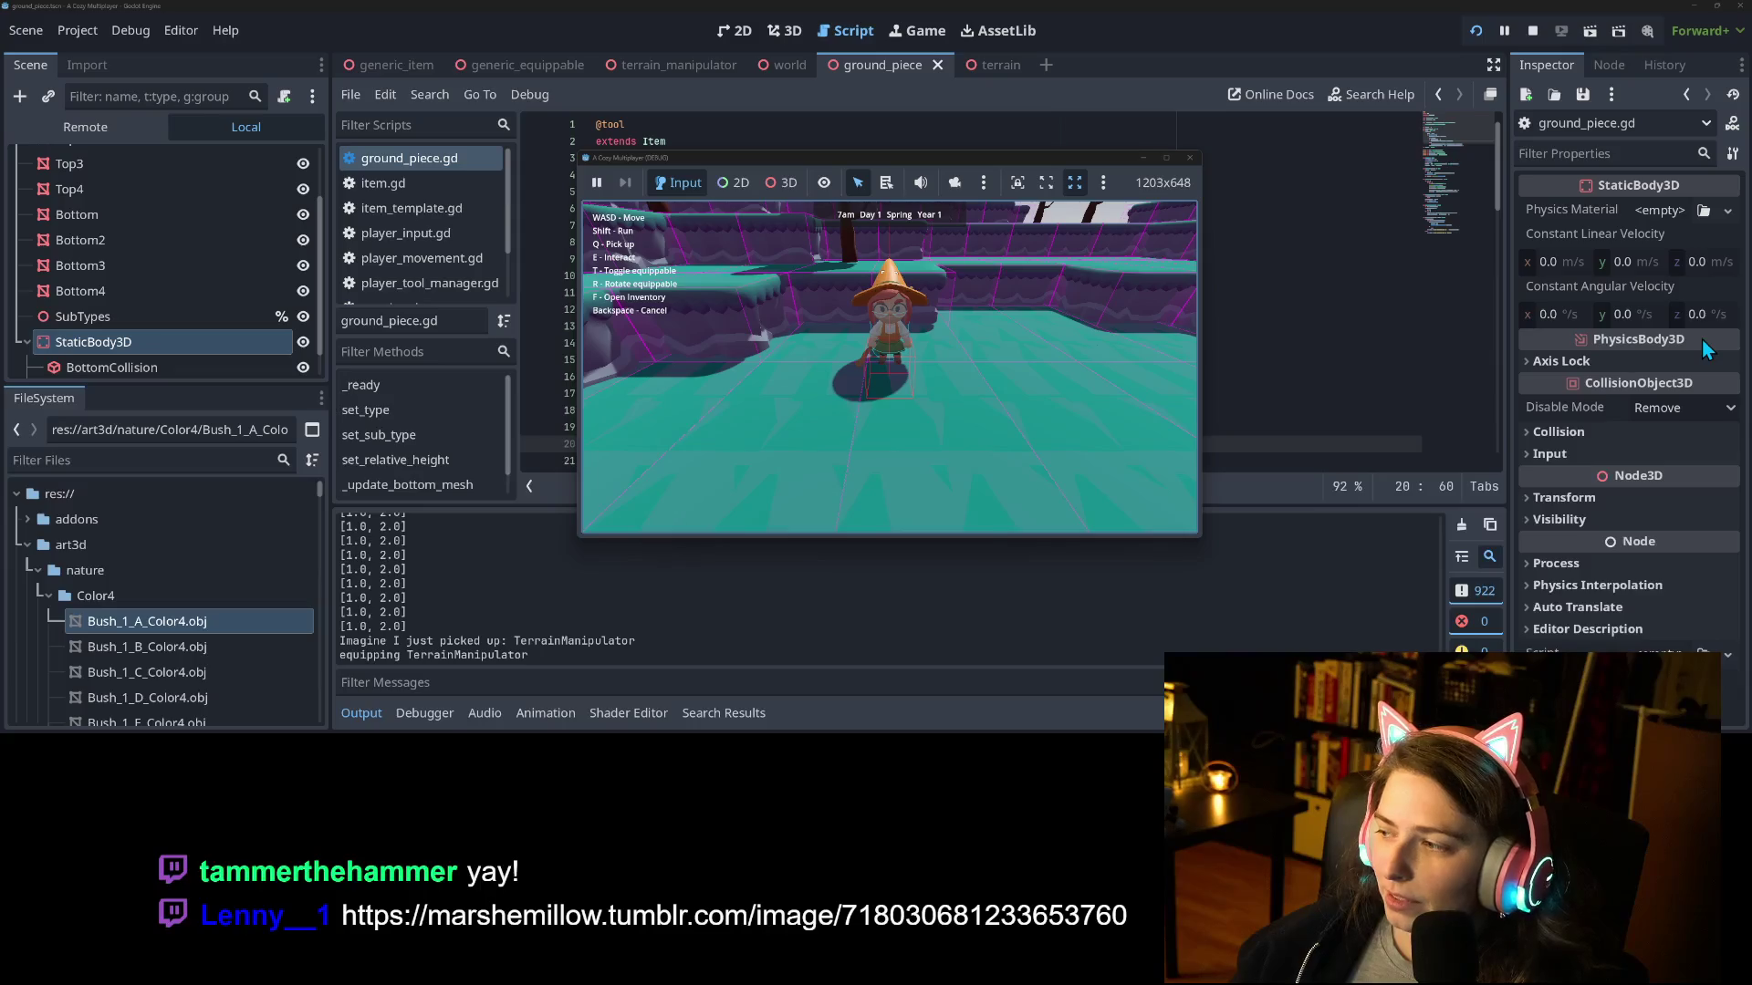
key("d")
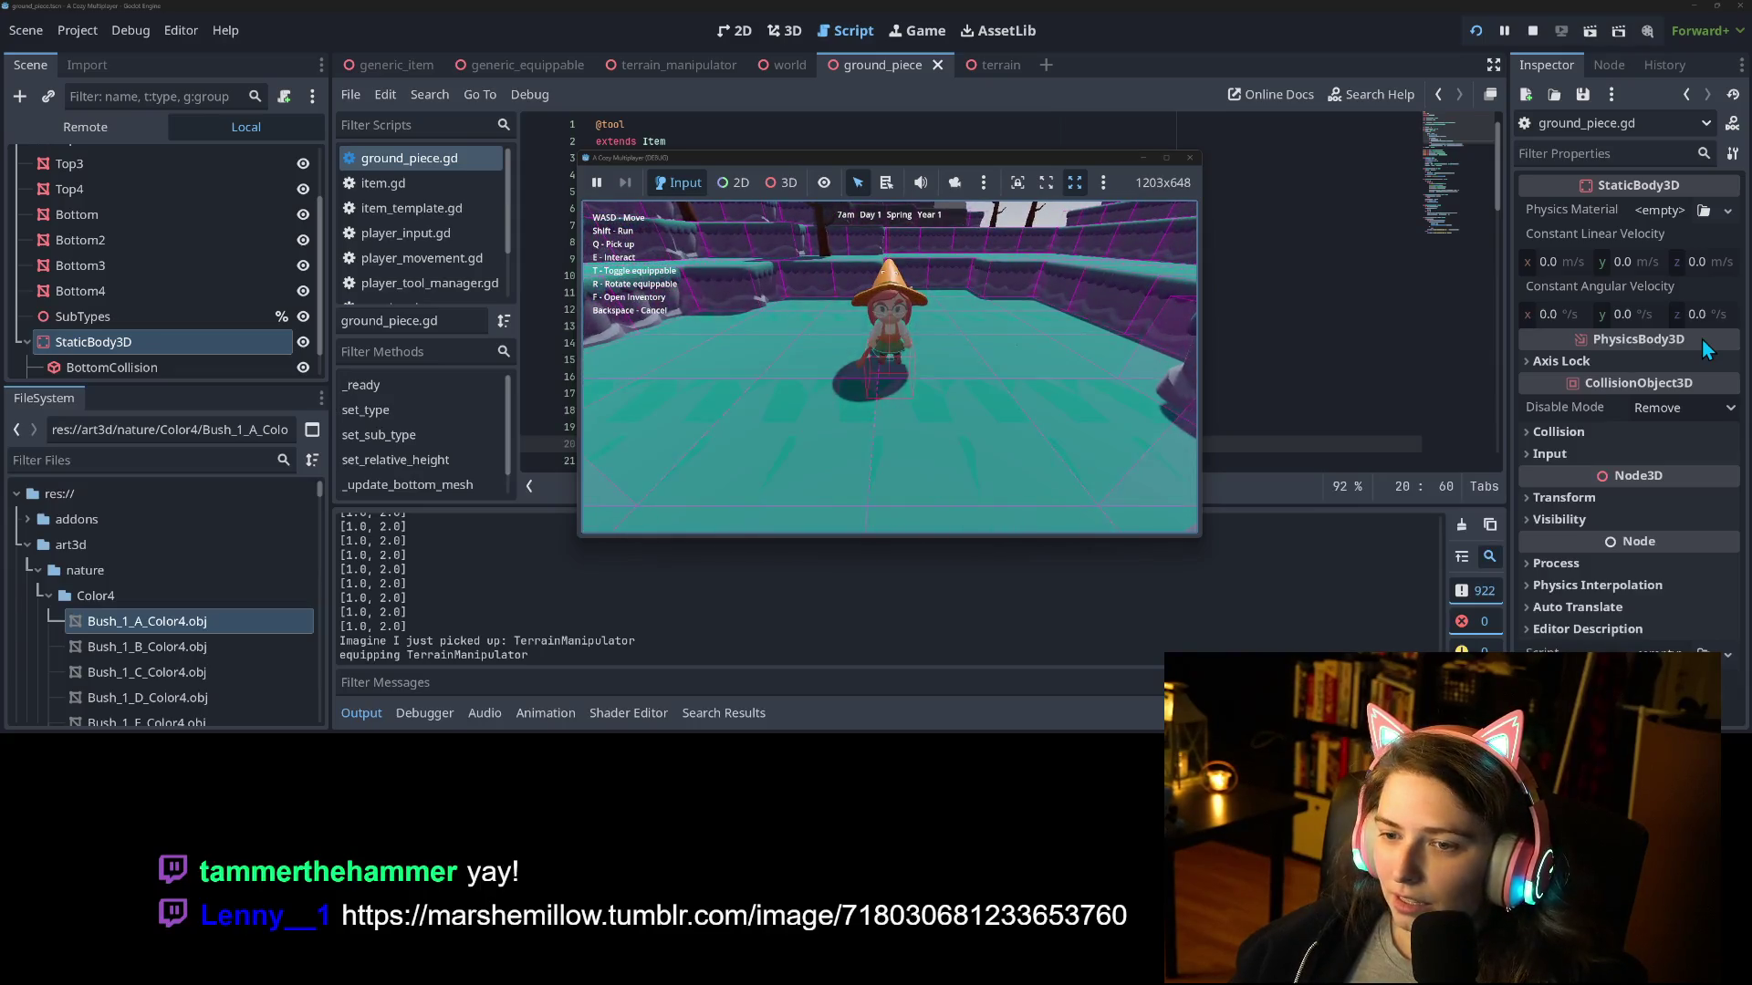
key("w")
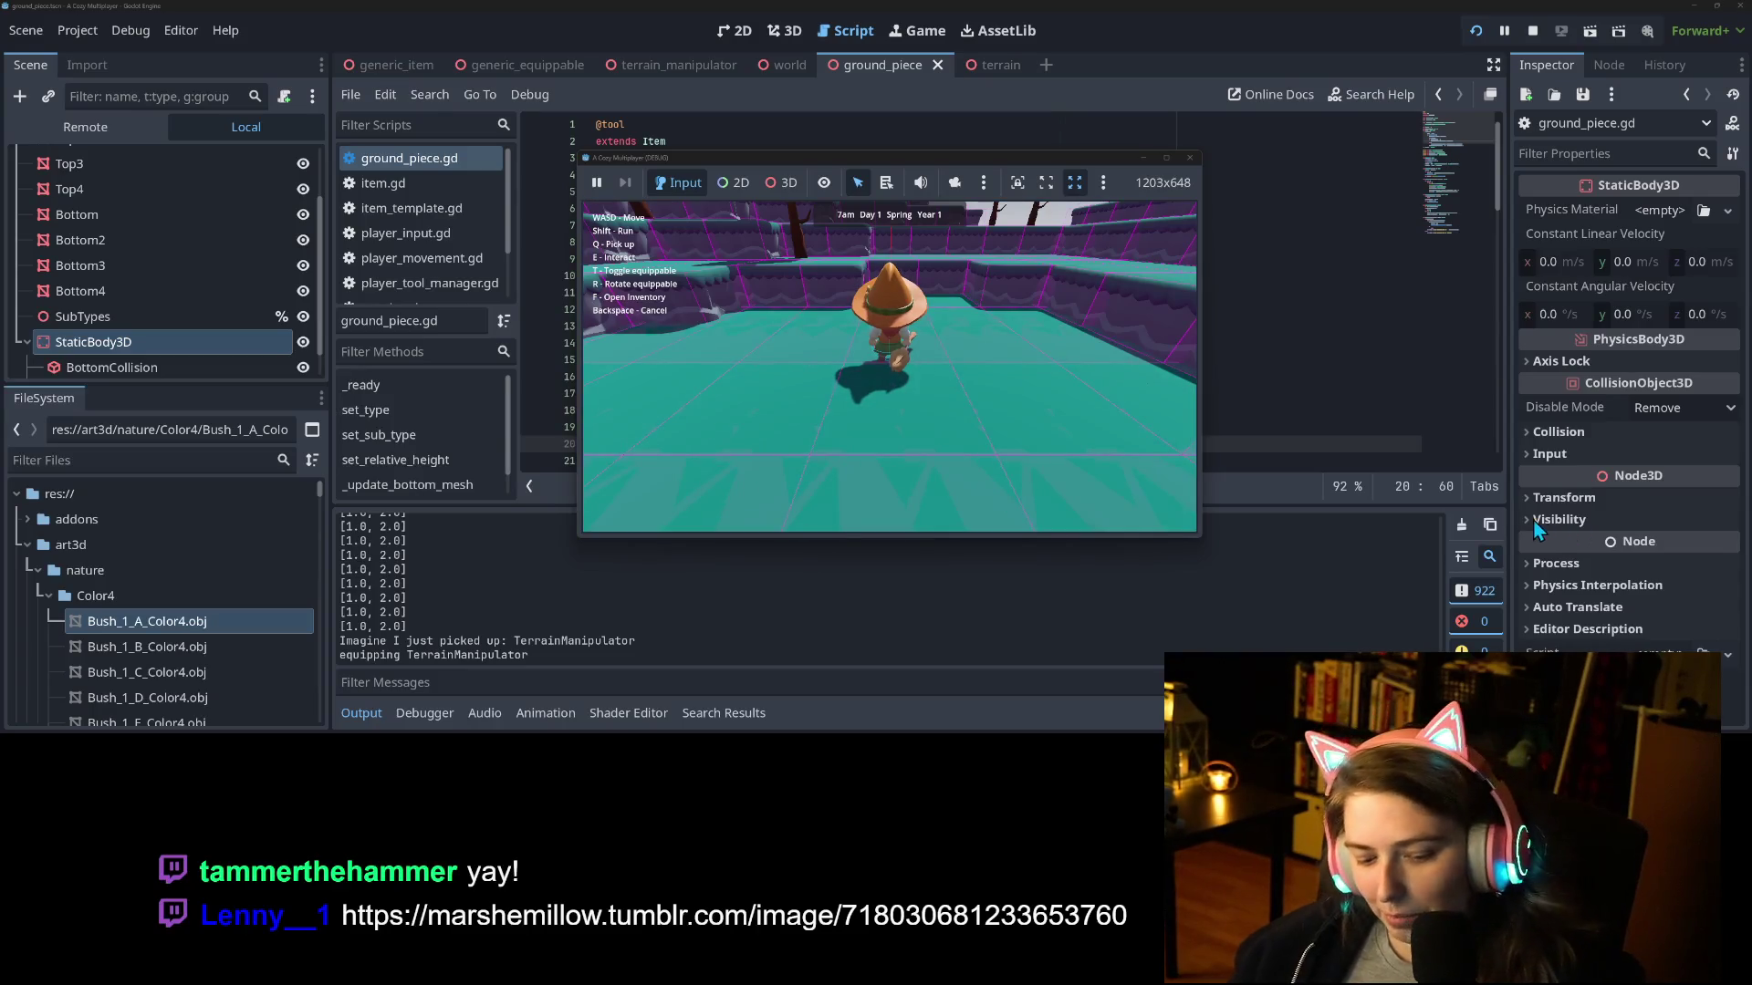
key("e")
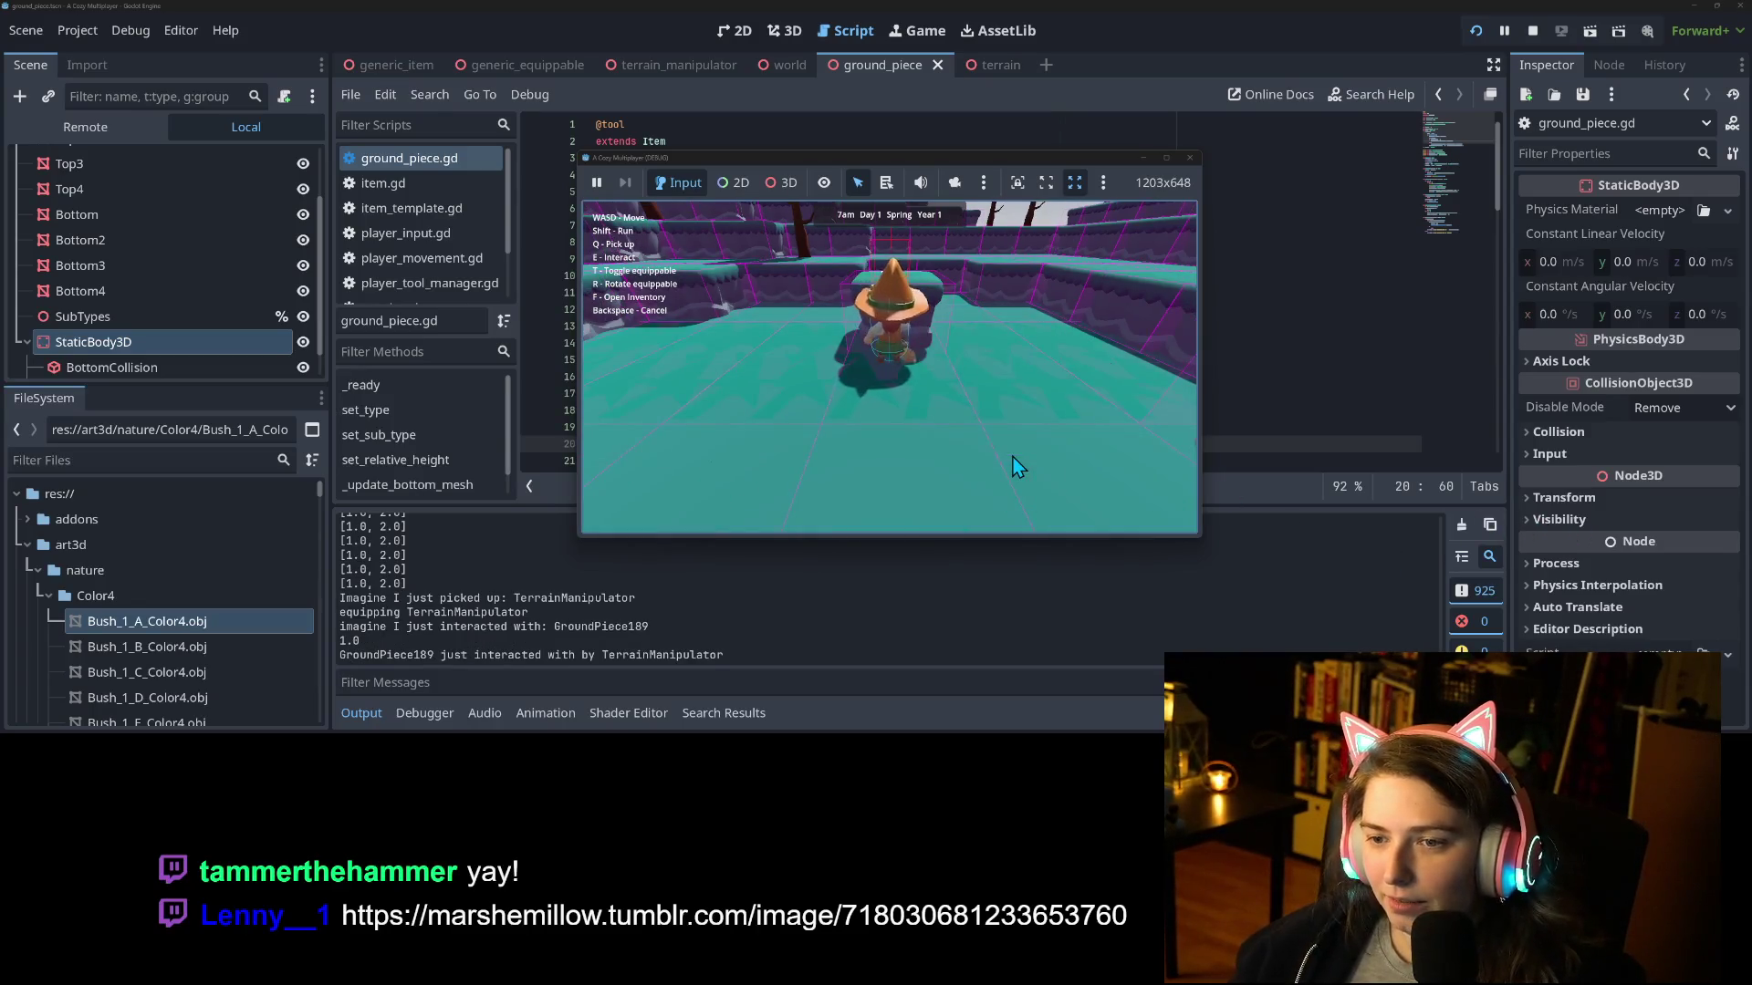
key("a")
key("w")
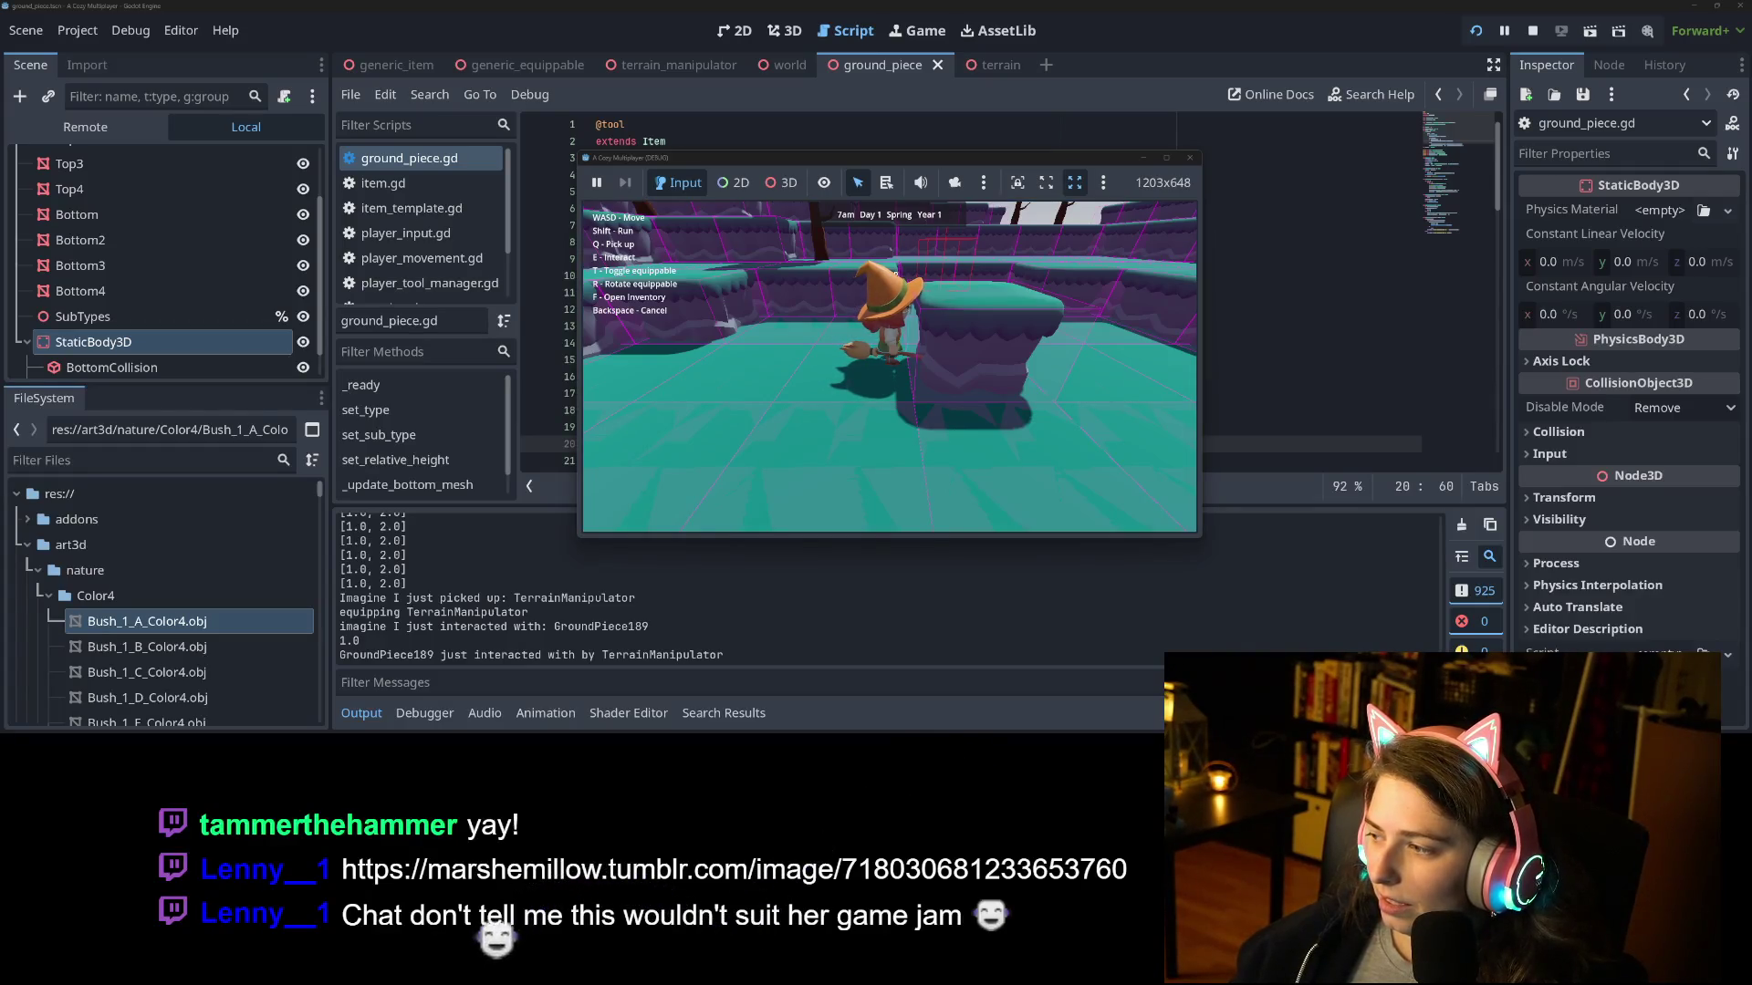
key("alt+Tab")
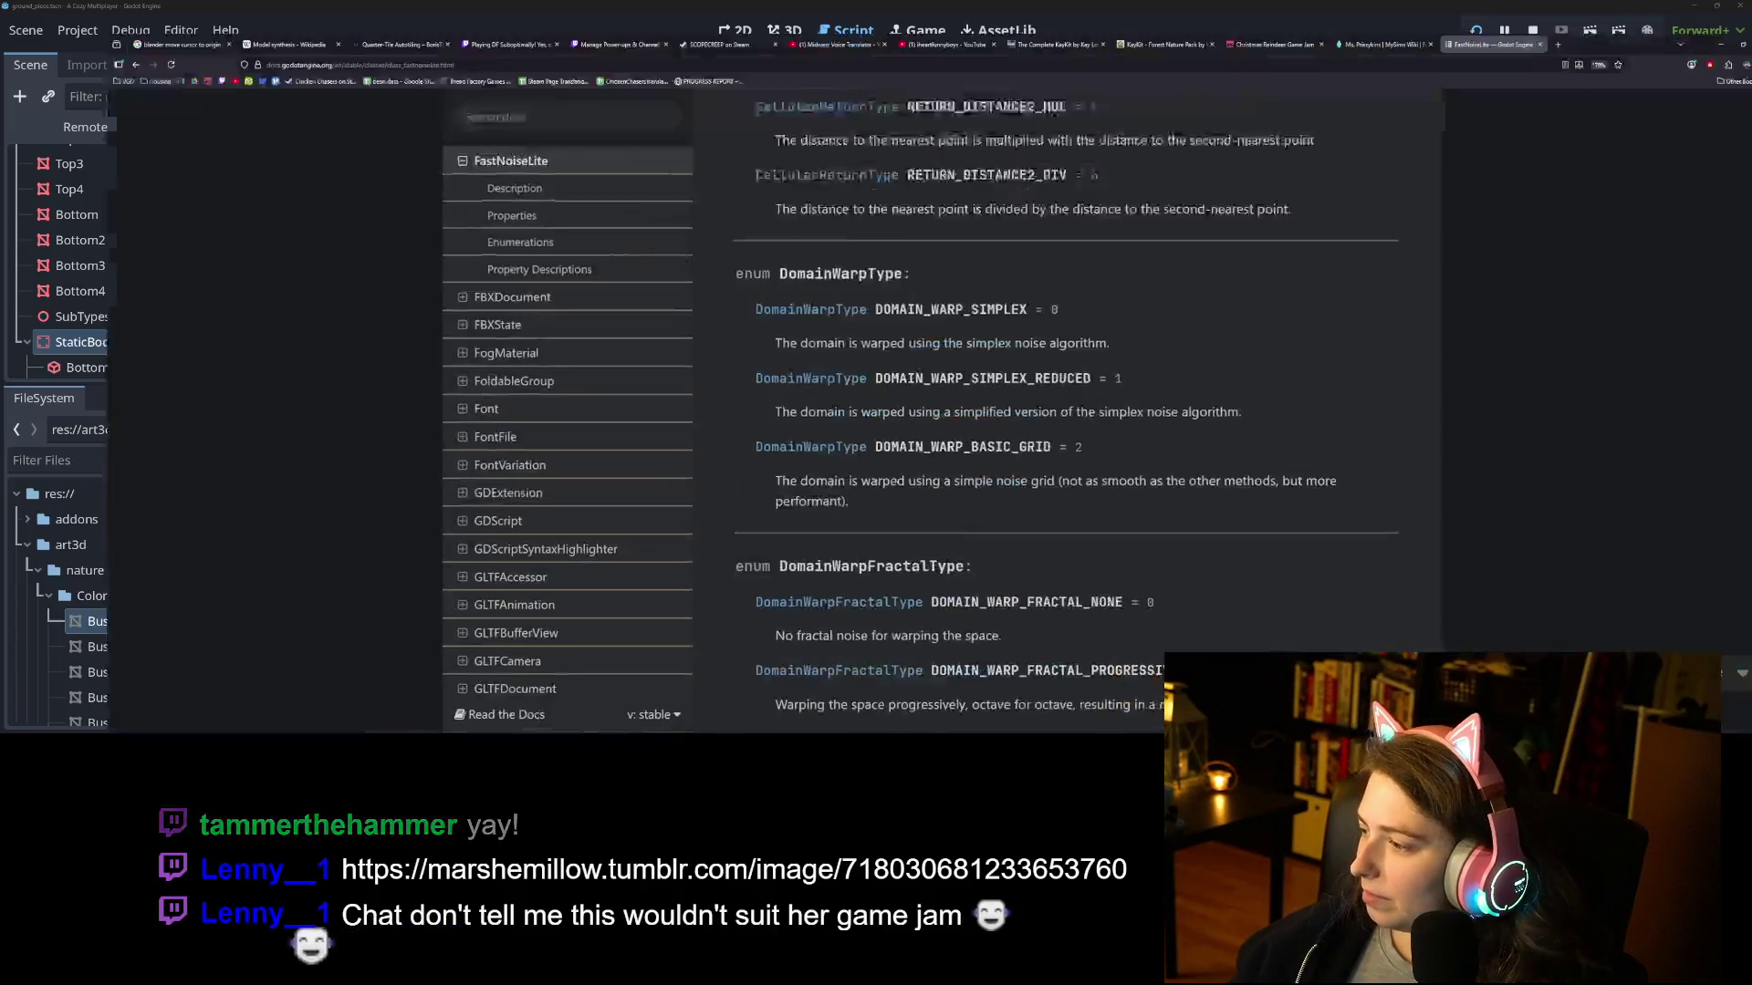
Step: Load the Tumblr image post URL in a new tab and adjust the page zoom
left_click(1522, 11)
type("https://marshemillow.tumblr.com/image/718030681233653760")
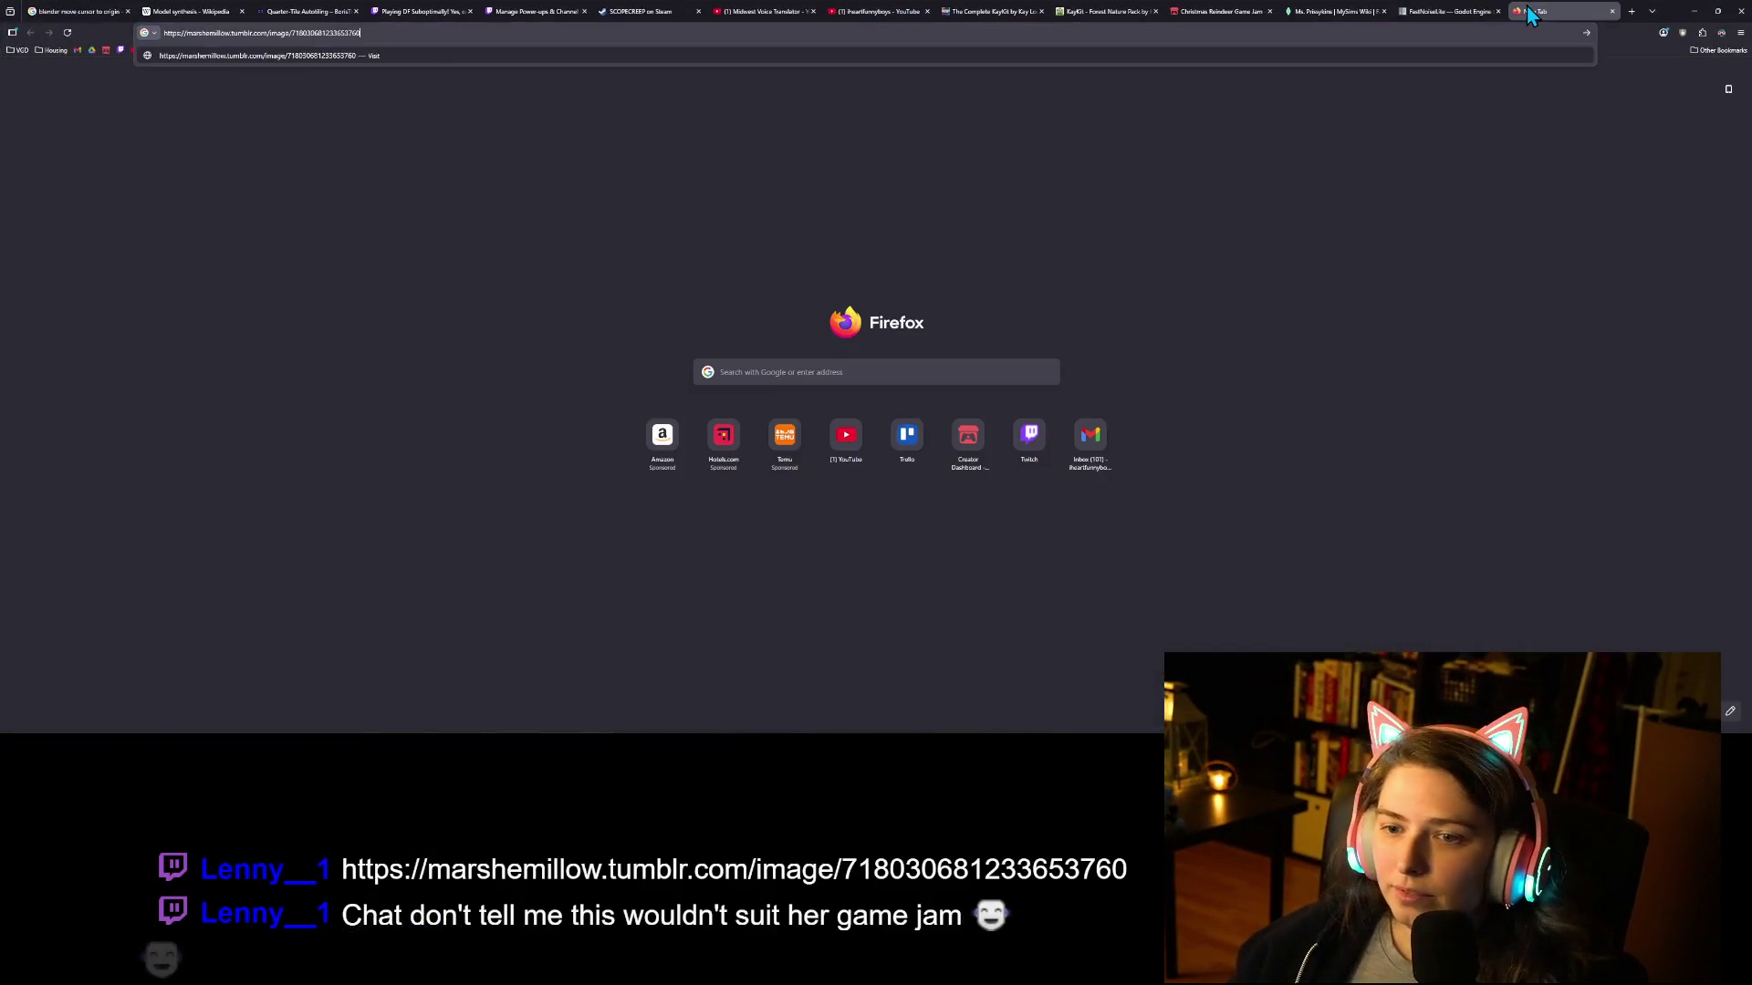
key("Return")
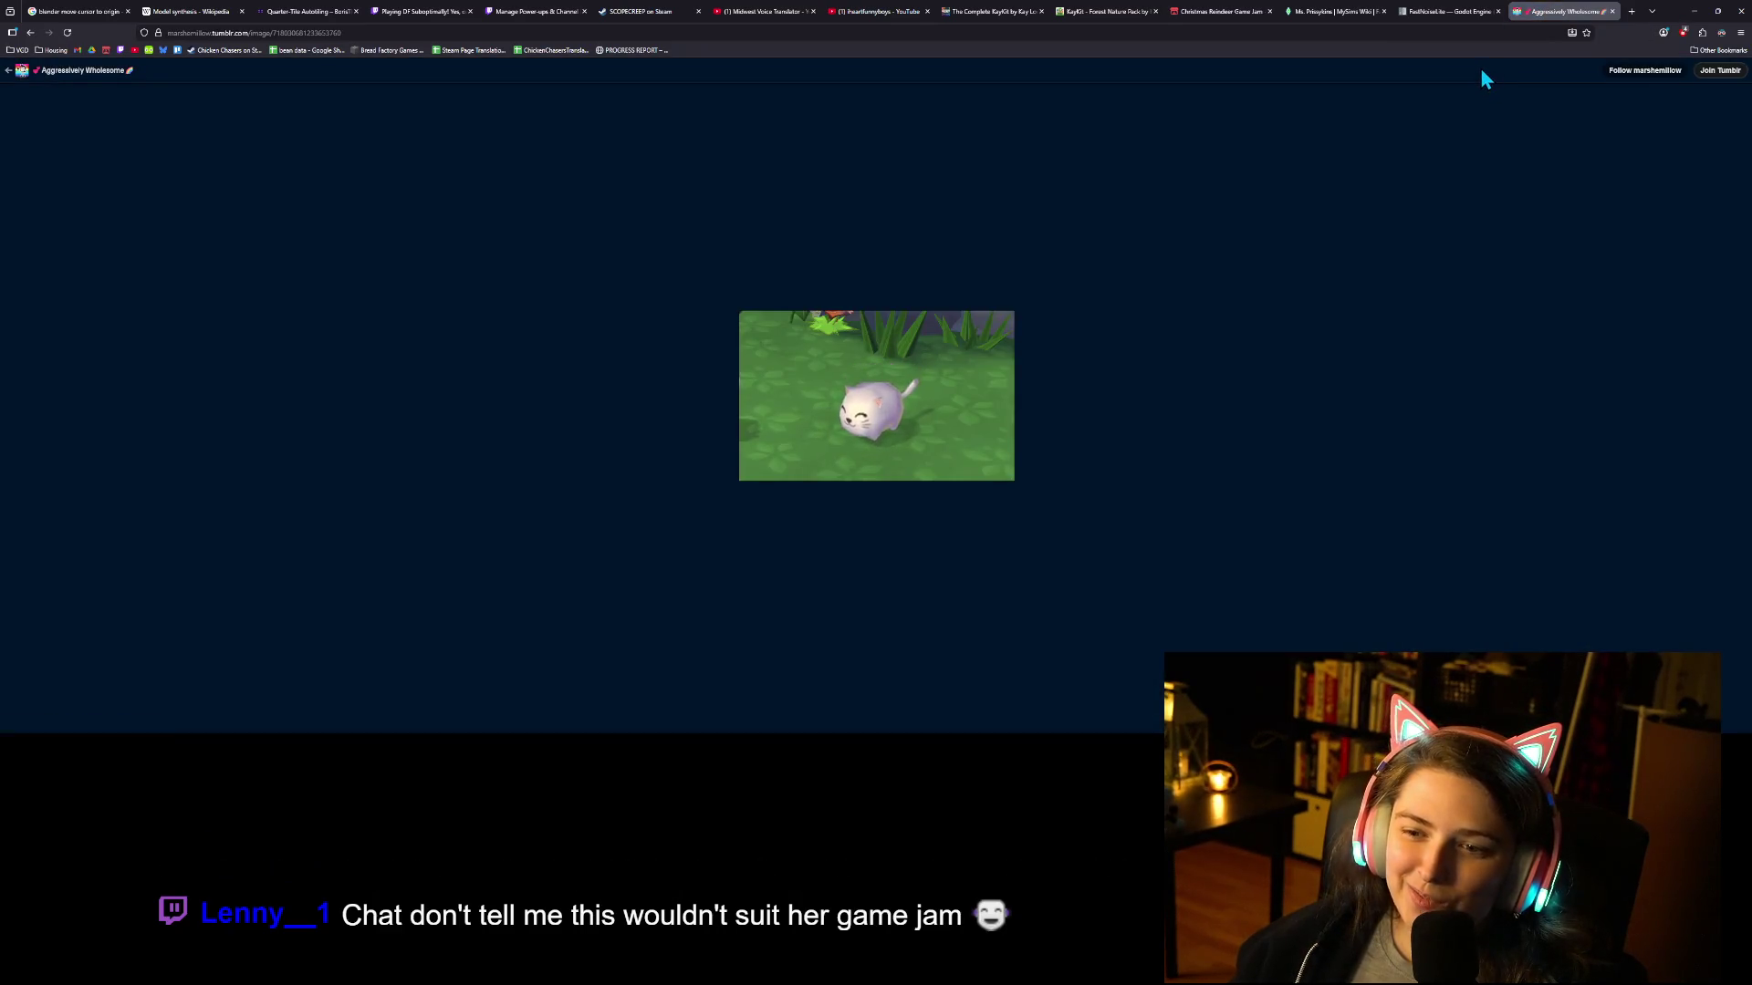
scroll(1131, 413, "up", 6)
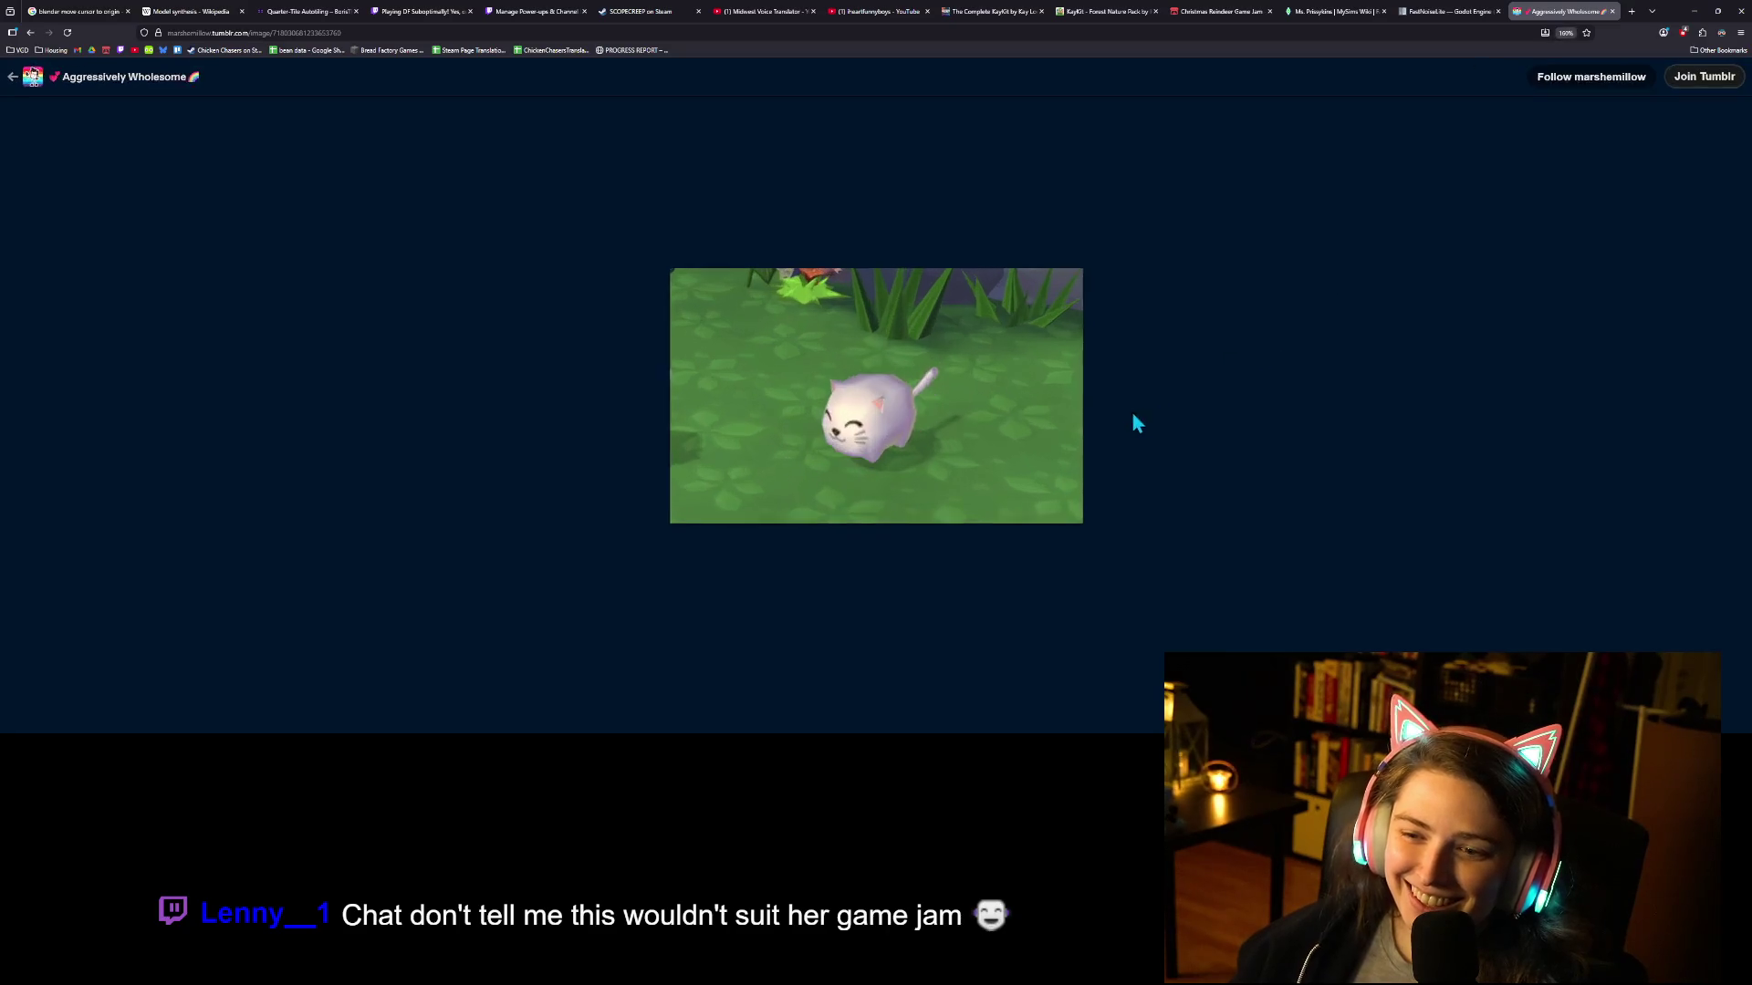
scroll(1306, 463, "up", 2)
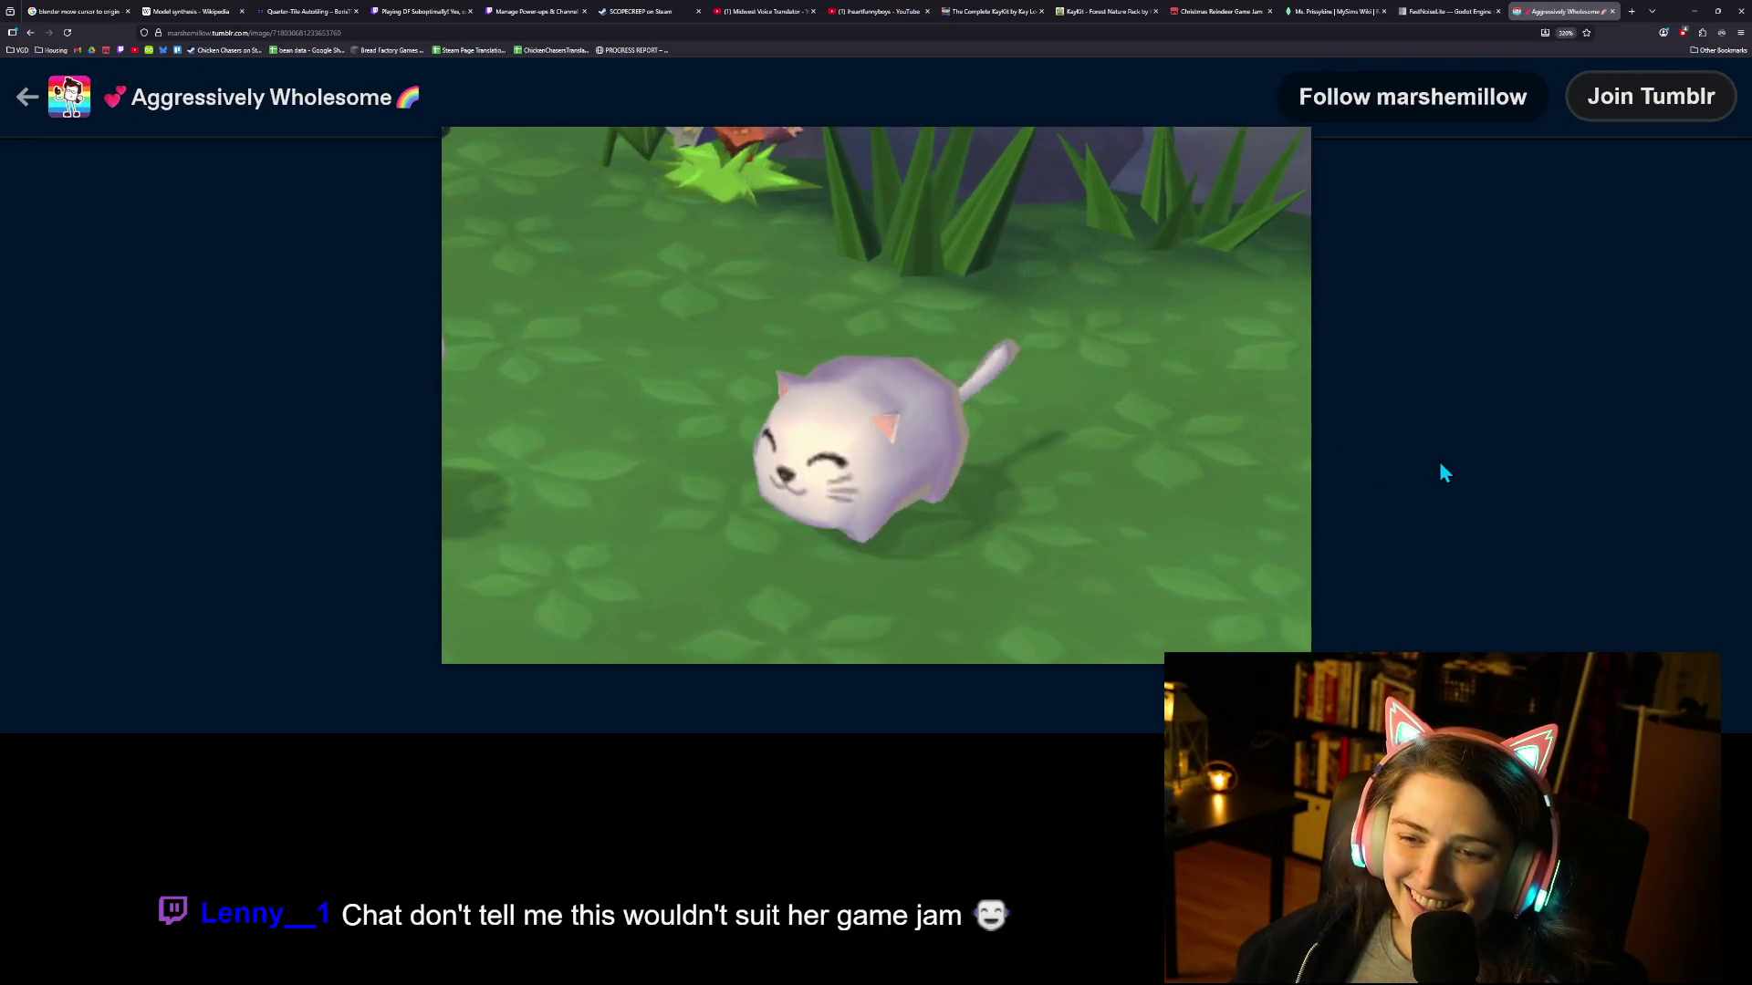
key("ctrl+0")
scroll(1174, 376, "up", 6)
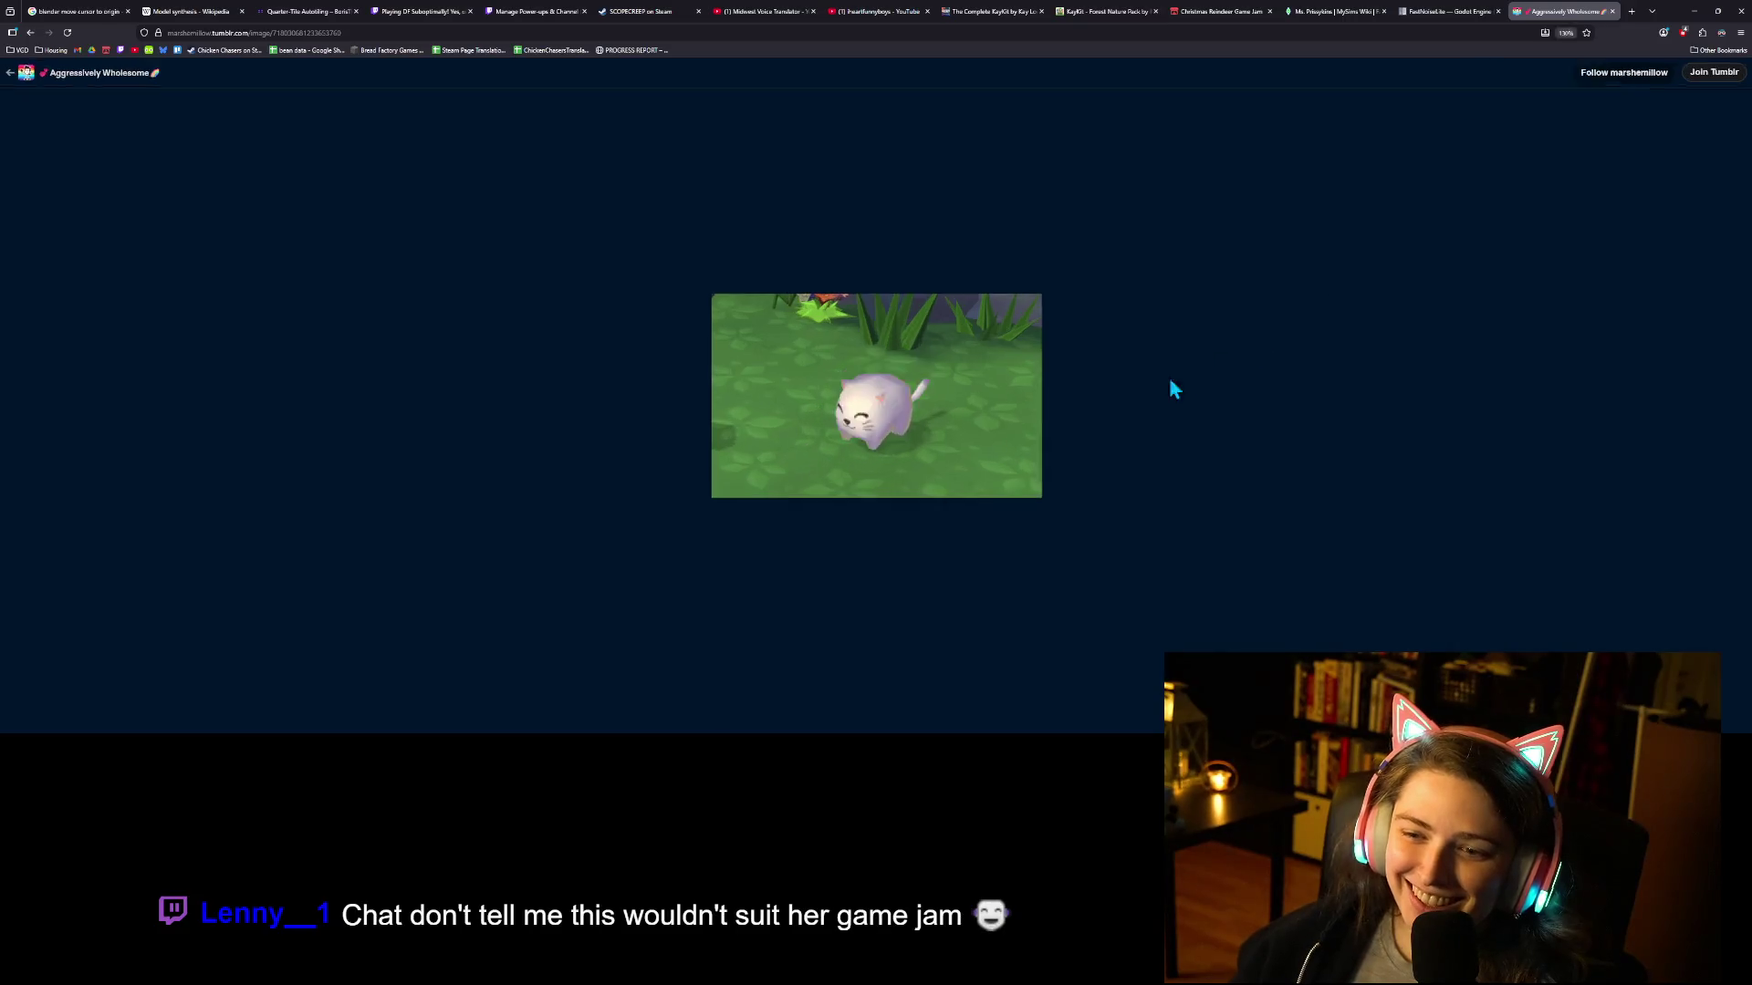
scroll(1307, 462, "up", 3)
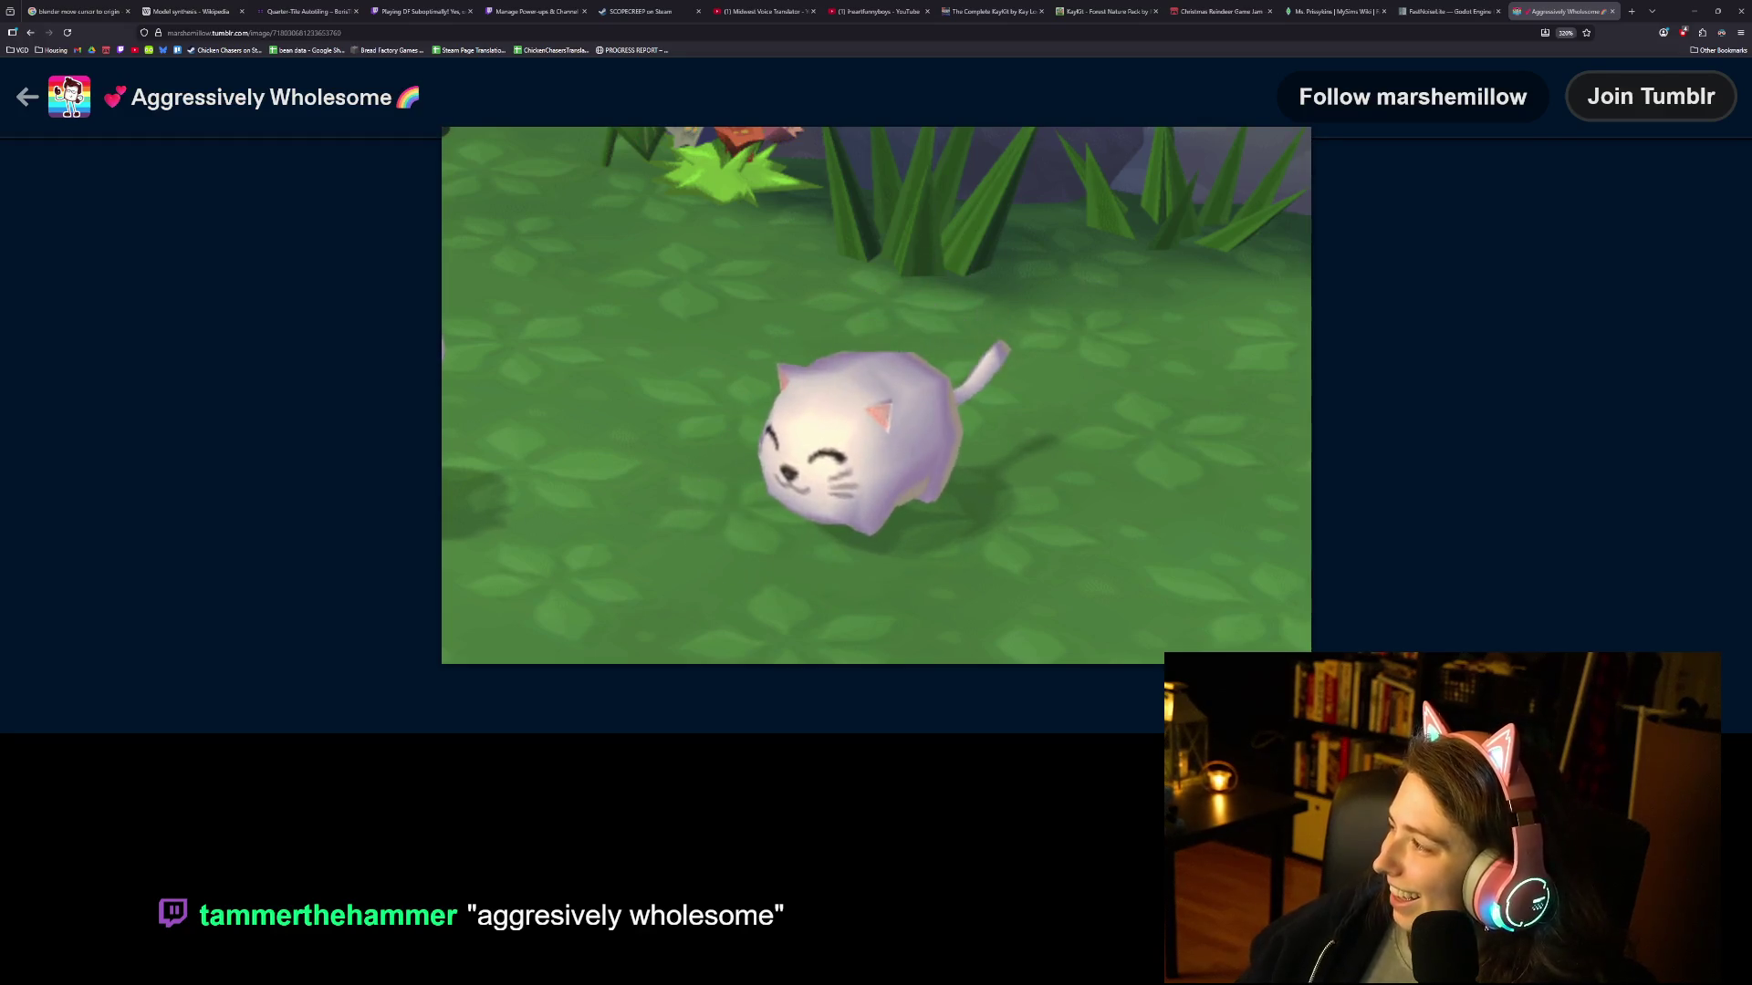
left_click_drag(1750, 170, 1131, 142)
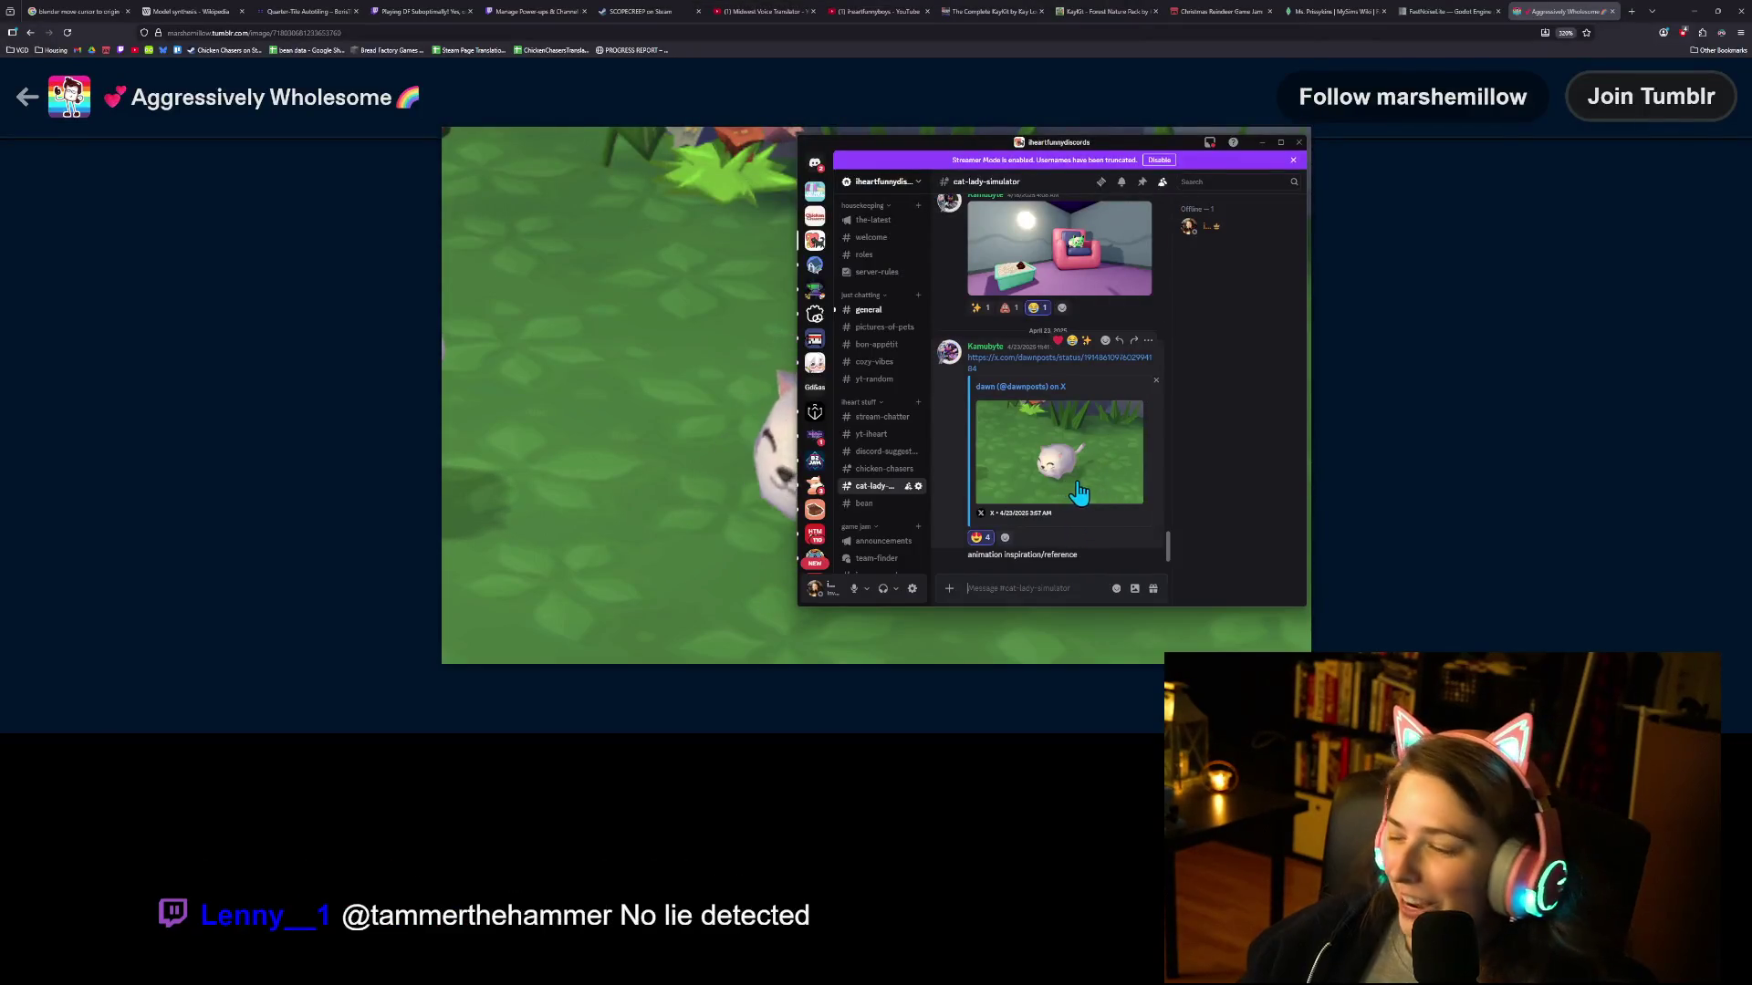
scroll(1096, 493, "up", 5)
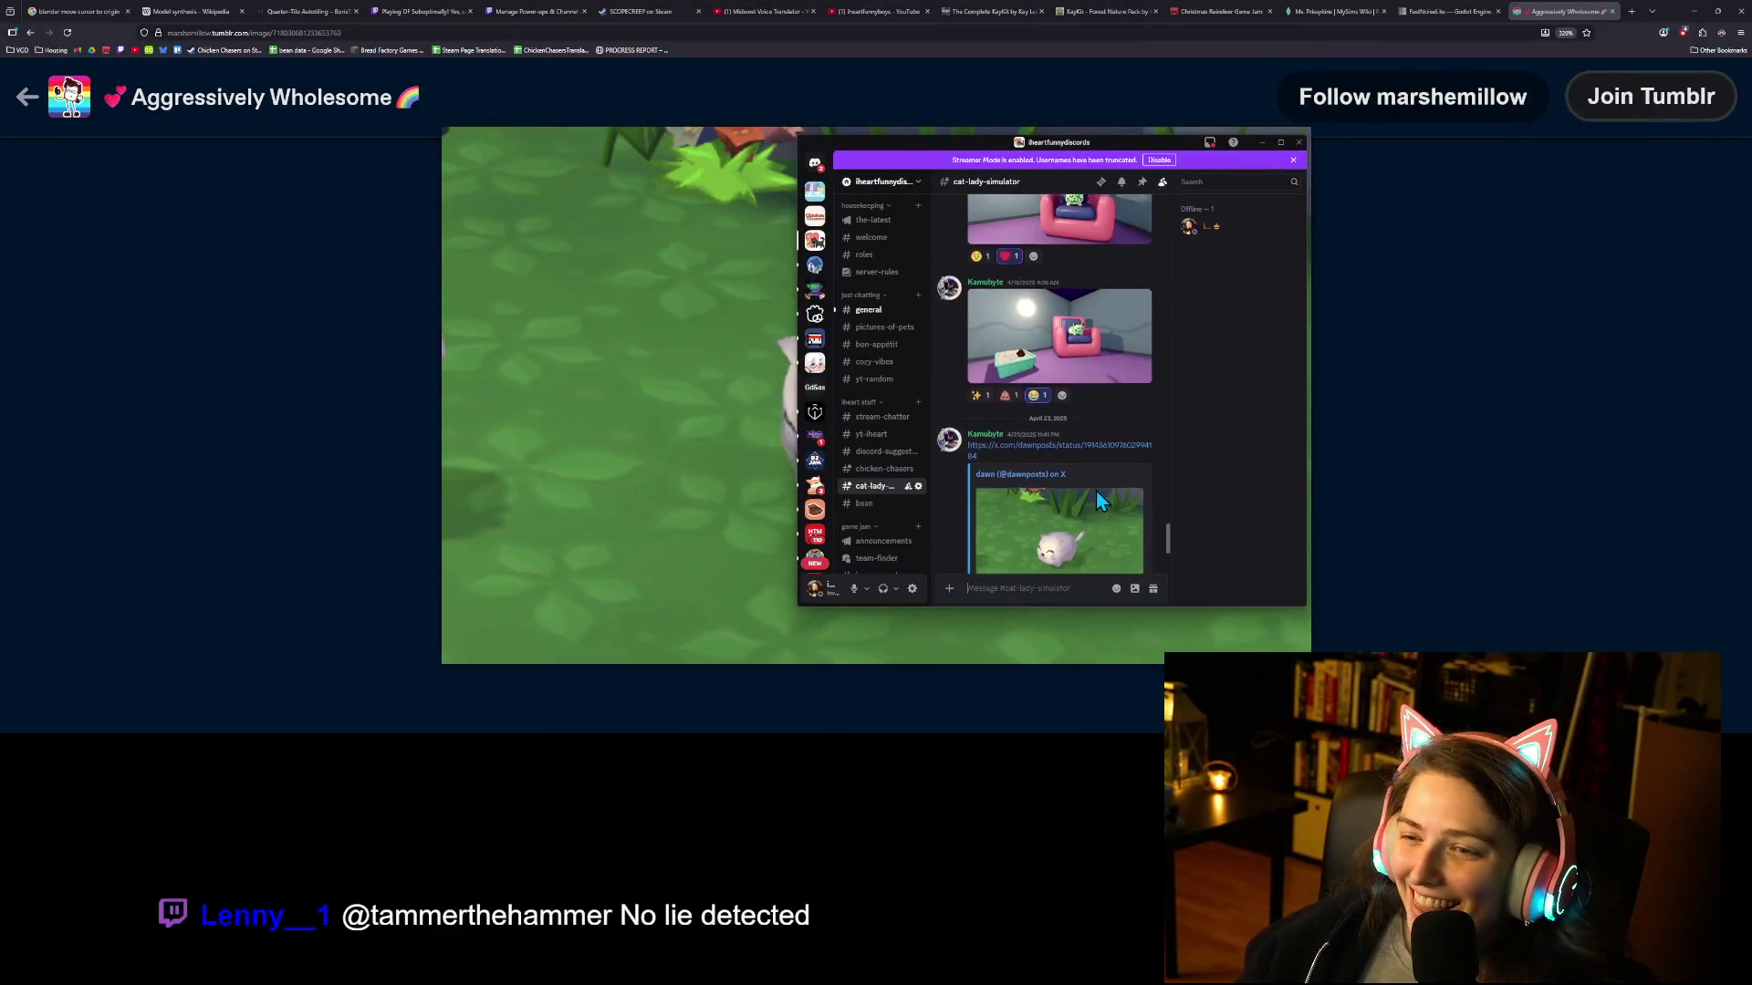
scroll(1096, 493, "up", 10)
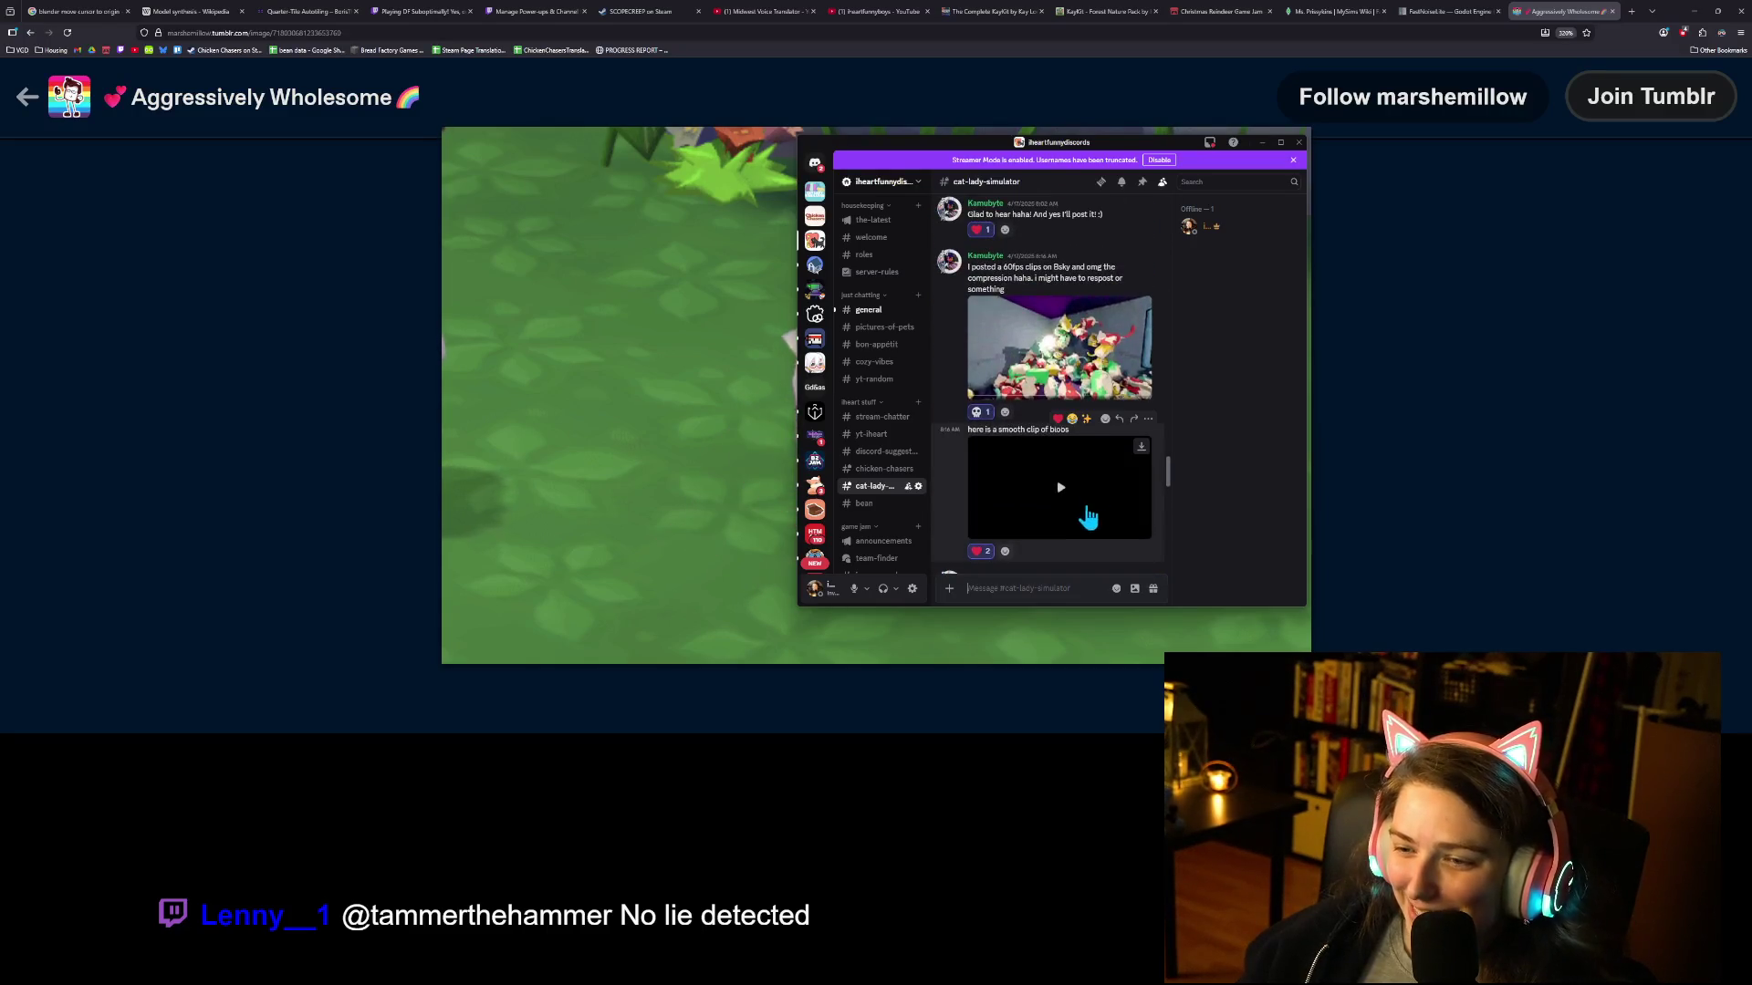
scroll(1103, 512, "up", 5)
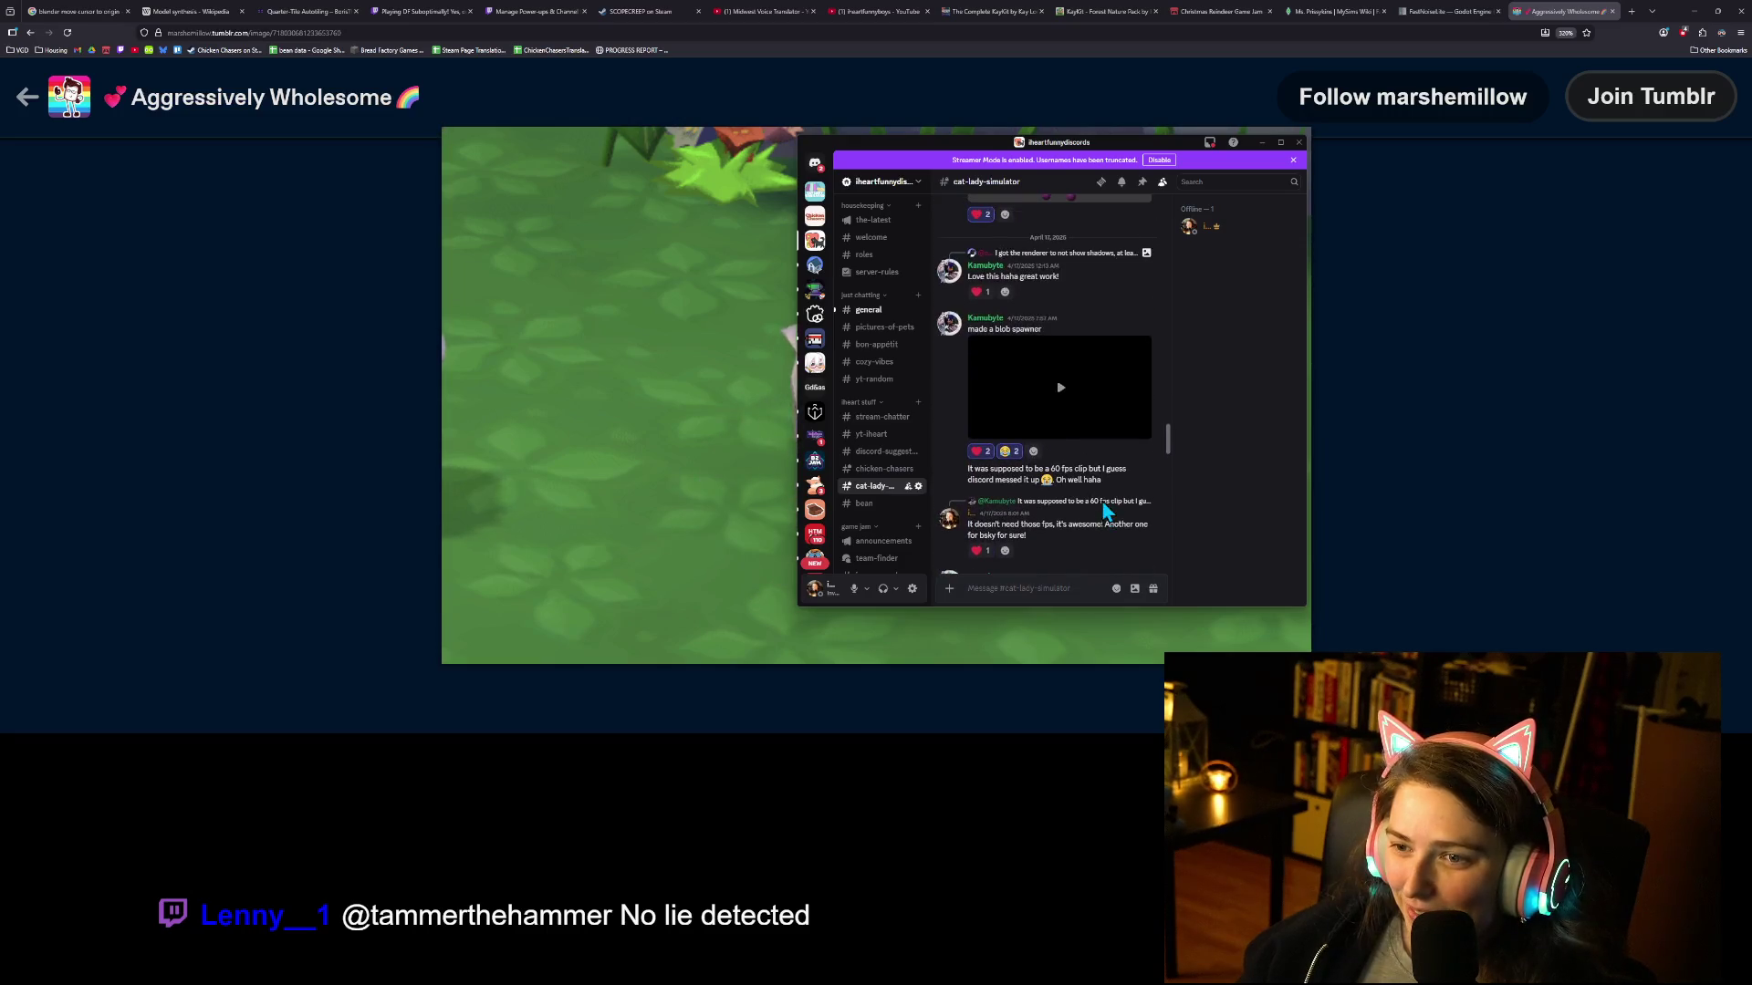
scroll(1081, 436, "up", 5)
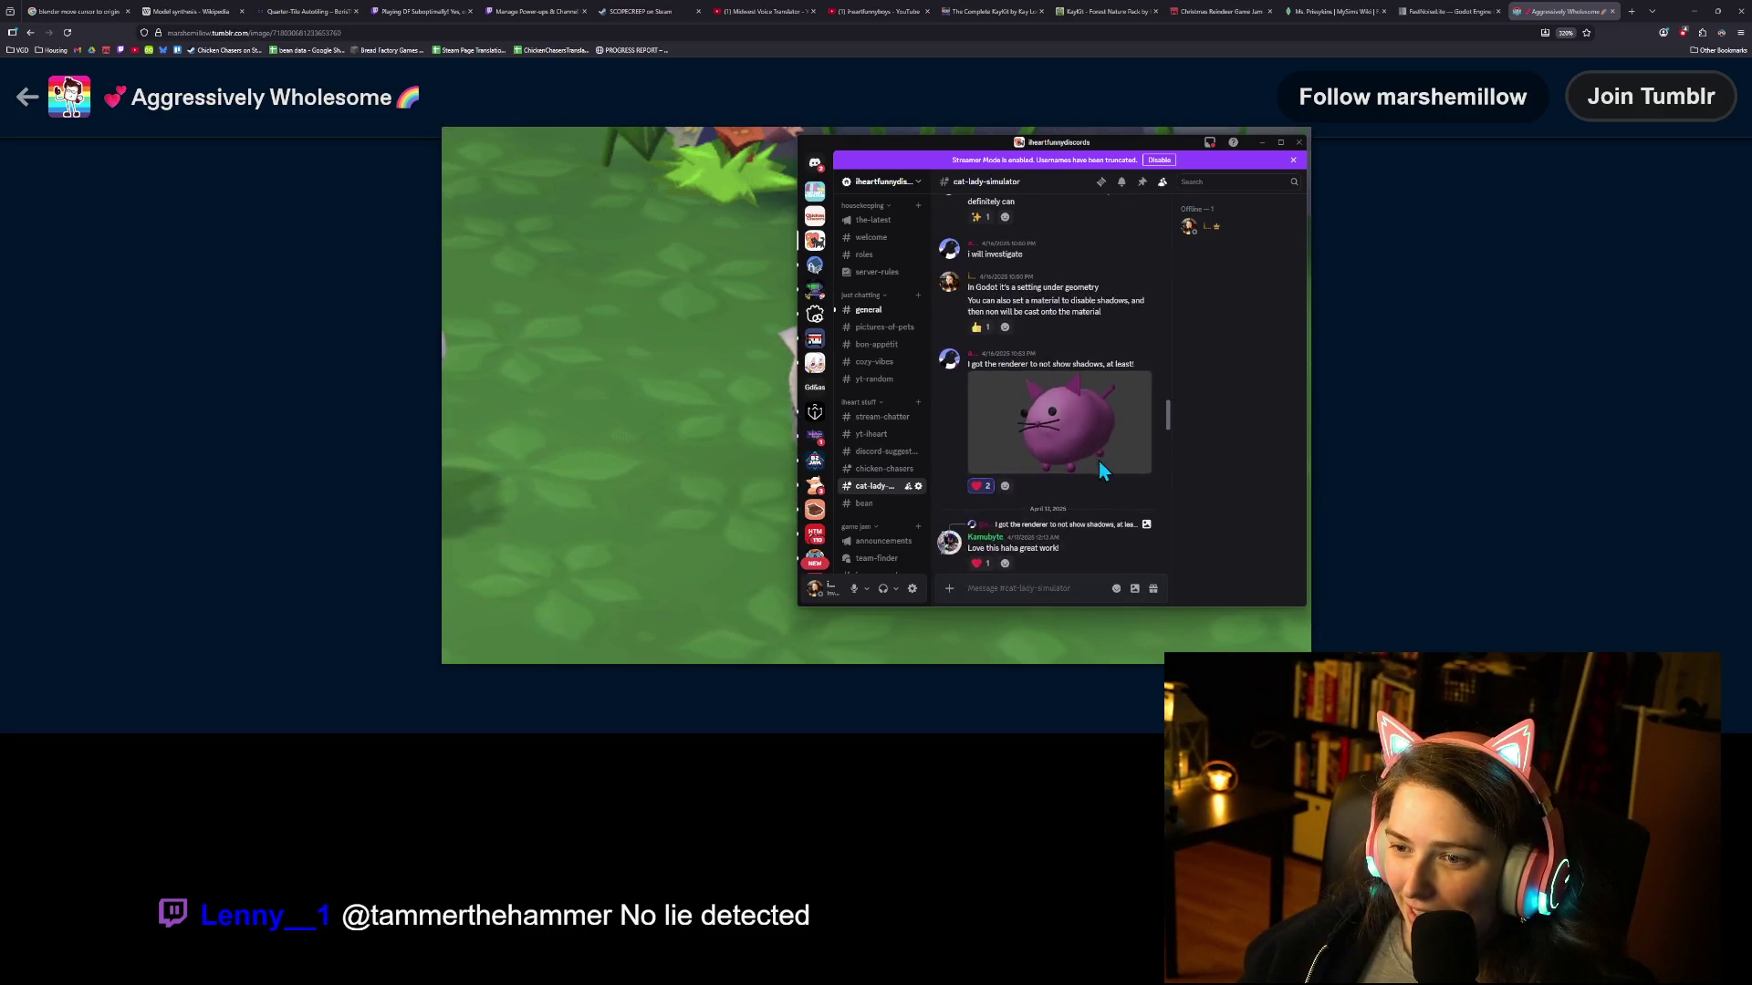
scroll(1095, 465, "up", 10)
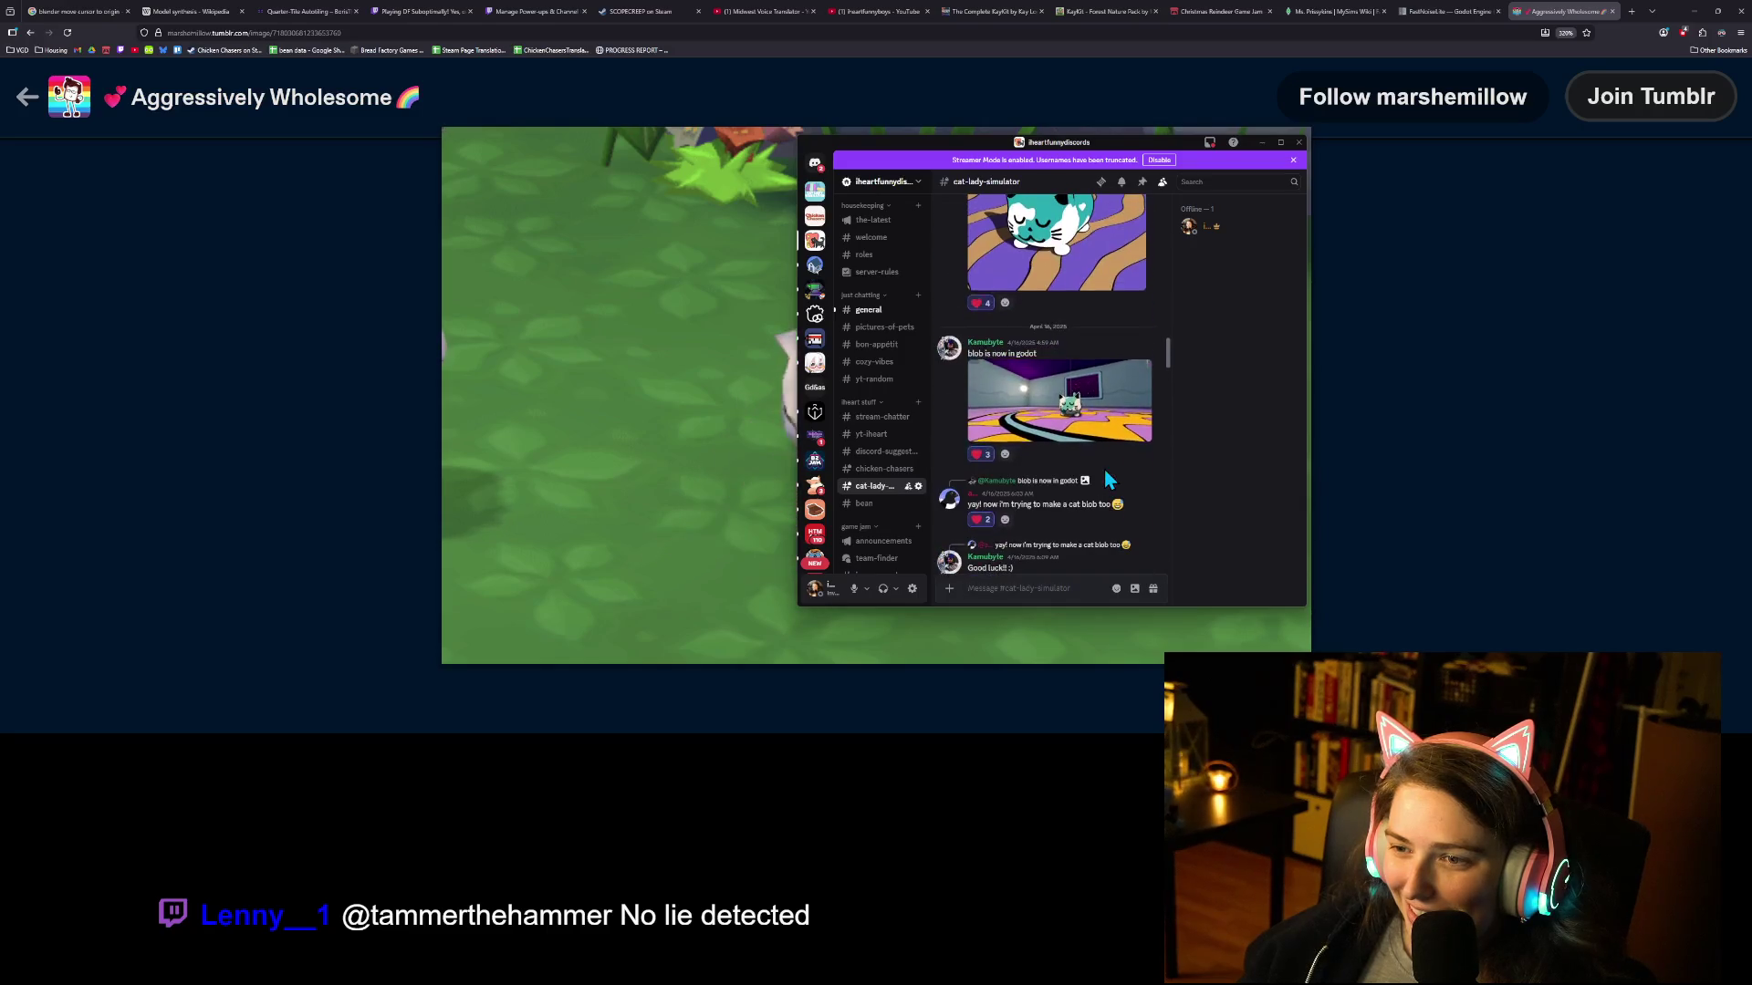
scroll(1061, 456, "up", 5)
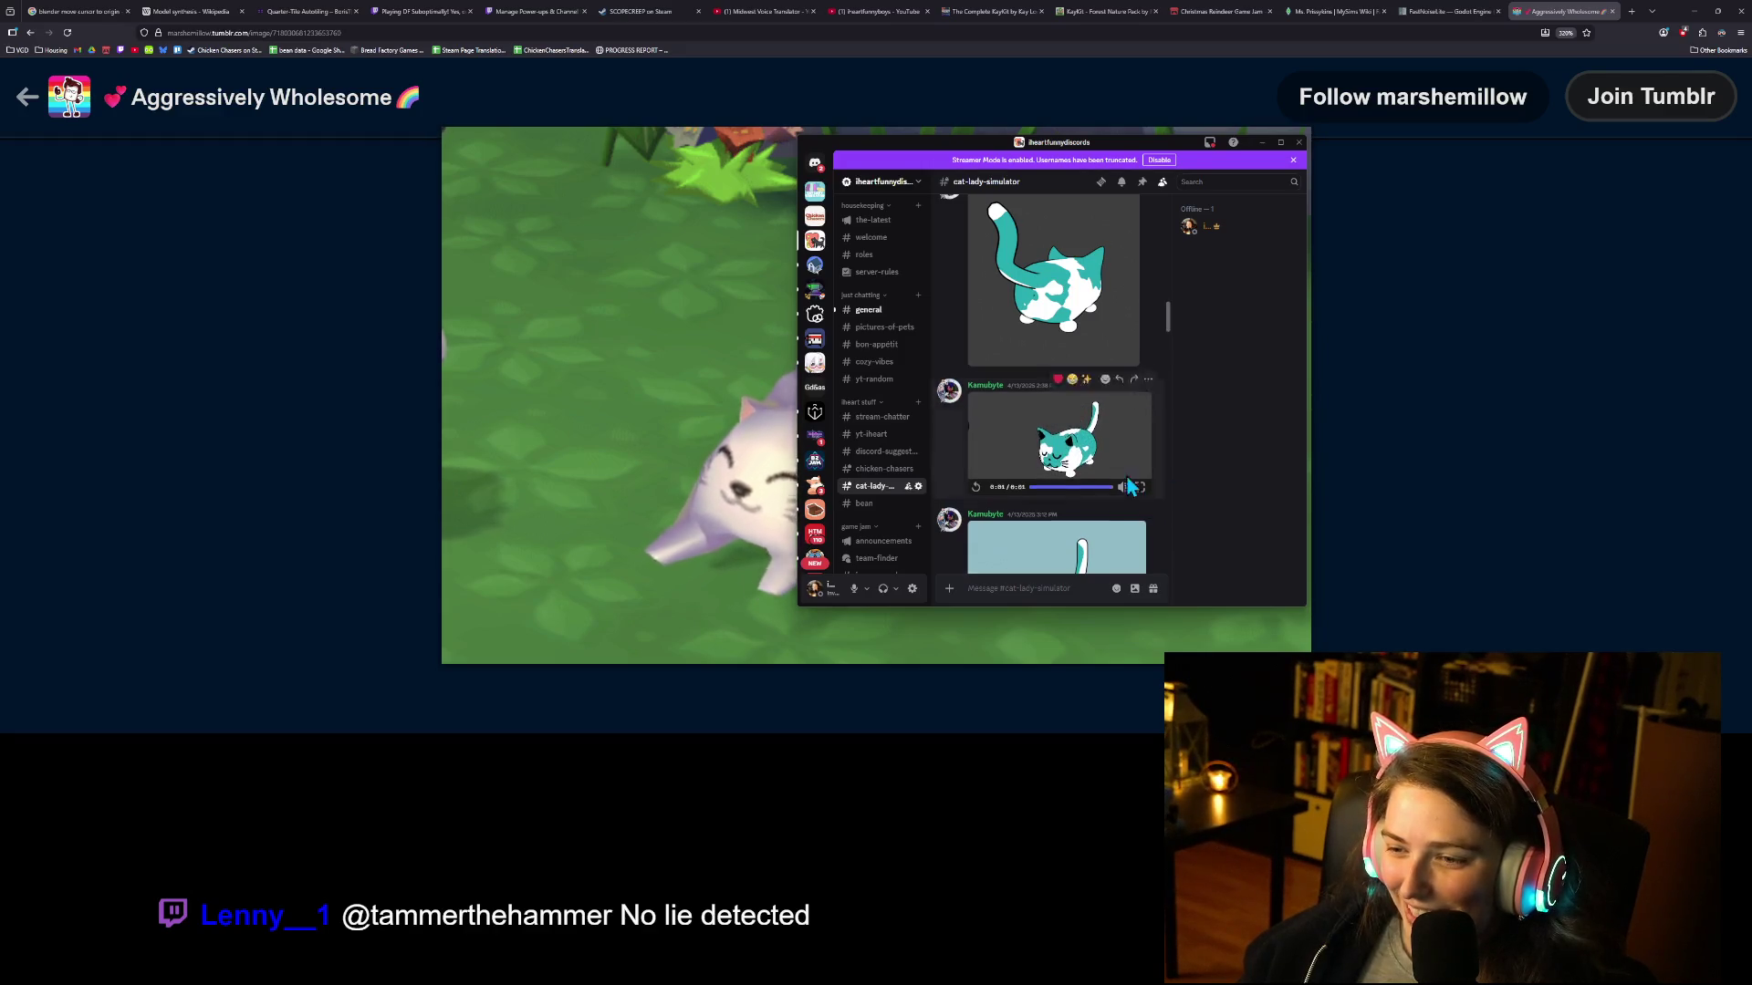
scroll(1104, 474, "down", 10)
scroll(1106, 484, "down", 10)
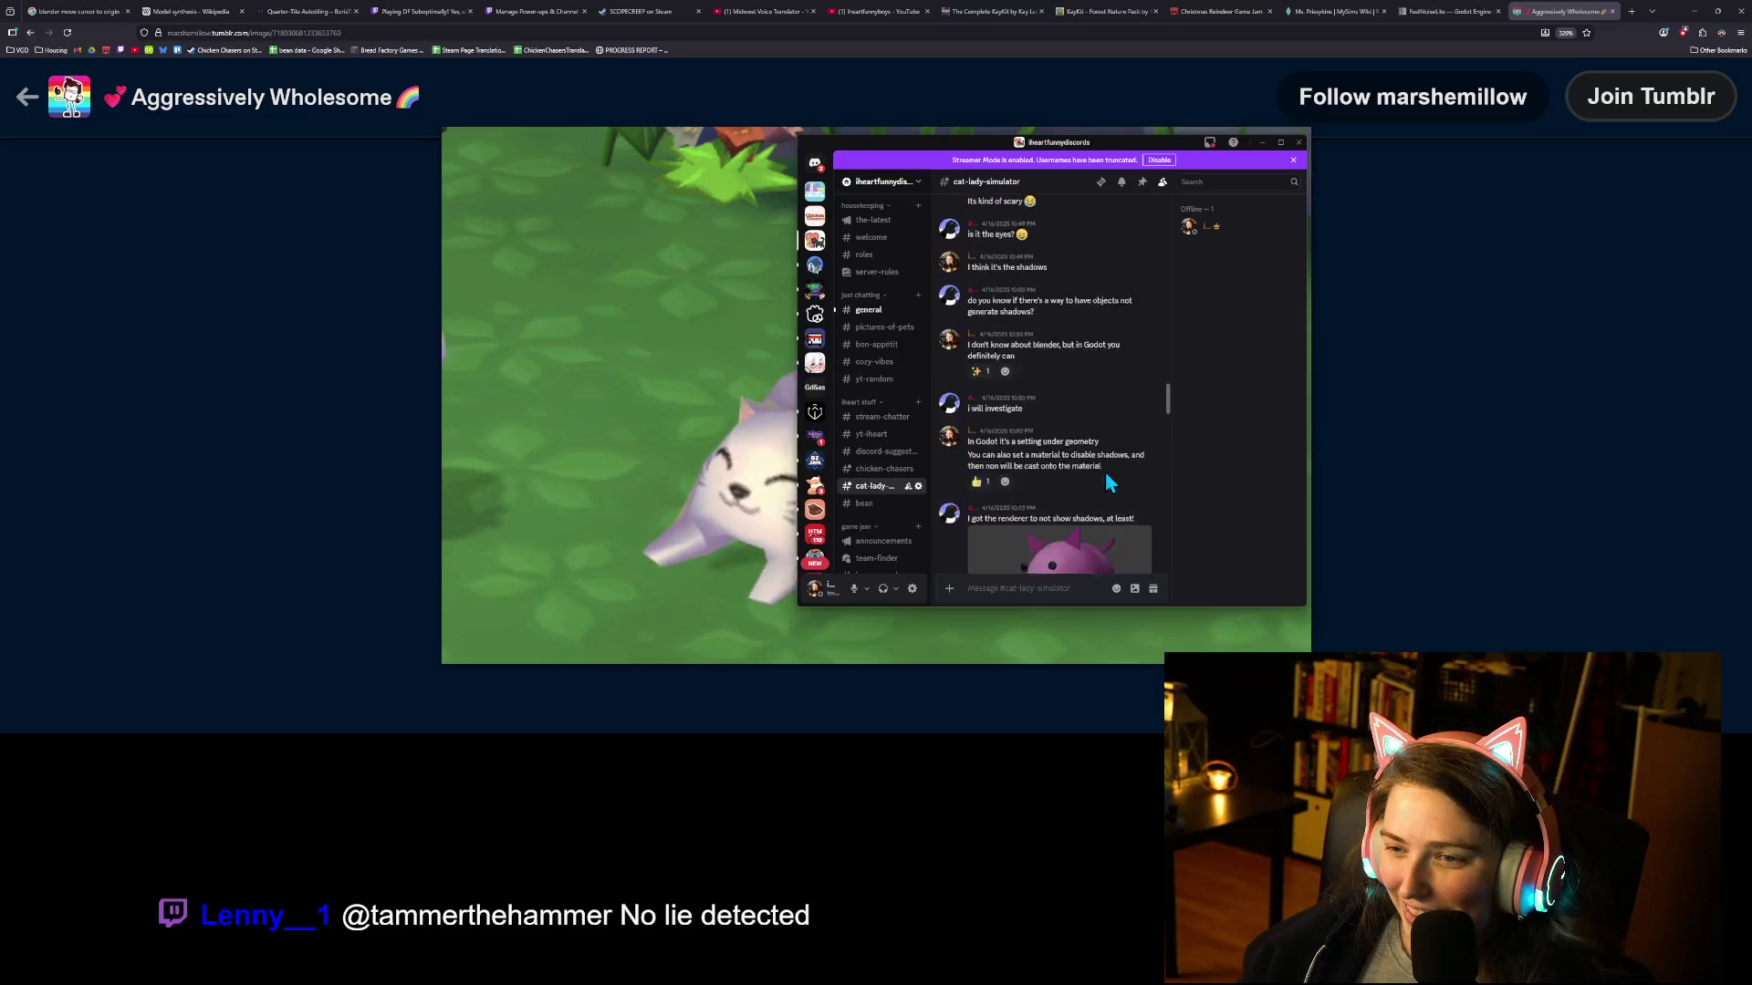
scroll(1104, 456, "down", 8)
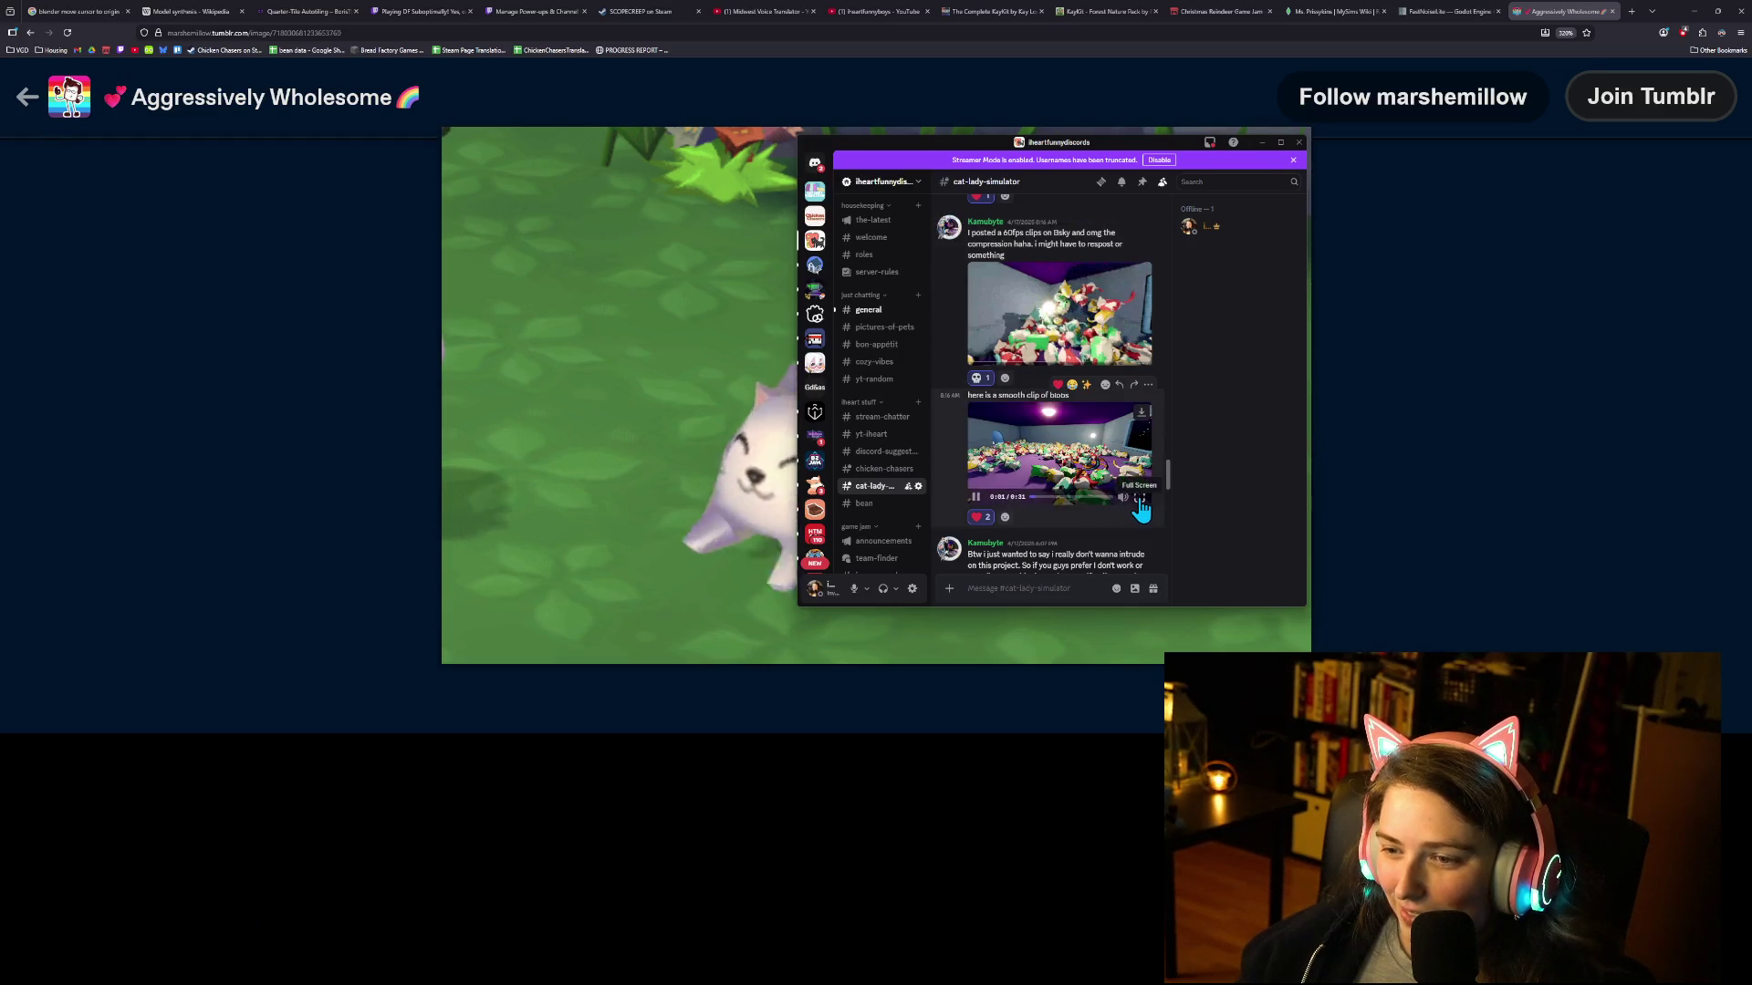
key("super+Up")
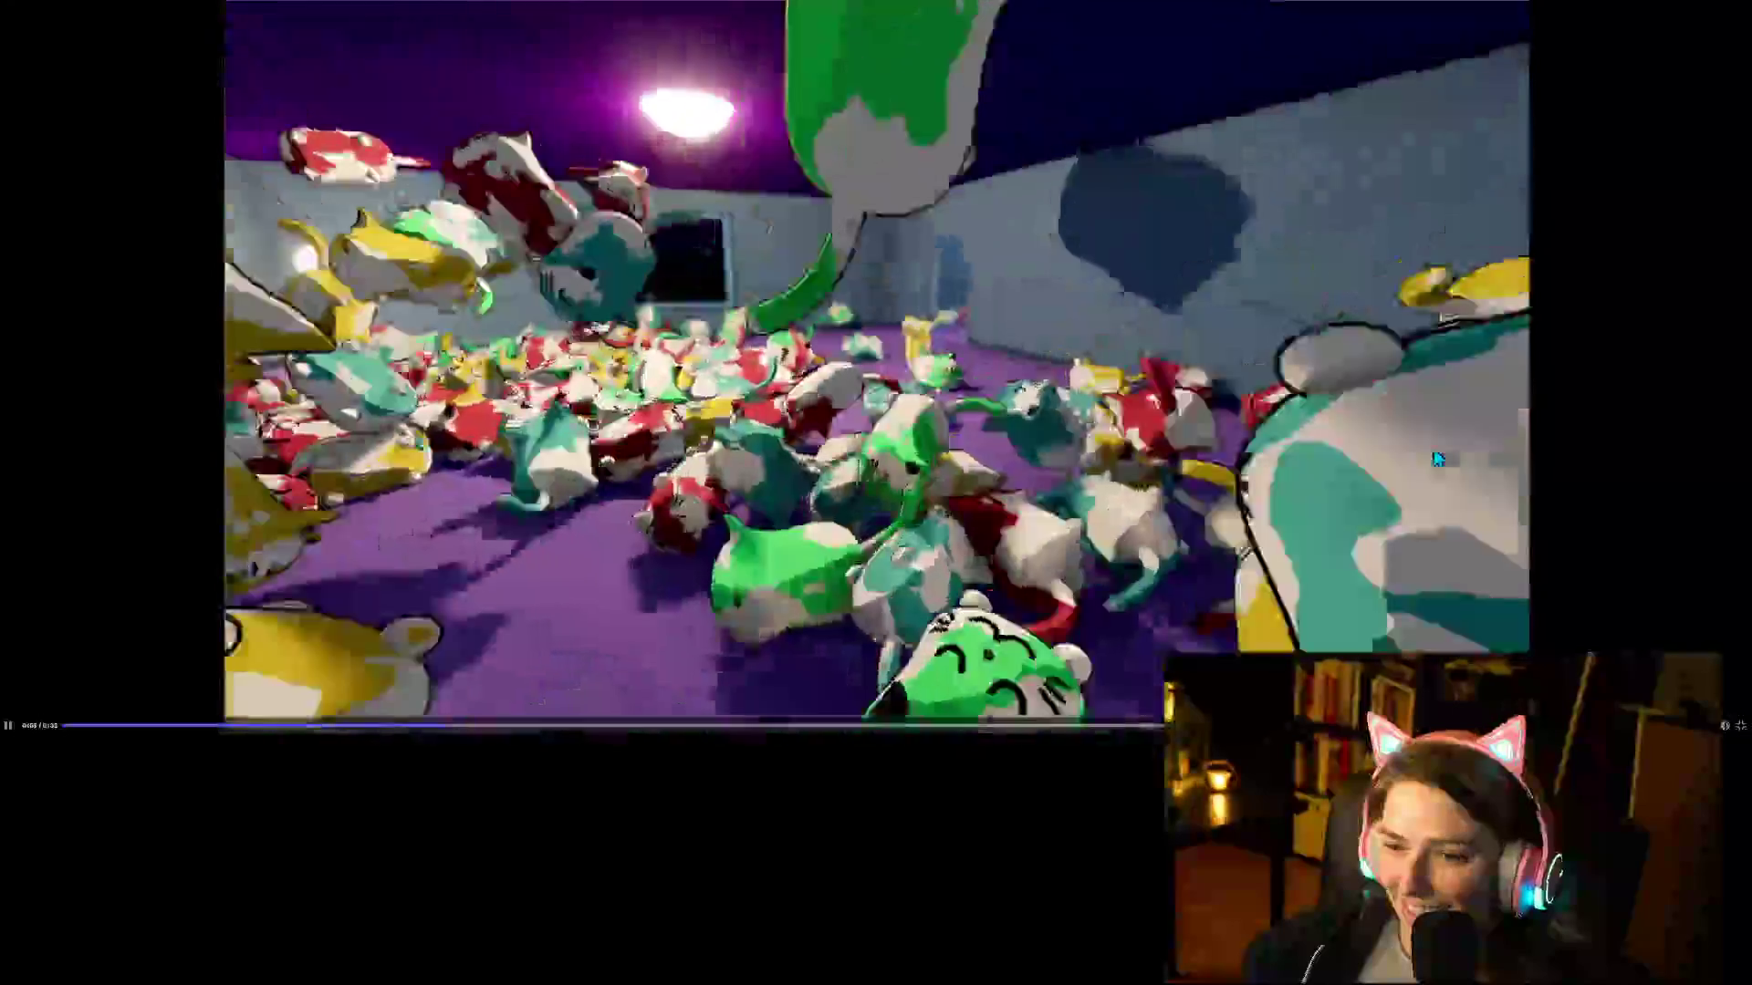
key("Escape")
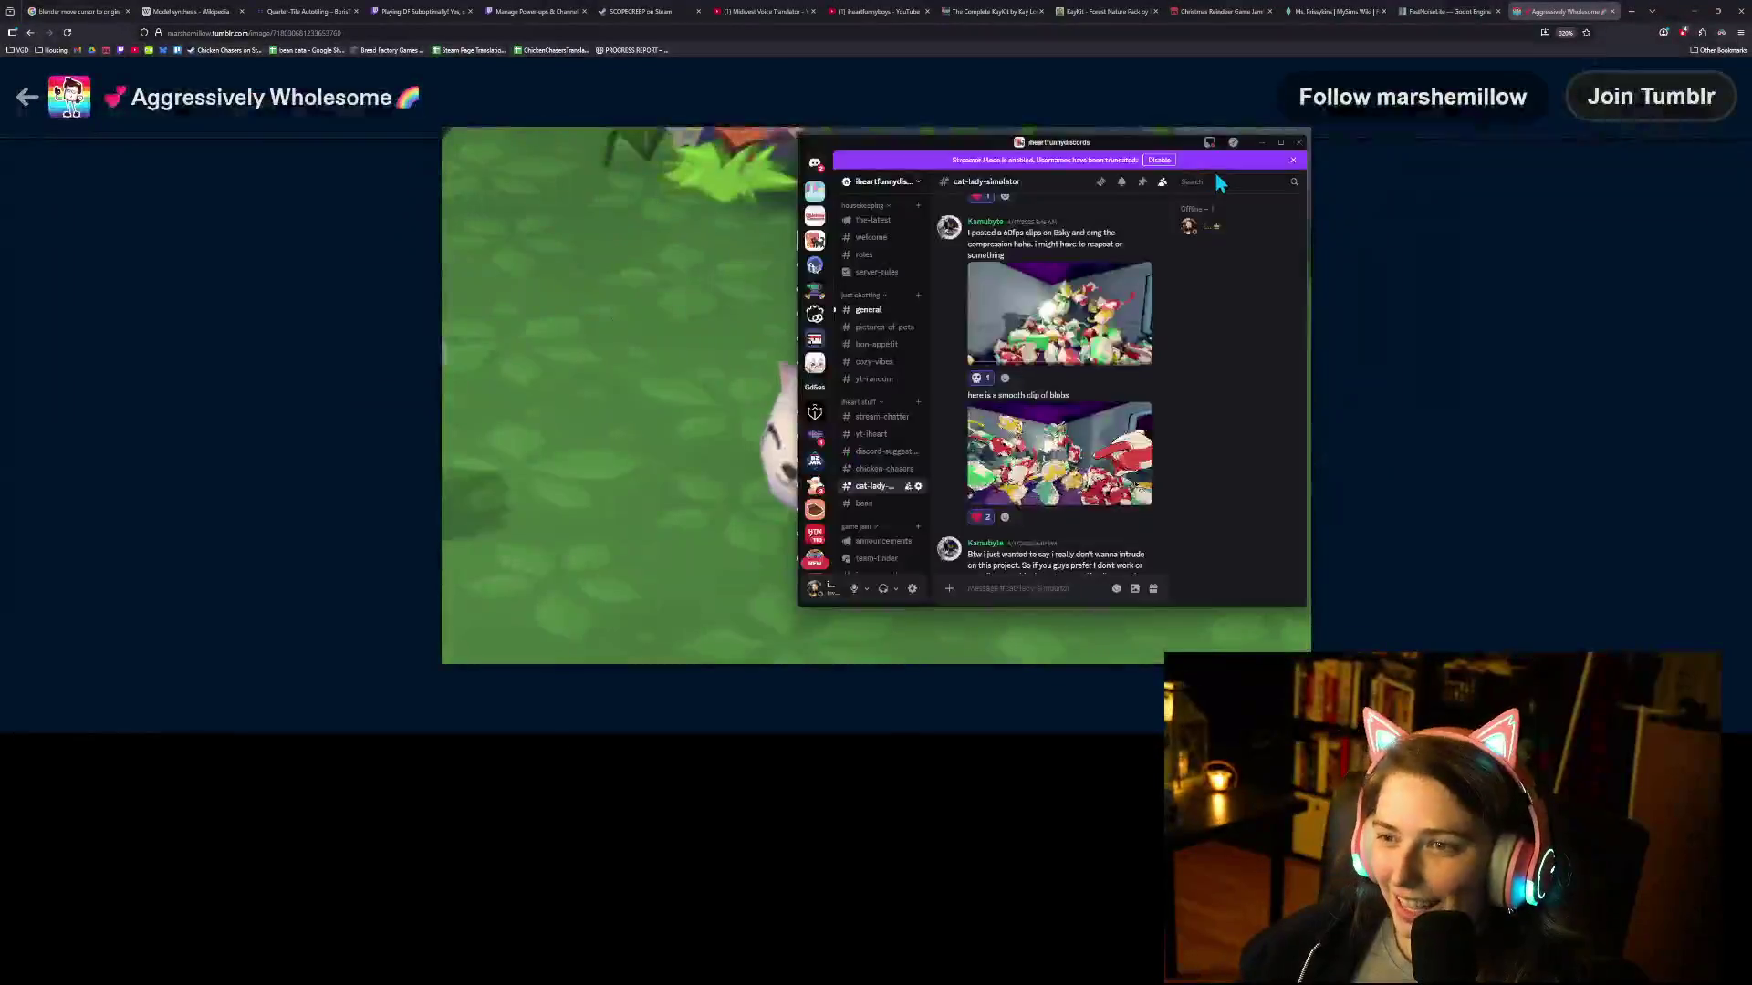
left_click_drag(1189, 157, 1243, 166)
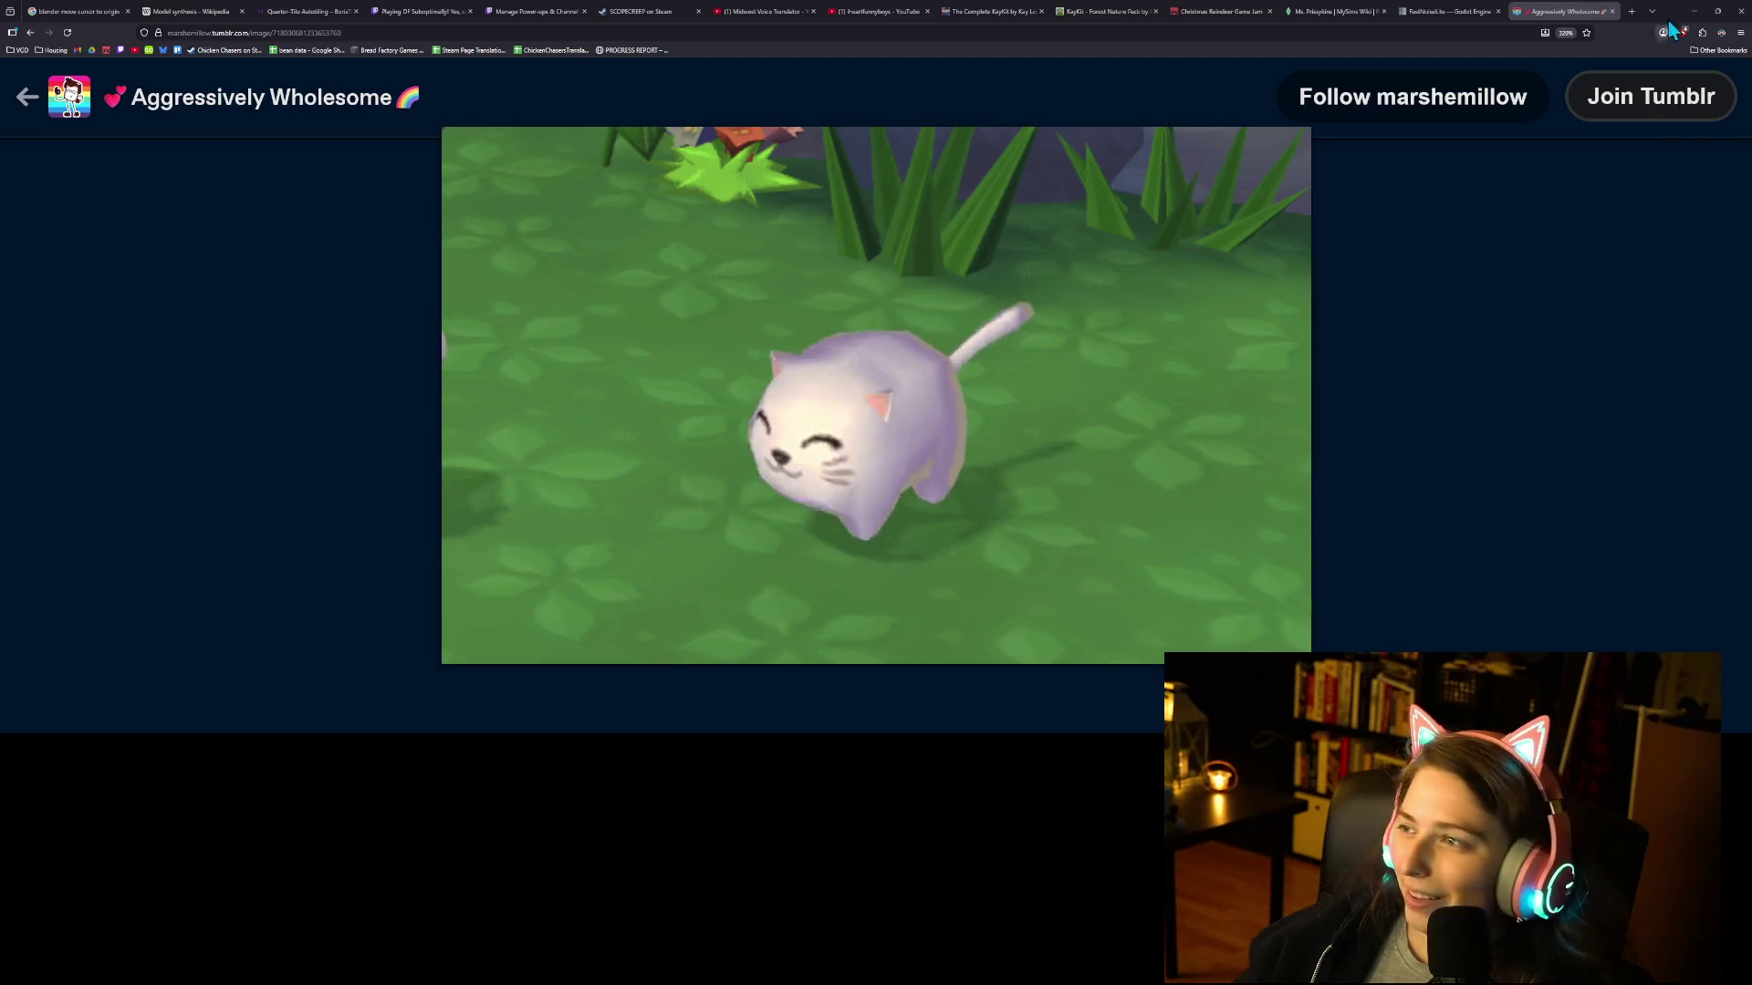
left_click(1691, 11)
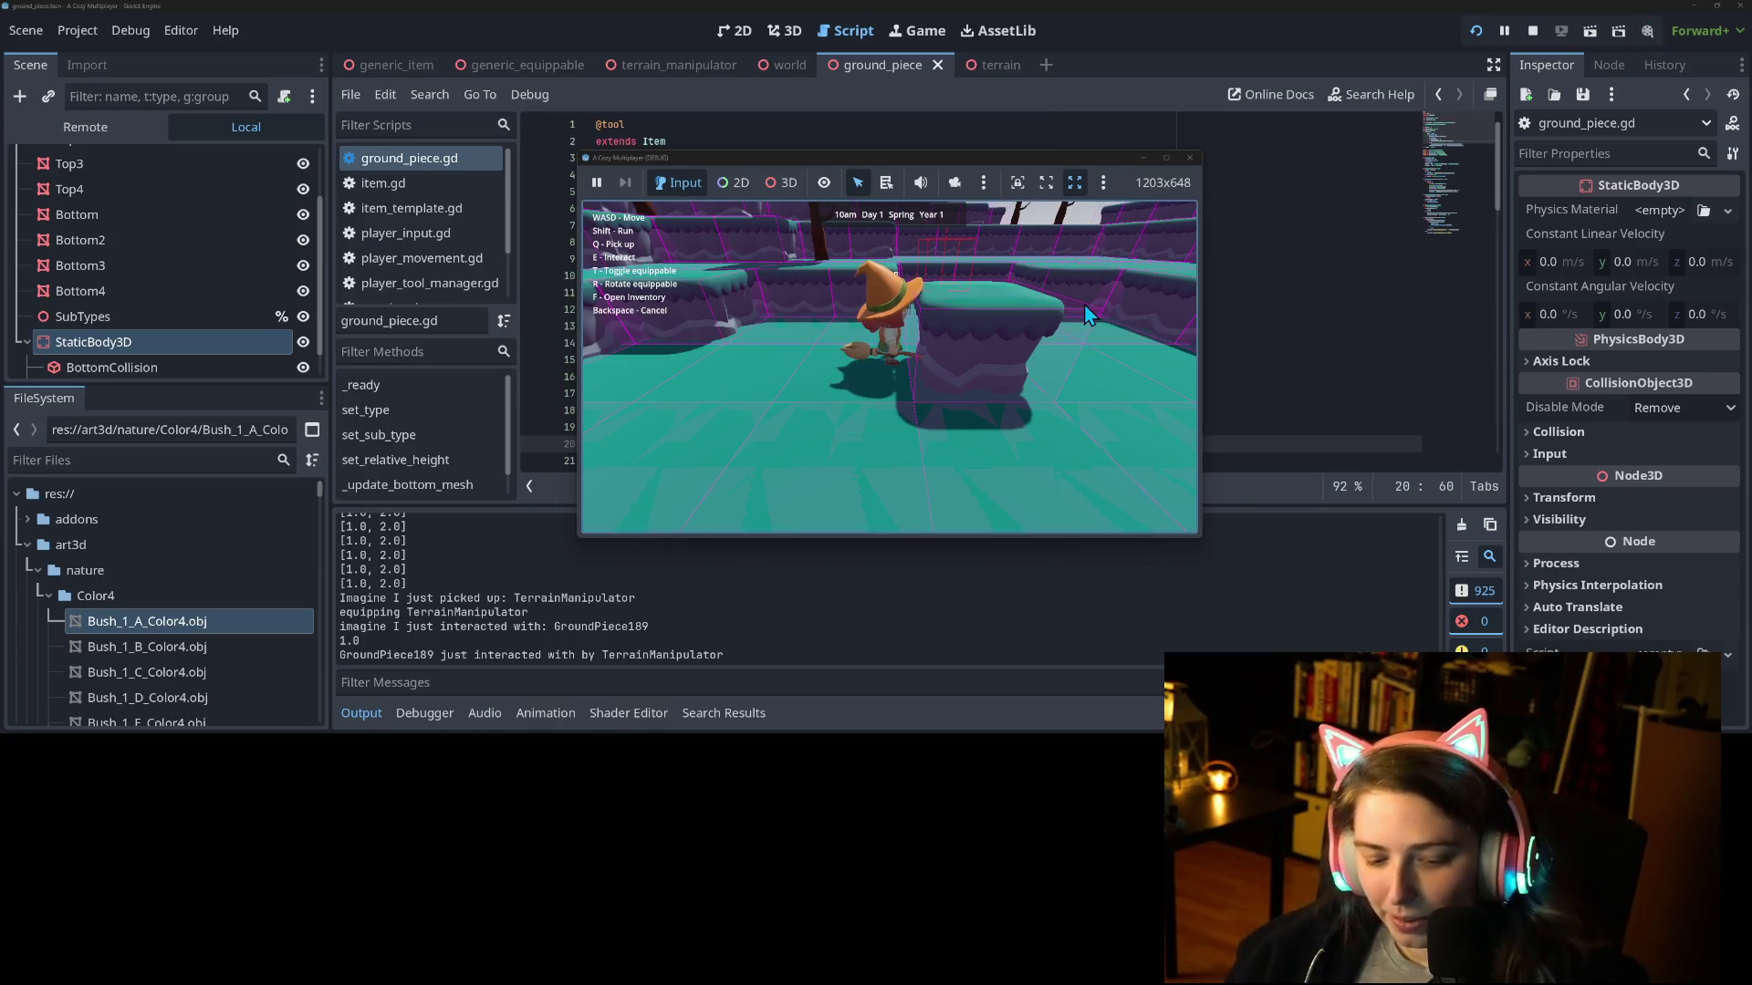
Step: Raise more ground pieces with the terrain tool, then close the game window
key("e")
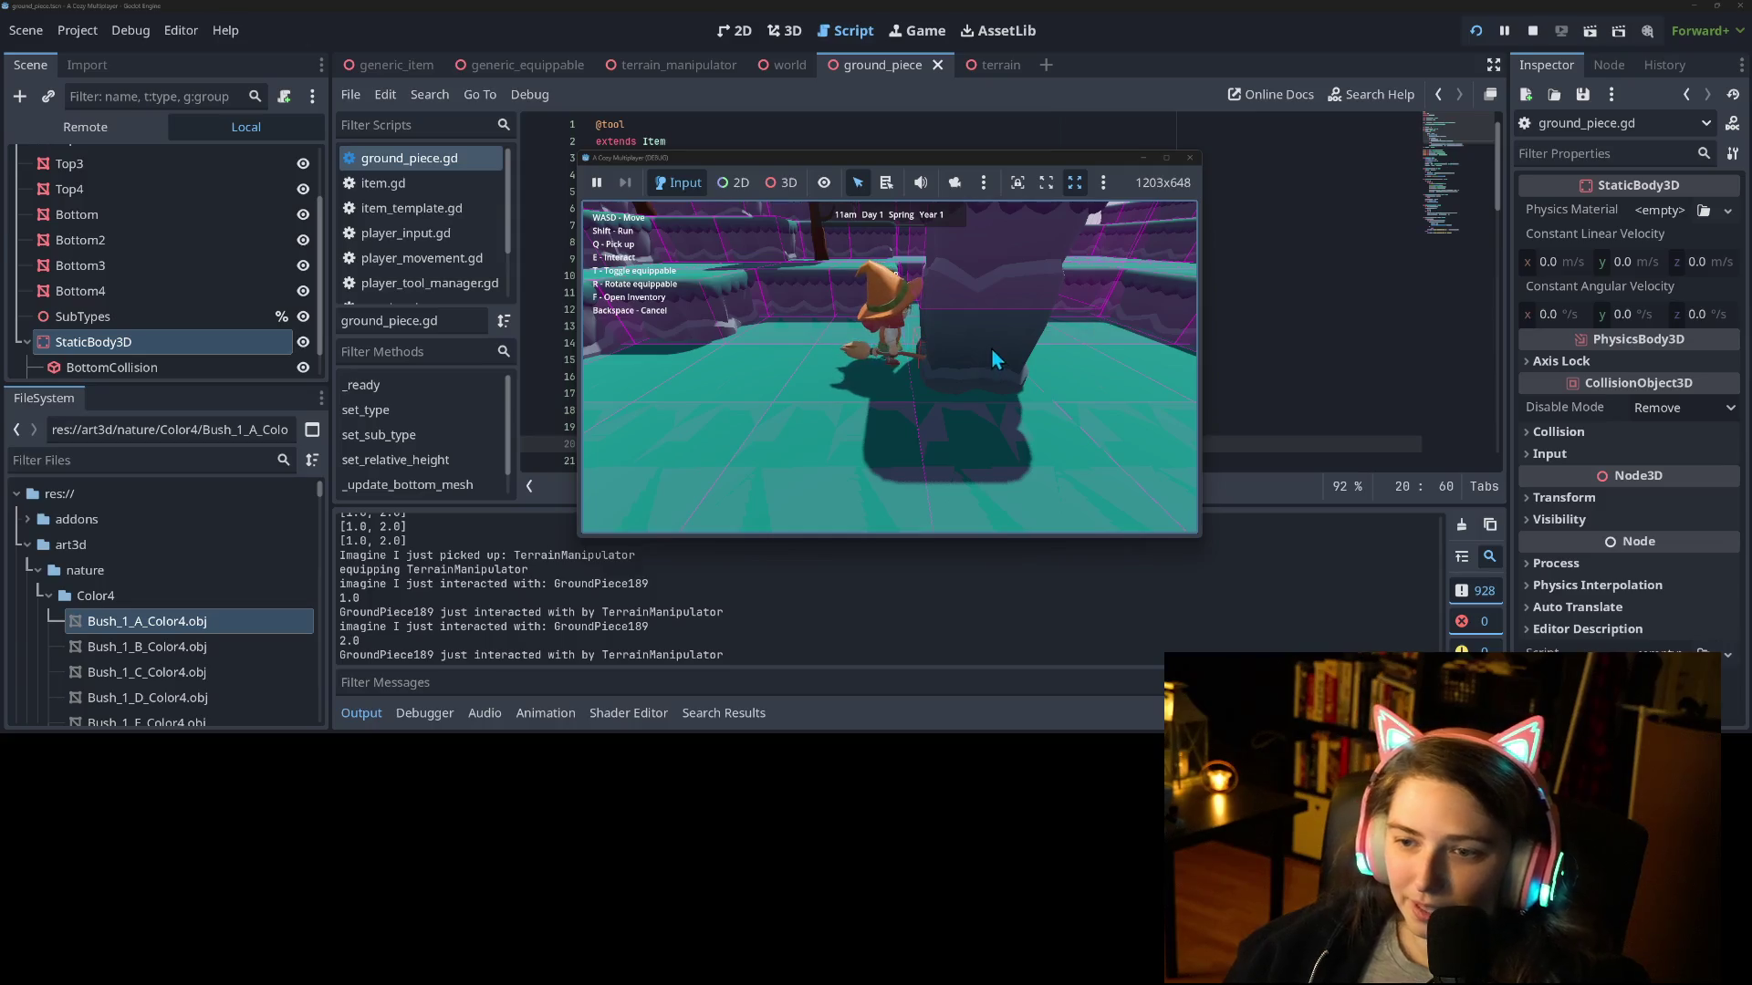
key("w")
key("w")
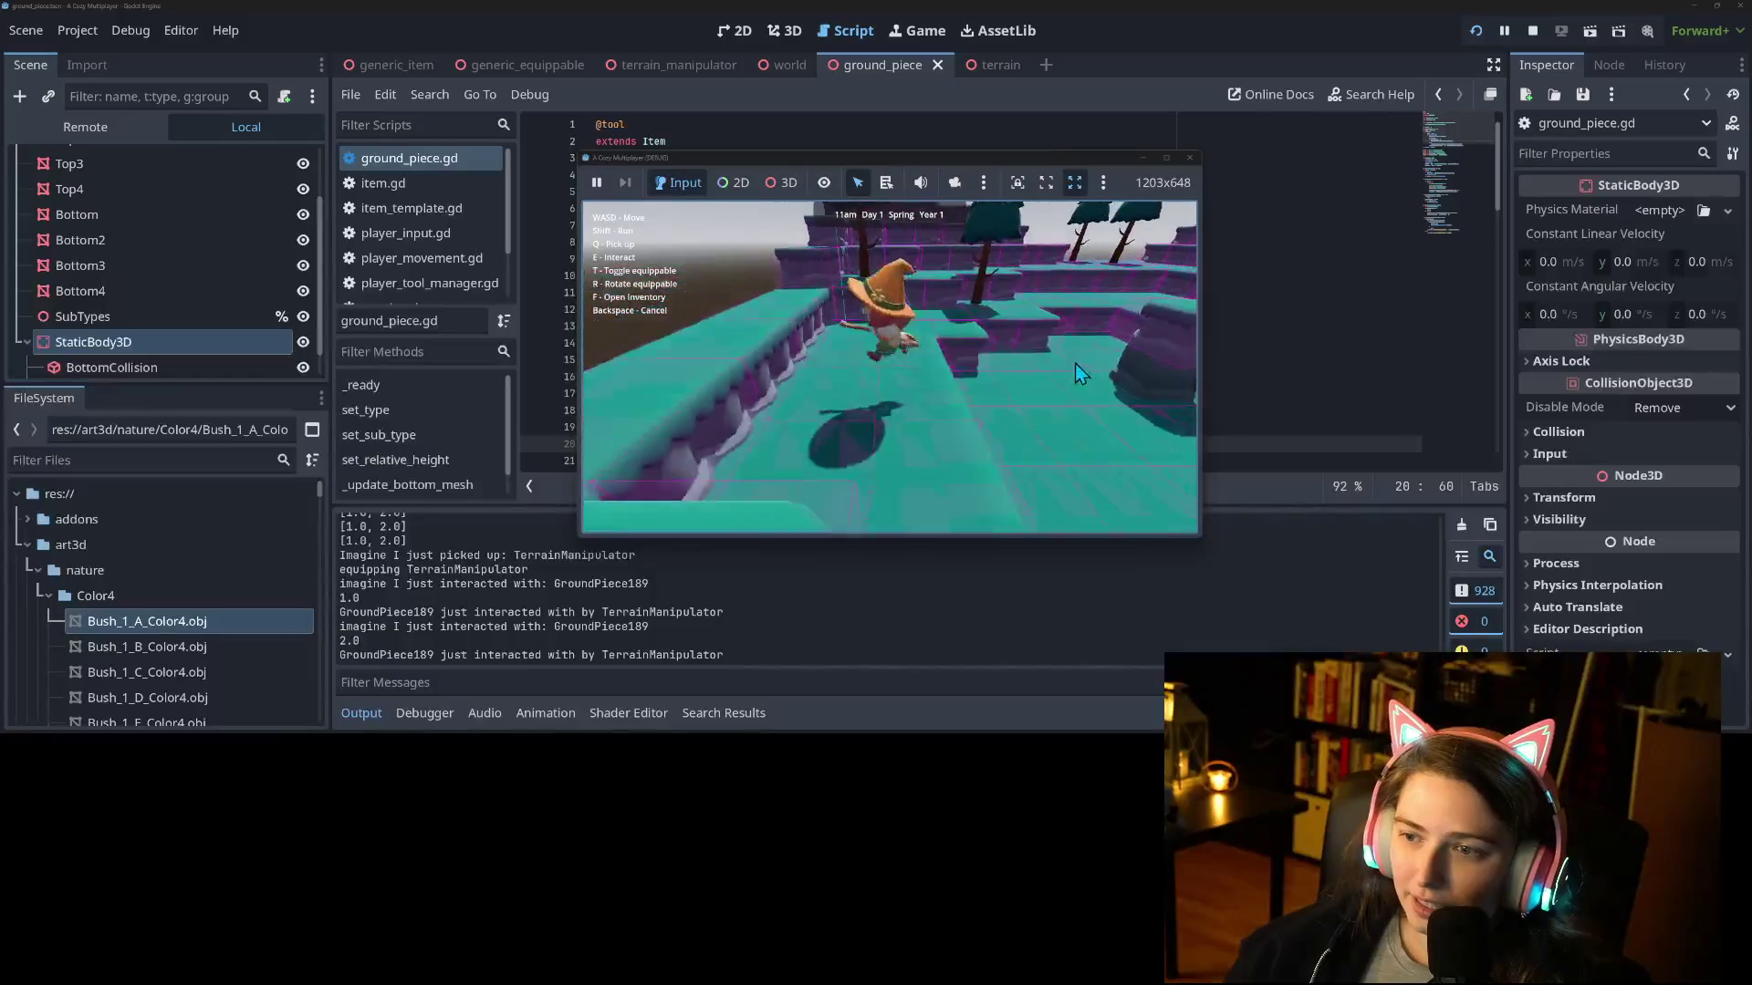
key("s")
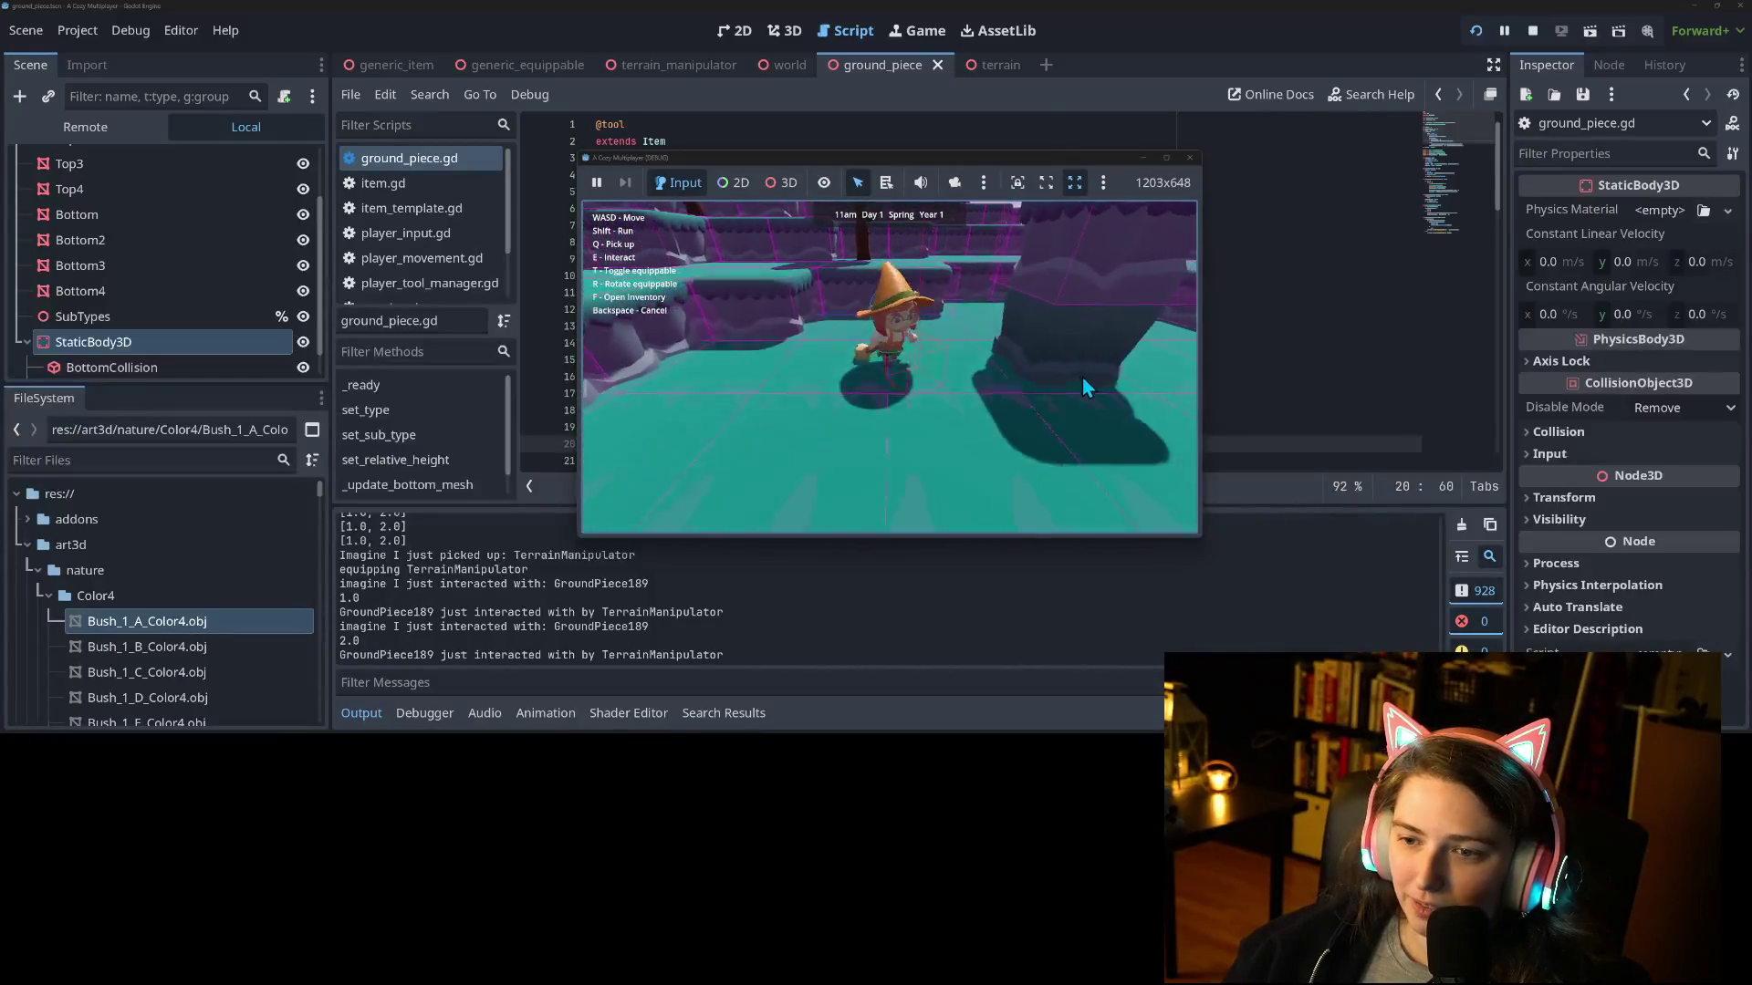
key("s")
key("e")
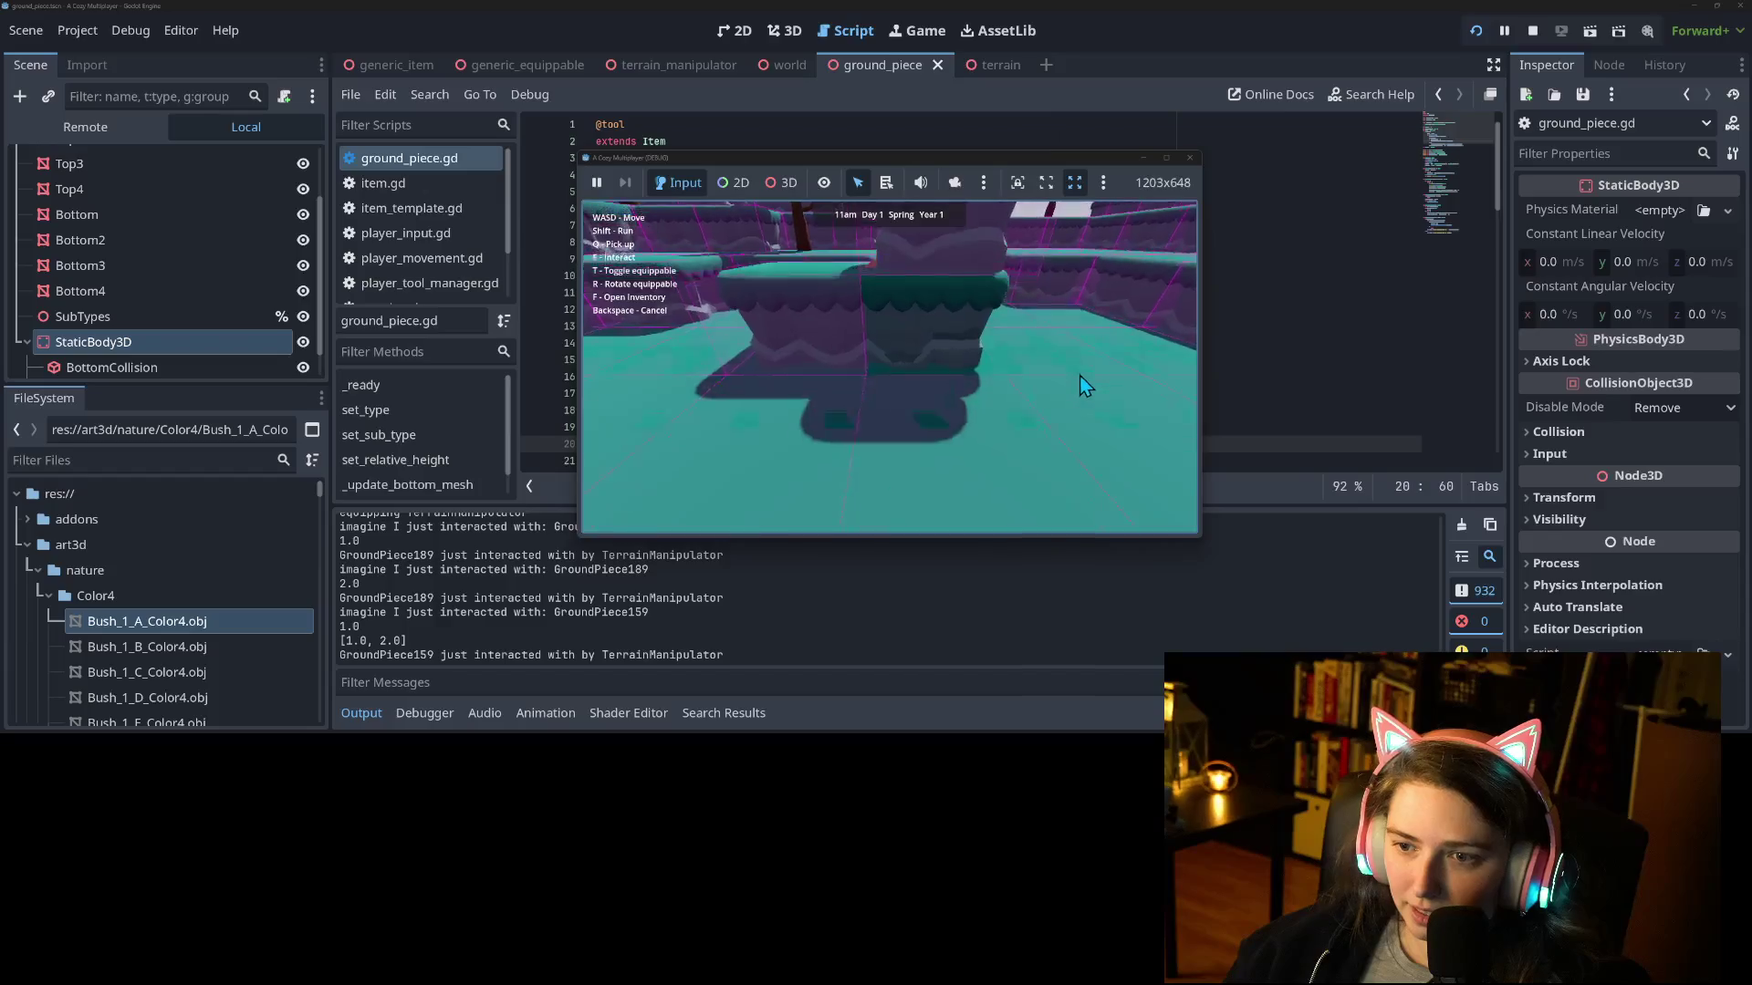
scroll(1075, 369, "down", 5)
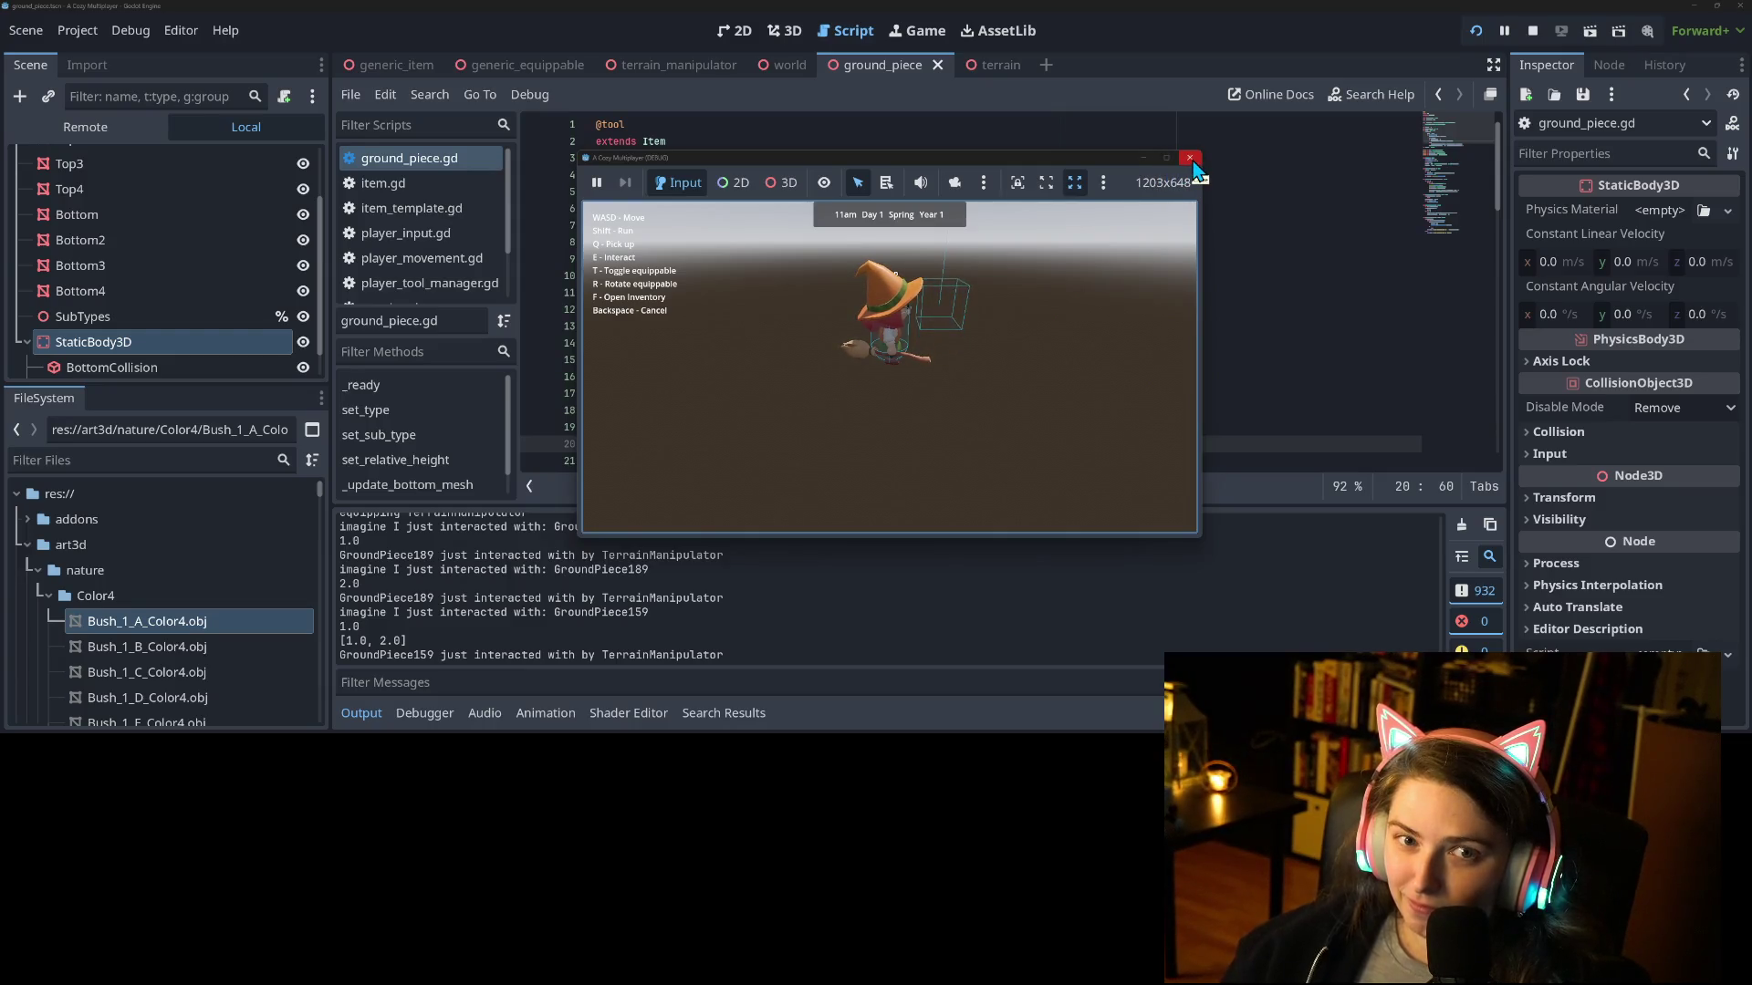
left_click(1190, 159)
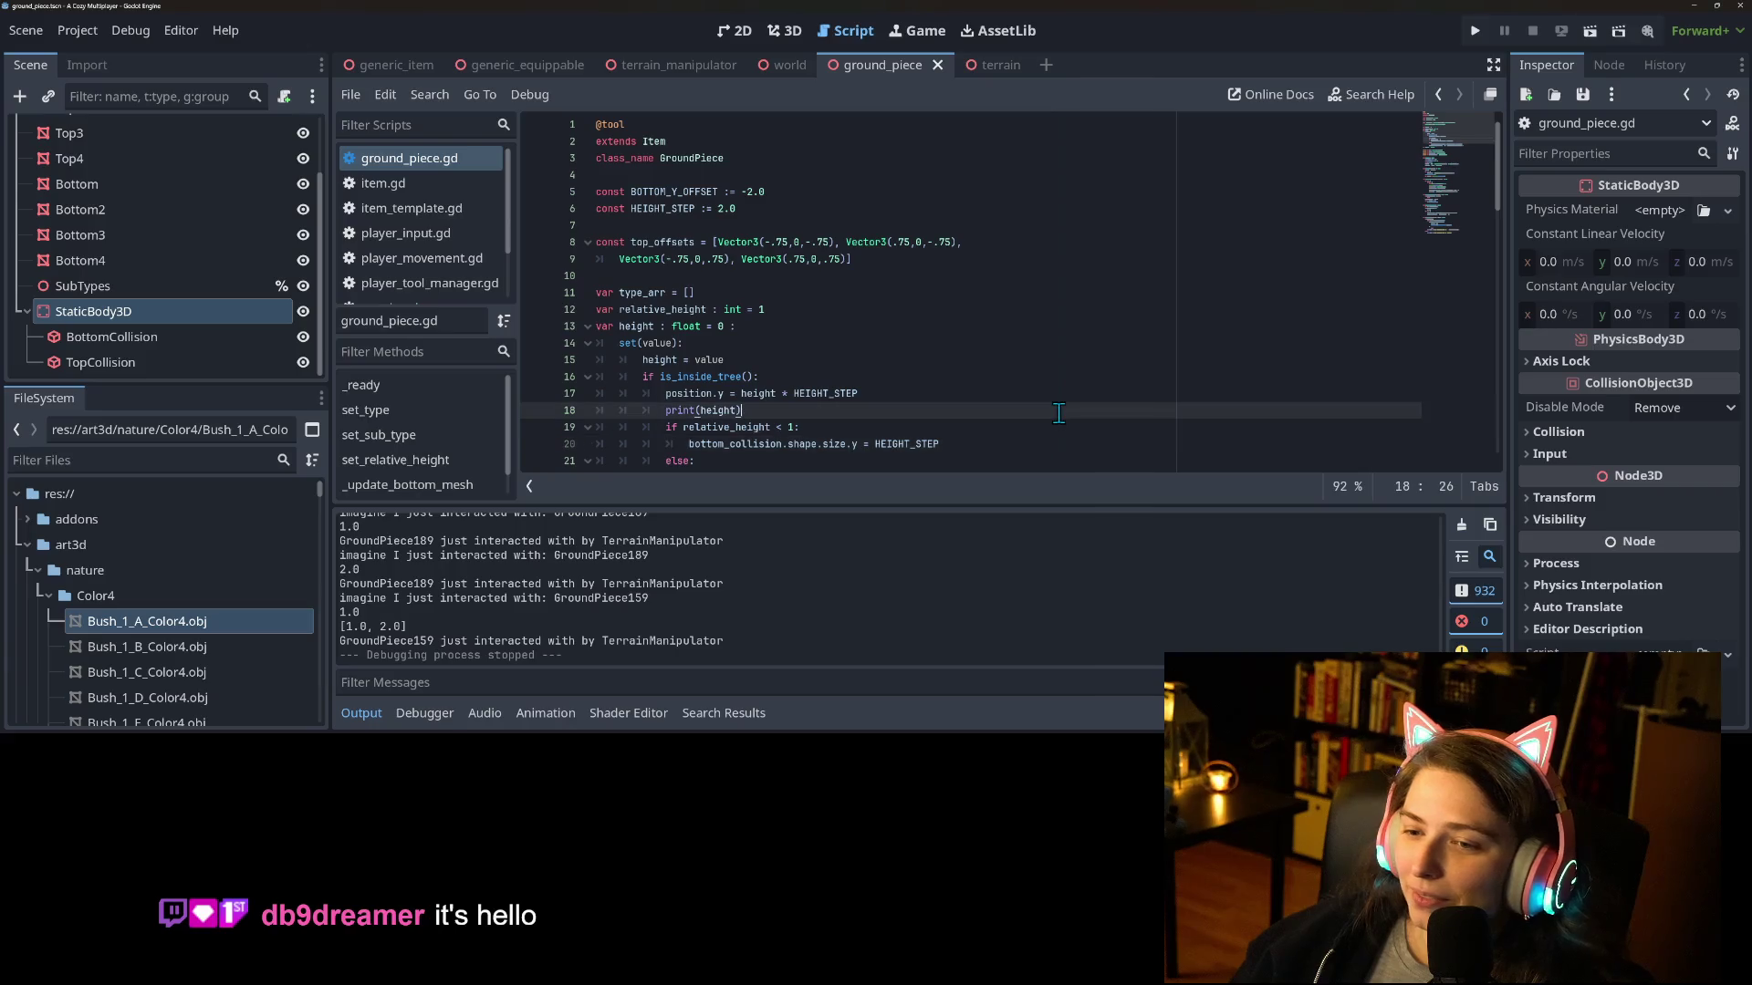
Step: Delete the print(height) debug line and save the script
scroll(997, 449, "down", 3)
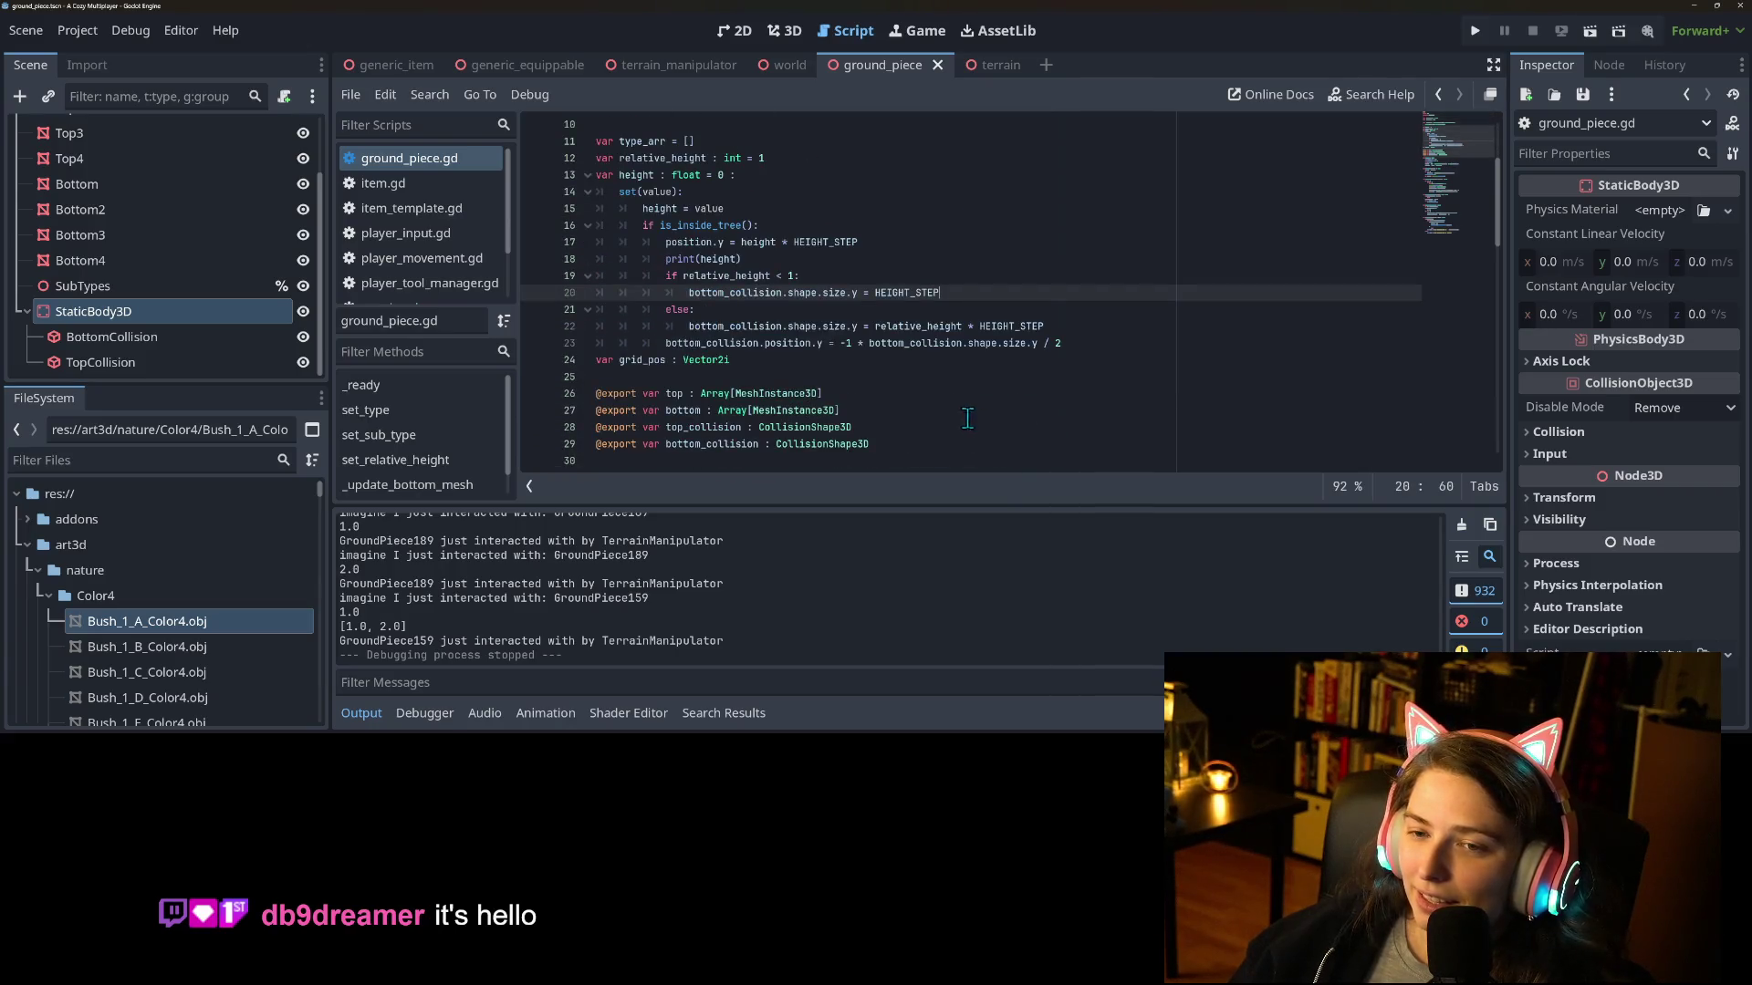
scroll(909, 429, "up", 3)
scroll(909, 426, "down", 3)
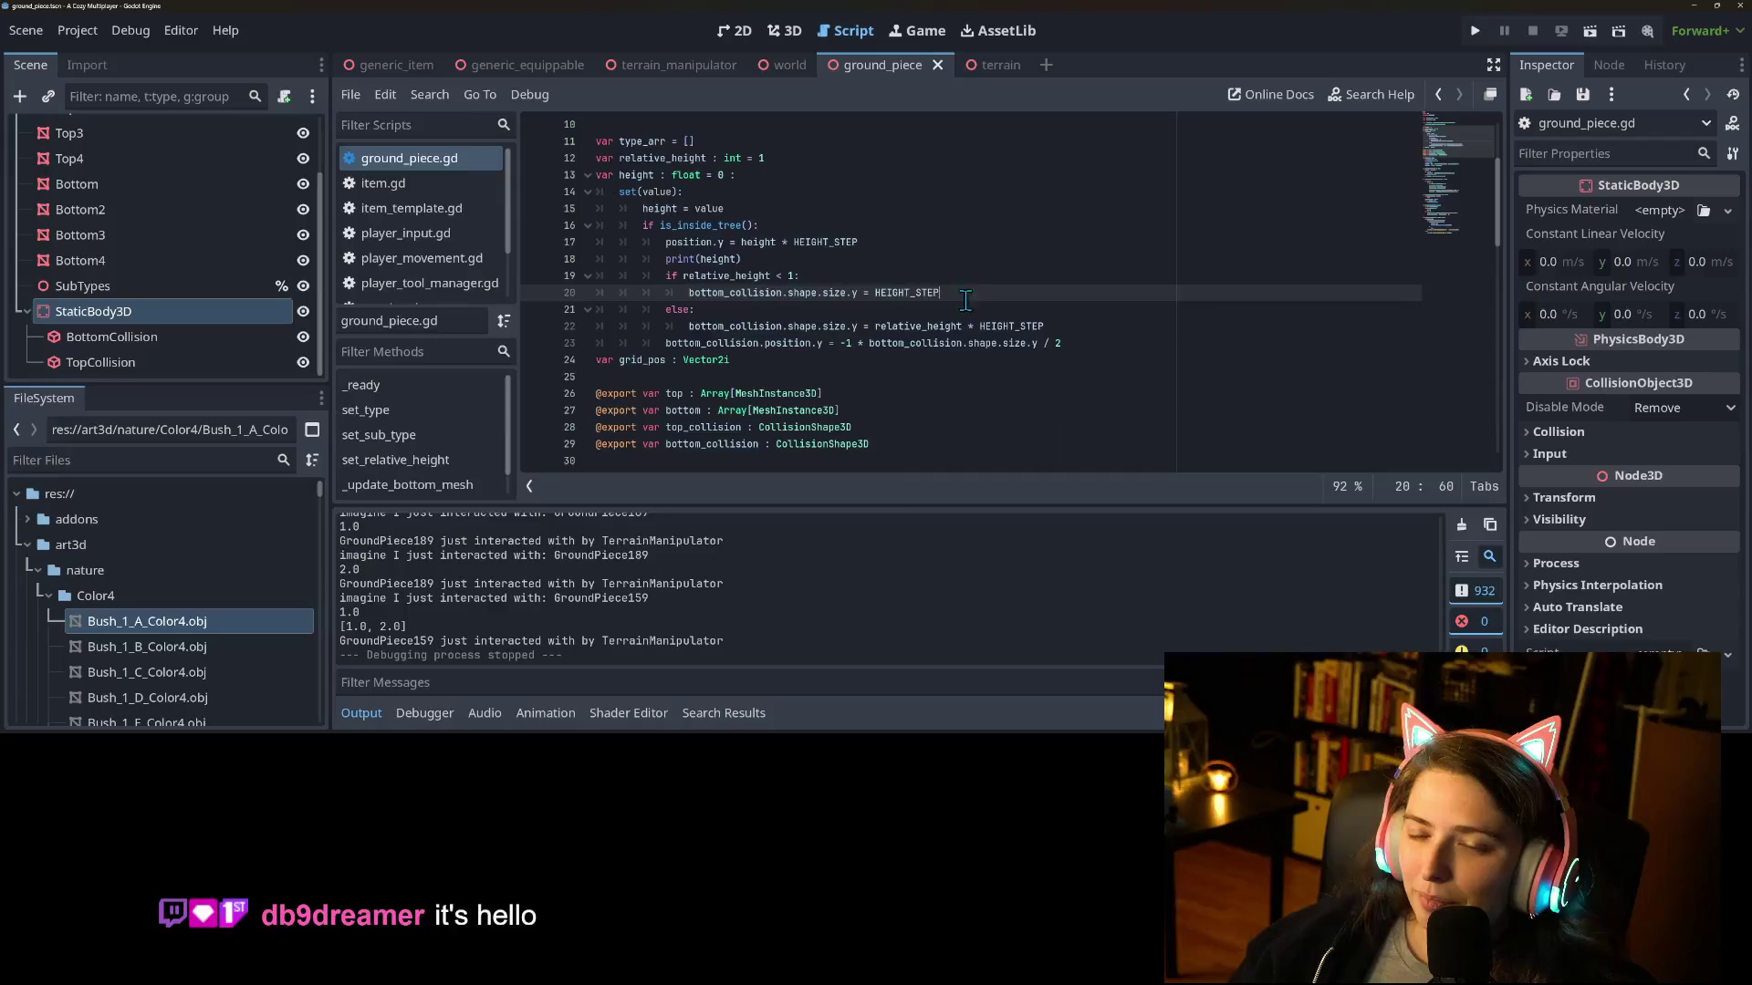
left_click(945, 327)
left_click_drag(739, 259, 498, 263)
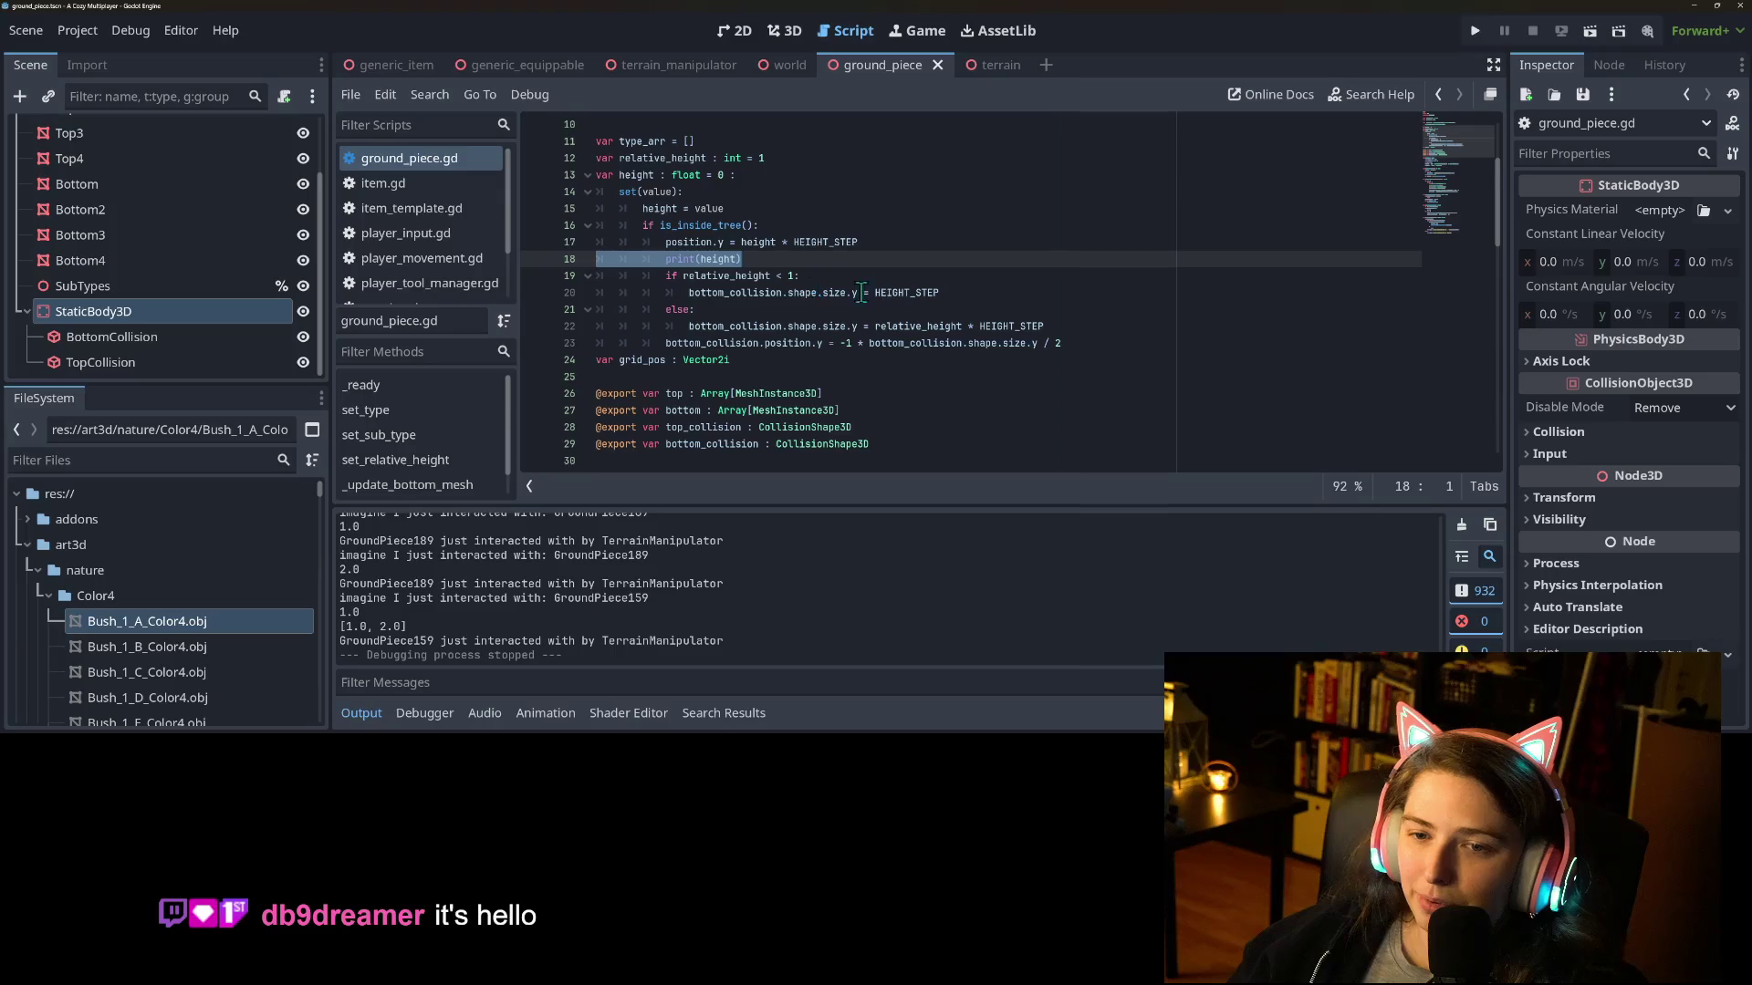
scroll(790, 577, "up", 5)
key("BackSpace")
key("BackSpace")
key("ctrl+s")
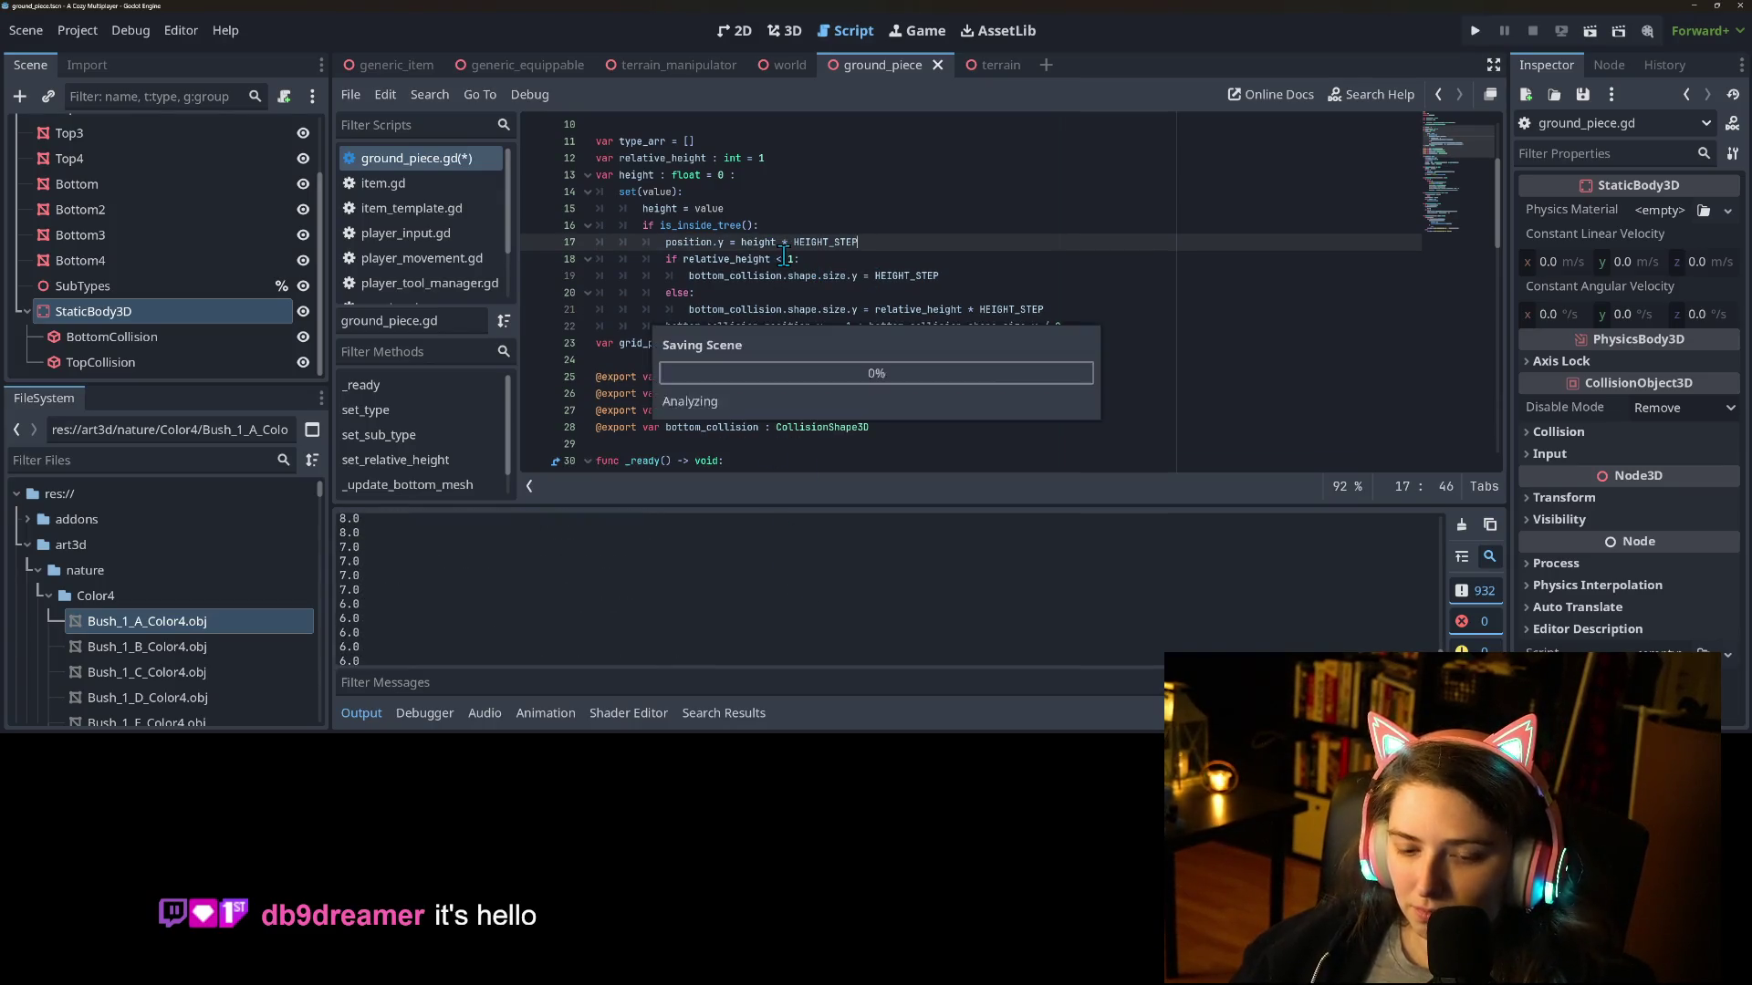
Step: Cut the bottom_collision if/else block out of the height setter
double_click(889, 274)
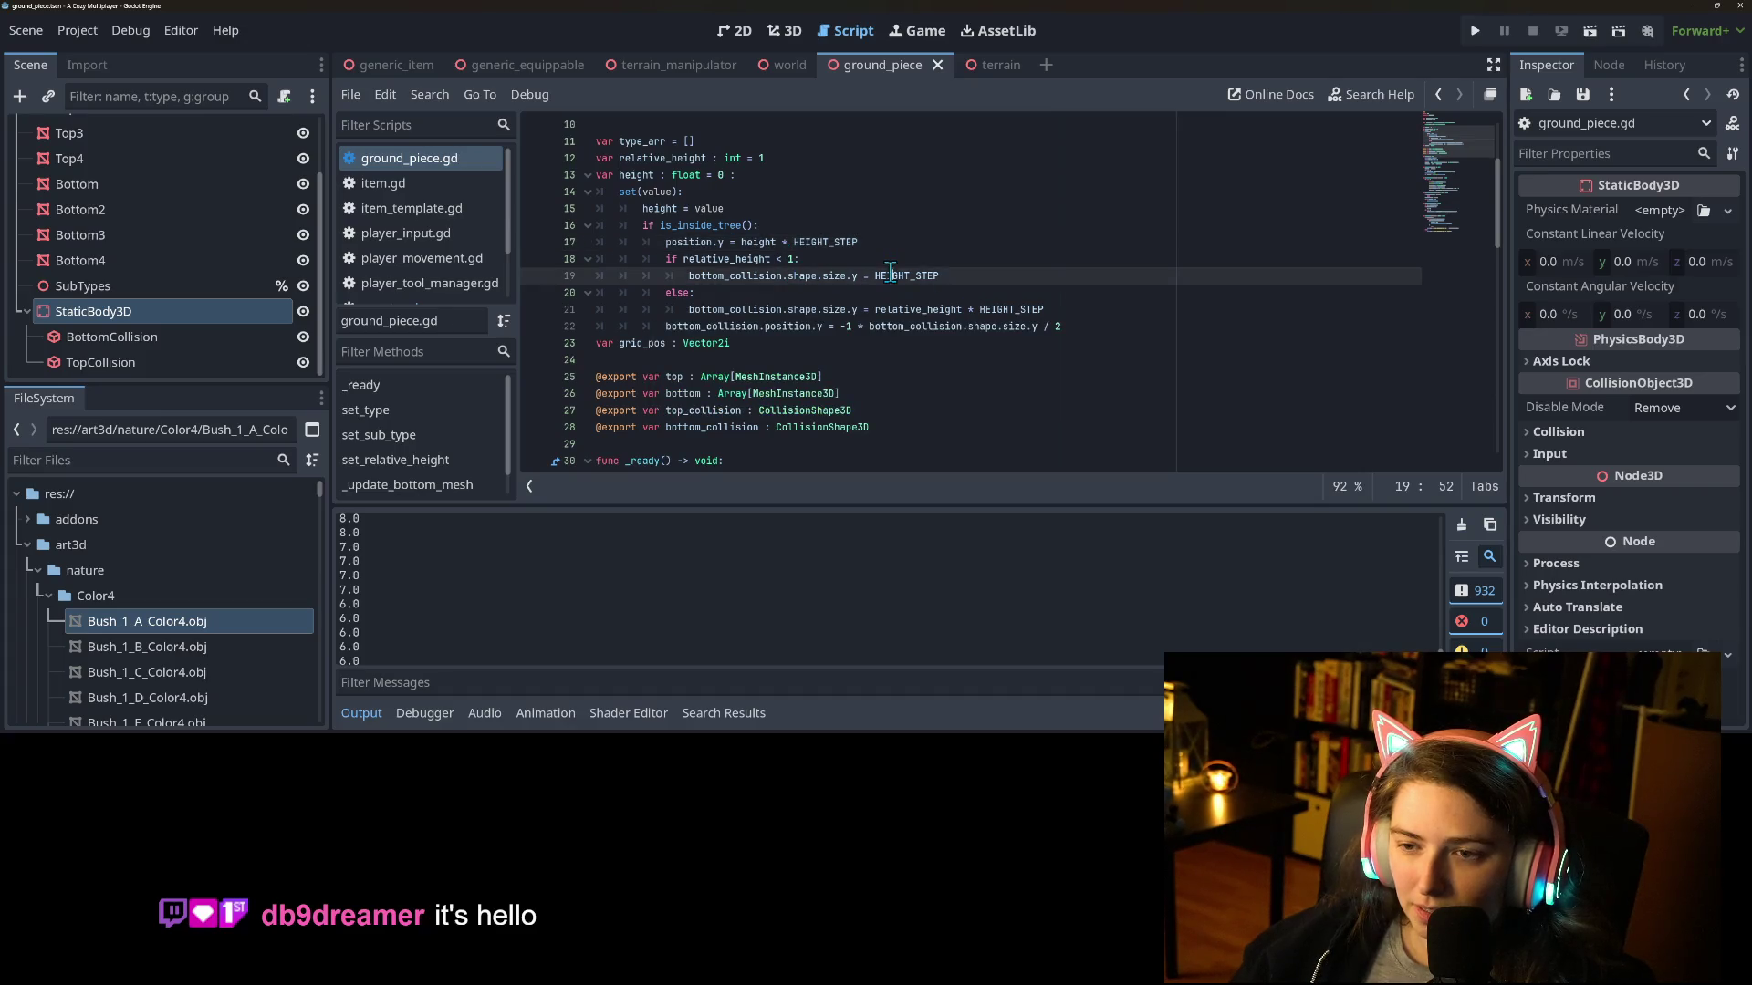
left_click(930, 311)
left_click(801, 311)
mouse_move(665, 259)
left_mouse_down()
mouse_move(954, 334)
mouse_move(1091, 334)
left_mouse_up()
key("ctrl+c")
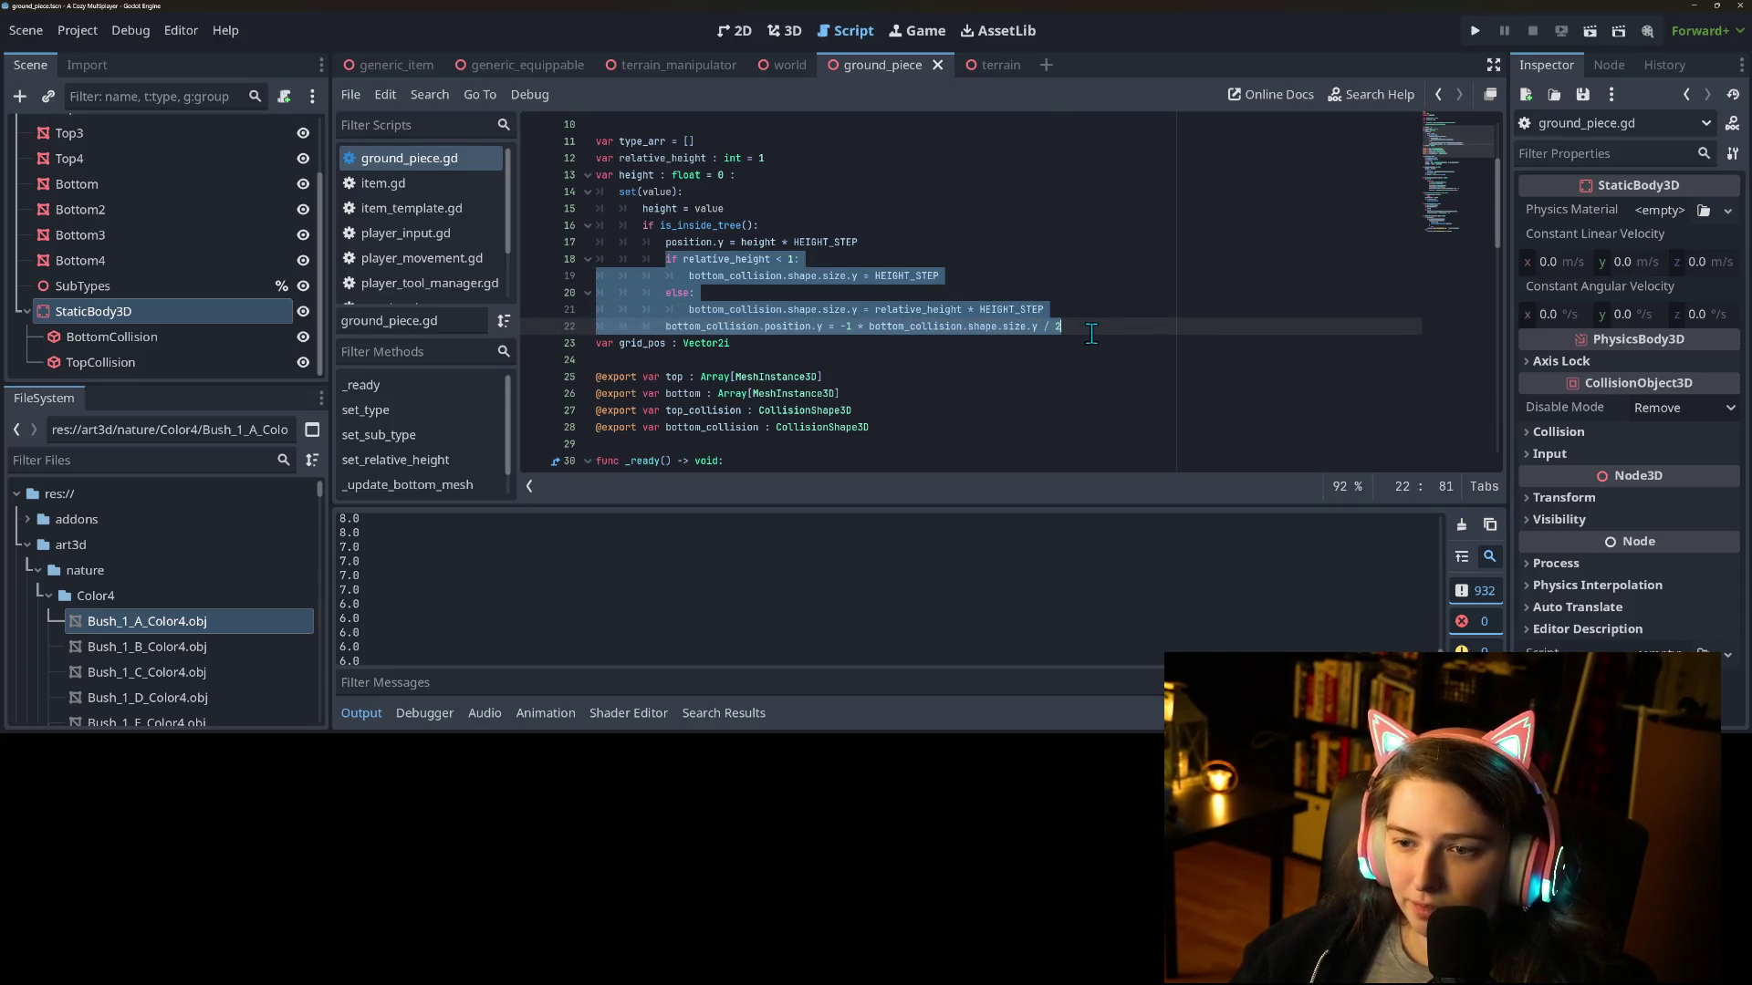
key("BackSpace")
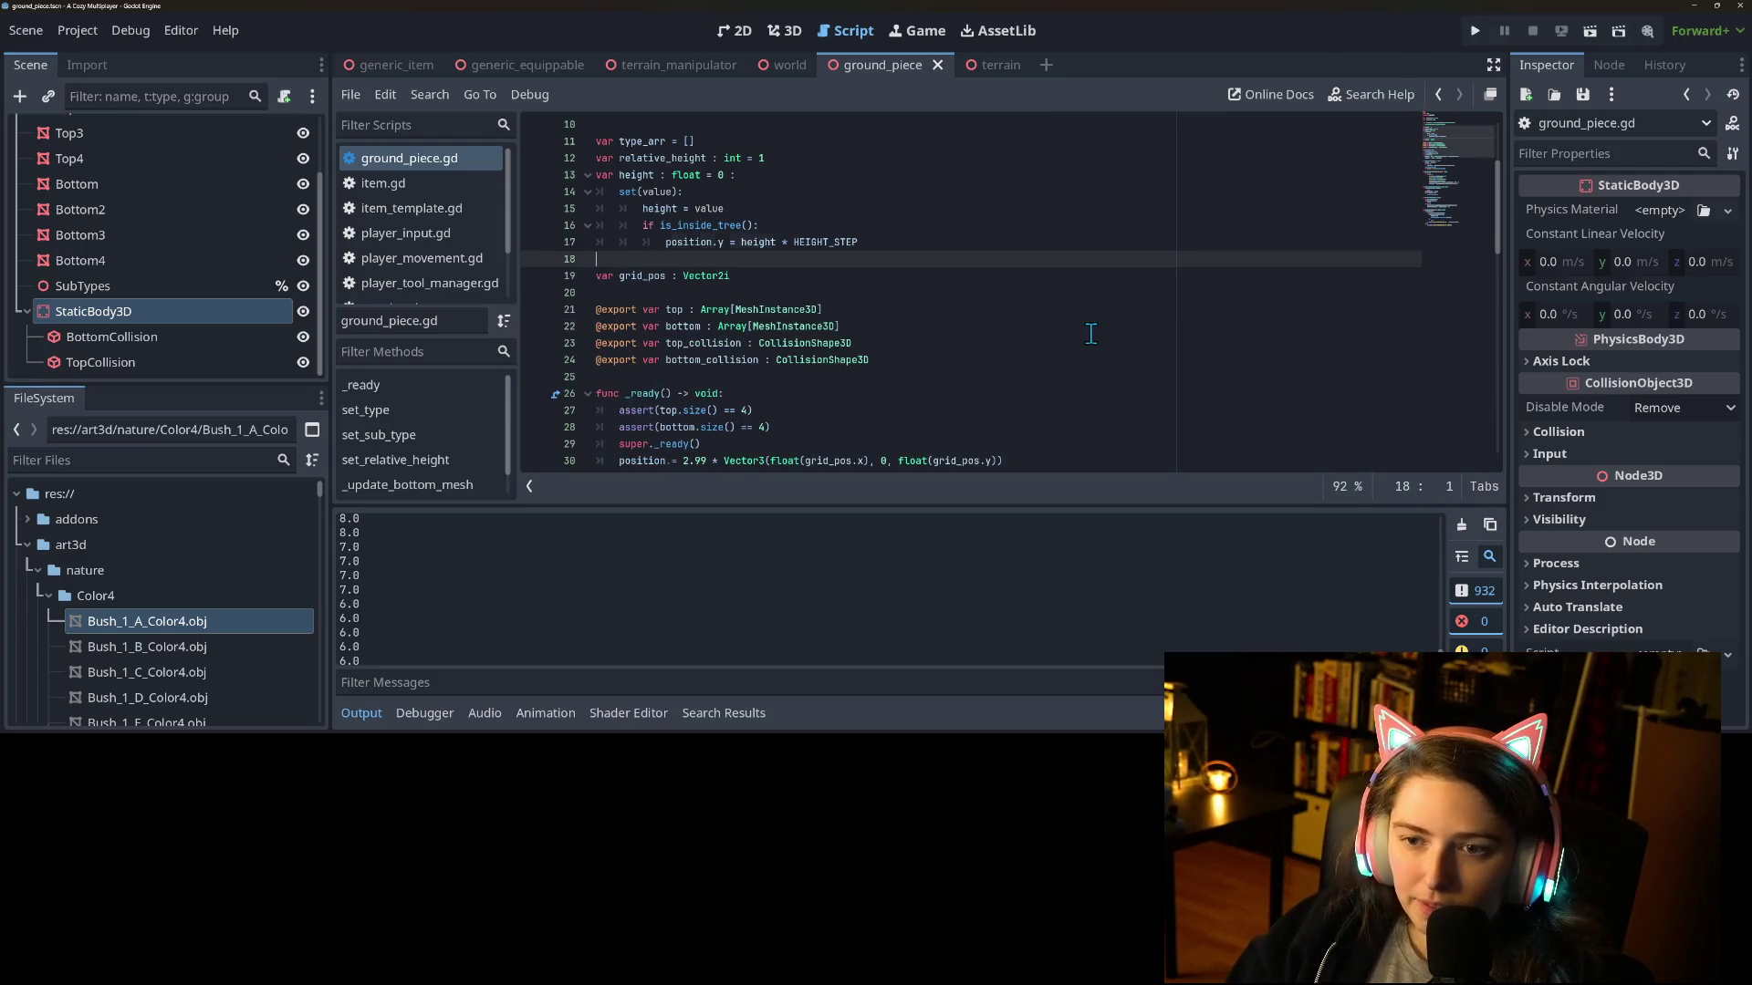
key("BackSpace")
key("ctrl+z")
key("ctrl+z")
key("ctrl+s")
key("BackSpace")
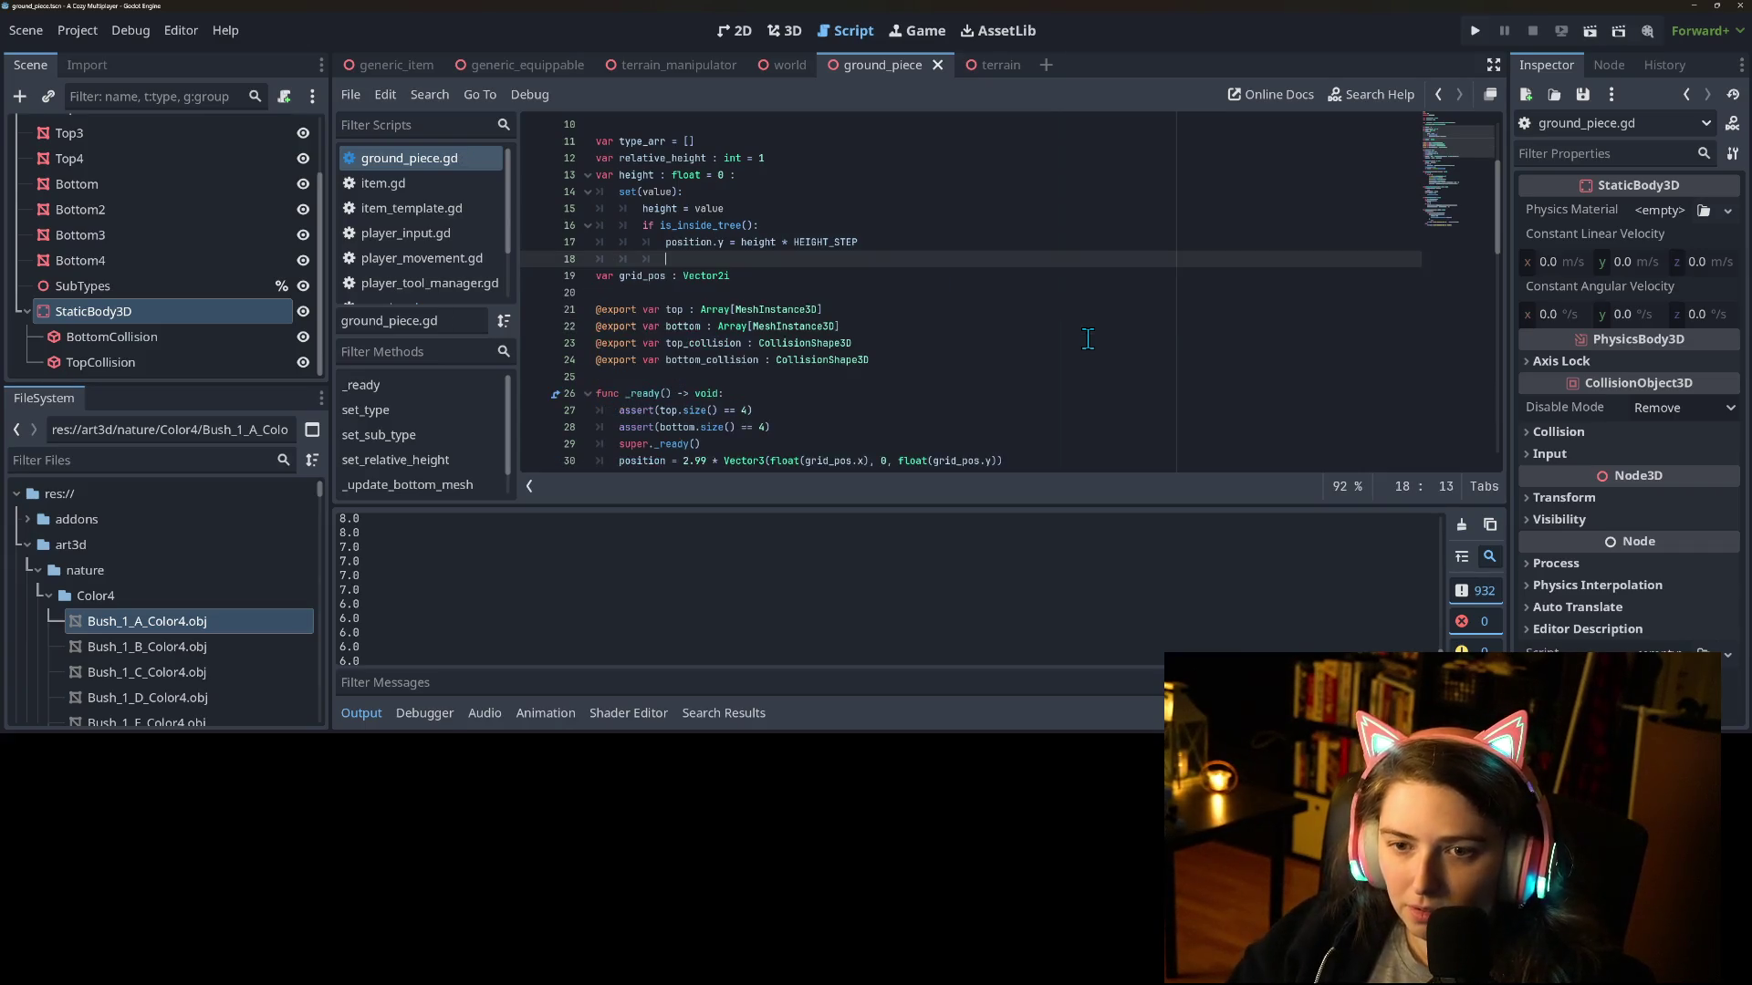
key("BackSpace")
scroll(925, 391, "down", 8)
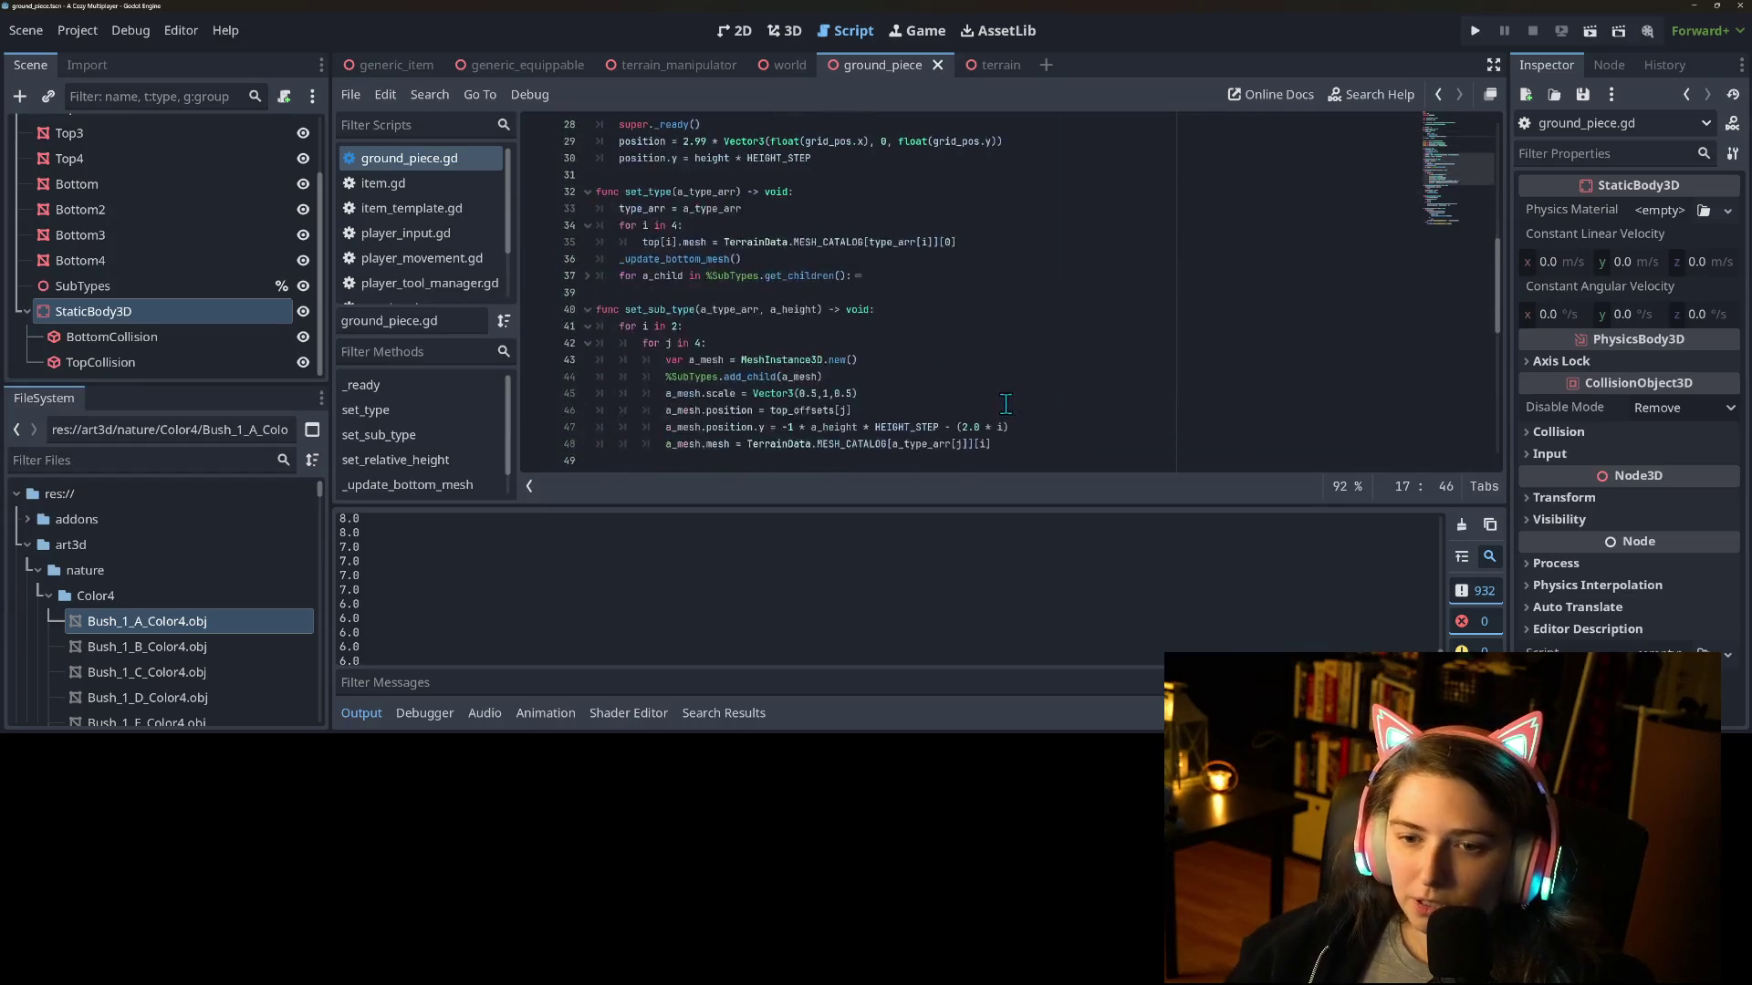
scroll(895, 378, "down", 3)
Step: Paste the block into set_relative_height, fix its indentation with Shift+Tab, and run the game
left_click(811, 296)
left_click(821, 278)
key("ctrl+v")
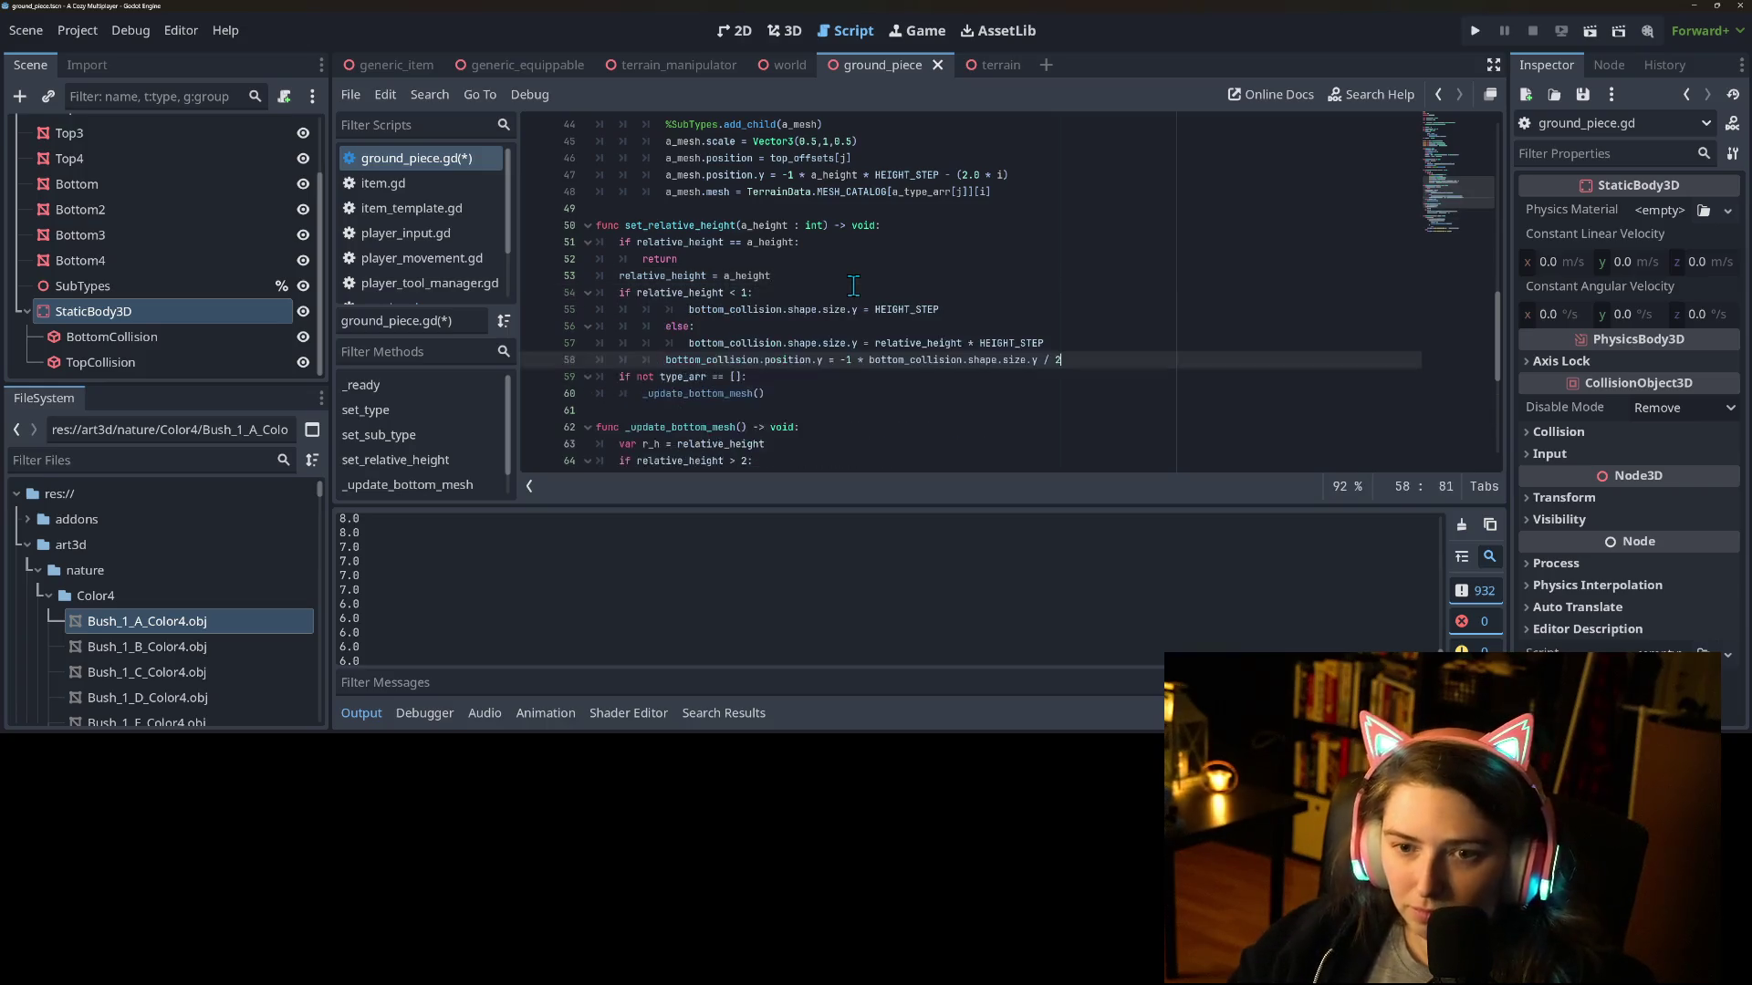
left_click_drag(689, 309, 744, 358)
key("shift+Tab")
key("shift+Tab")
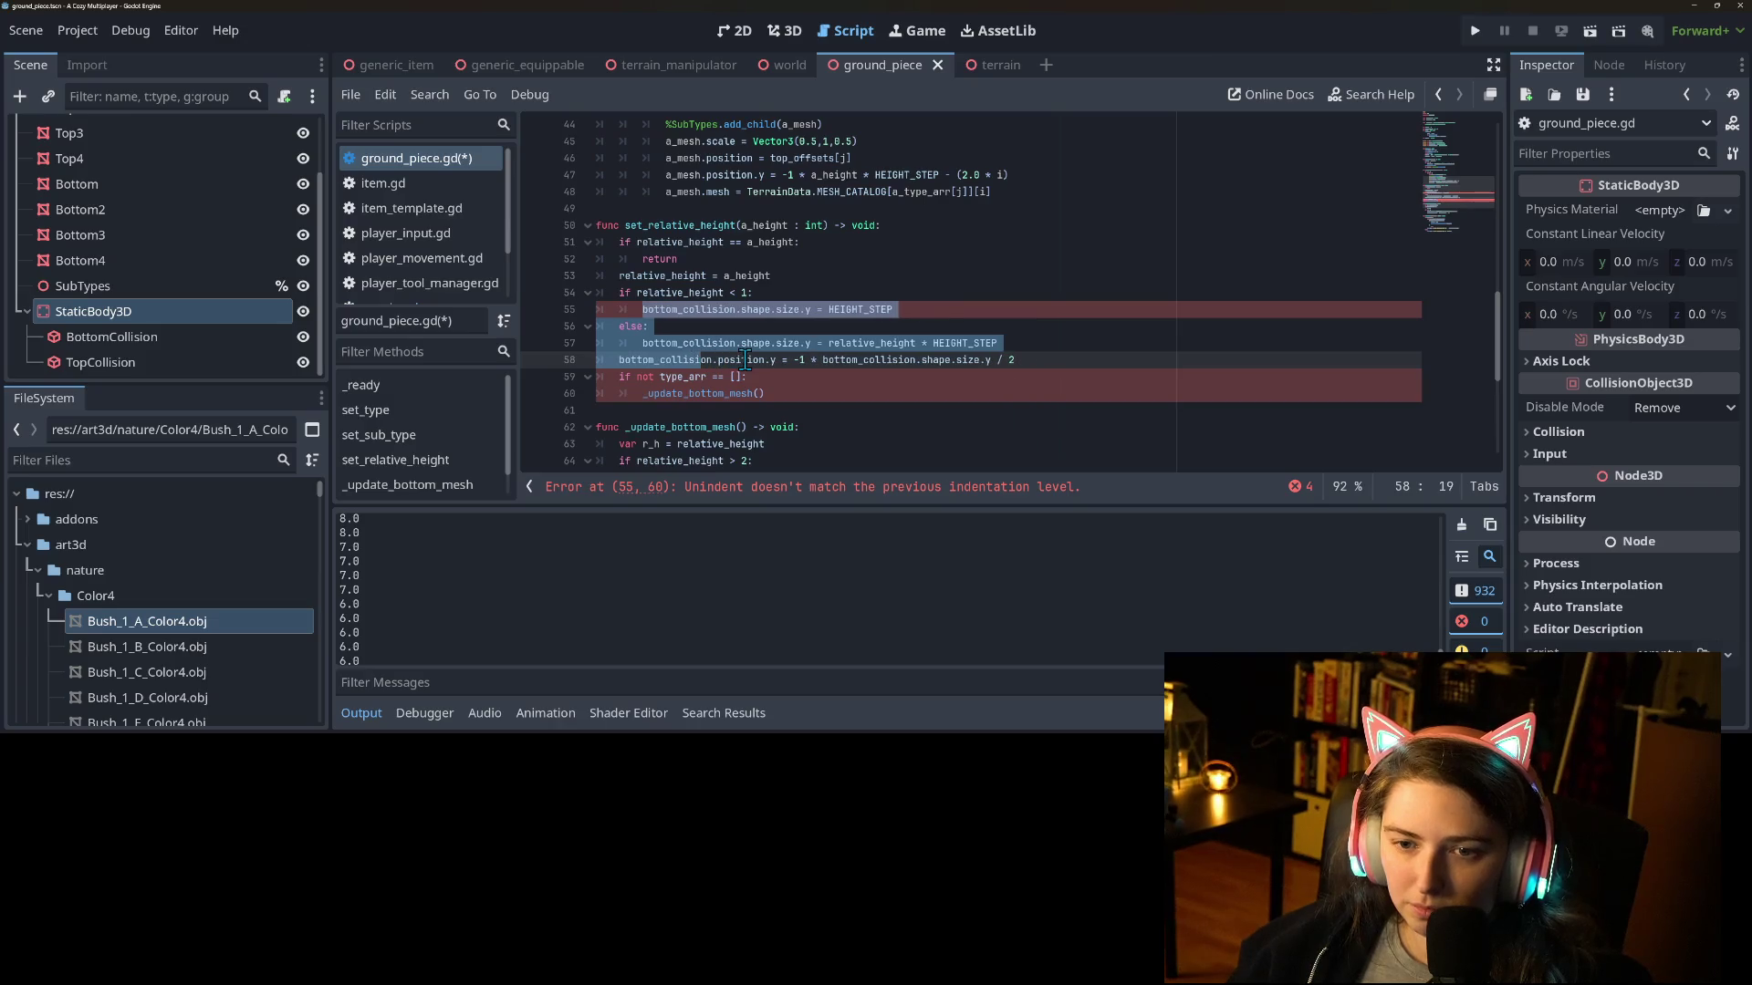
left_click(807, 343)
left_click(1016, 326)
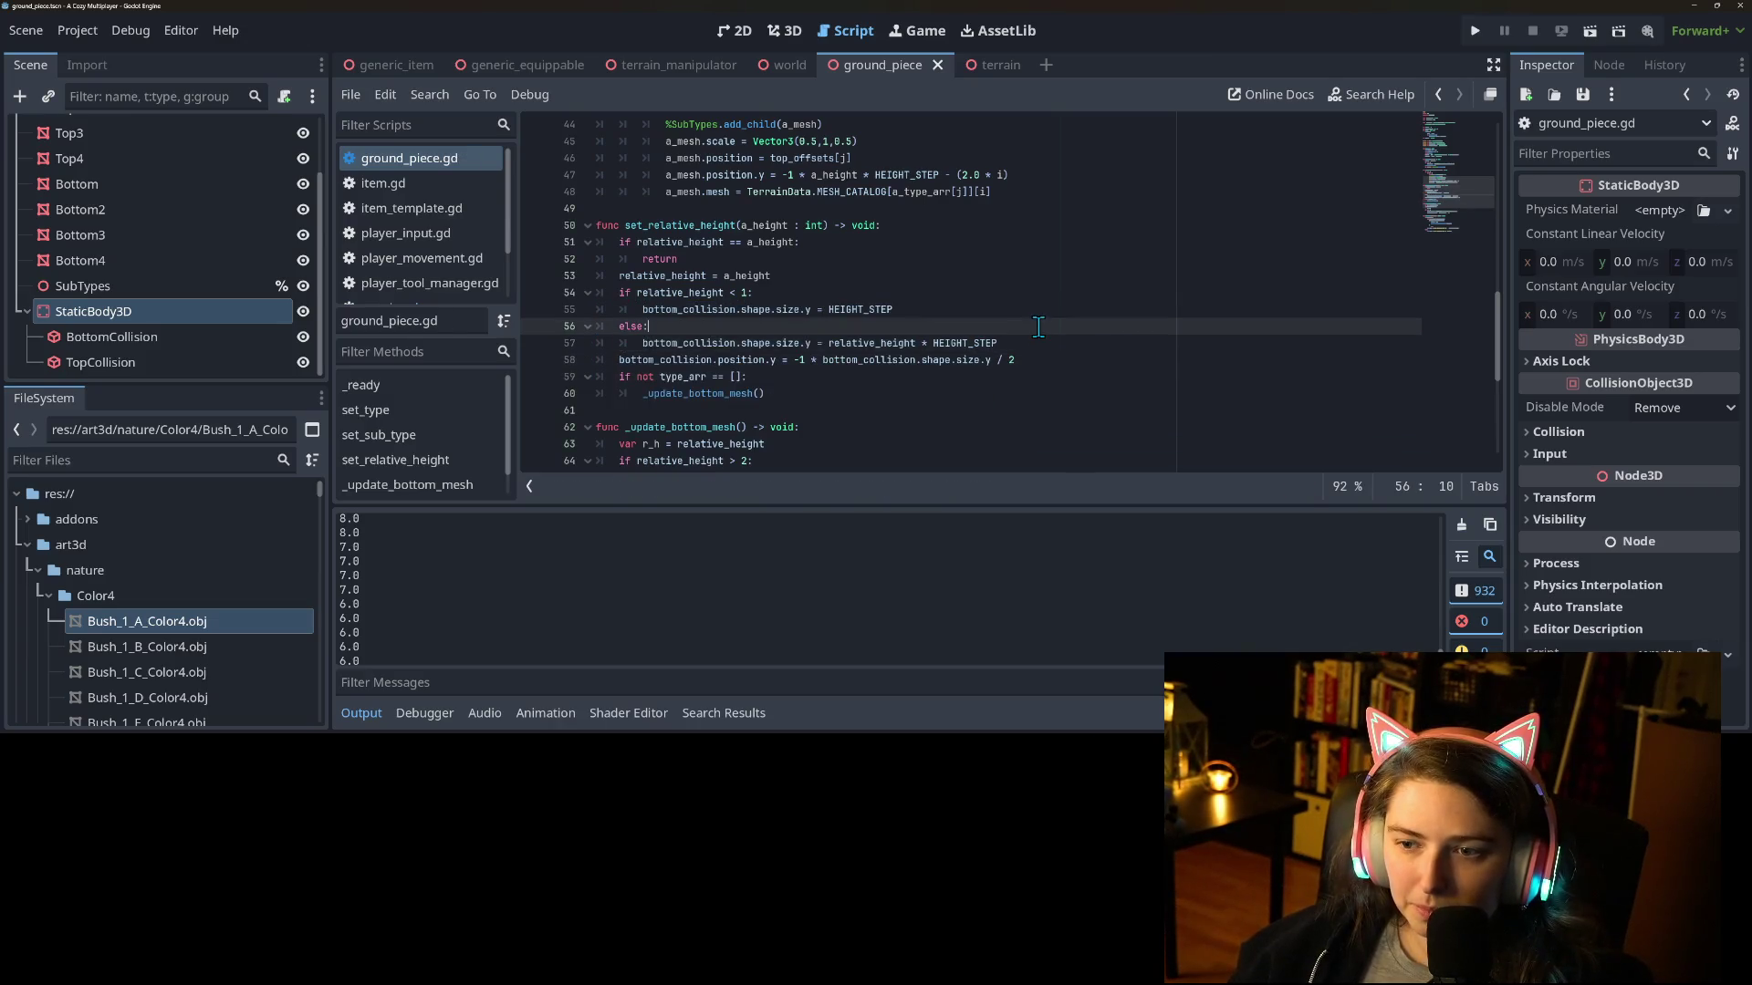
left_click(1474, 31)
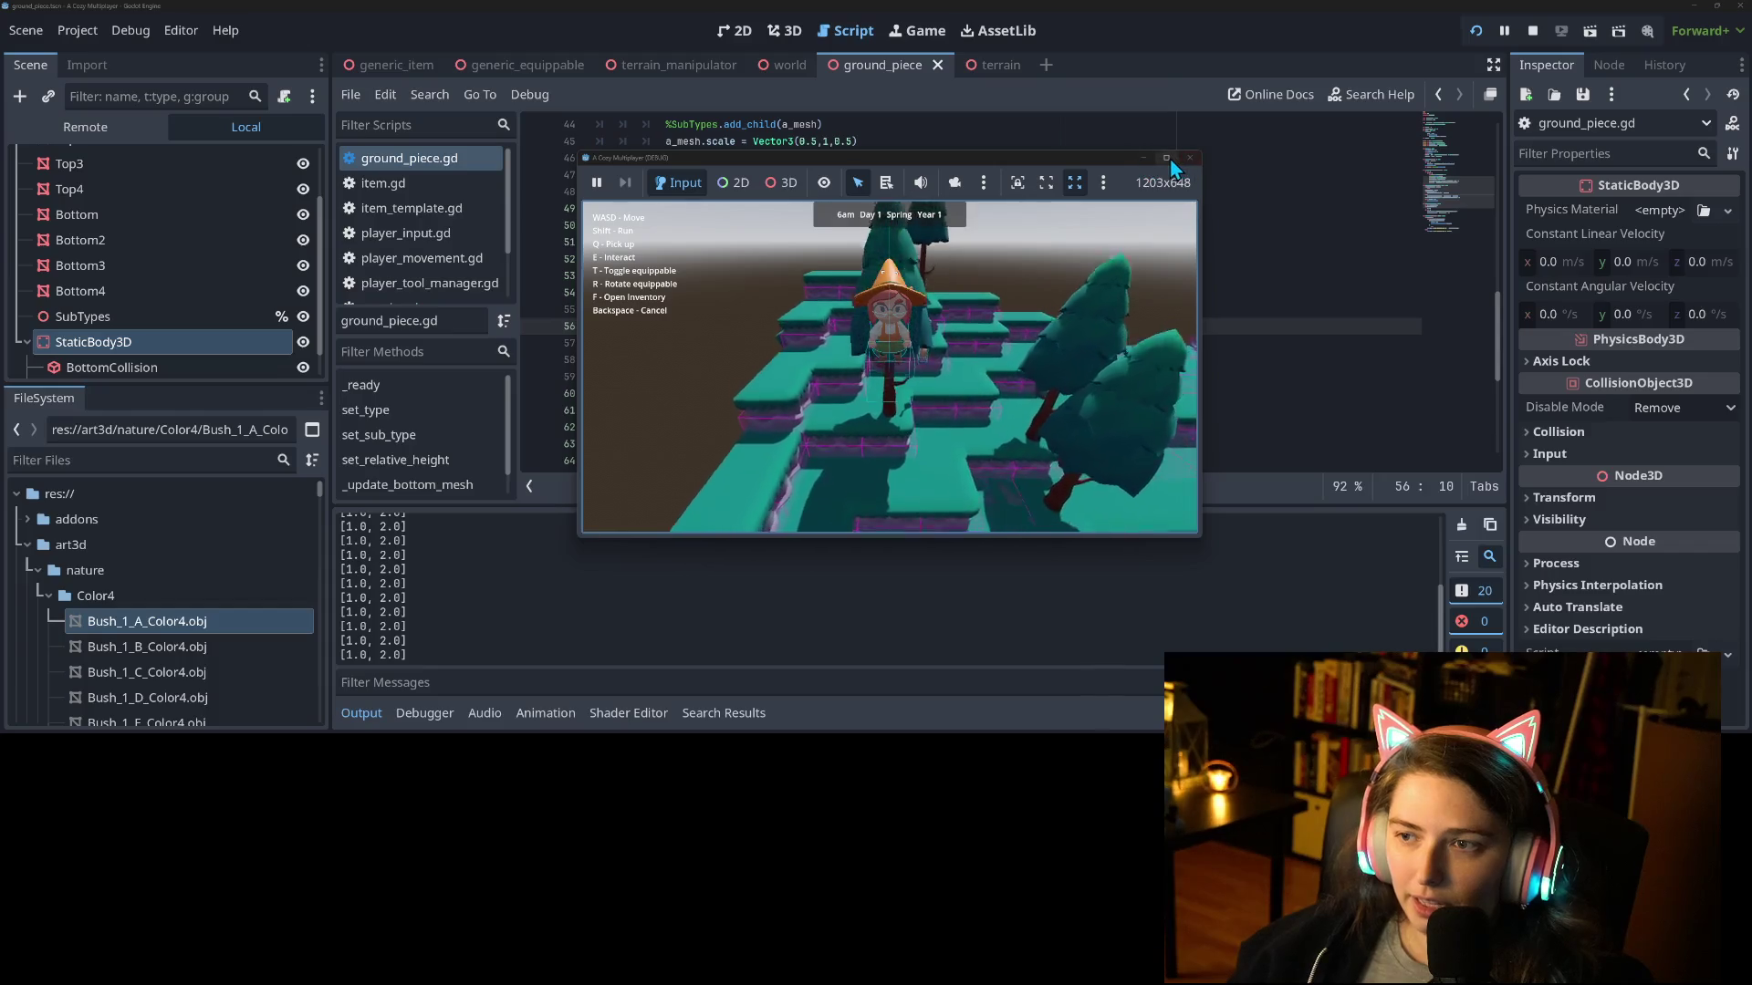
Step: Maximize the game window, walk the character around the platforms, then stop with F8
left_click(1167, 158)
key("w")
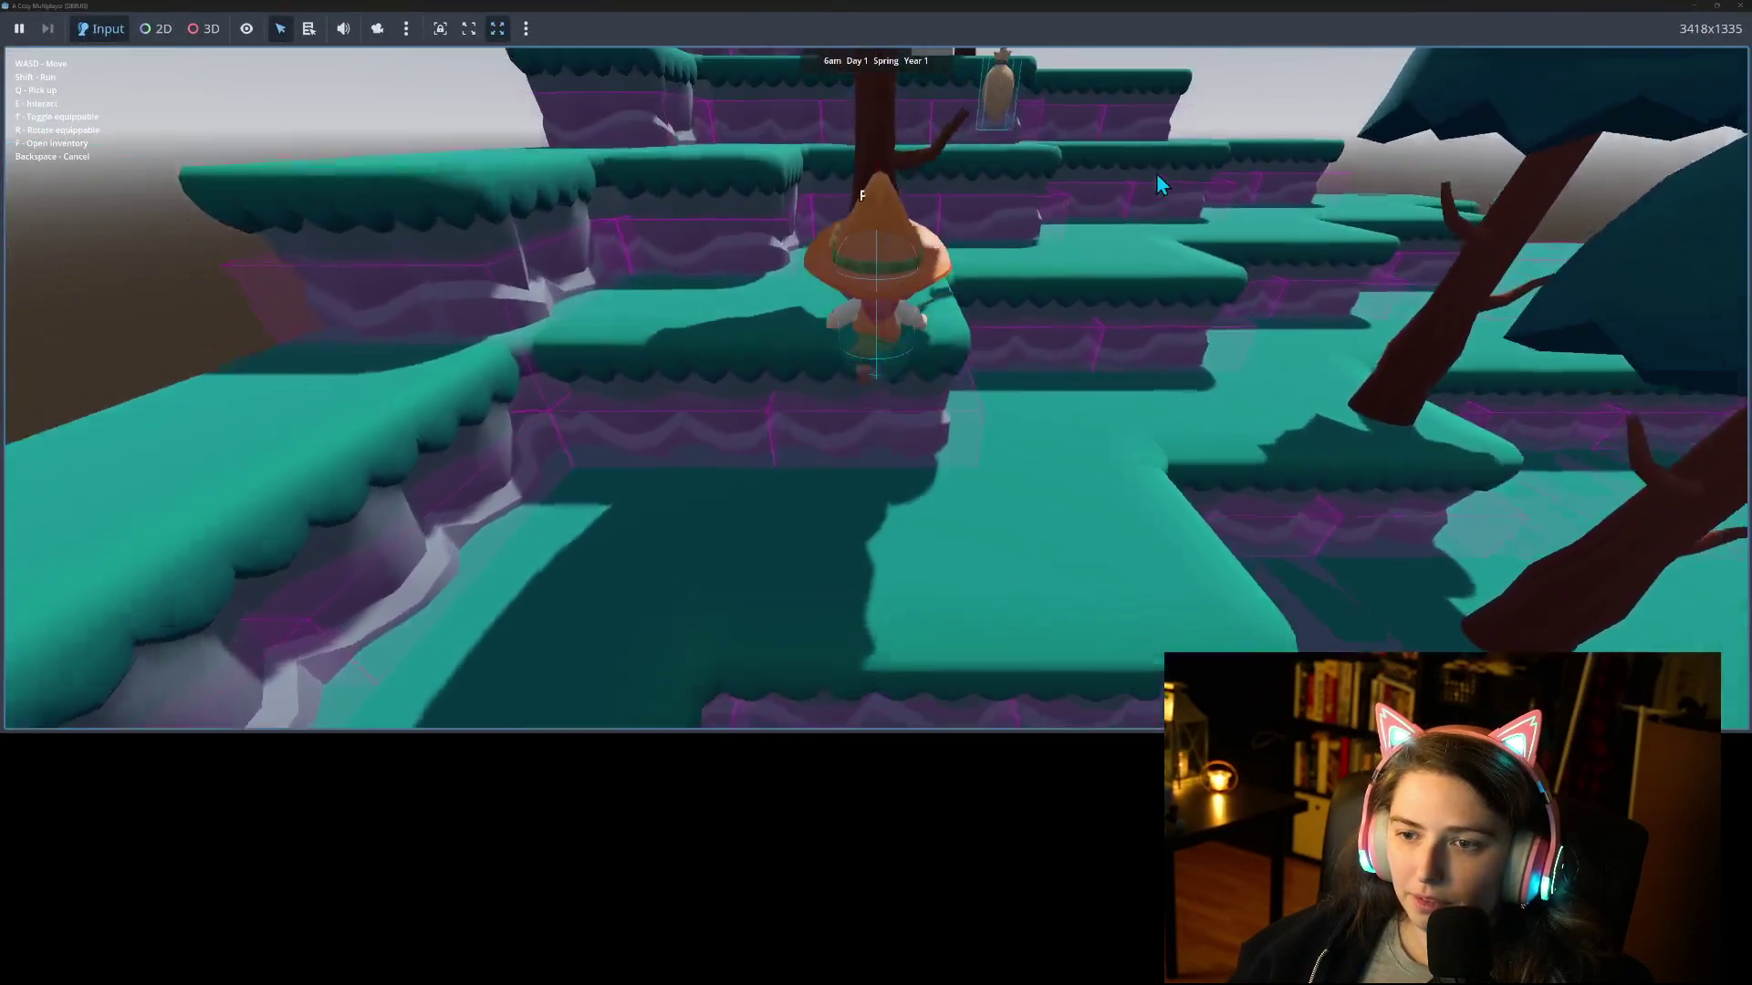
key("w")
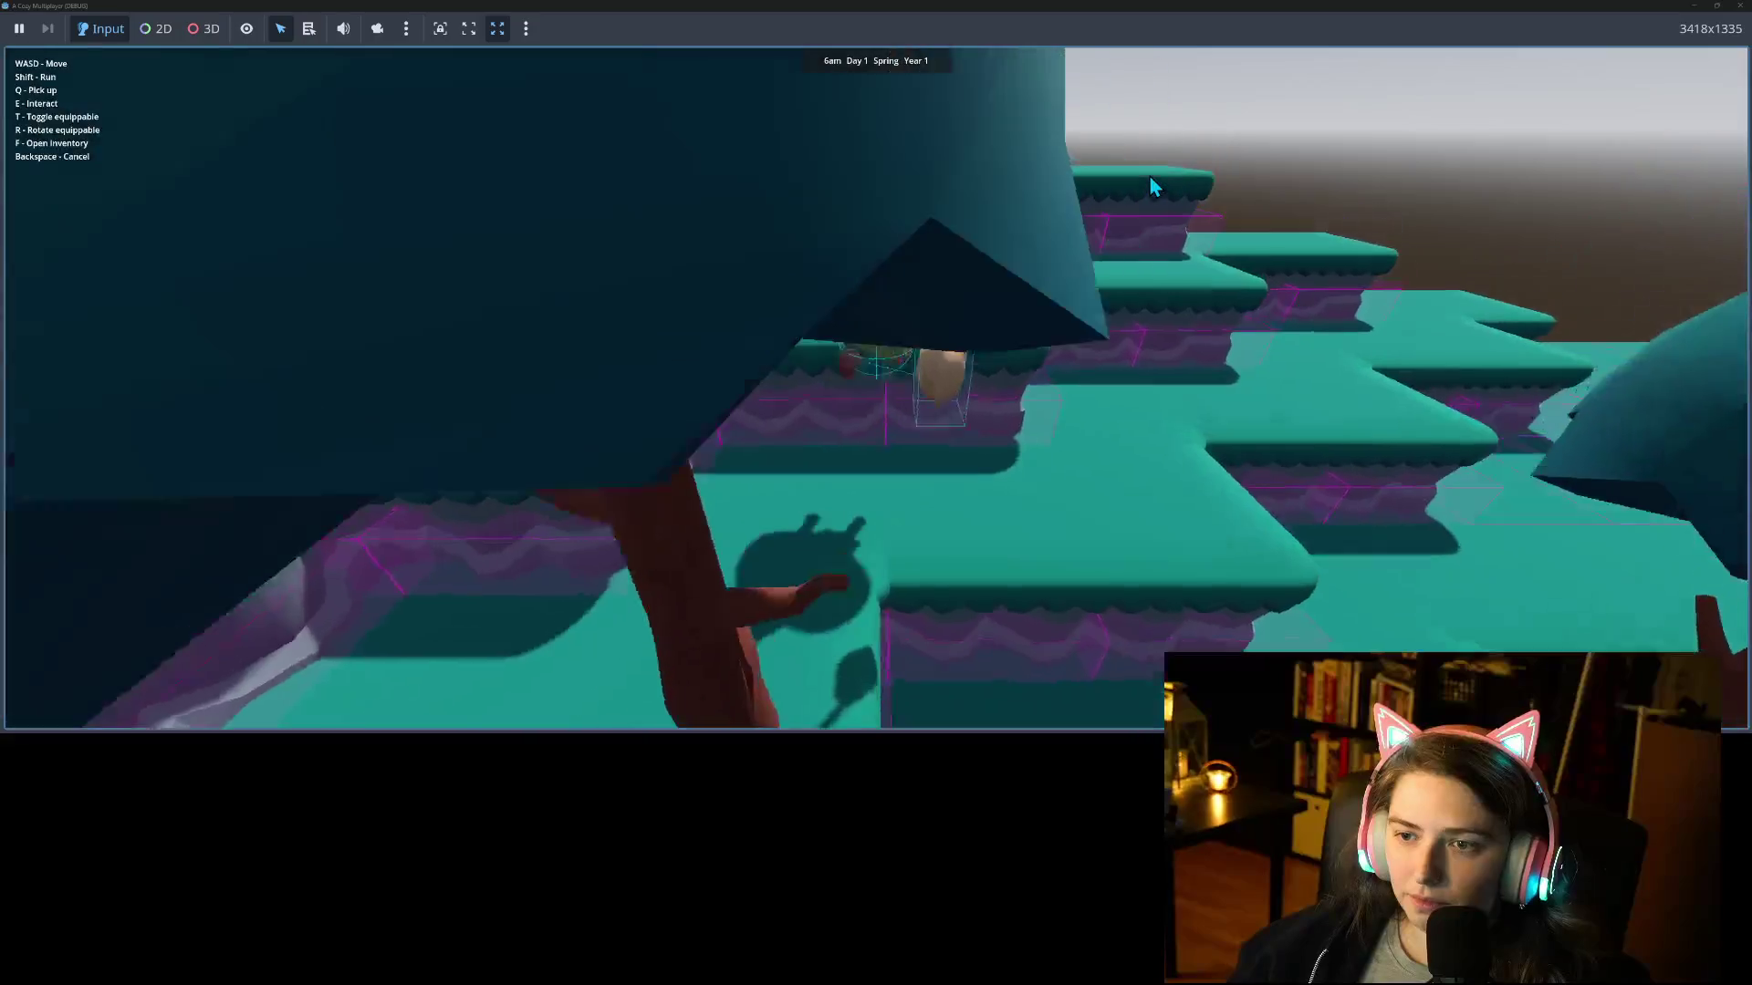
key("s")
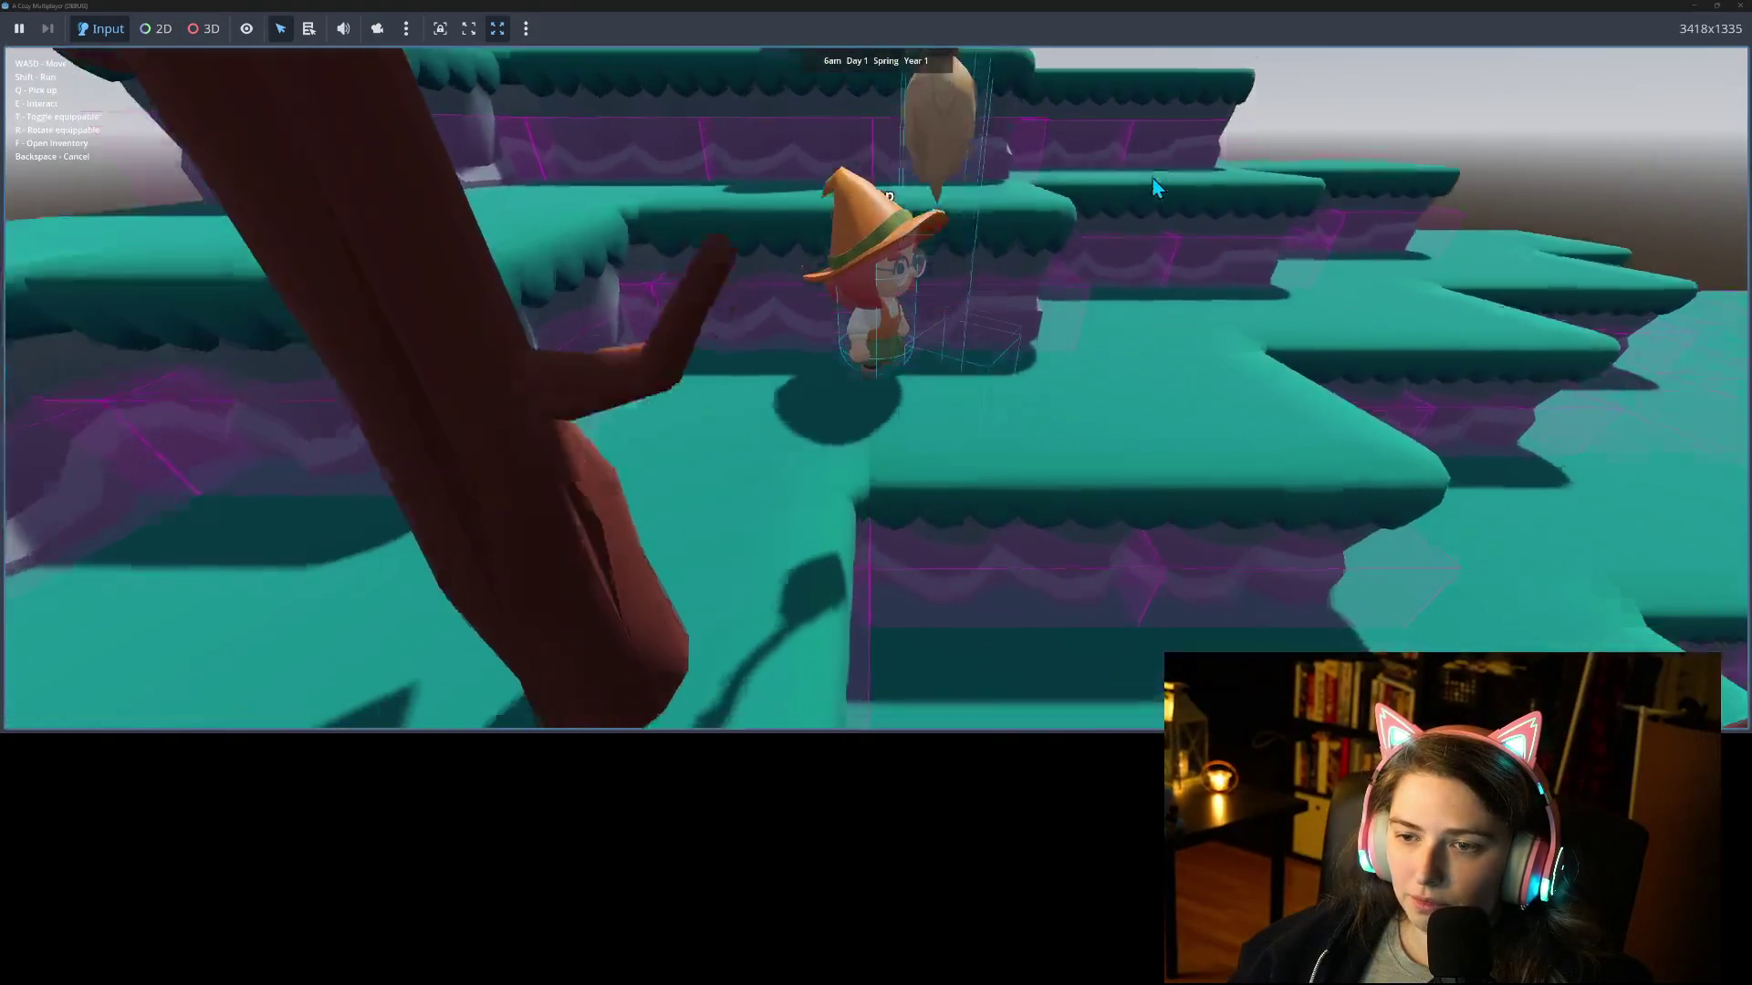
key("d")
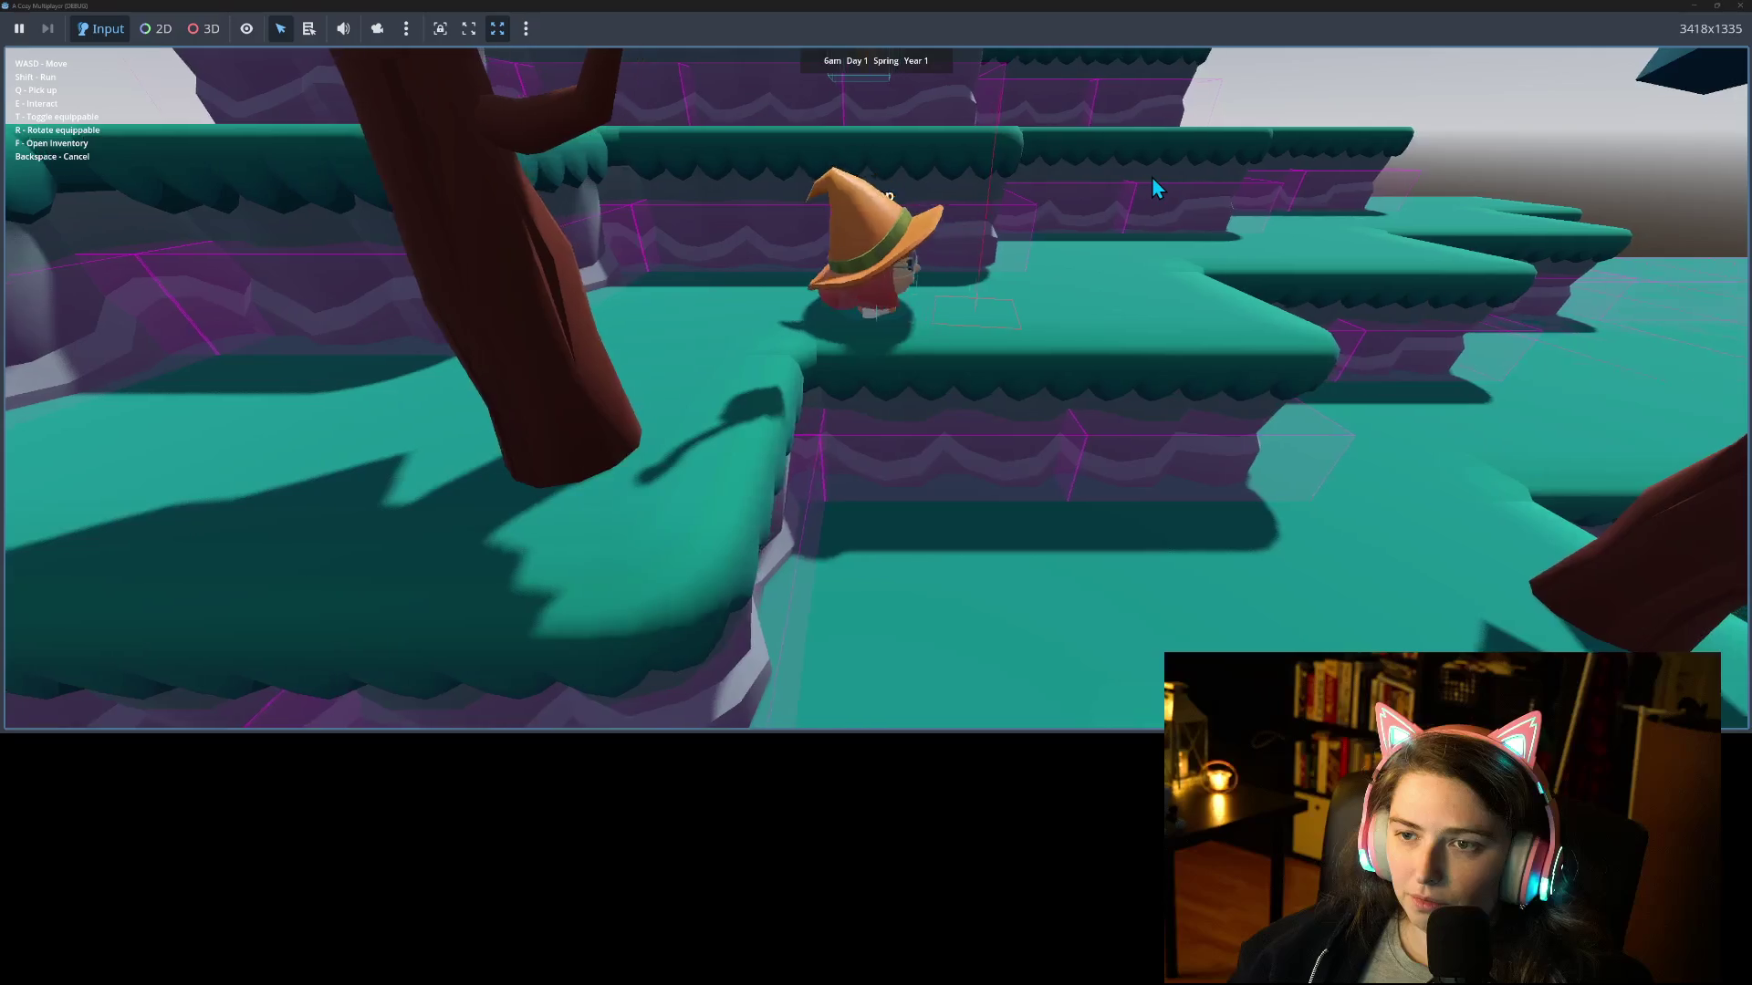
key("a")
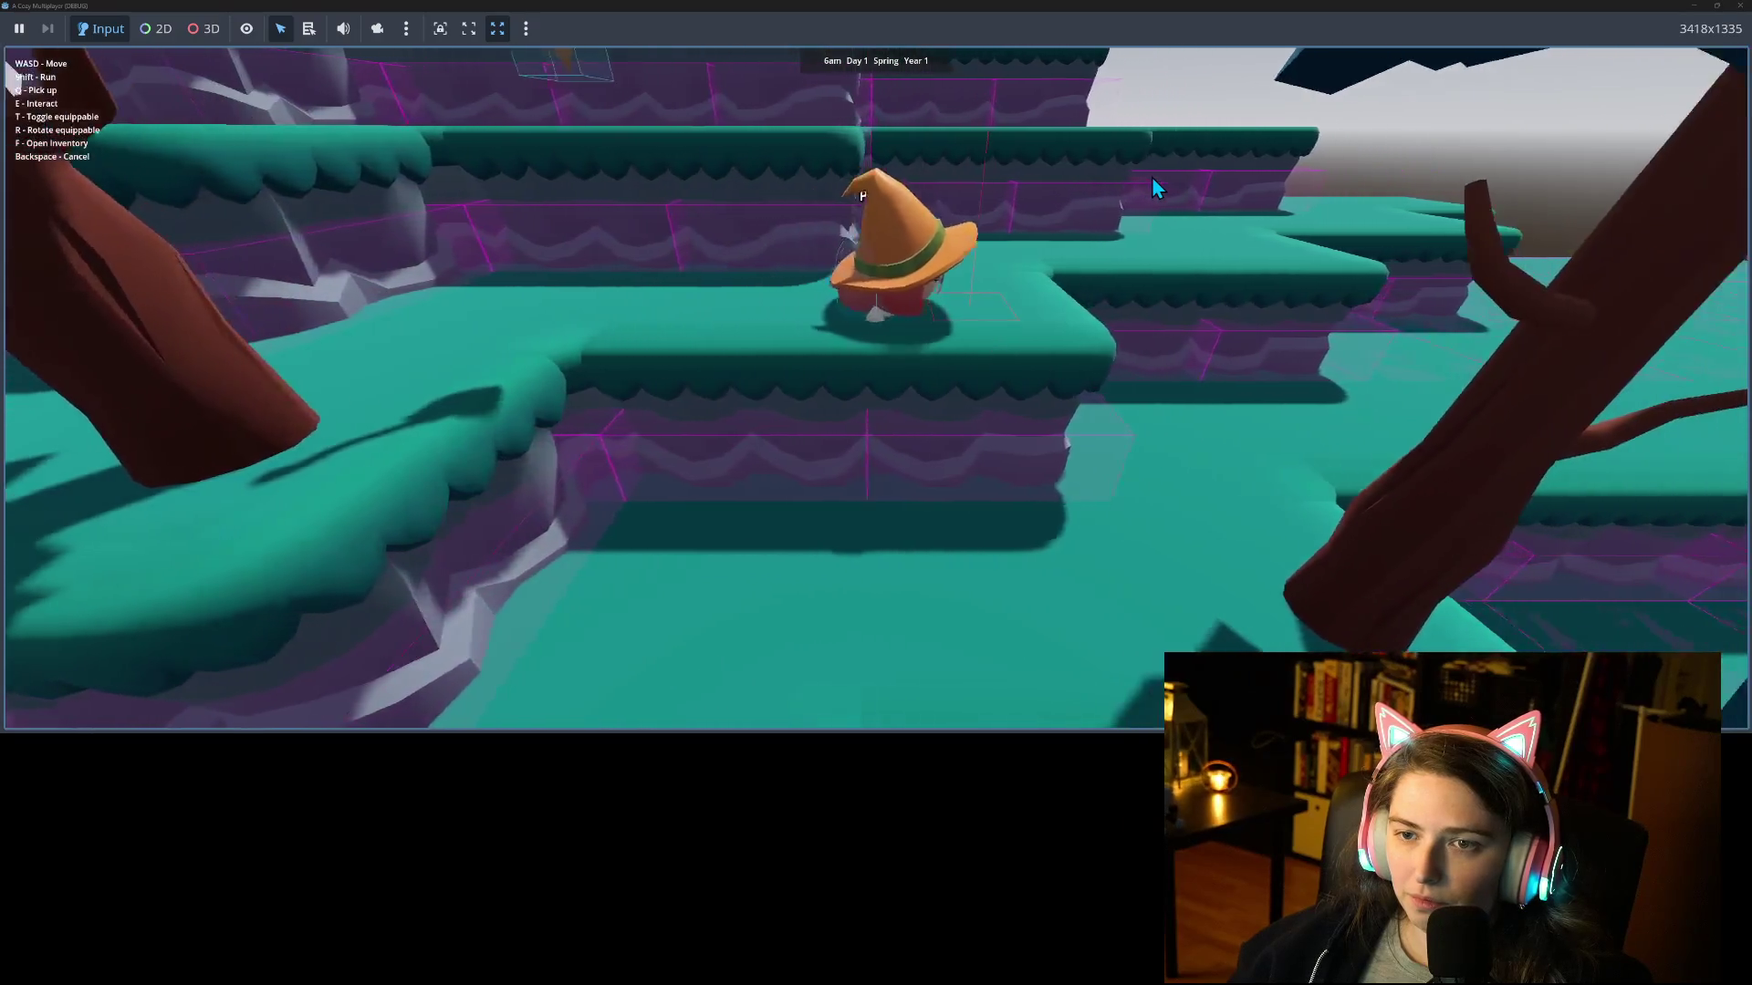
key("w")
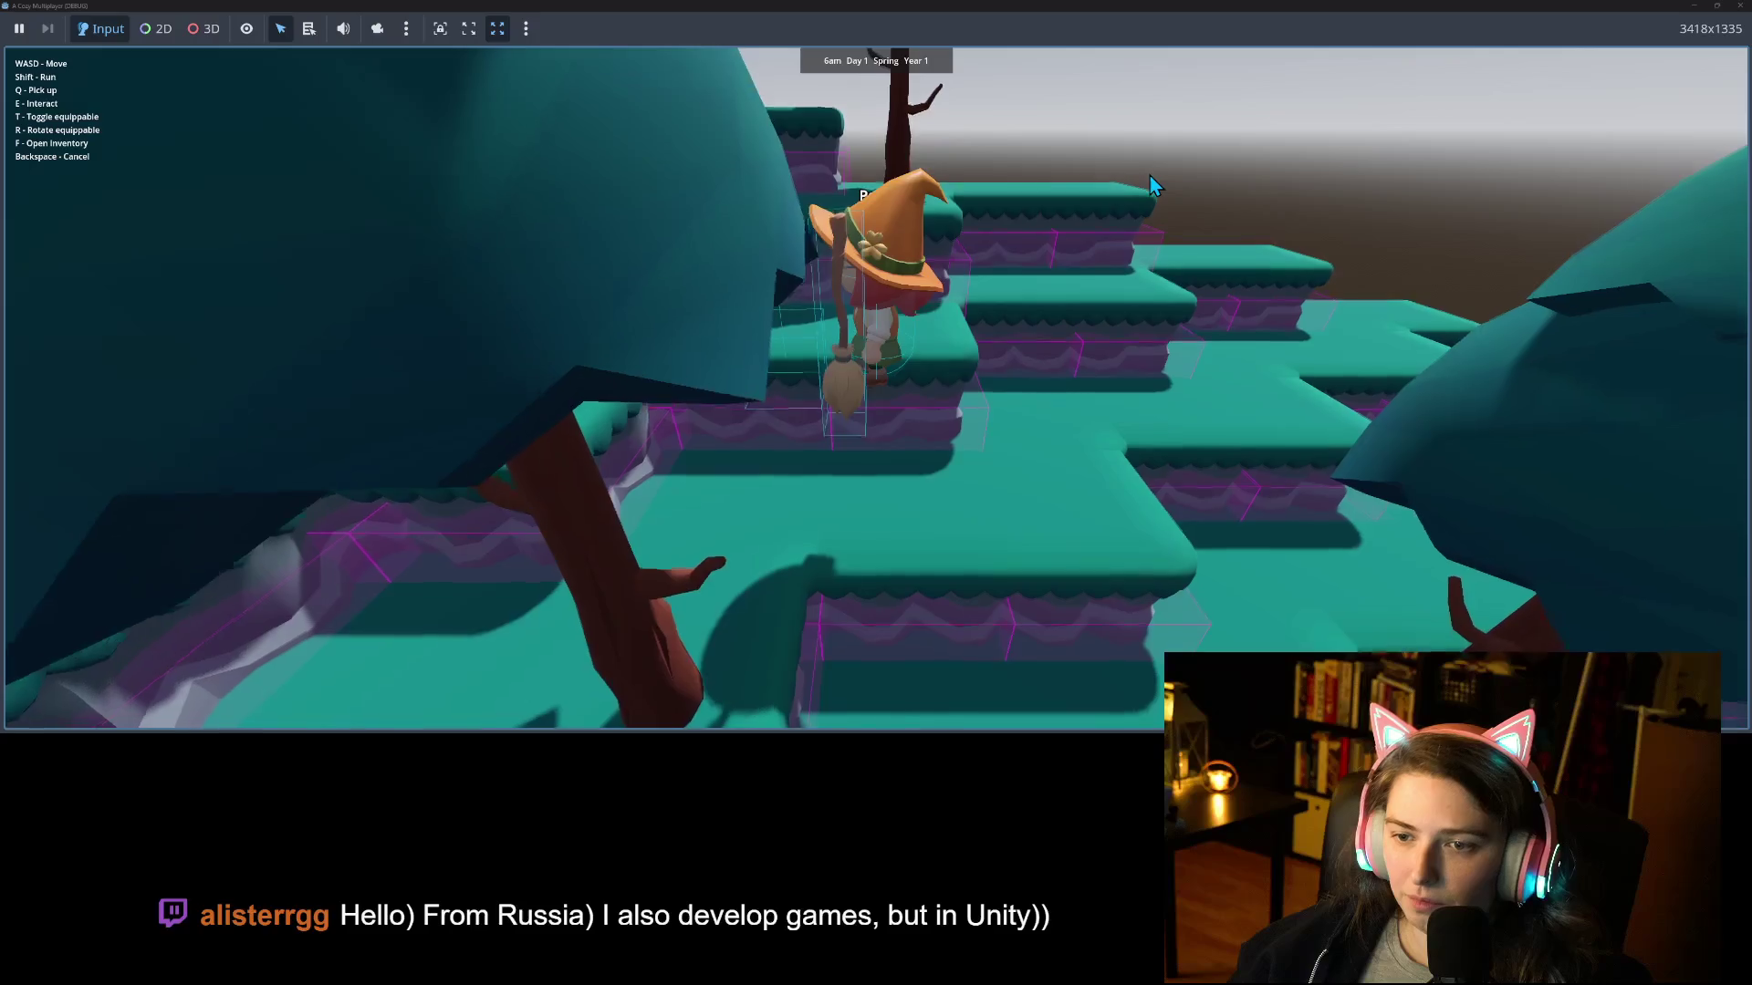
key("s")
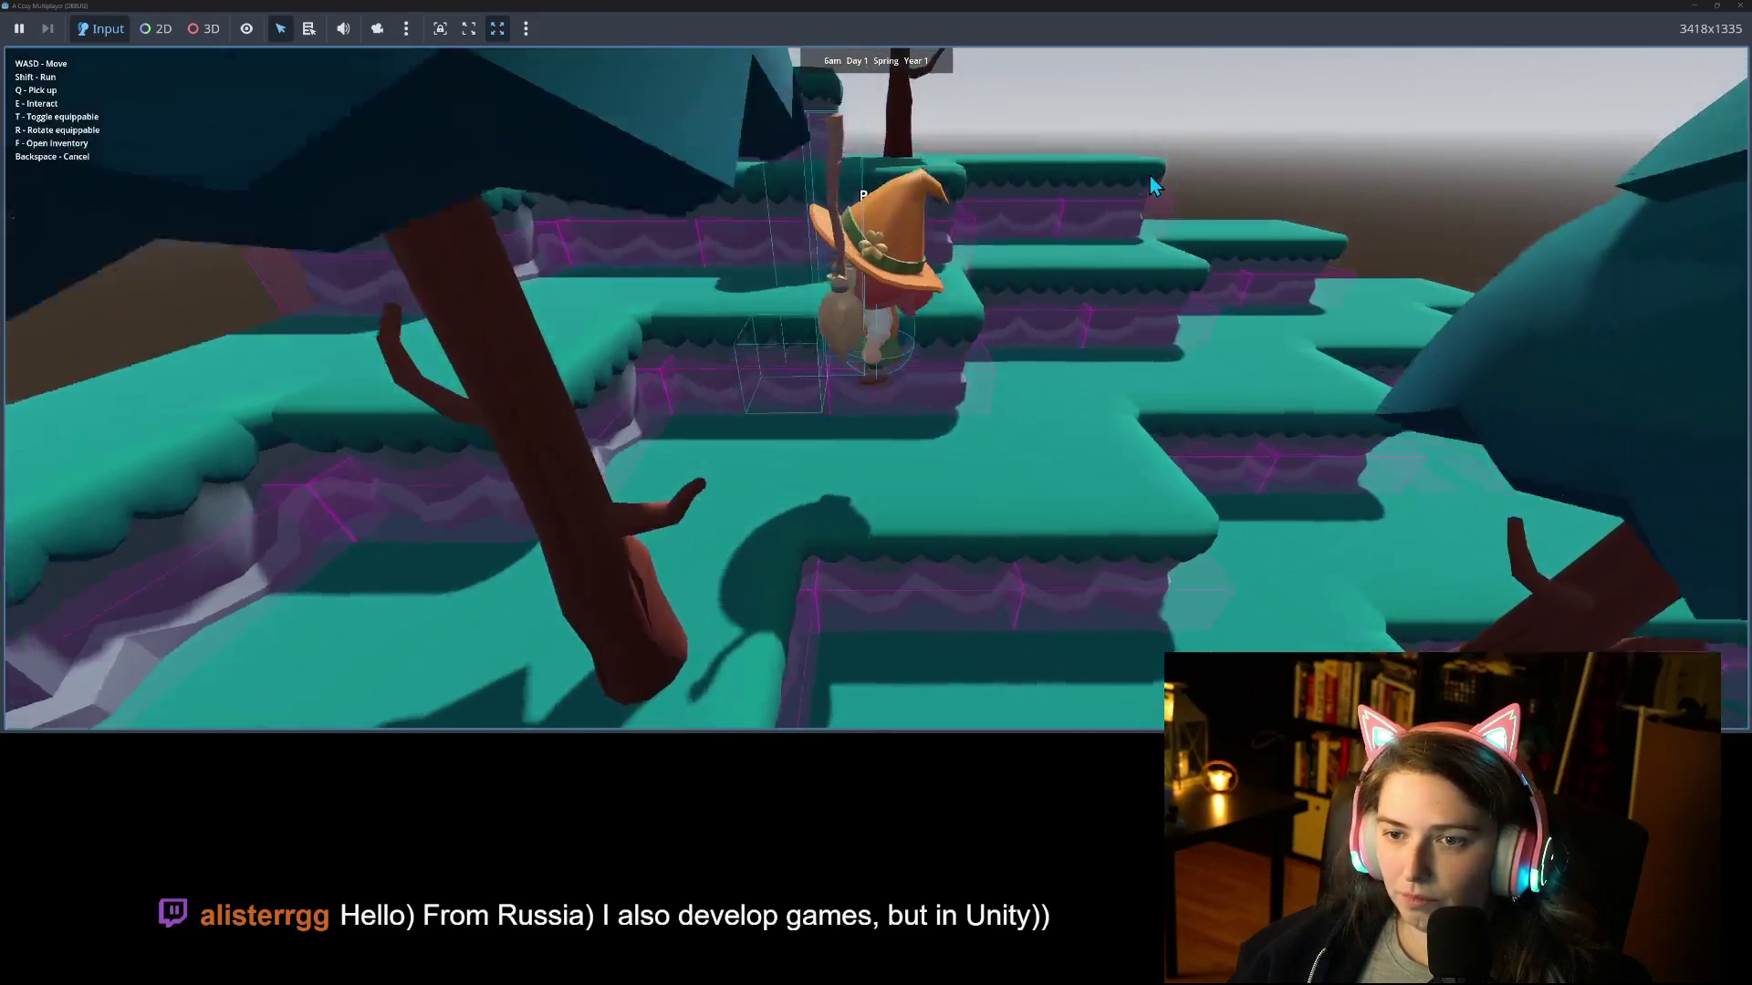
key("w")
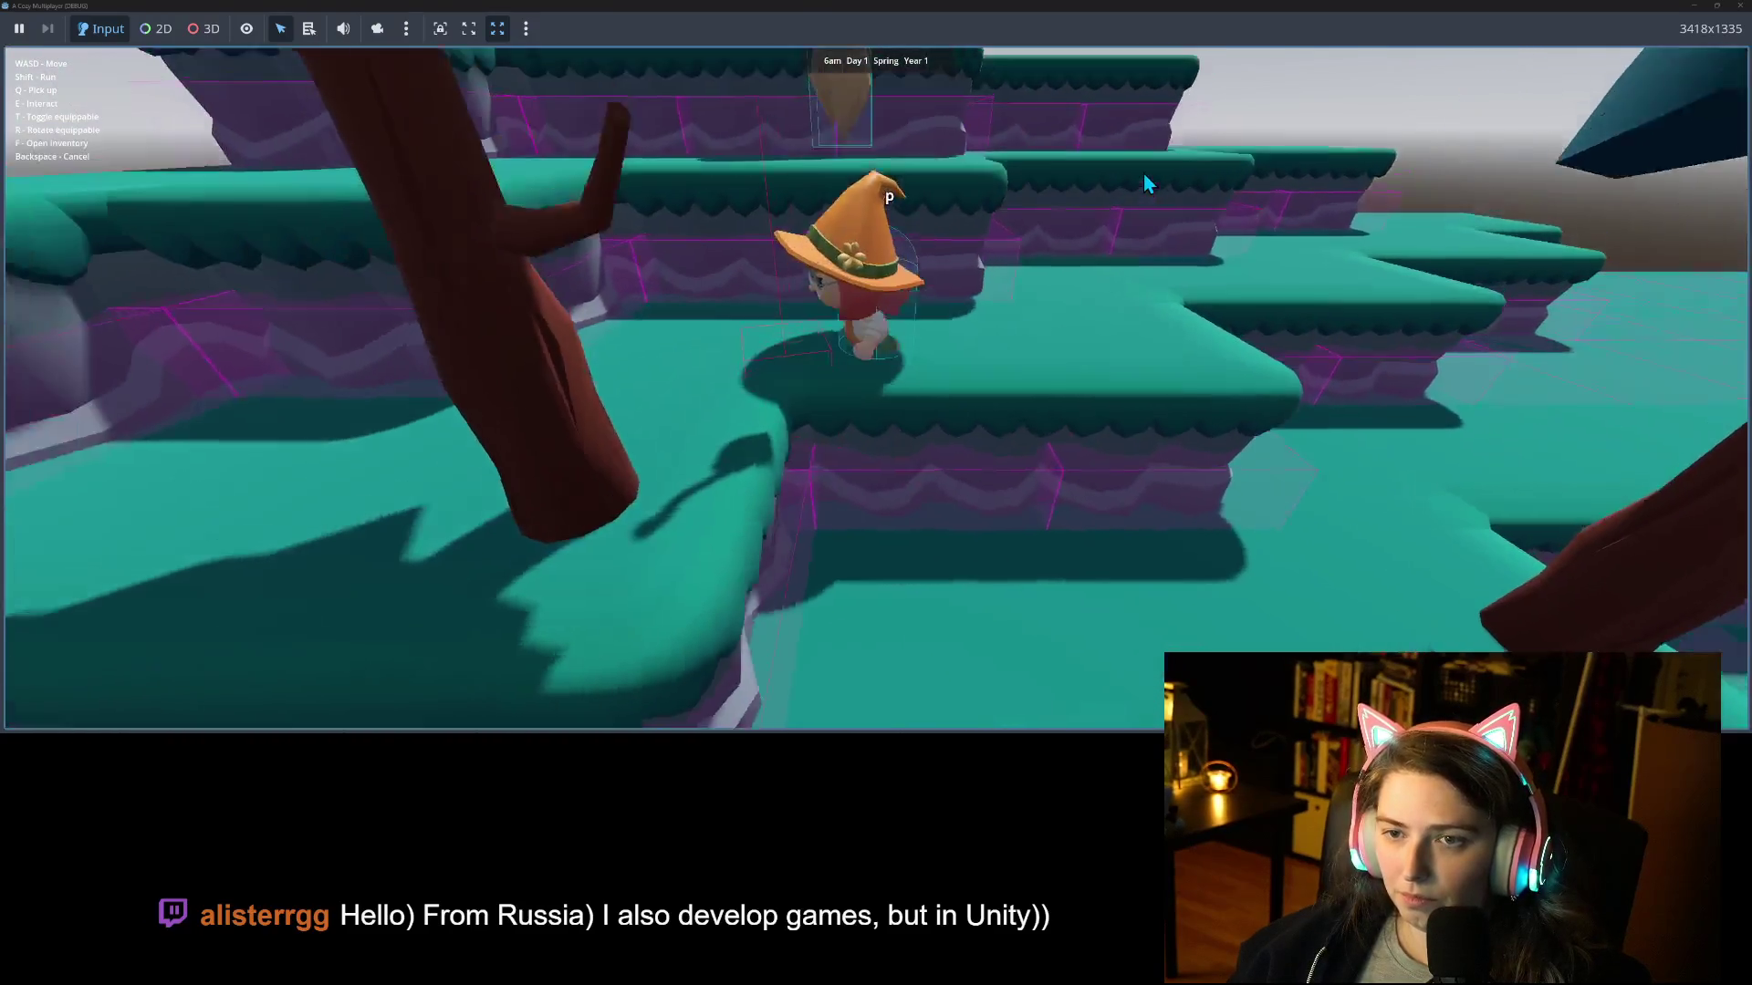
key("s")
key("w")
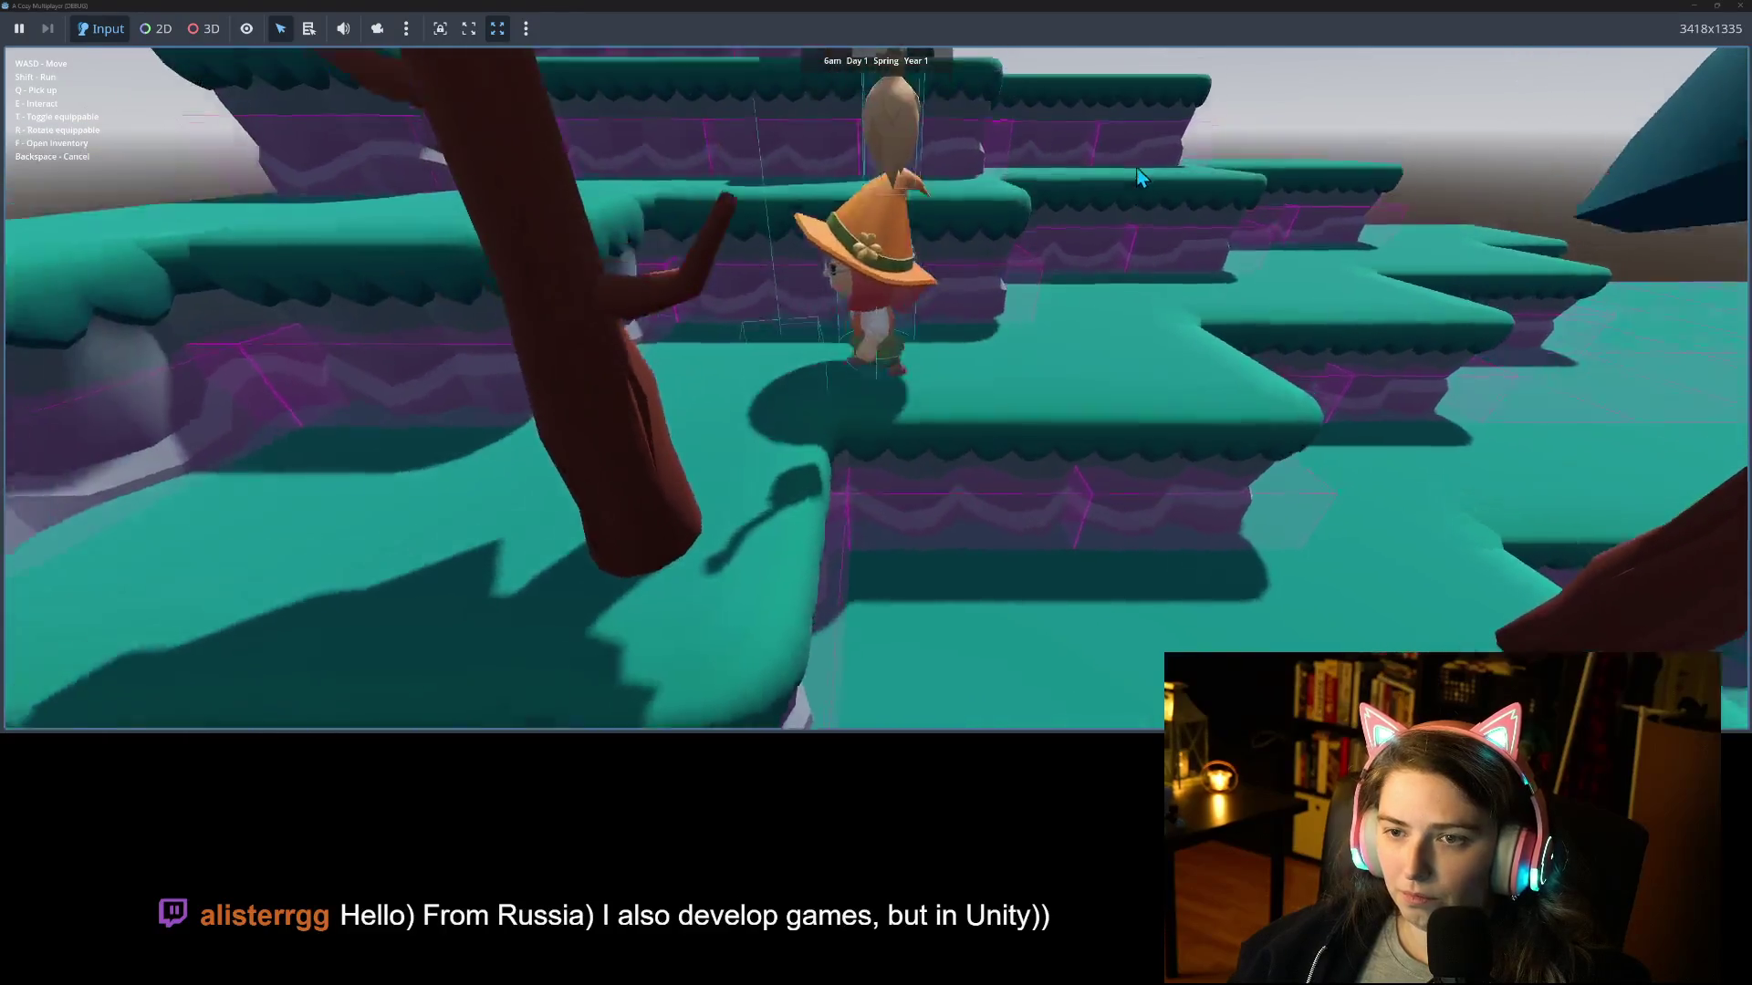
key("s")
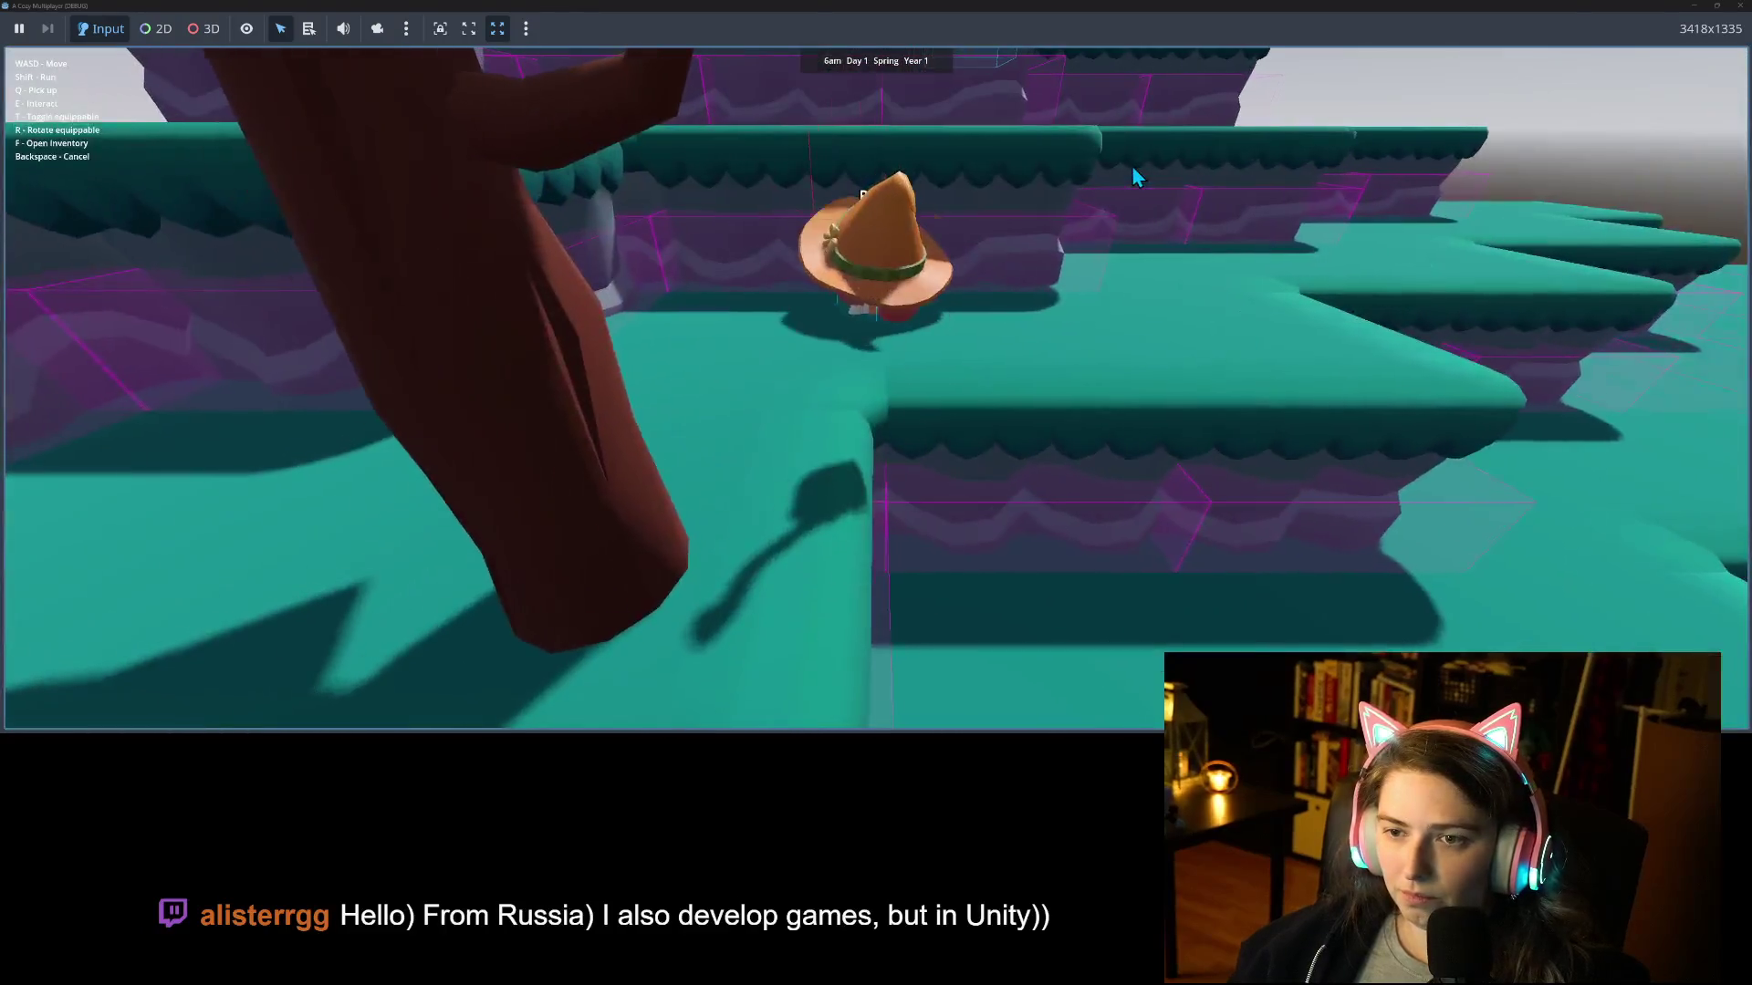
key("w")
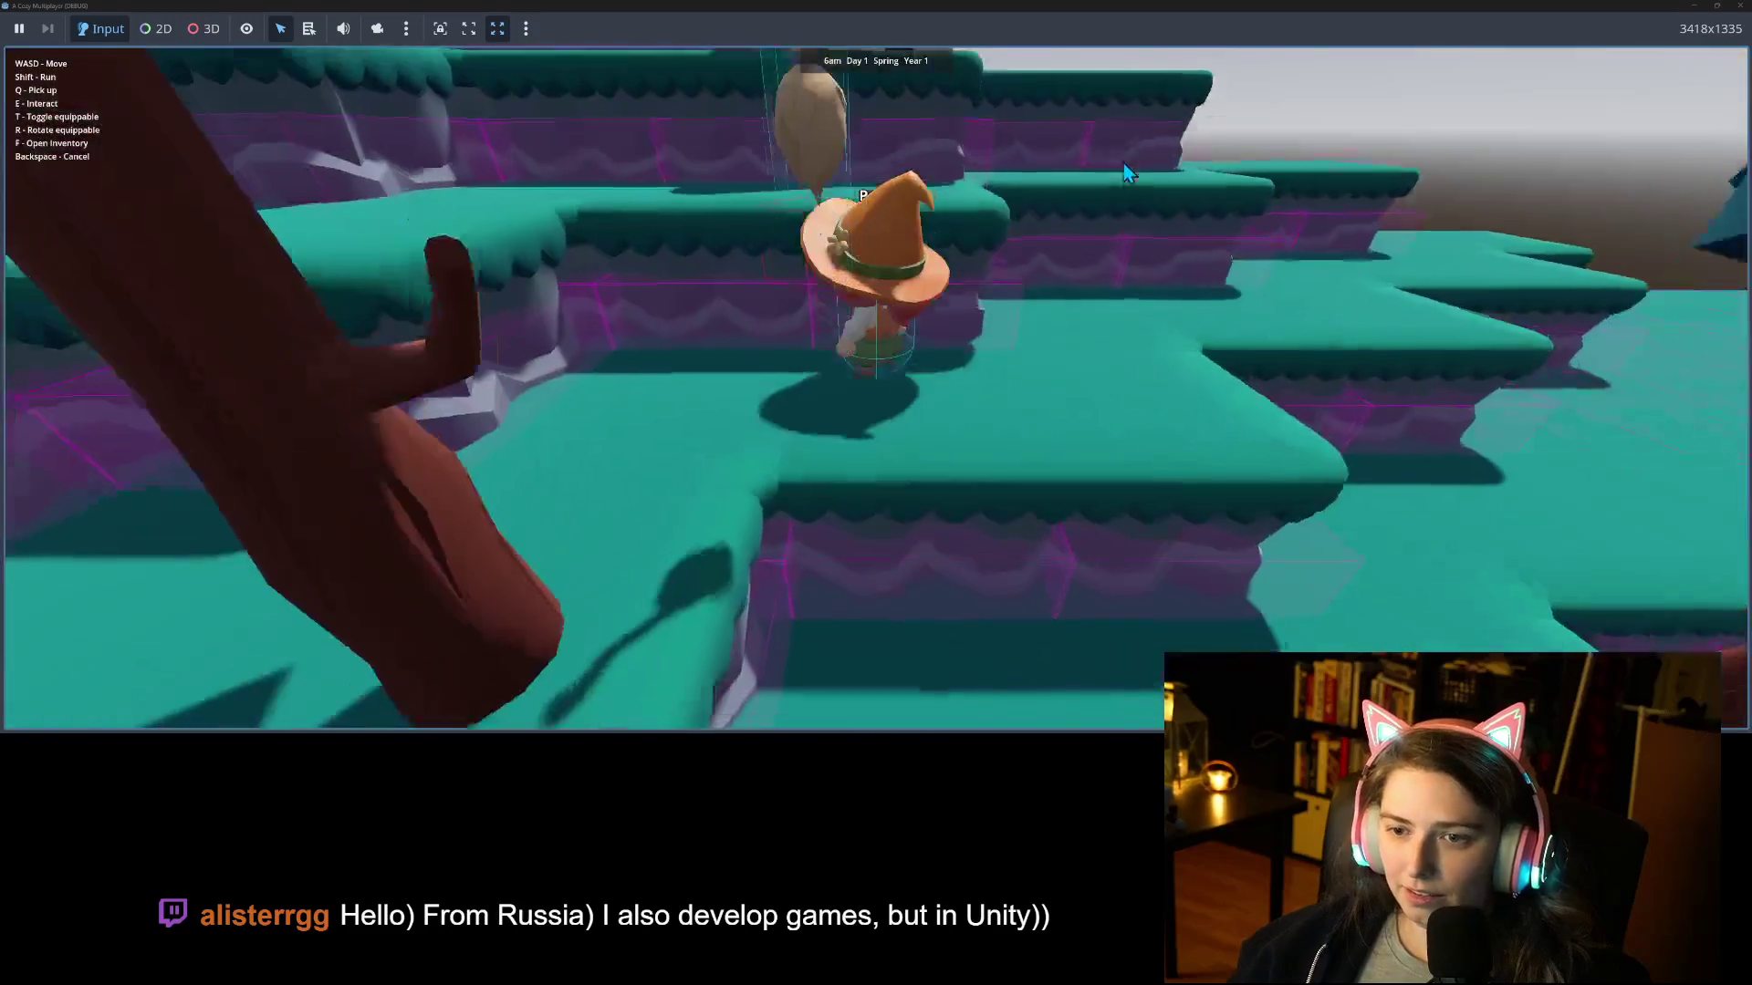
key("F8")
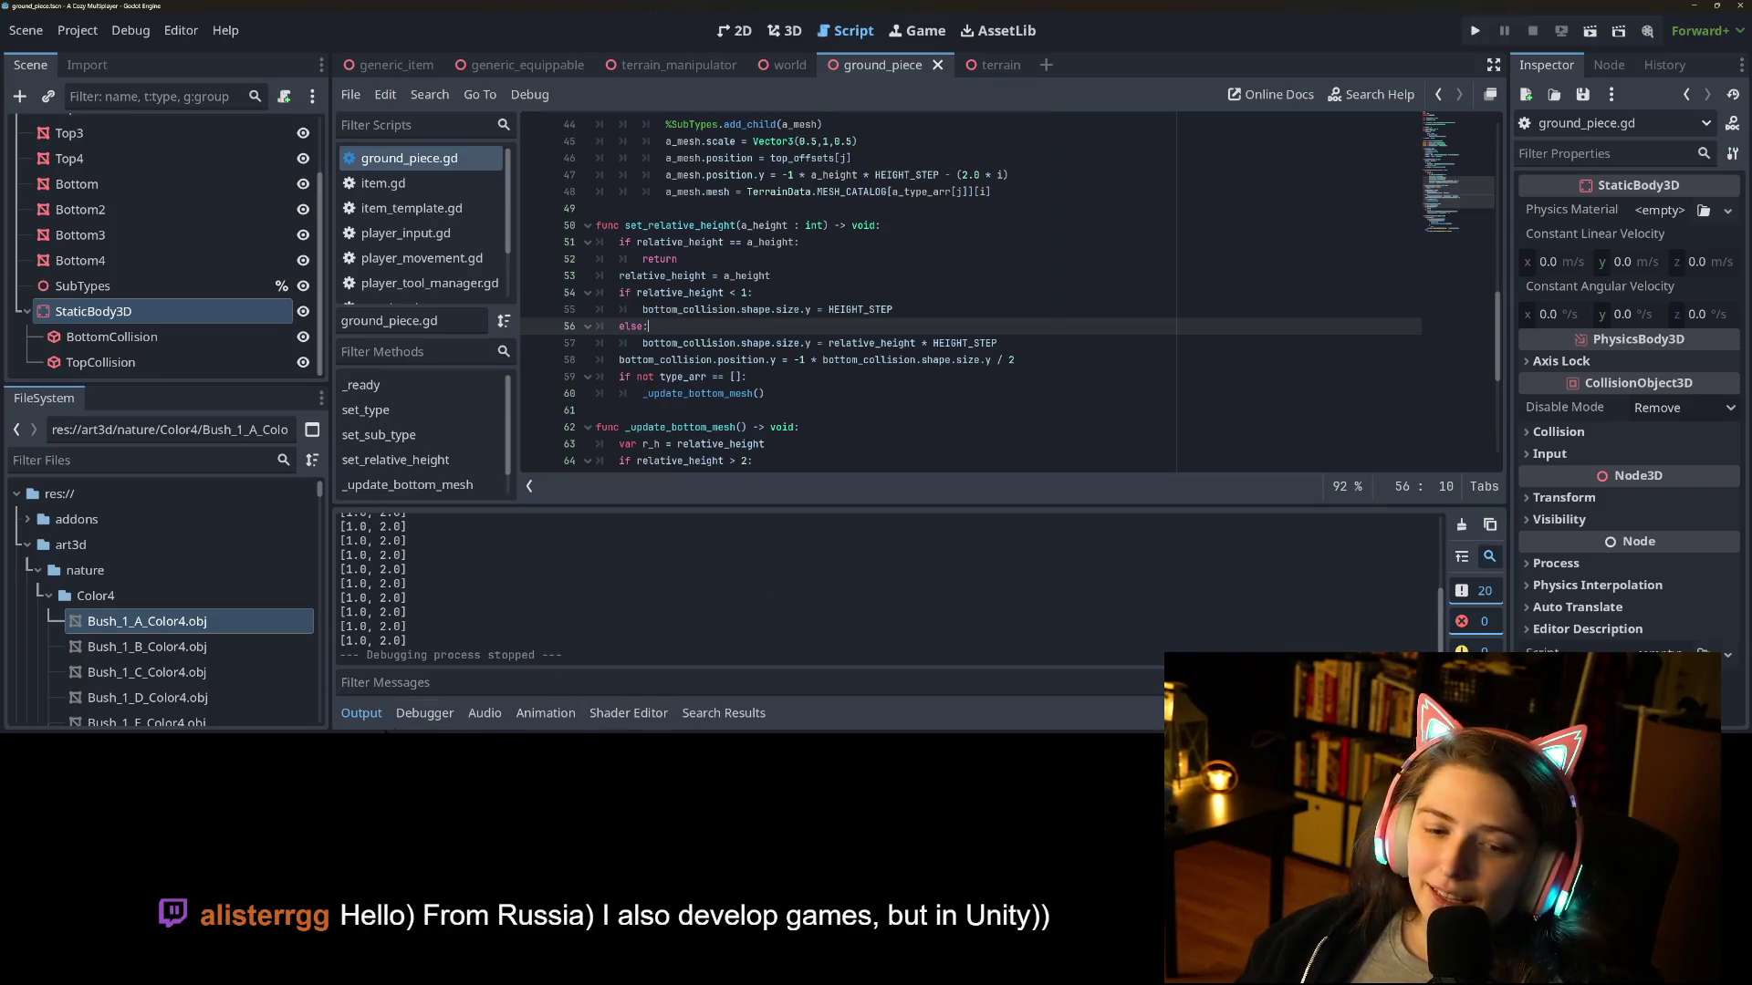
Step: Hide the output log and inspect the bottom_collision lines in set_relative_height
left_click(361, 713)
left_click(882, 345)
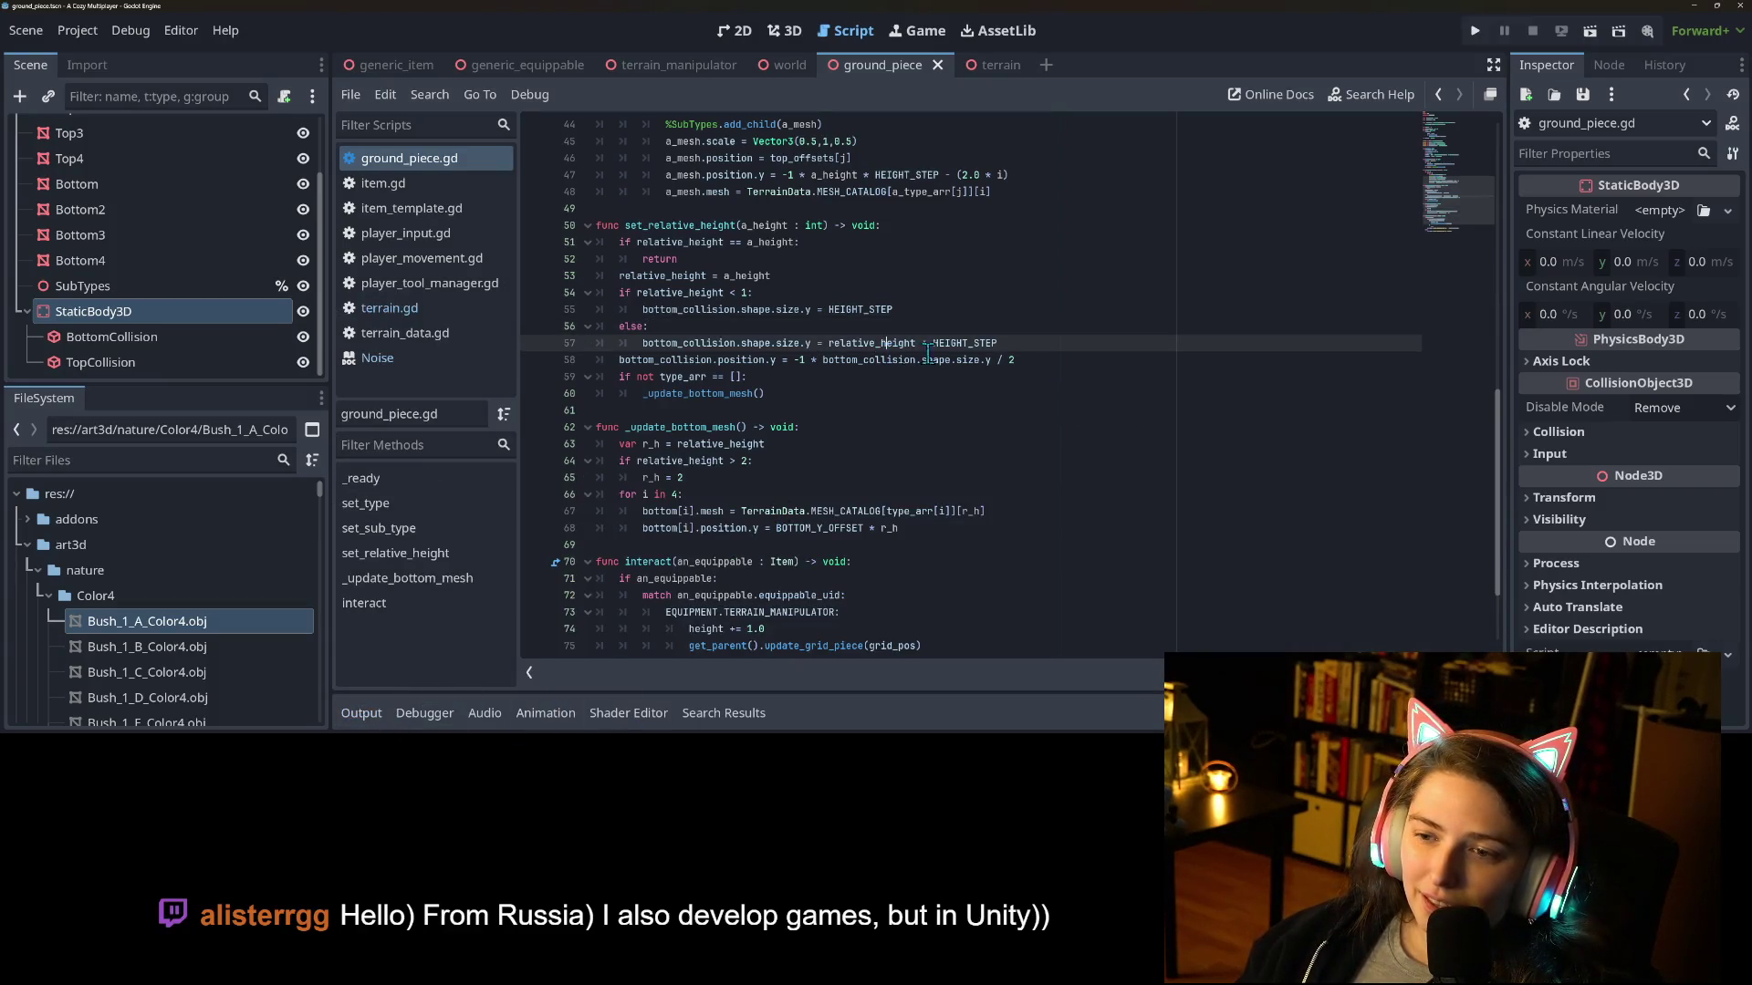
left_click(1043, 359)
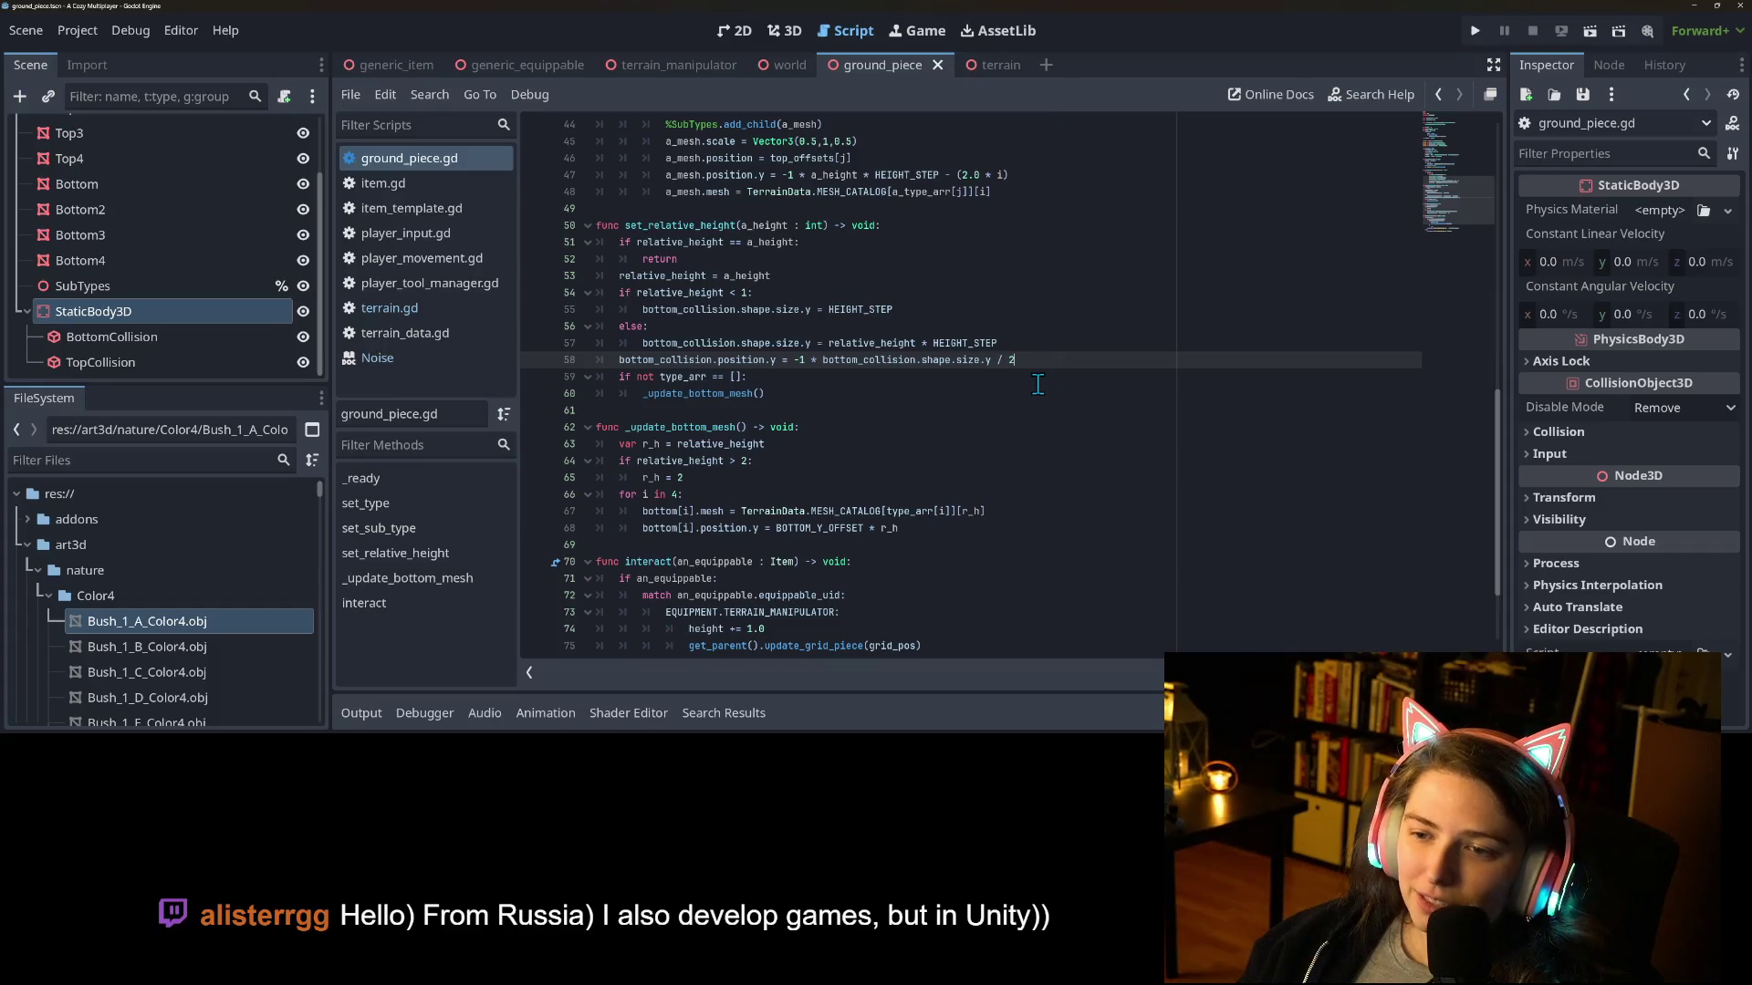
left_click(1075, 345)
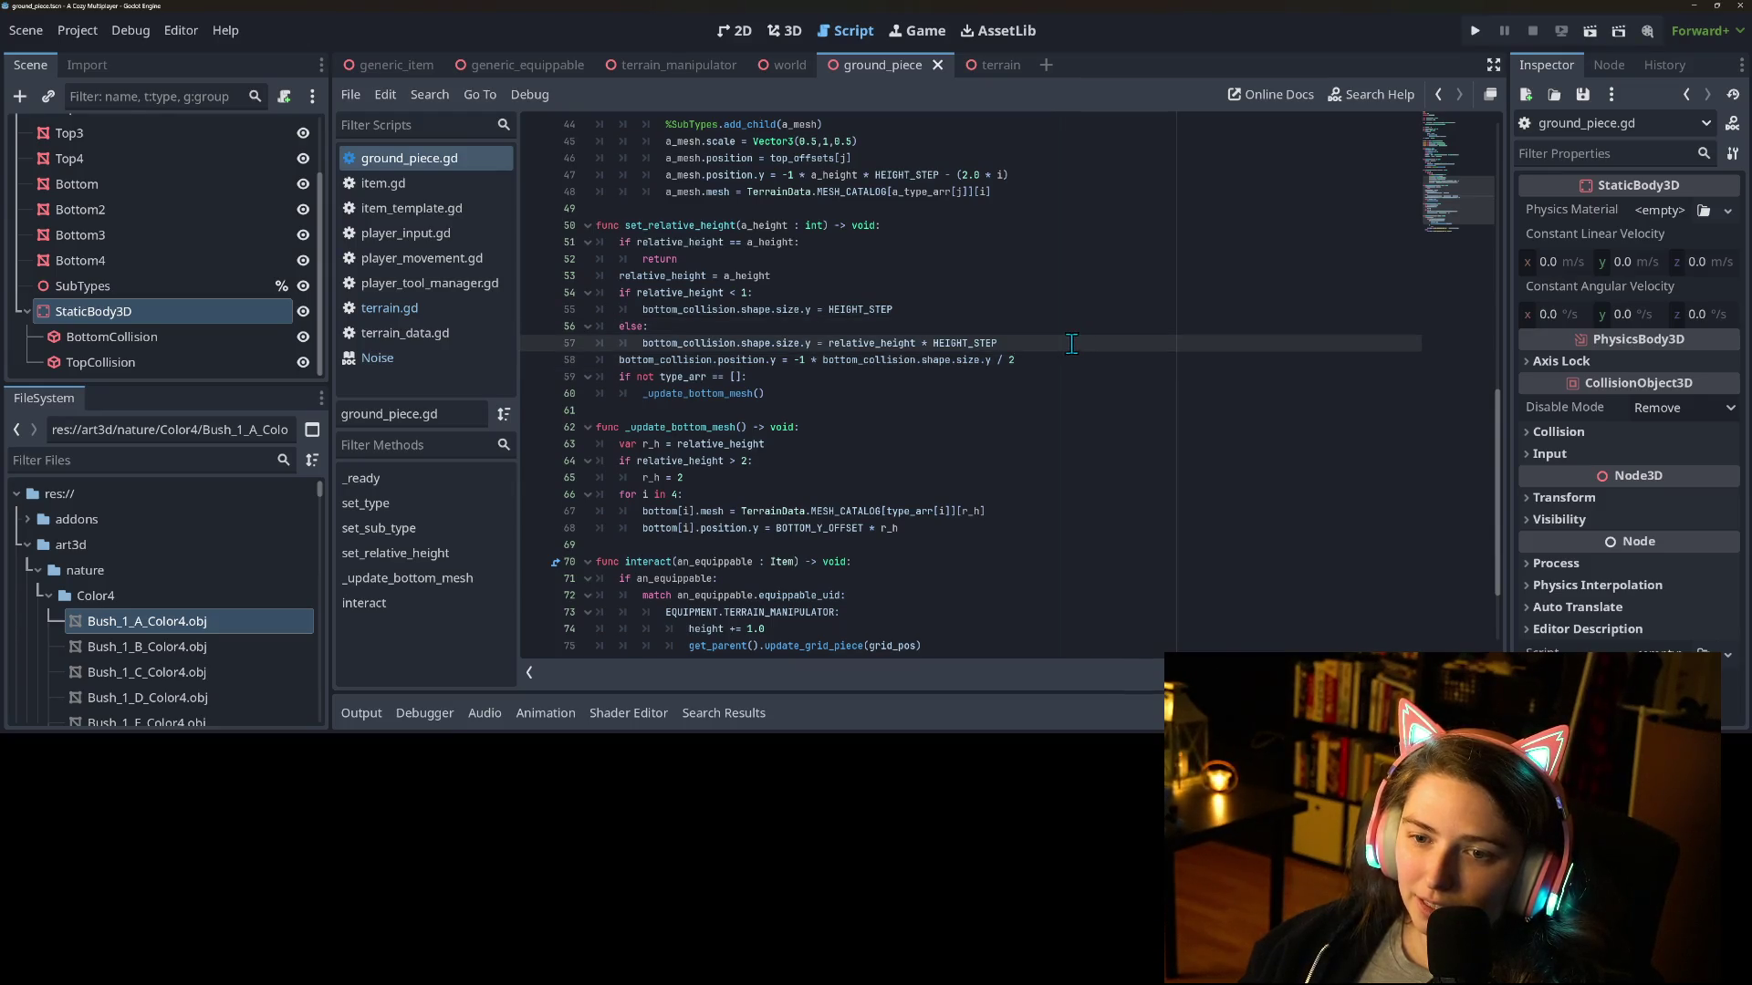
double_click(671, 292)
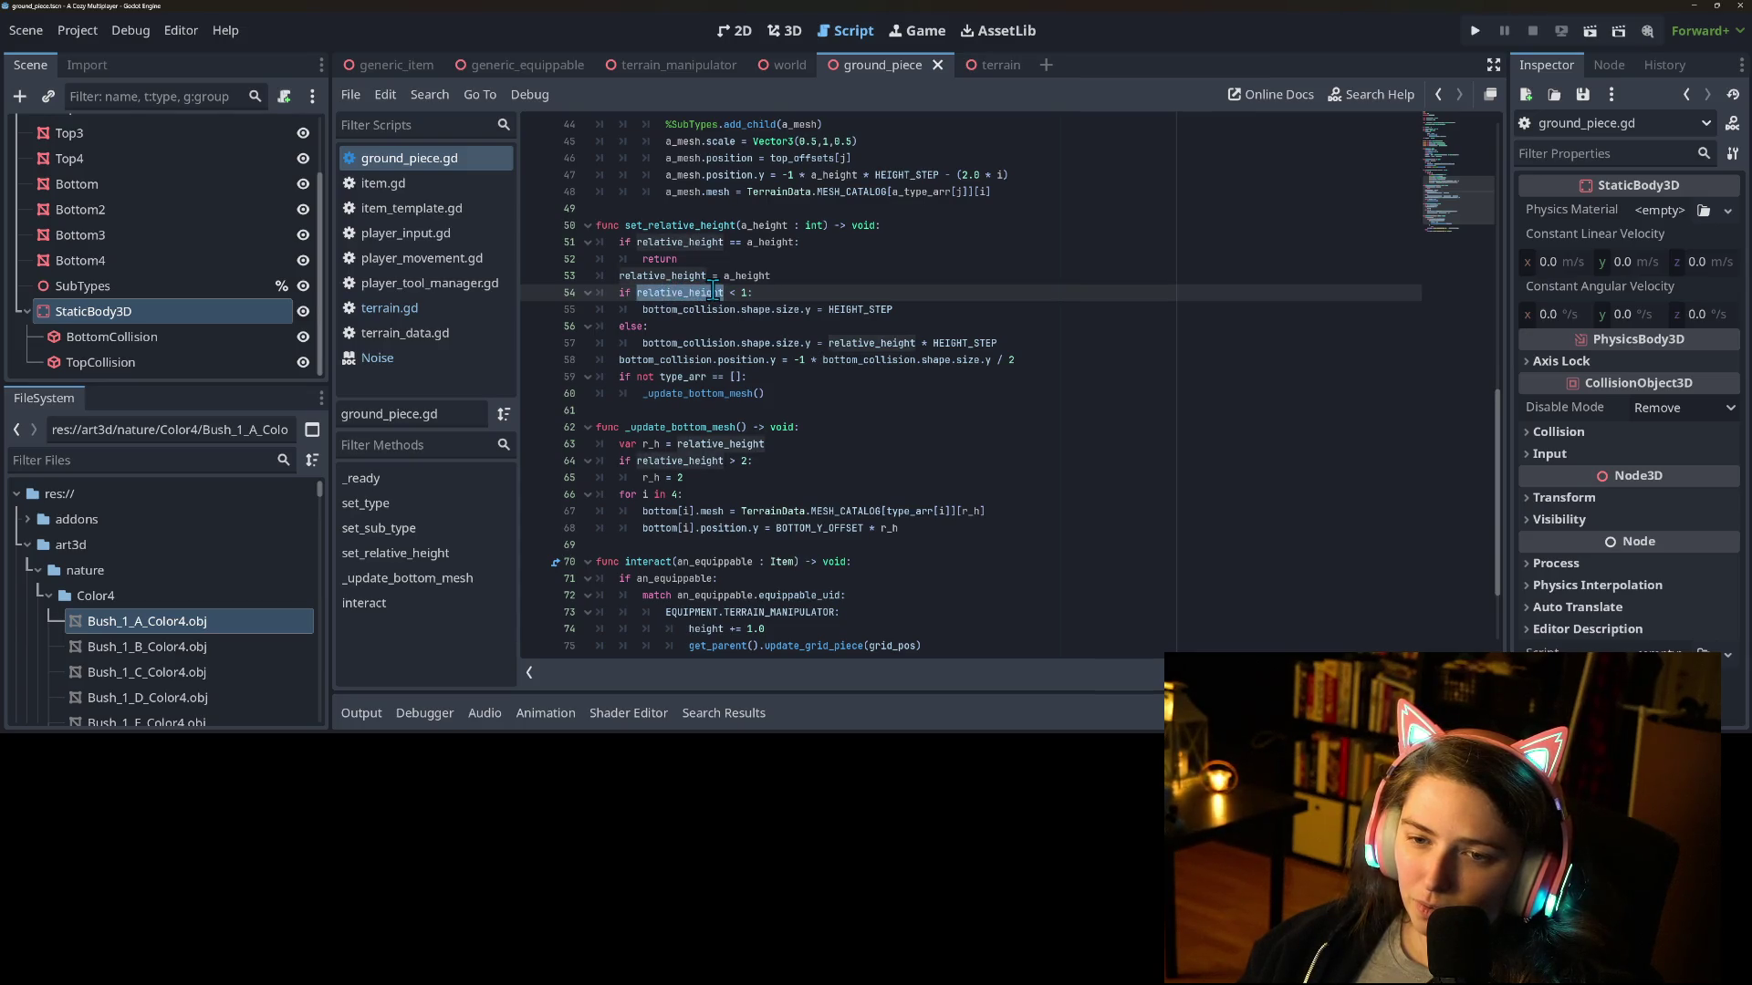
left_click(709, 343)
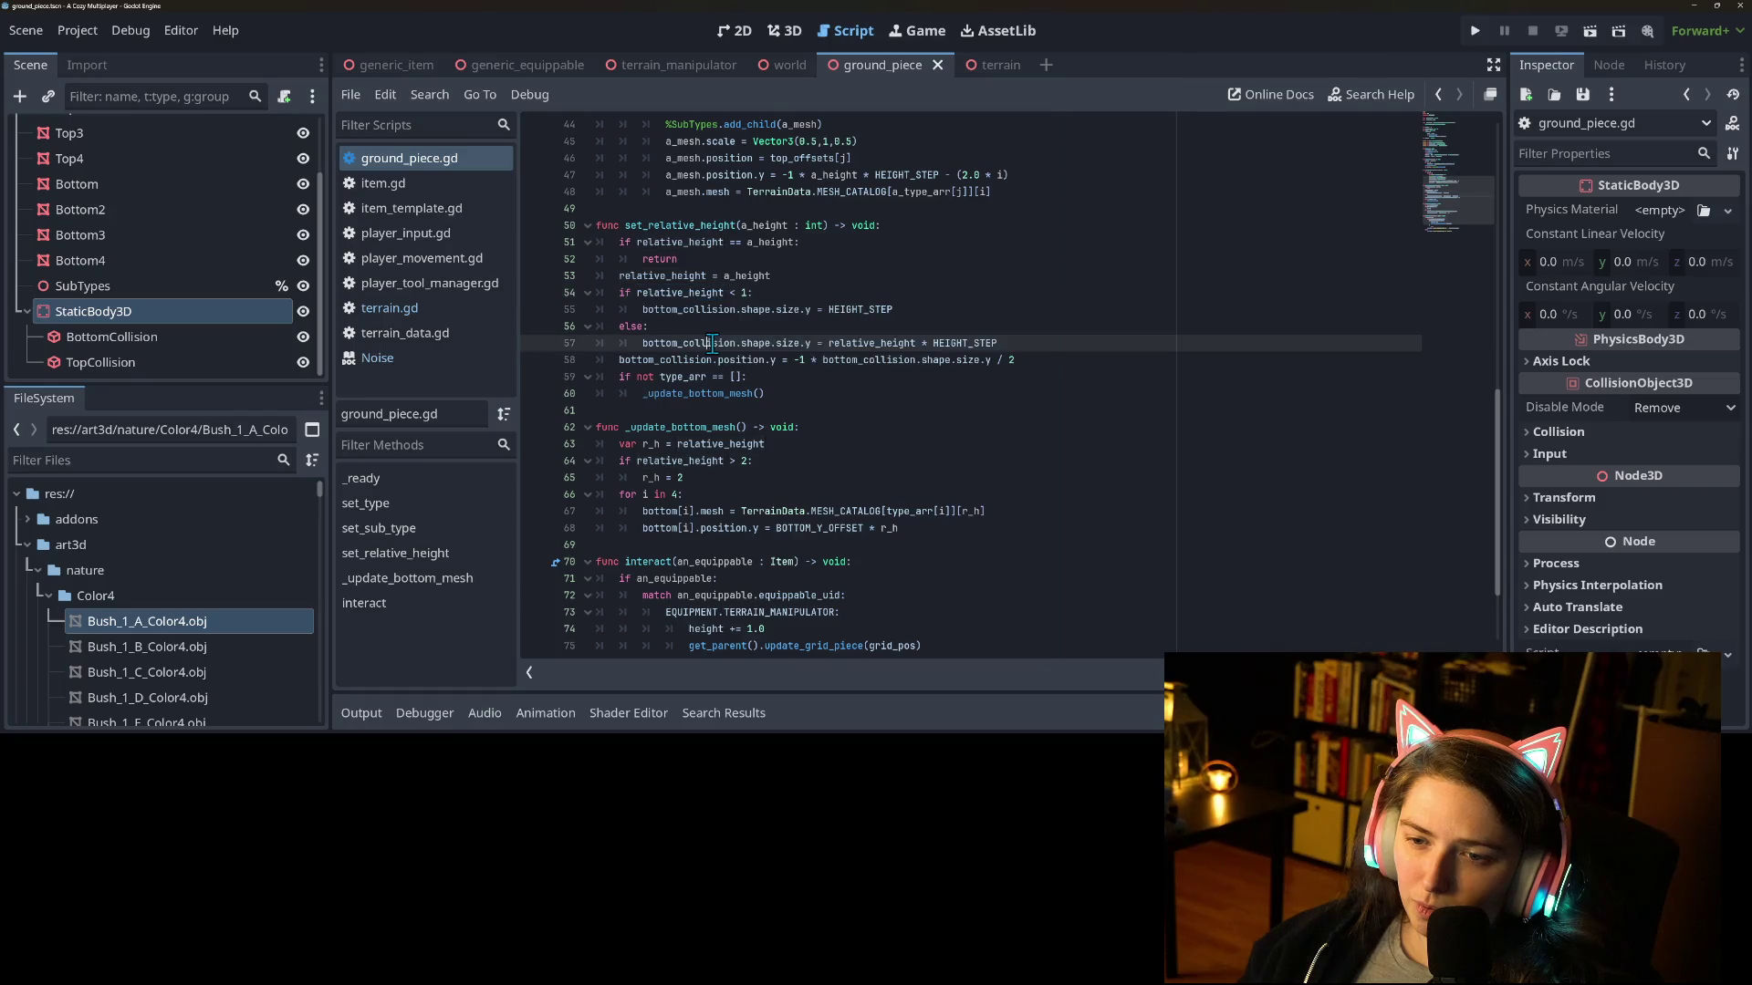
left_click(666, 359)
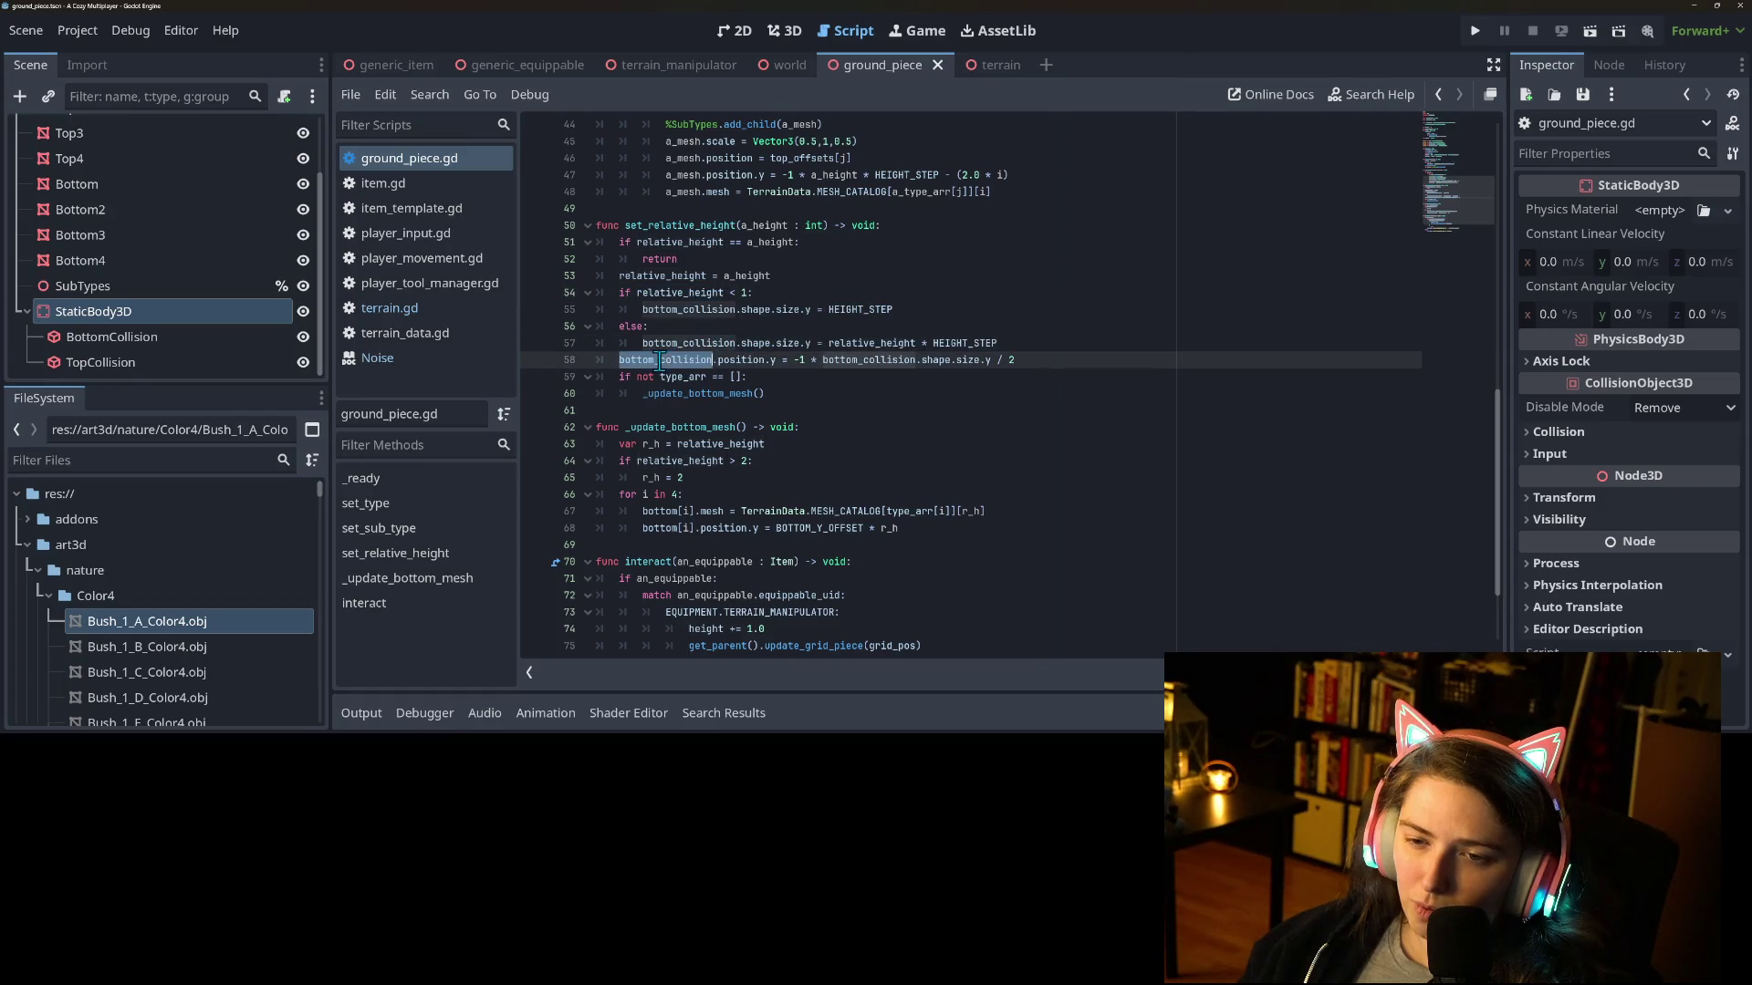
left_click(765, 371)
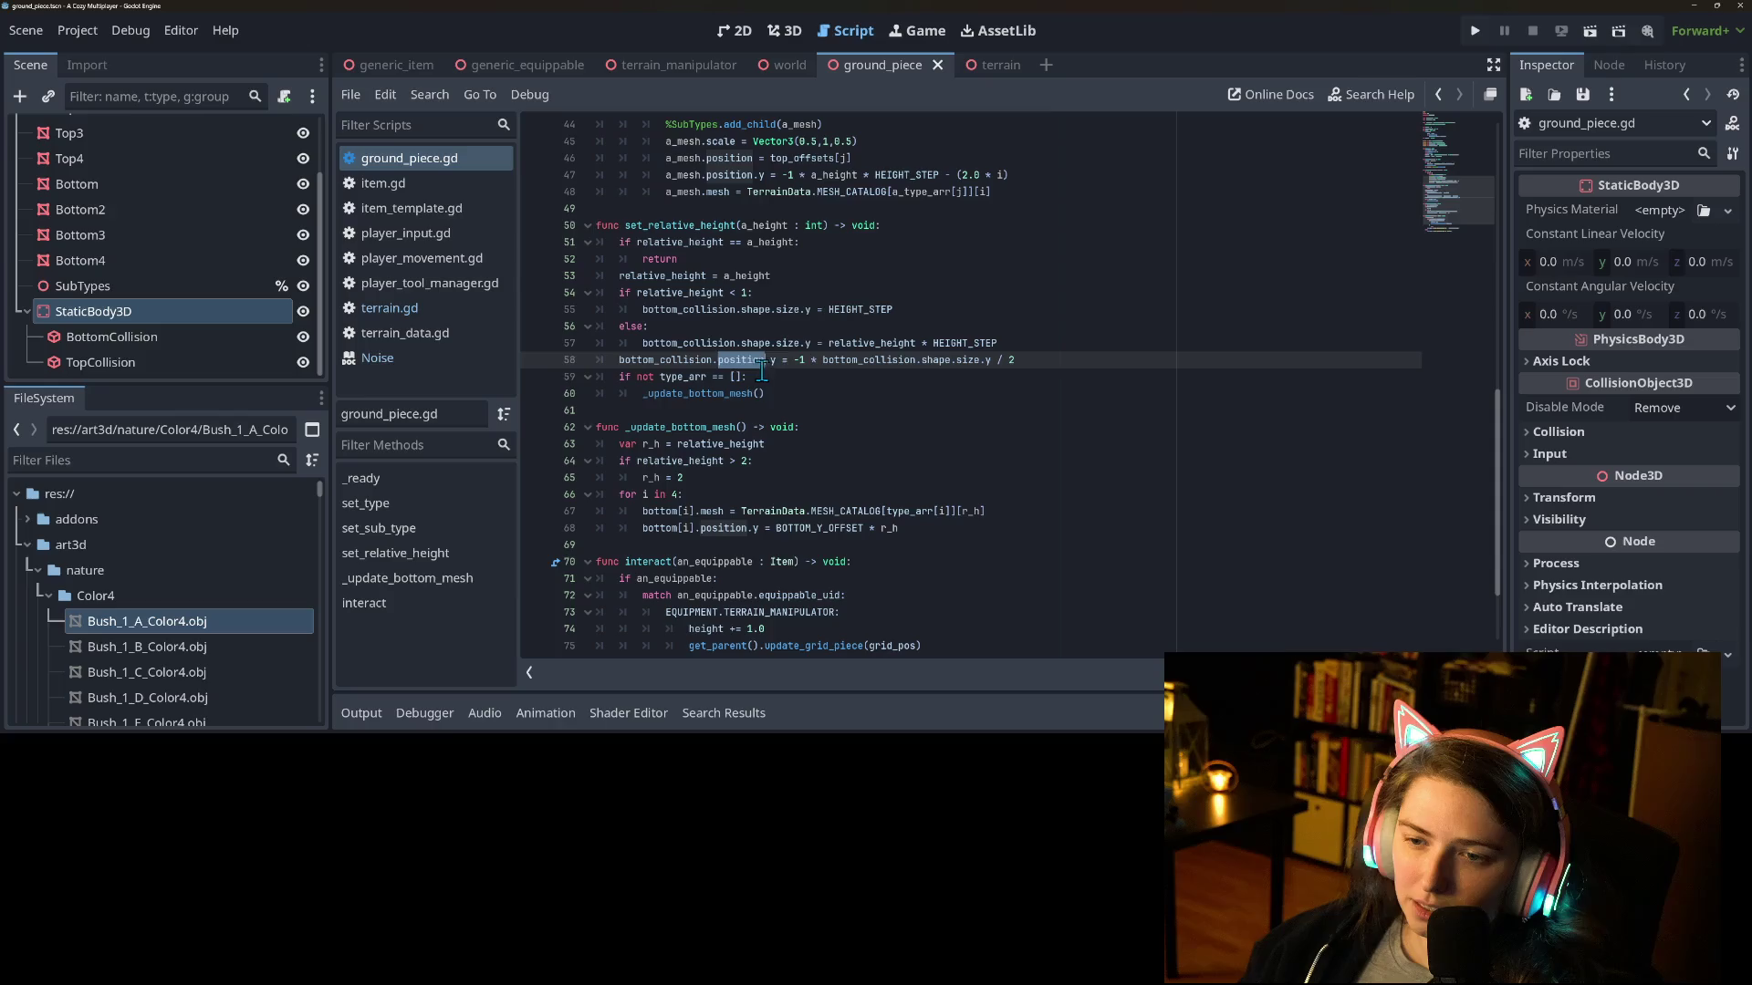
double_click(833, 360)
double_click(748, 361)
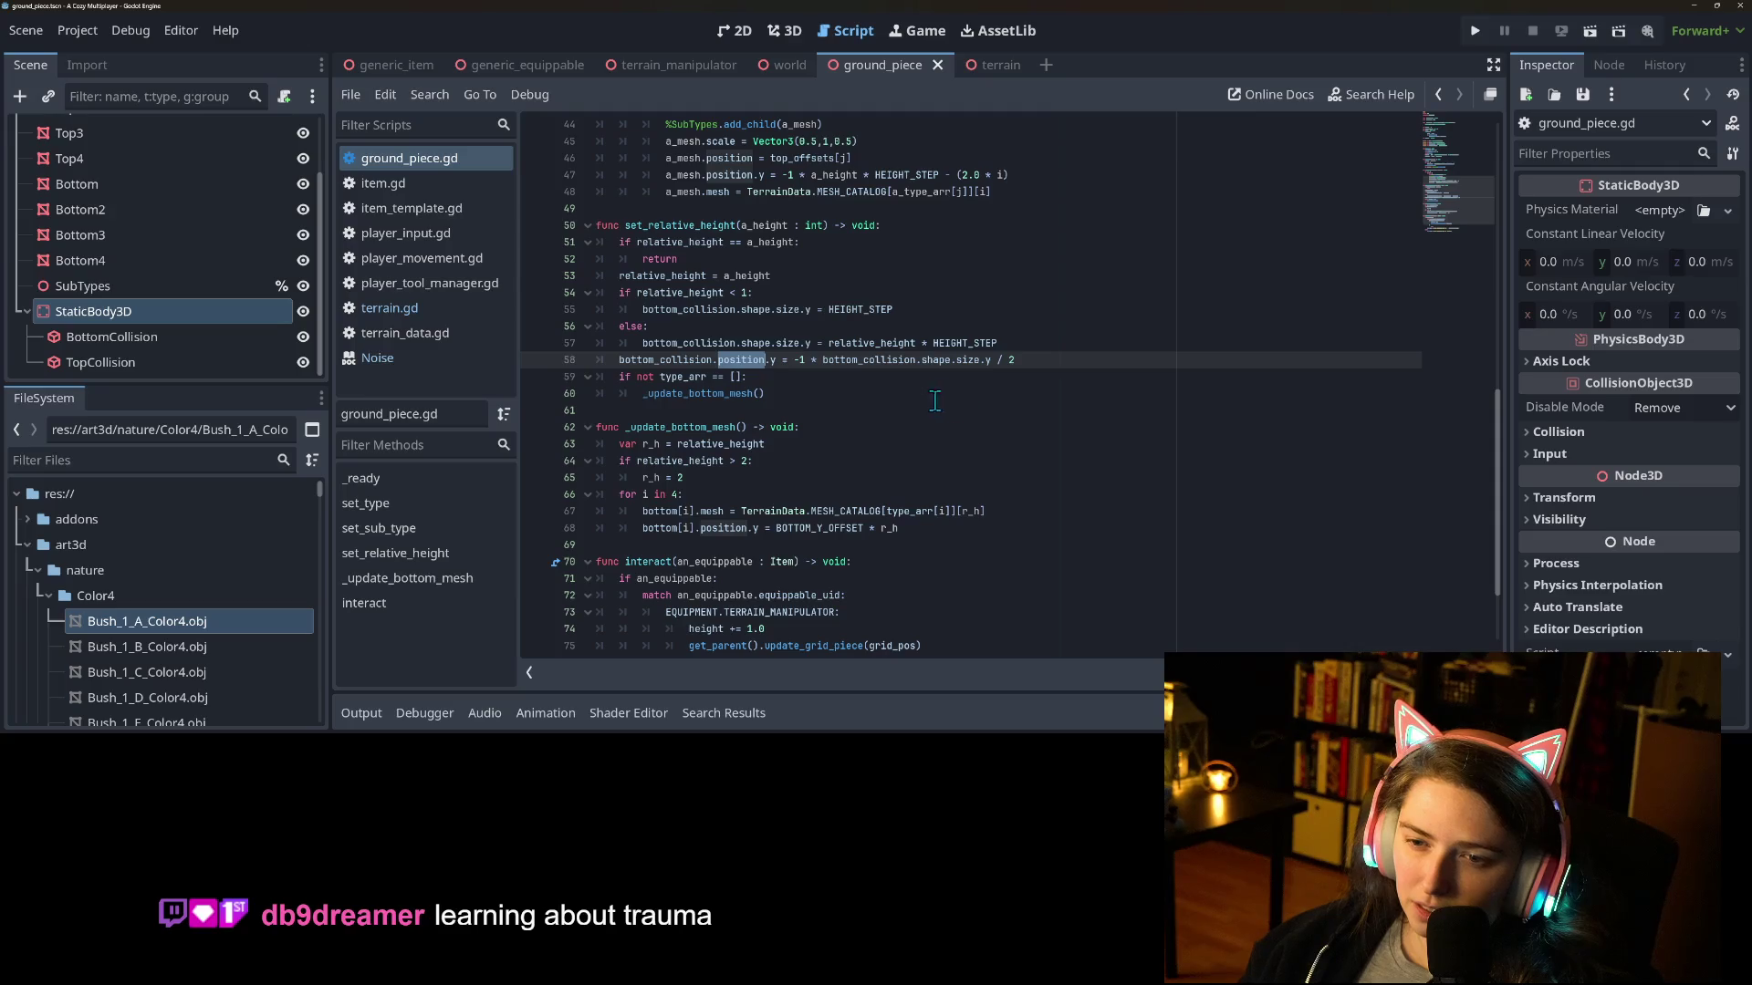
Step: Delete the early-return check on lines 51–52, save, and run the game
double_click(675, 226)
scroll(877, 478, "up", 9)
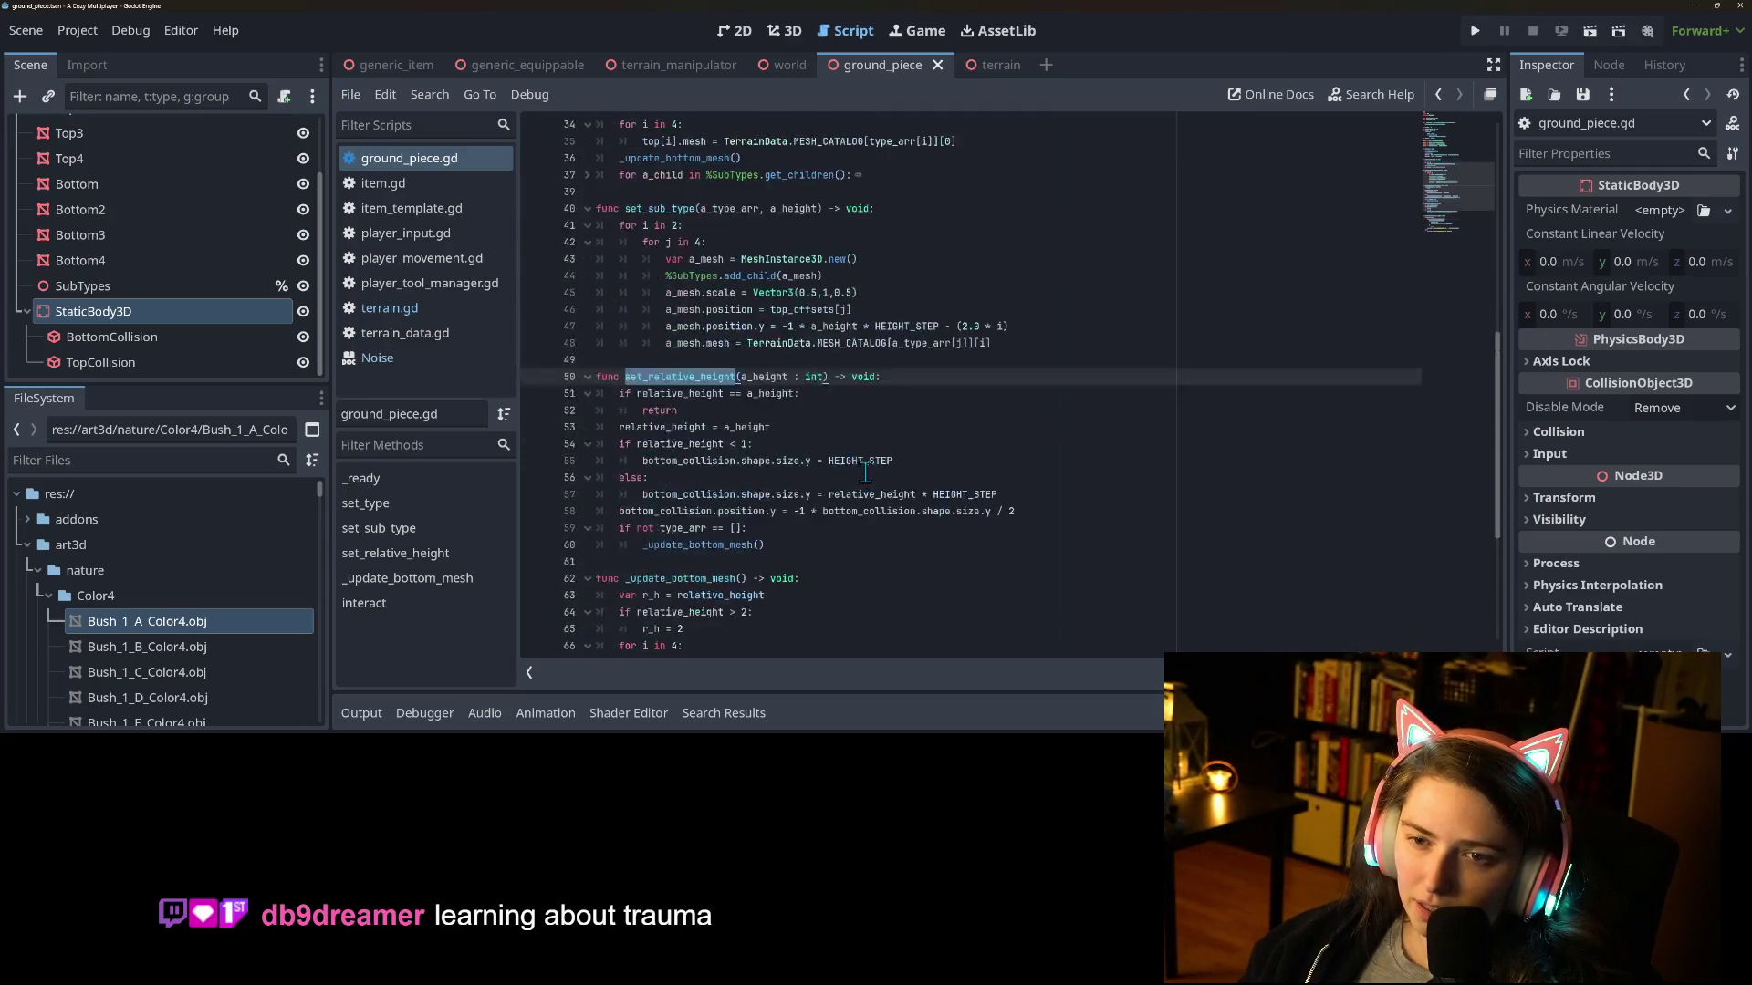
scroll(877, 478, "down", 7)
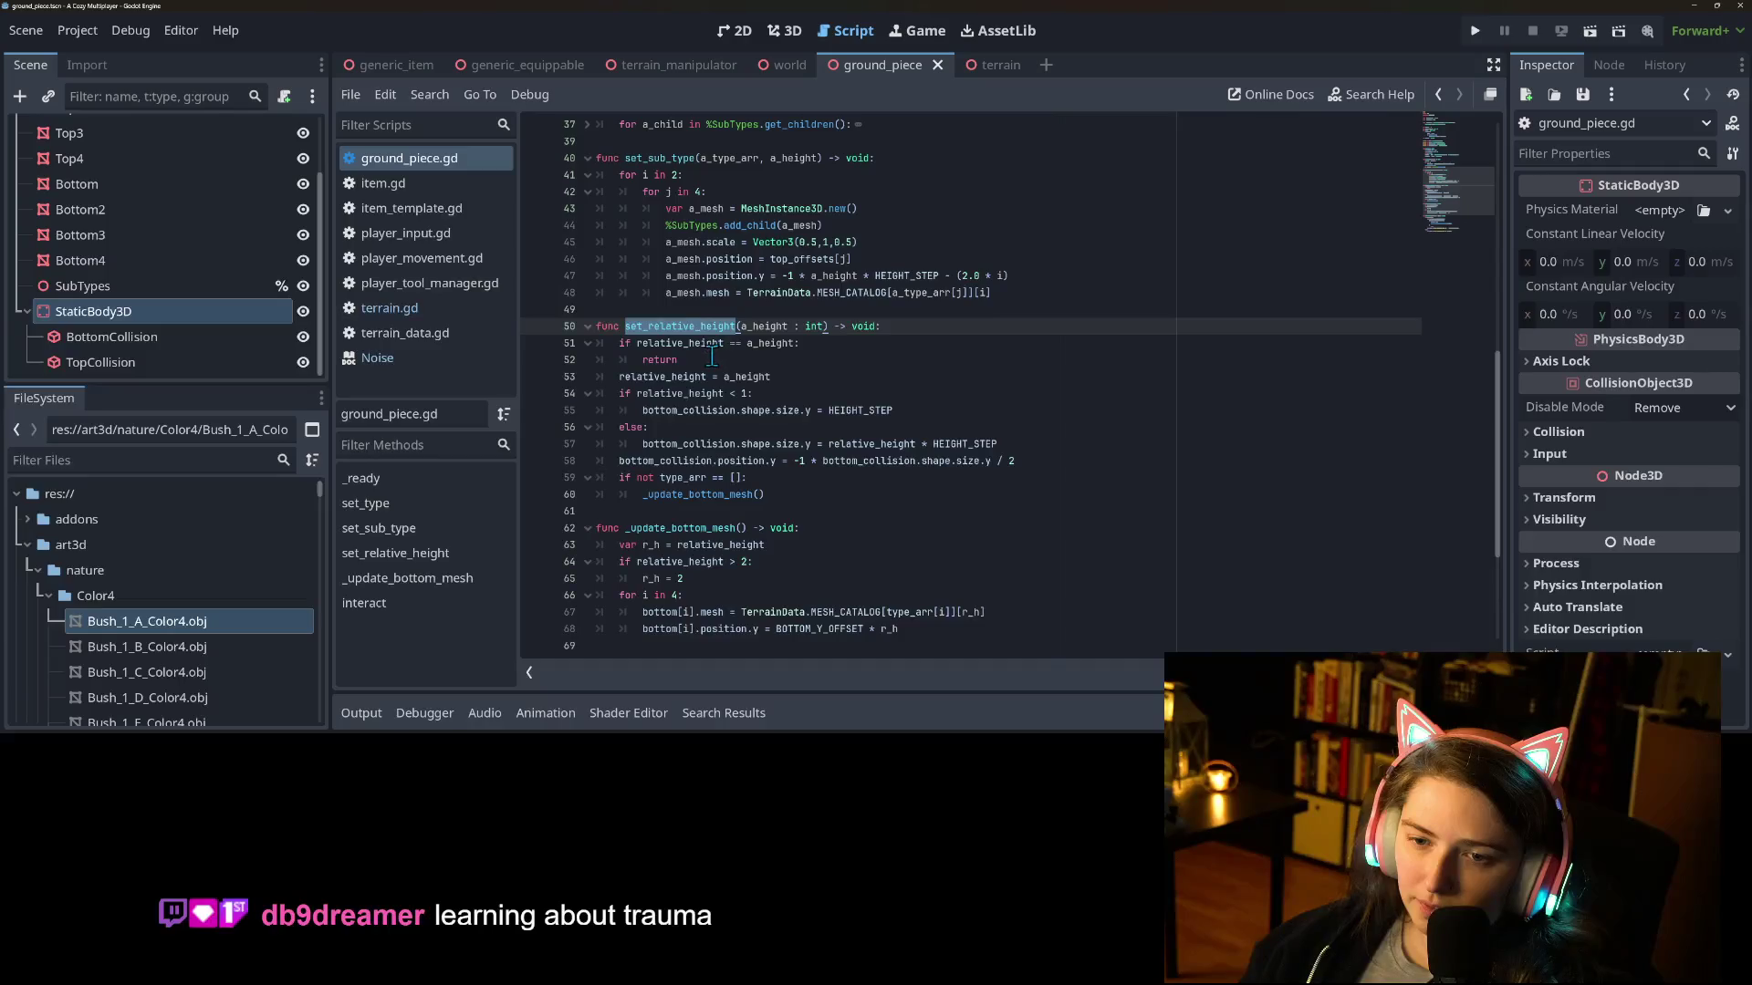
left_click_drag(711, 355, 517, 341)
key("BackSpace")
key("BackSpace")
key("ctrl+s")
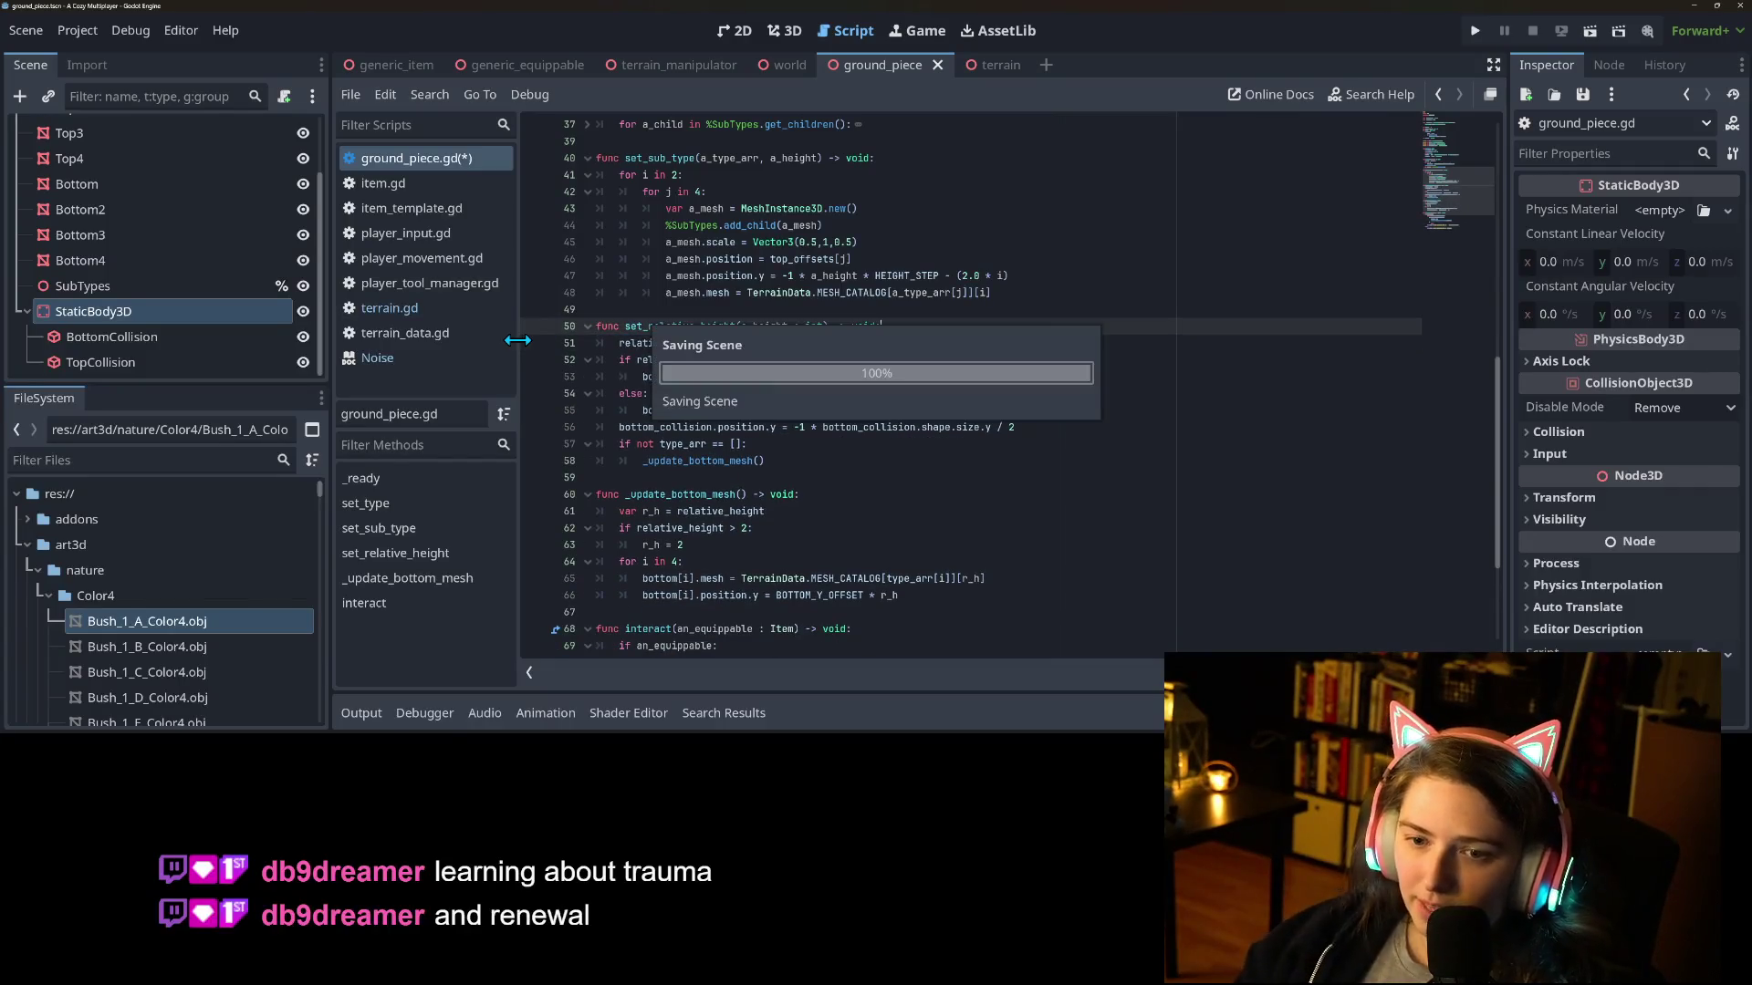
left_click(1470, 31)
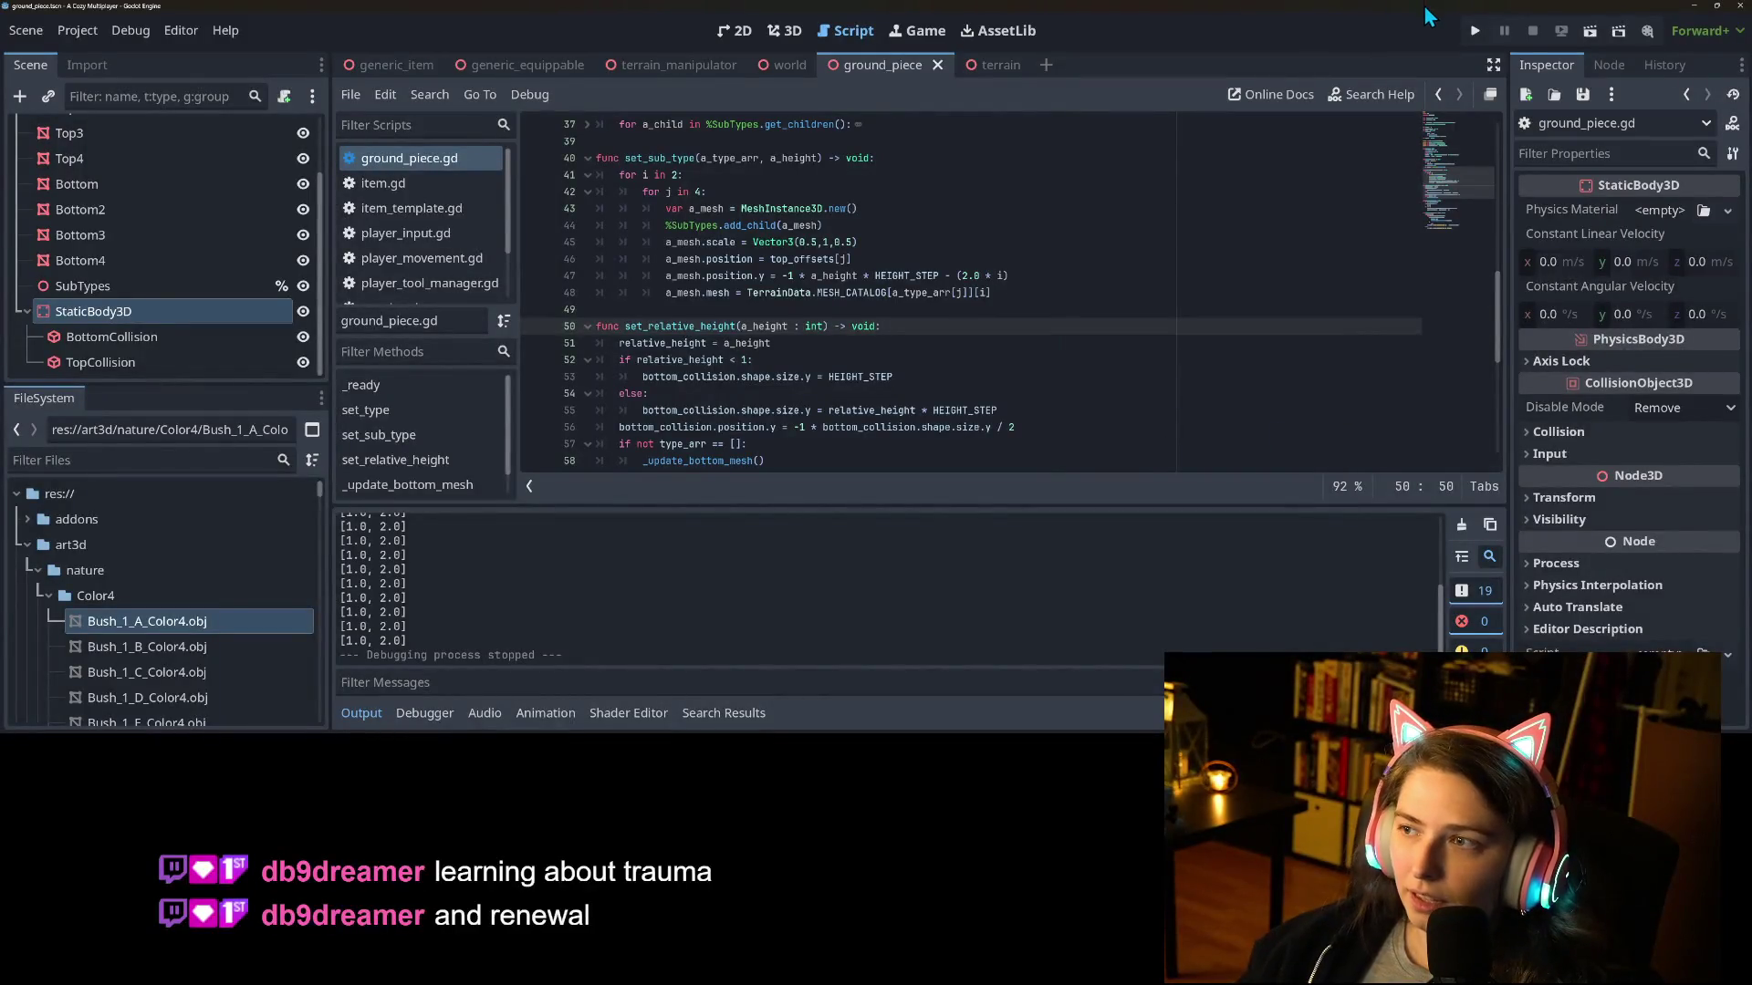
Step: After a quick test run, restore the early-return lines and save the script
left_click(1481, 35)
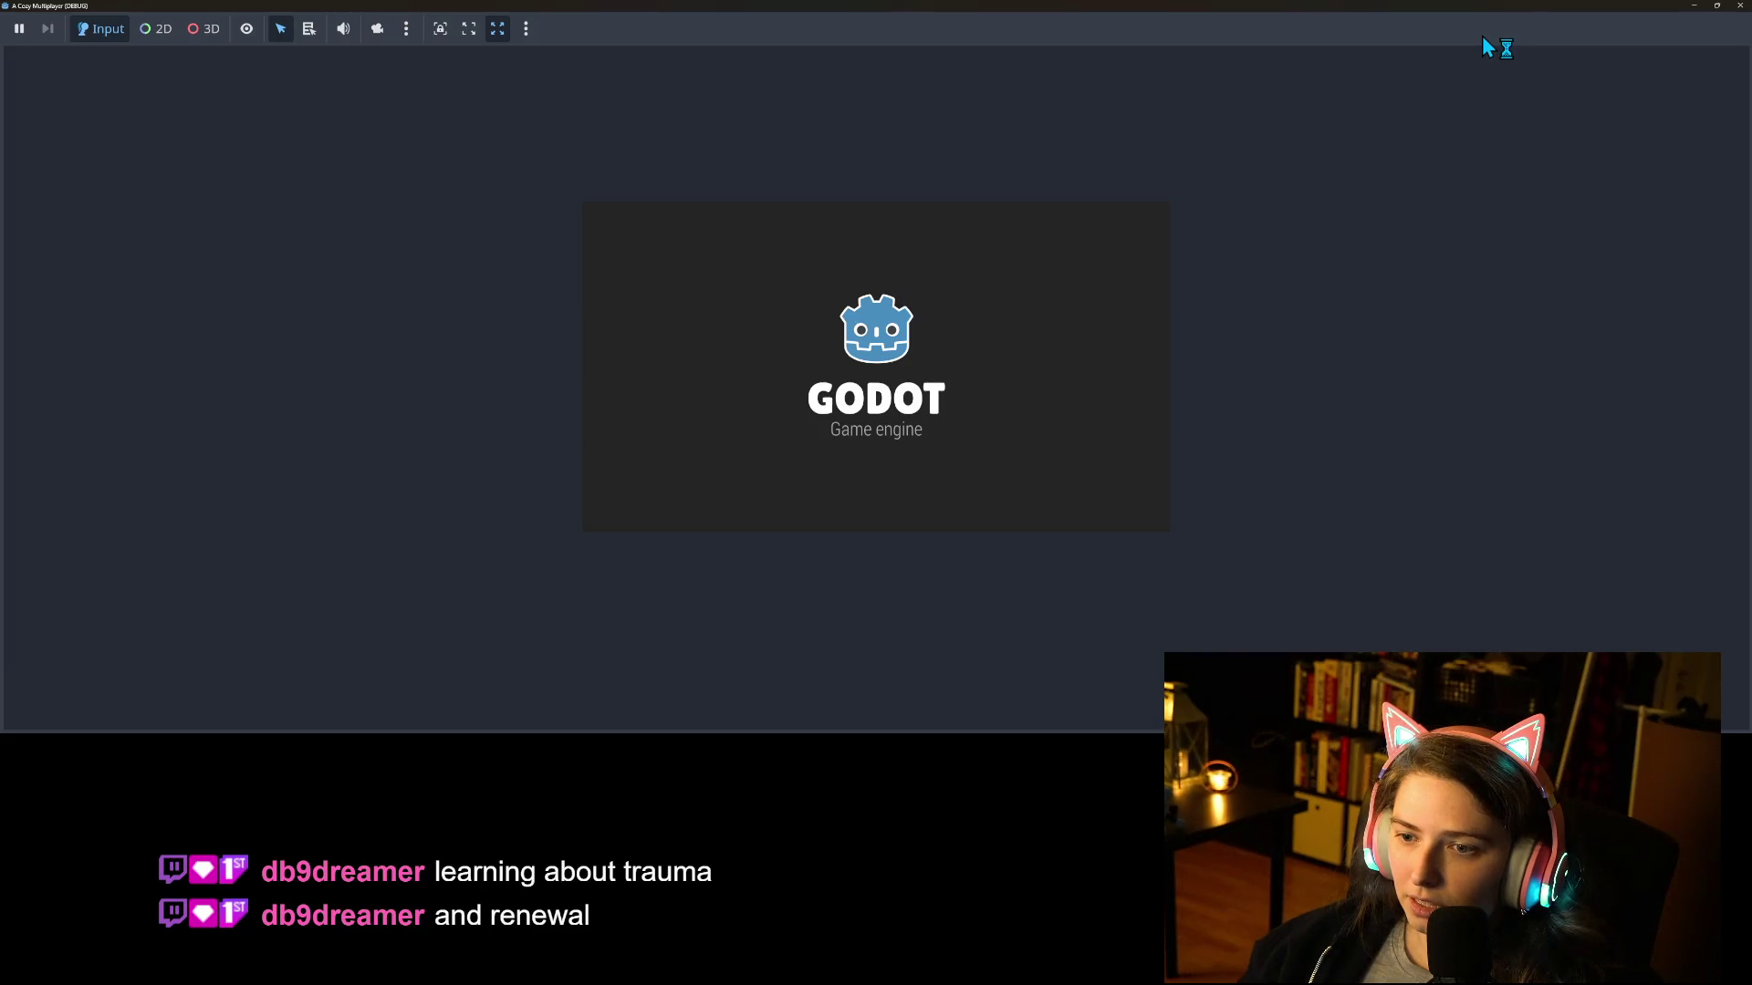
key("F8")
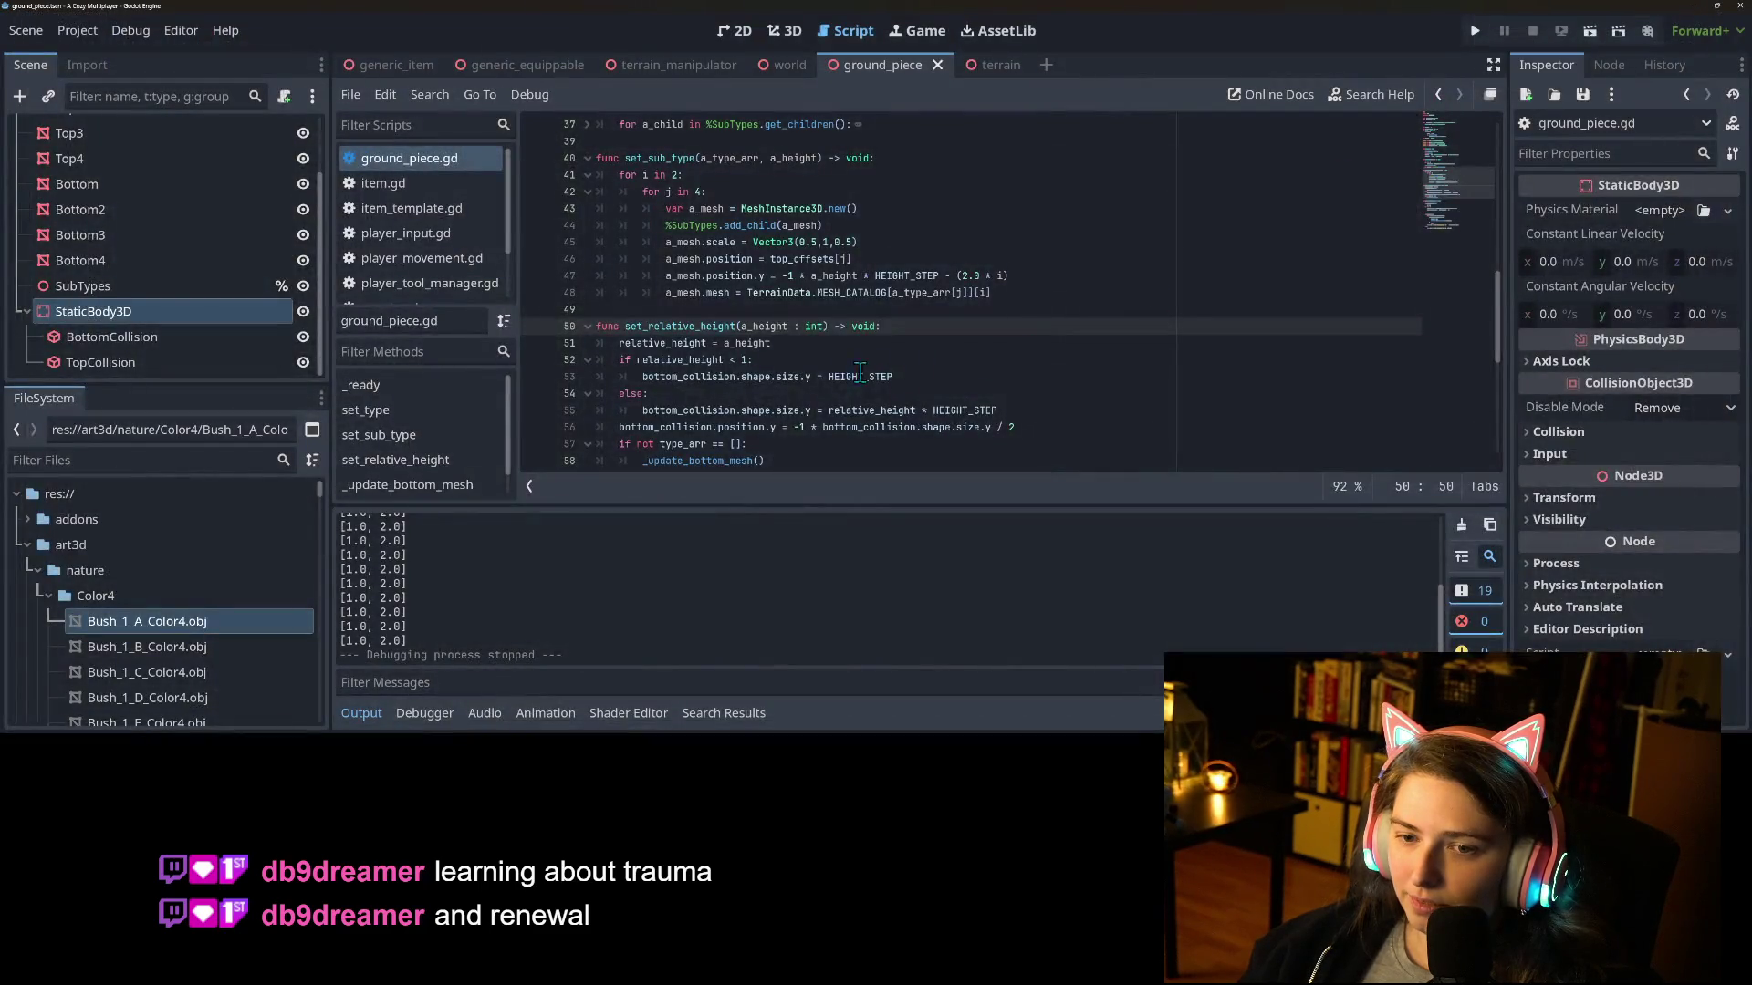
key("ctrl+z")
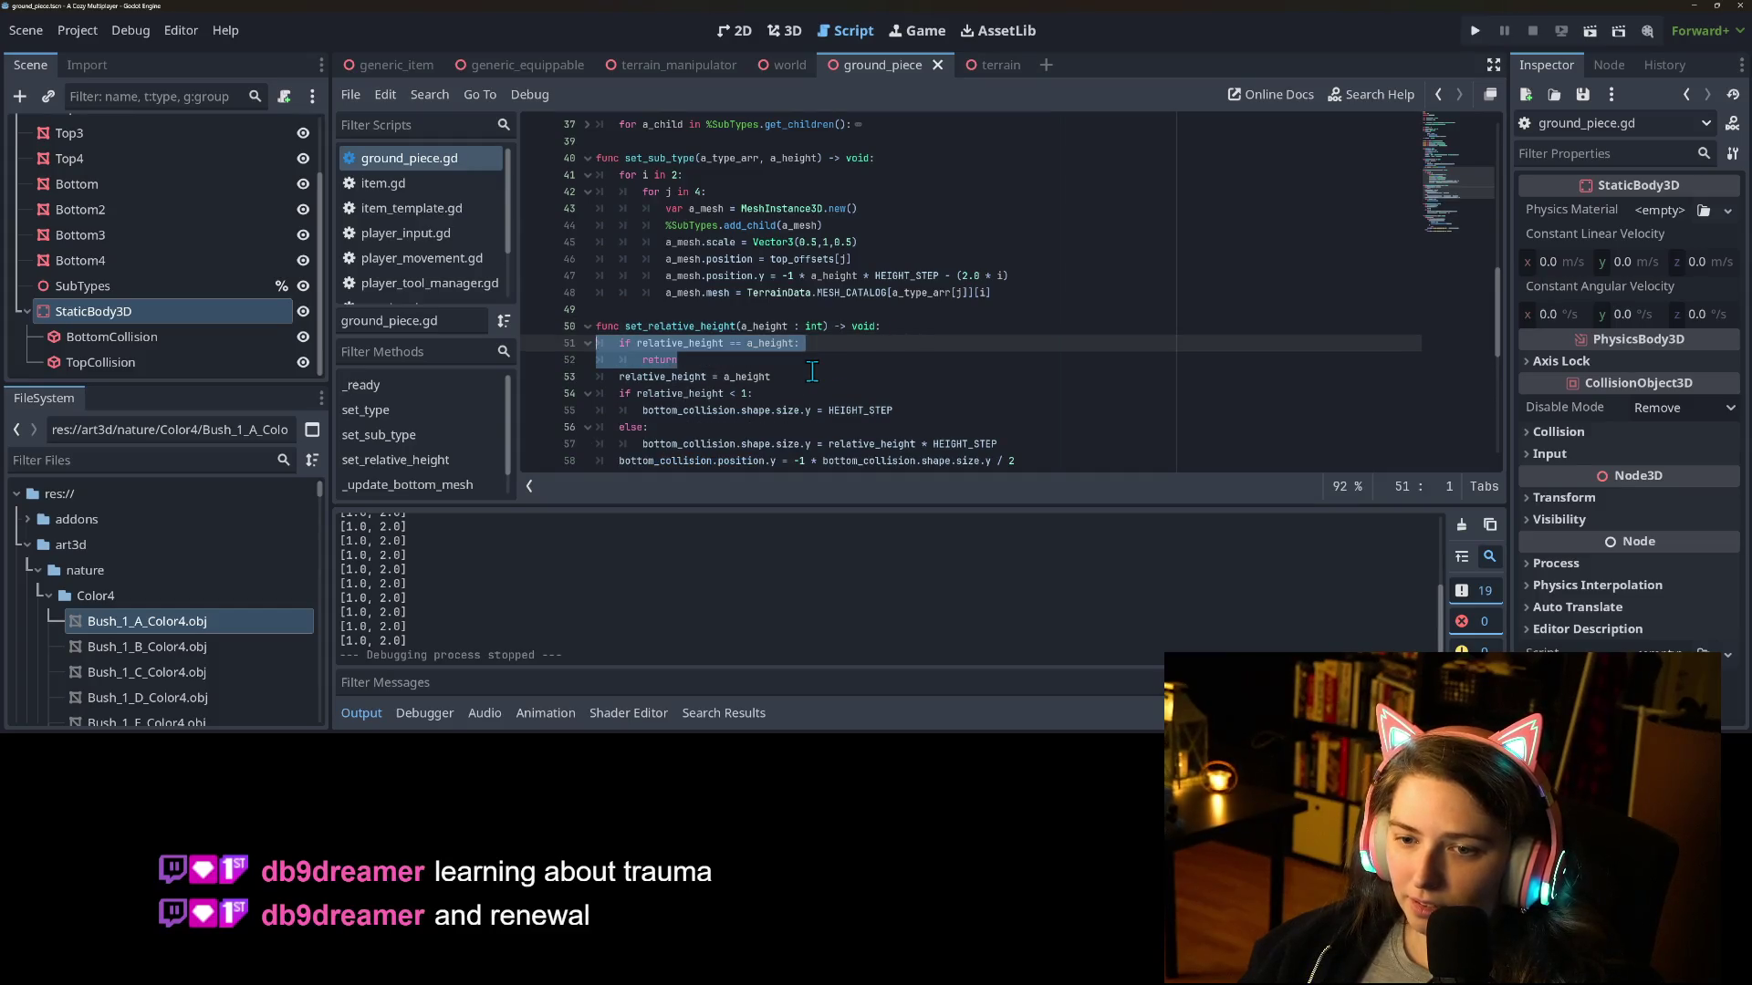
left_click(810, 365)
scroll(788, 402, "up", 1)
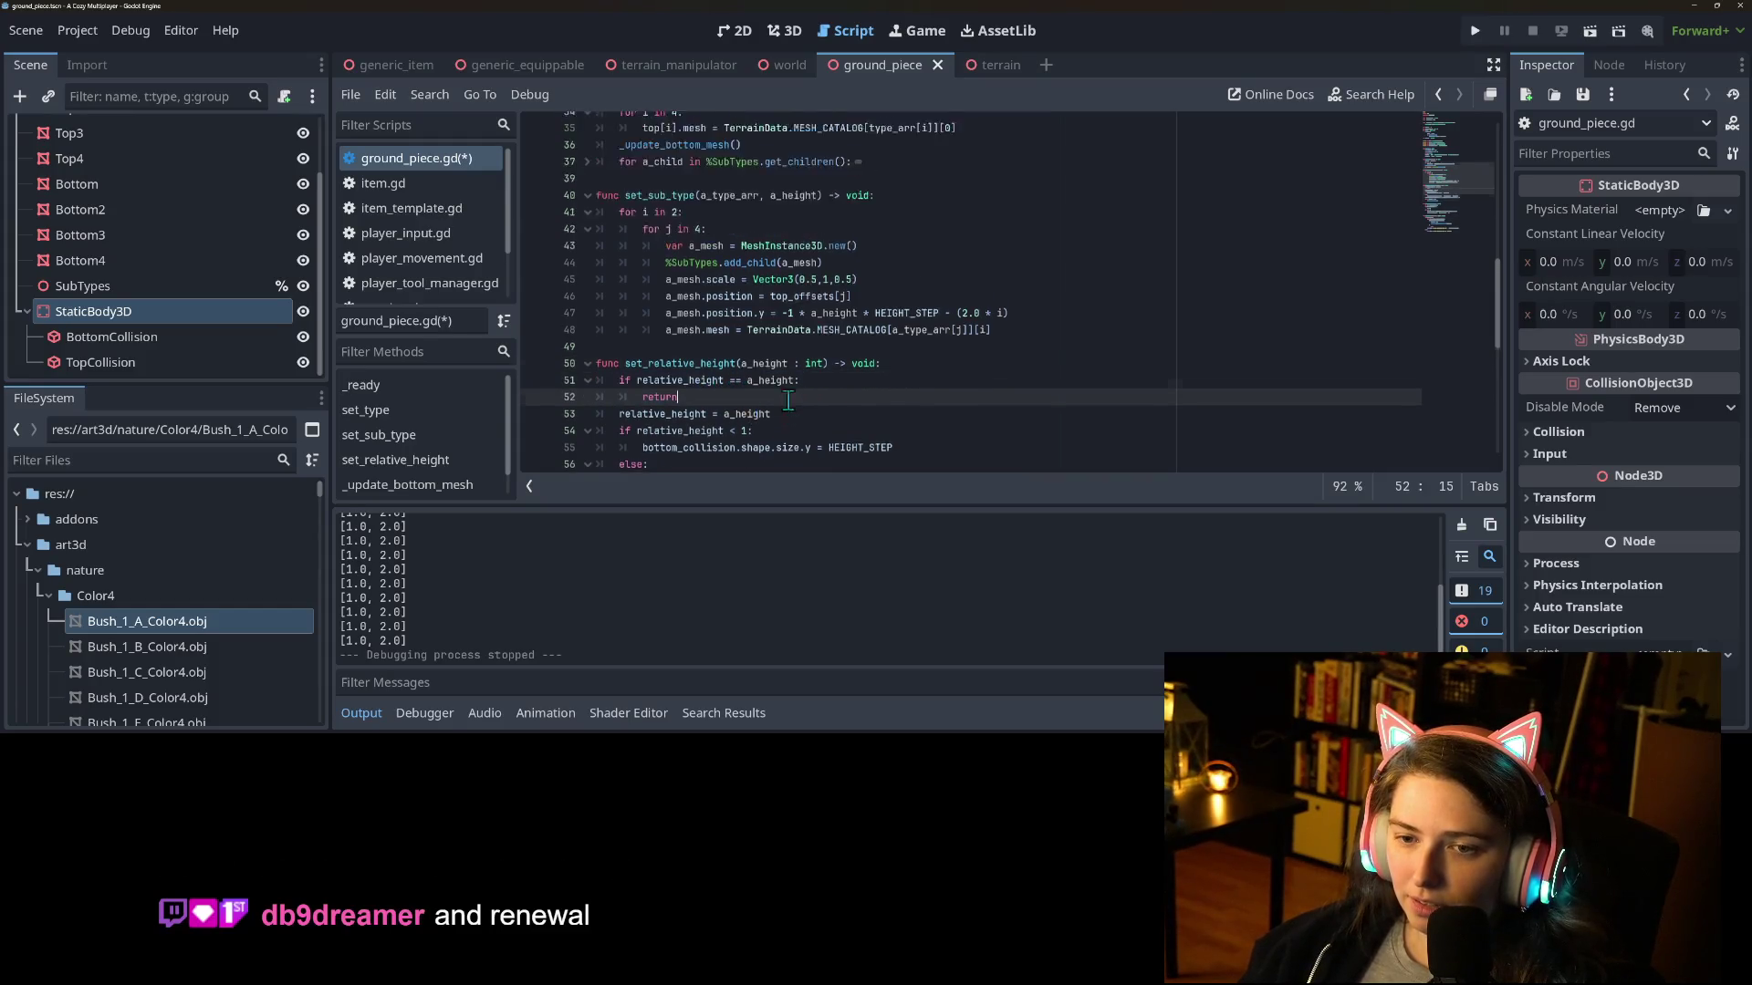
scroll(788, 402, "up", 10)
key("ctrl+s")
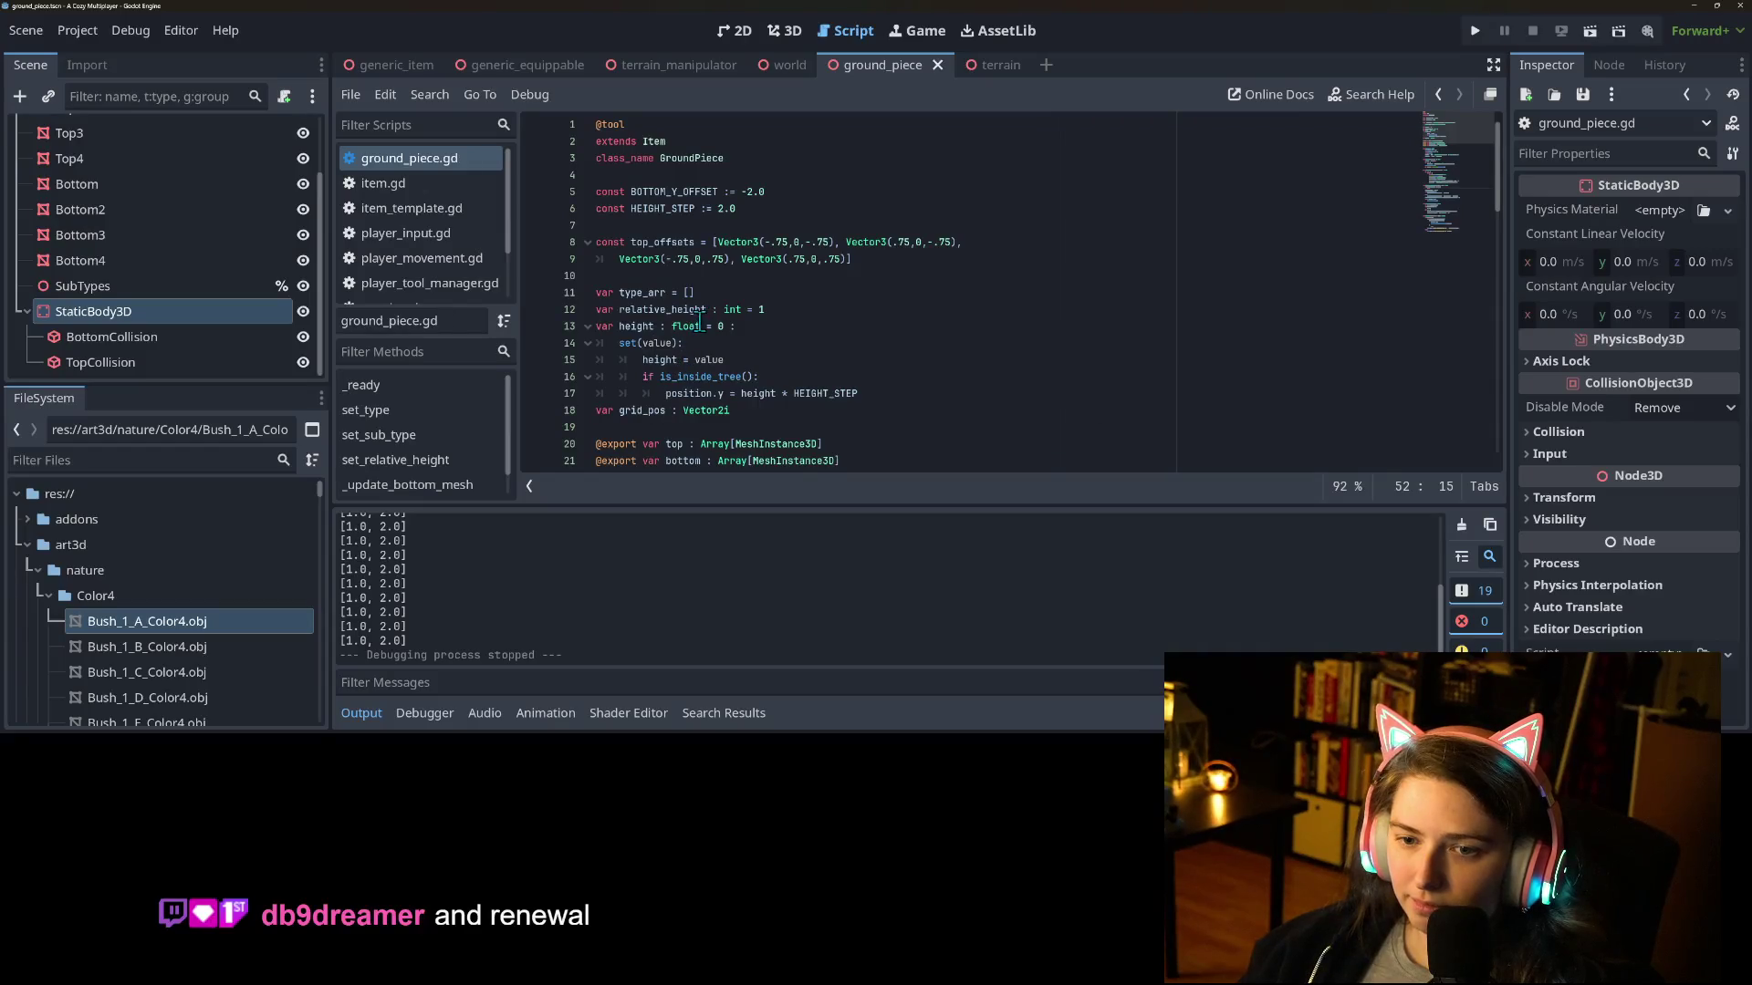
Step: Change relative_height's default from -1 to 1, check the 3D scene, and run the game
left_click(764, 309)
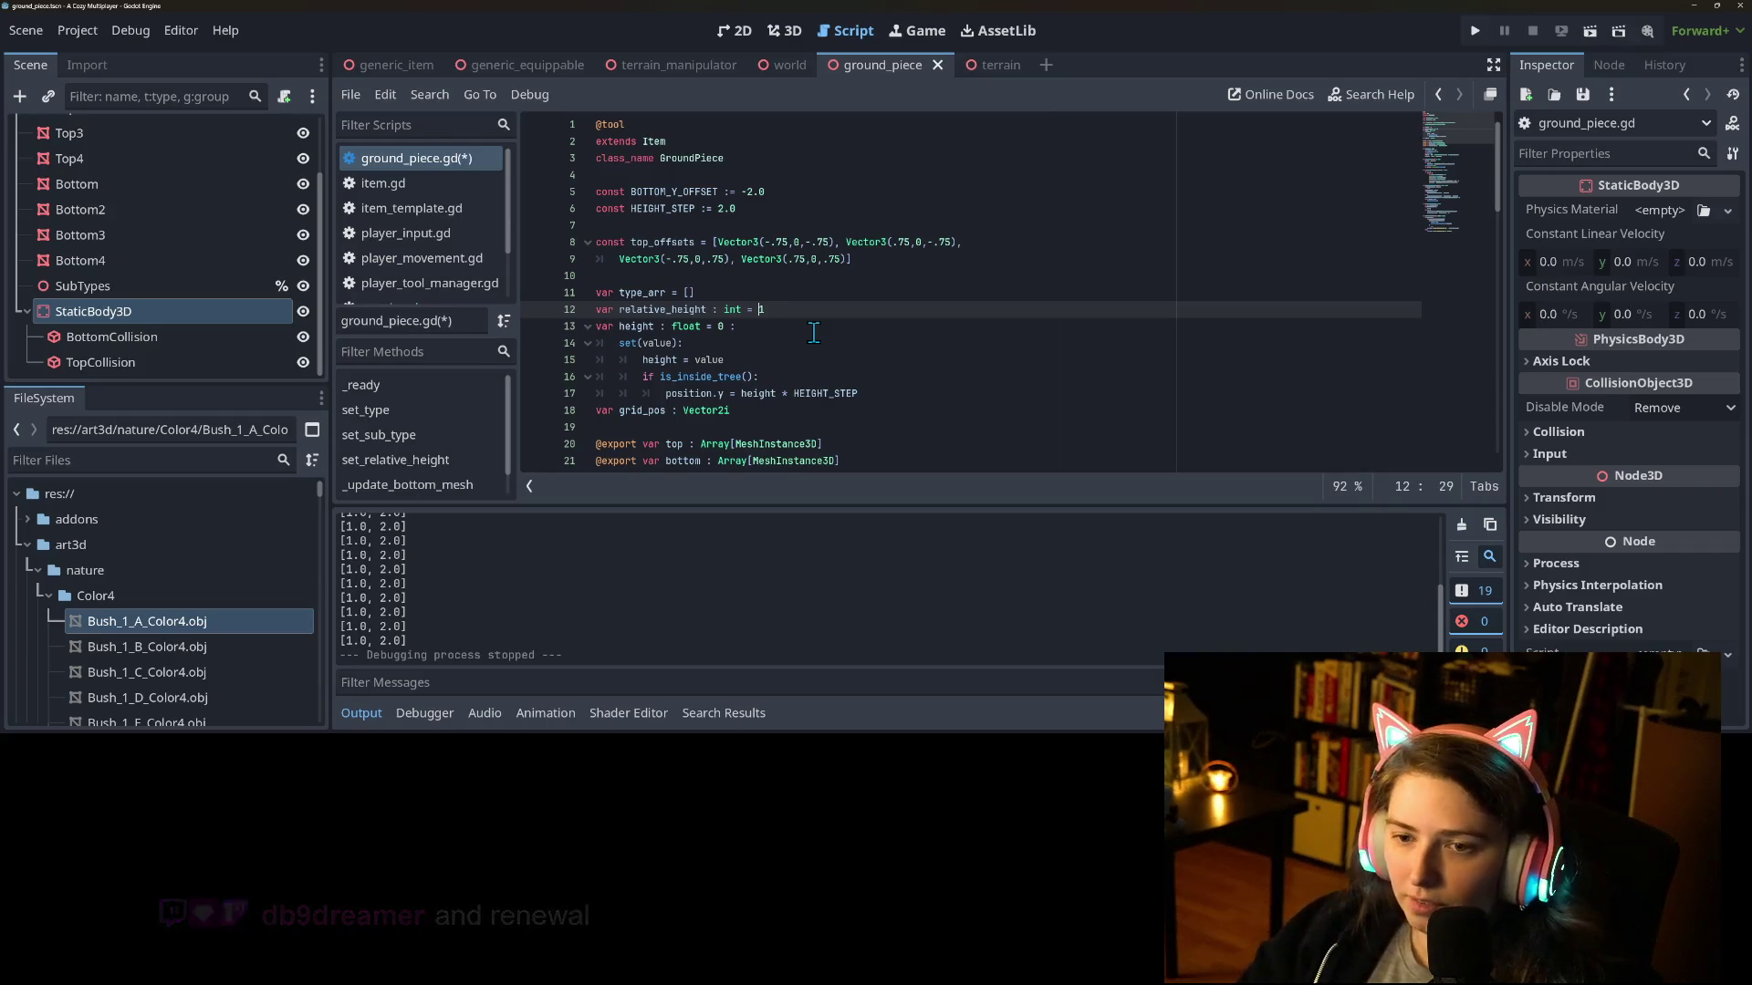
key("BackSpace")
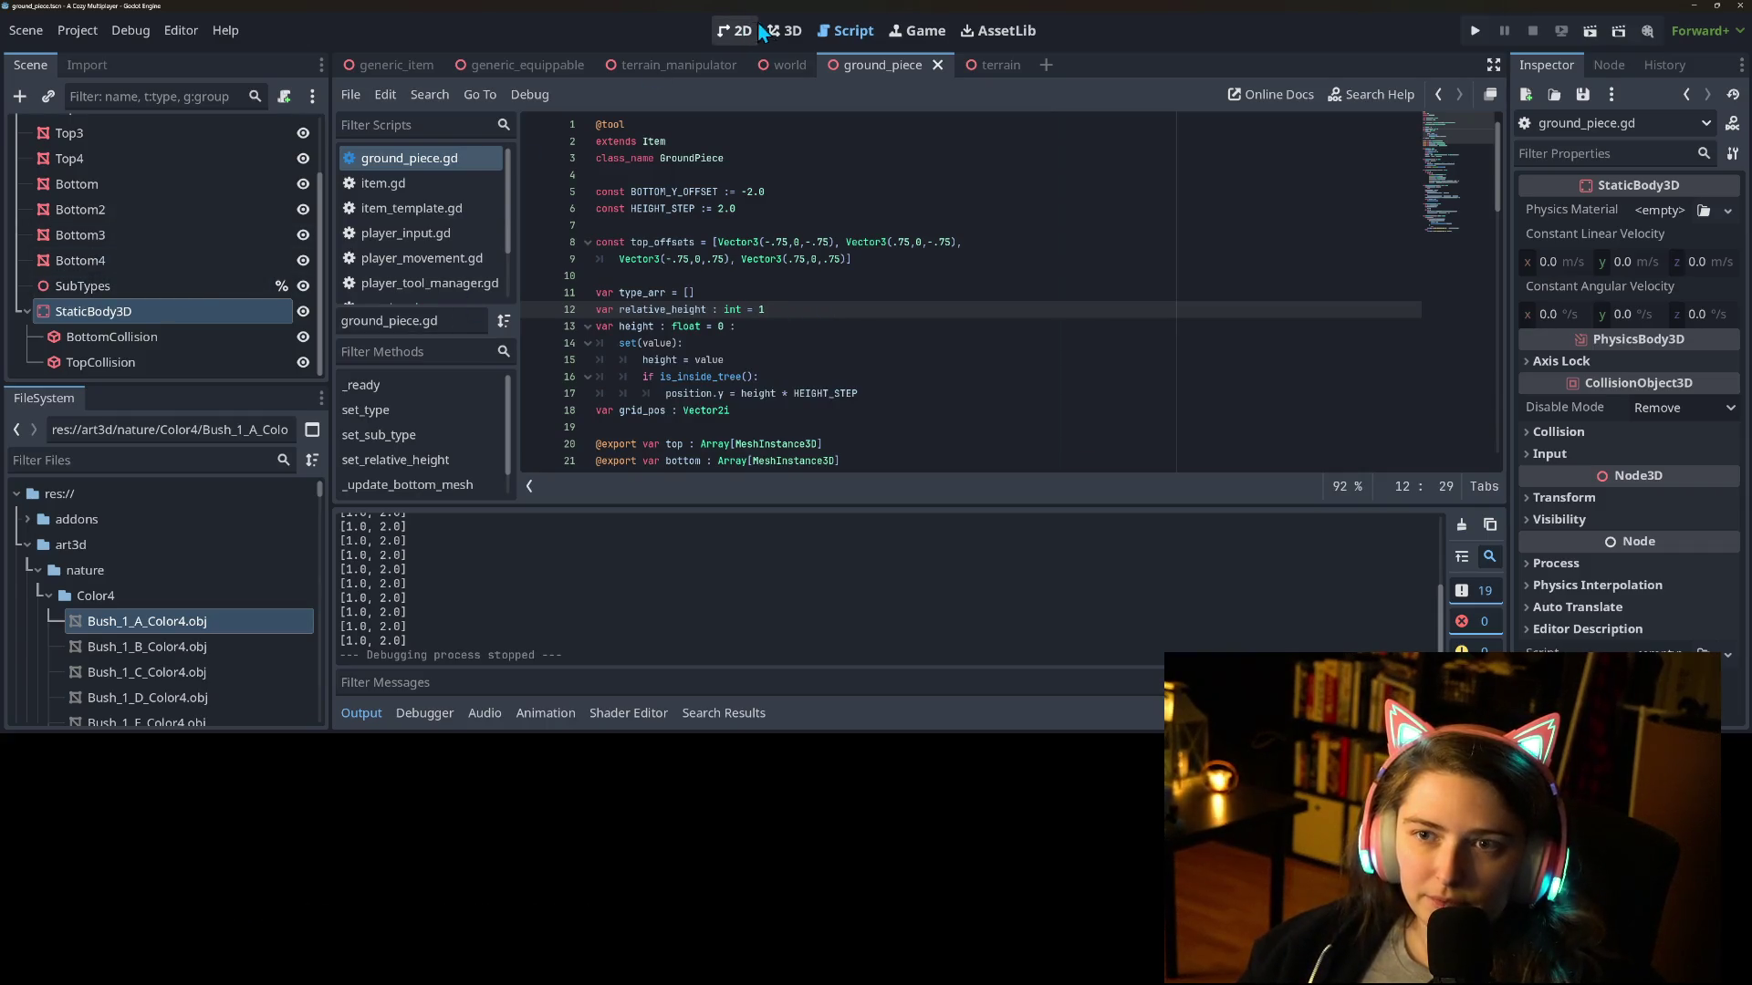
left_click(781, 33)
mouse_move(861, 420)
left_mouse_down()
mouse_move(1054, 452)
mouse_move(945, 420)
mouse_move(949, 402)
left_mouse_up()
left_click(1480, 35)
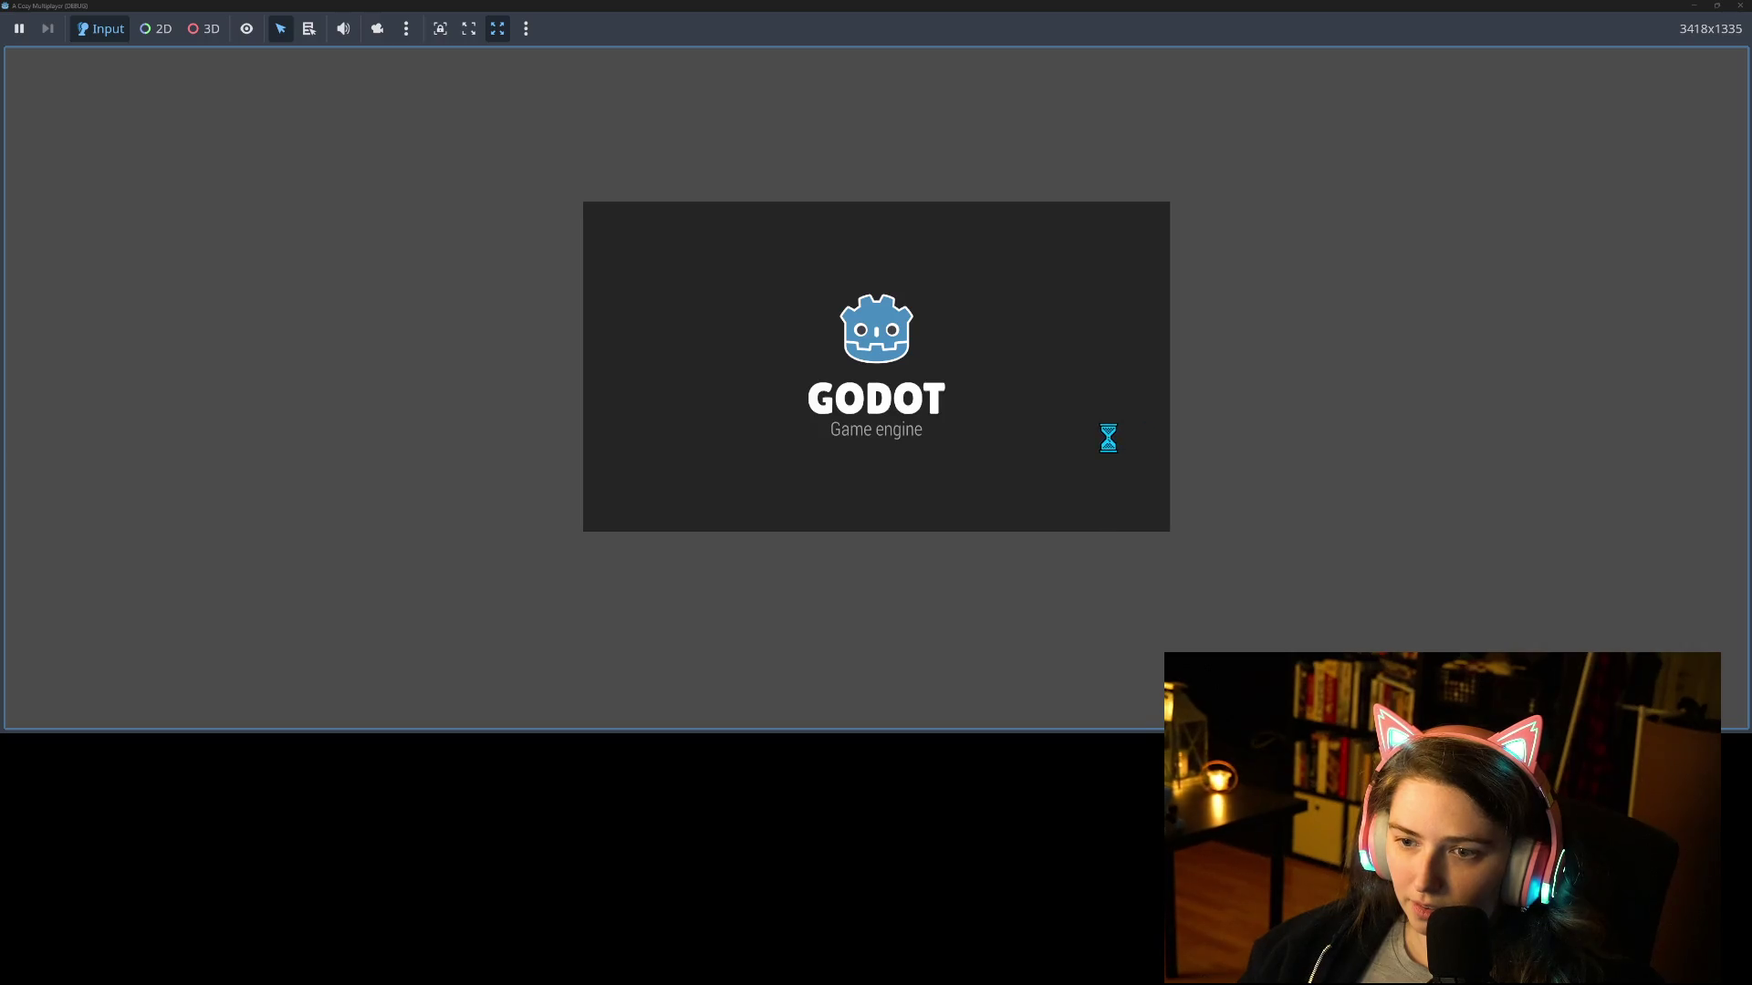
Step: Walk the character forward and back, close the game, and return to the ground_piece script
scroll(1108, 440, "up", 5)
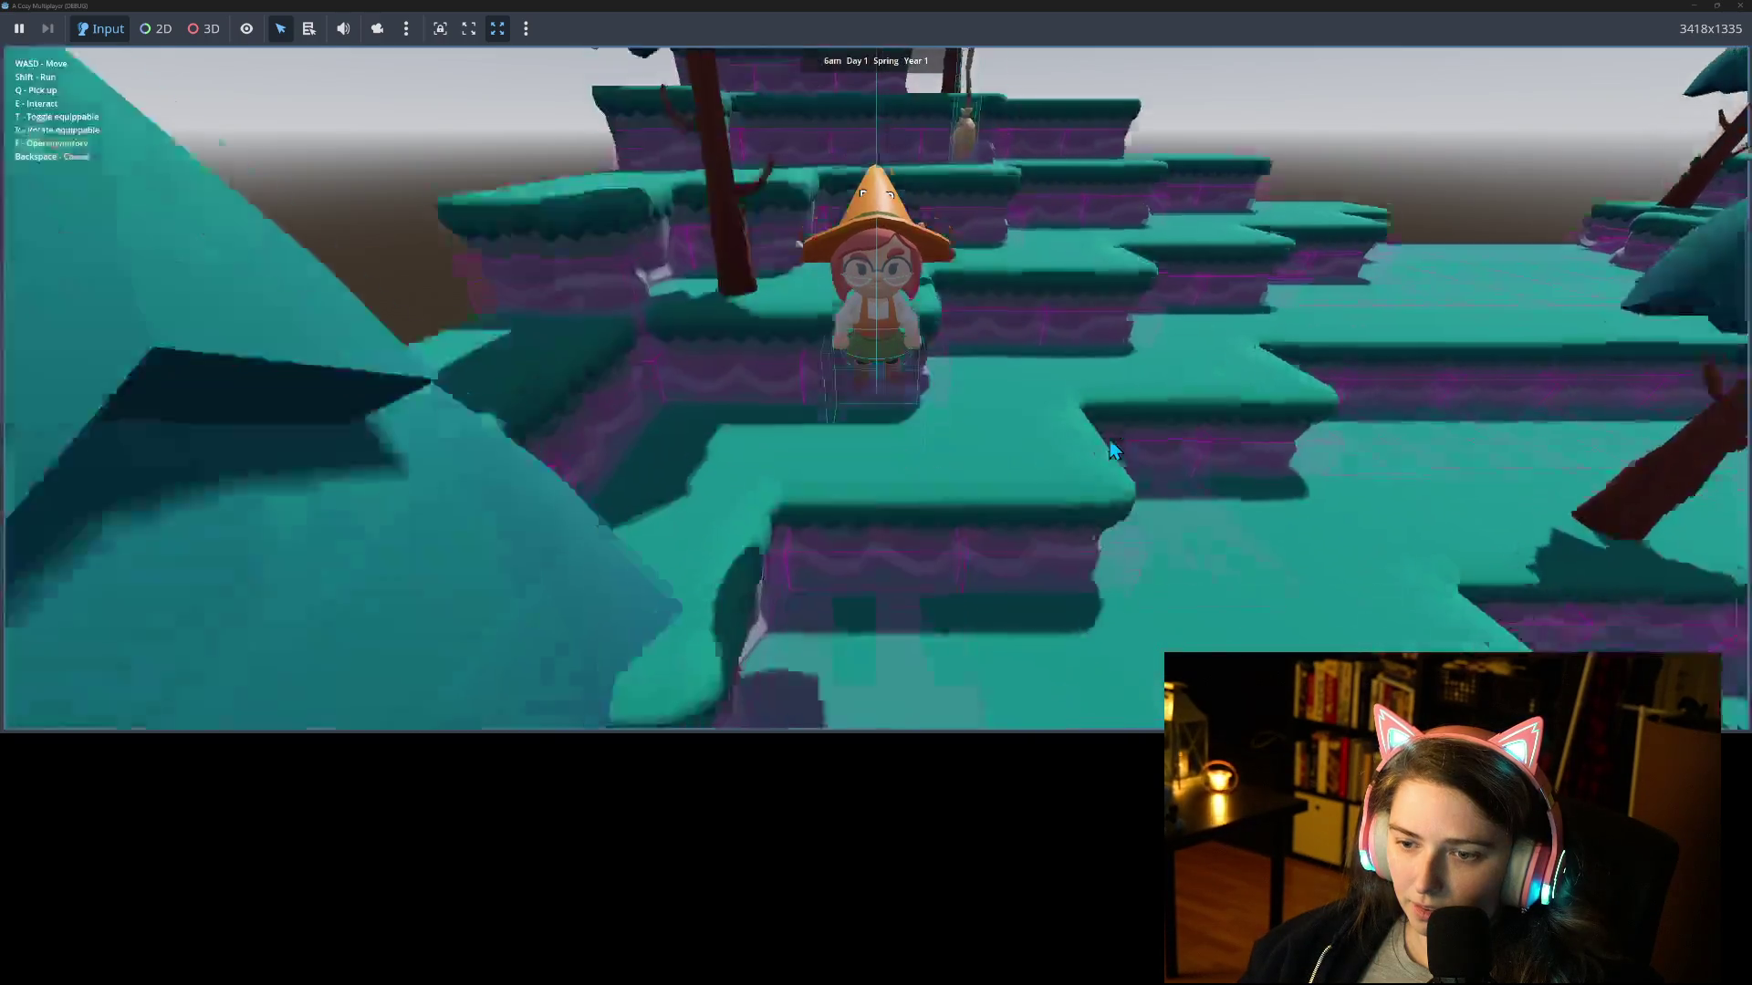
key("w")
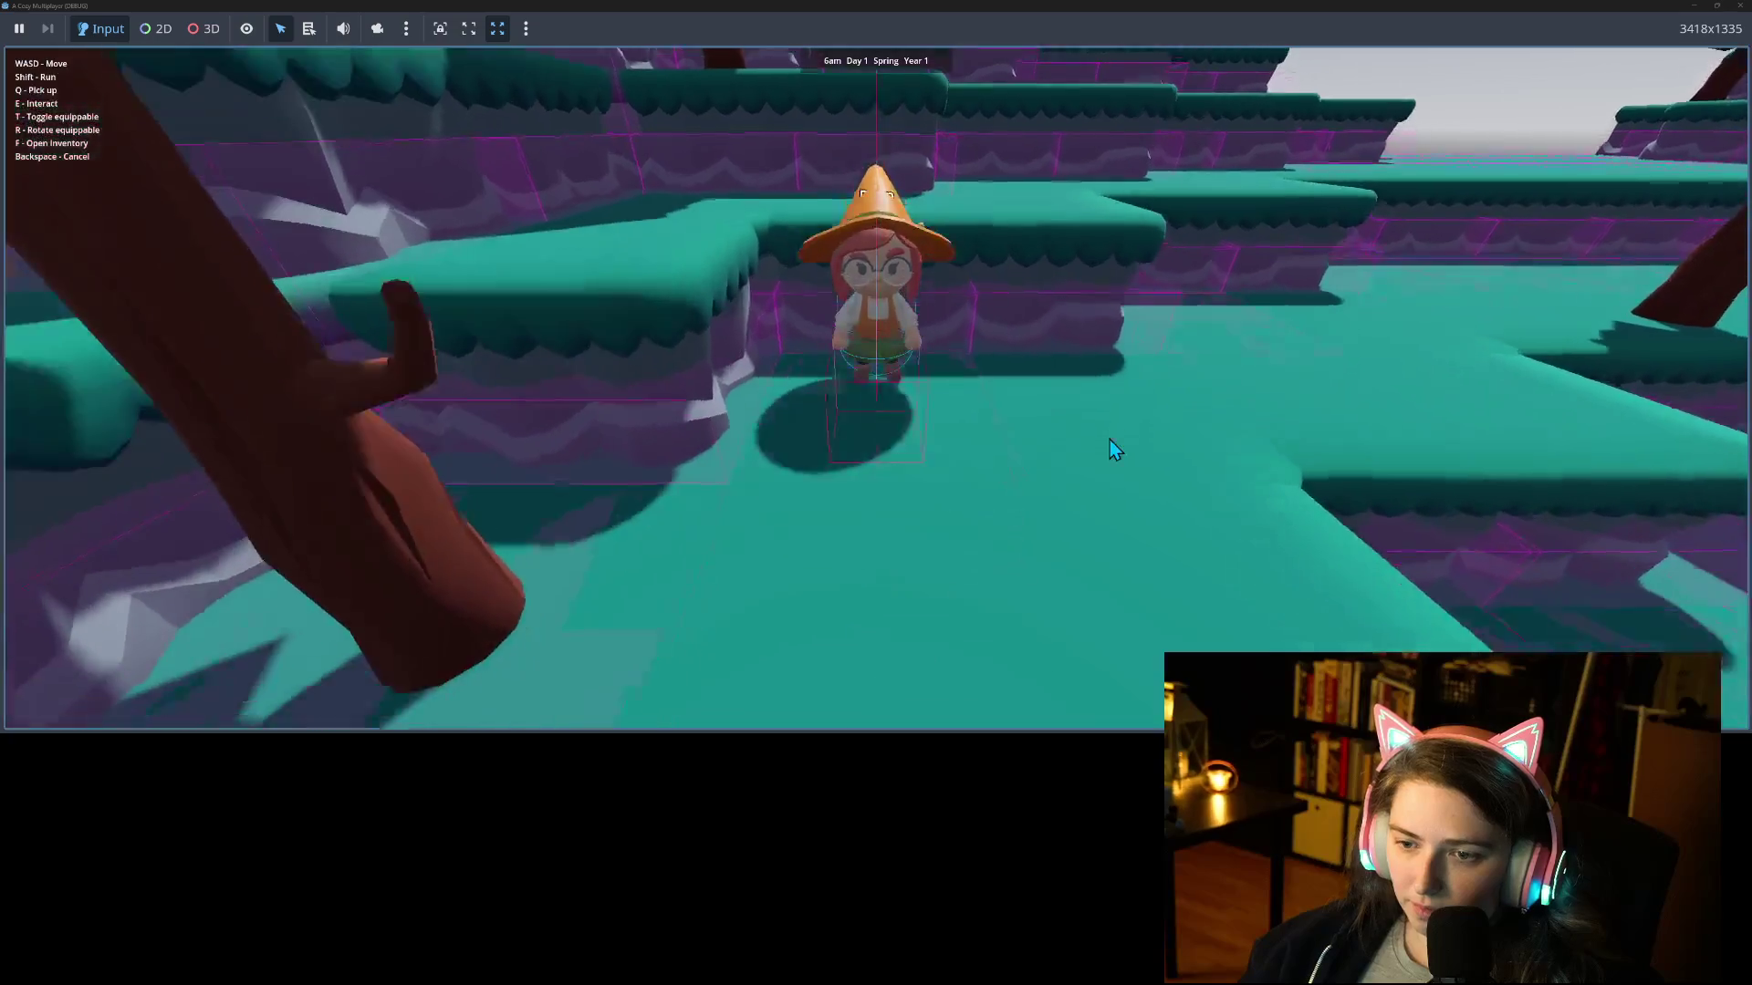
key("s")
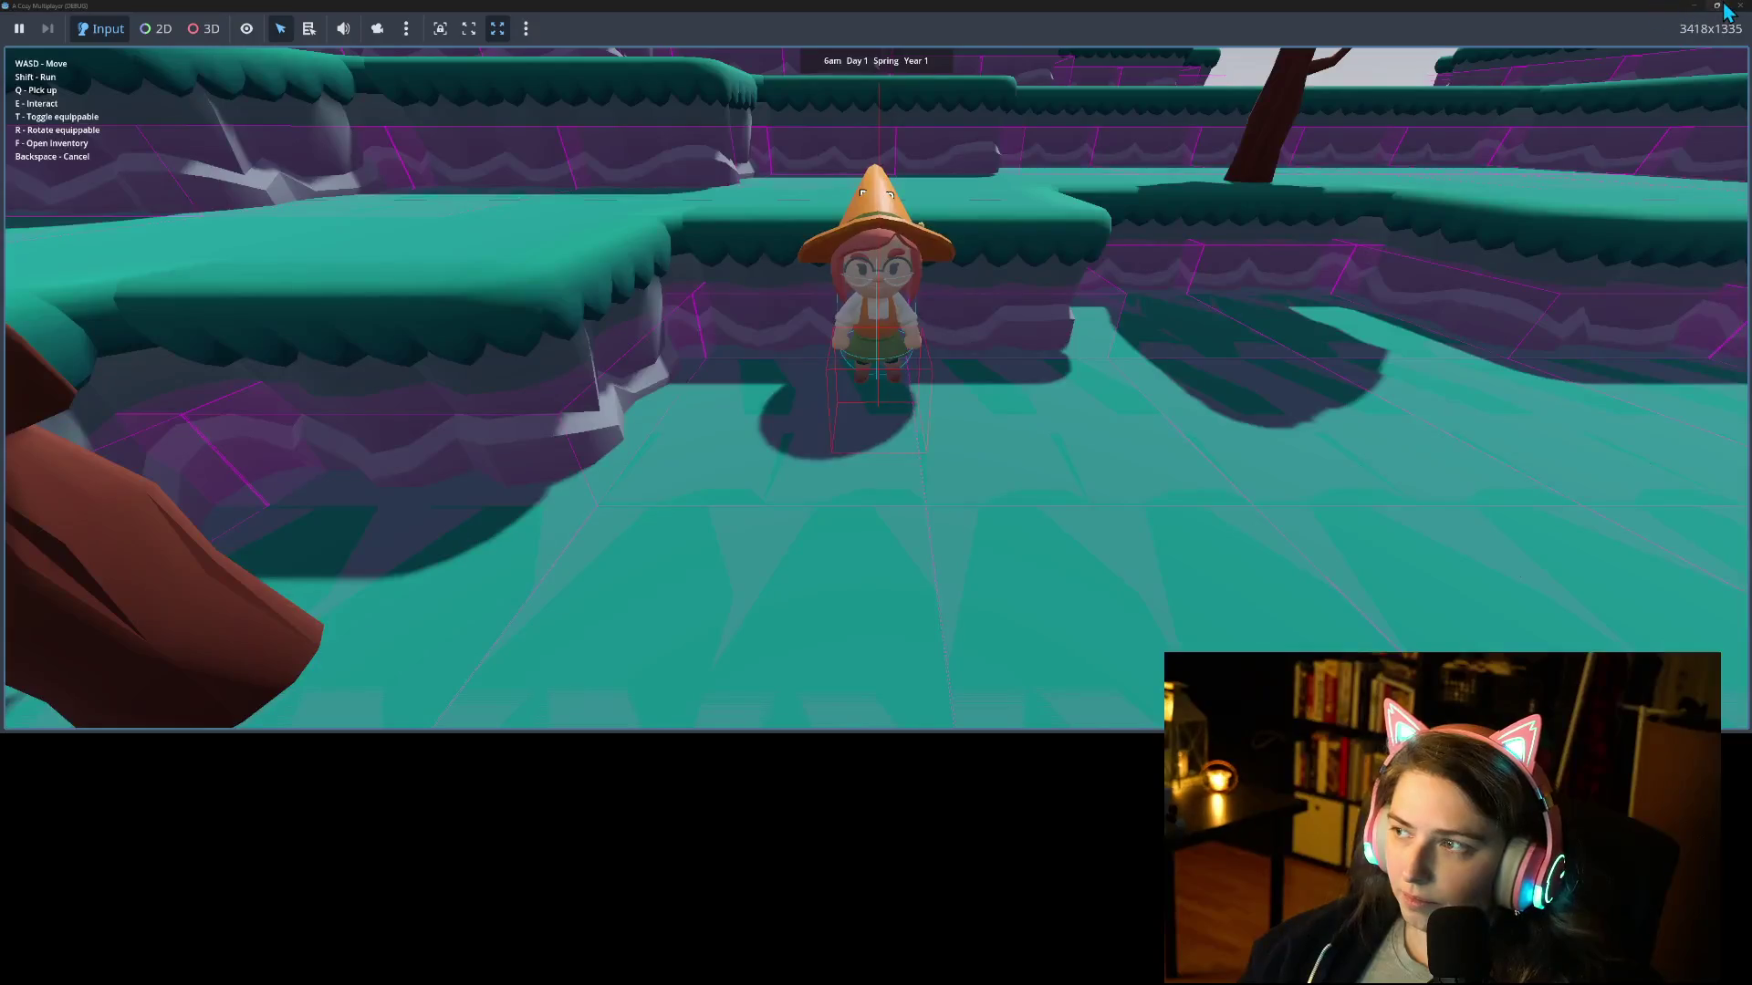
left_click(1740, 6)
left_click(832, 28)
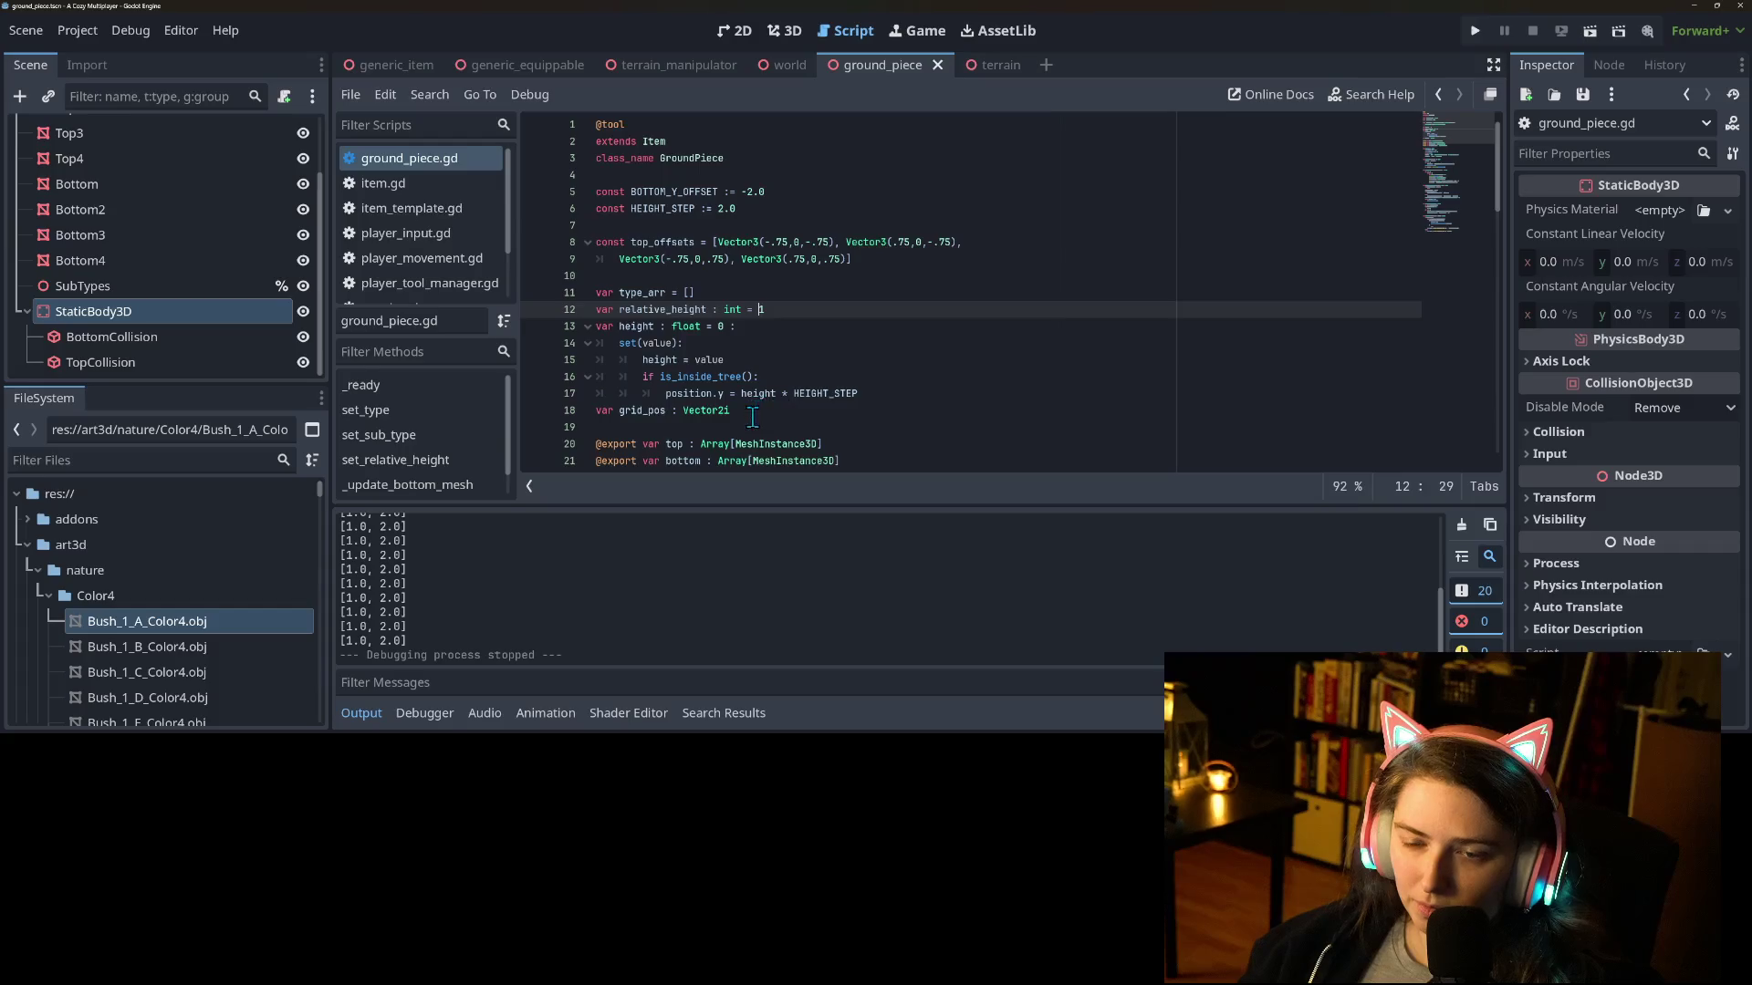
Step: Add +1 after relative_height on line 57 and test-run the game
scroll(752, 413, "down", 10)
left_click(865, 329)
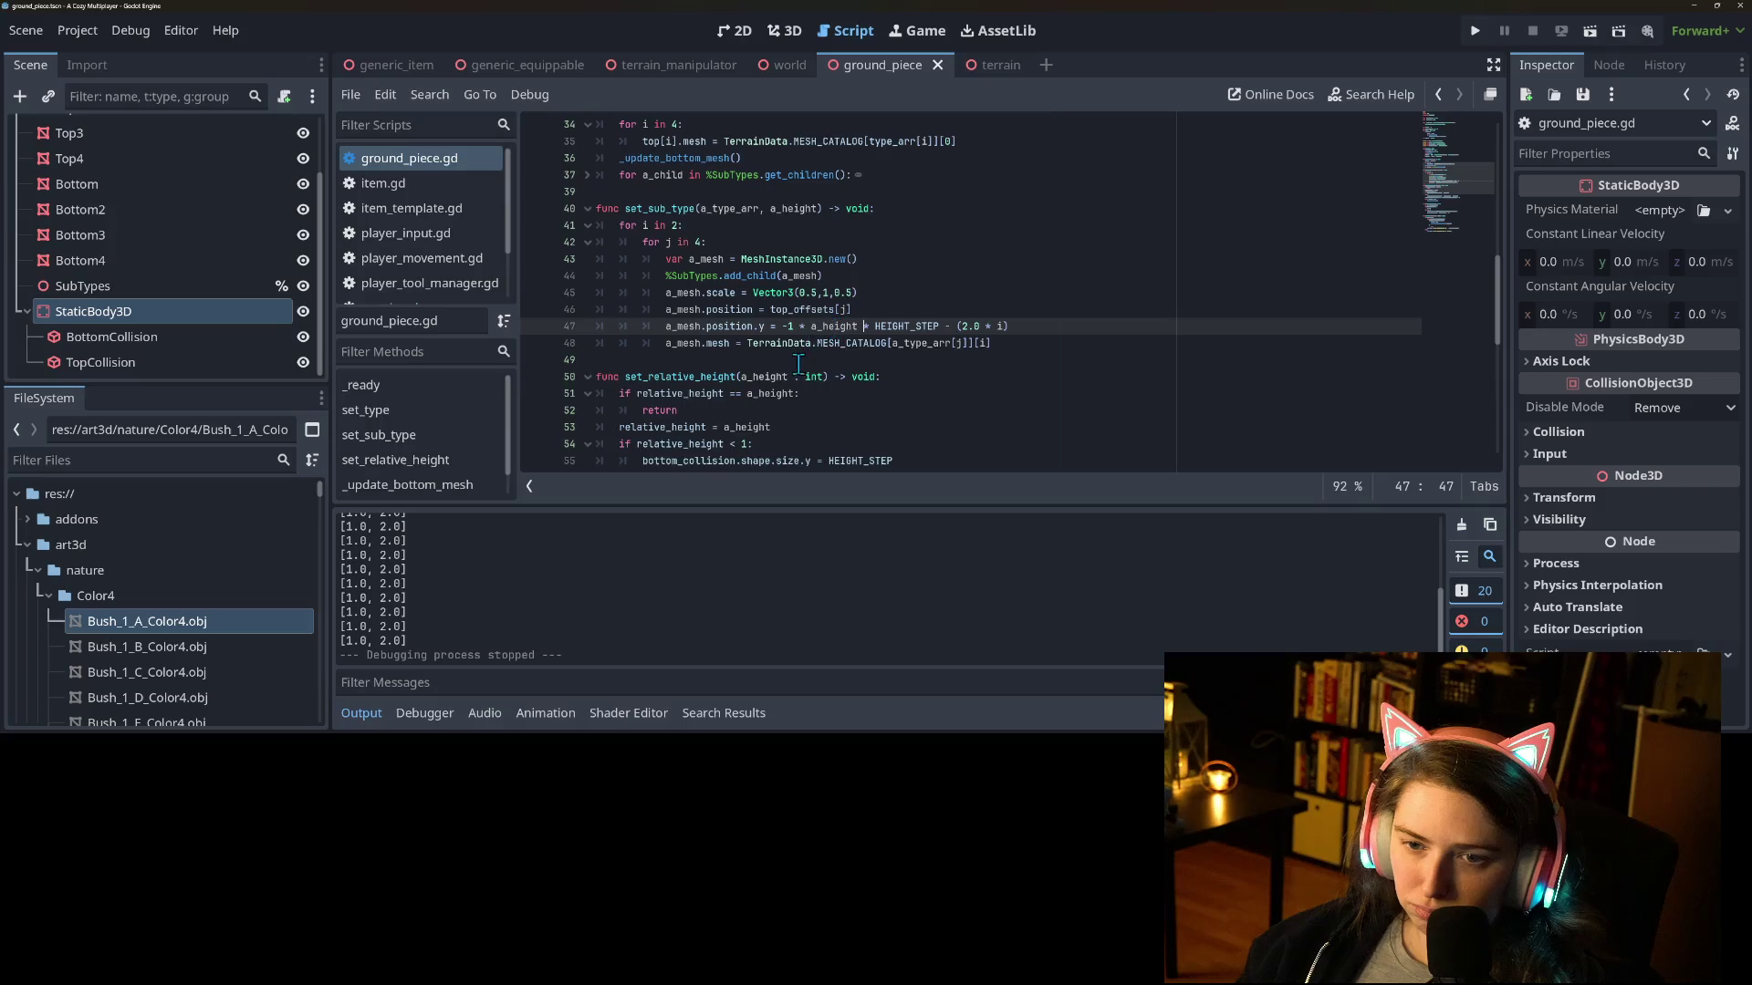
scroll(798, 365, "down", 5)
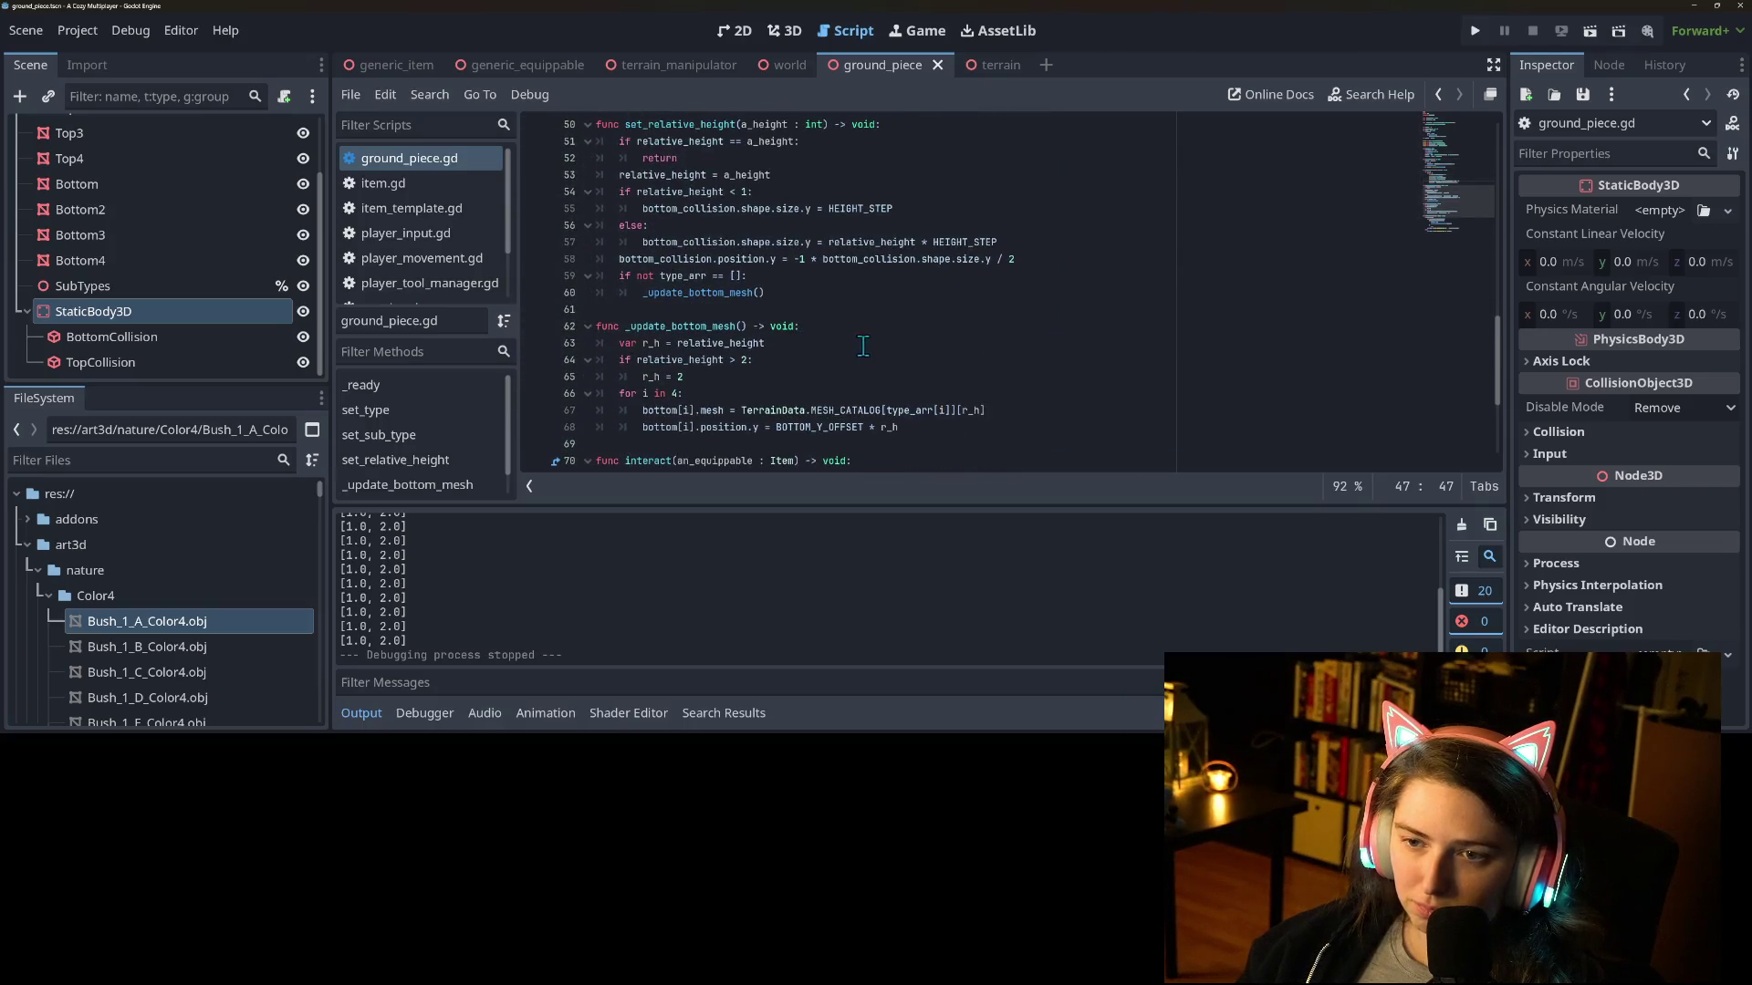
scroll(871, 351, "up", 1)
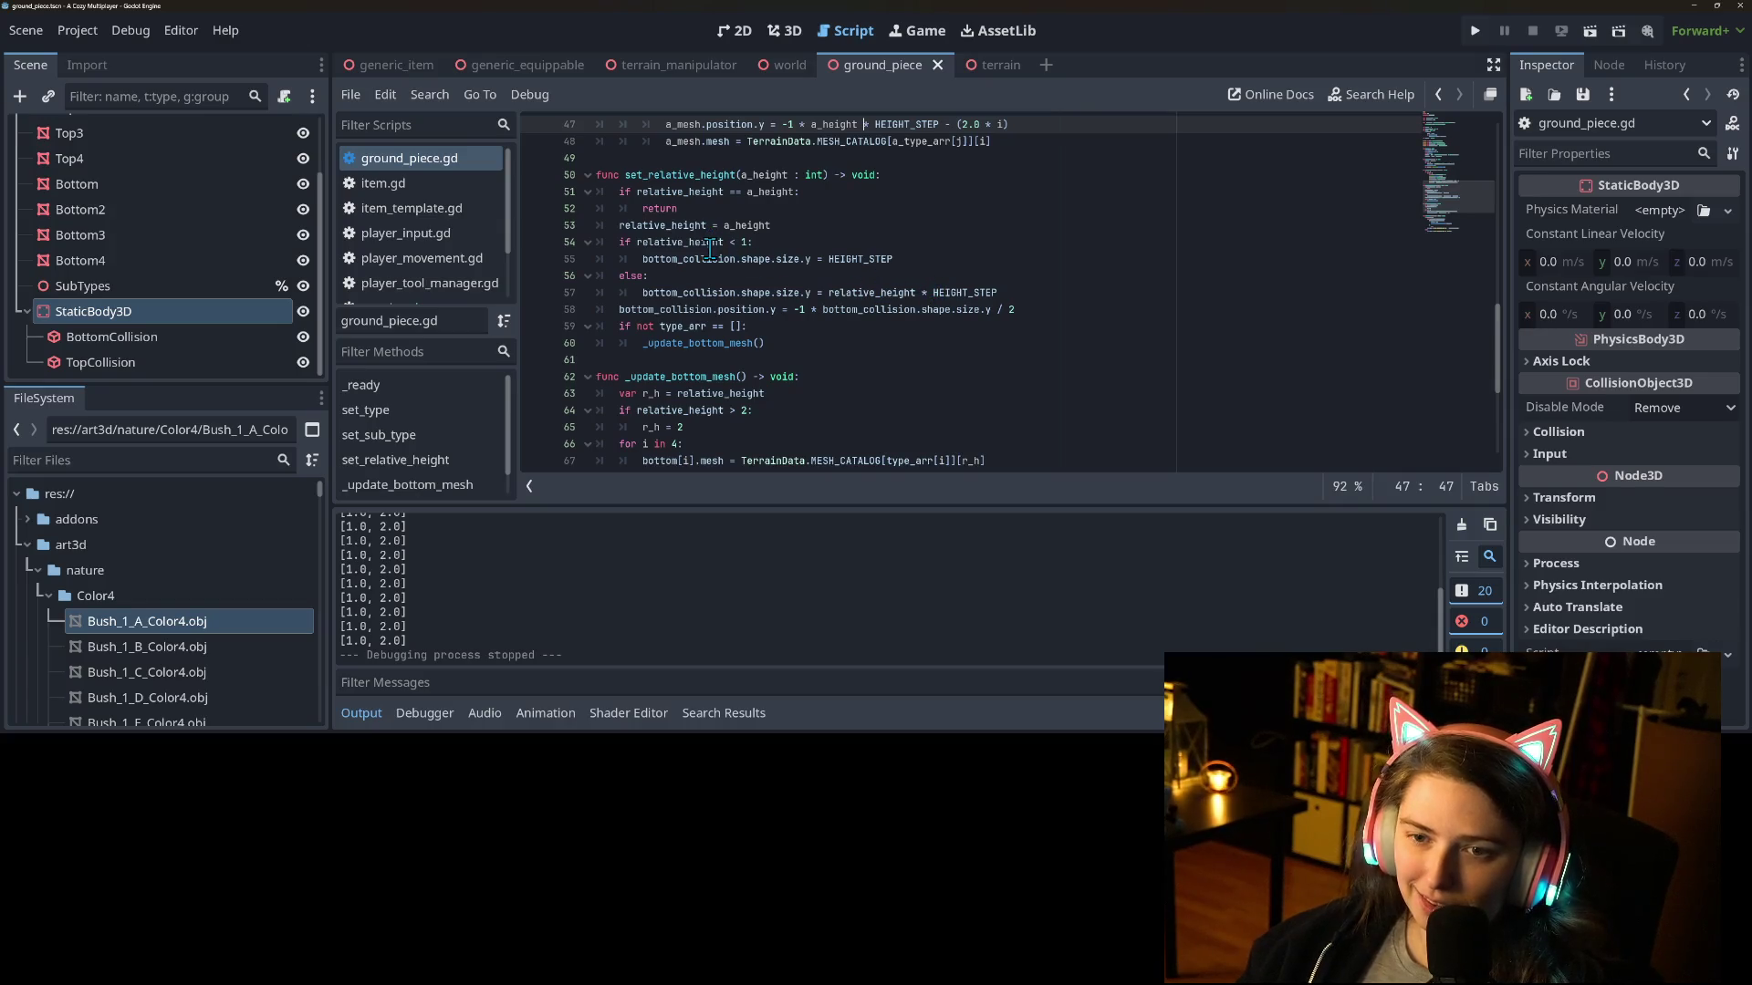
left_click(917, 292)
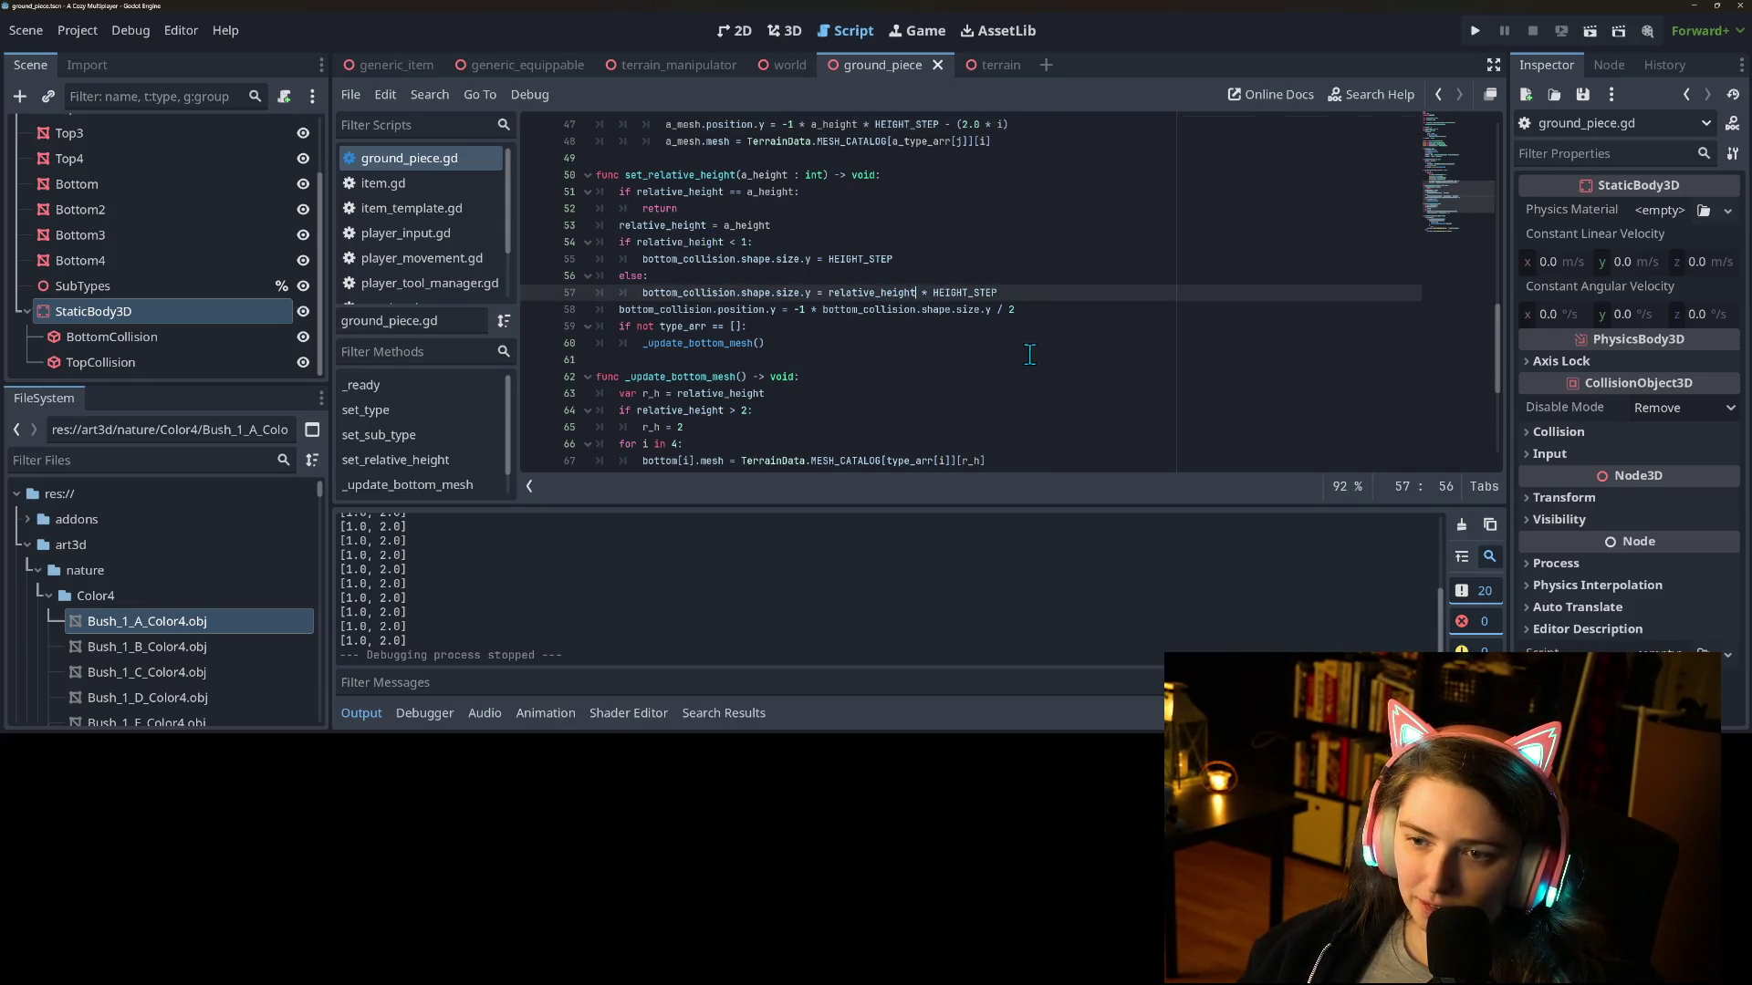
type("+1")
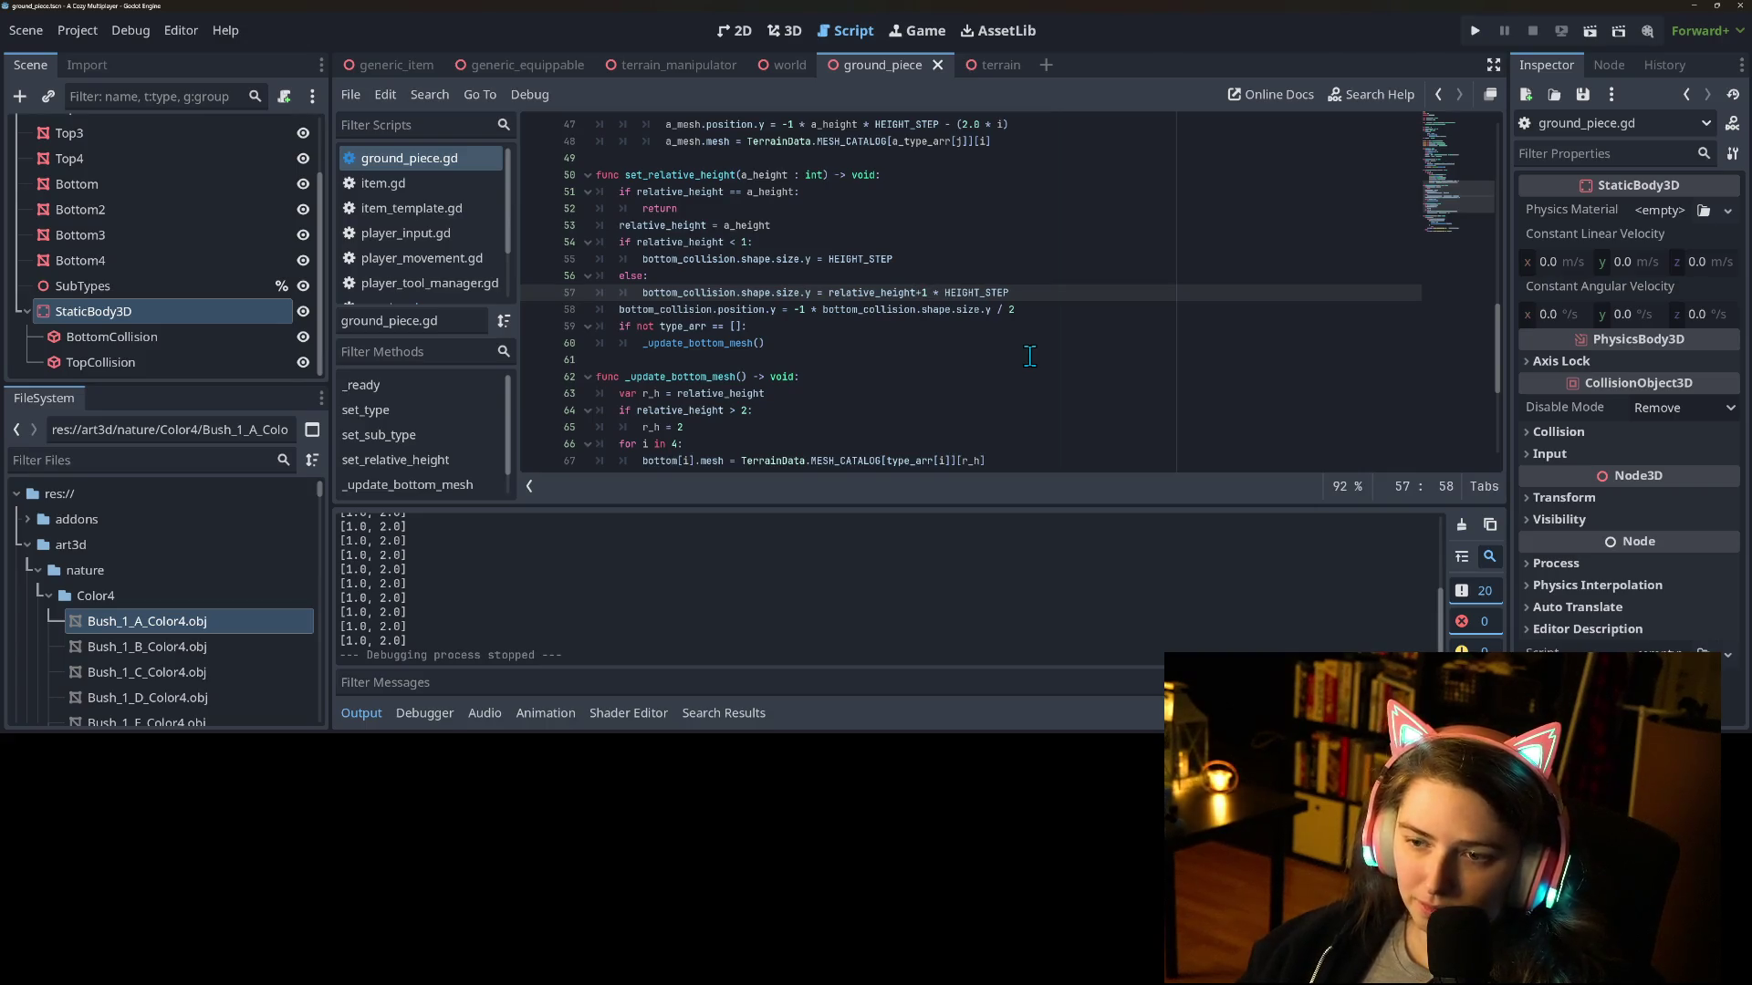
left_click(1478, 33)
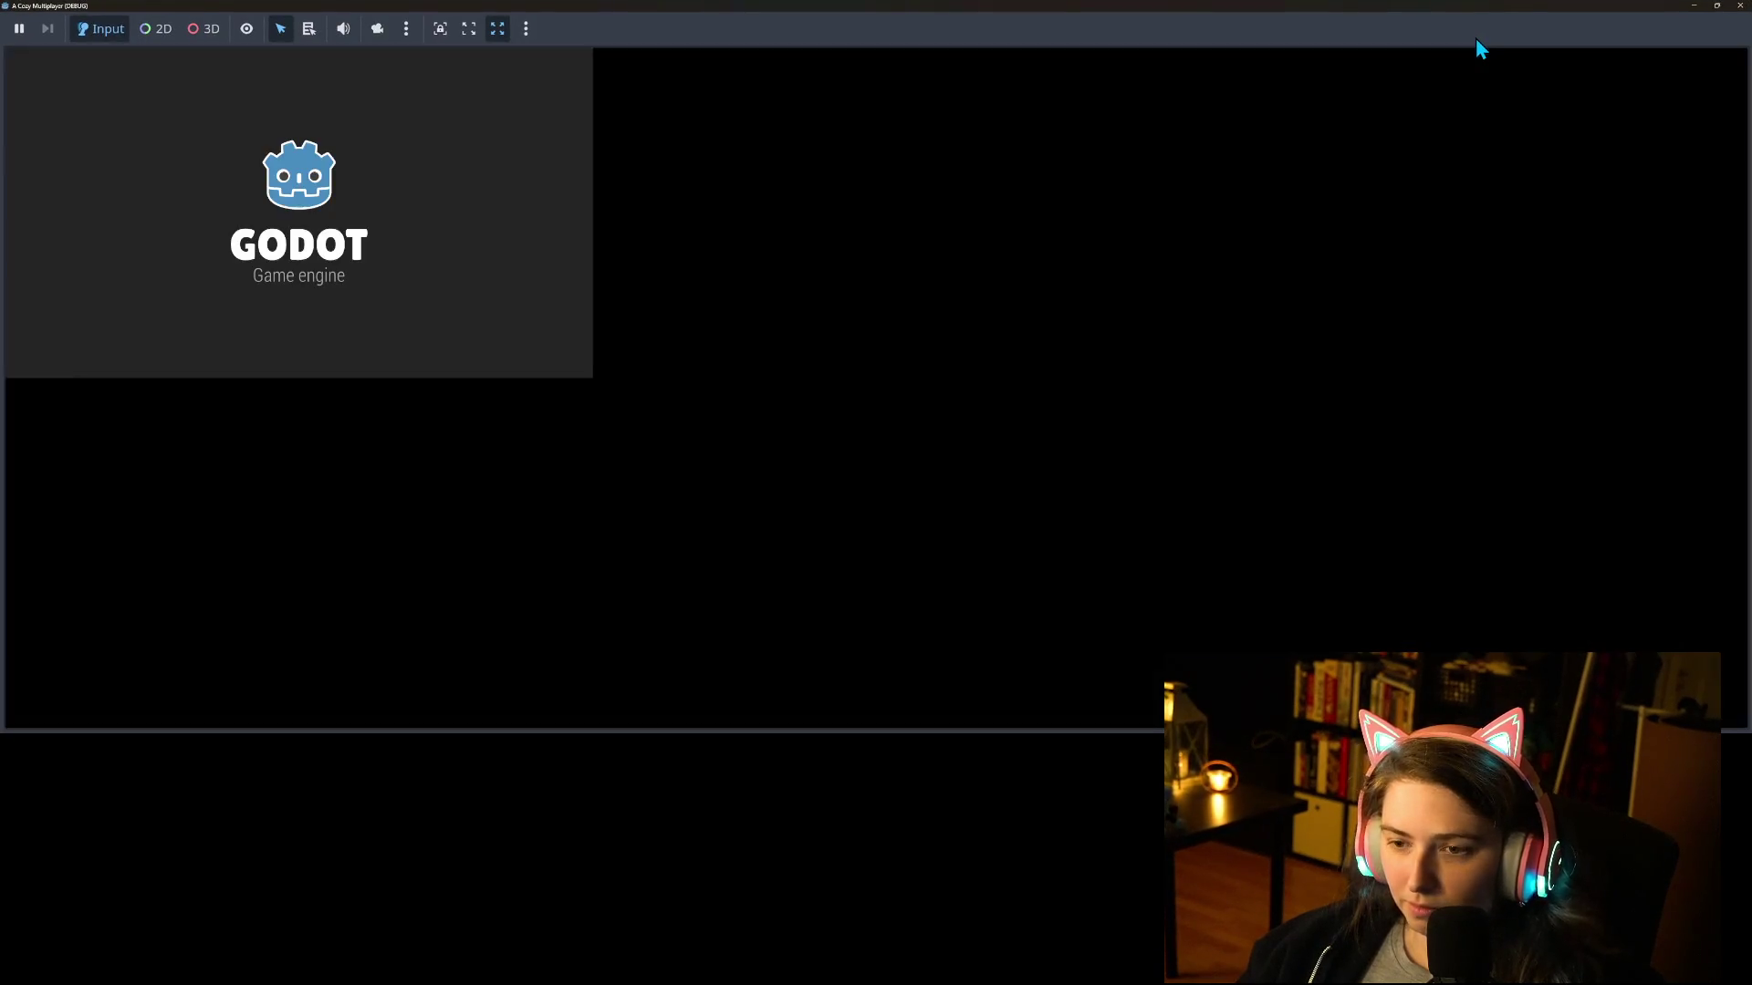
scroll(1345, 292, "up", 5)
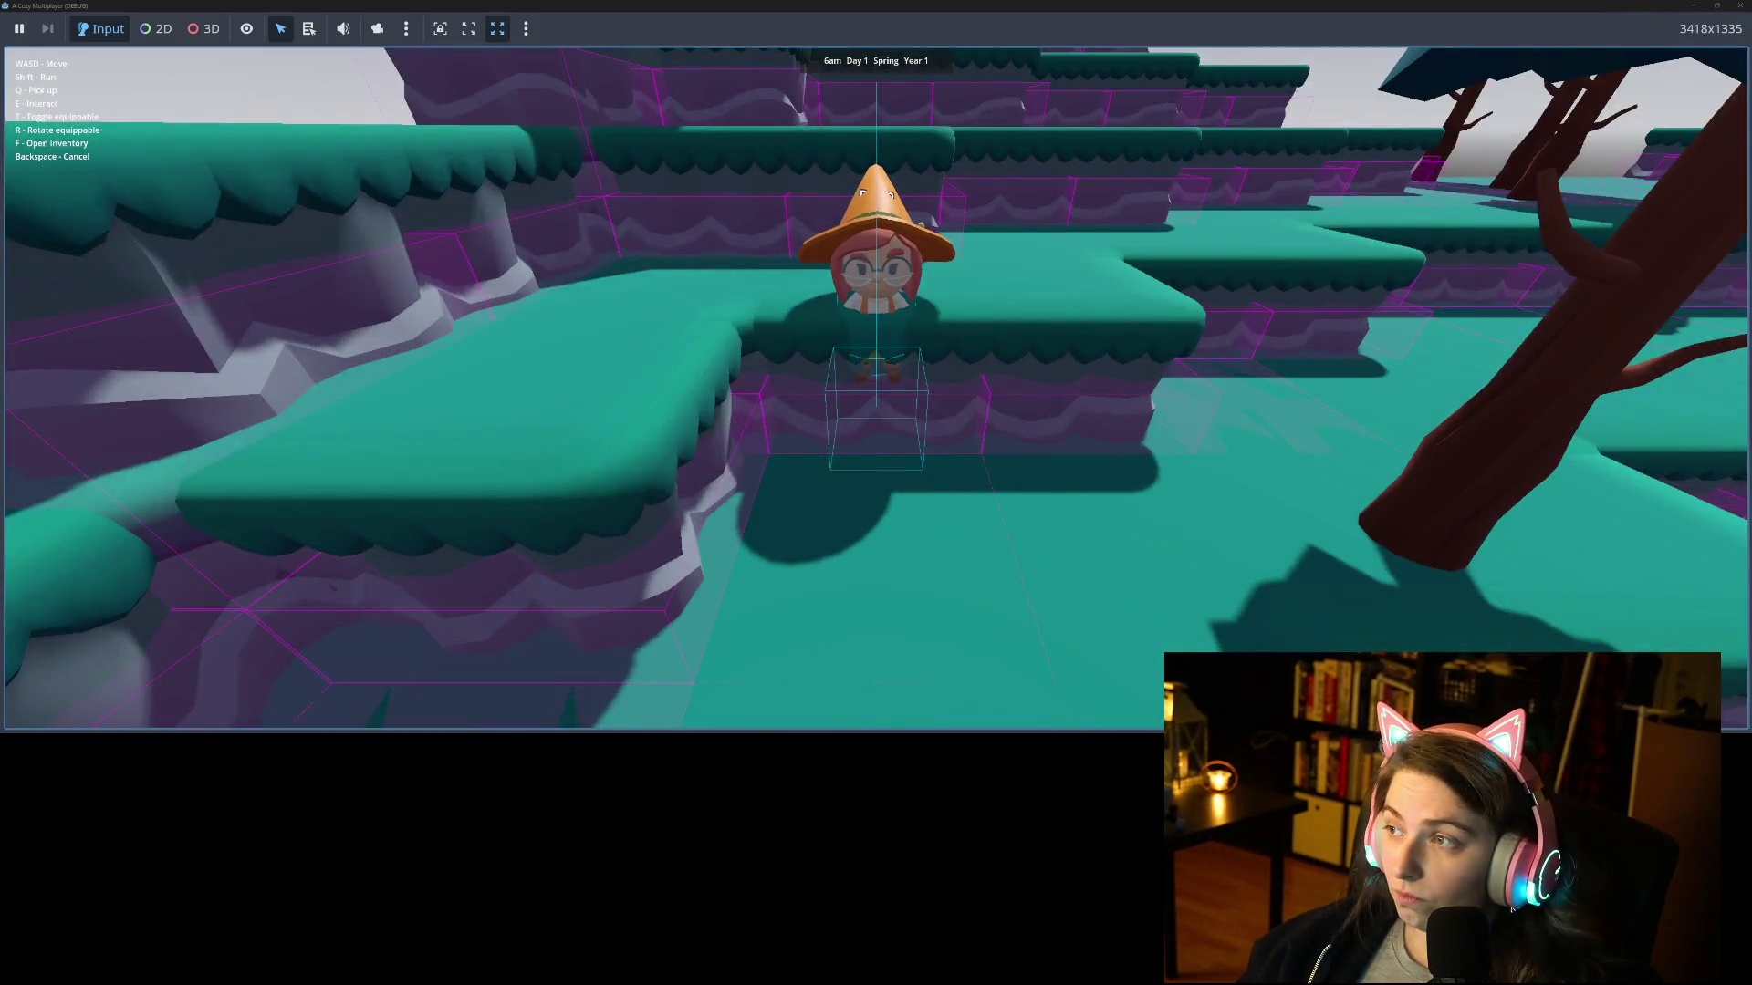
left_click(1738, 5)
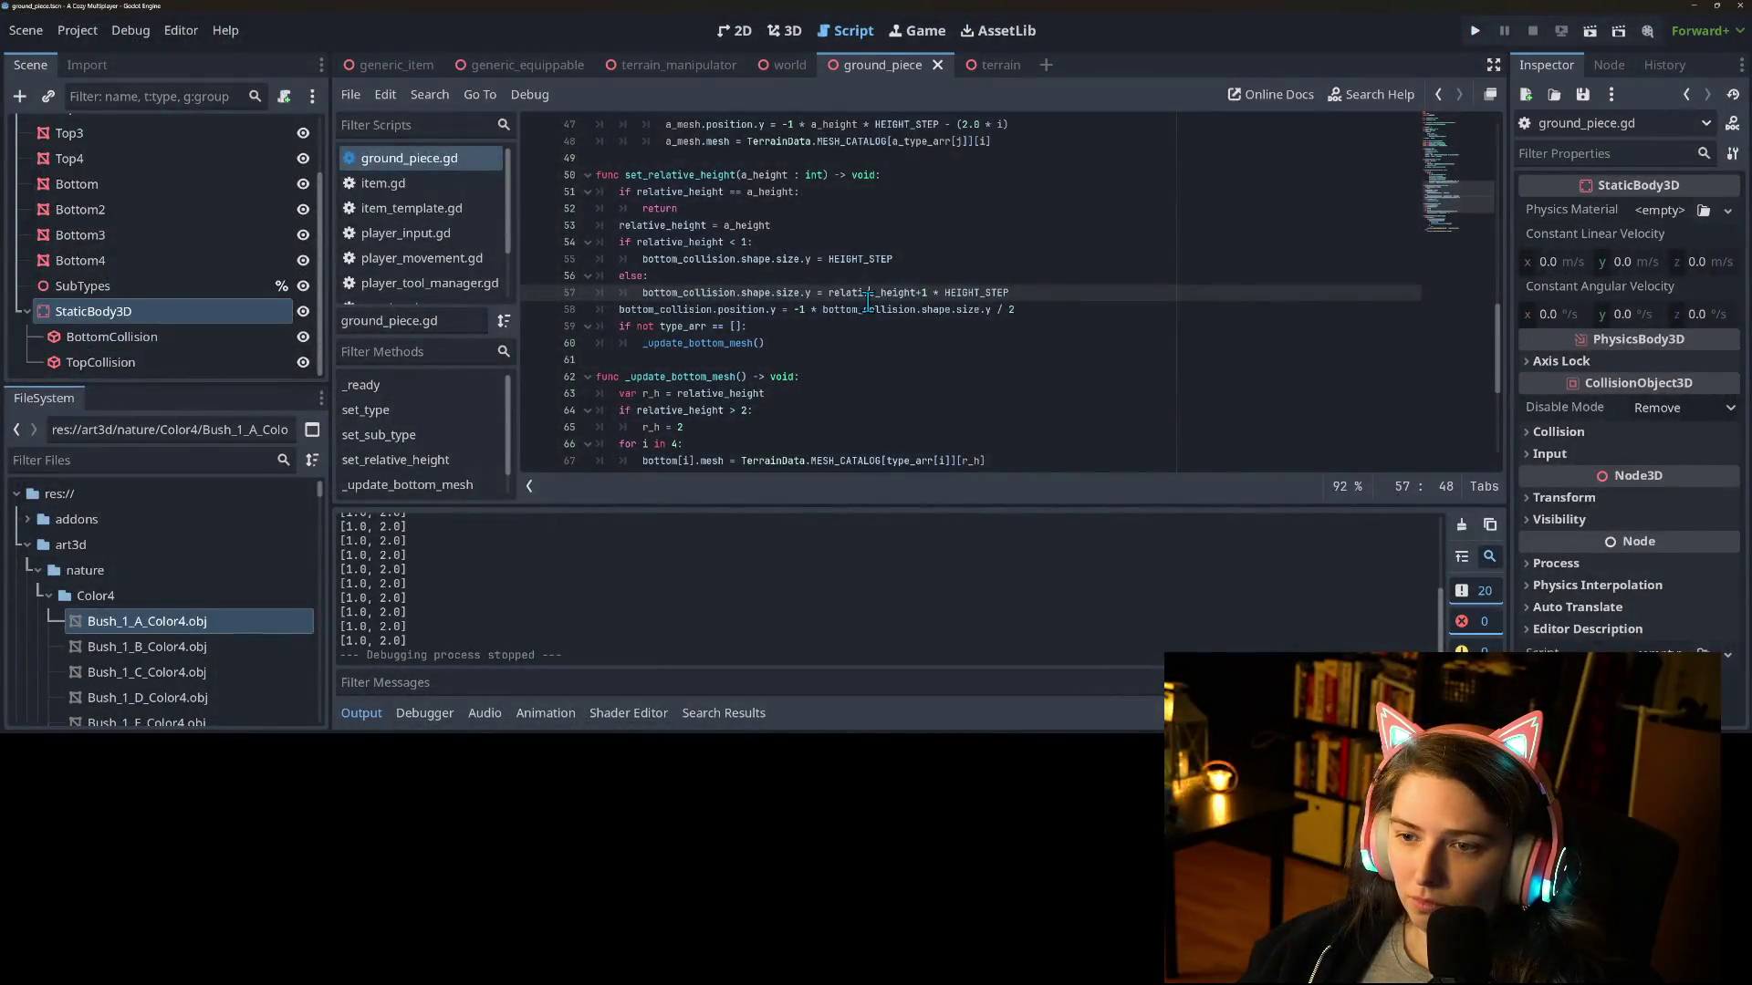
Step: Wrap relative_height+1 in parentheses on line 57, save, and relaunch the game
left_click(827, 293)
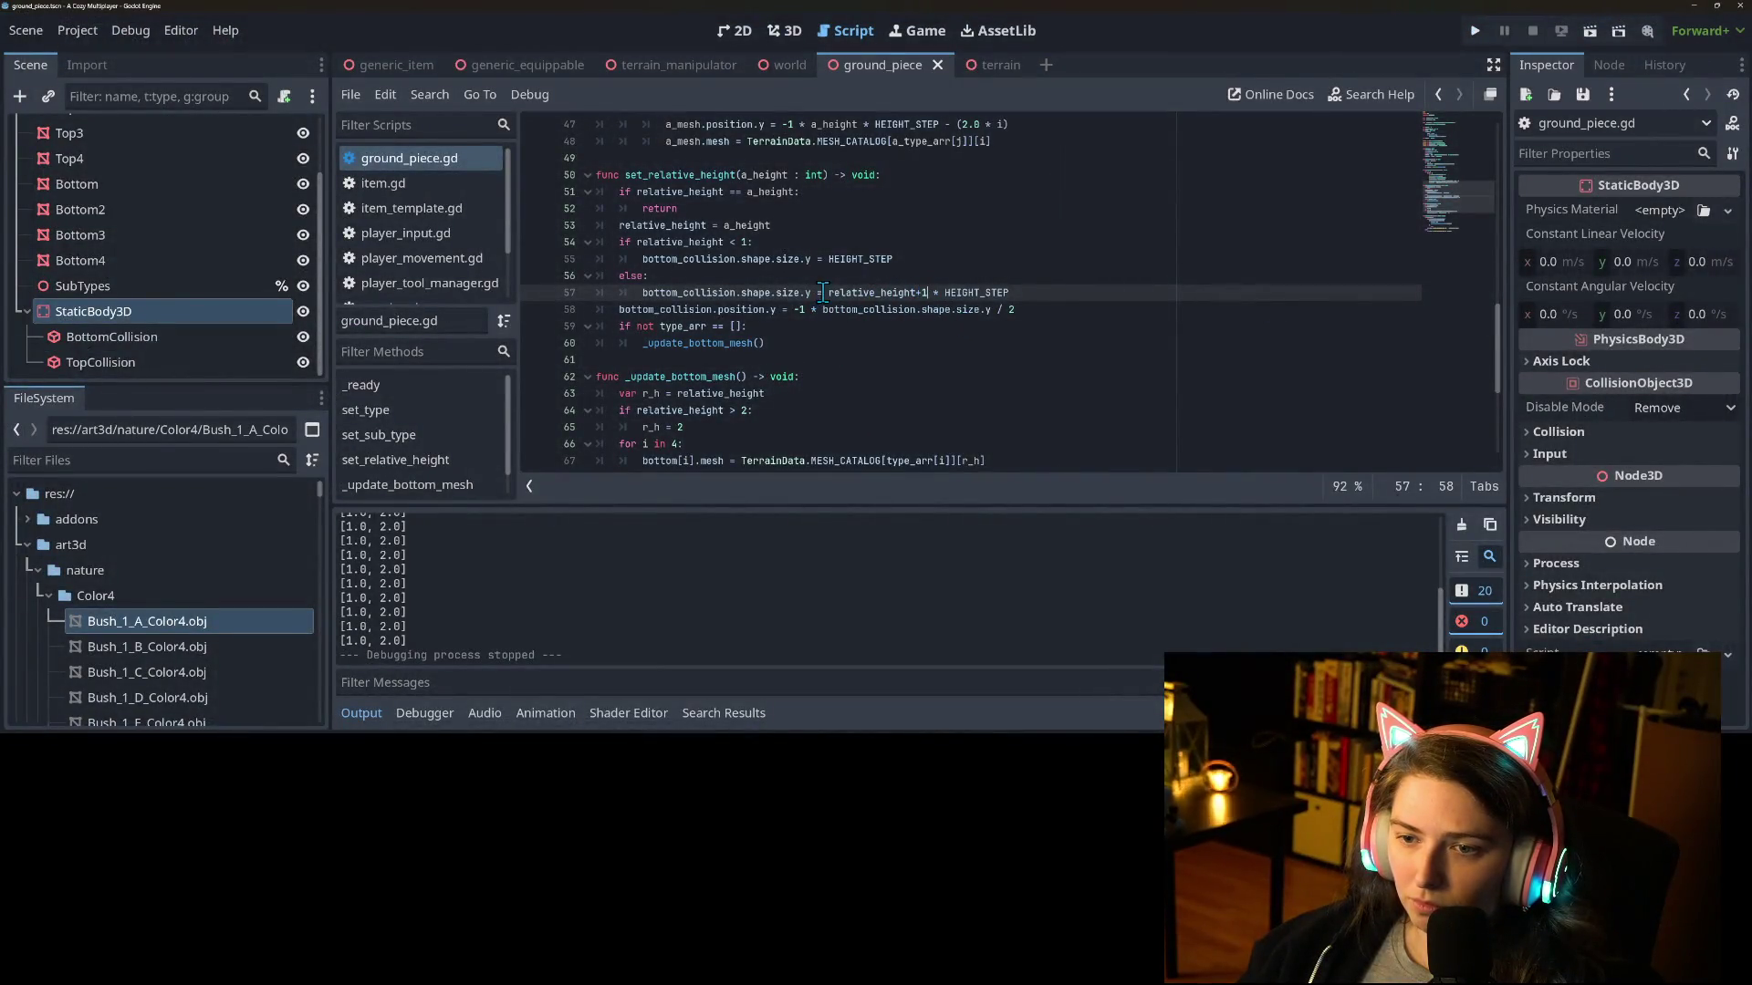
type("(")
key("Right")
key("Right")
key("Right")
key("Right")
key("Right")
key("Right")
type(")")
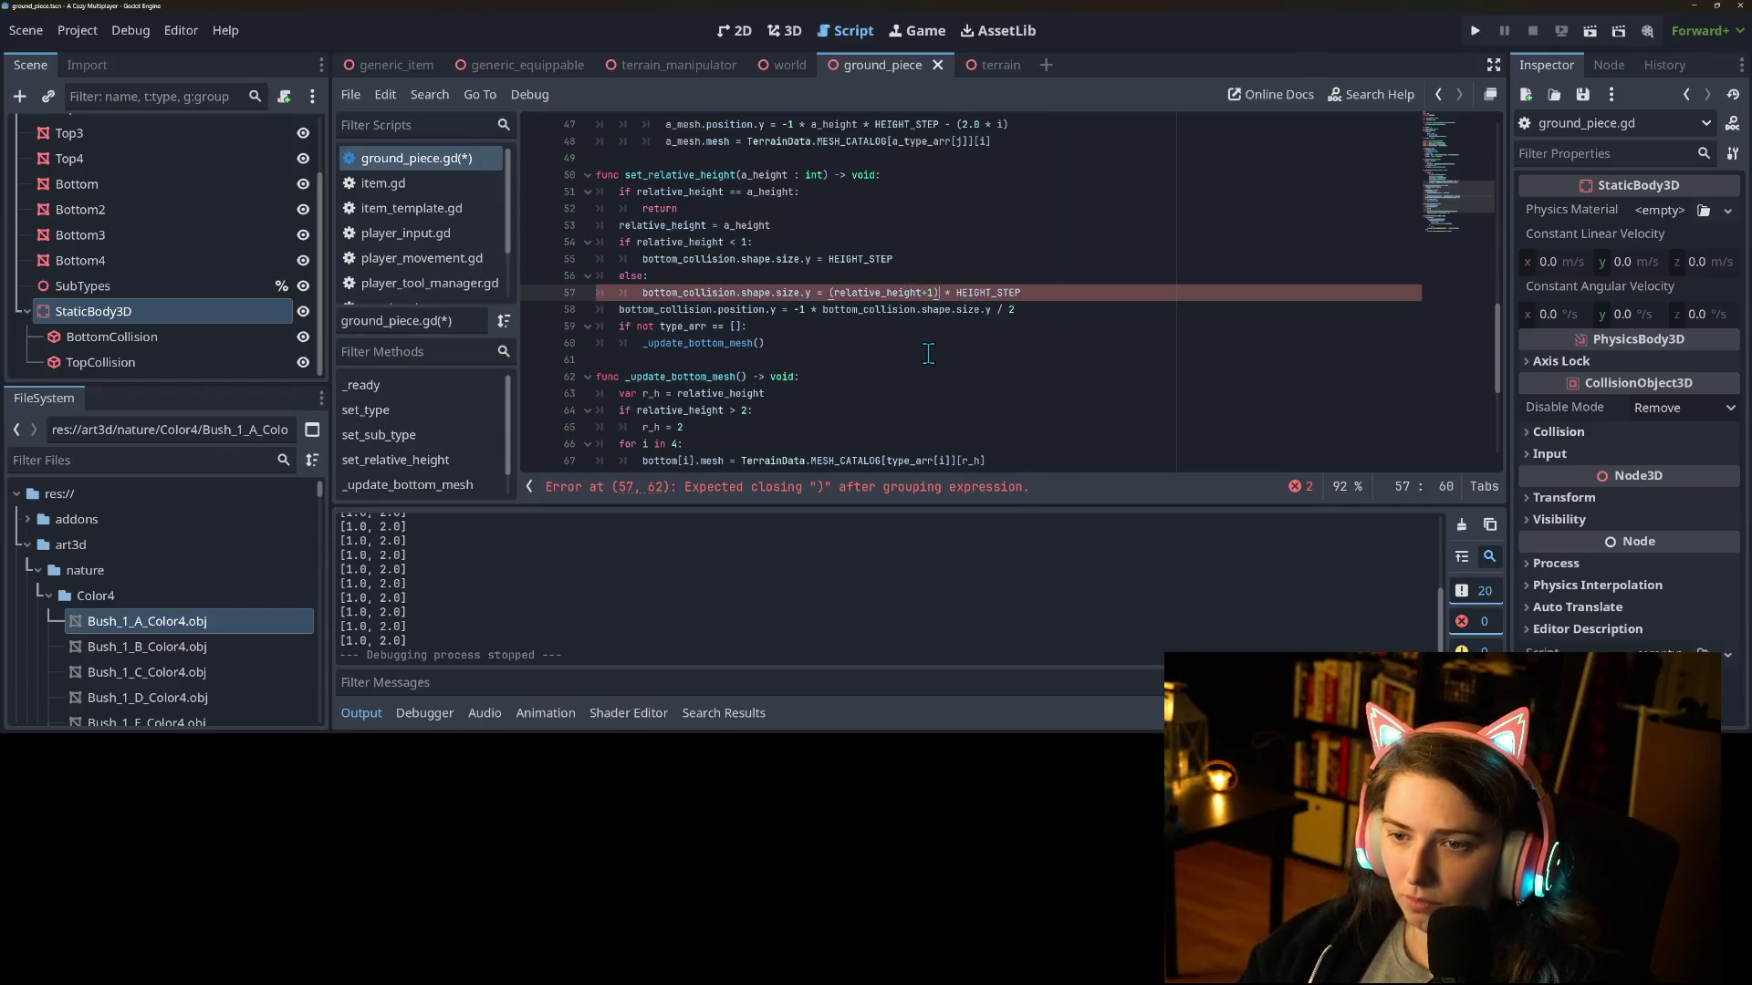
key("ctrl+s")
left_click(1475, 30)
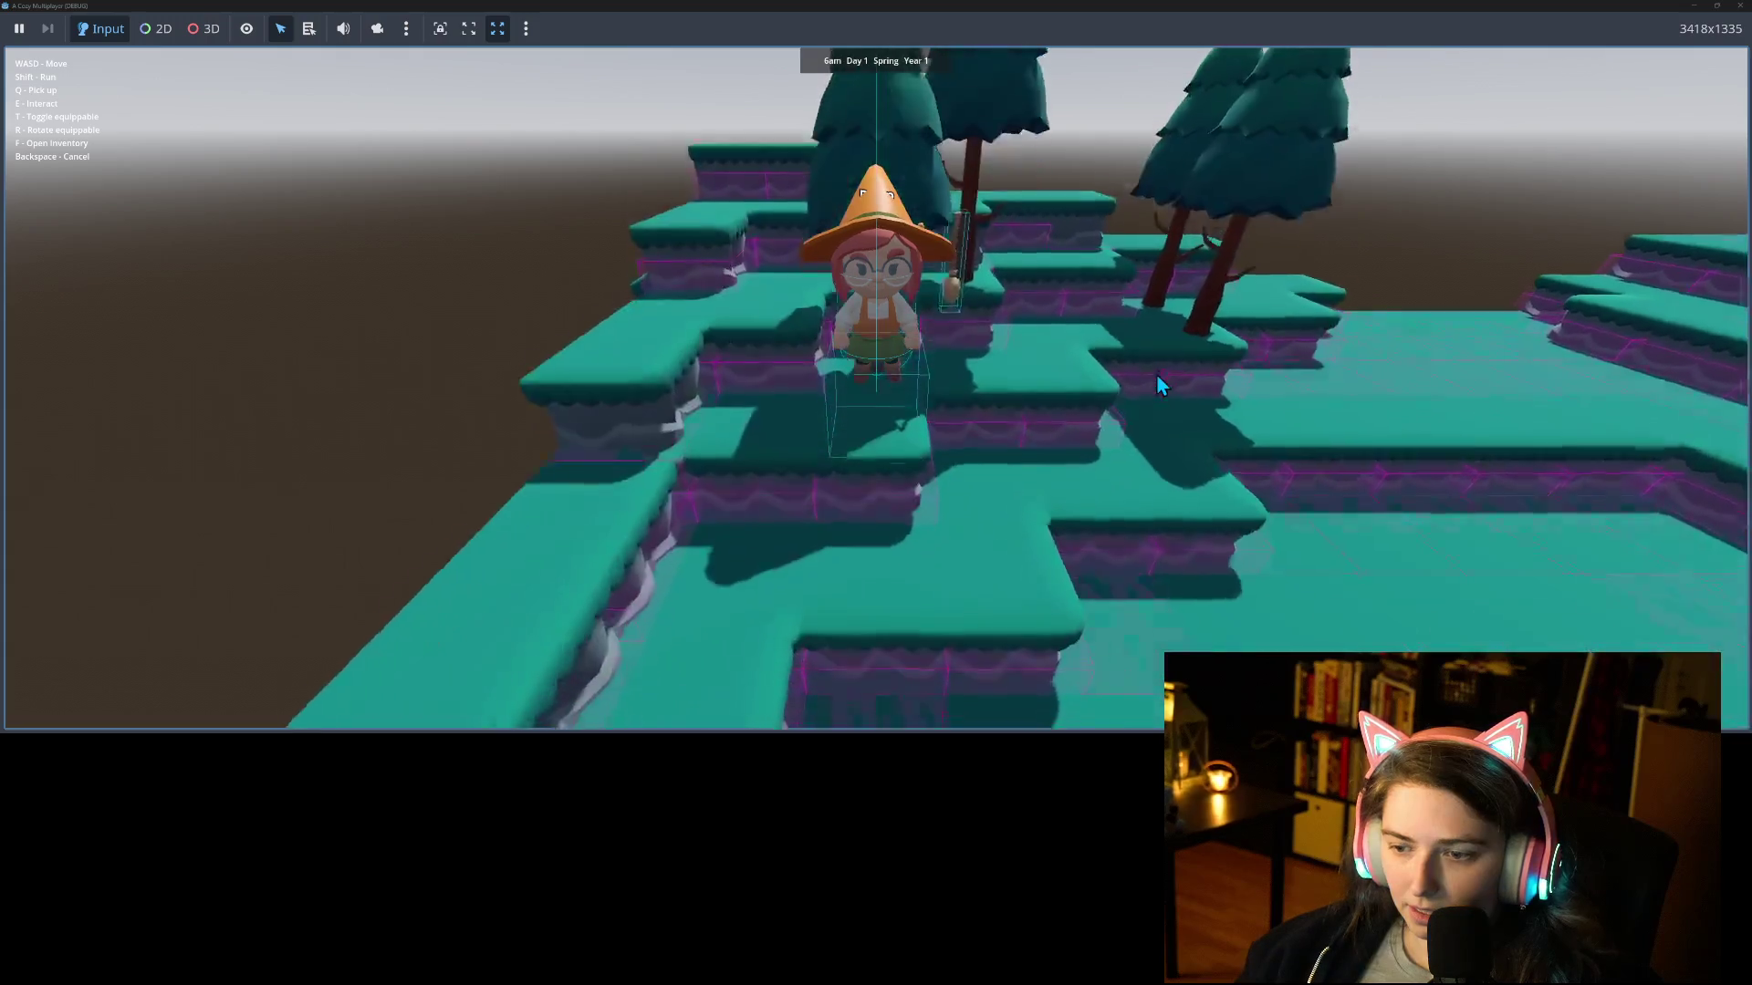
Step: Walk the character onto the lower ledge and back, close the game, and return to the else line
key("s")
key("w")
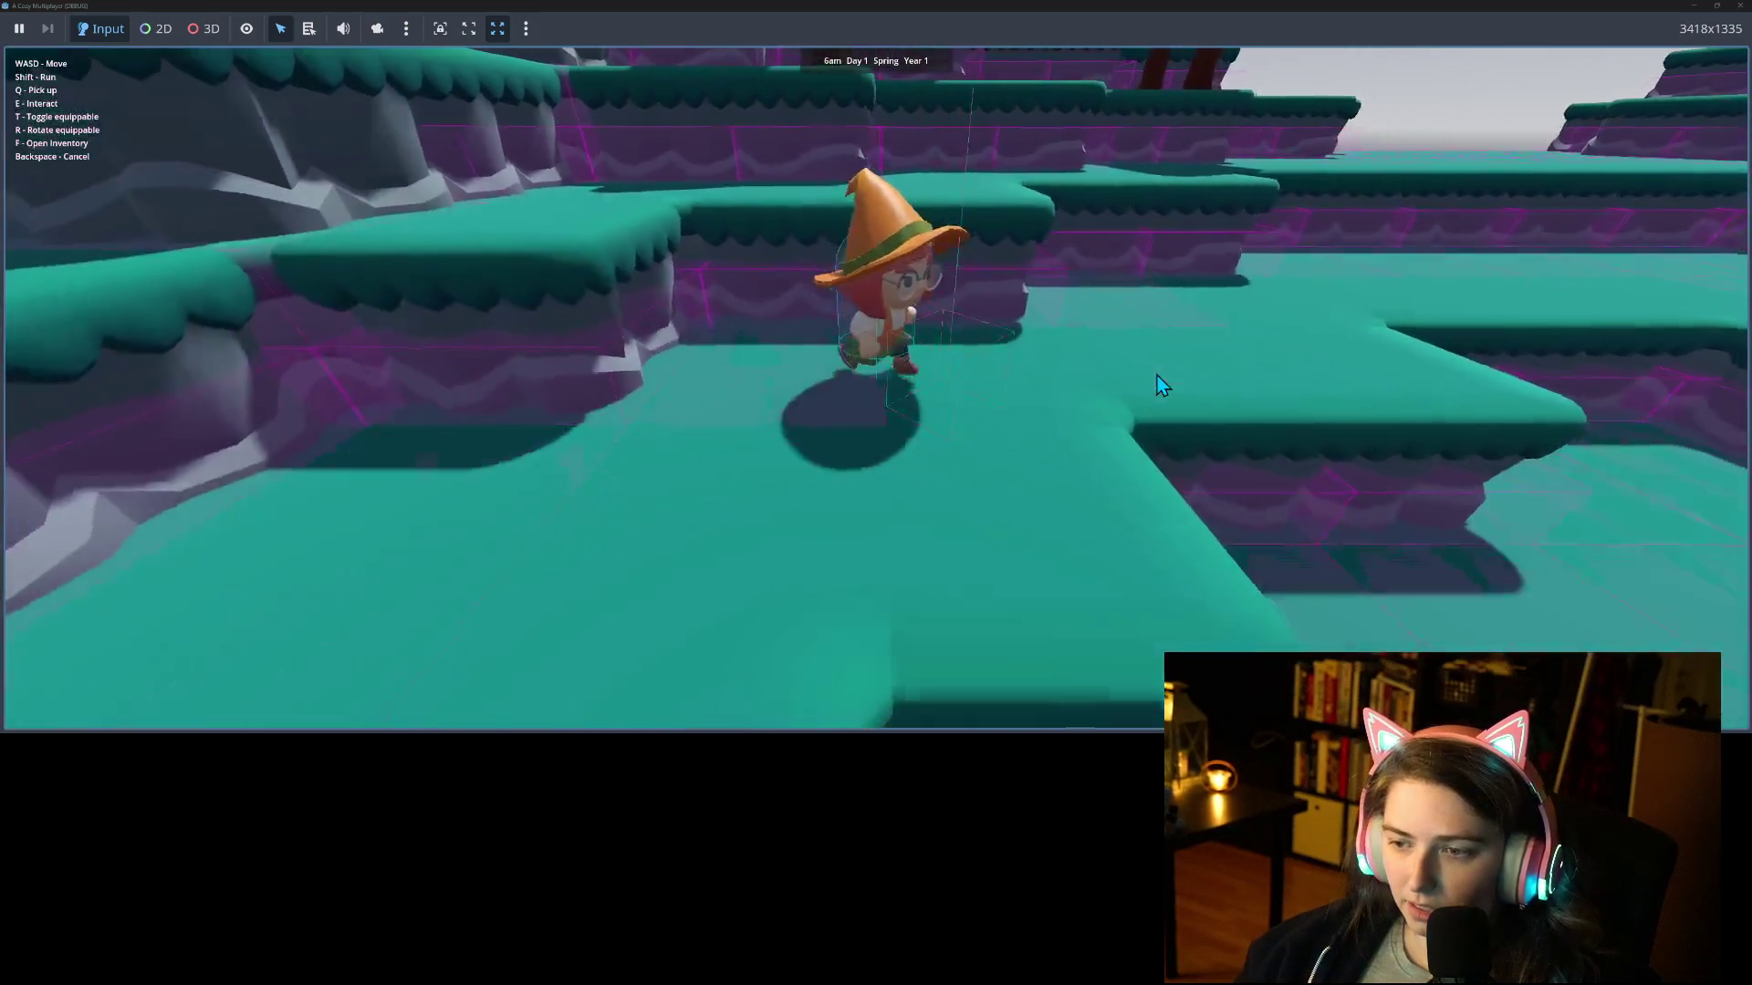
key("s")
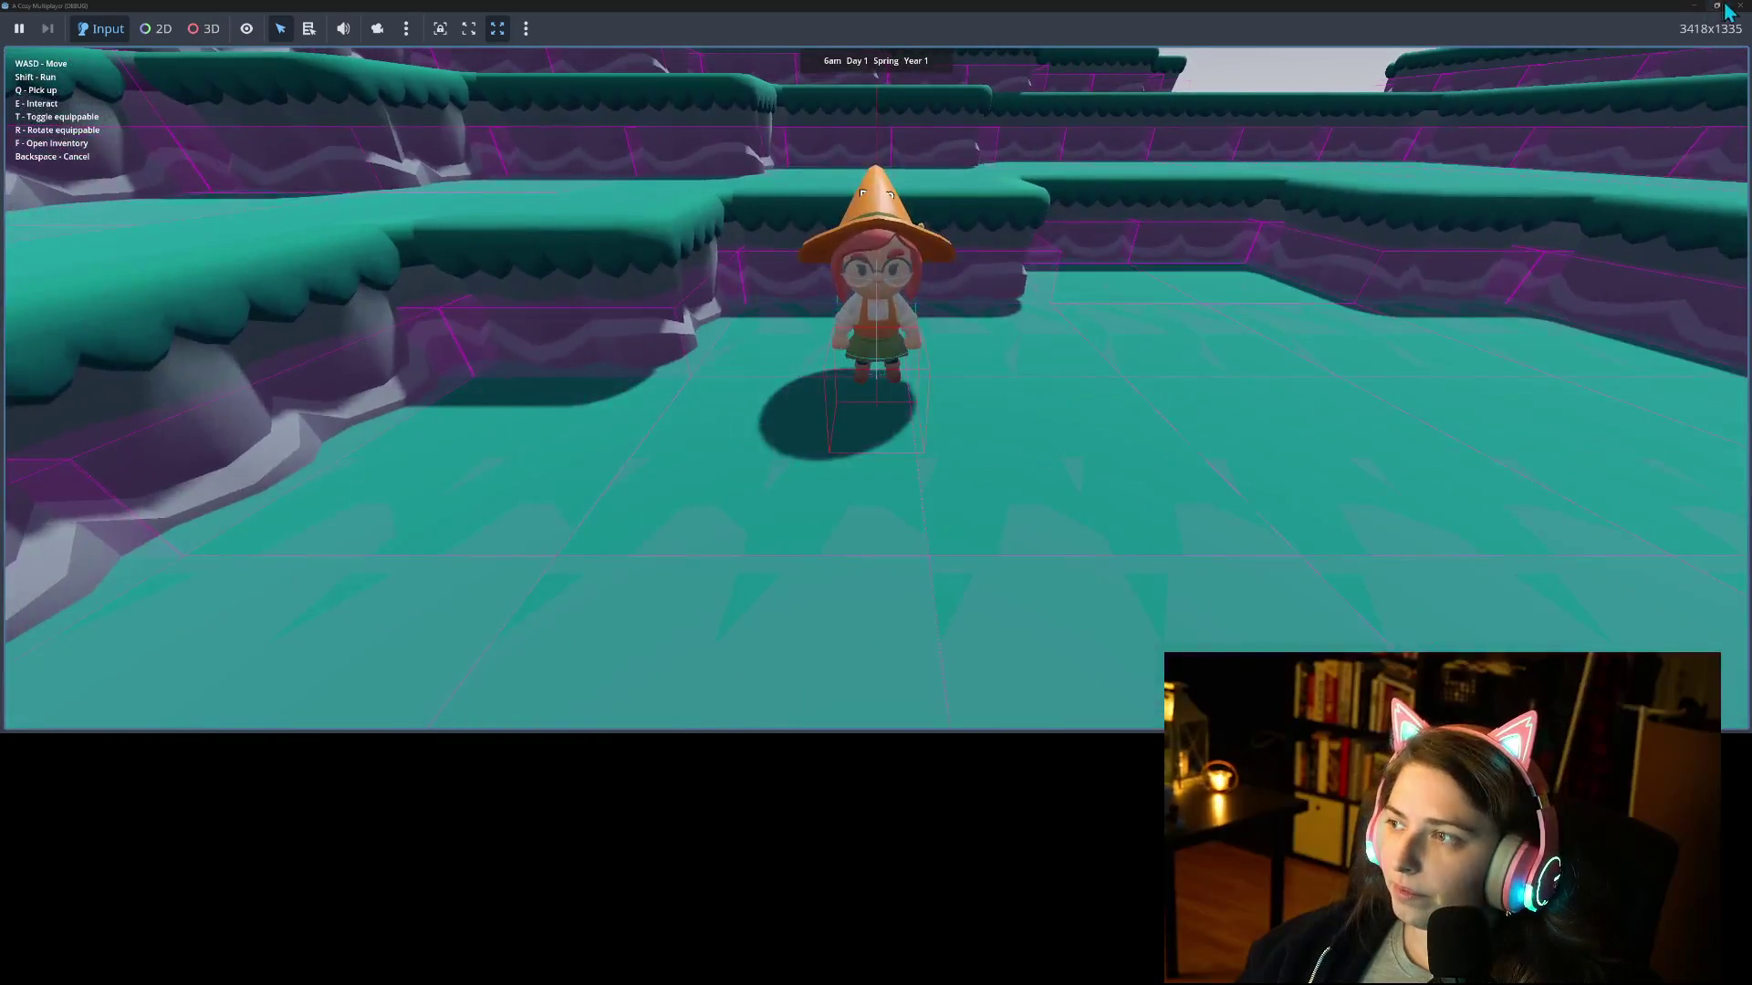
left_click(1740, 5)
left_click(992, 272)
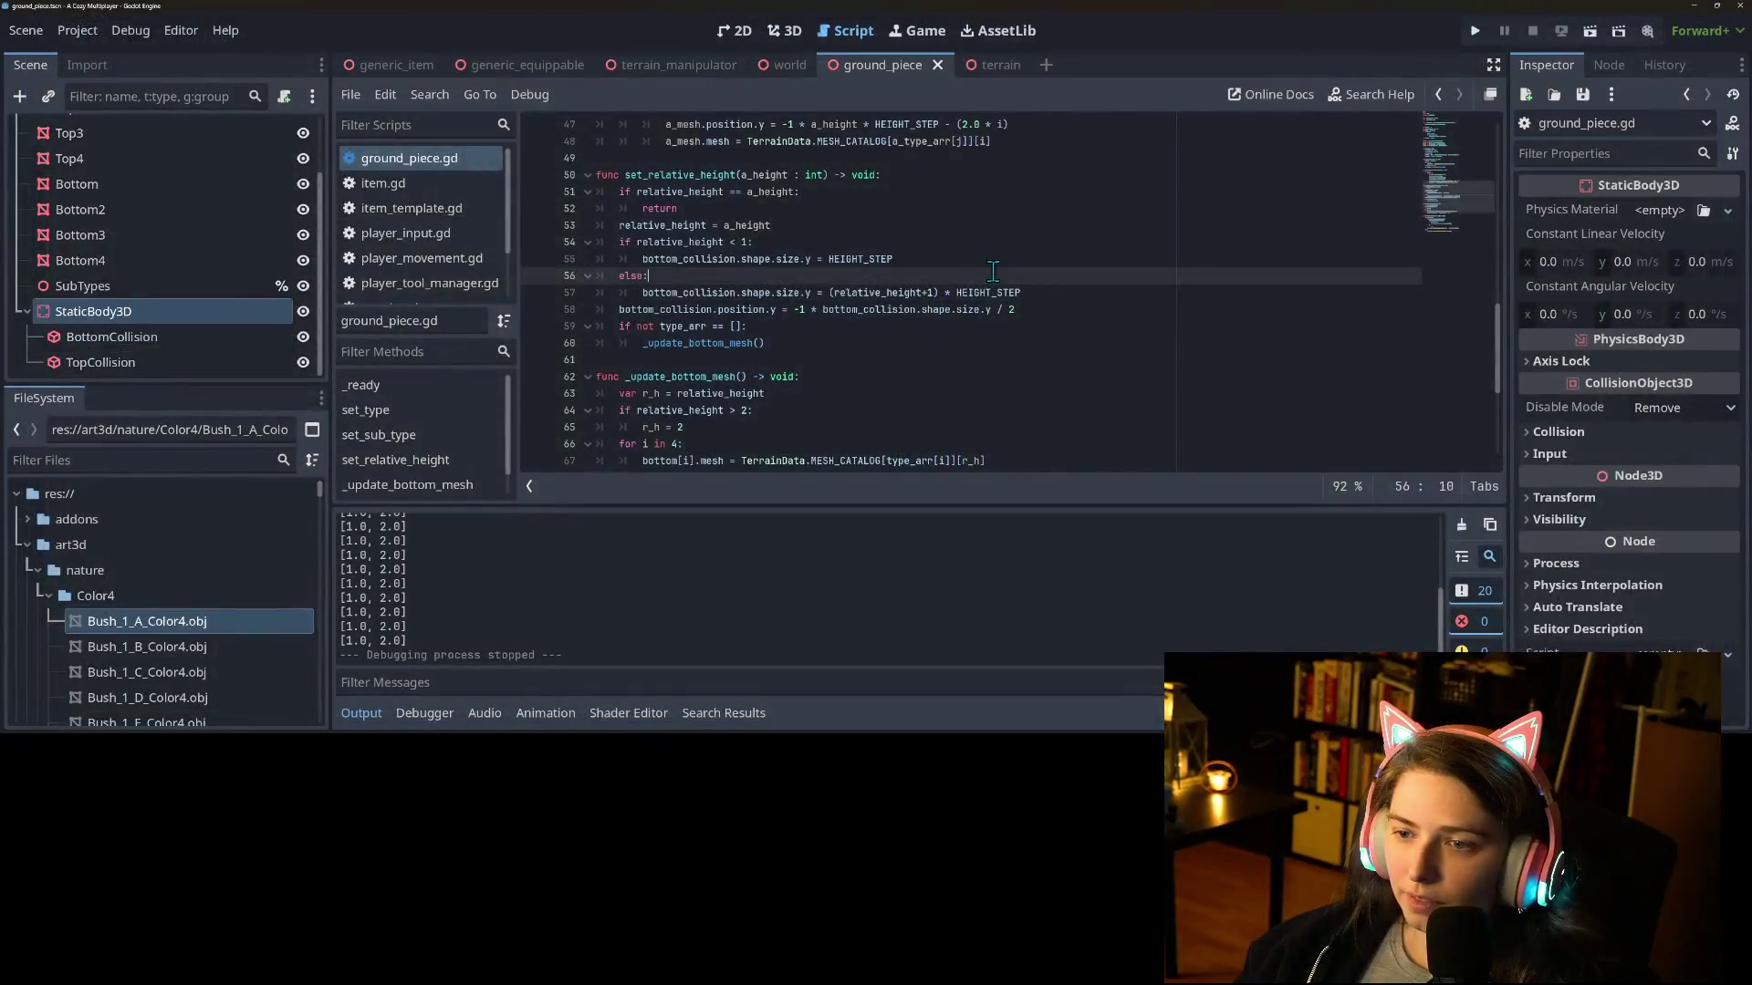
Step: Inspect the collision size code on lines 54–57 and the TopCollision shape properties
left_click(946, 291)
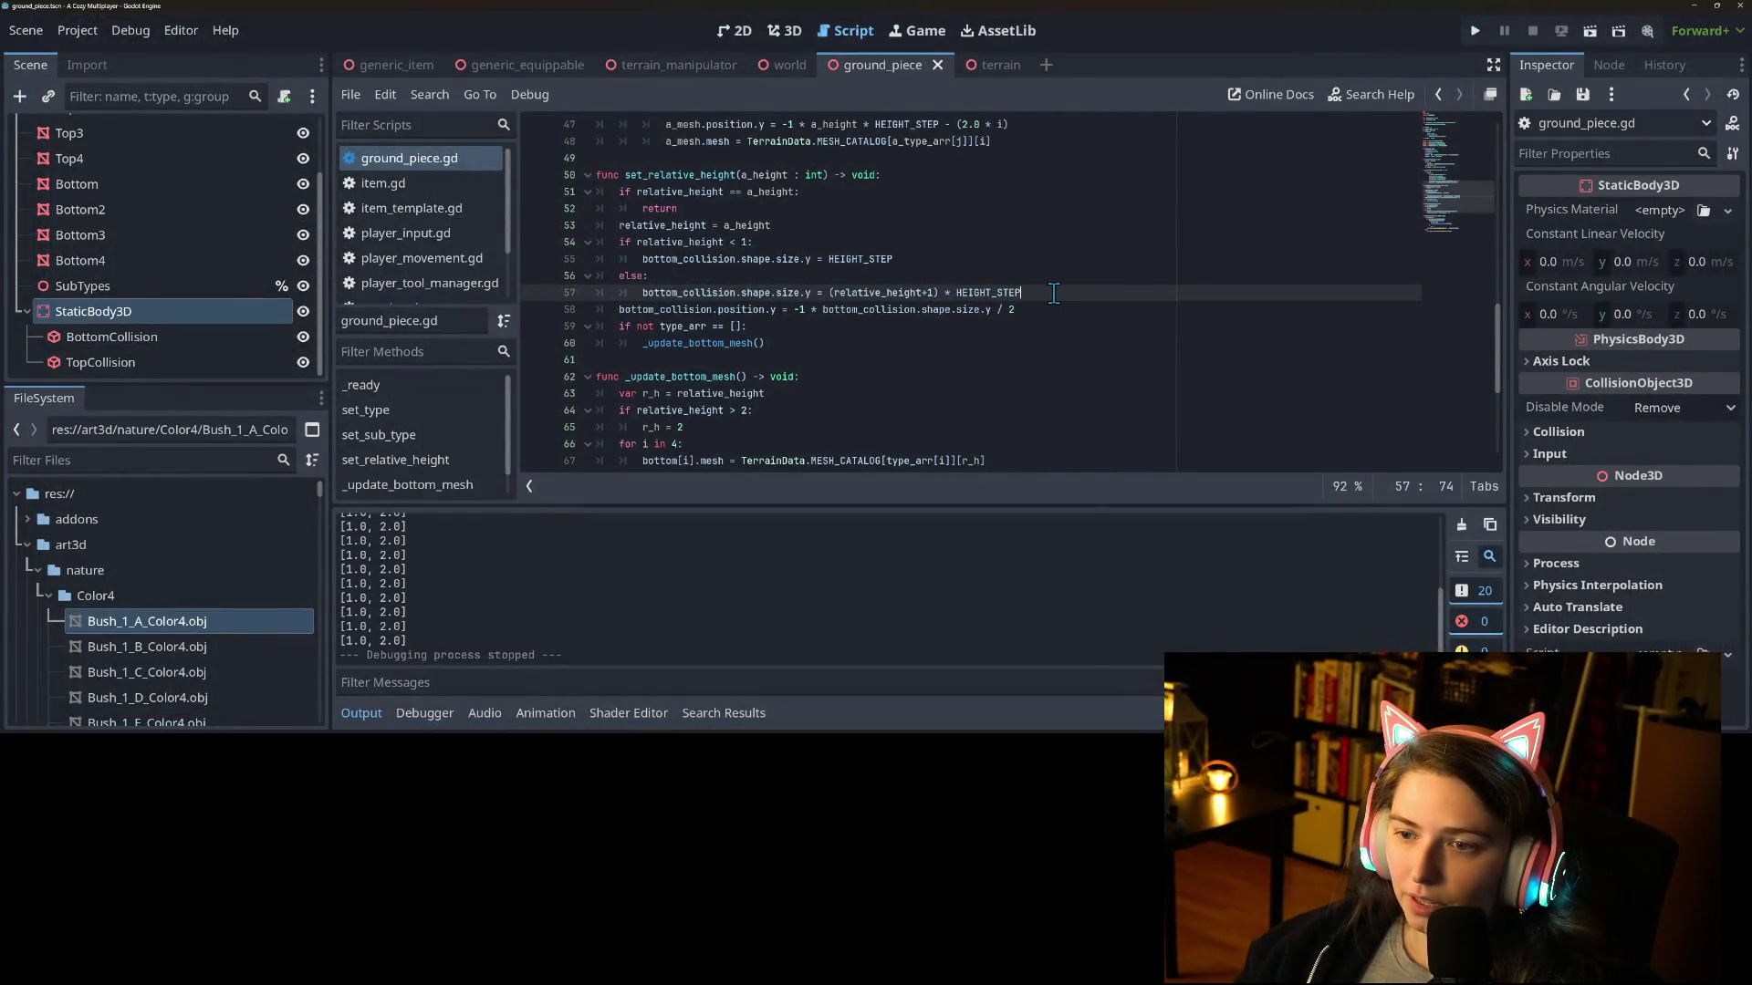
left_click(776, 292)
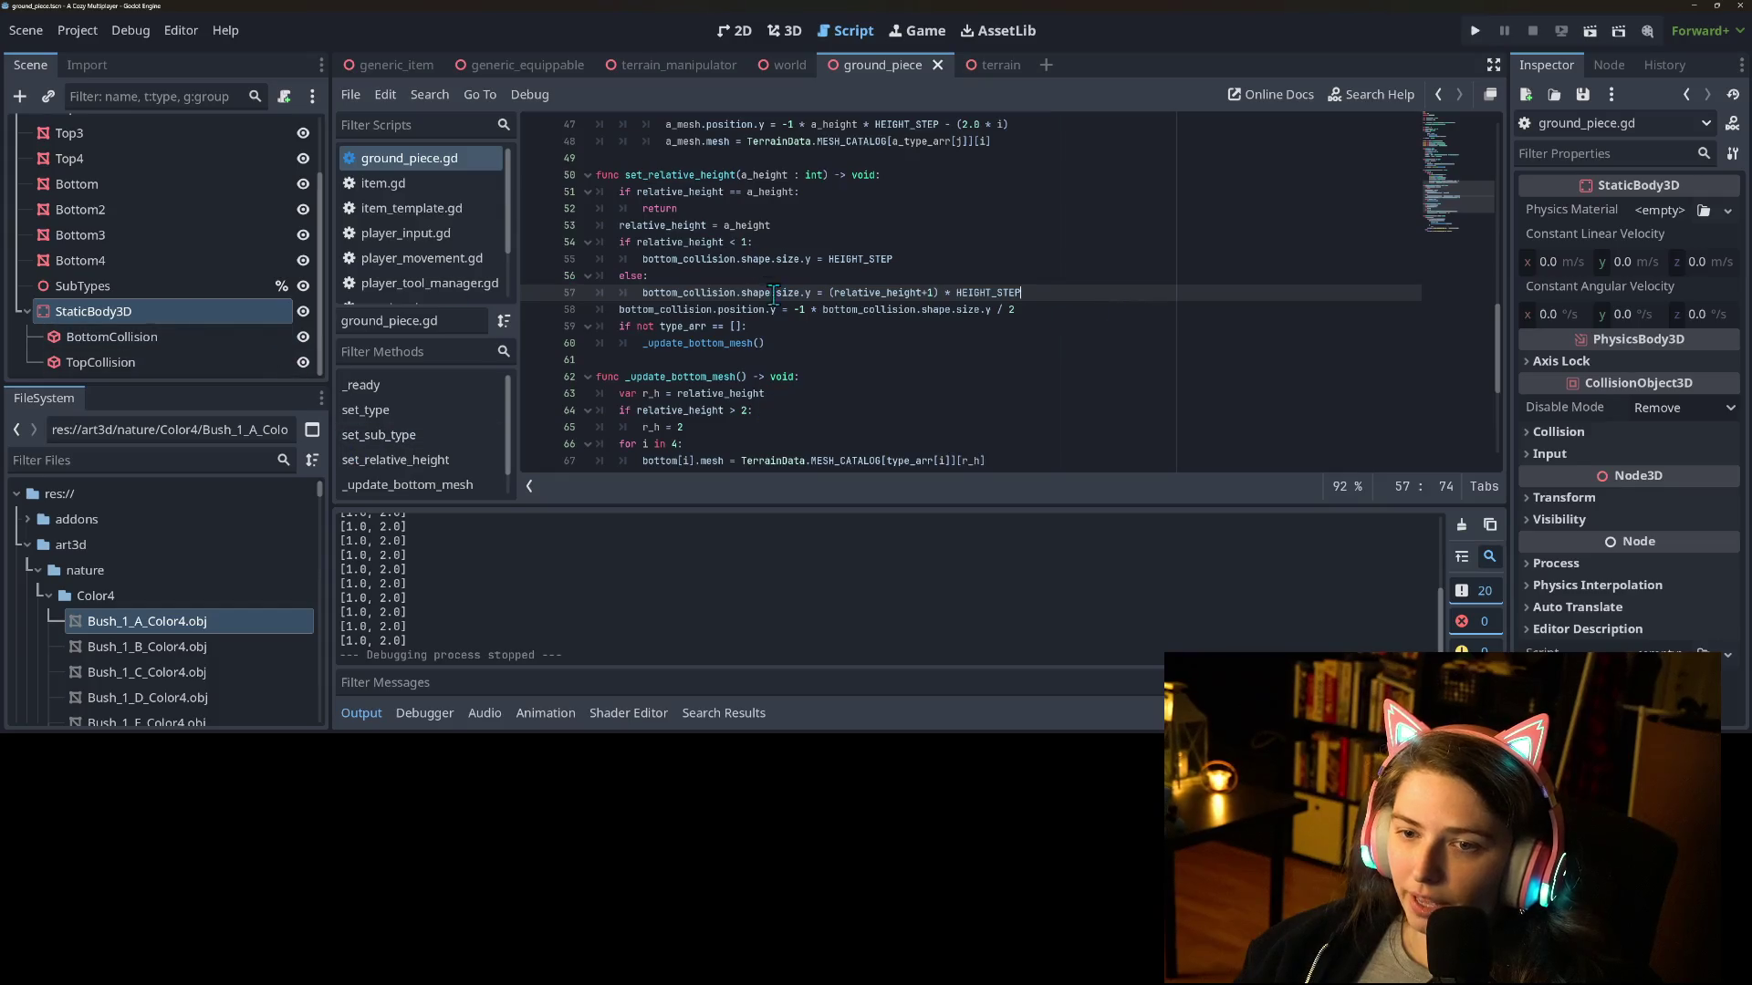
left_click(618, 242)
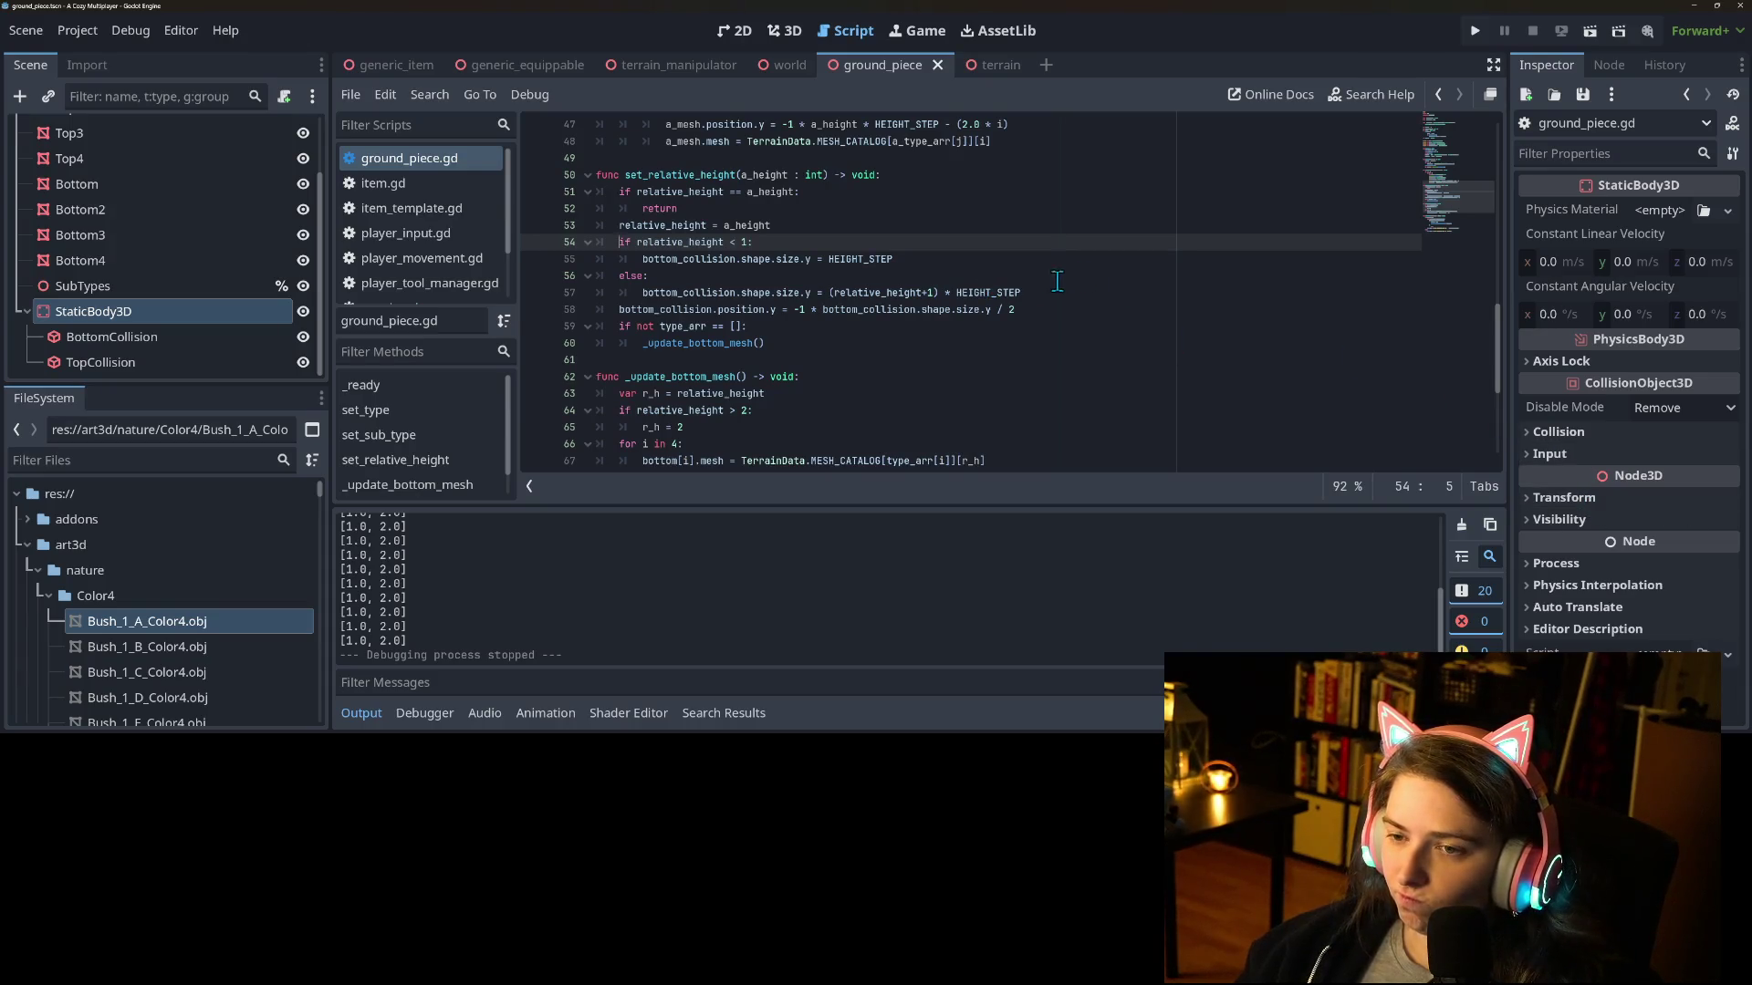
left_click(1029, 292)
double_click(994, 292)
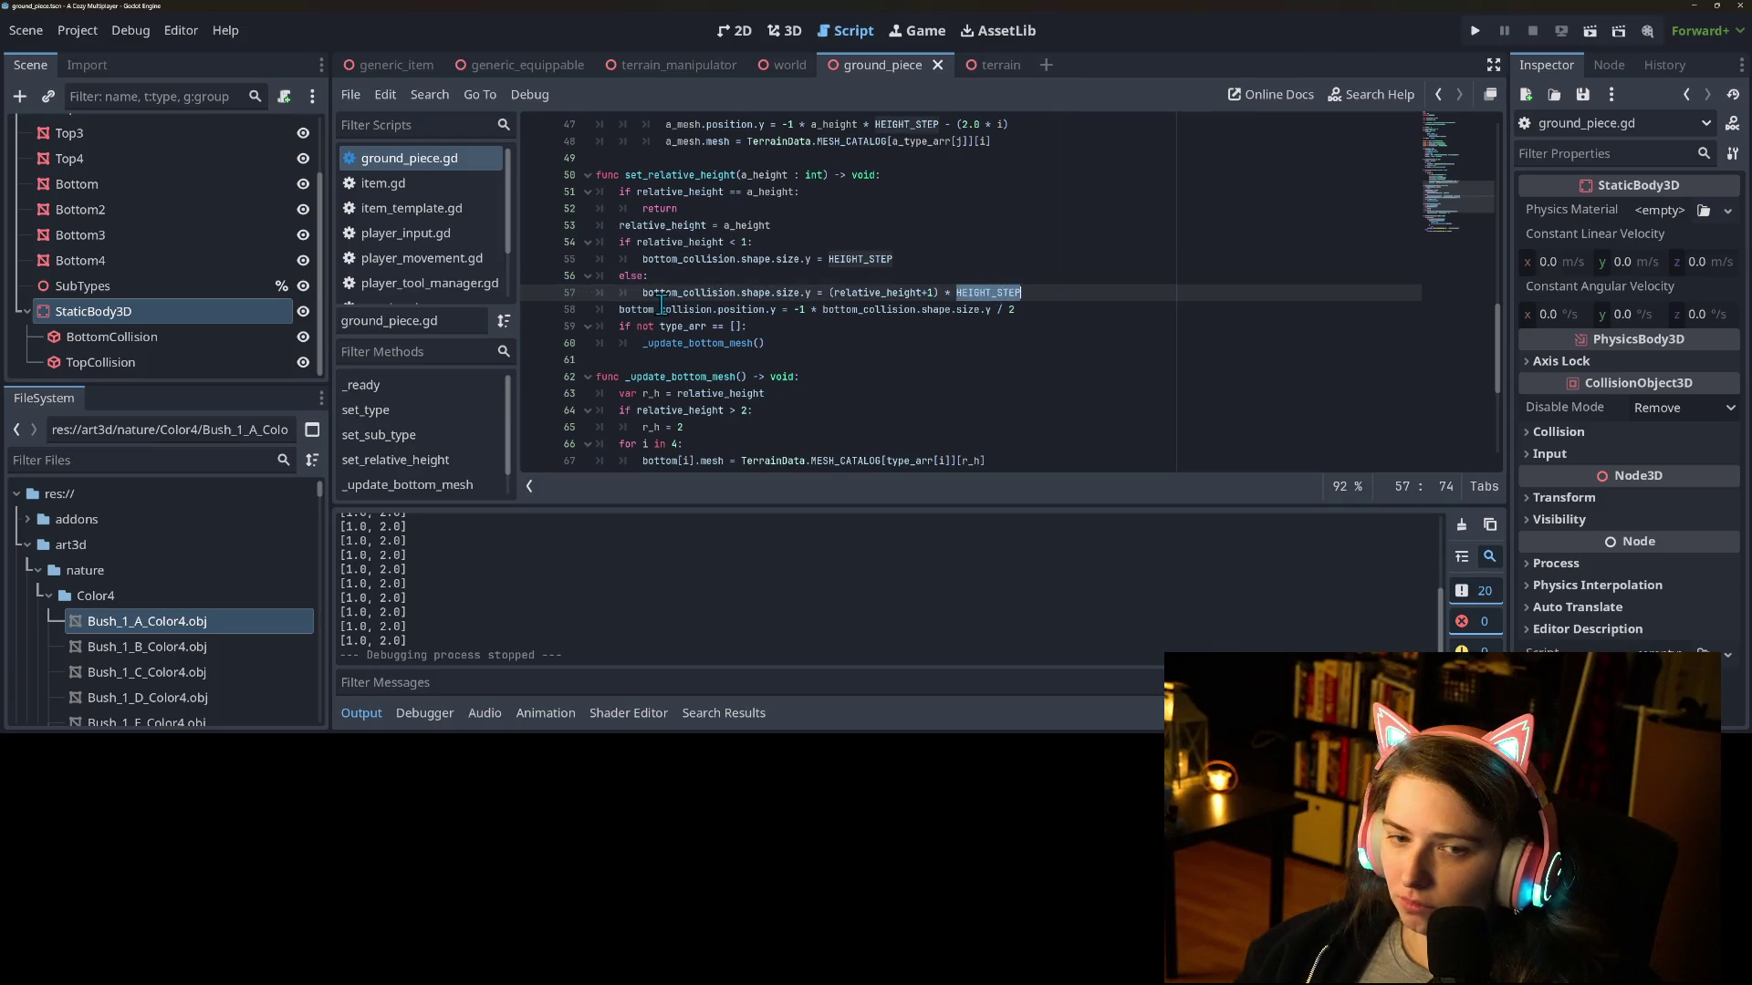
left_click(137, 363)
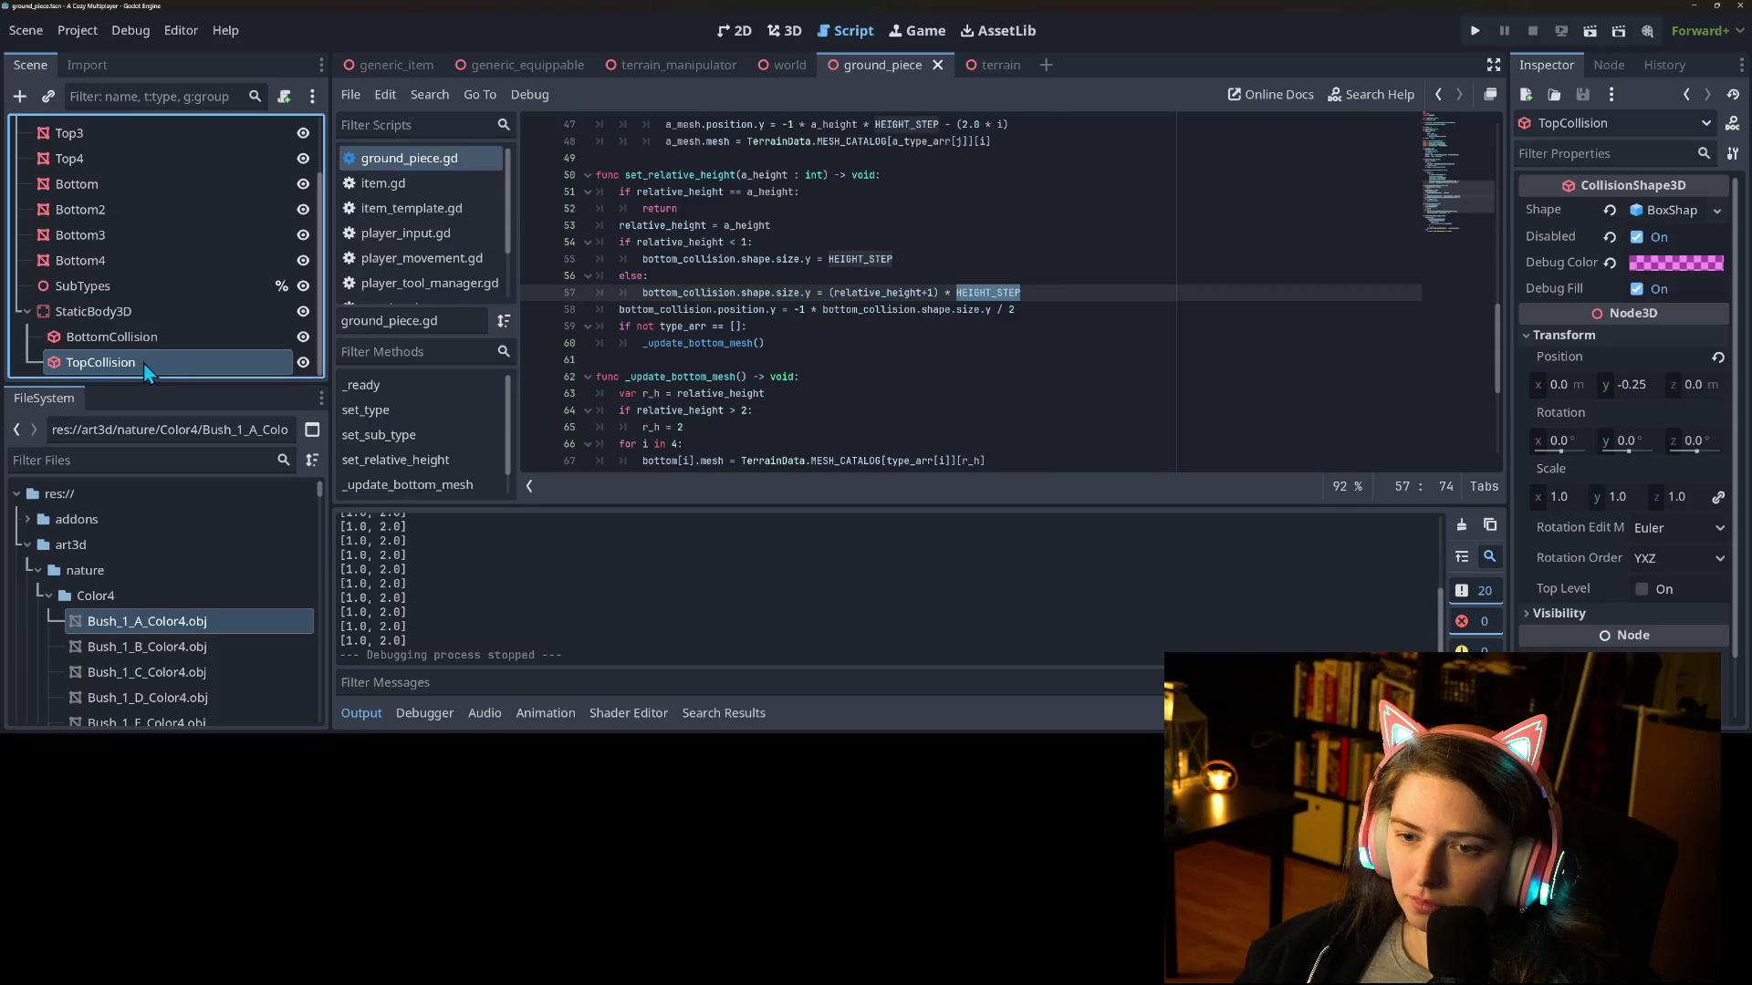
Step: Add a closing parenthesis after relative_height+1 on line 57, then check top_offsets on line 8
left_click(906, 292)
type(")")
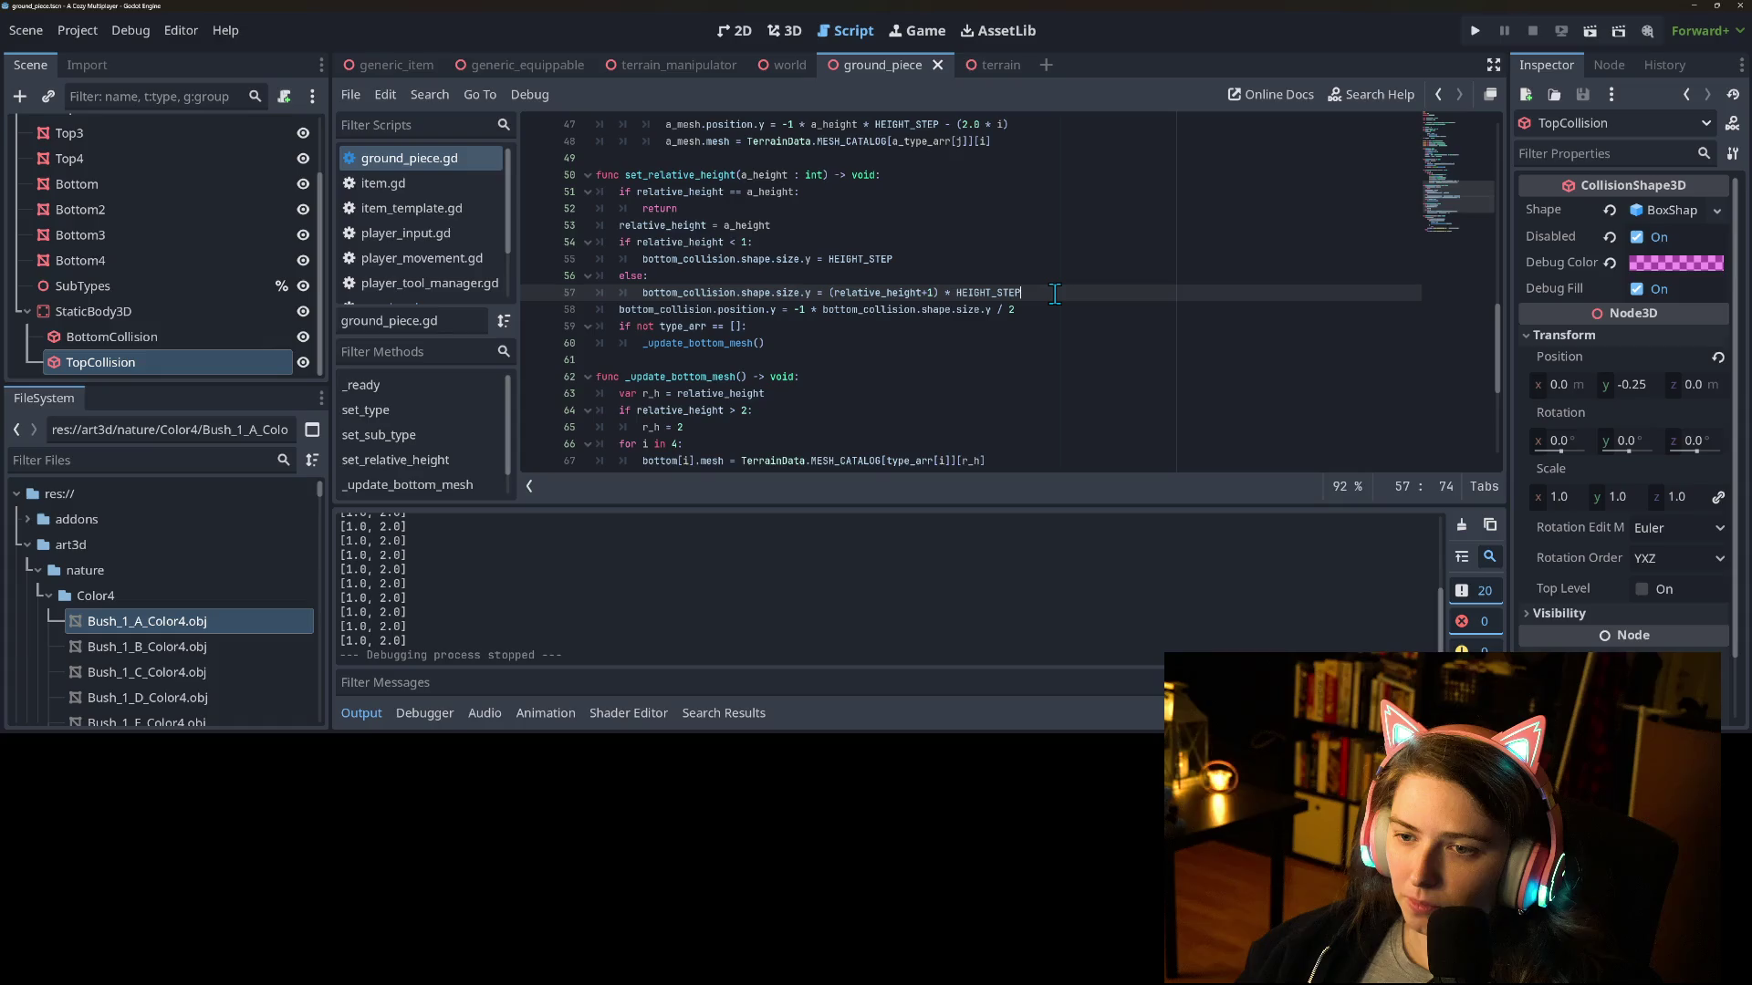
scroll(1042, 428, "up", 10)
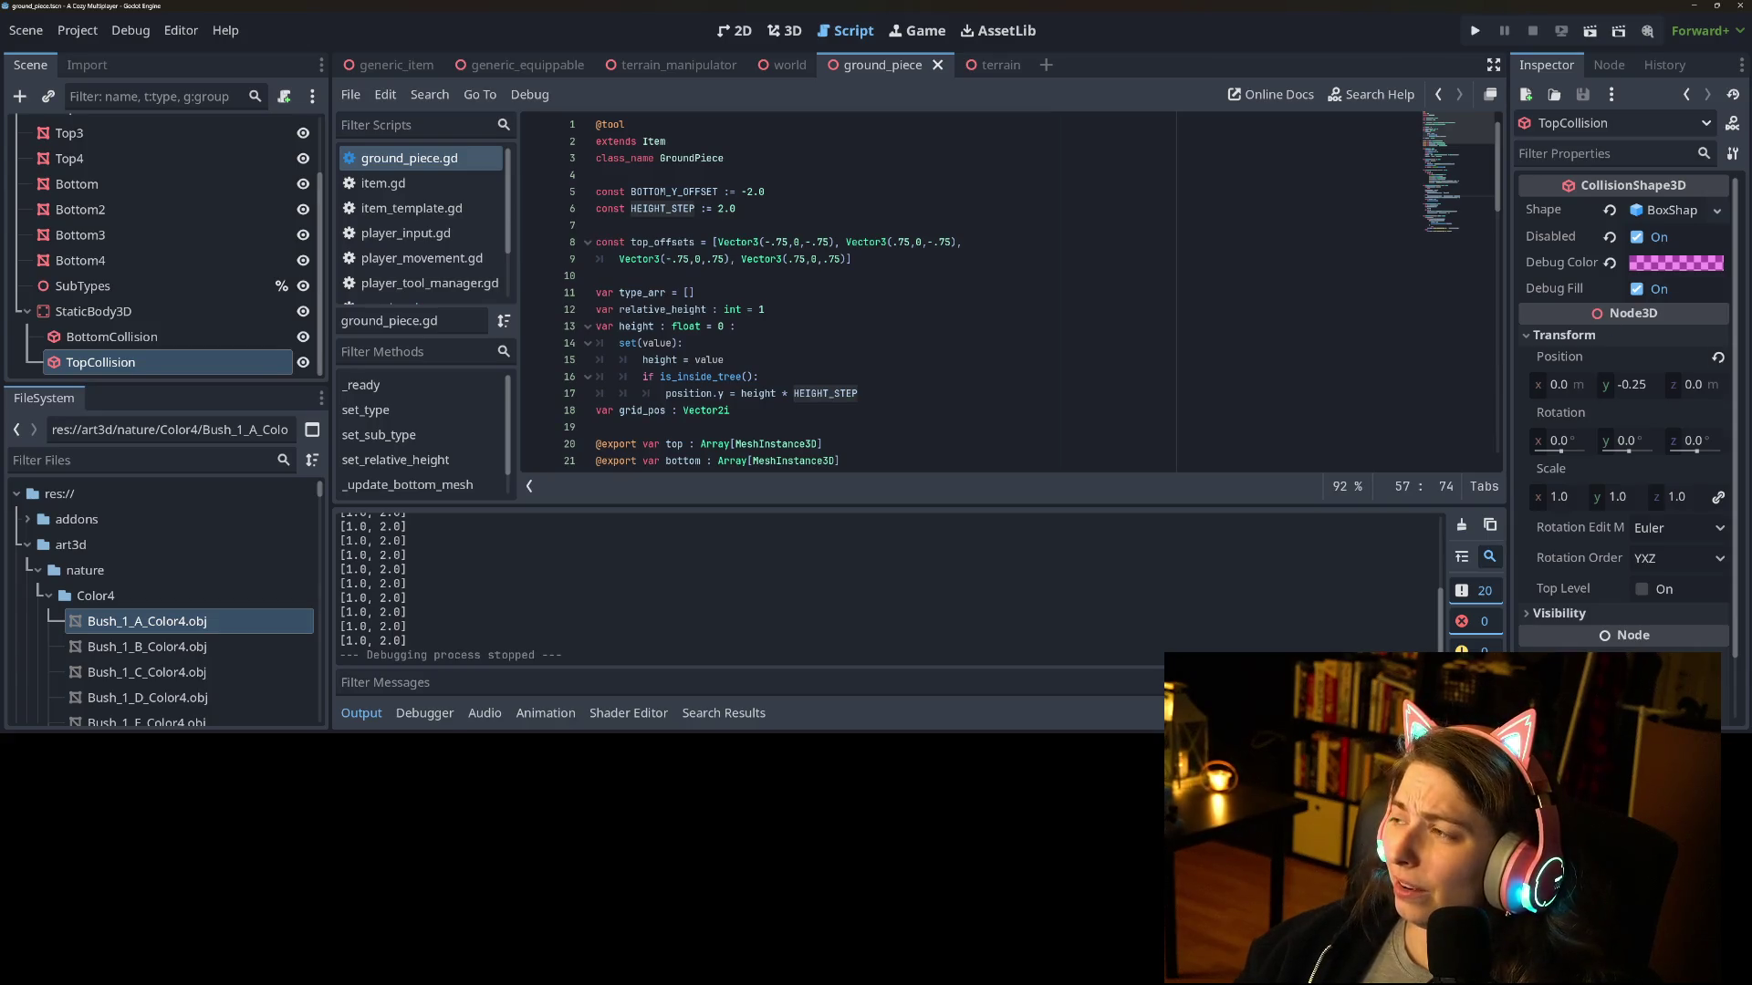
left_click(1111, 245)
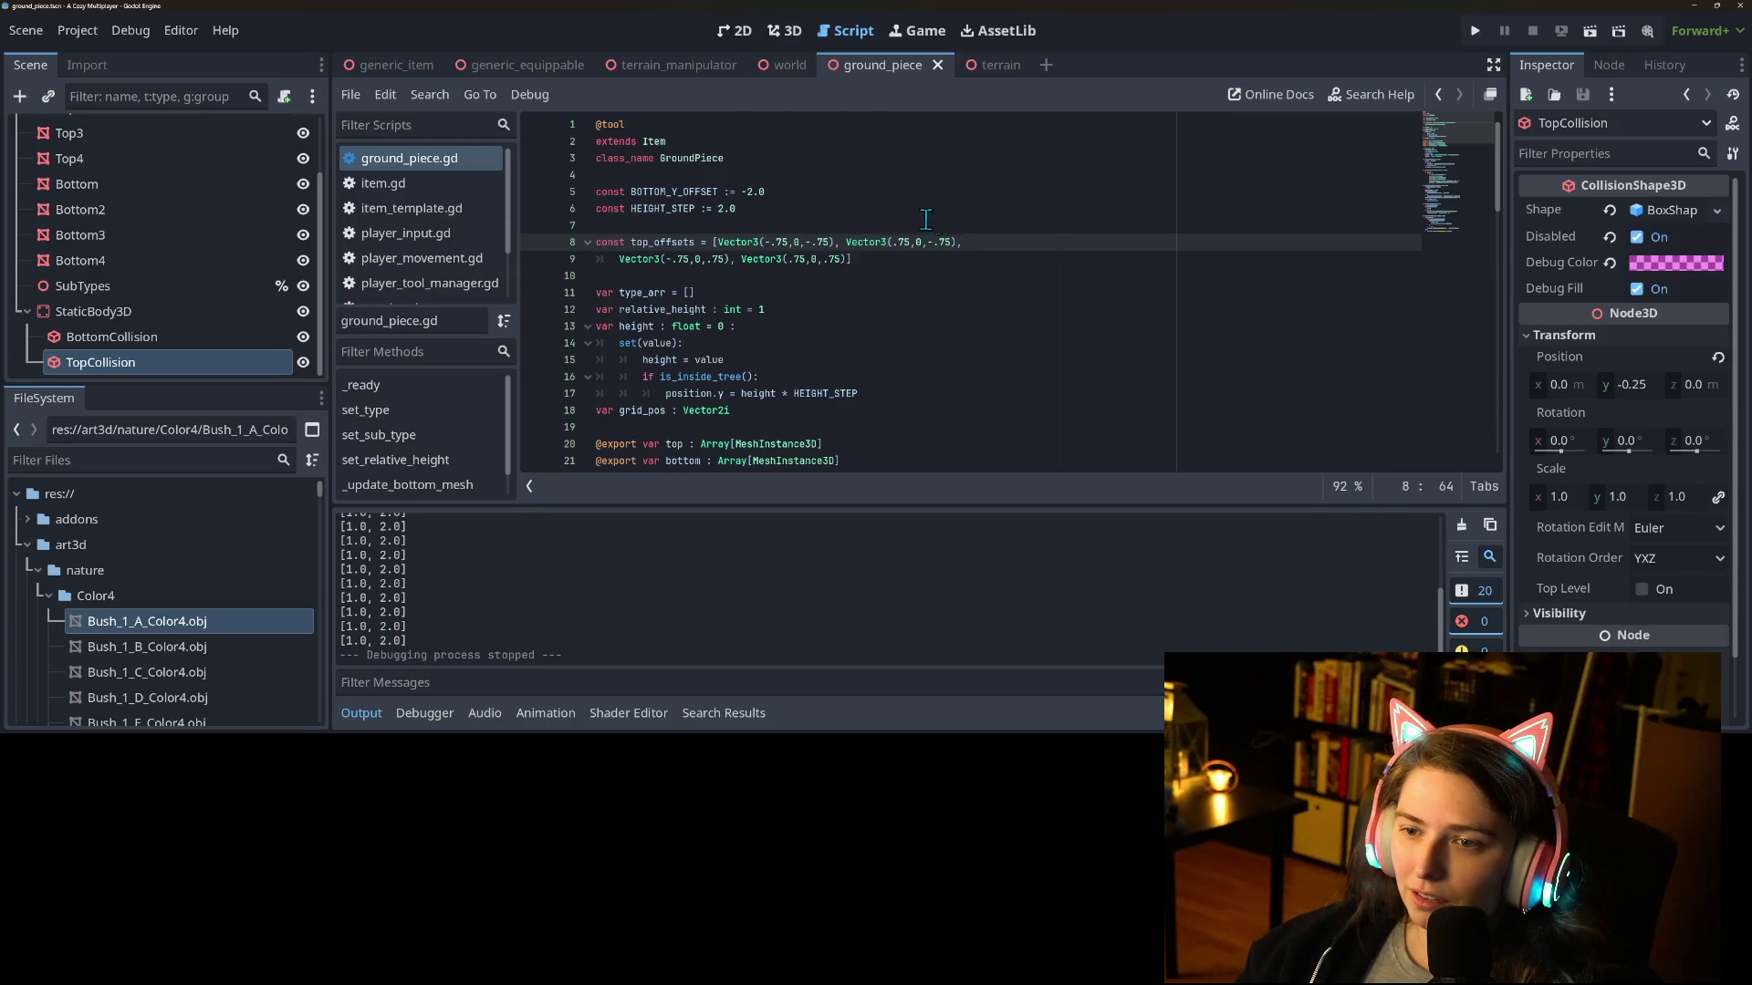
Step: Comment out the collision-resizing lines 54–58 with Ctrl+K and save
scroll(807, 365, "down", 13)
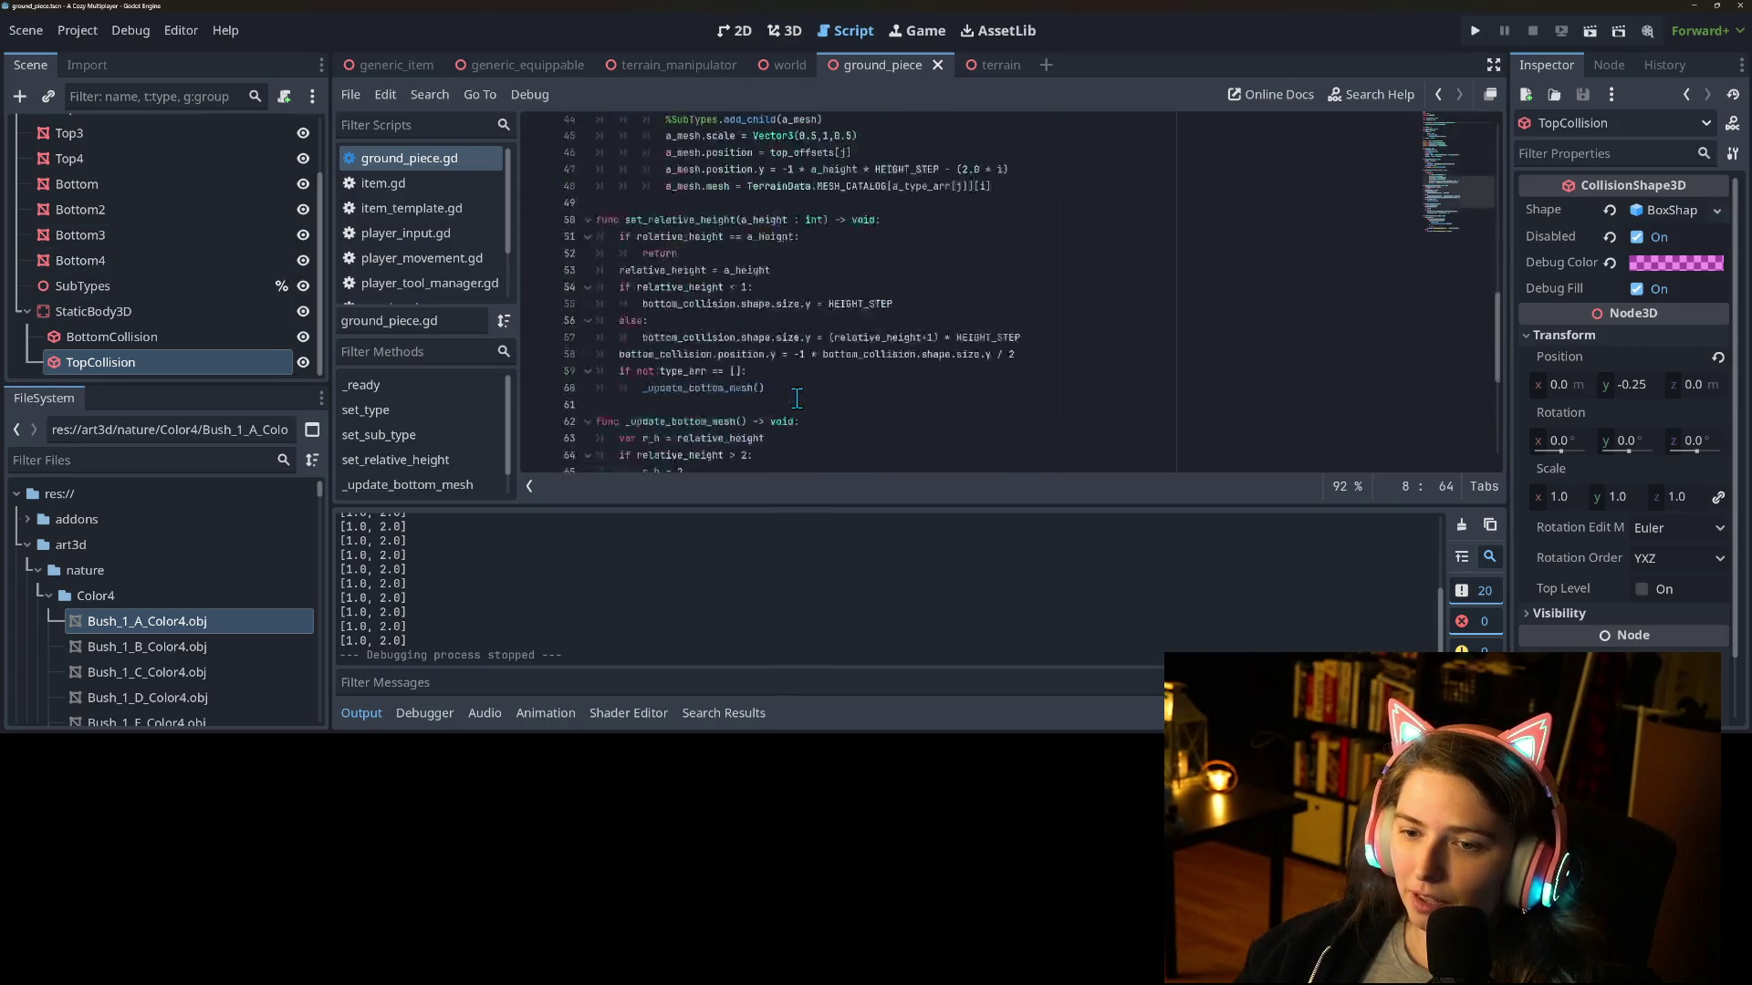
scroll(815, 405, "down", 1)
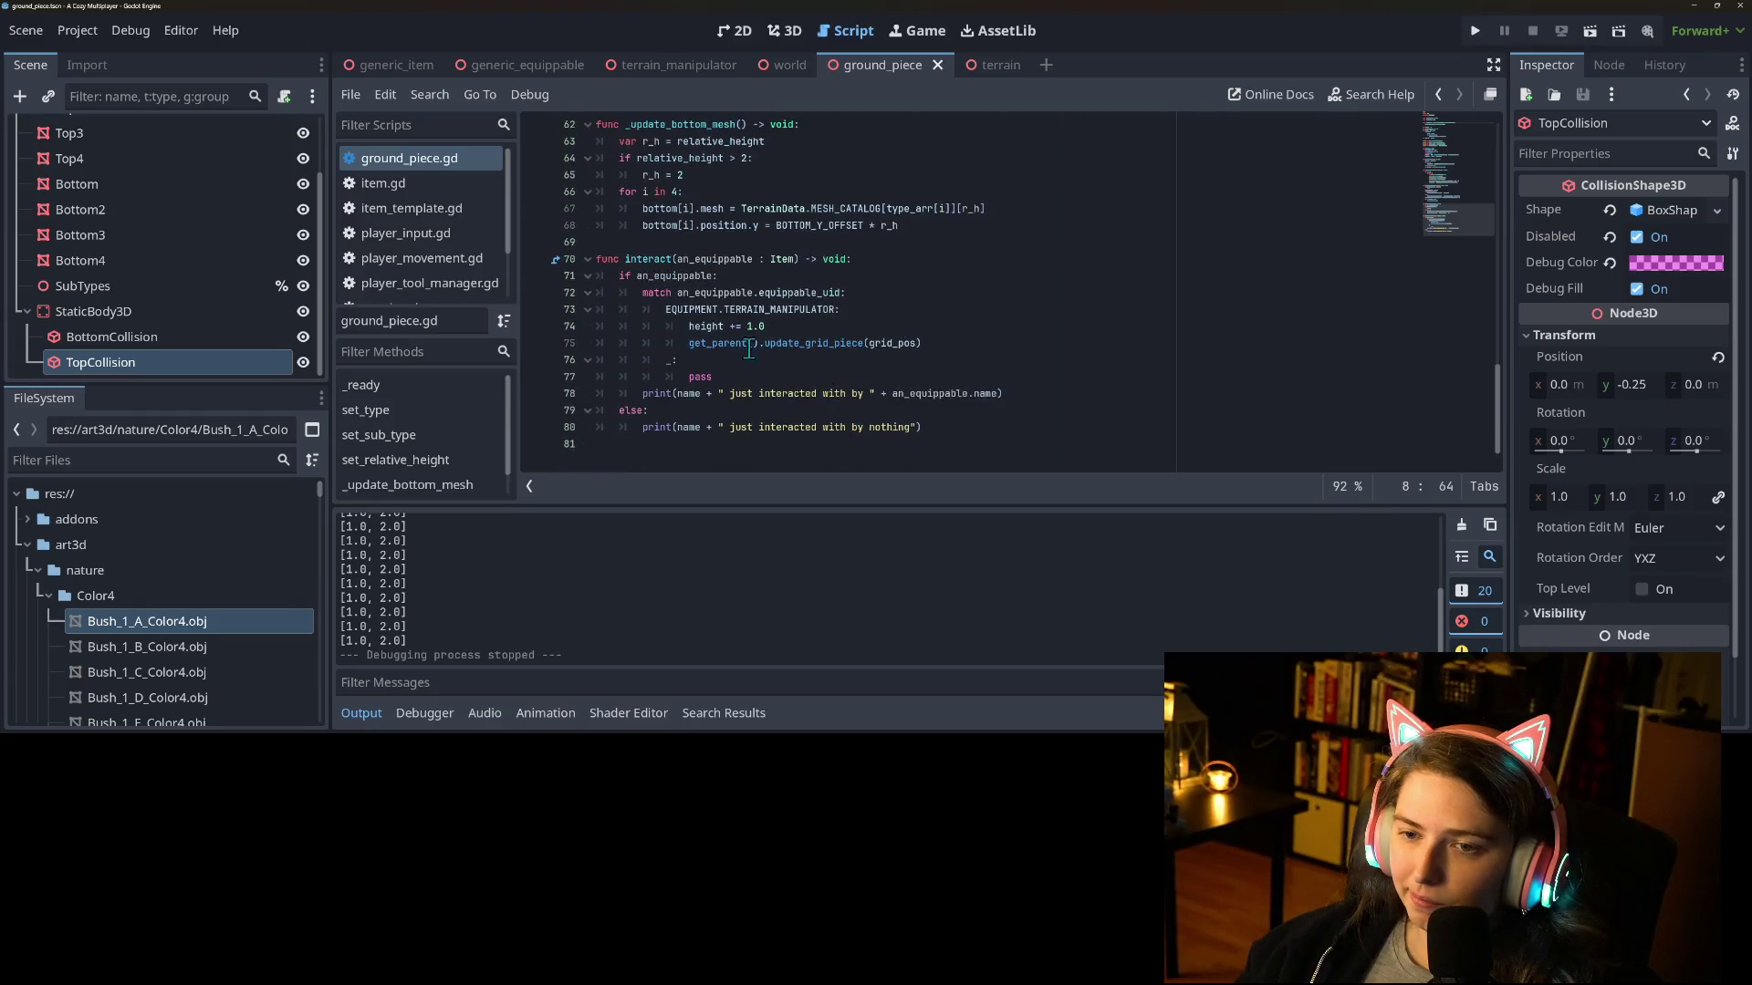
scroll(753, 351, "up", 3)
scroll(722, 381, "up", 3)
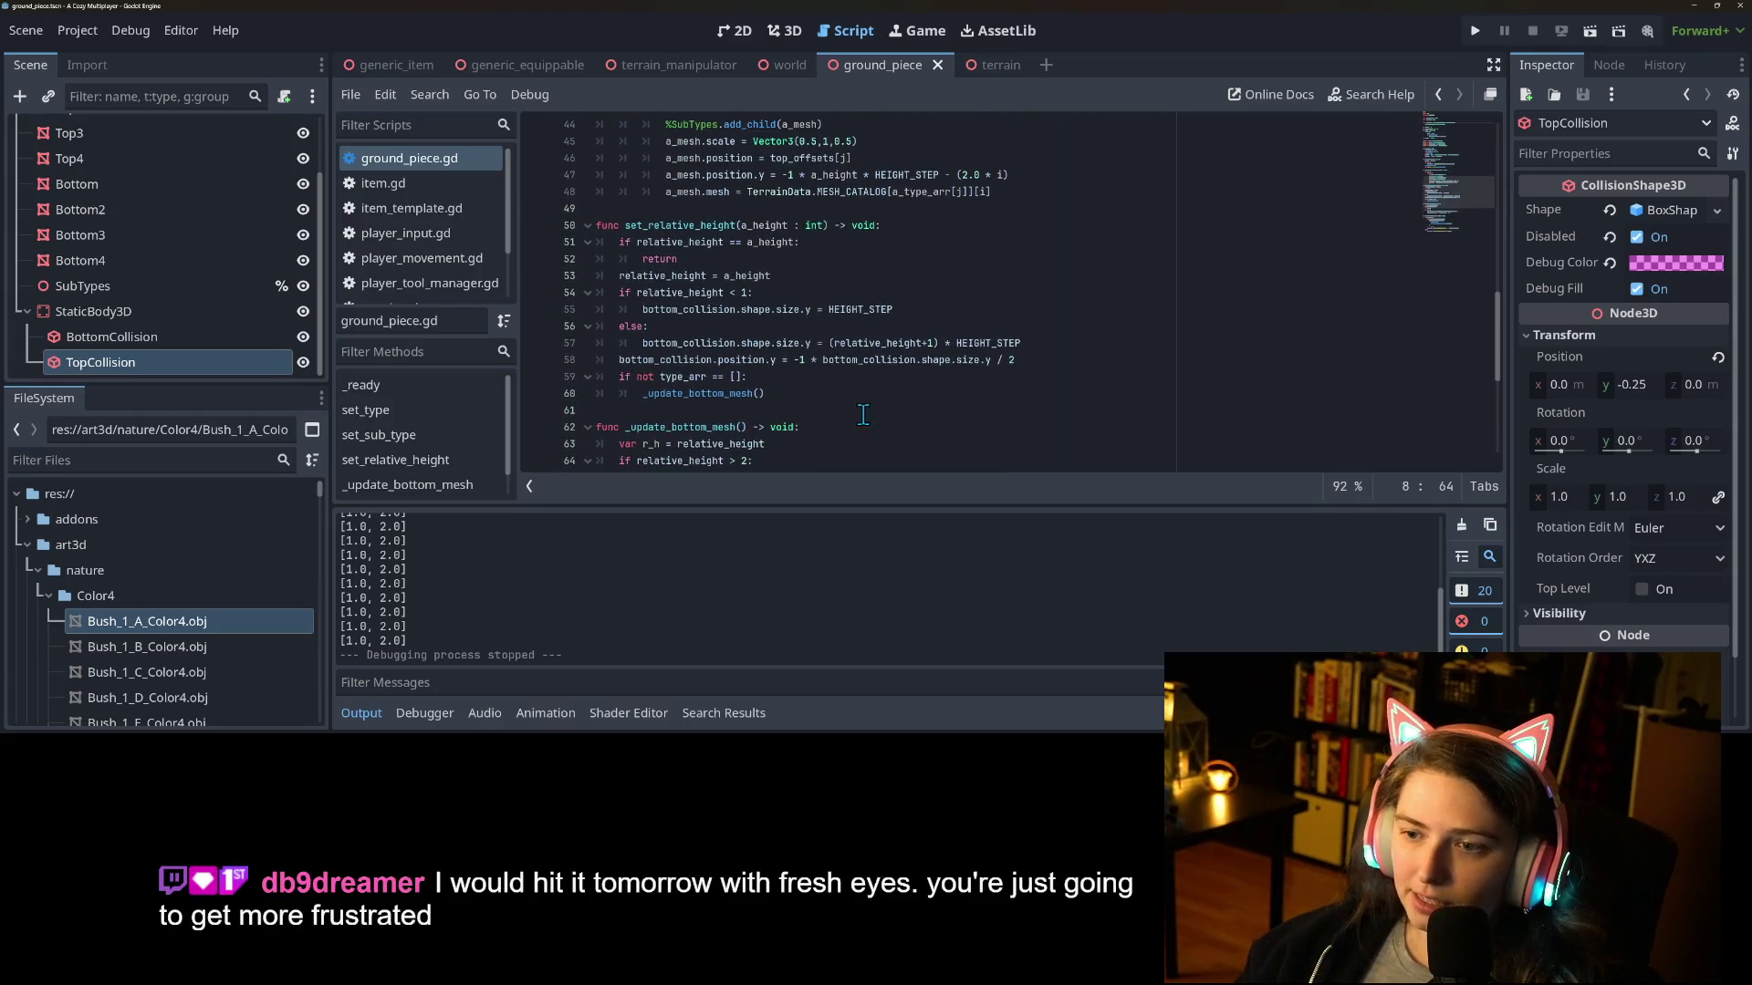
mouse_move(622, 292)
left_mouse_down()
mouse_move(743, 319)
mouse_move(773, 360)
left_mouse_up()
key("ctrl+k")
key("ctrl+s")
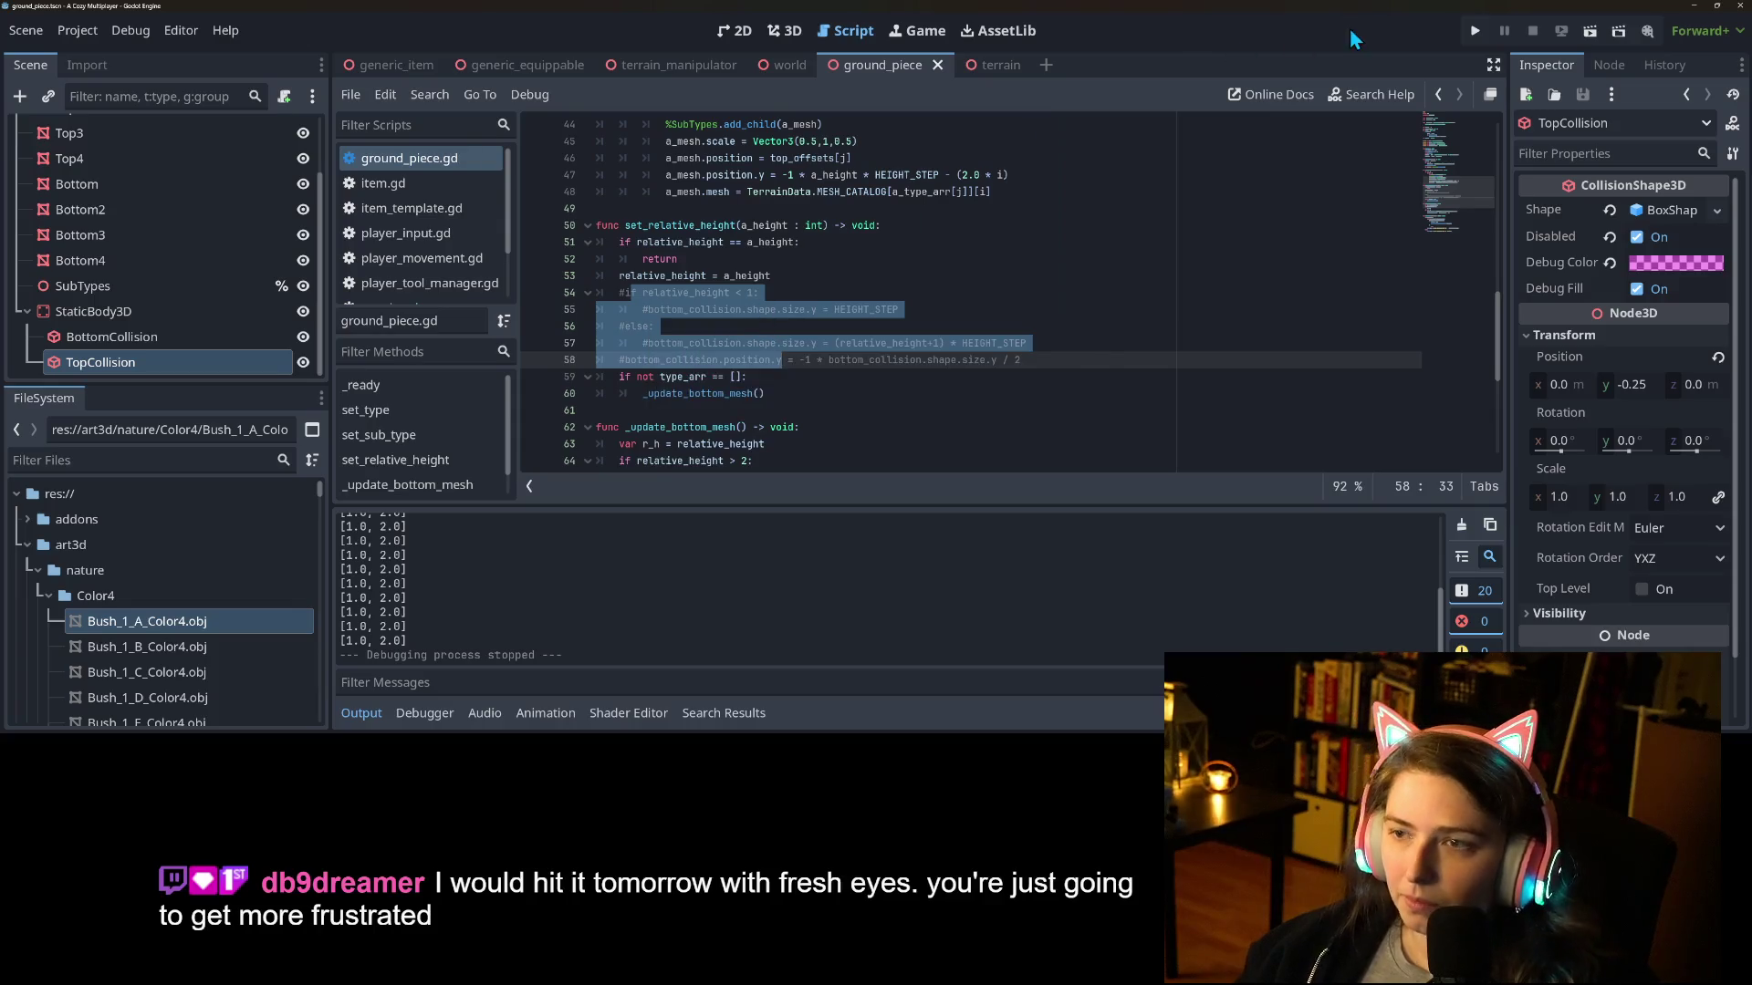
Step: Test-run the game, turn off Debug > Visible Collision Shapes, and relaunch it
left_click(1475, 32)
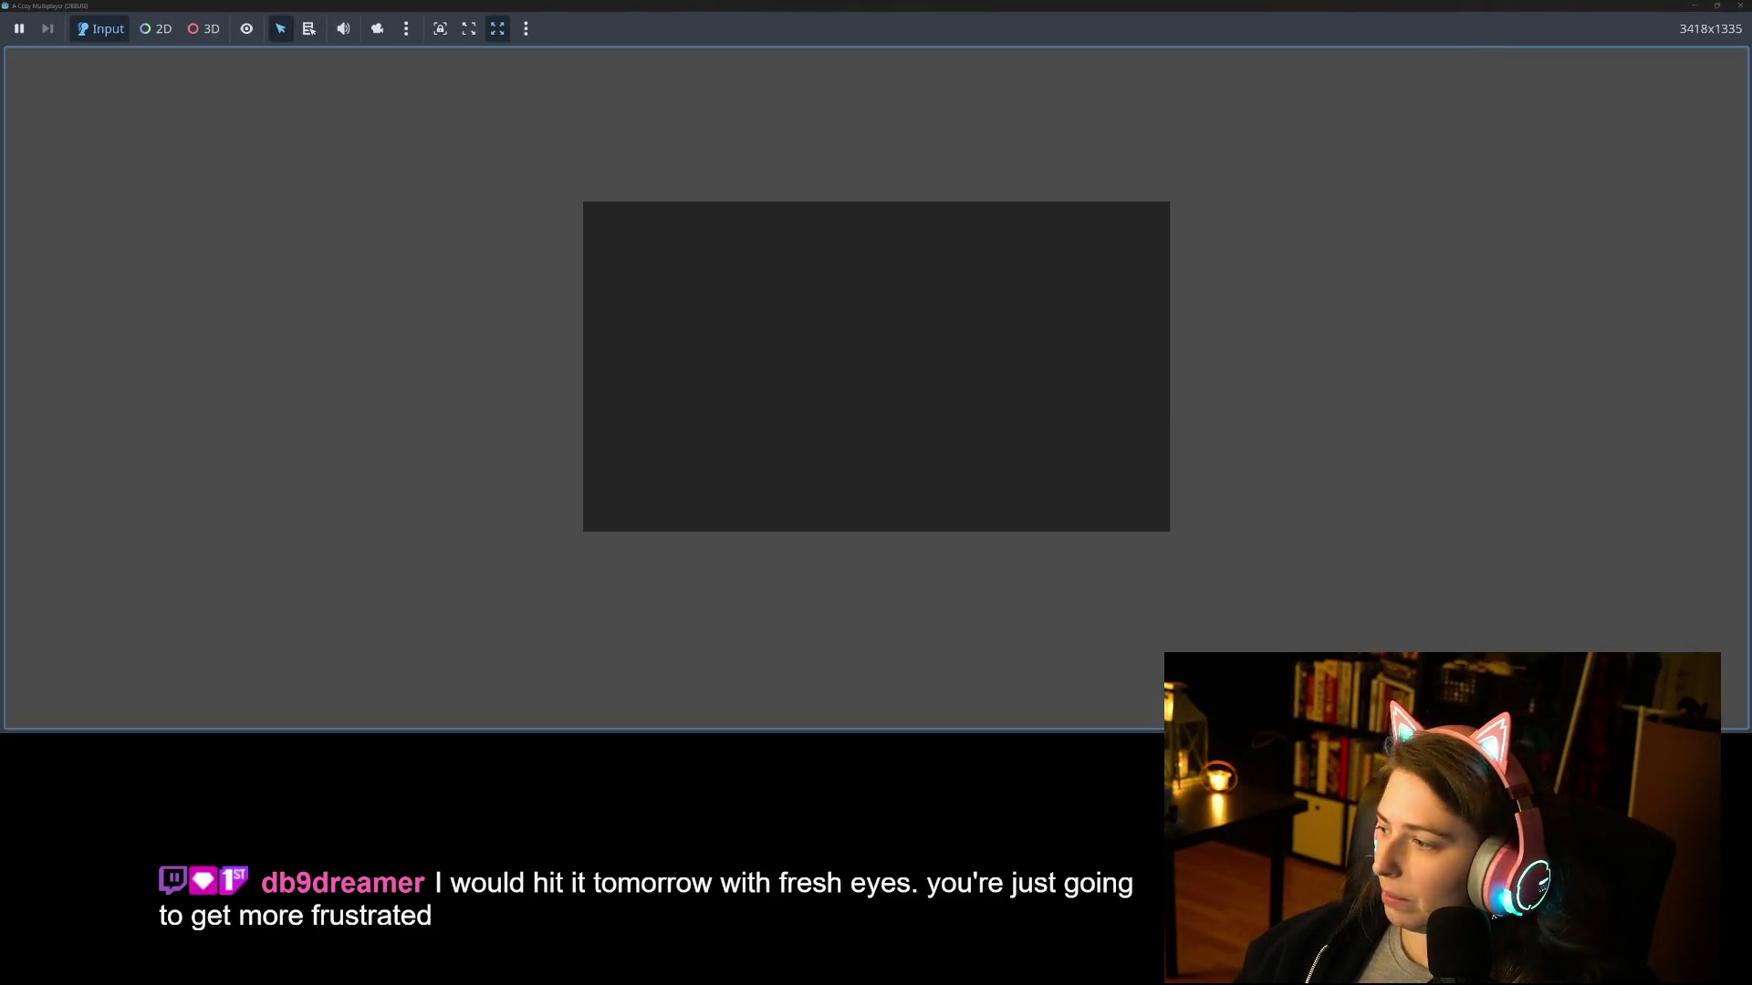
scroll(1157, 433, "up", 5)
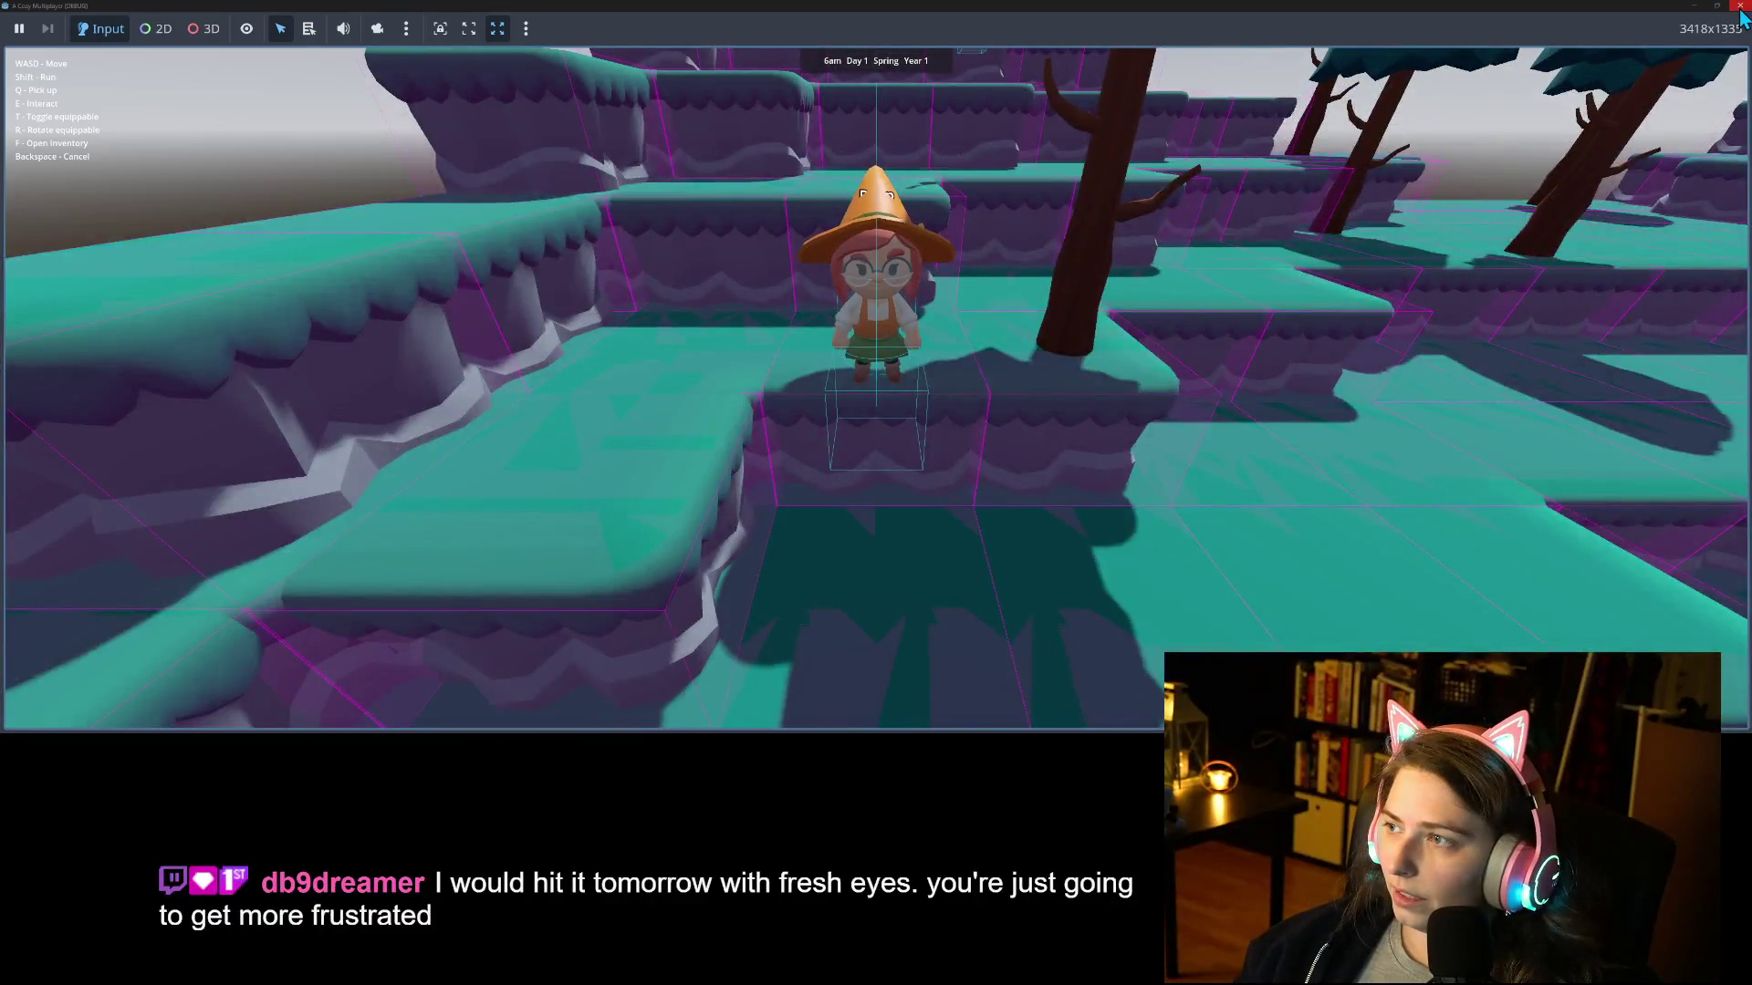
left_click(1740, 7)
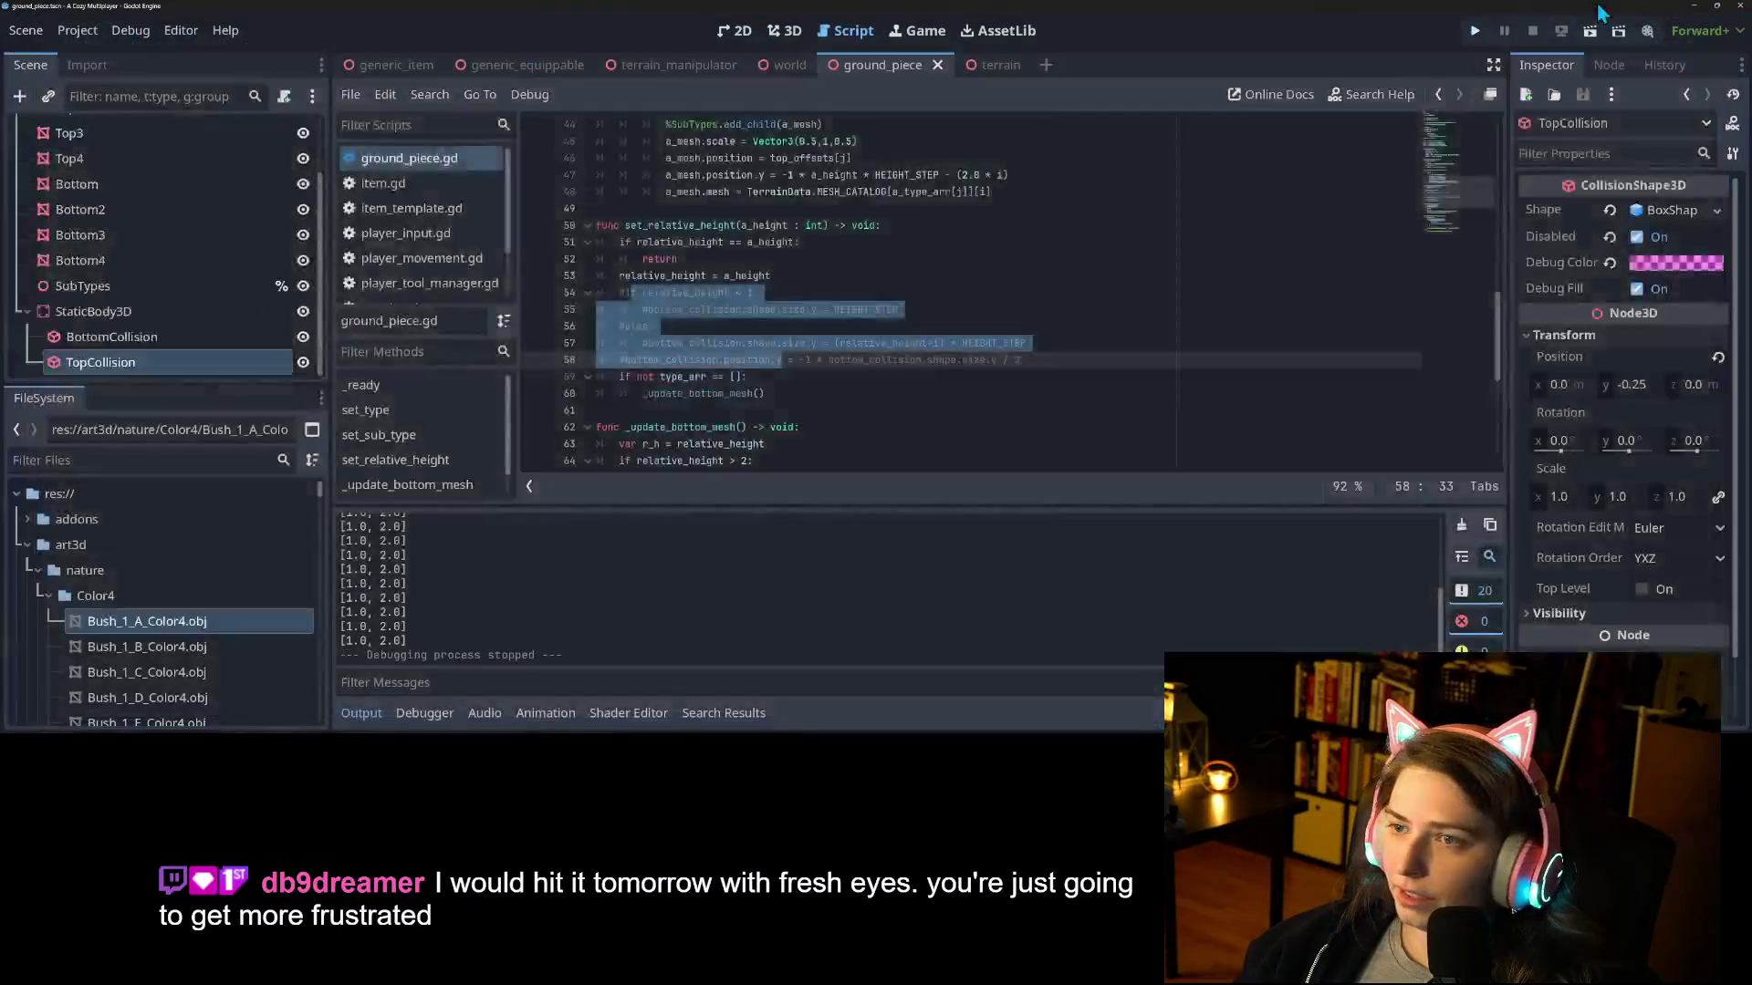
left_click(136, 33)
left_click(174, 119)
left_click(1477, 41)
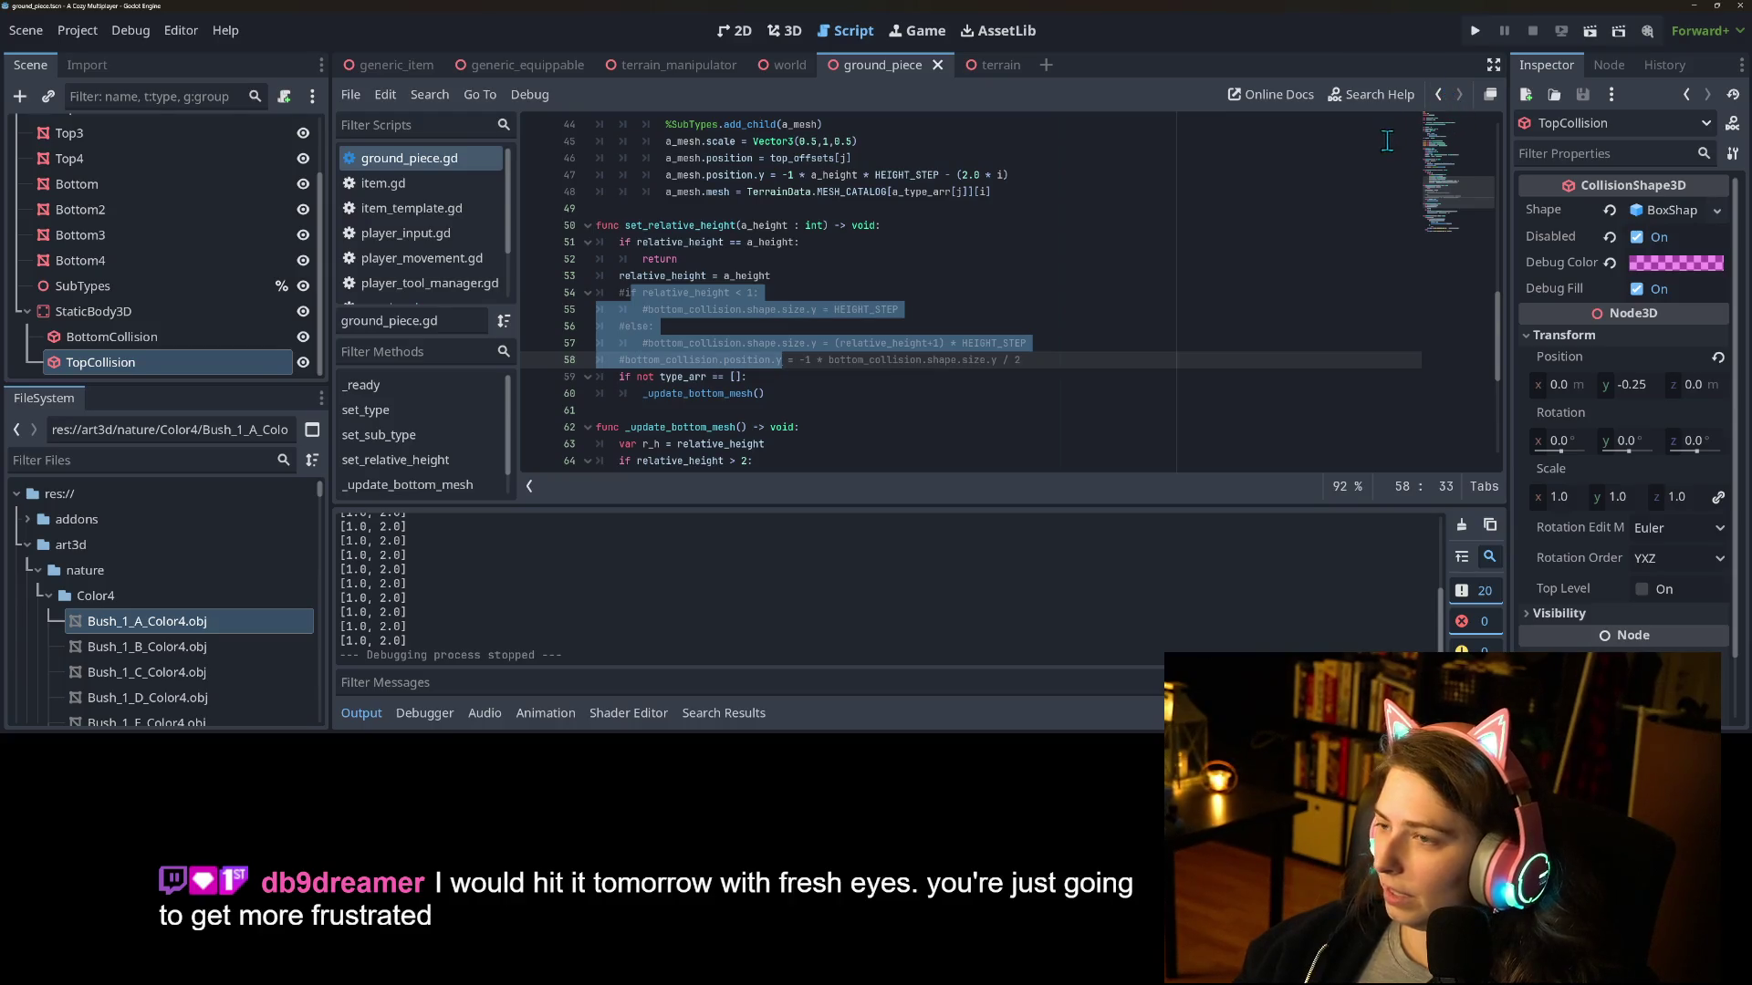
left_click(1475, 30)
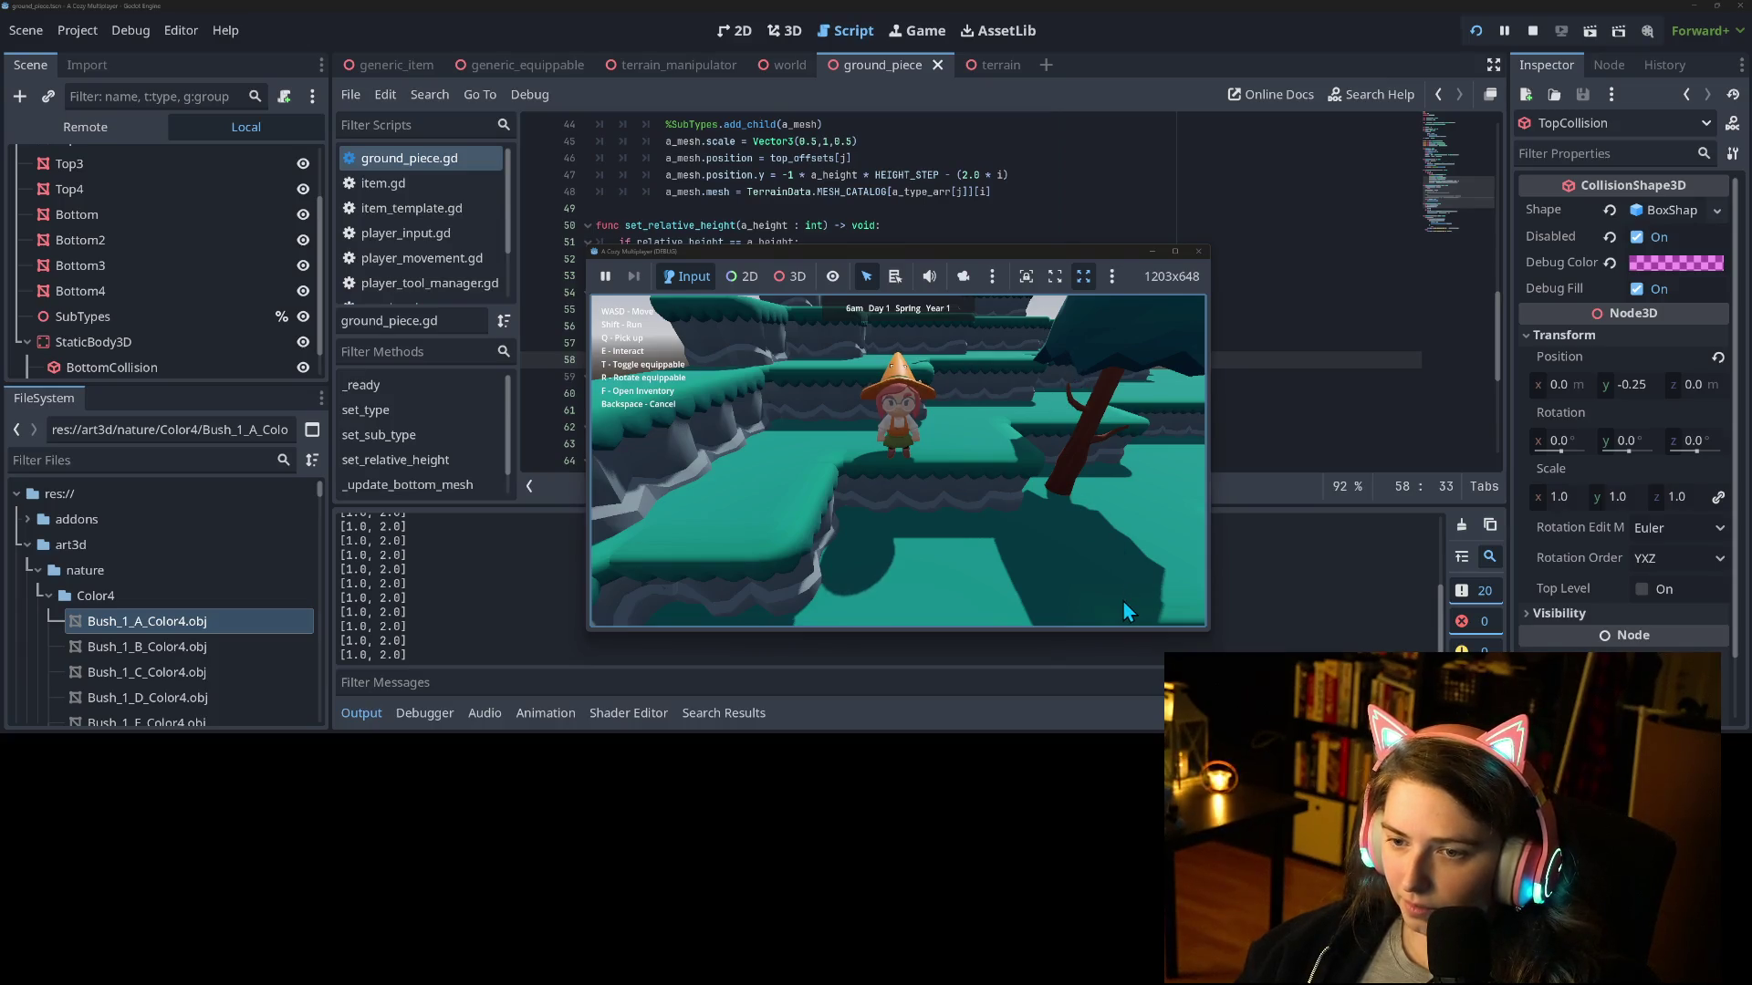
Step: Walk the character to the TerrainManipulator, pick it up with Q, and equip it with T
key("w")
key("s")
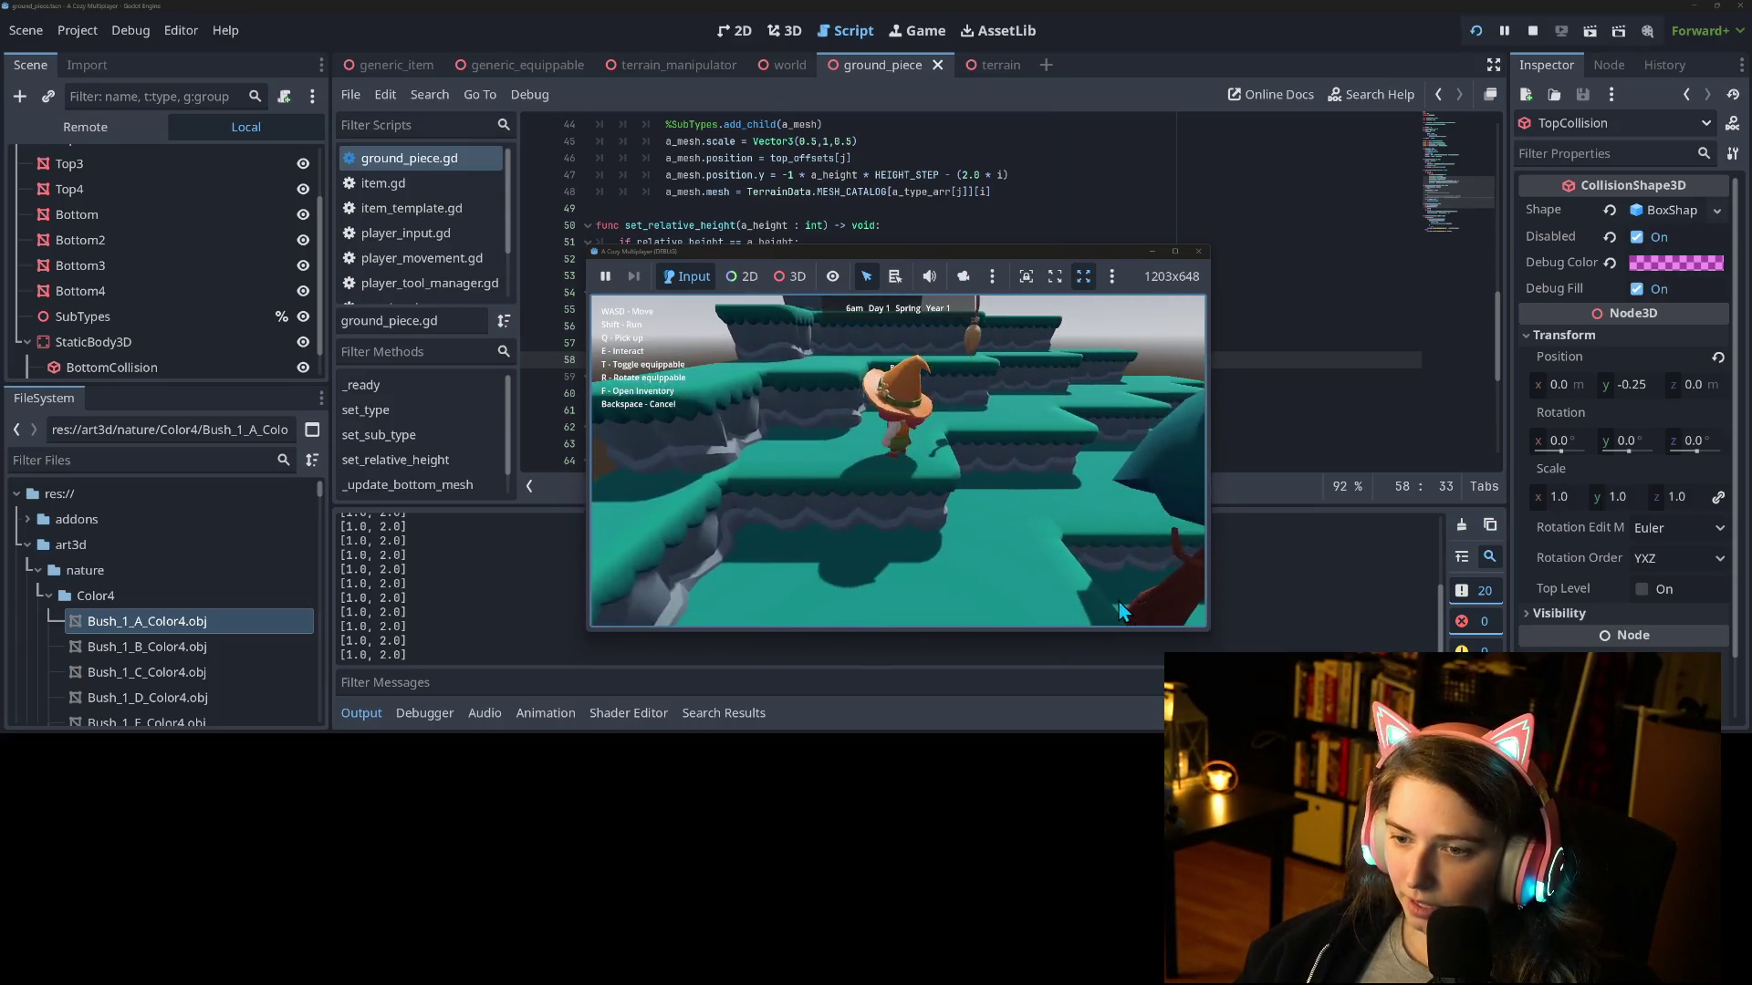
key("w")
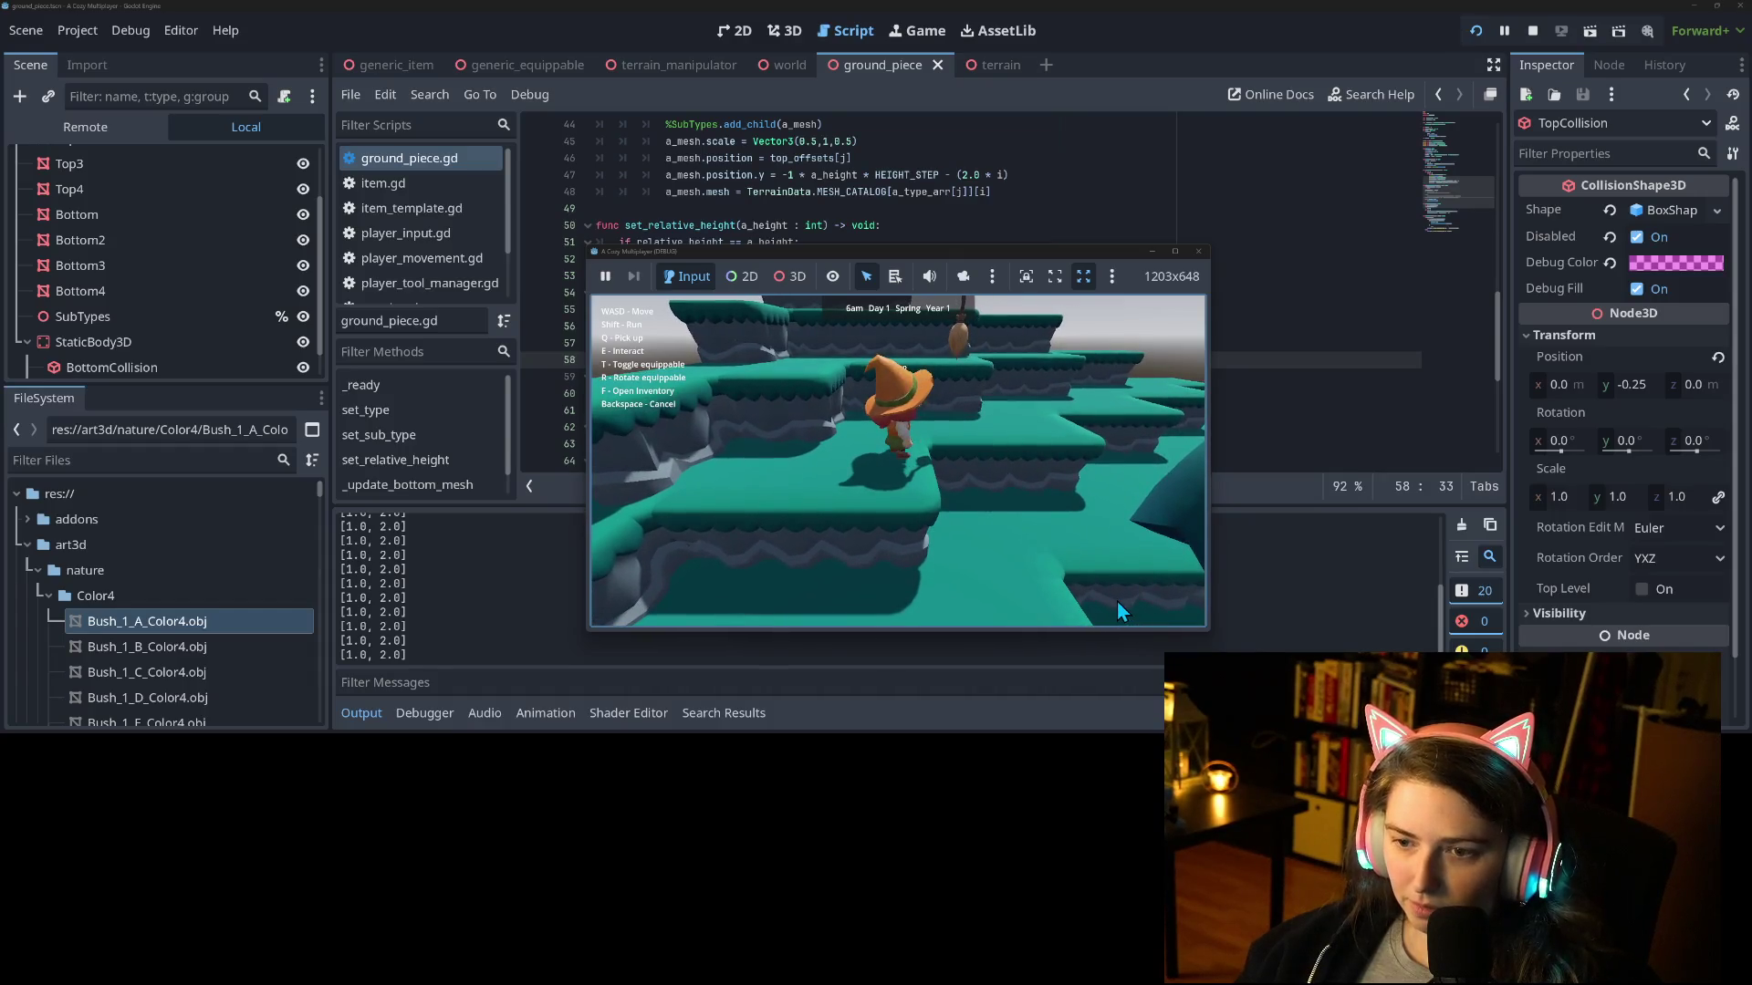
key("q")
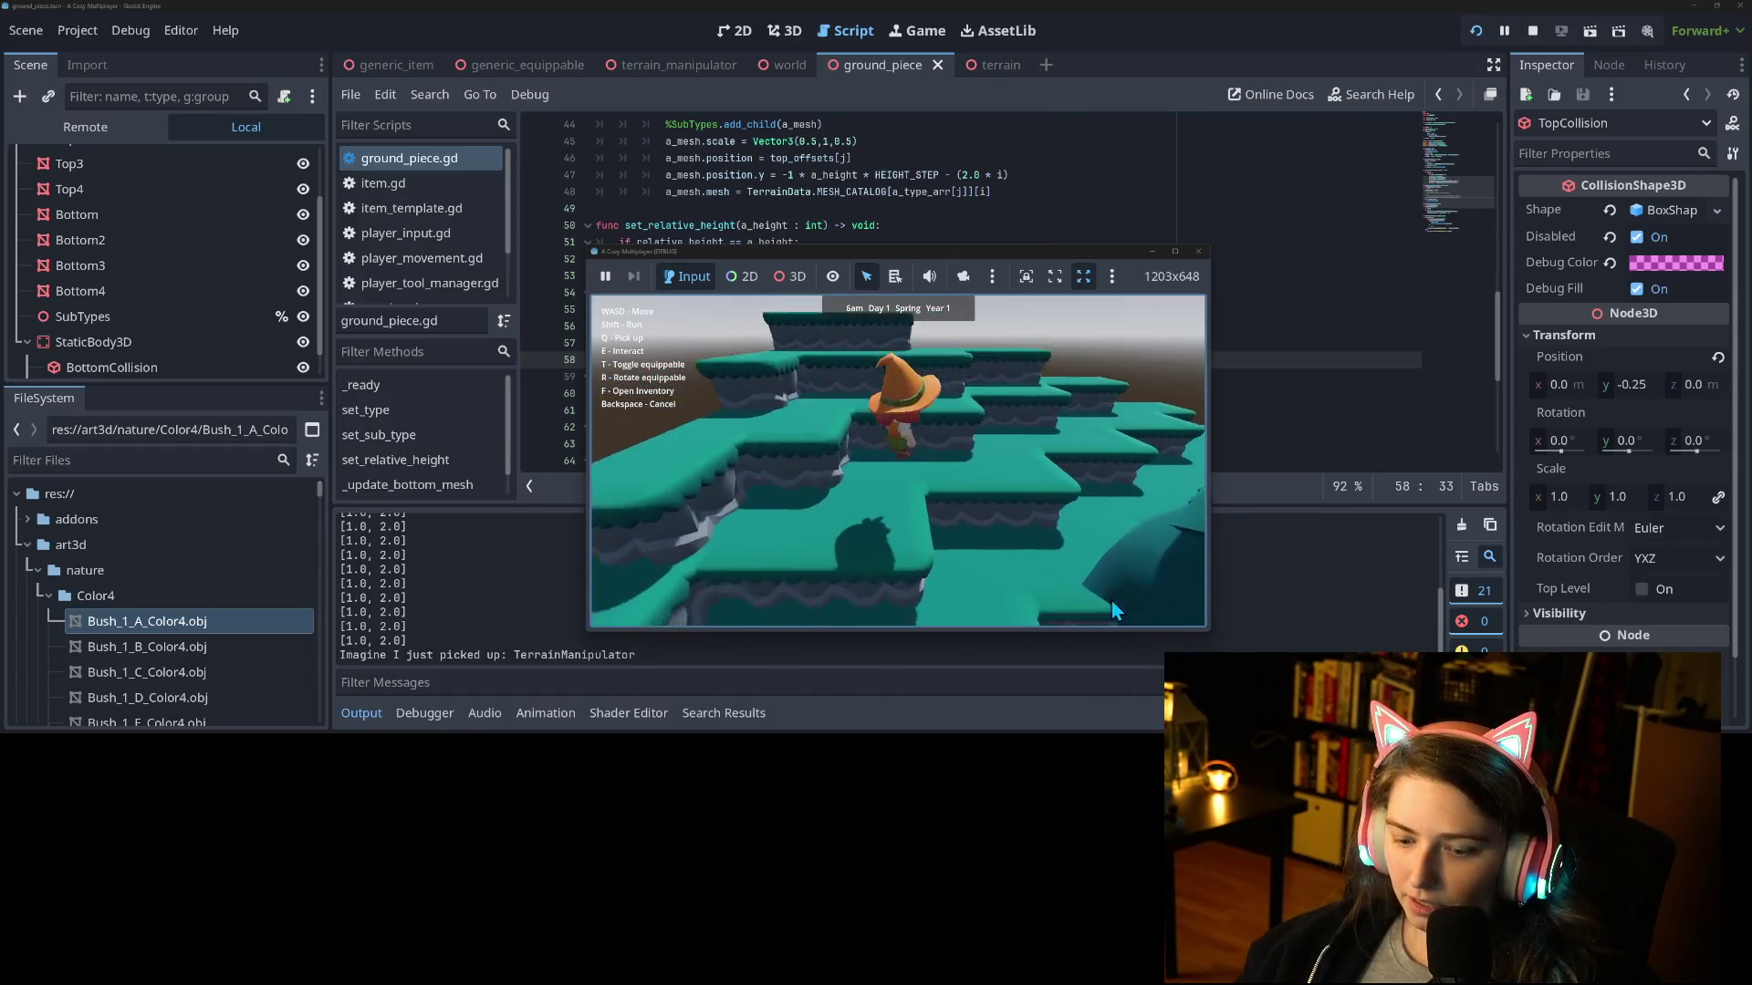
key("t")
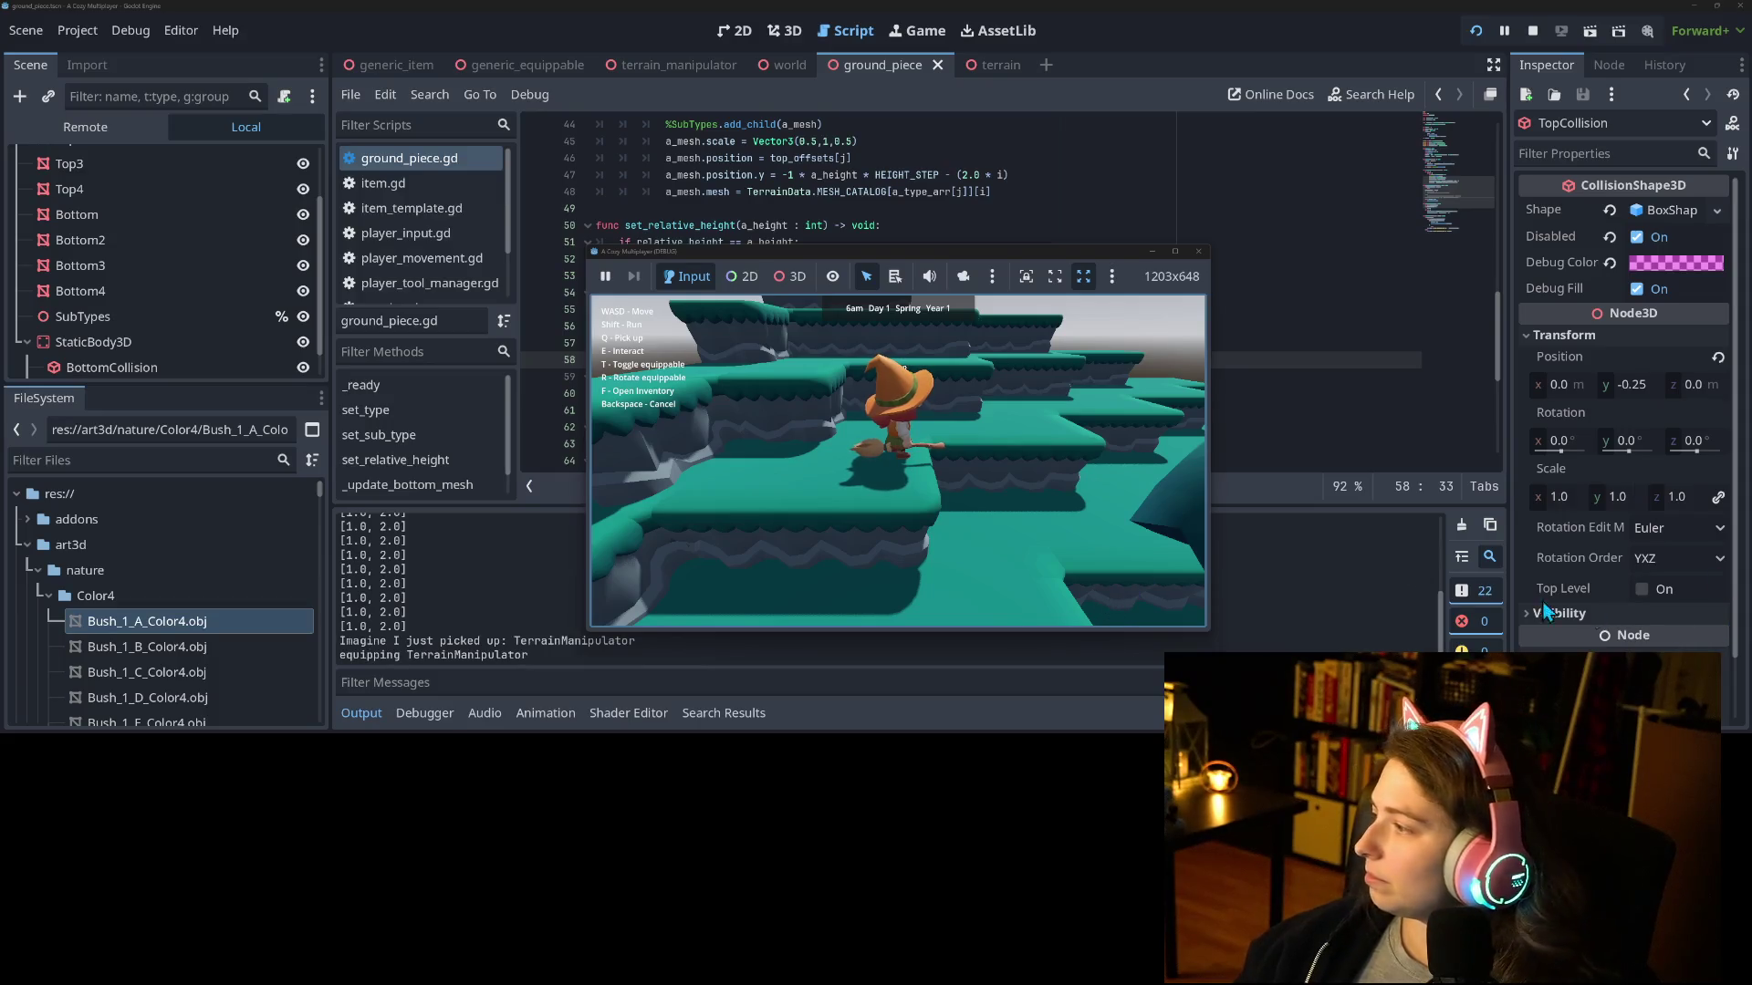
Step: Move and enlarge the game window, then mark it as the Snipping Tool recording area
left_click_drag(995, 254, 896, 79)
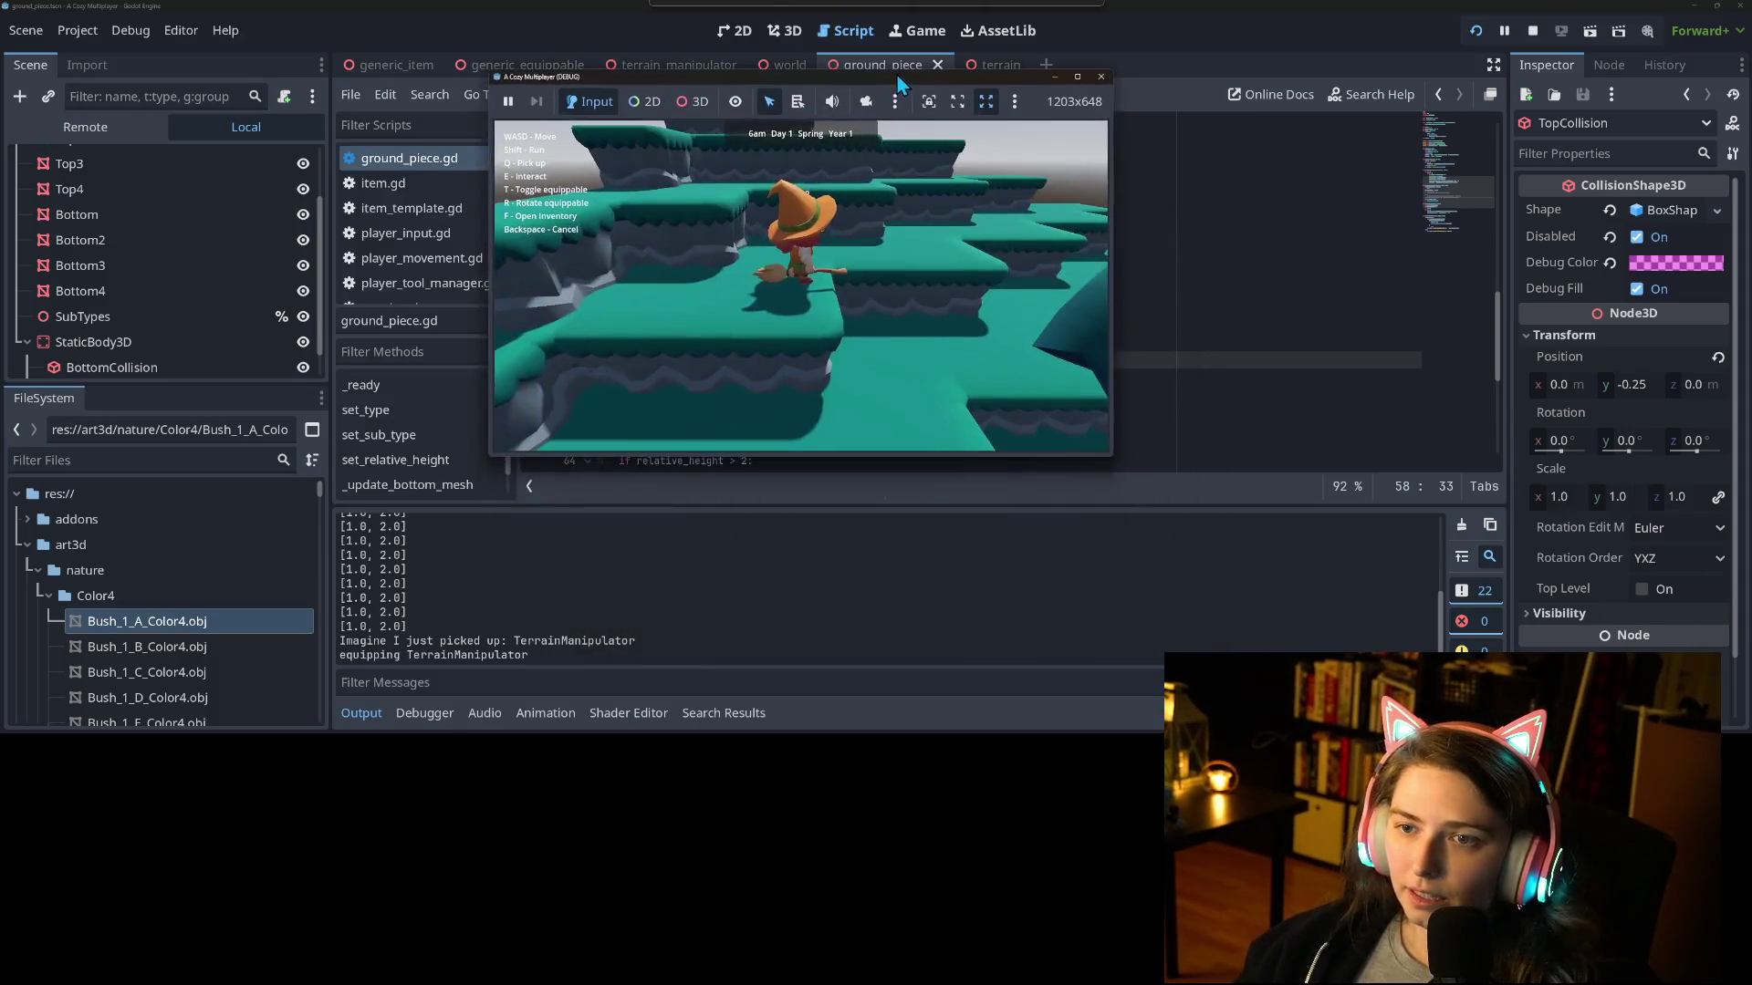
mouse_move(1109, 460)
left_mouse_down()
mouse_move(1174, 704)
mouse_move(1386, 709)
left_mouse_up()
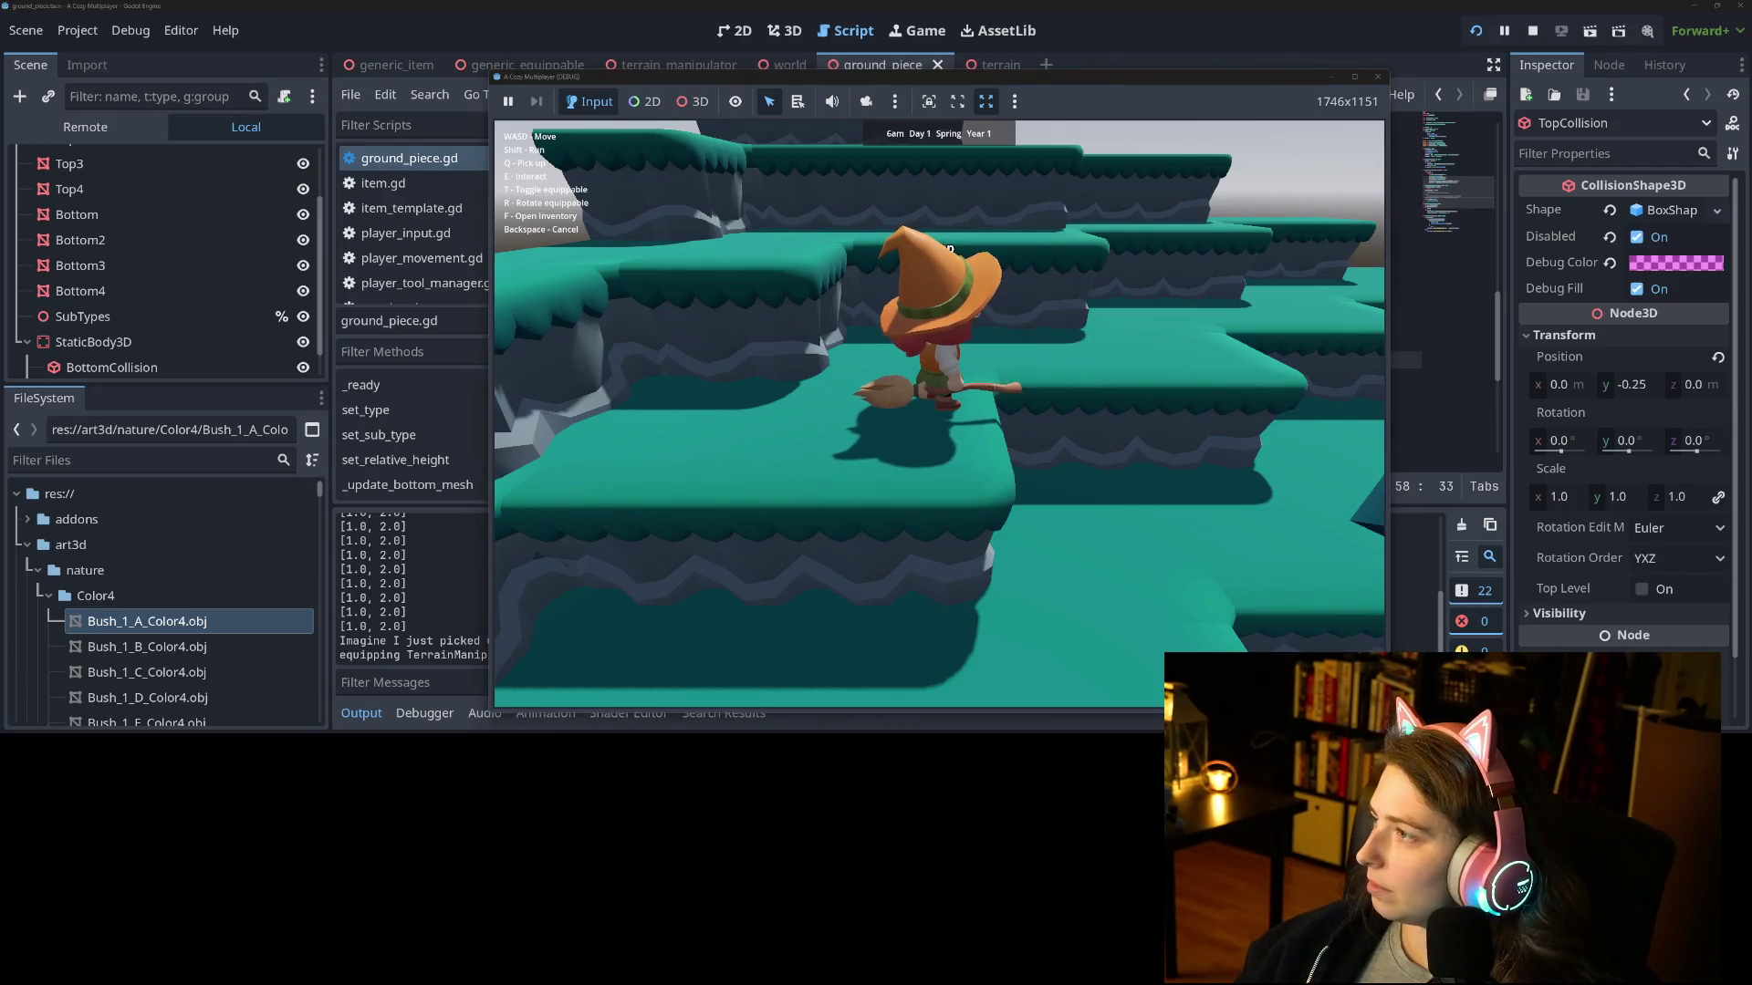
left_click(734, 173)
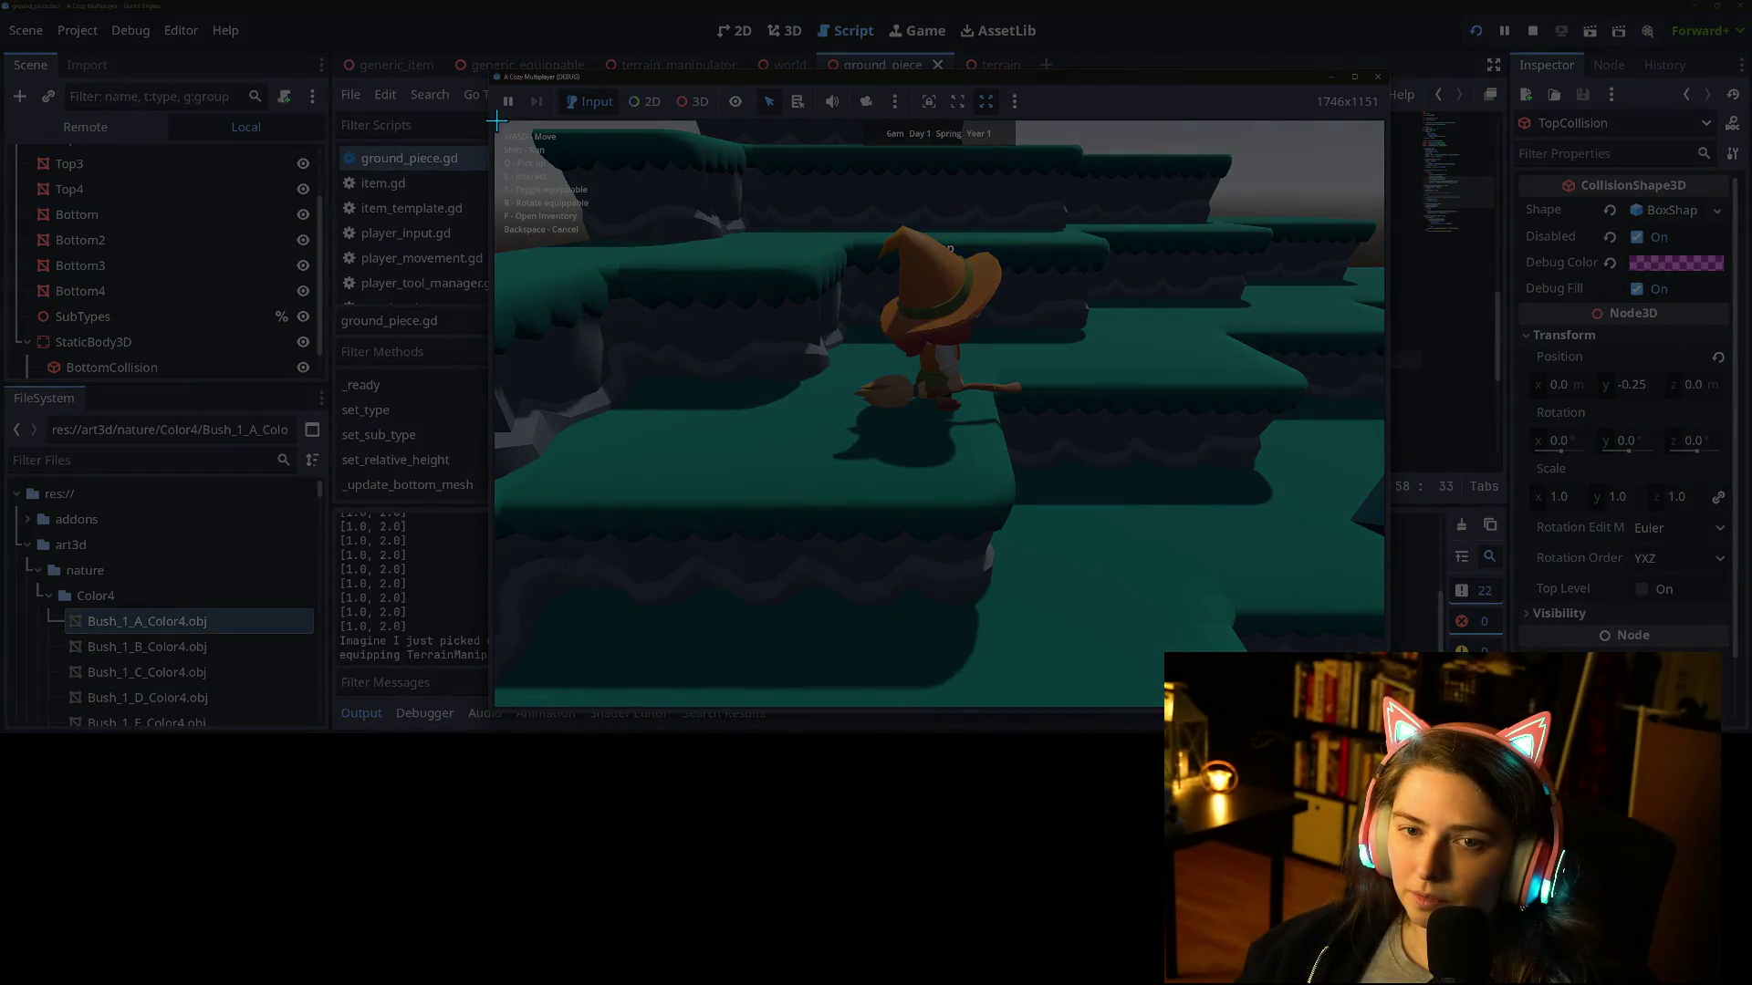
mouse_move(496, 120)
left_mouse_down()
mouse_move(829, 362)
mouse_move(1122, 504)
mouse_move(1381, 709)
left_mouse_up()
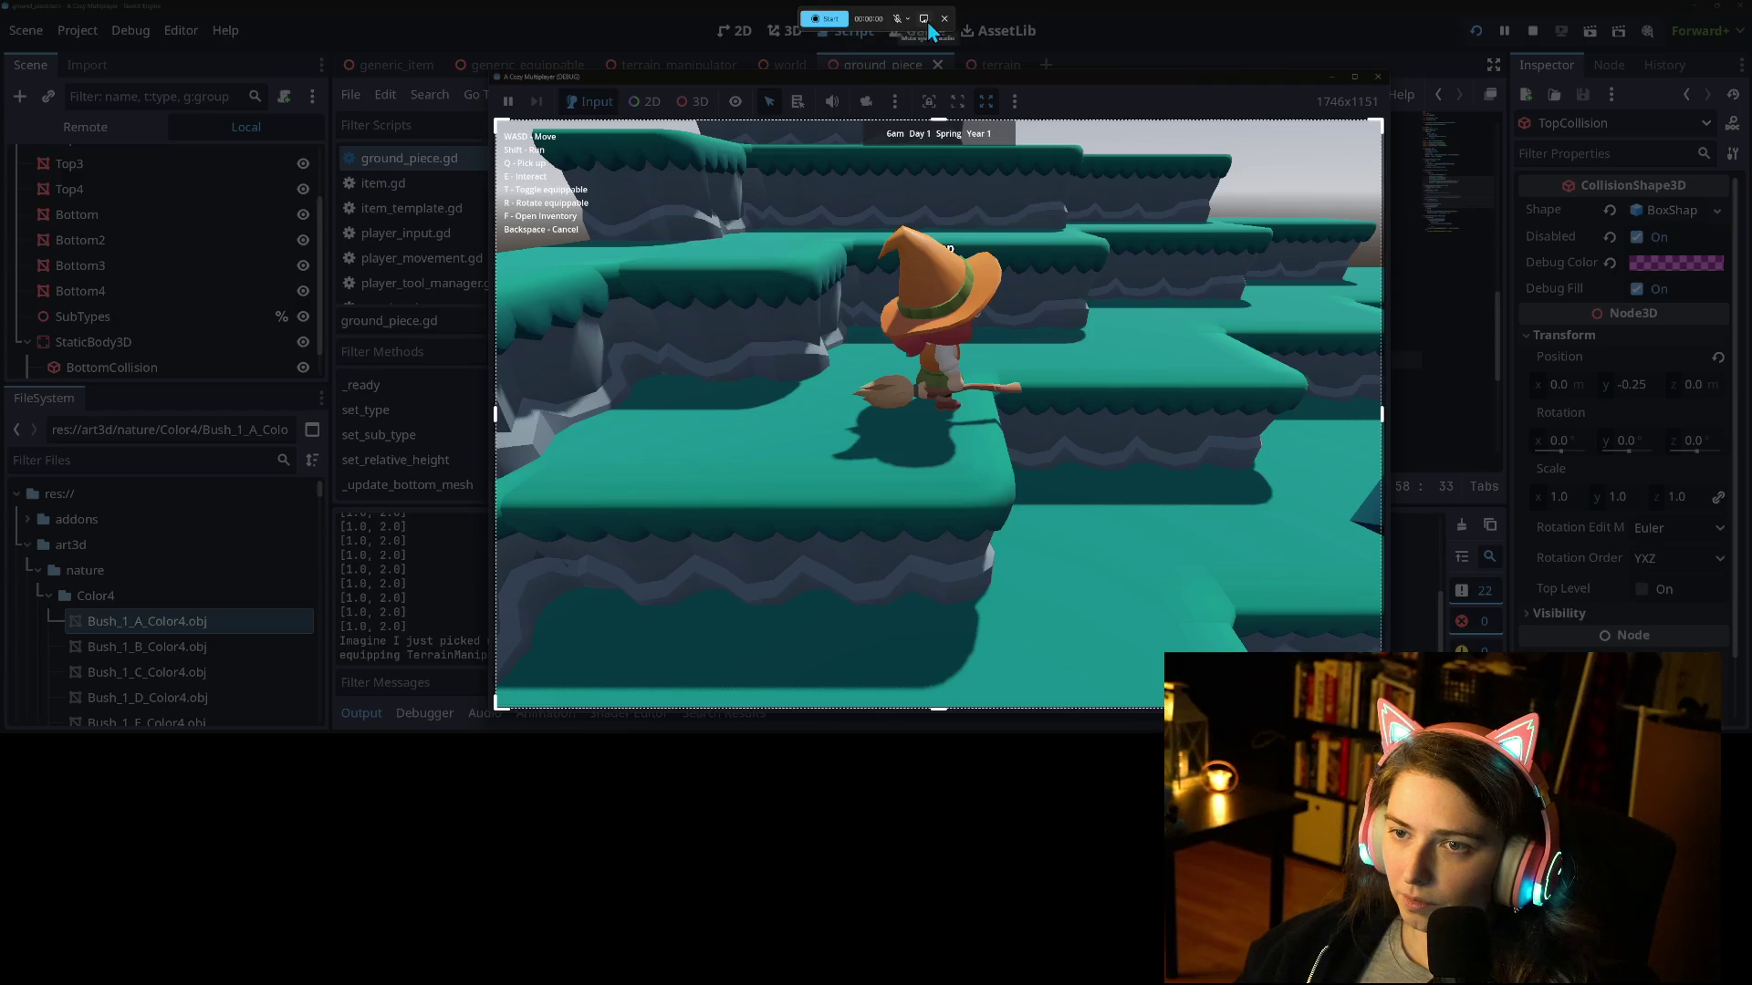
Step: Start recording and walk the witch across the terrain, raising several ground pieces with the tool
left_click(840, 18)
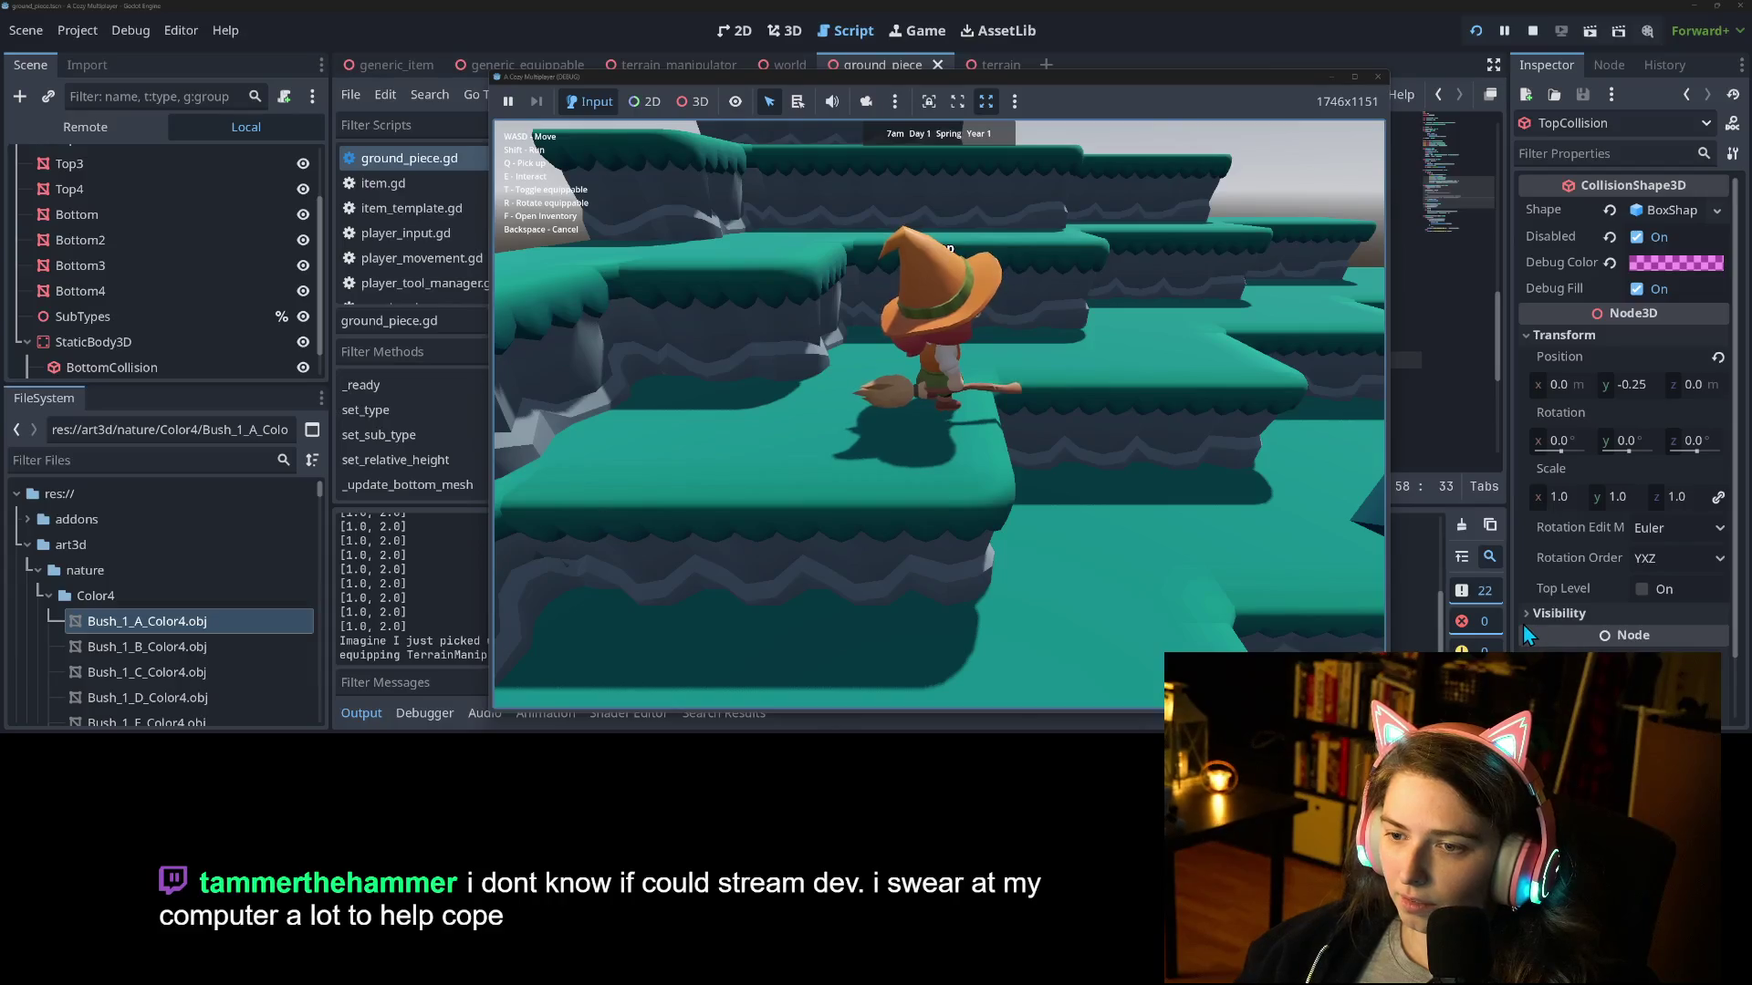
key("w")
key("w")
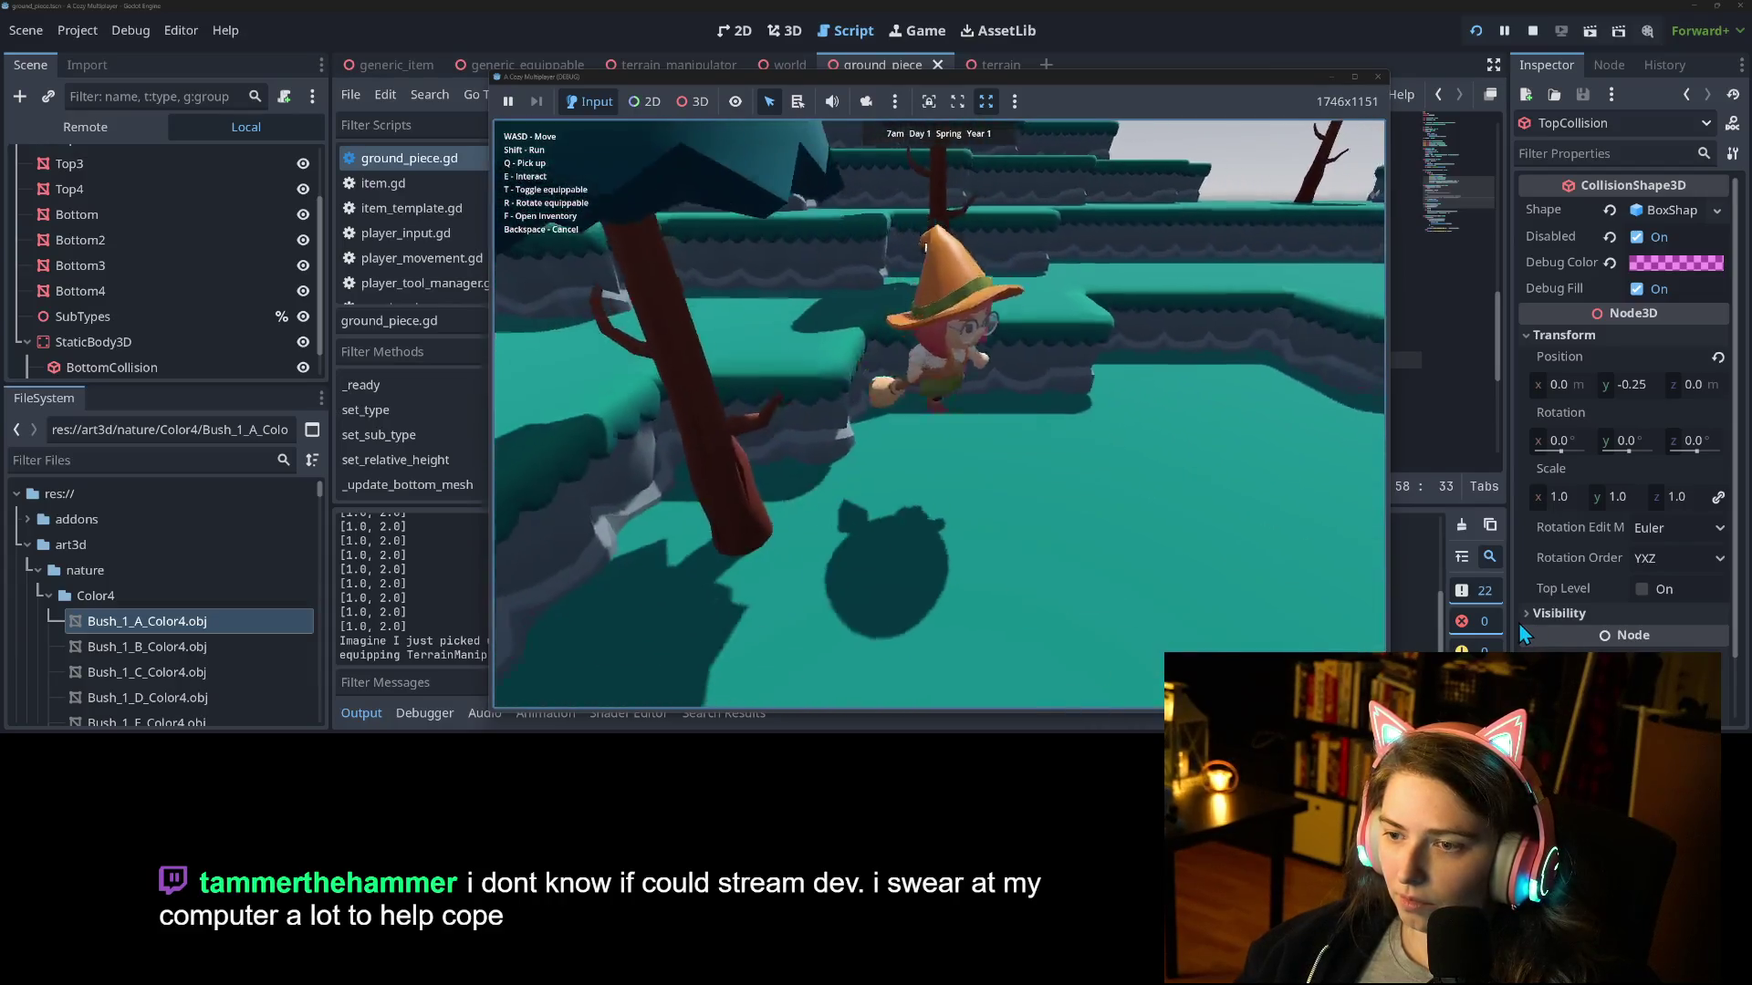
key("e")
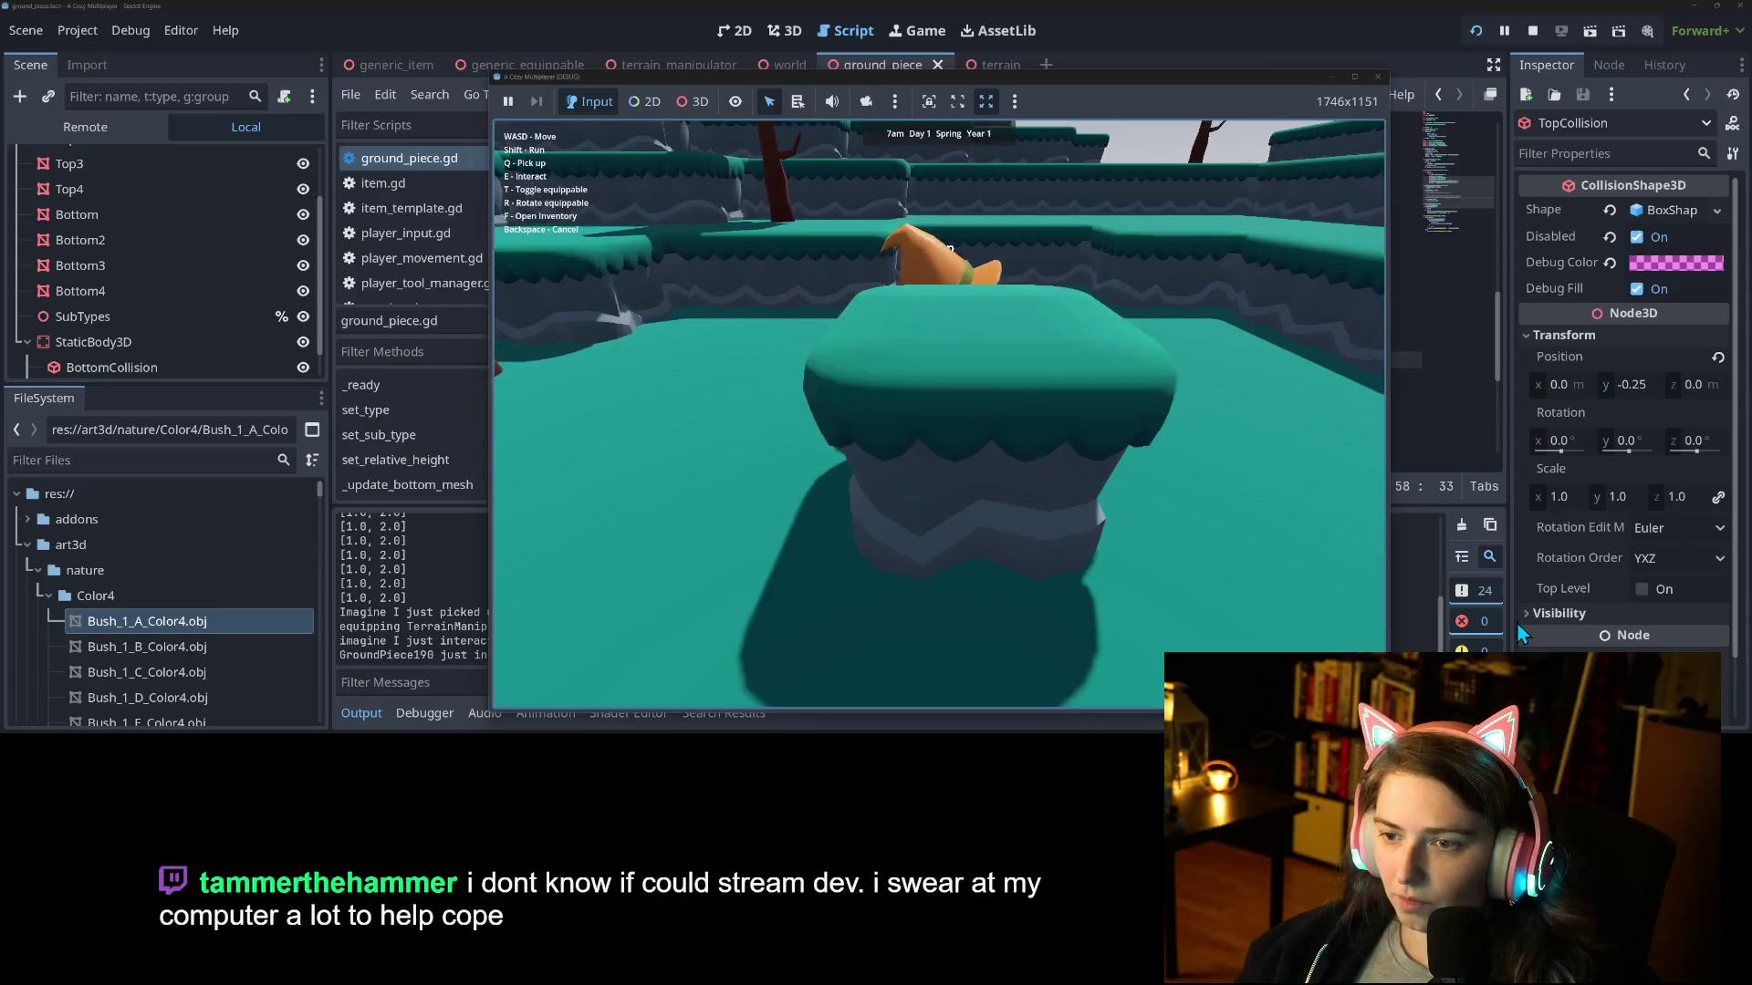
key("w")
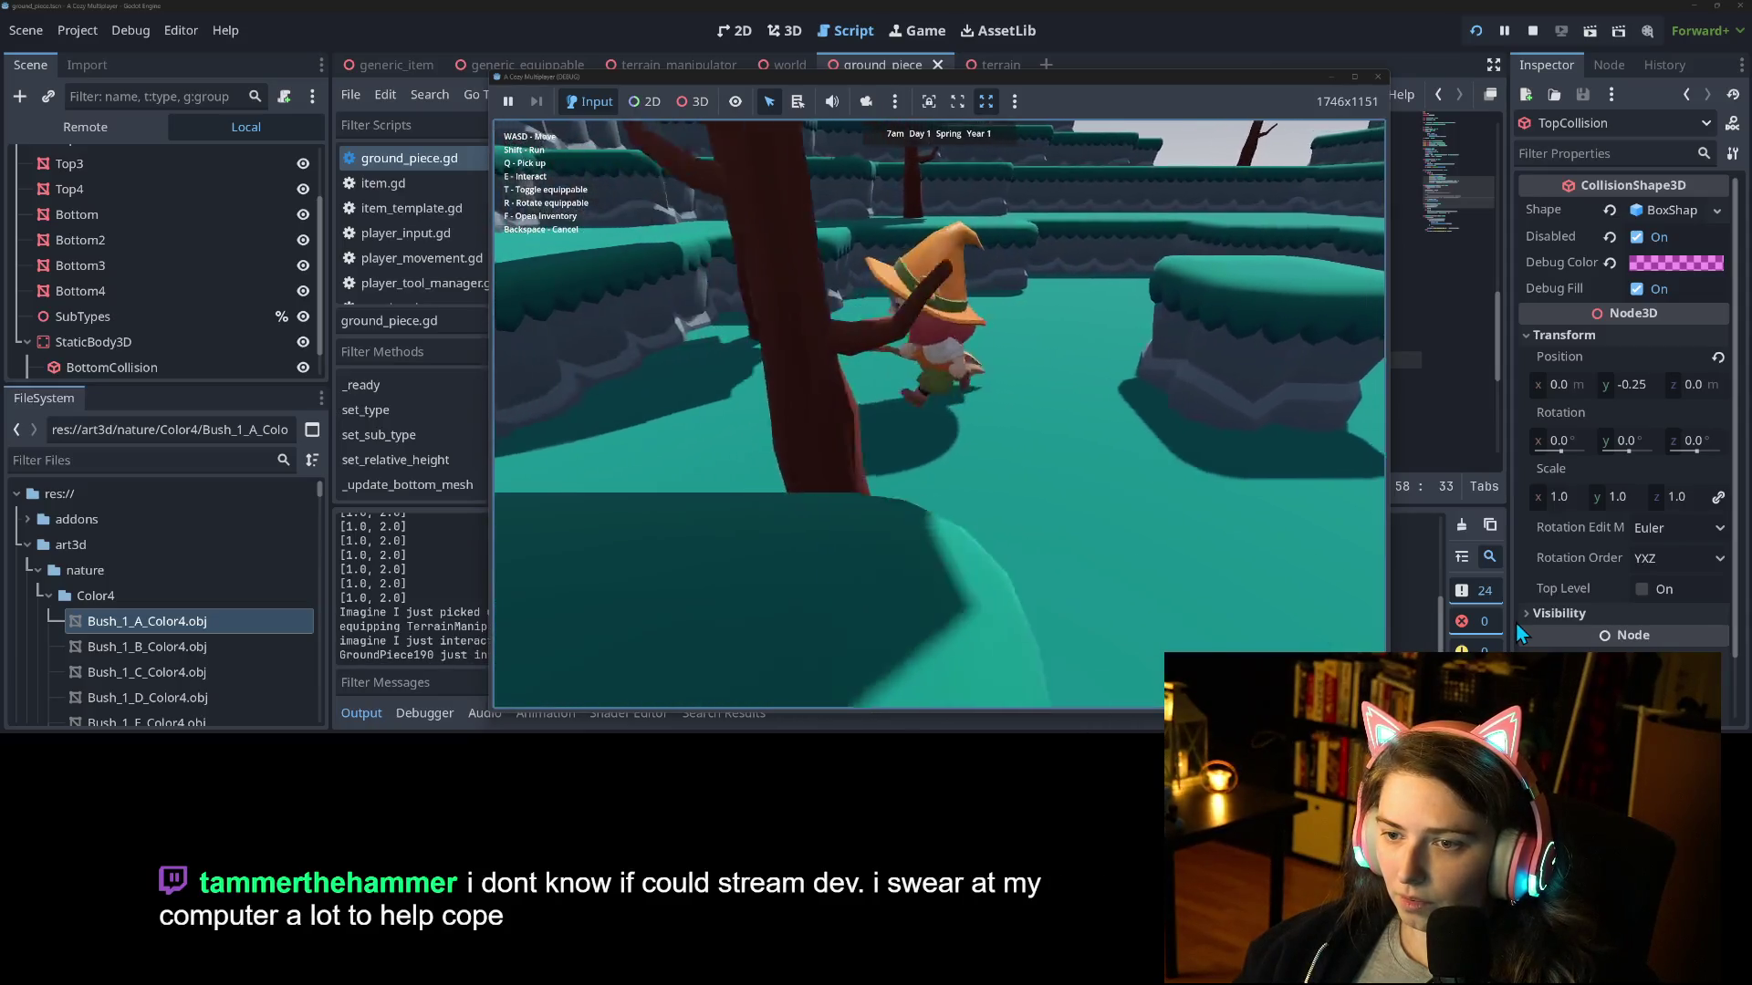
key("e")
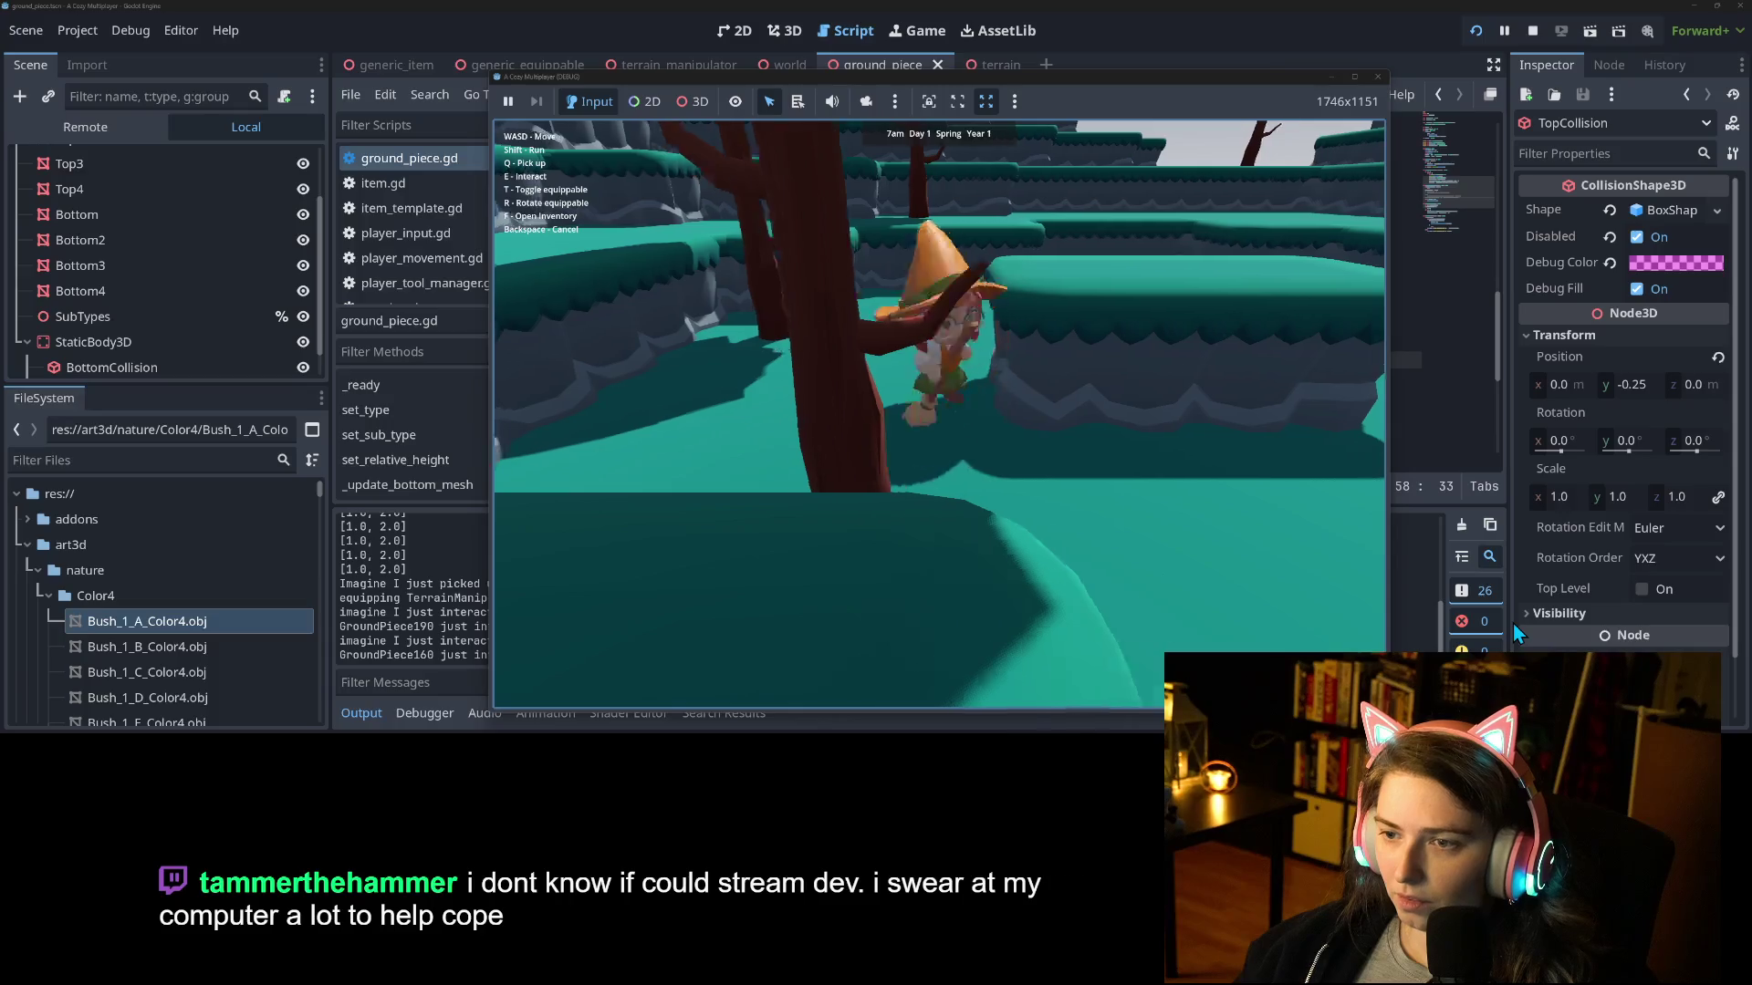
key("w")
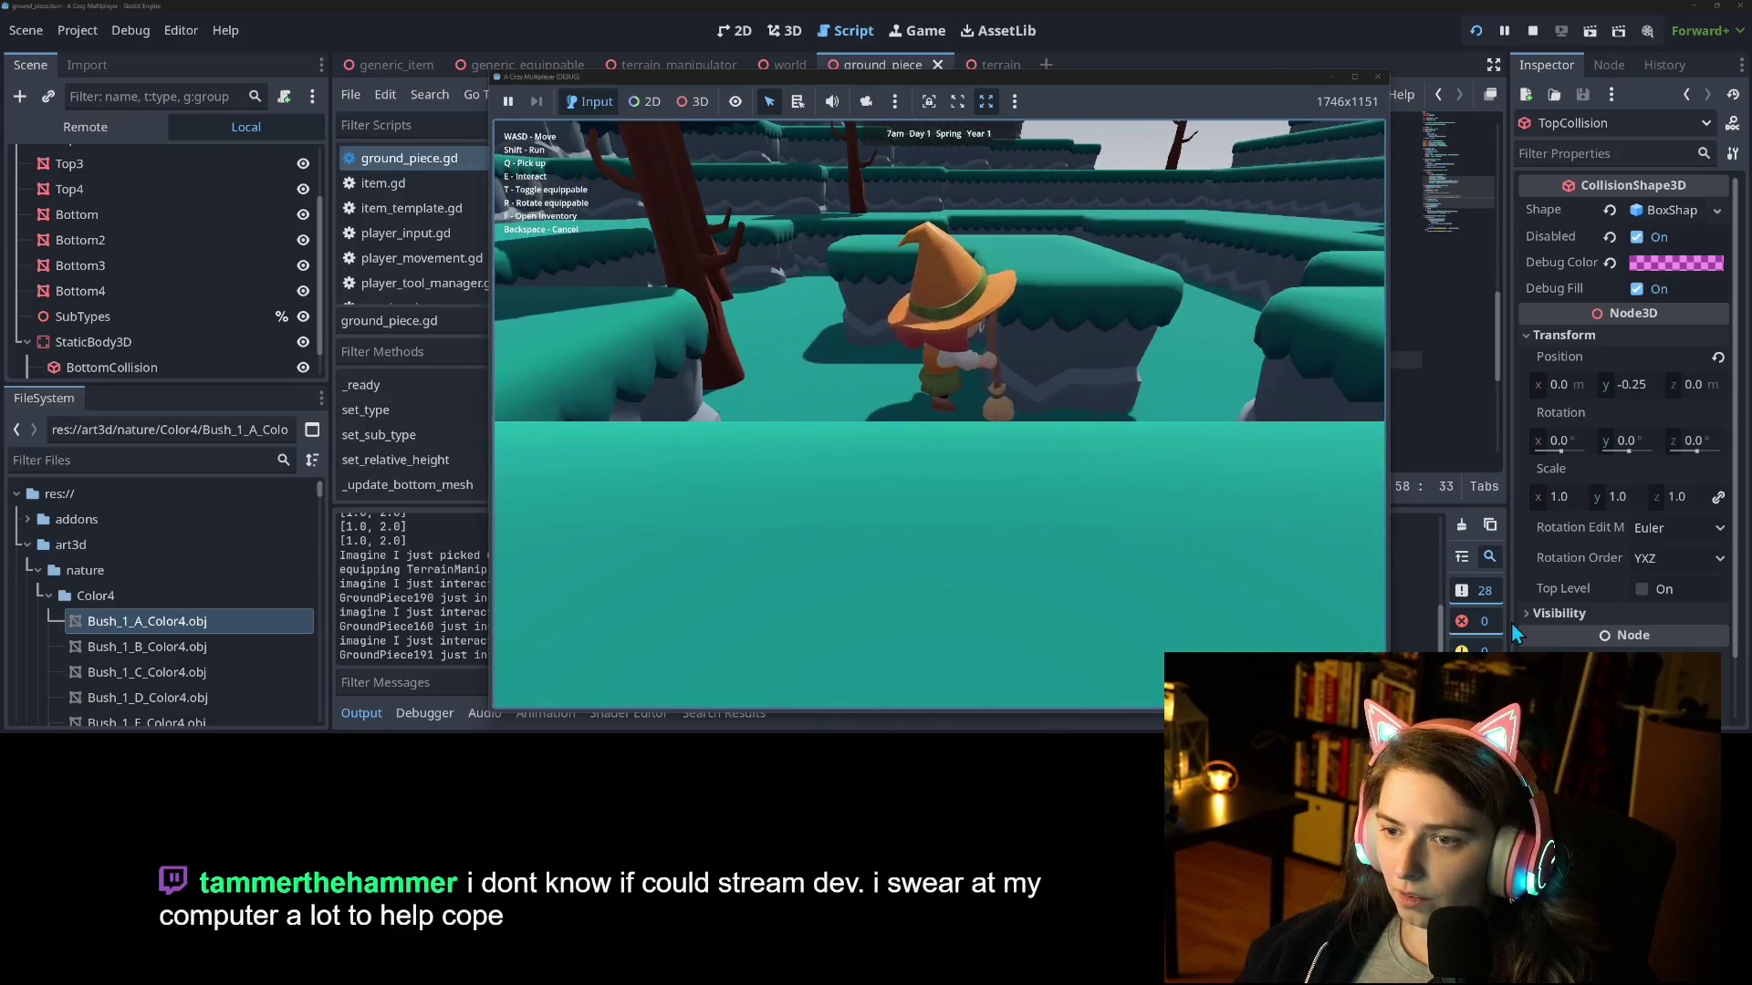
key("e")
key("w")
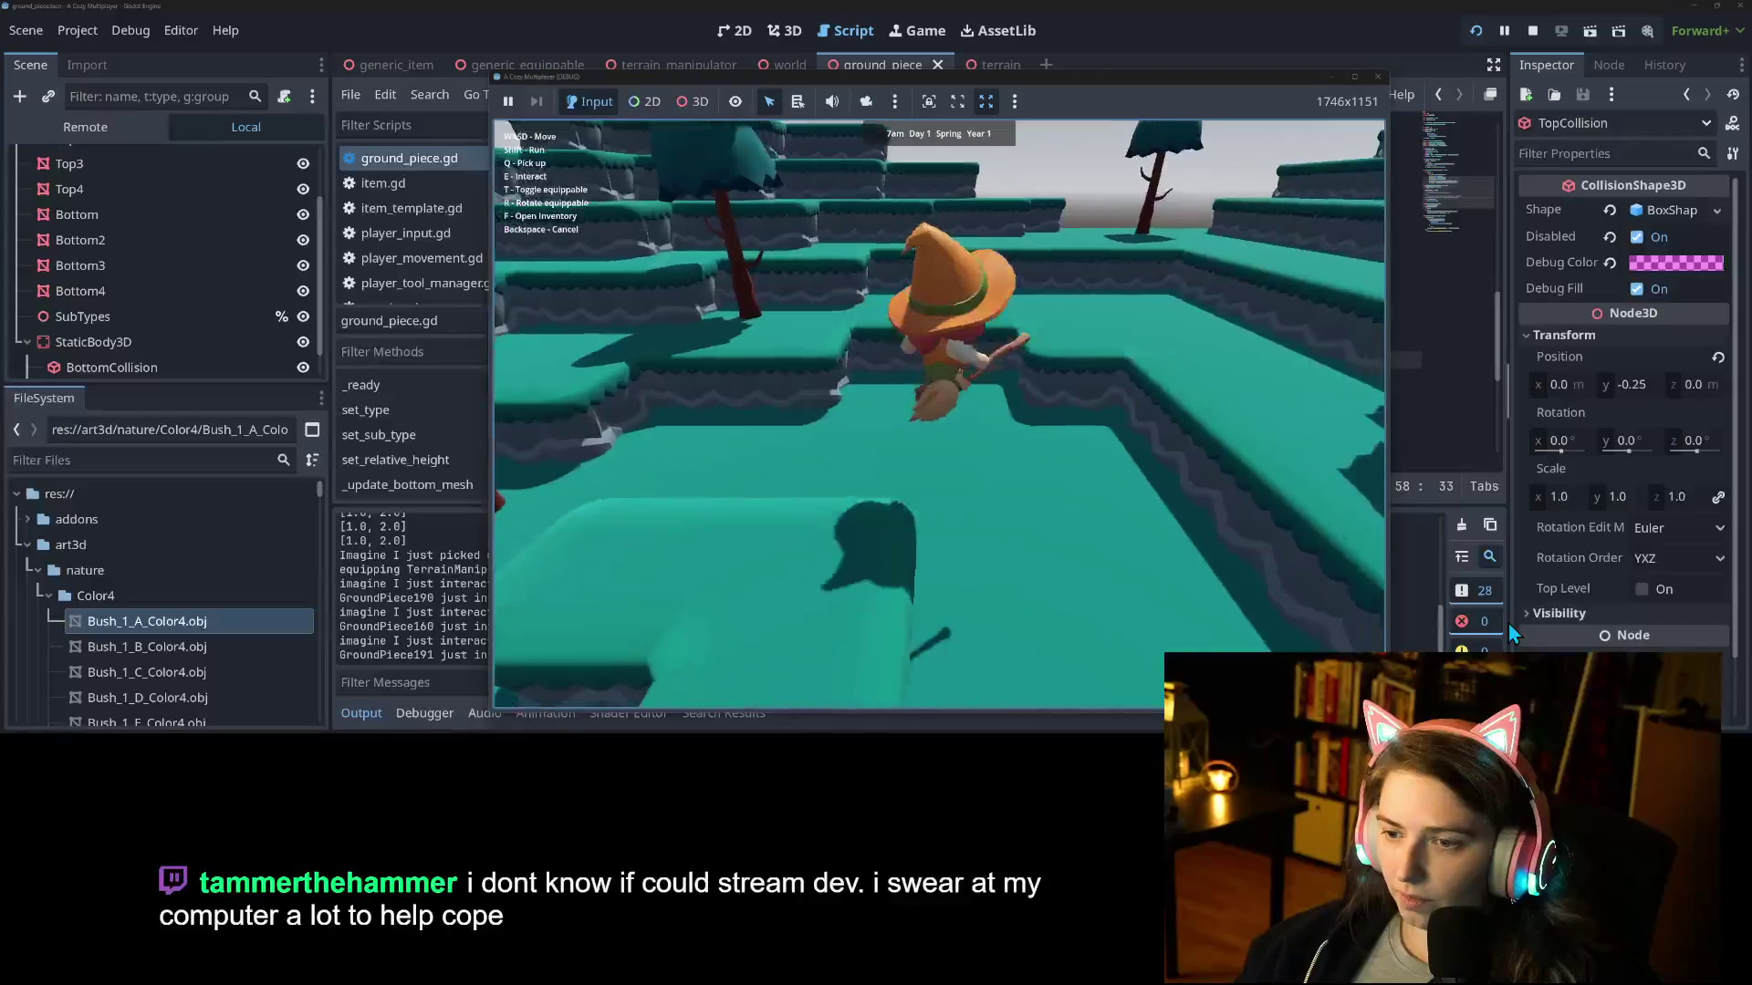
key("e")
key("s")
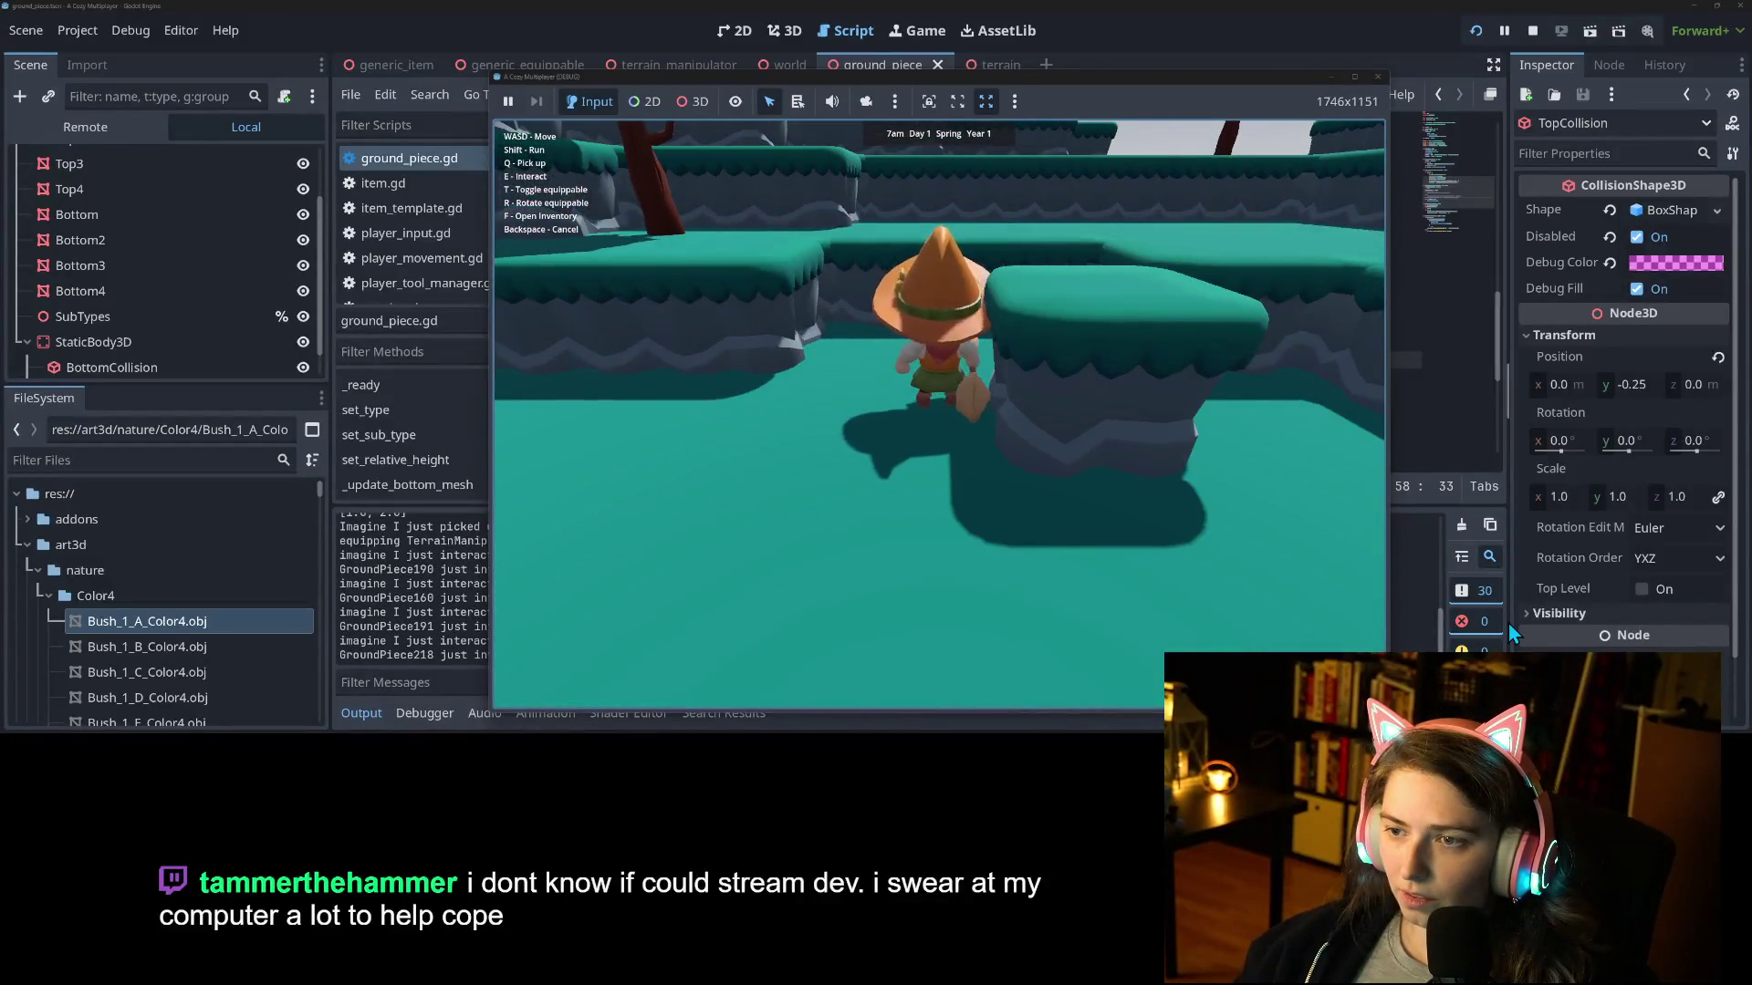
key("w")
key("e")
key("w")
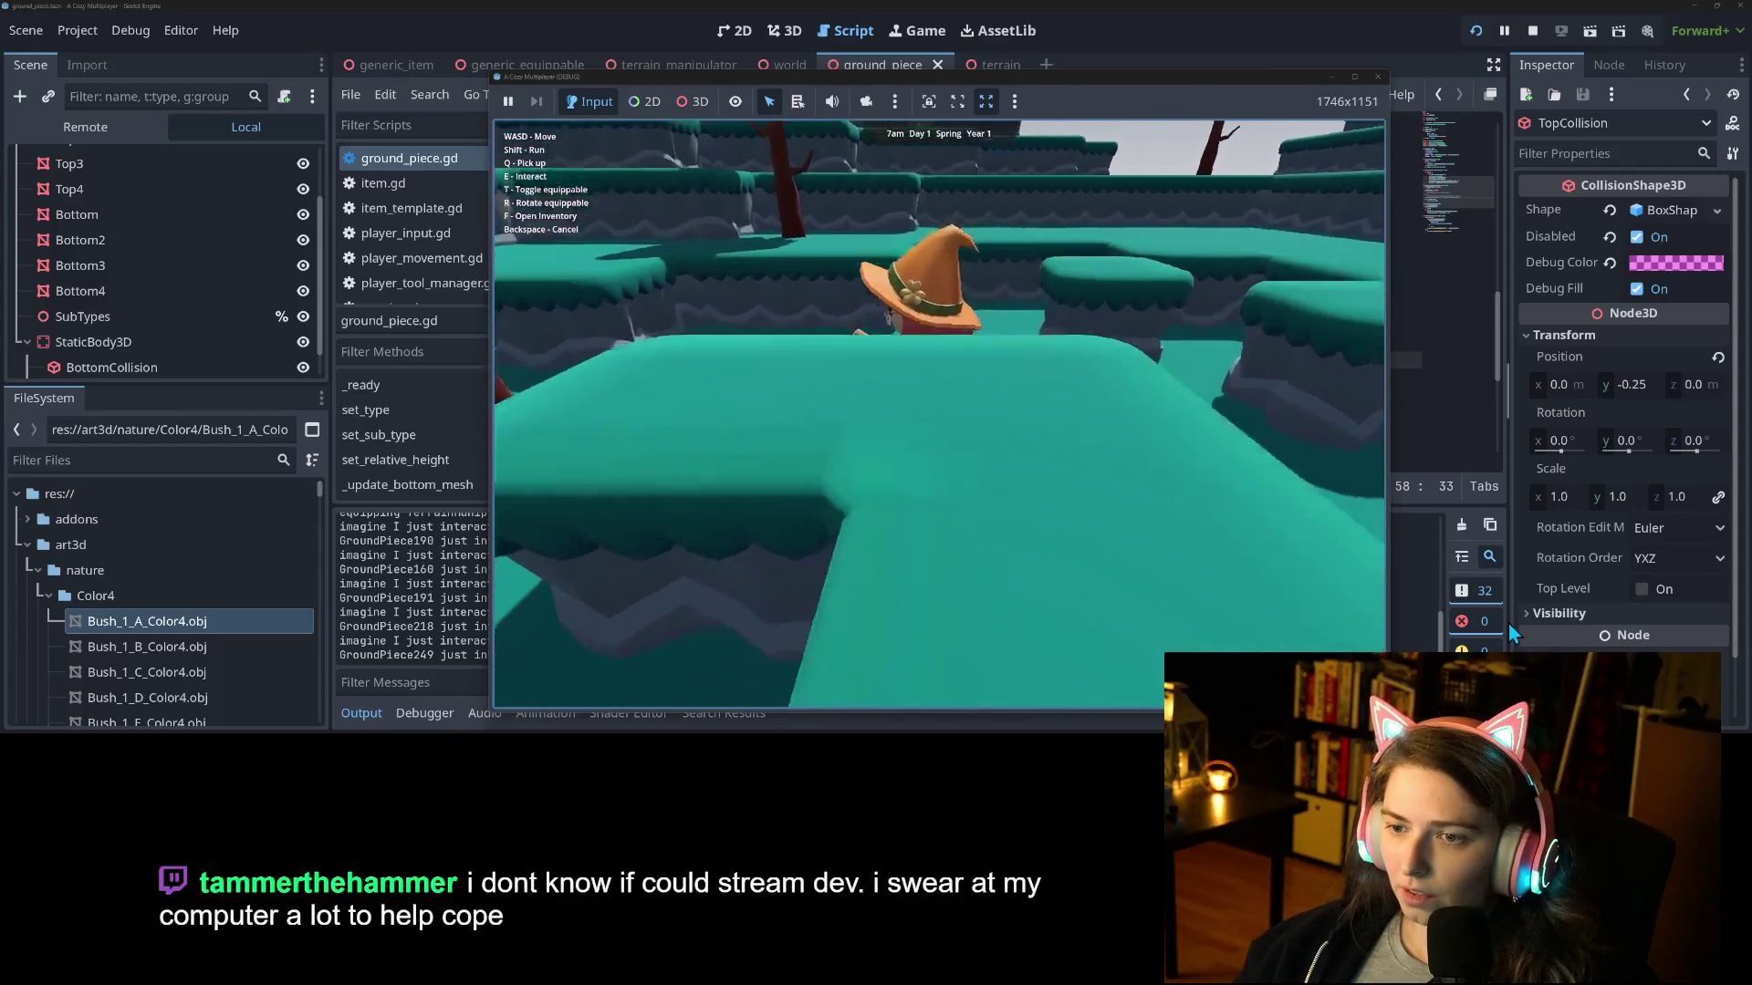
key("w")
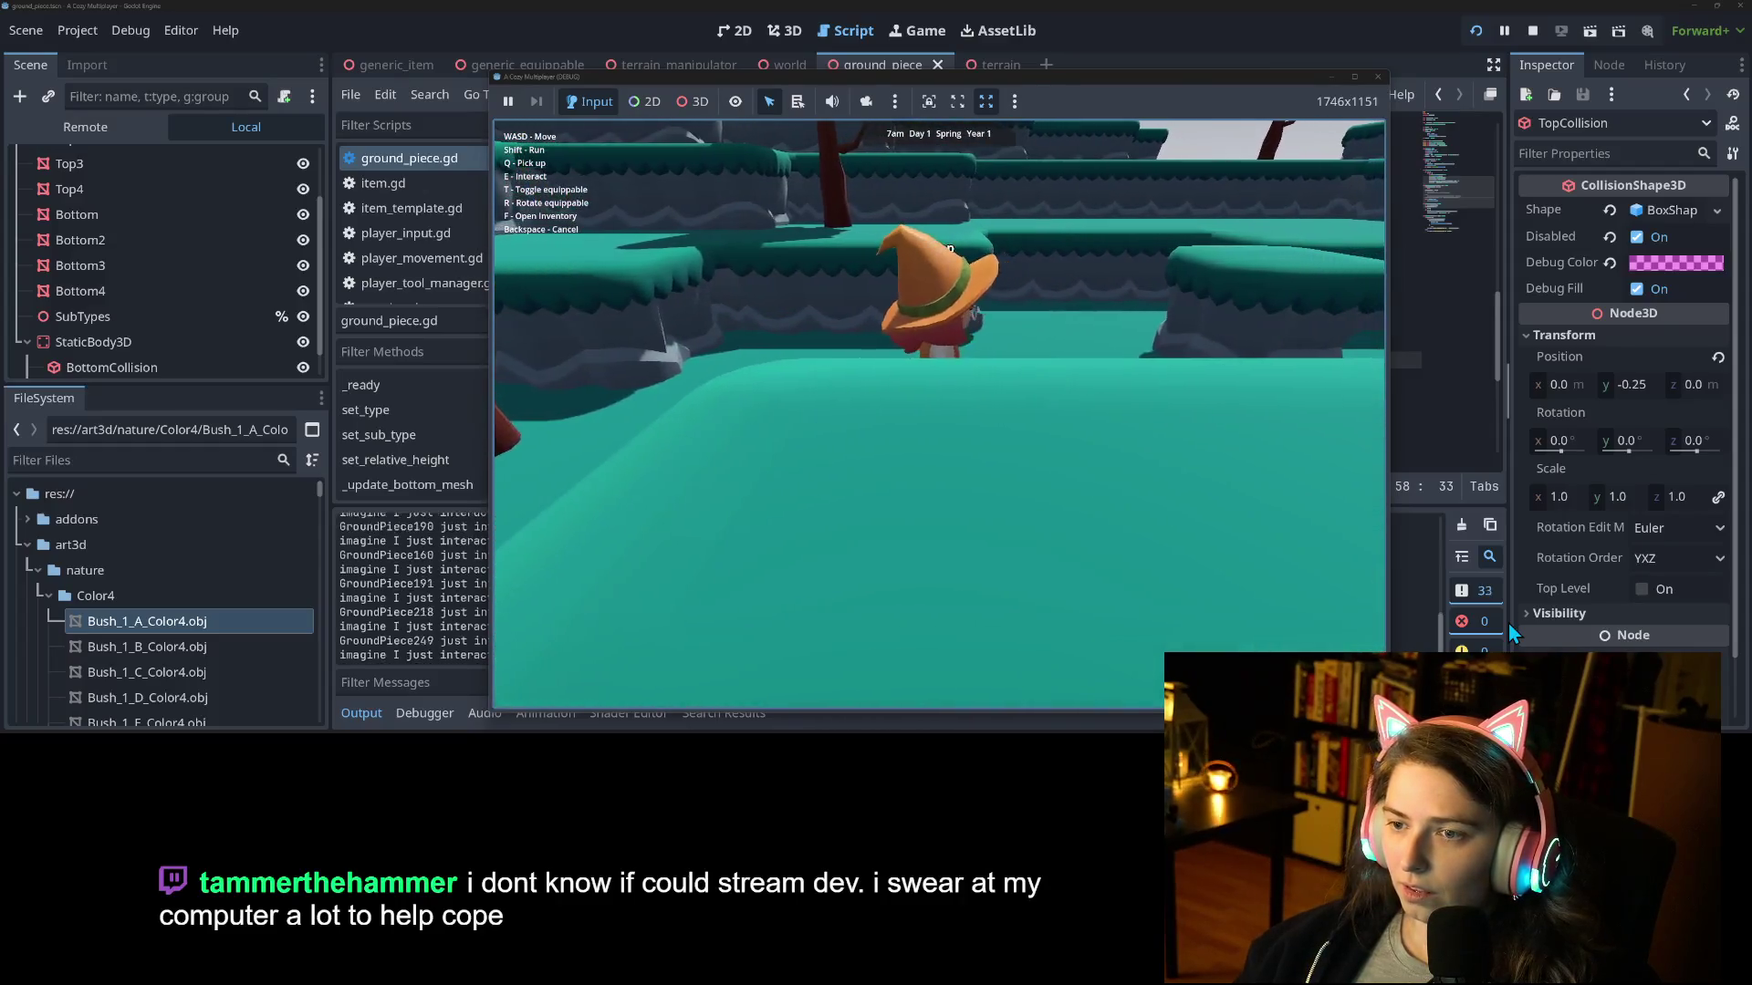
key("e")
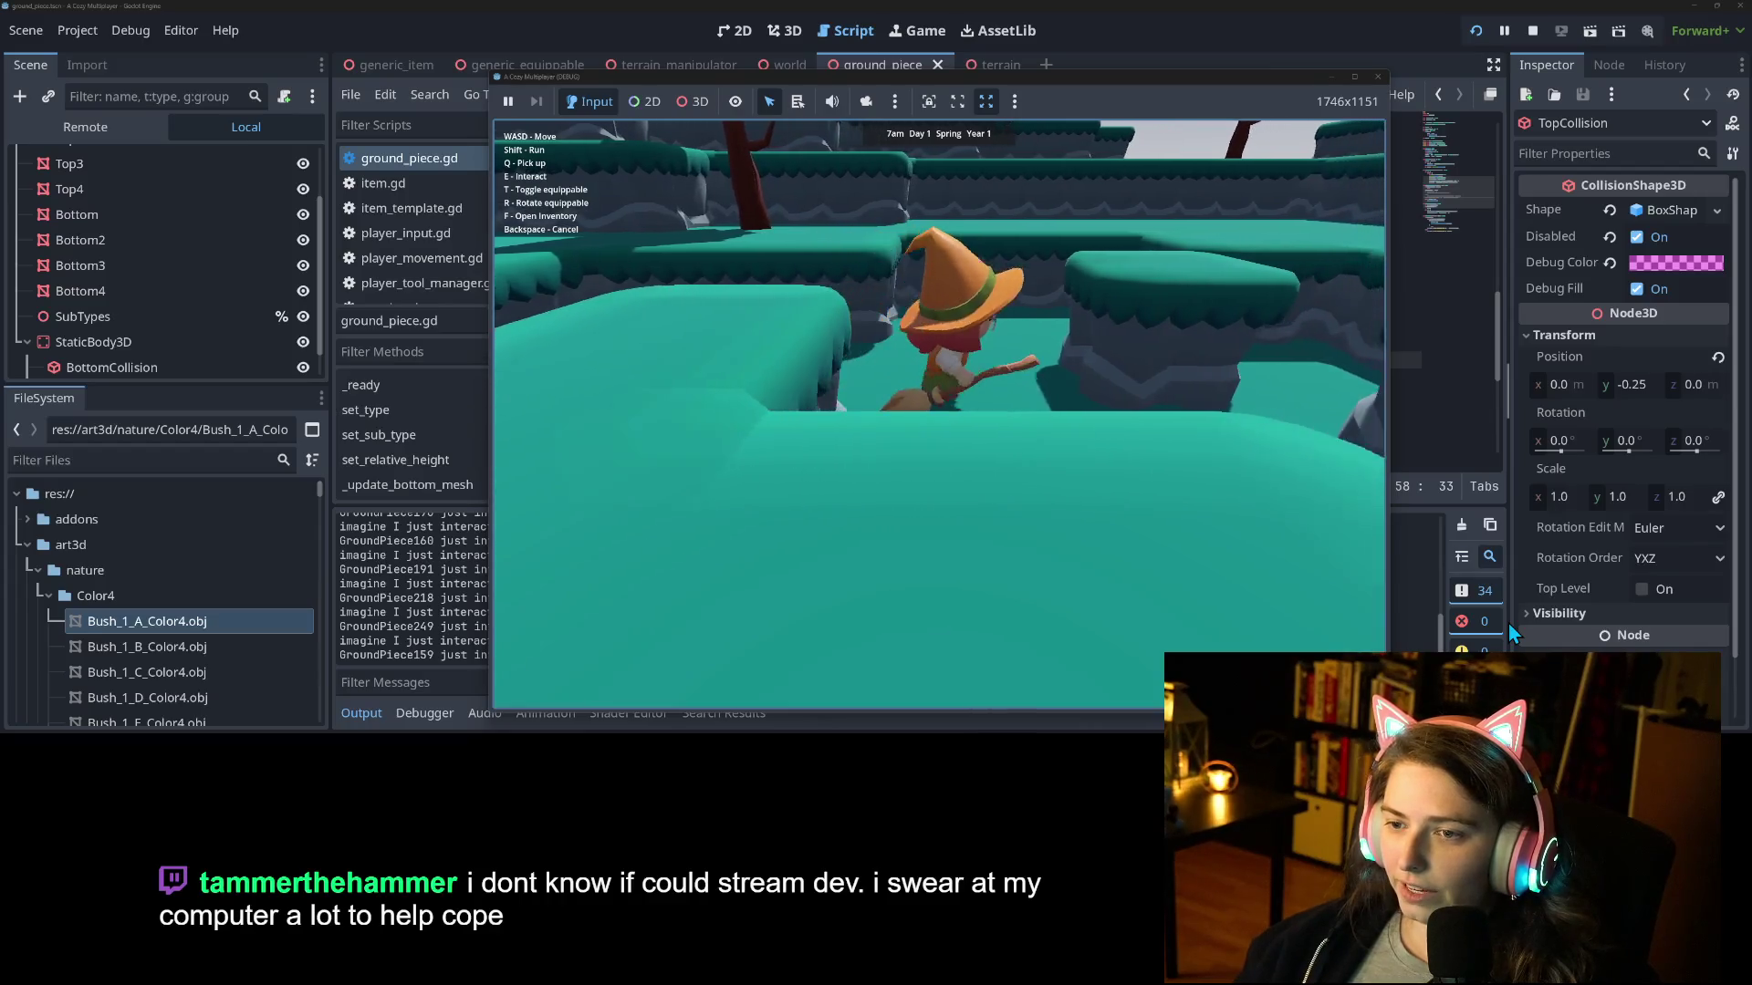
key("s")
key("e")
Step: Walk the witch along the open path, riding the broom and interacting with more ground pieces
key("w")
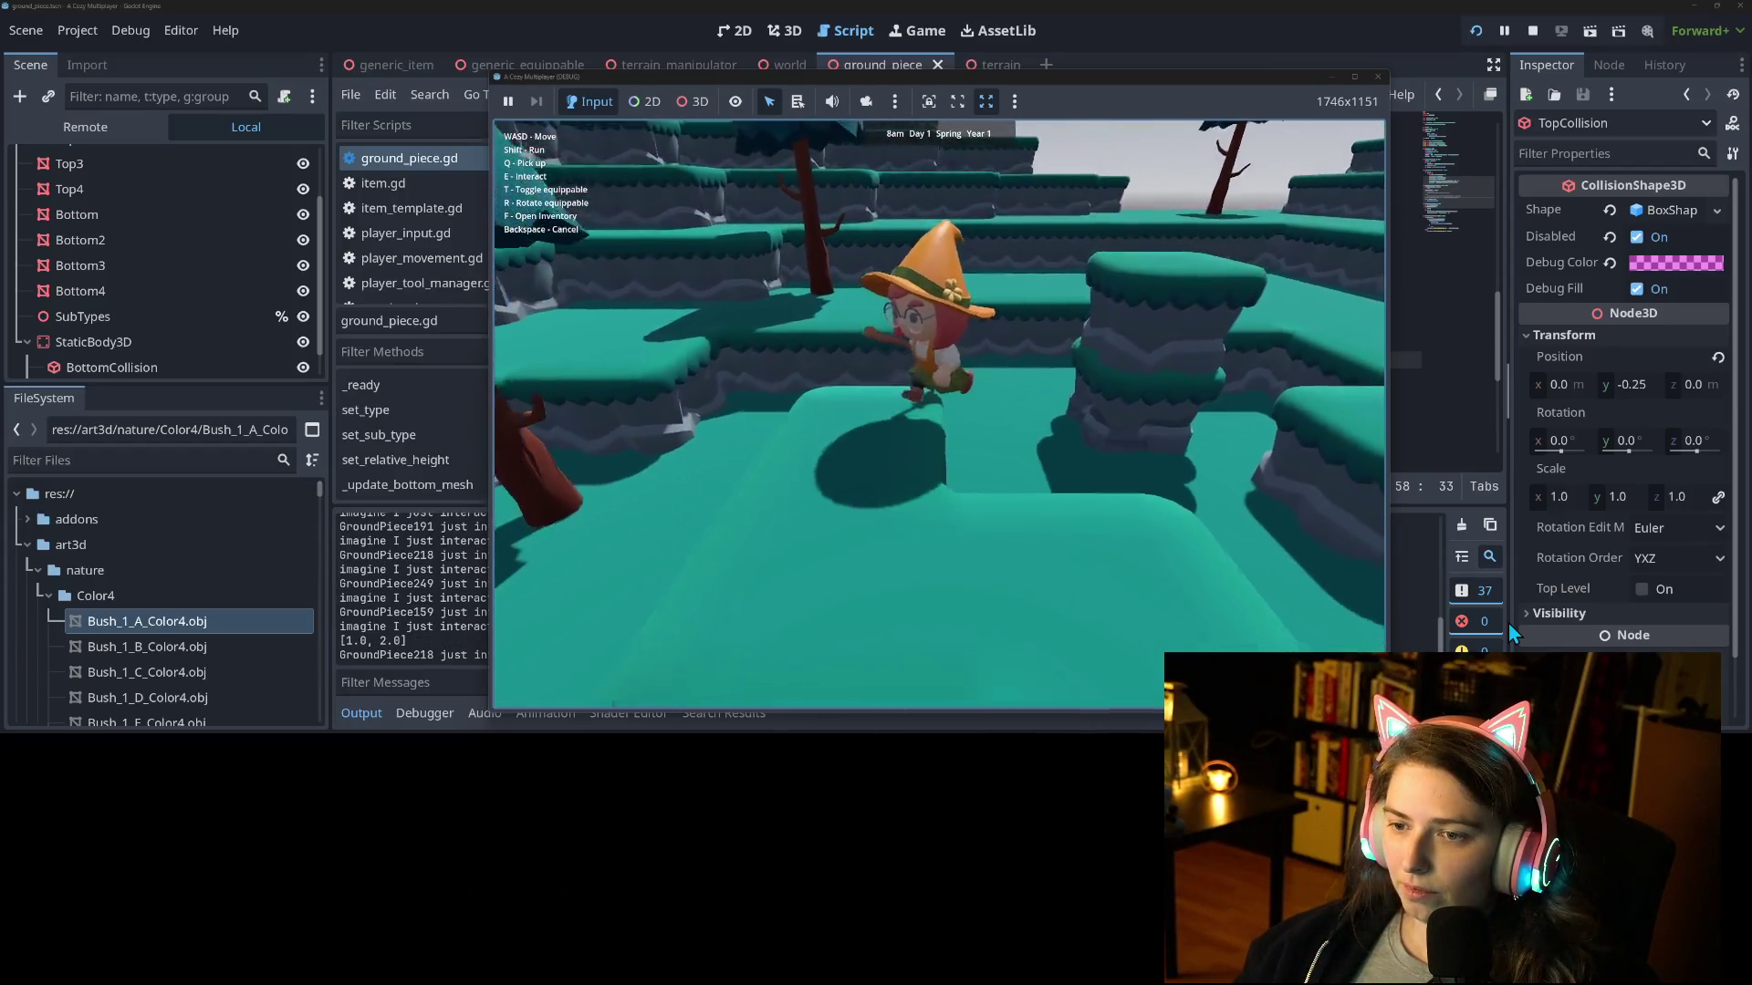
key("s")
key("w")
key("w")
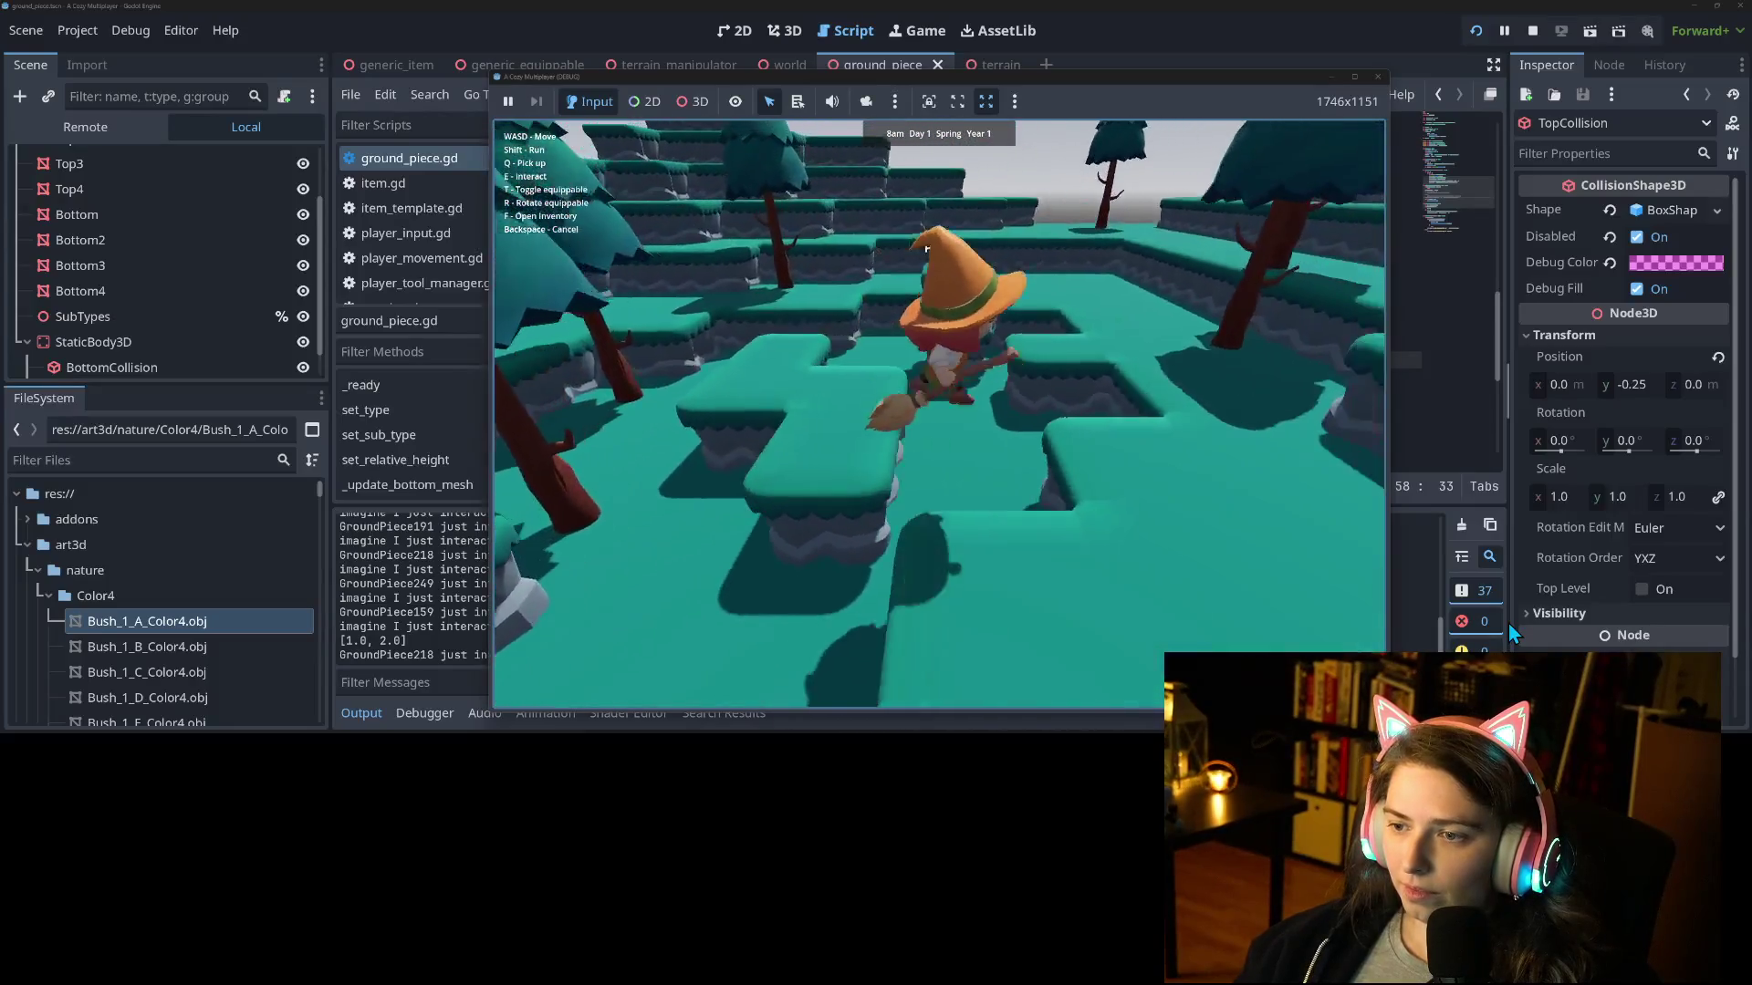
key("e")
key("w")
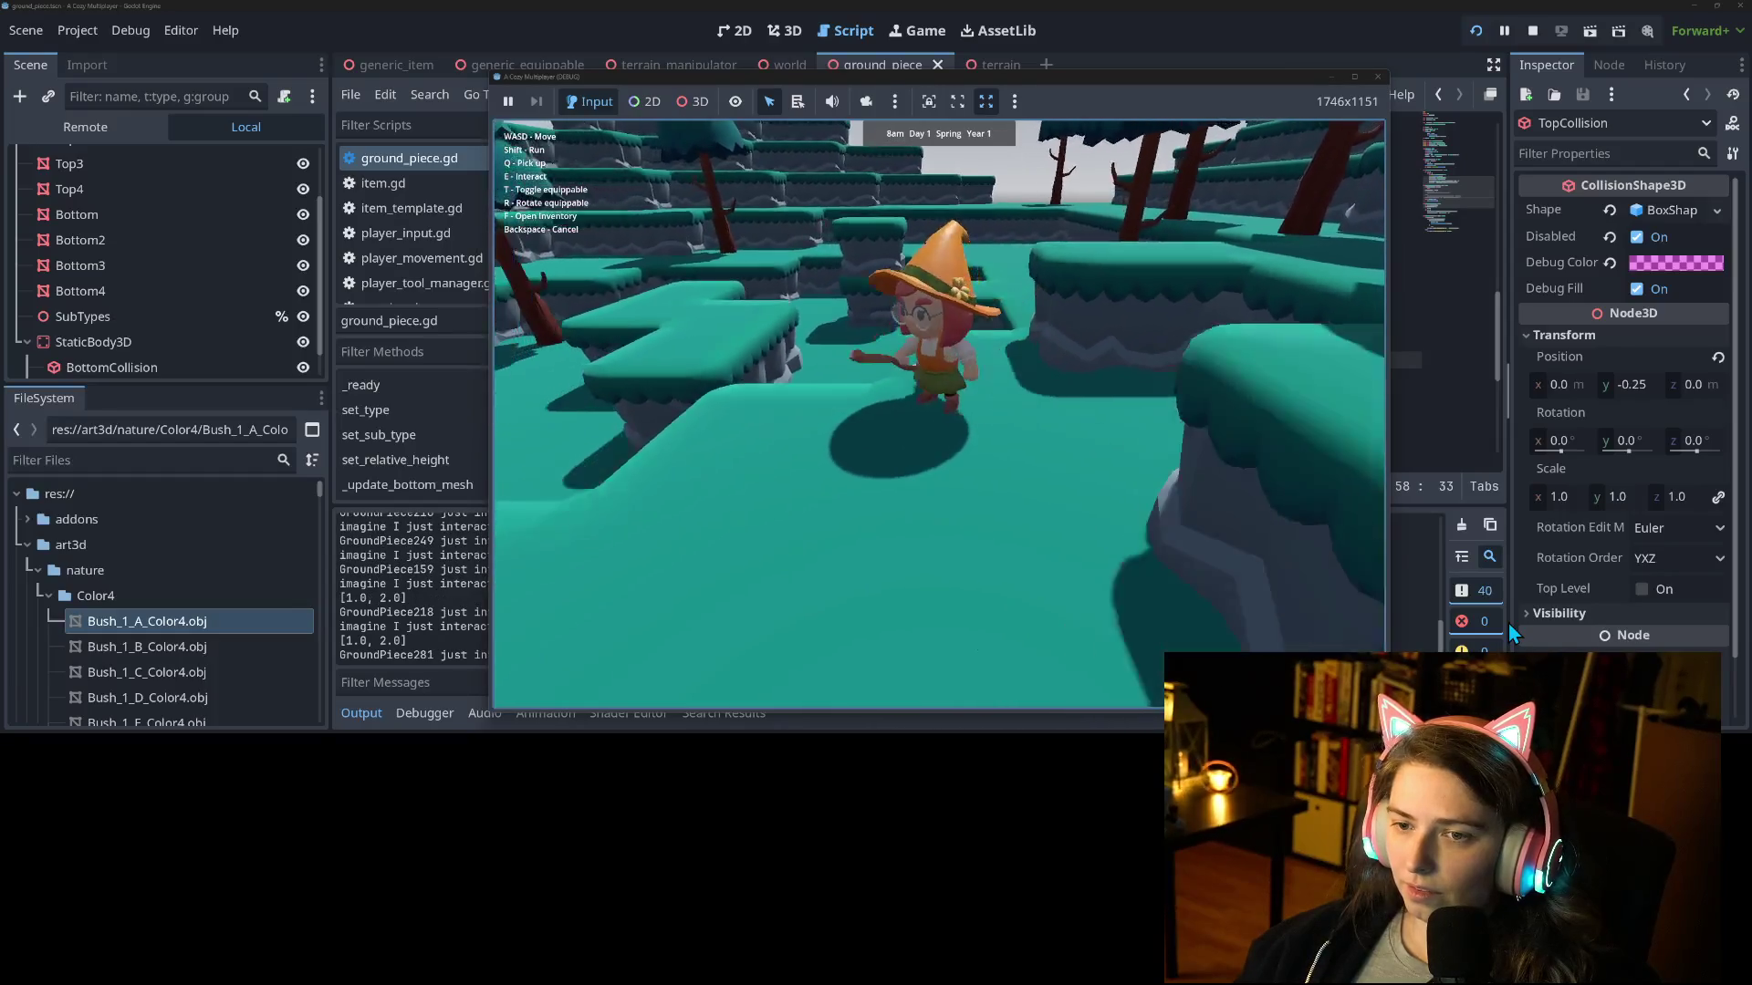
key("e")
key("s")
key("s")
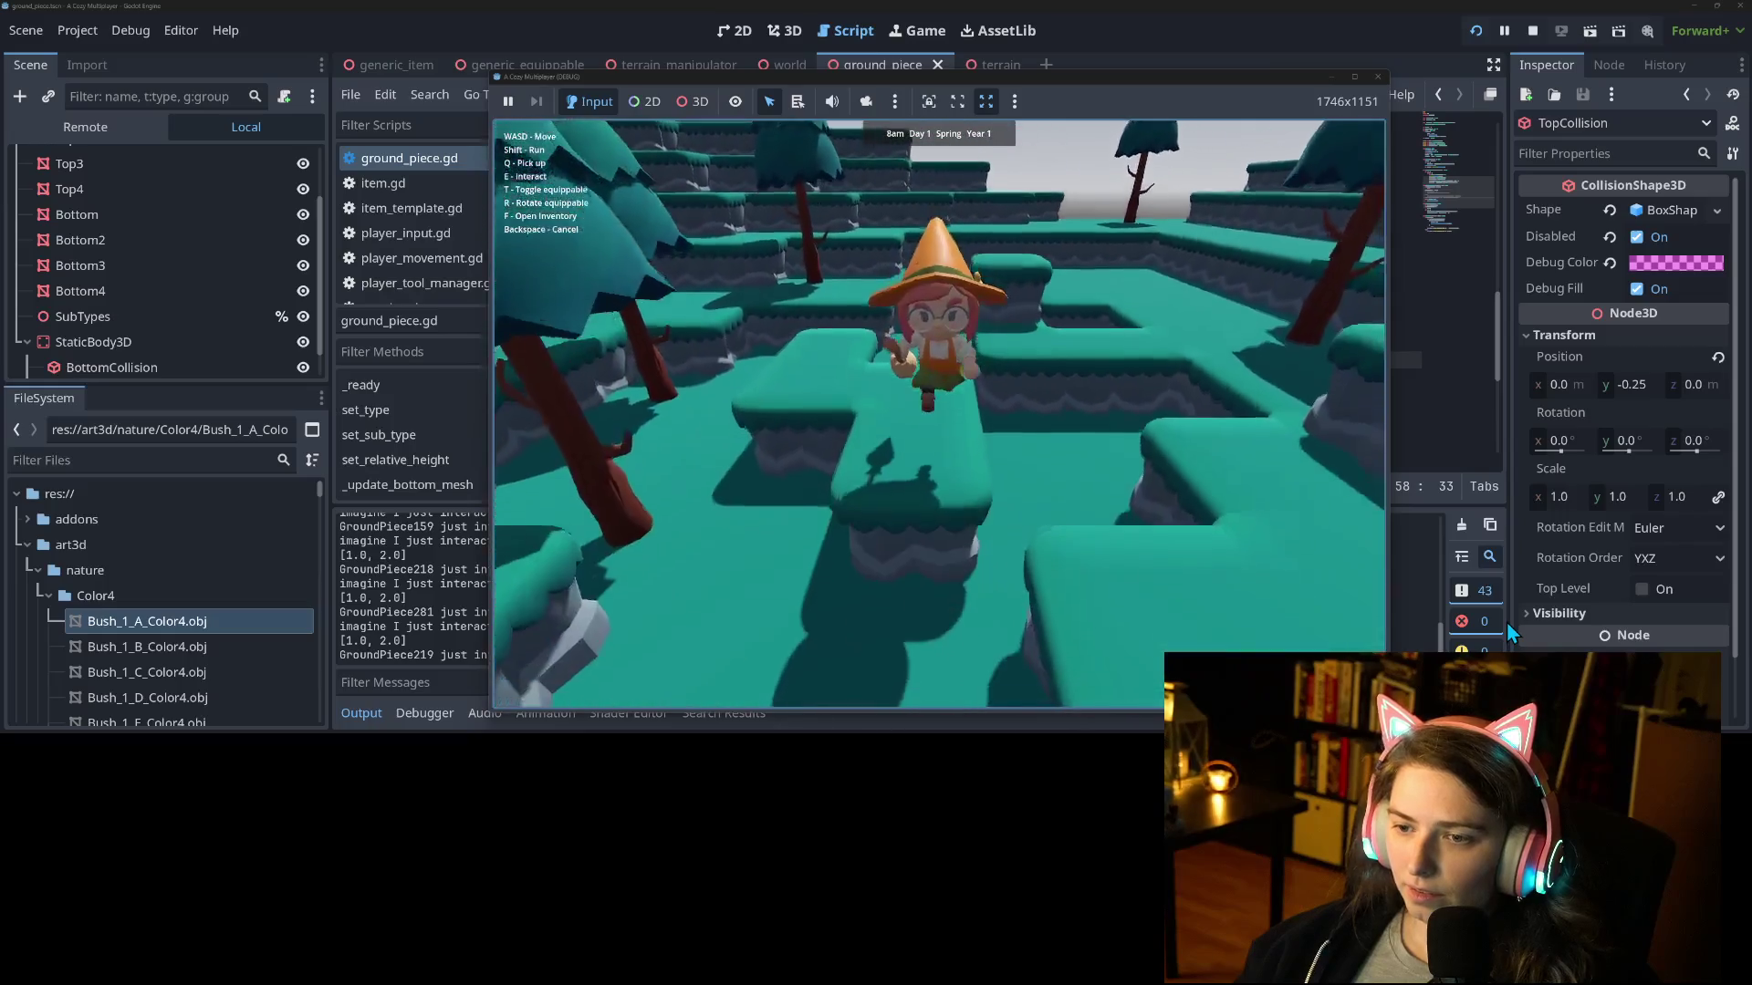
key("w")
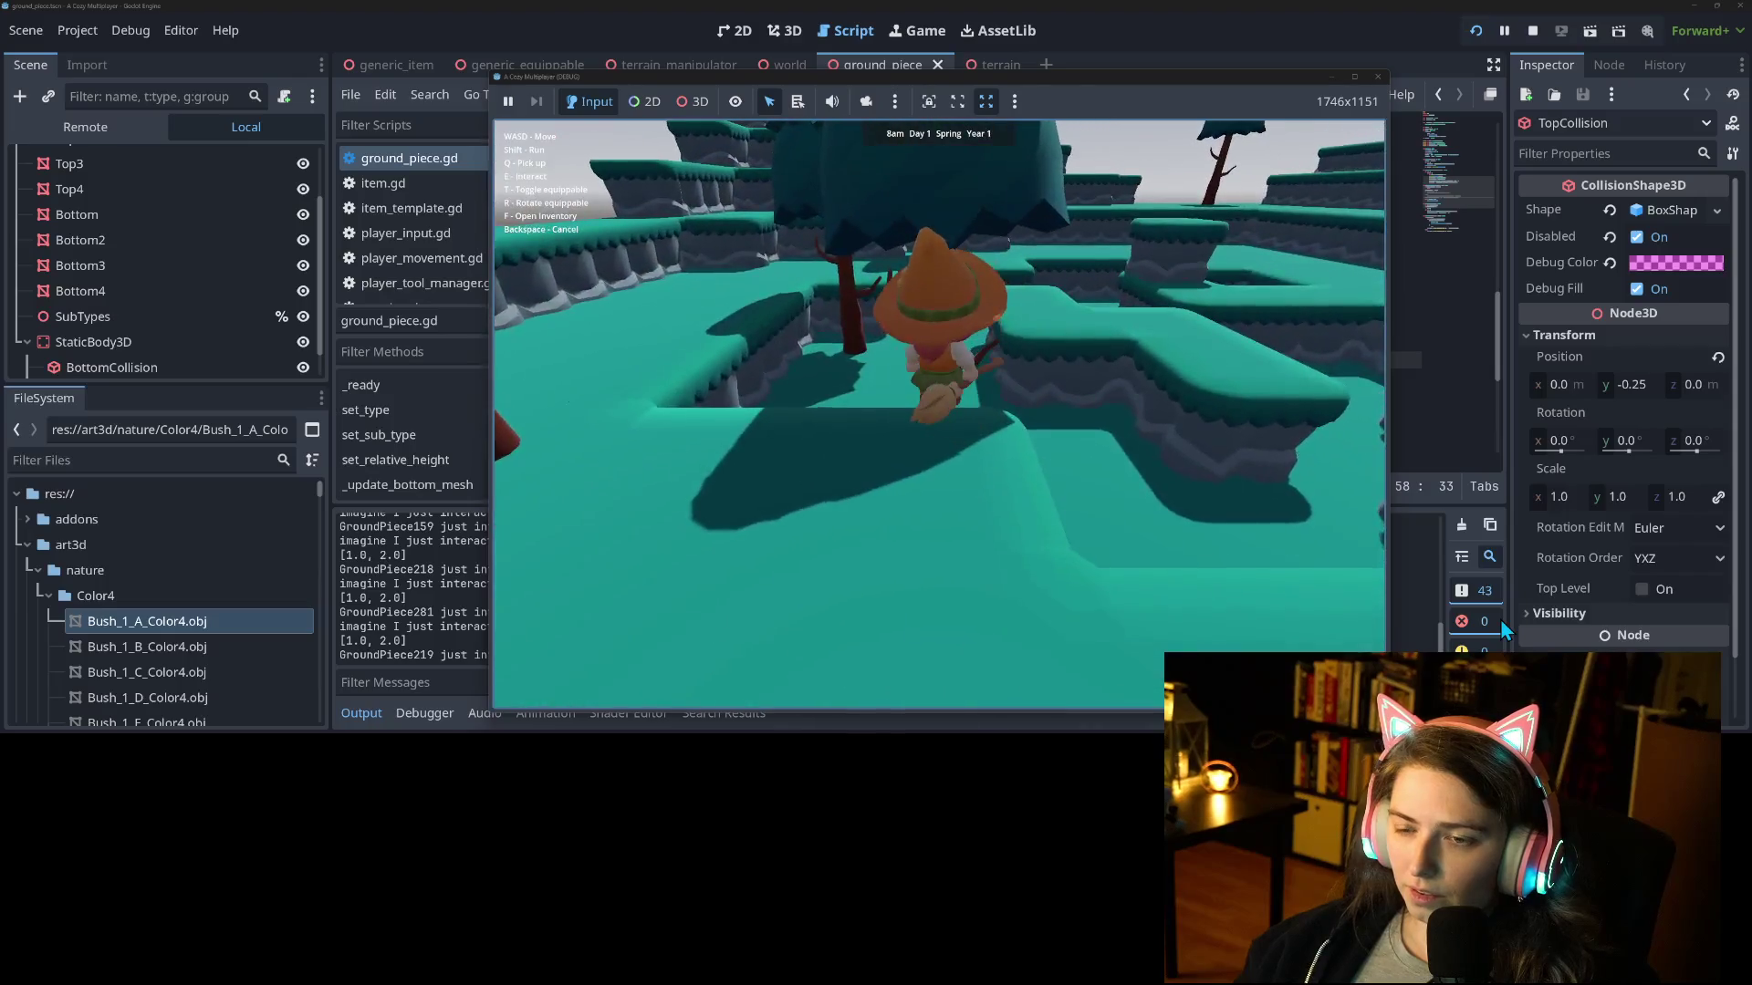
key("s")
key("w")
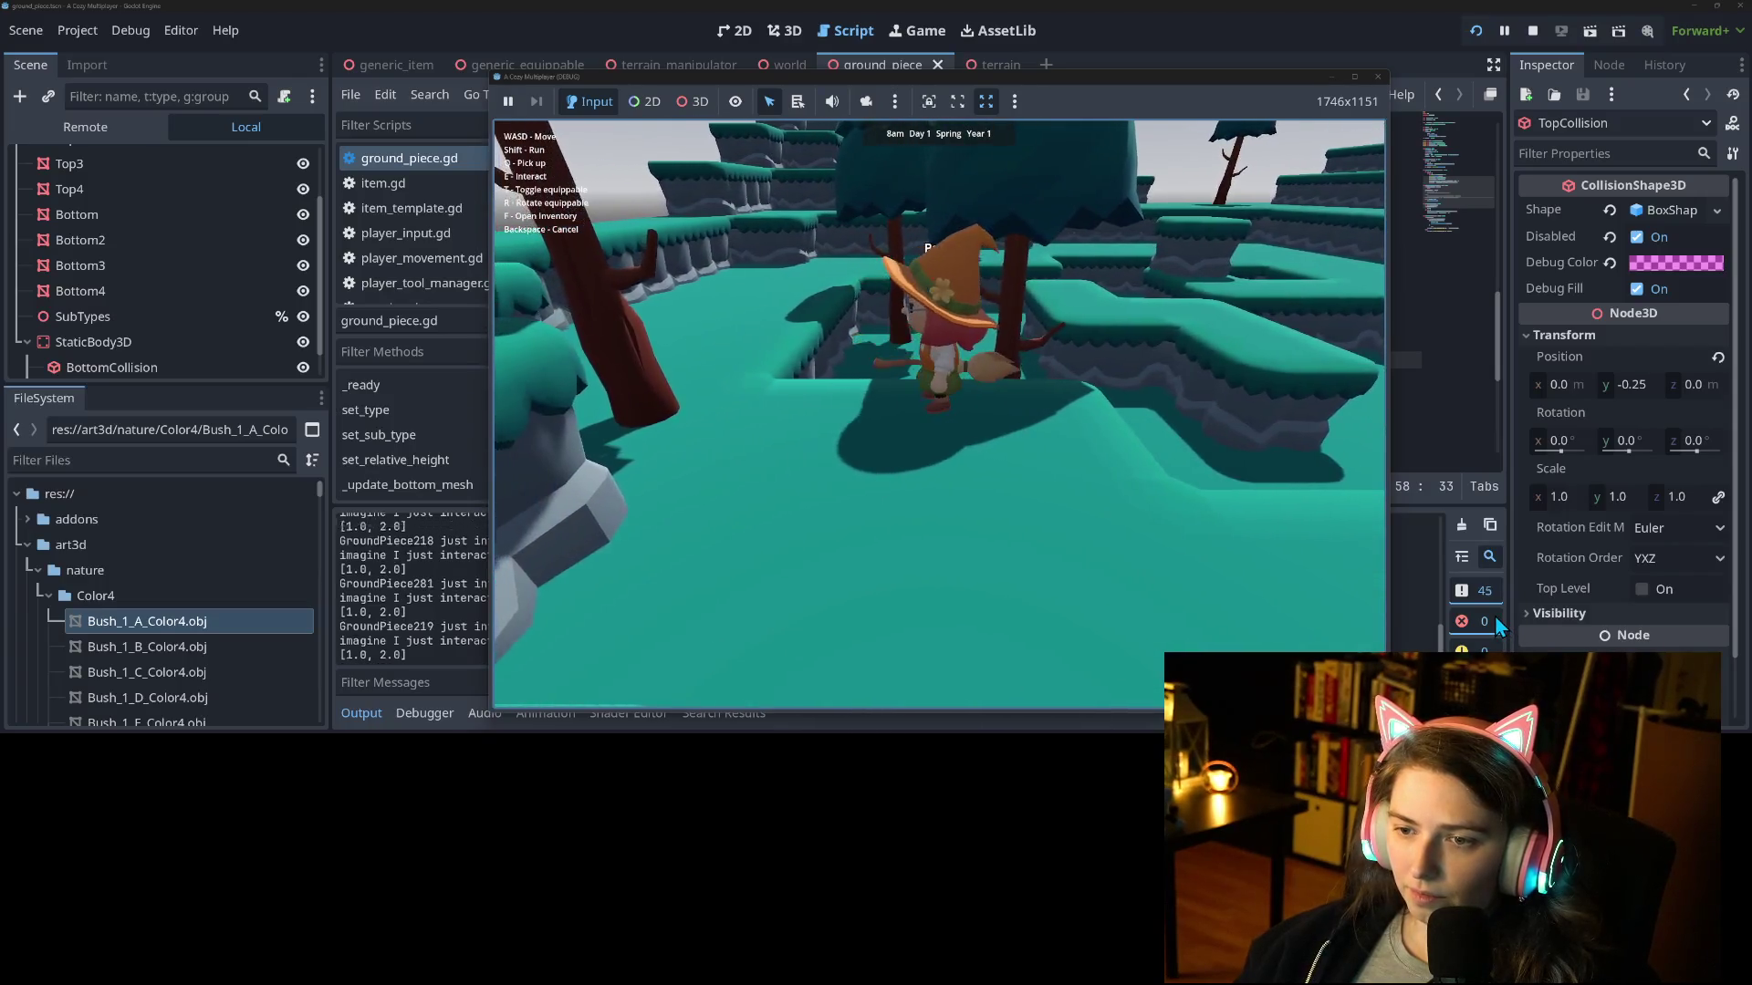
key("w")
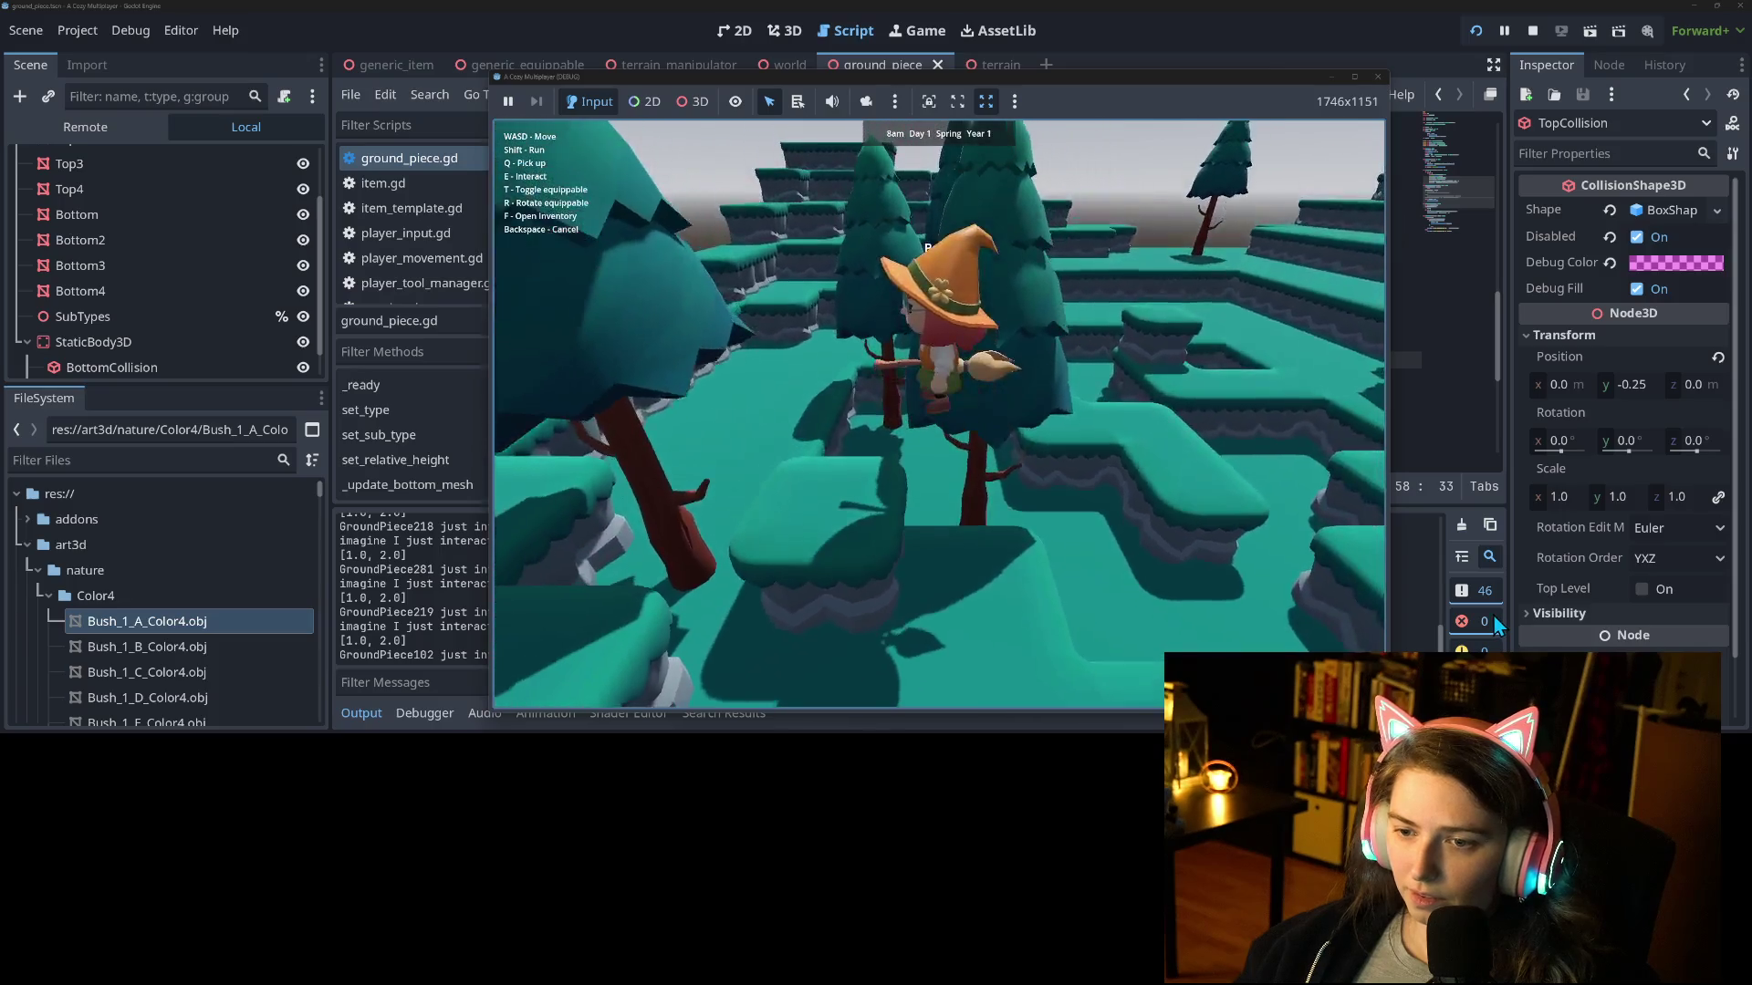
key("e")
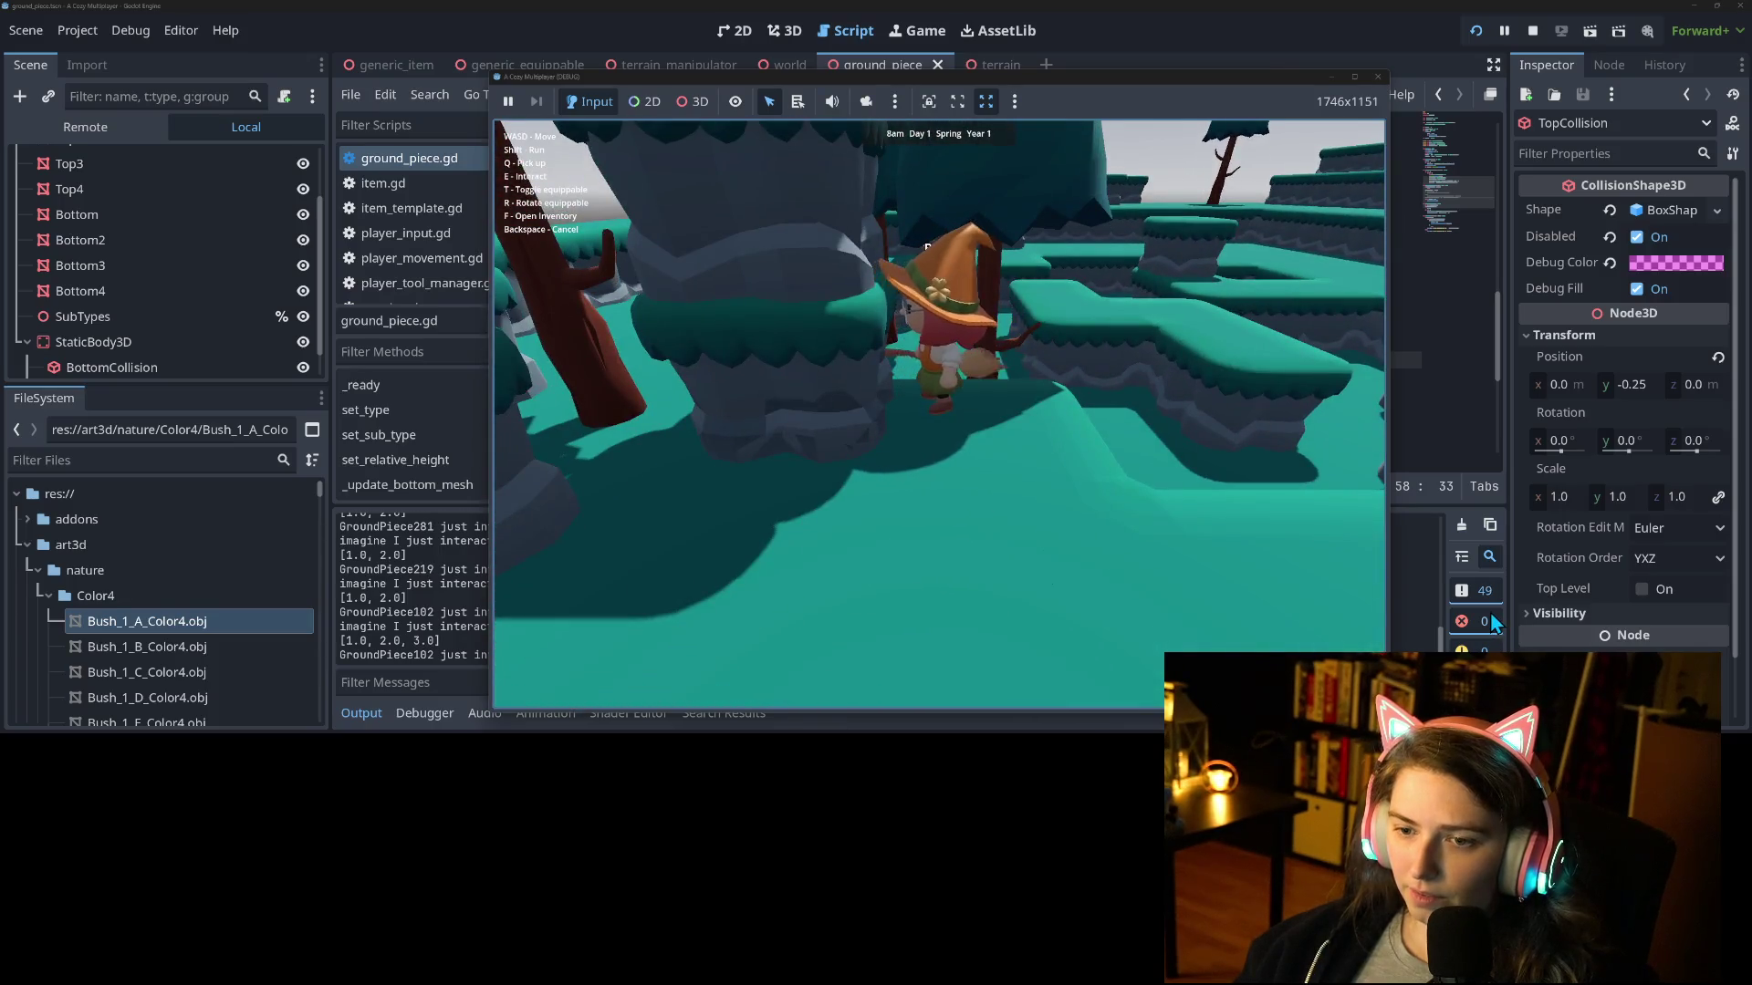
key("w")
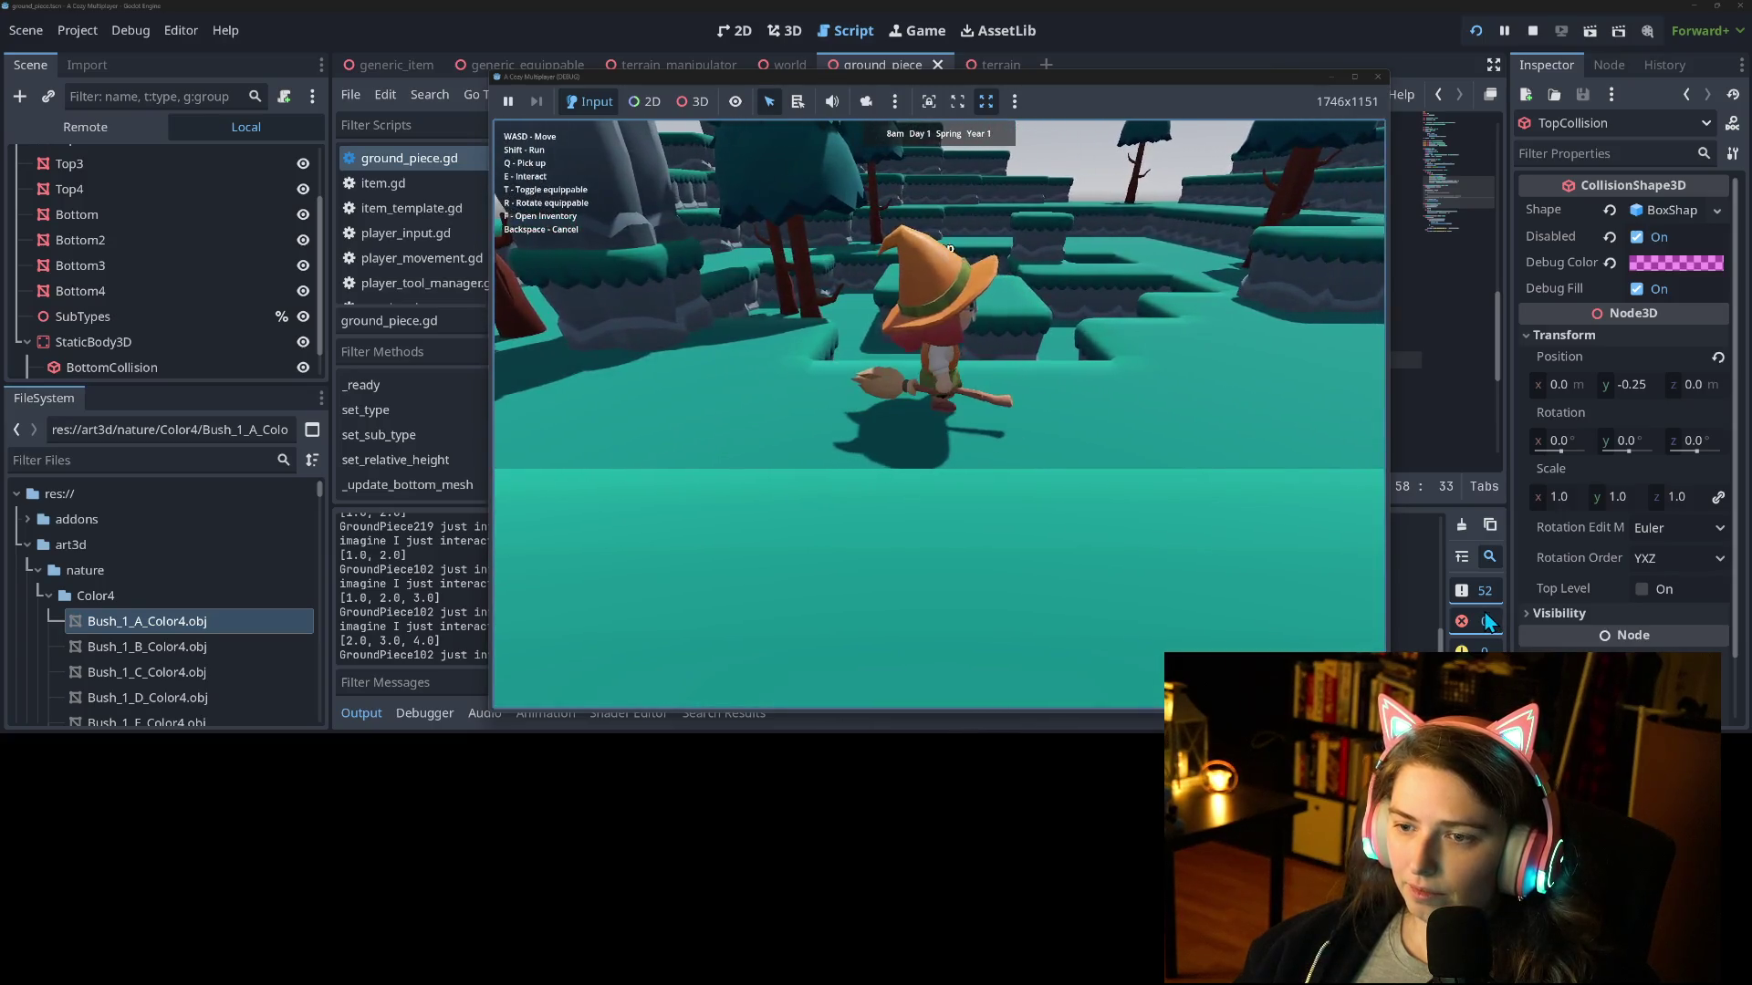
key("w")
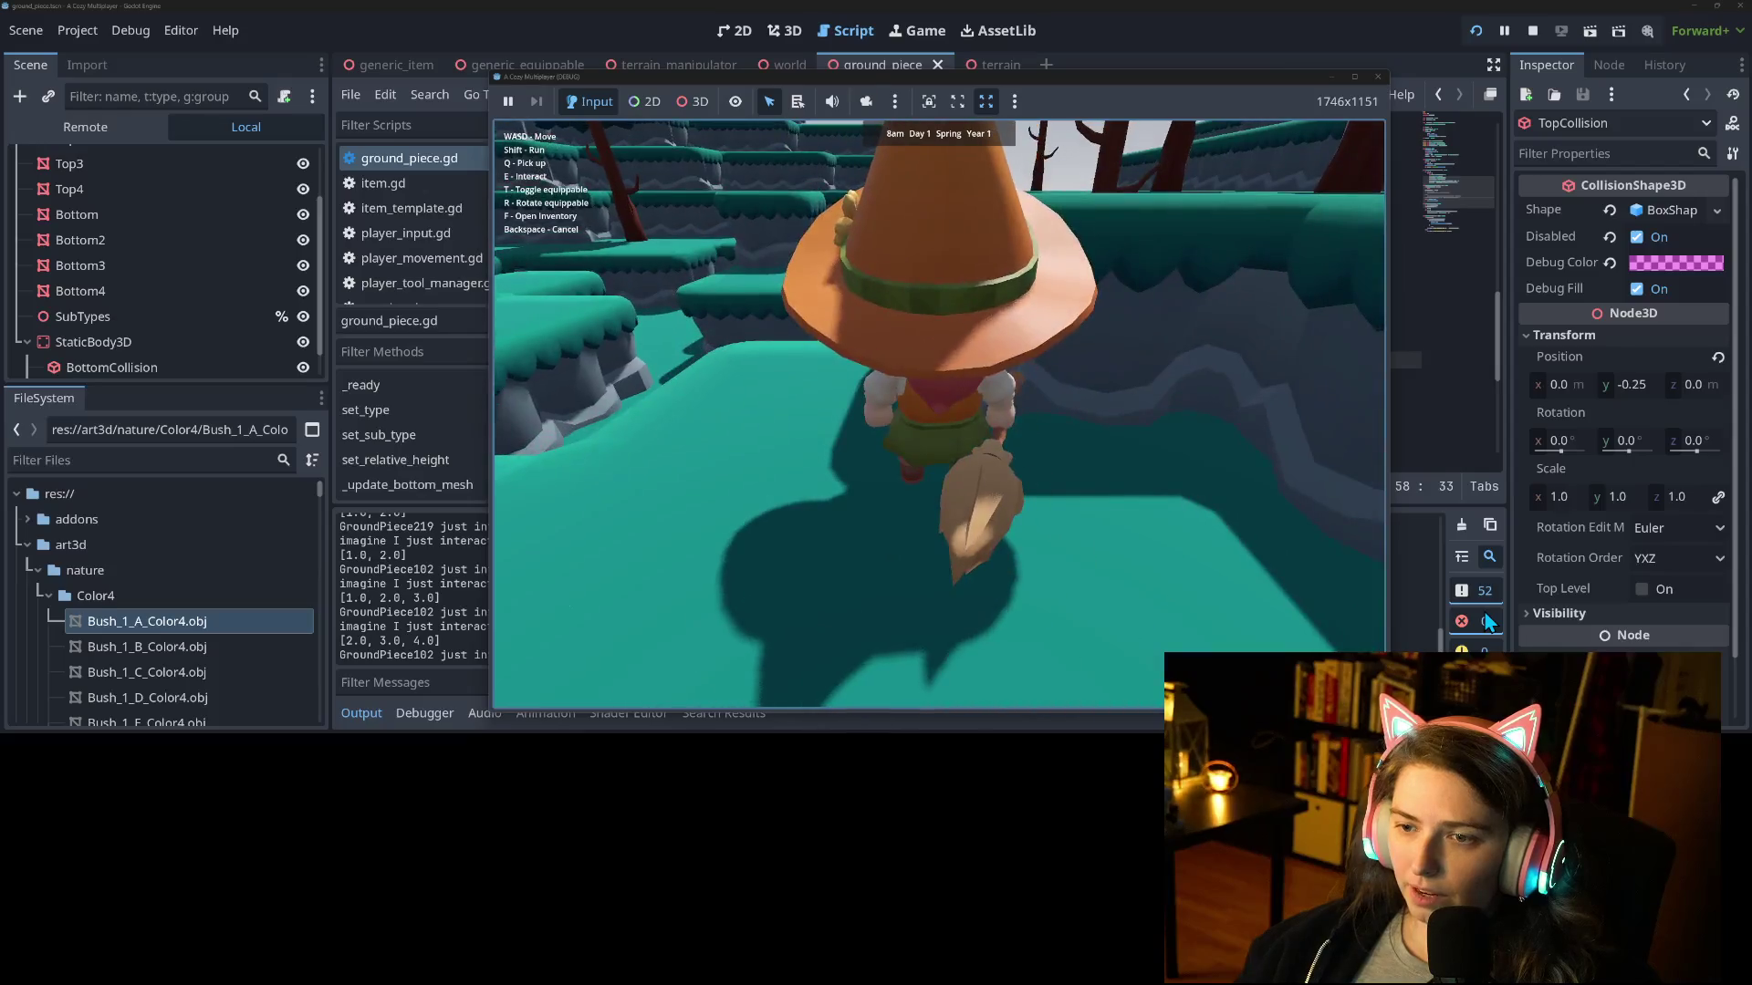
key("w")
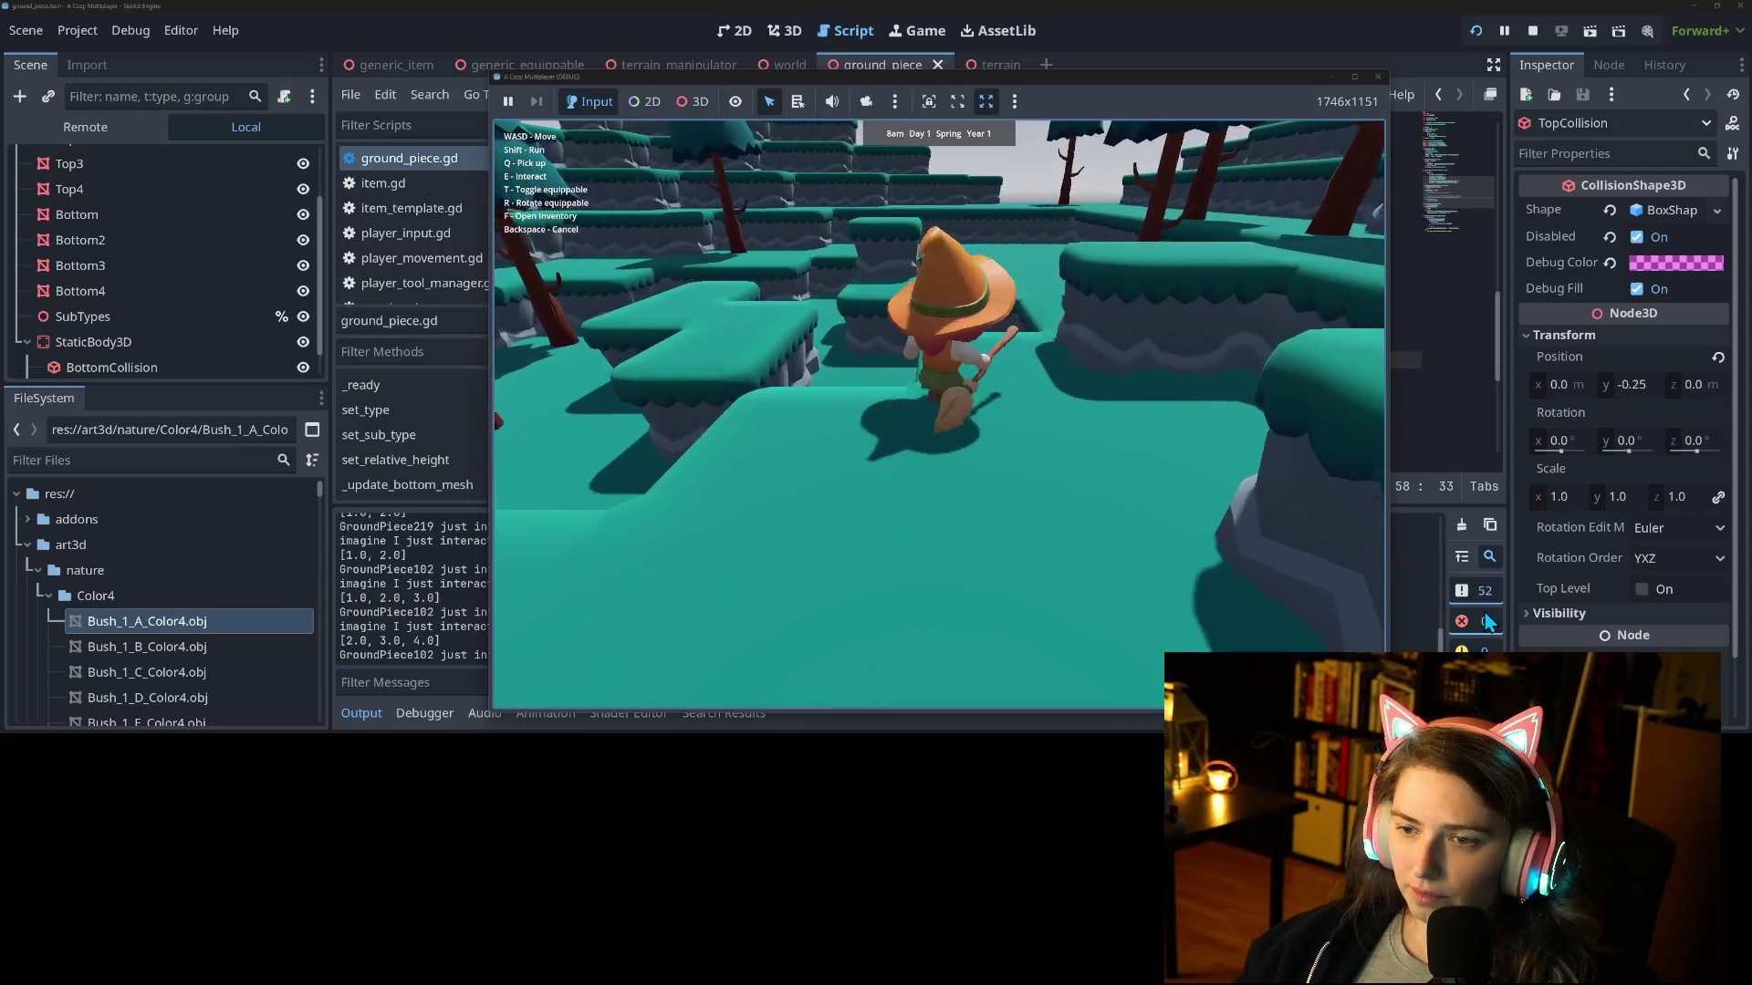
key("e")
Step: Fly the witch on the broom over the blocks into the maze, then stop the game
key("w")
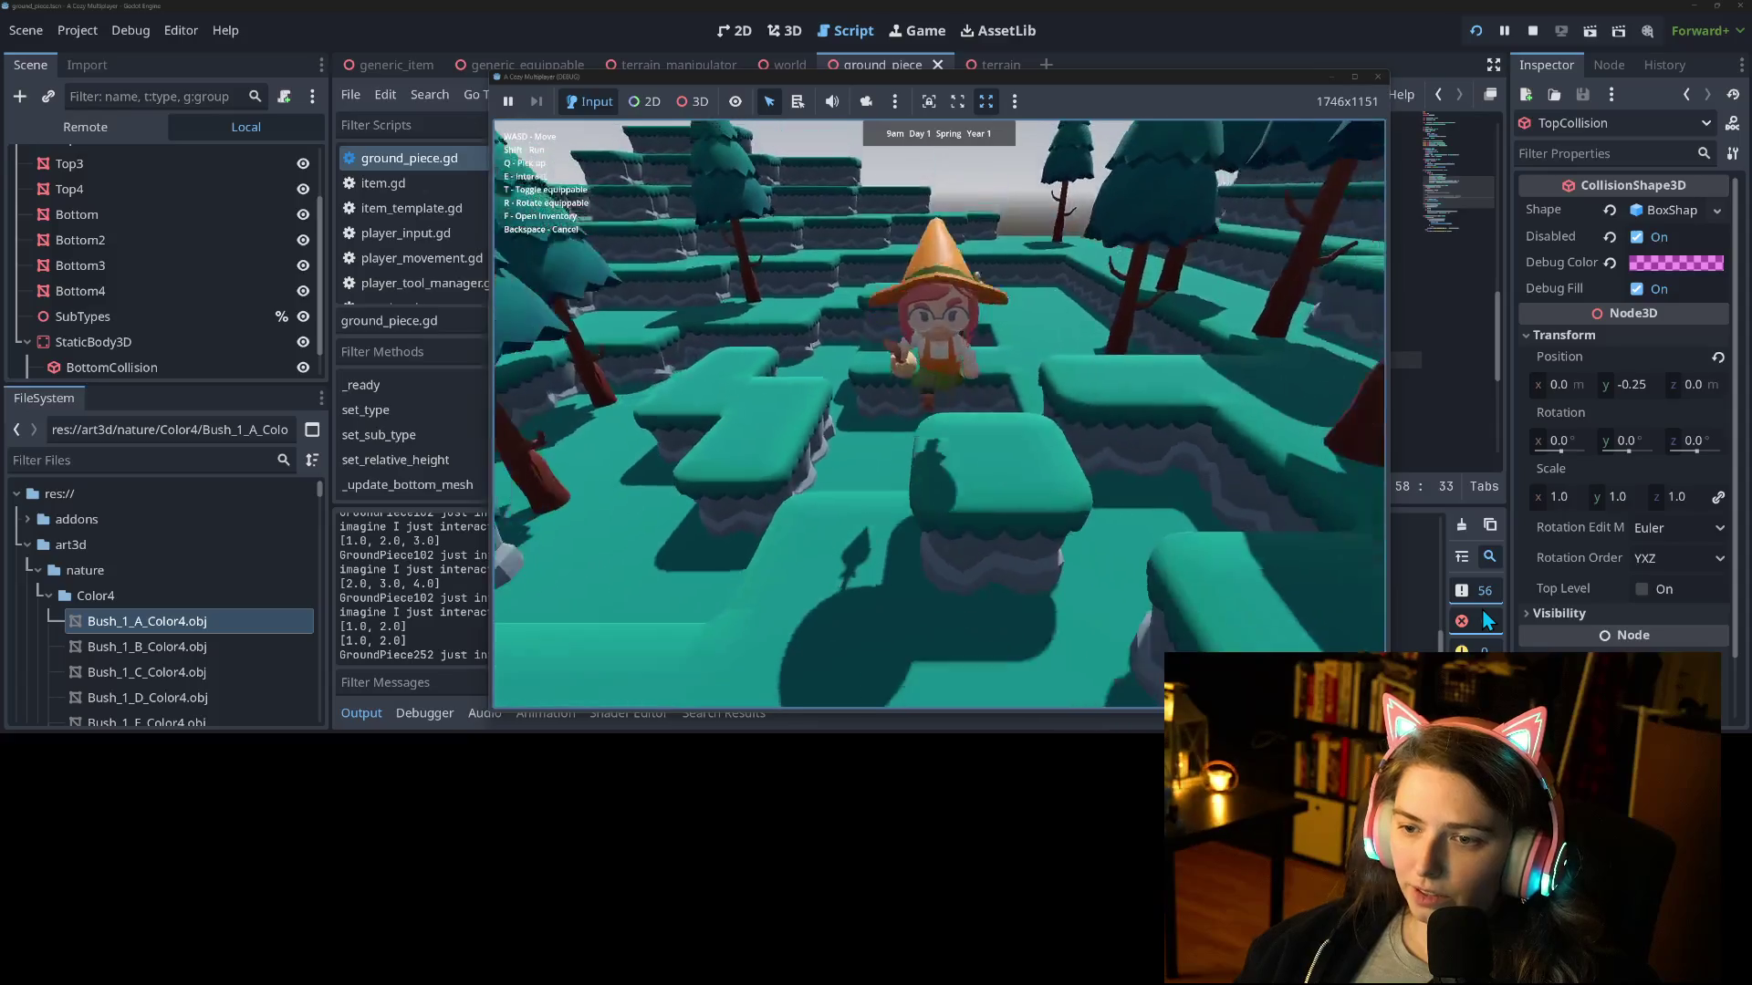
key("w")
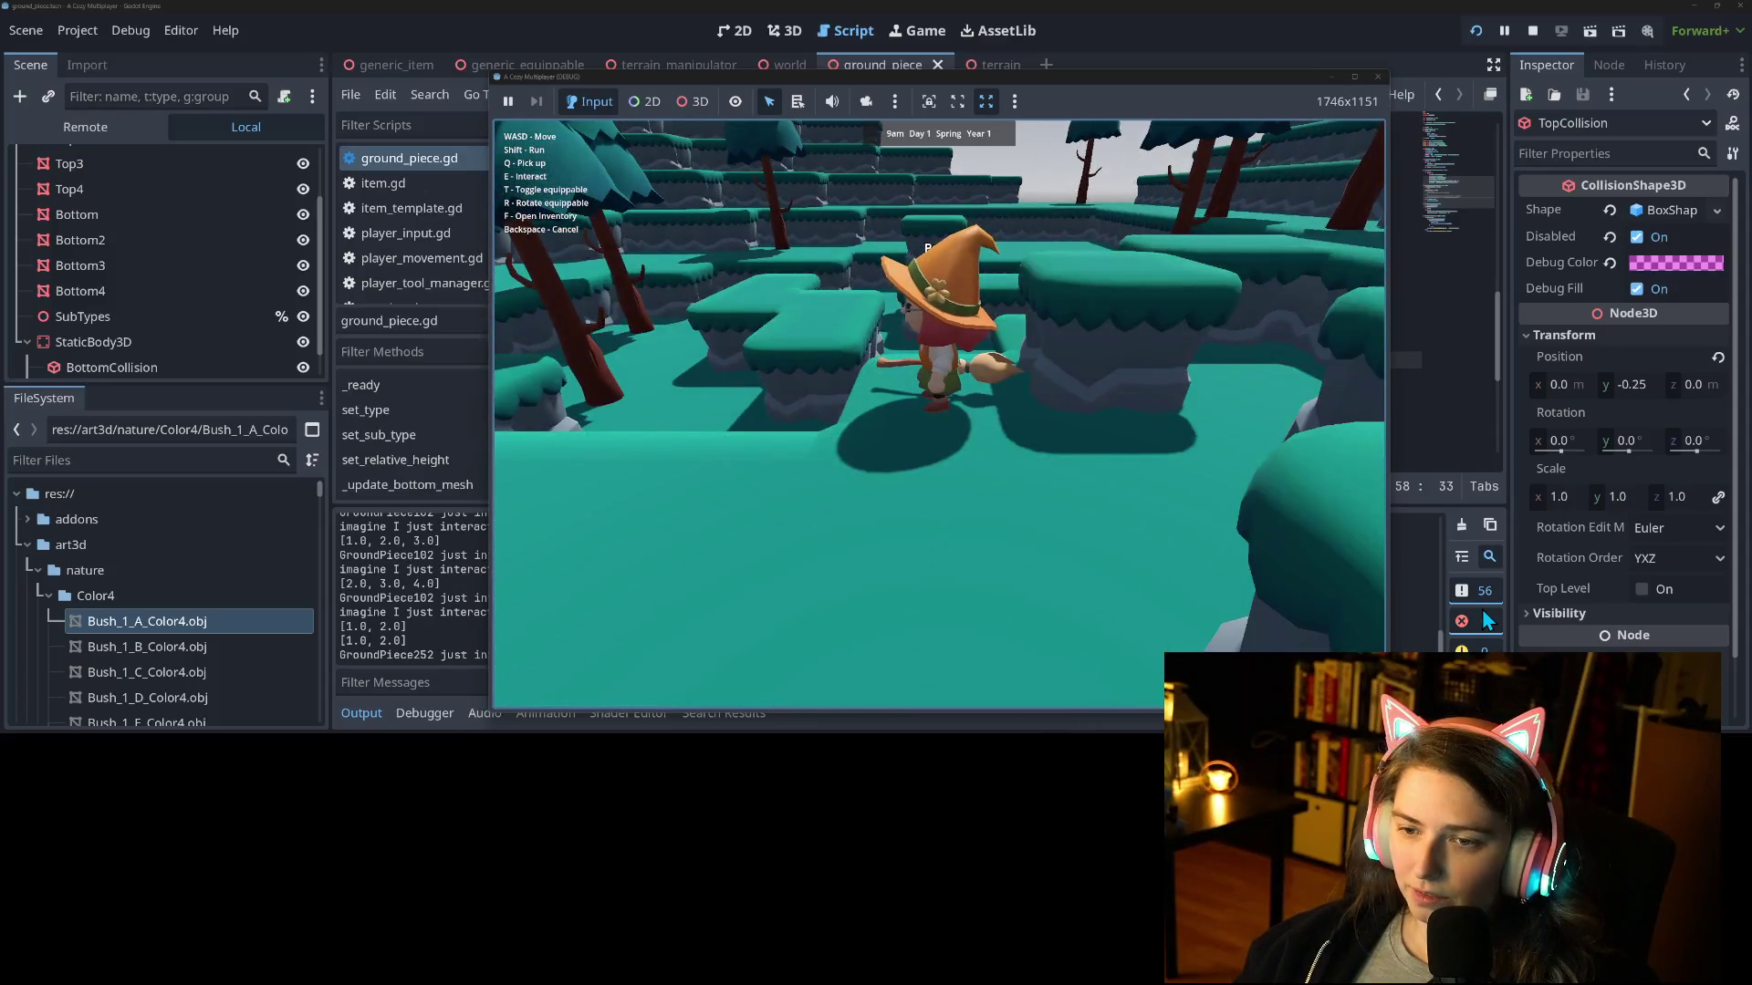
key("w")
key("w")
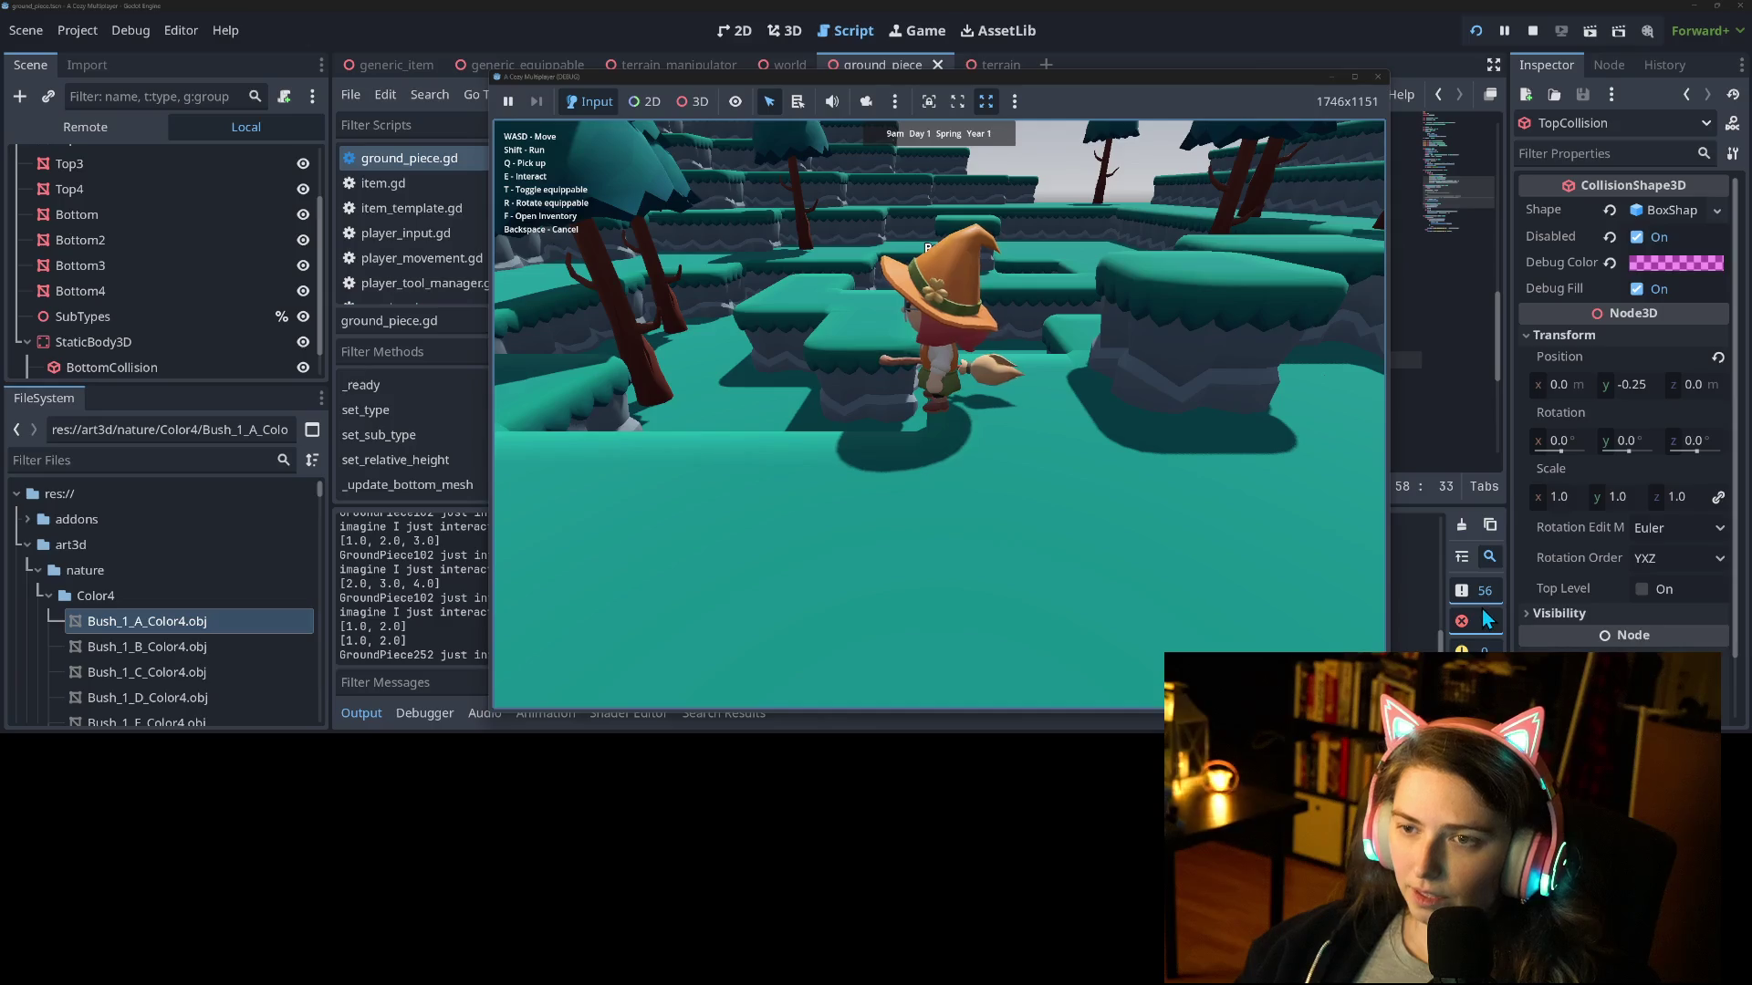
key("w")
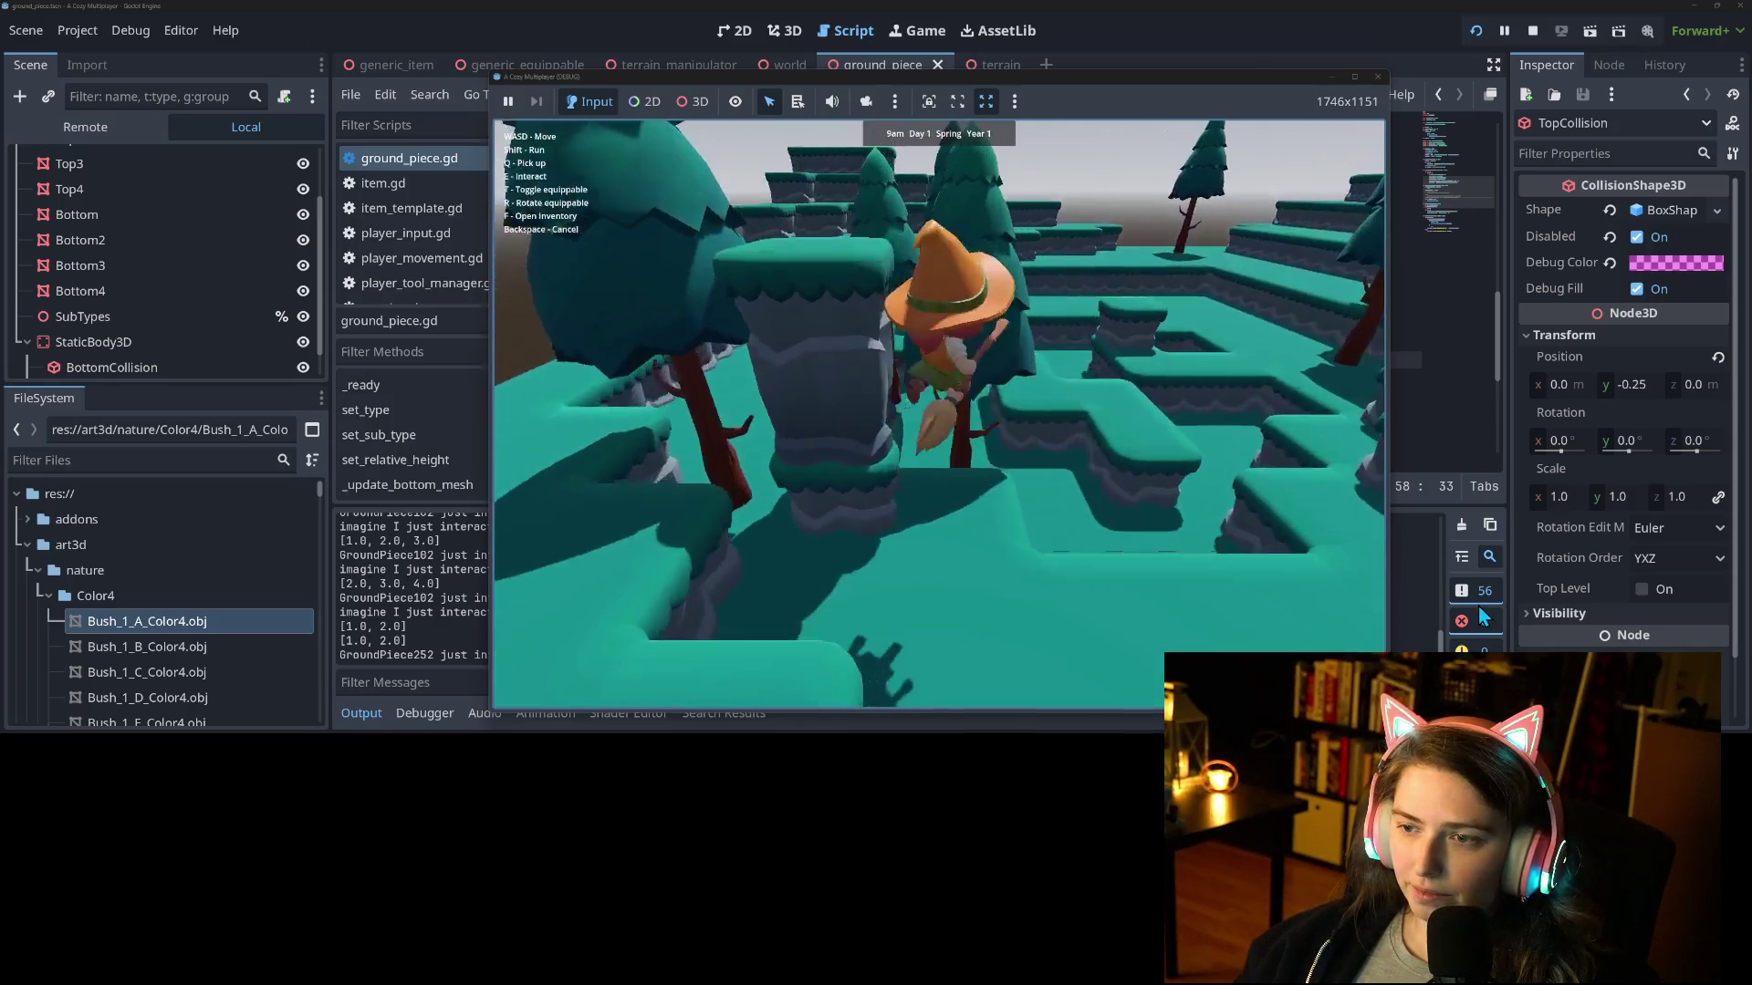
key("a")
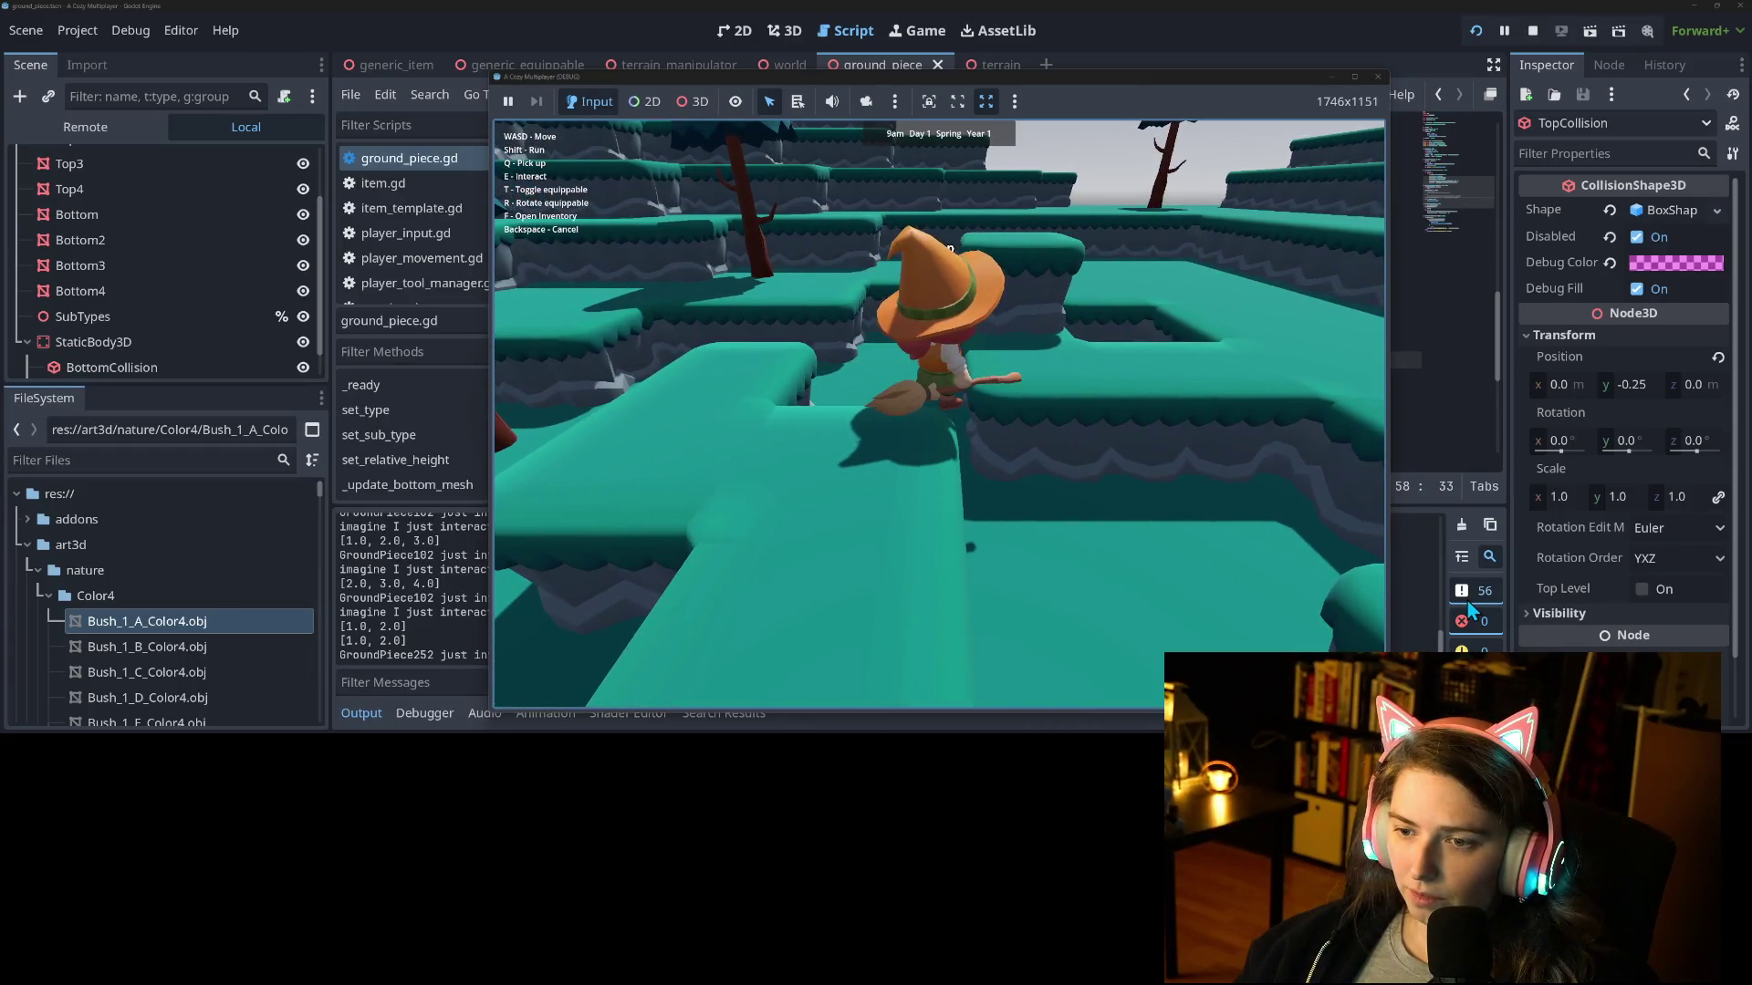
key("w")
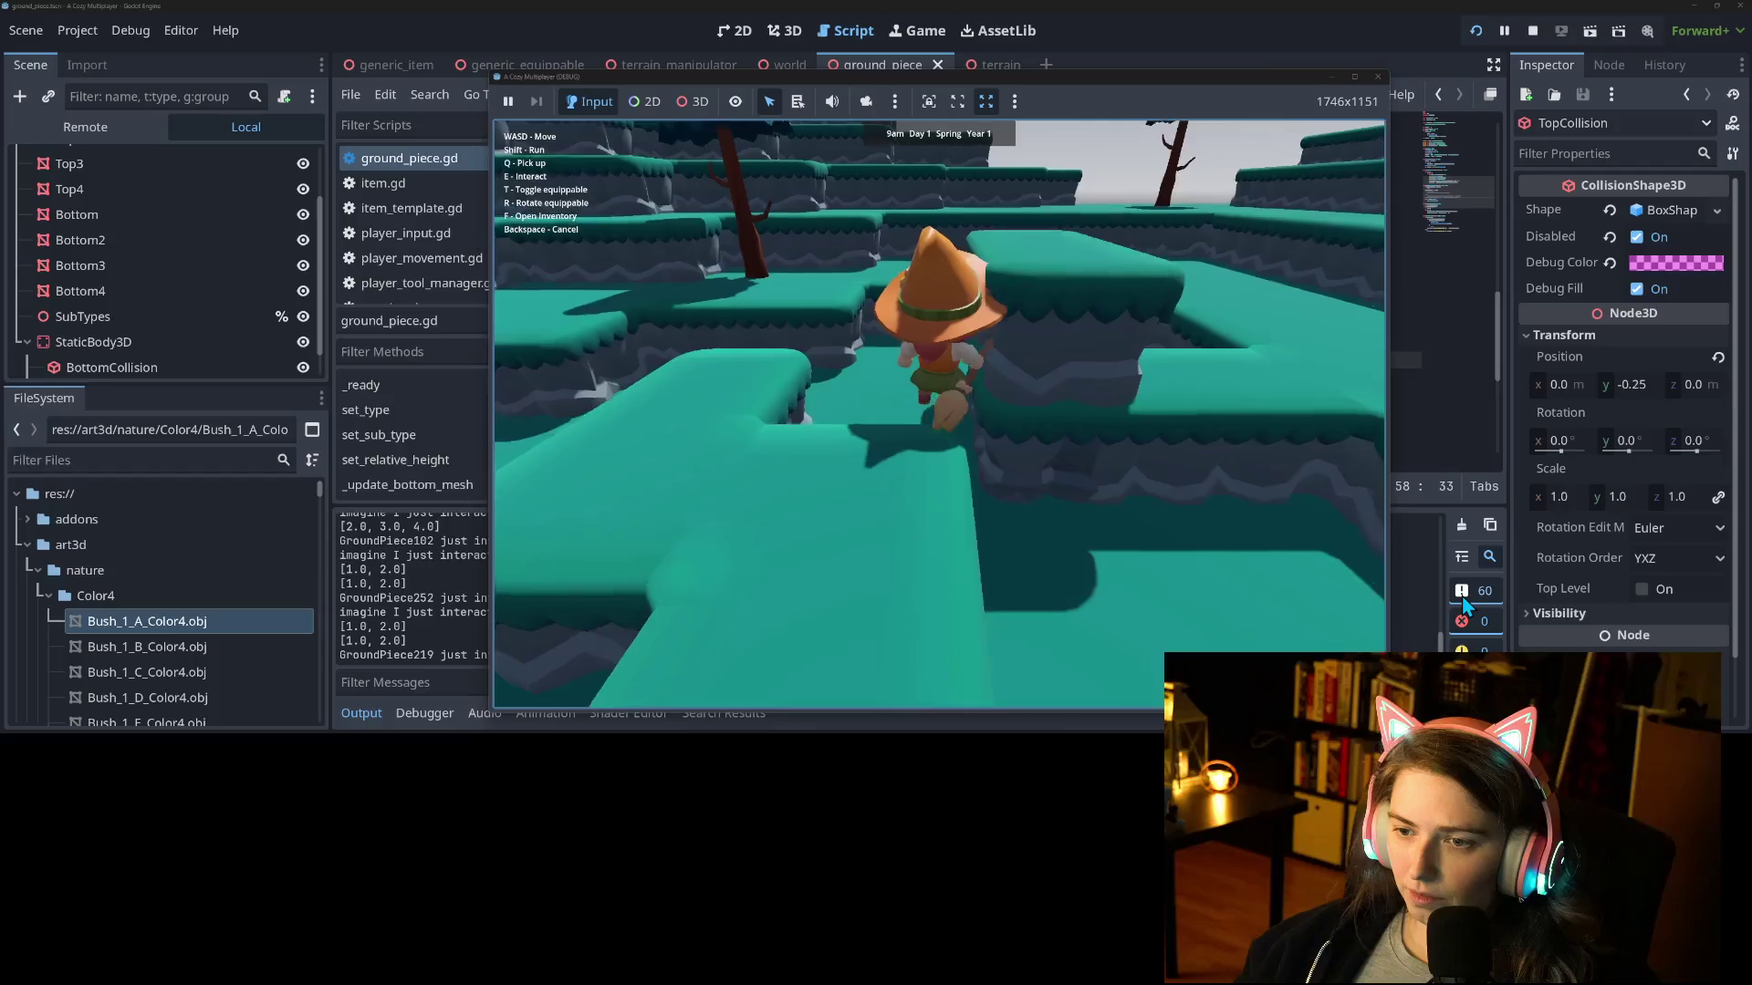
key("d")
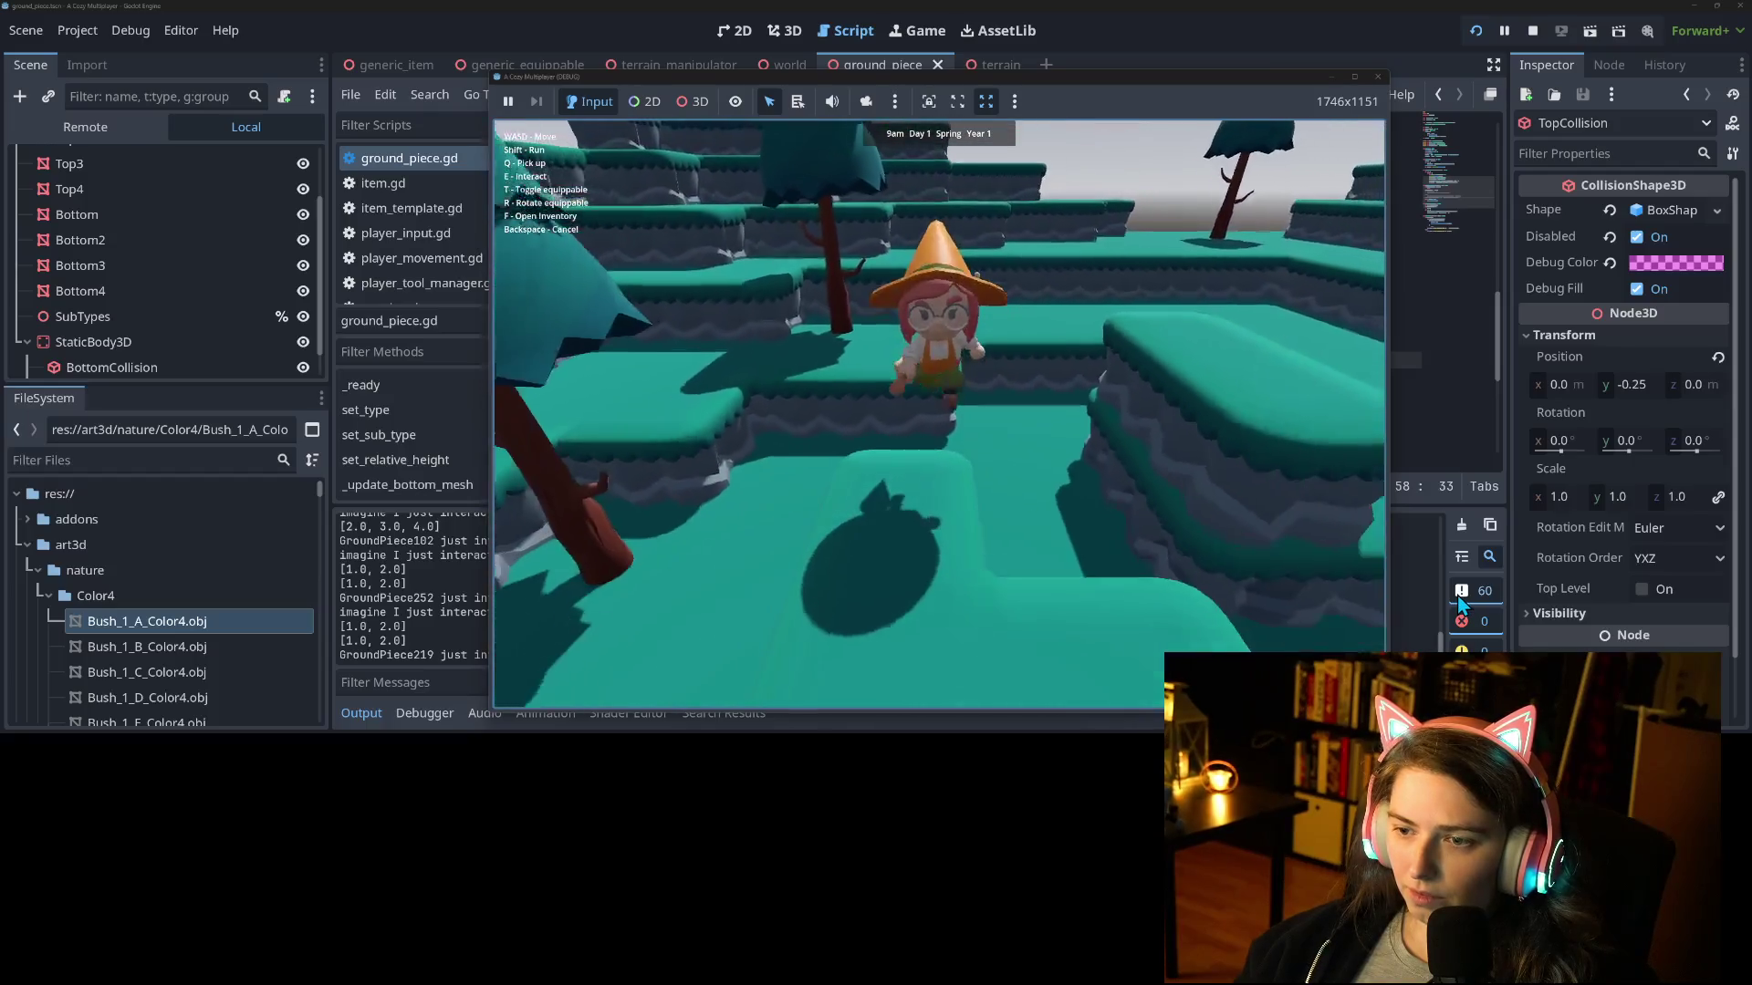
key("w")
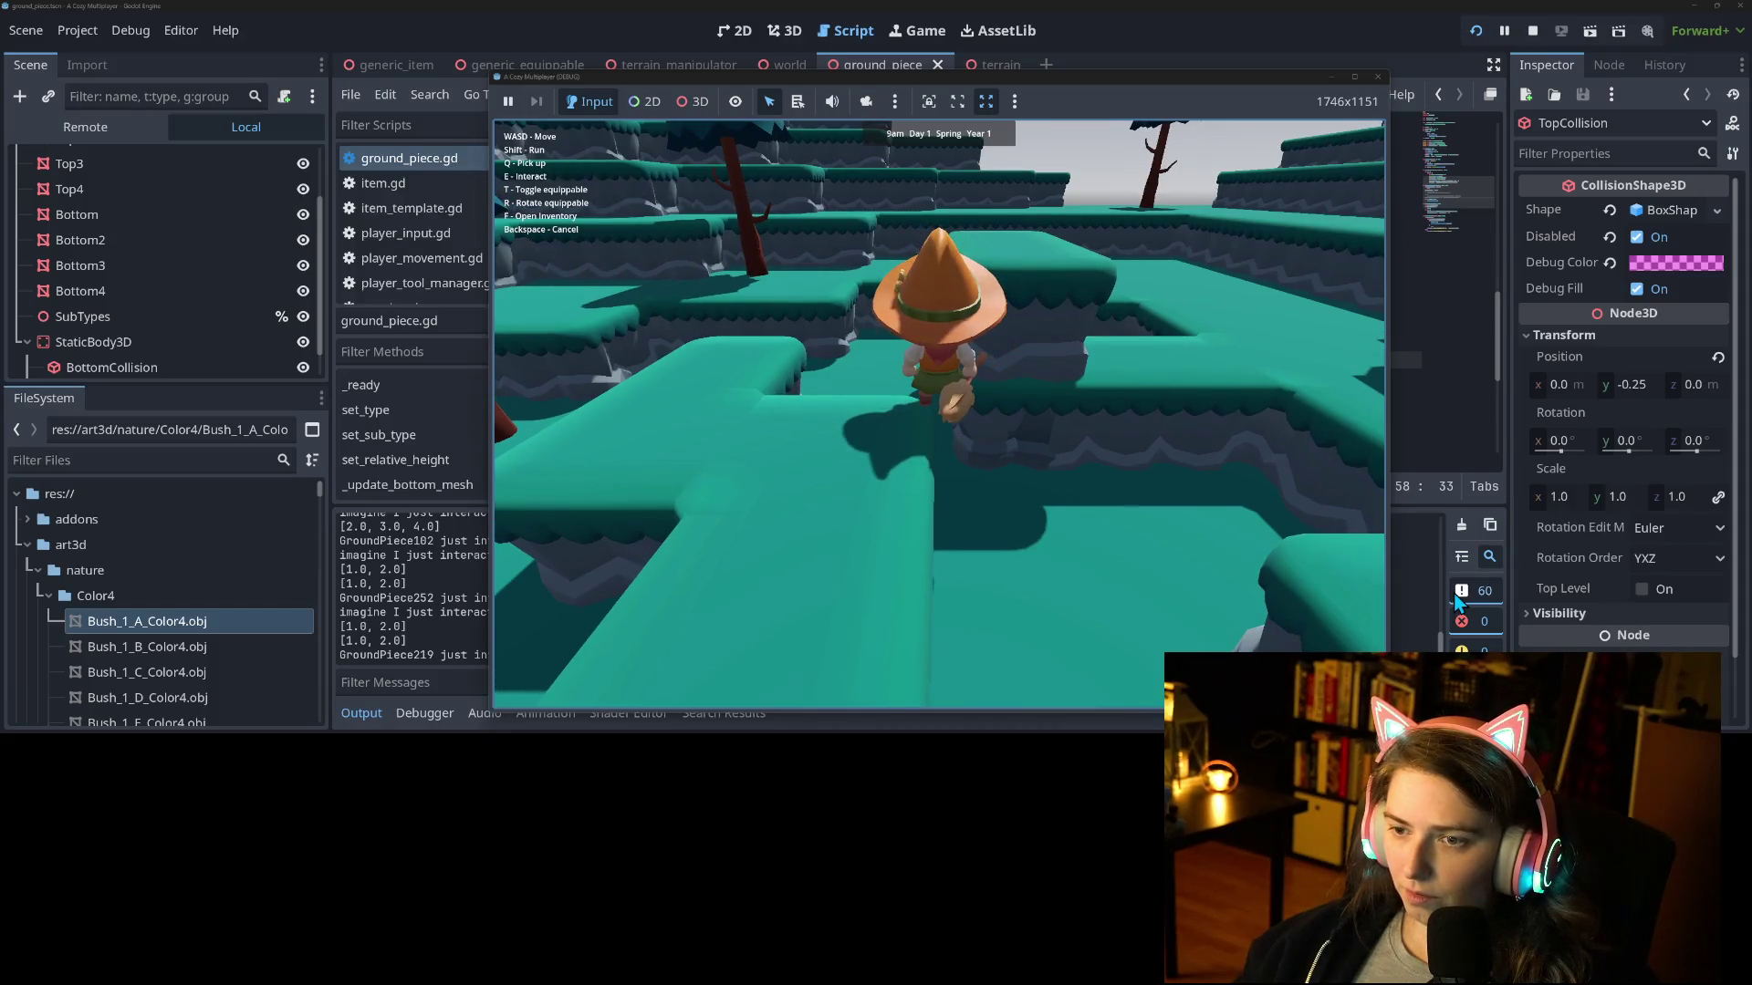
key("a")
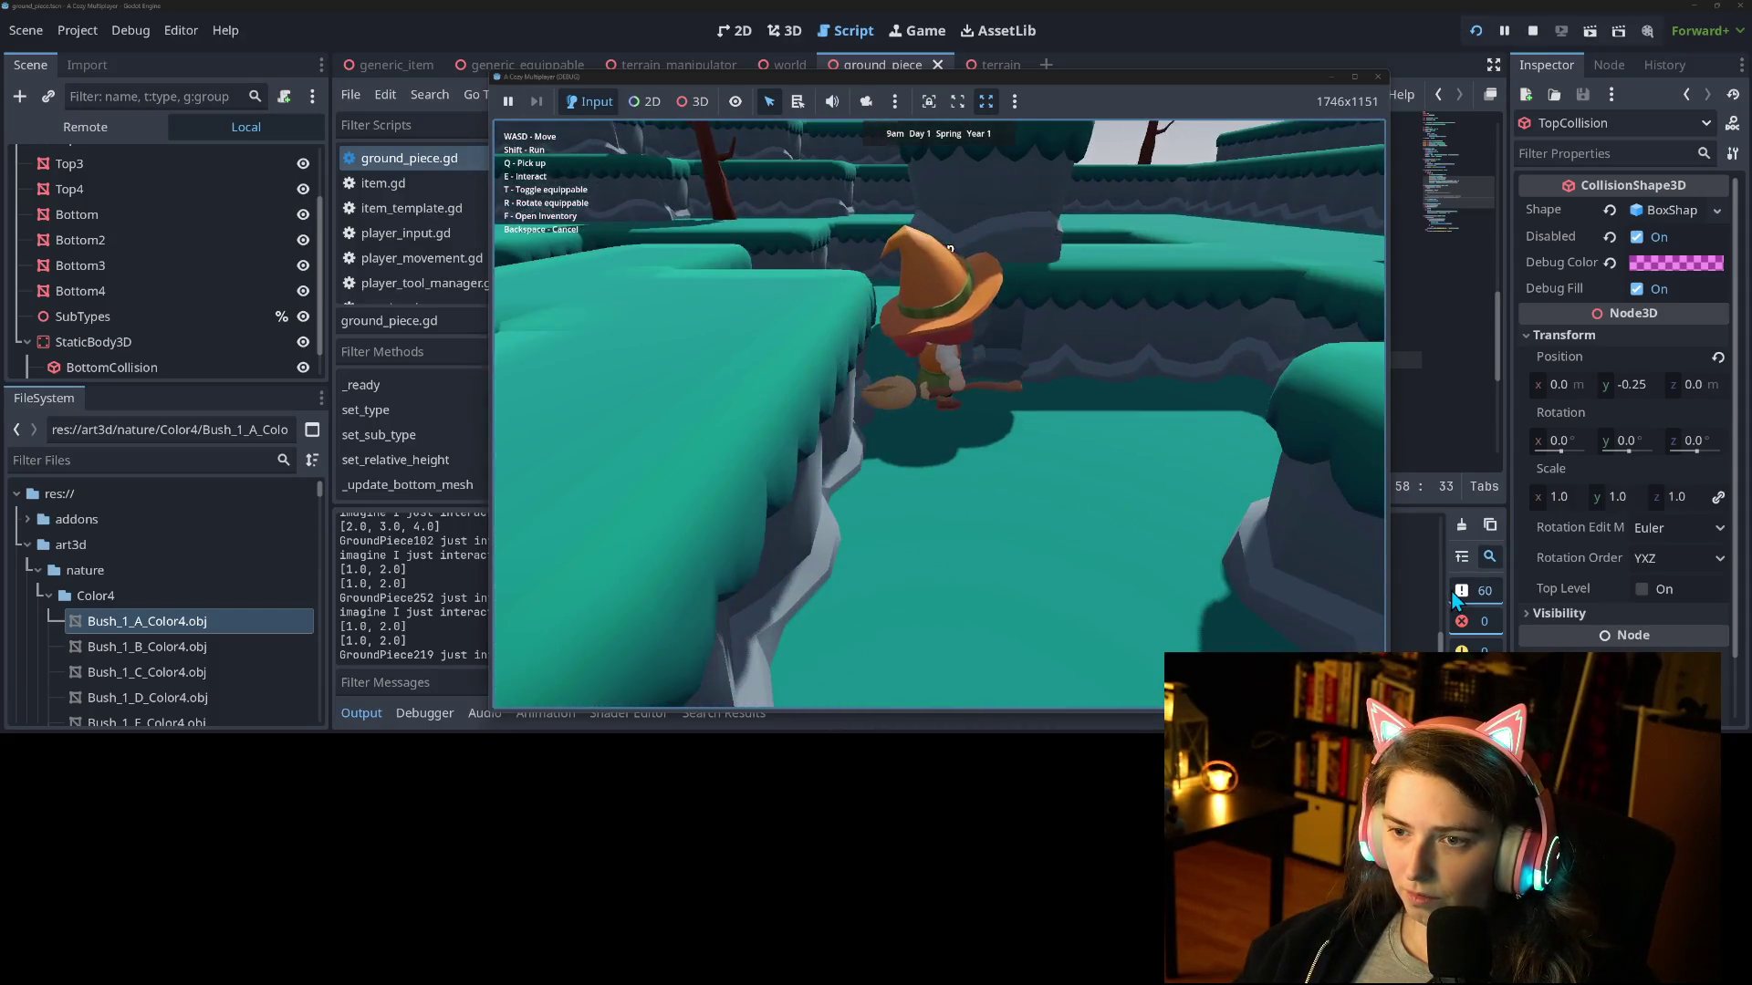
key("w")
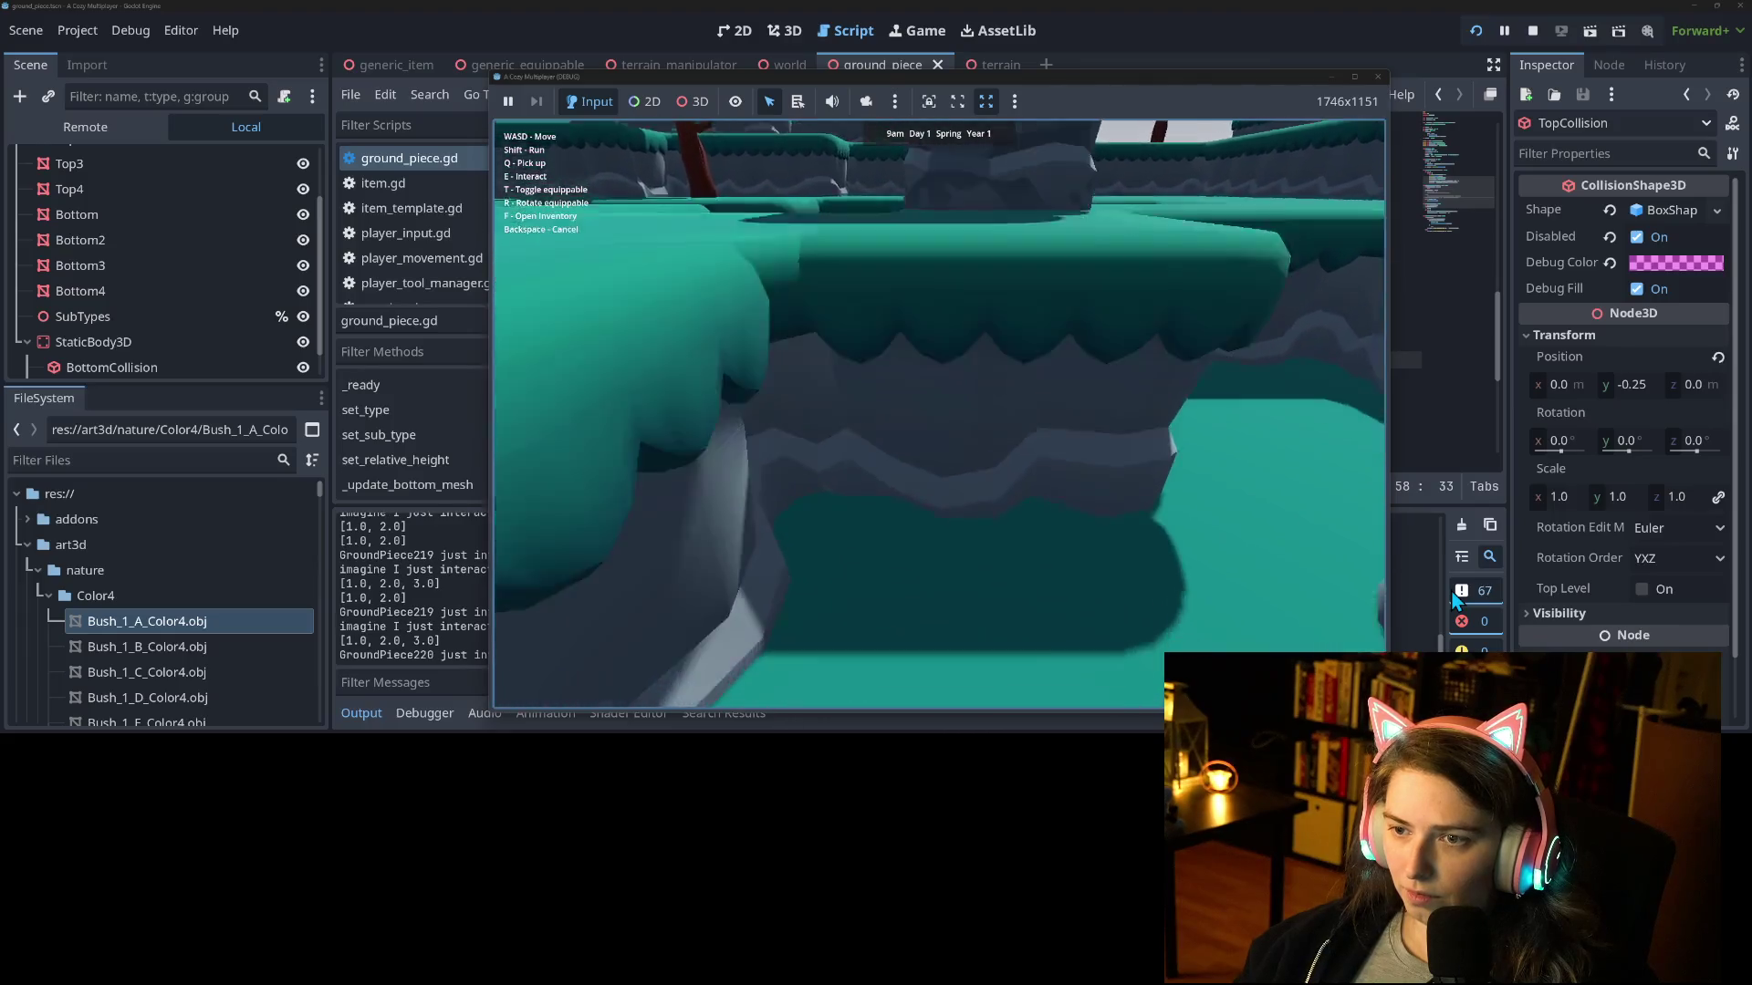
left_click(1378, 77)
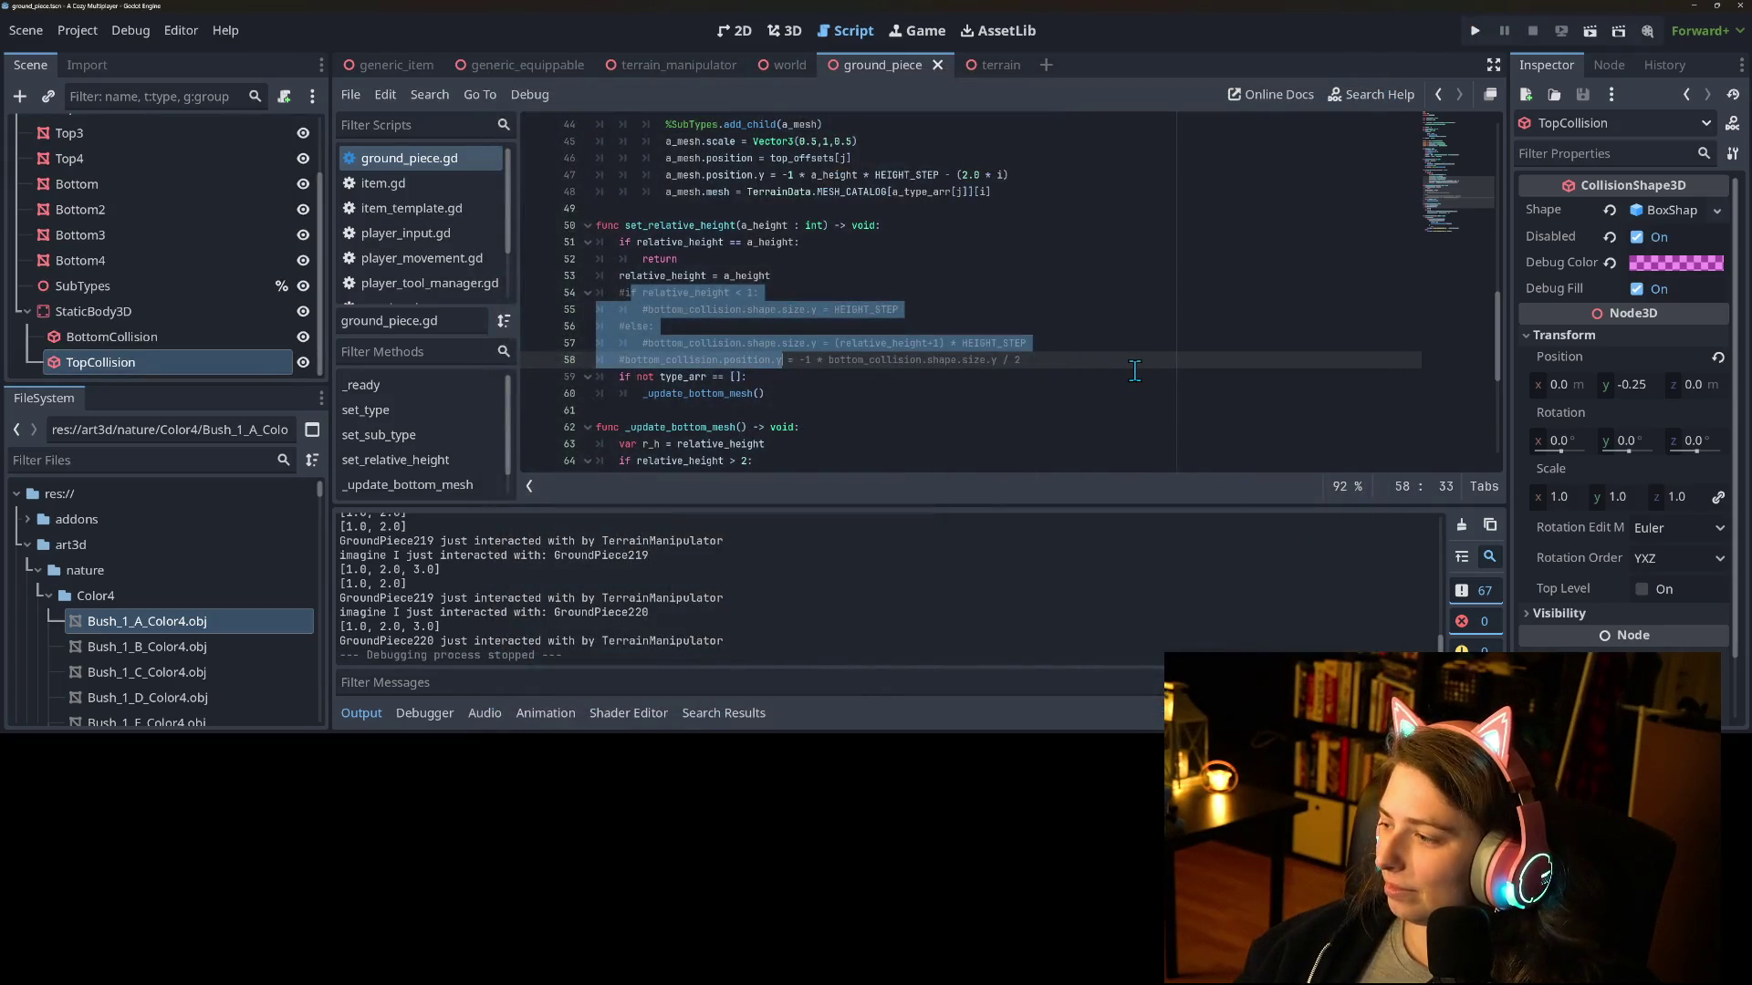
Step: Clear the code selection and open the Screen Recordings folder from Snipping Tool's extra options
key("End")
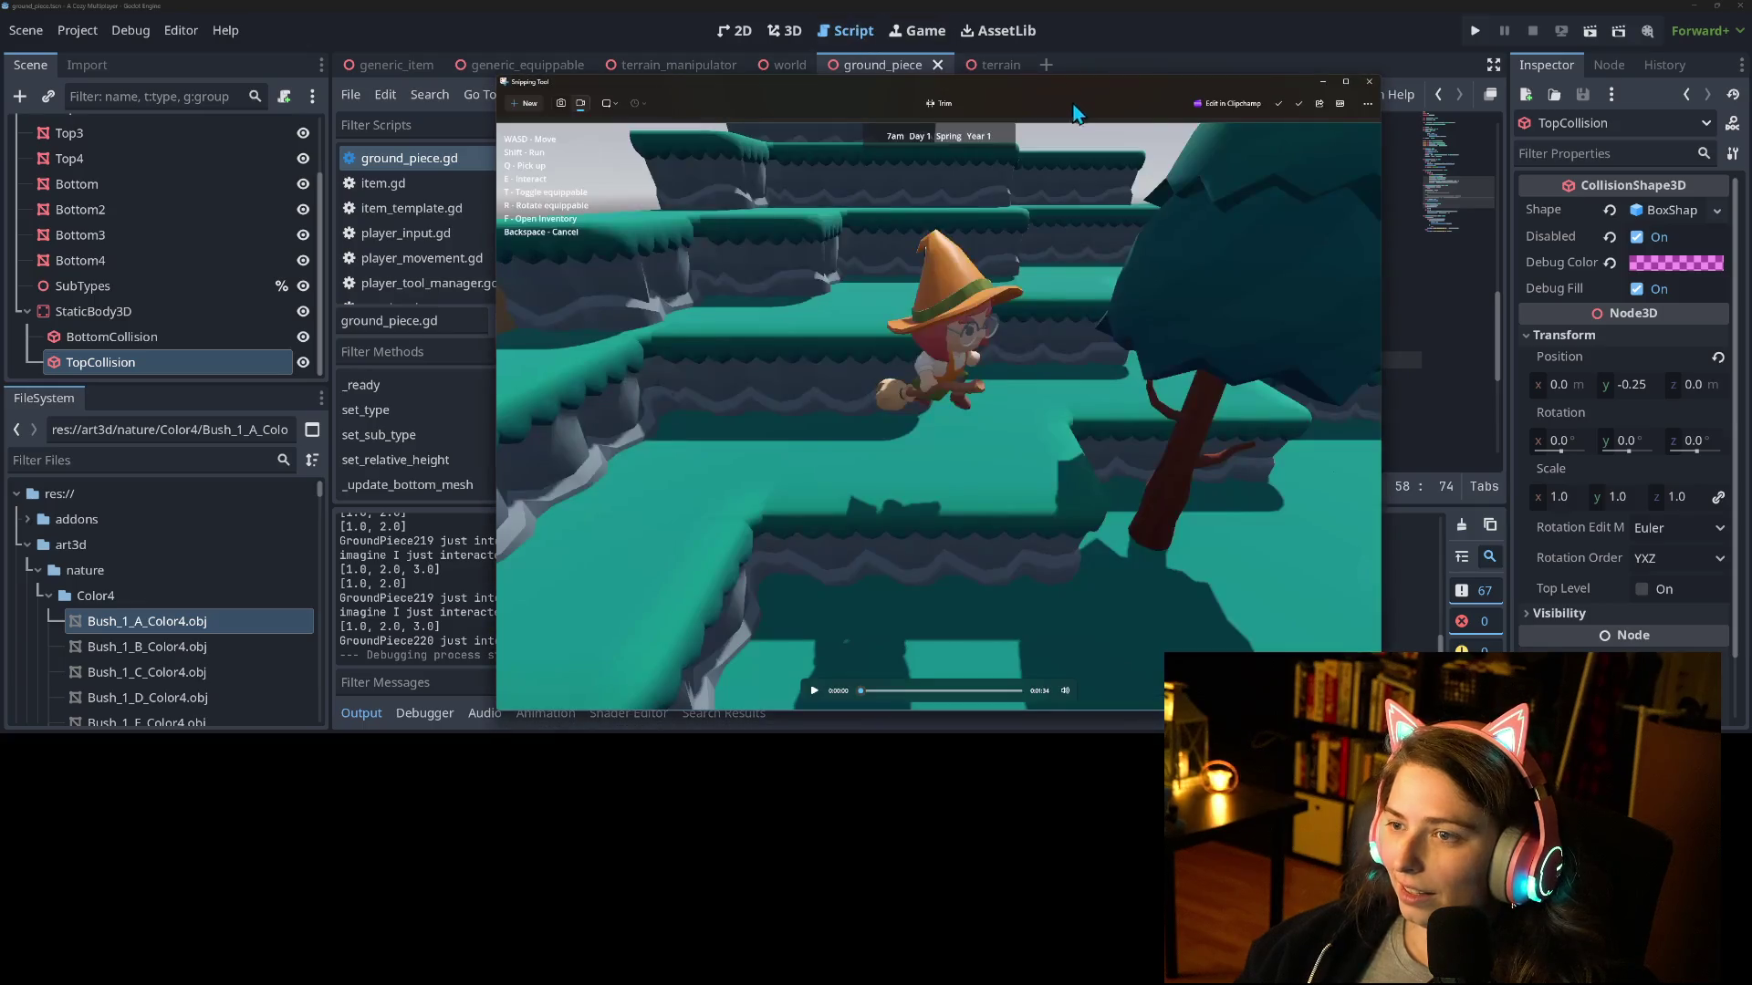
left_click(1365, 104)
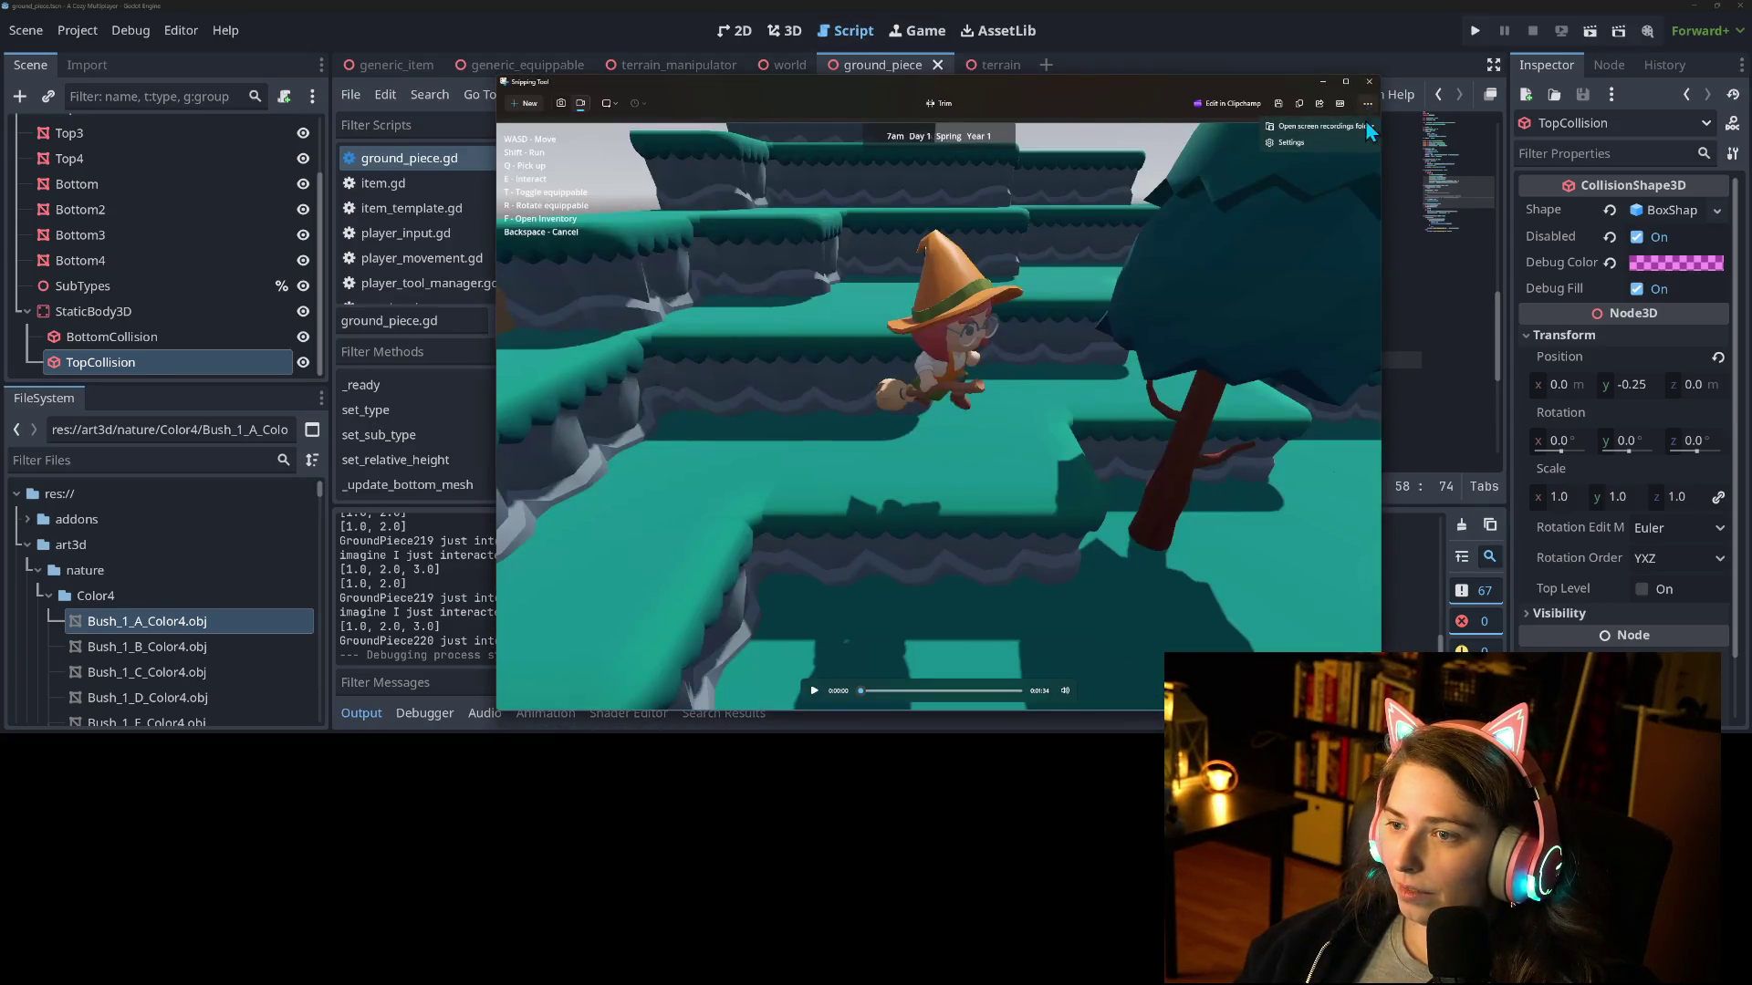
left_click(1310, 127)
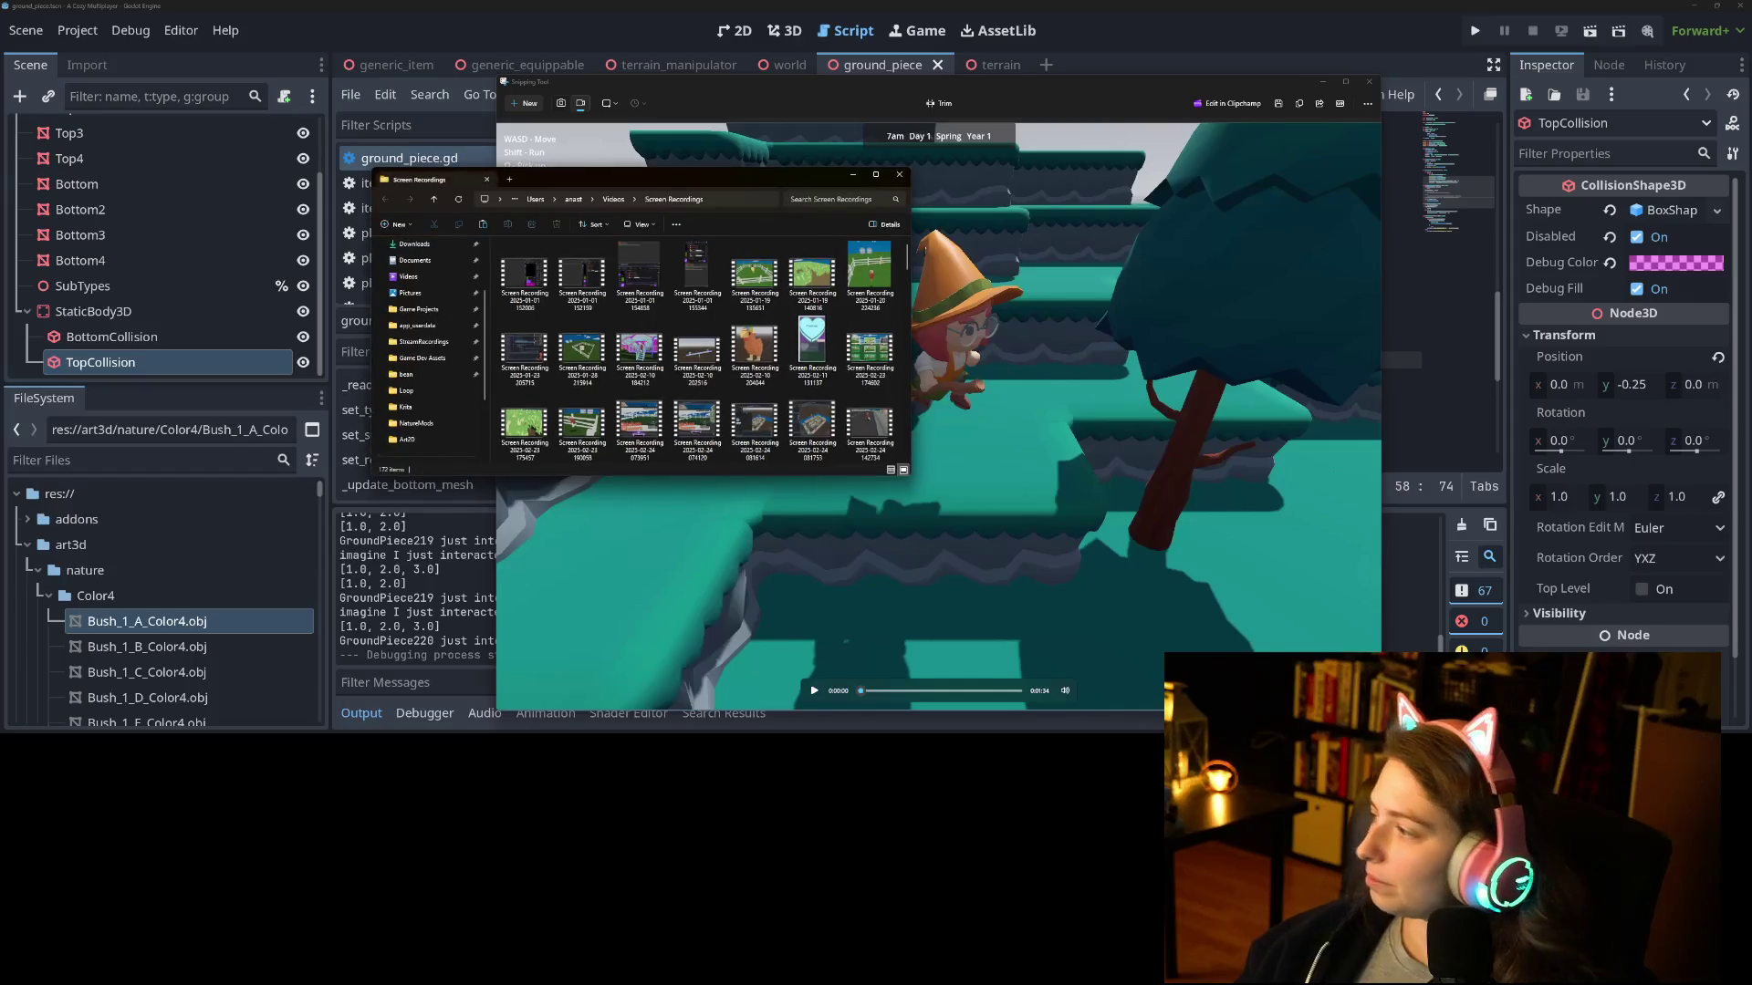
Step: Scroll to the newest recordings and close the Snipping Tool video preview
scroll(781, 368, "down", 15)
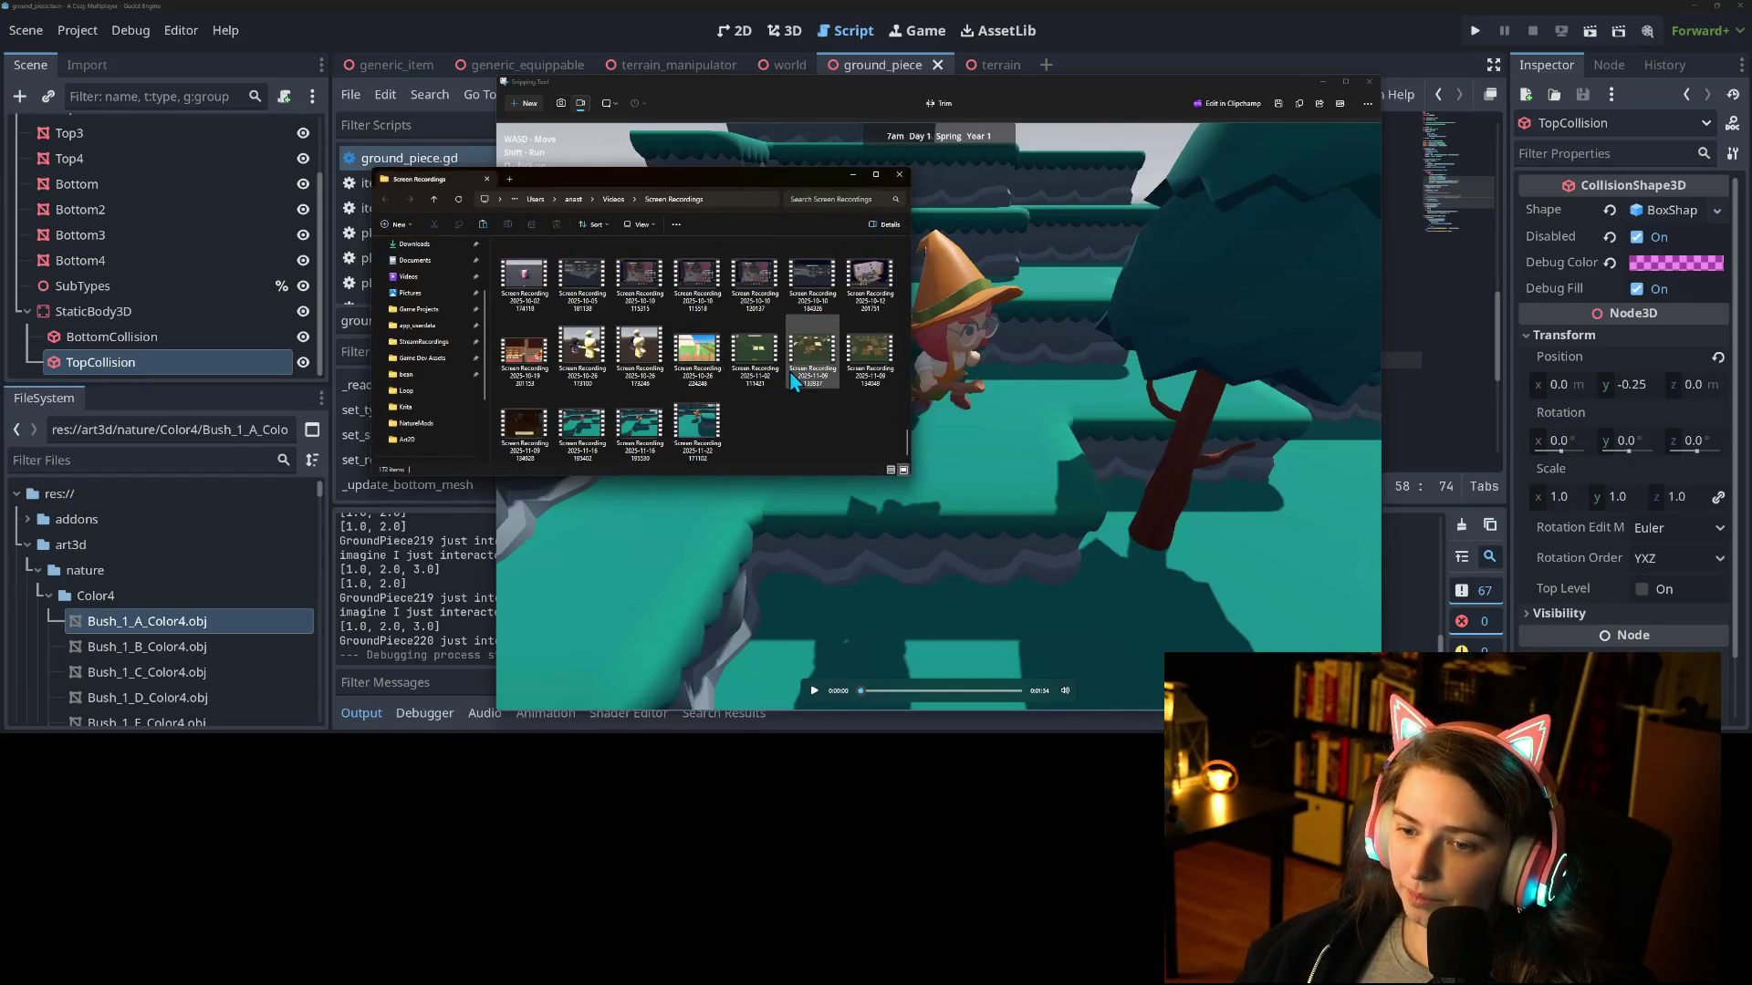
left_click(1369, 84)
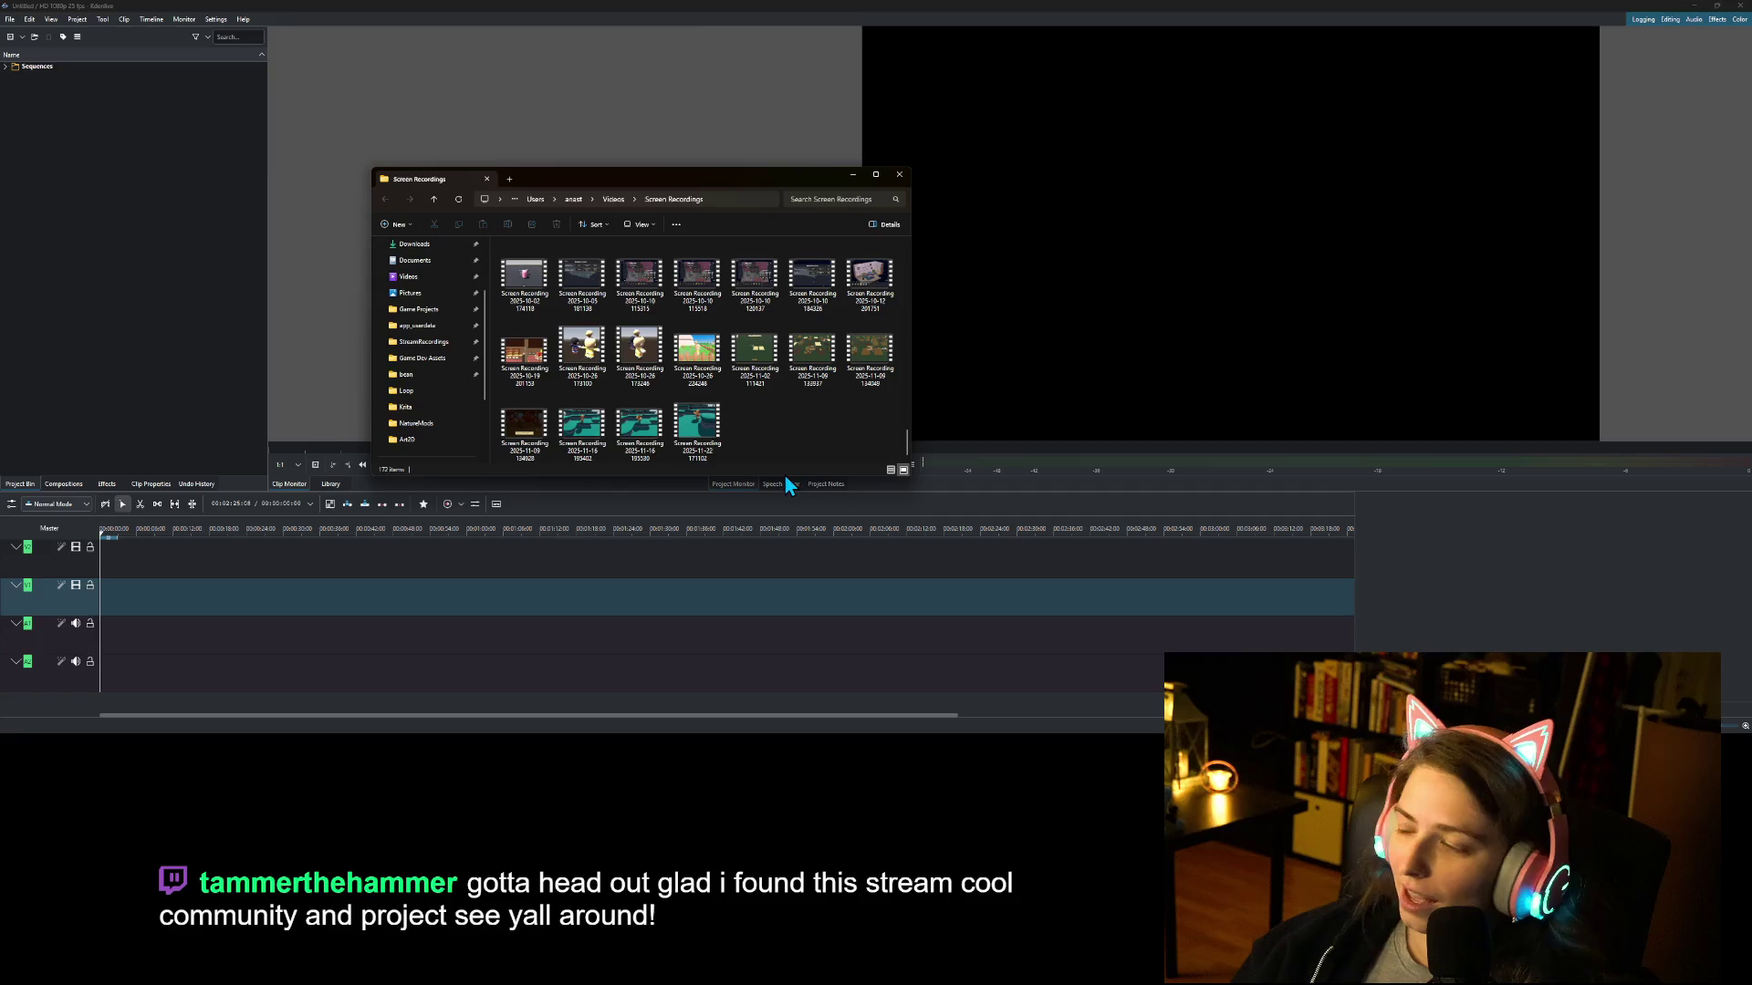
Step: Import the three newest screen recordings into Kdenlive and dismiss the clip profile warnings
mouse_move(796, 453)
left_mouse_down()
mouse_move(634, 429)
mouse_move(626, 443)
mouse_move(119, 266)
left_mouse_up()
left_click(583, 416, "ctrl")
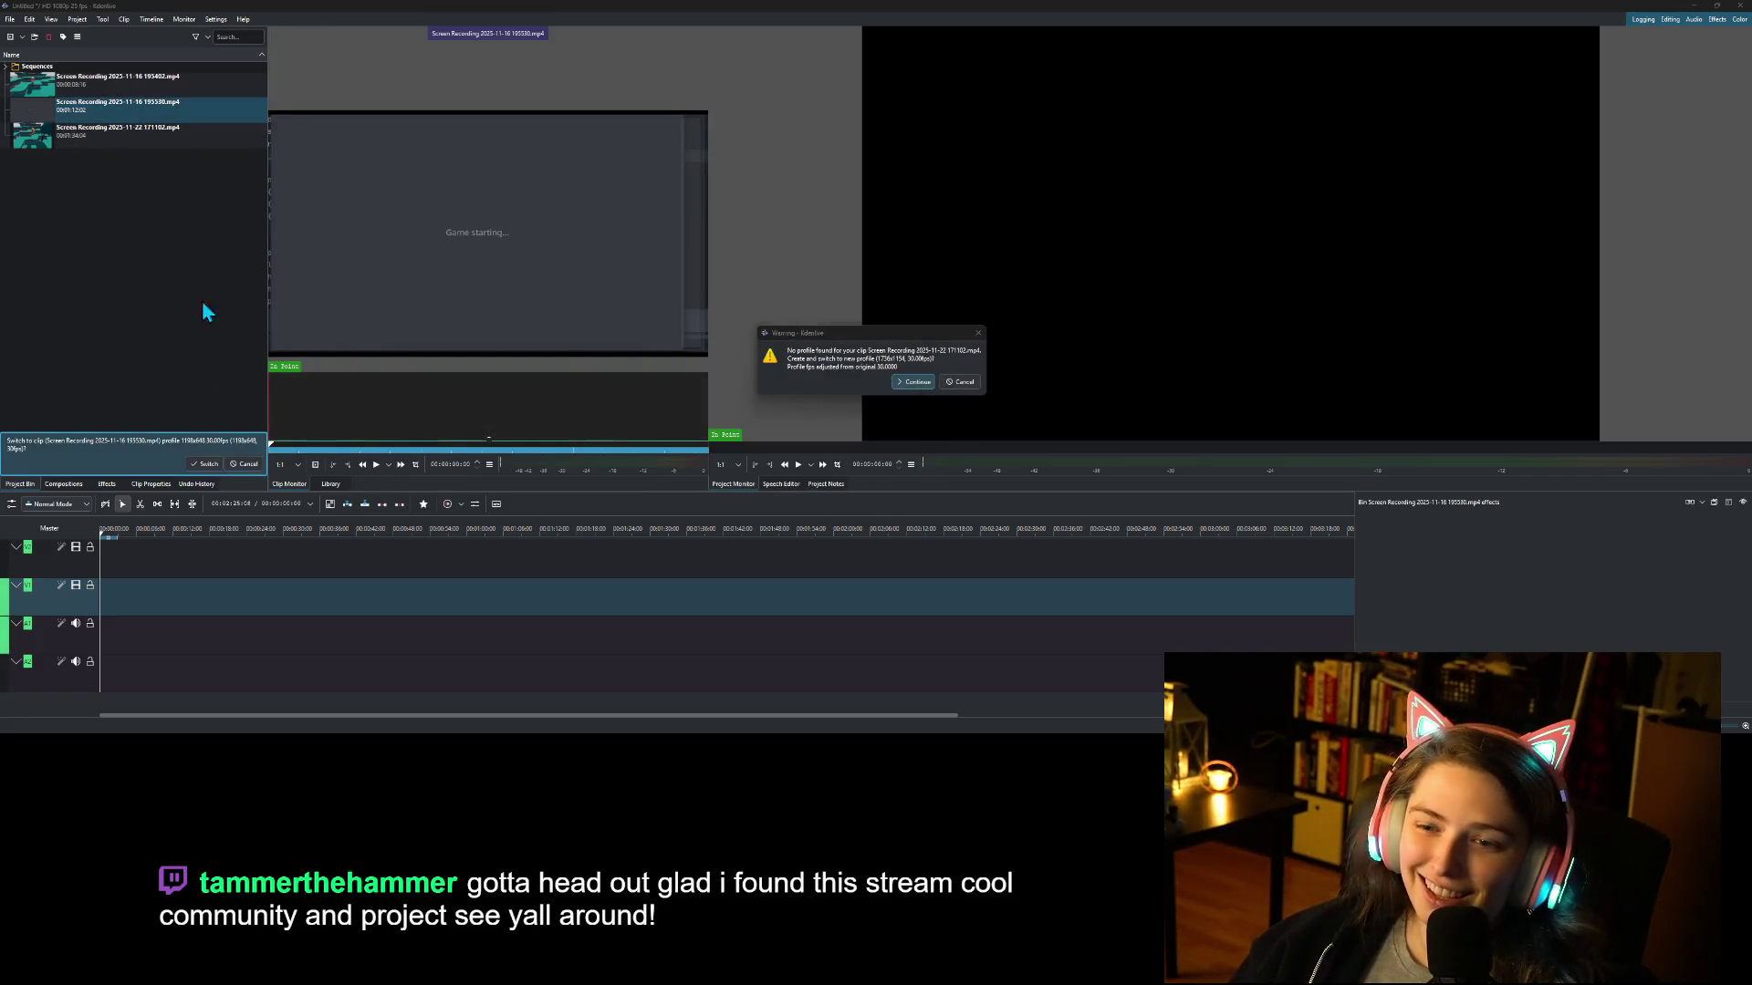
left_click(923, 386)
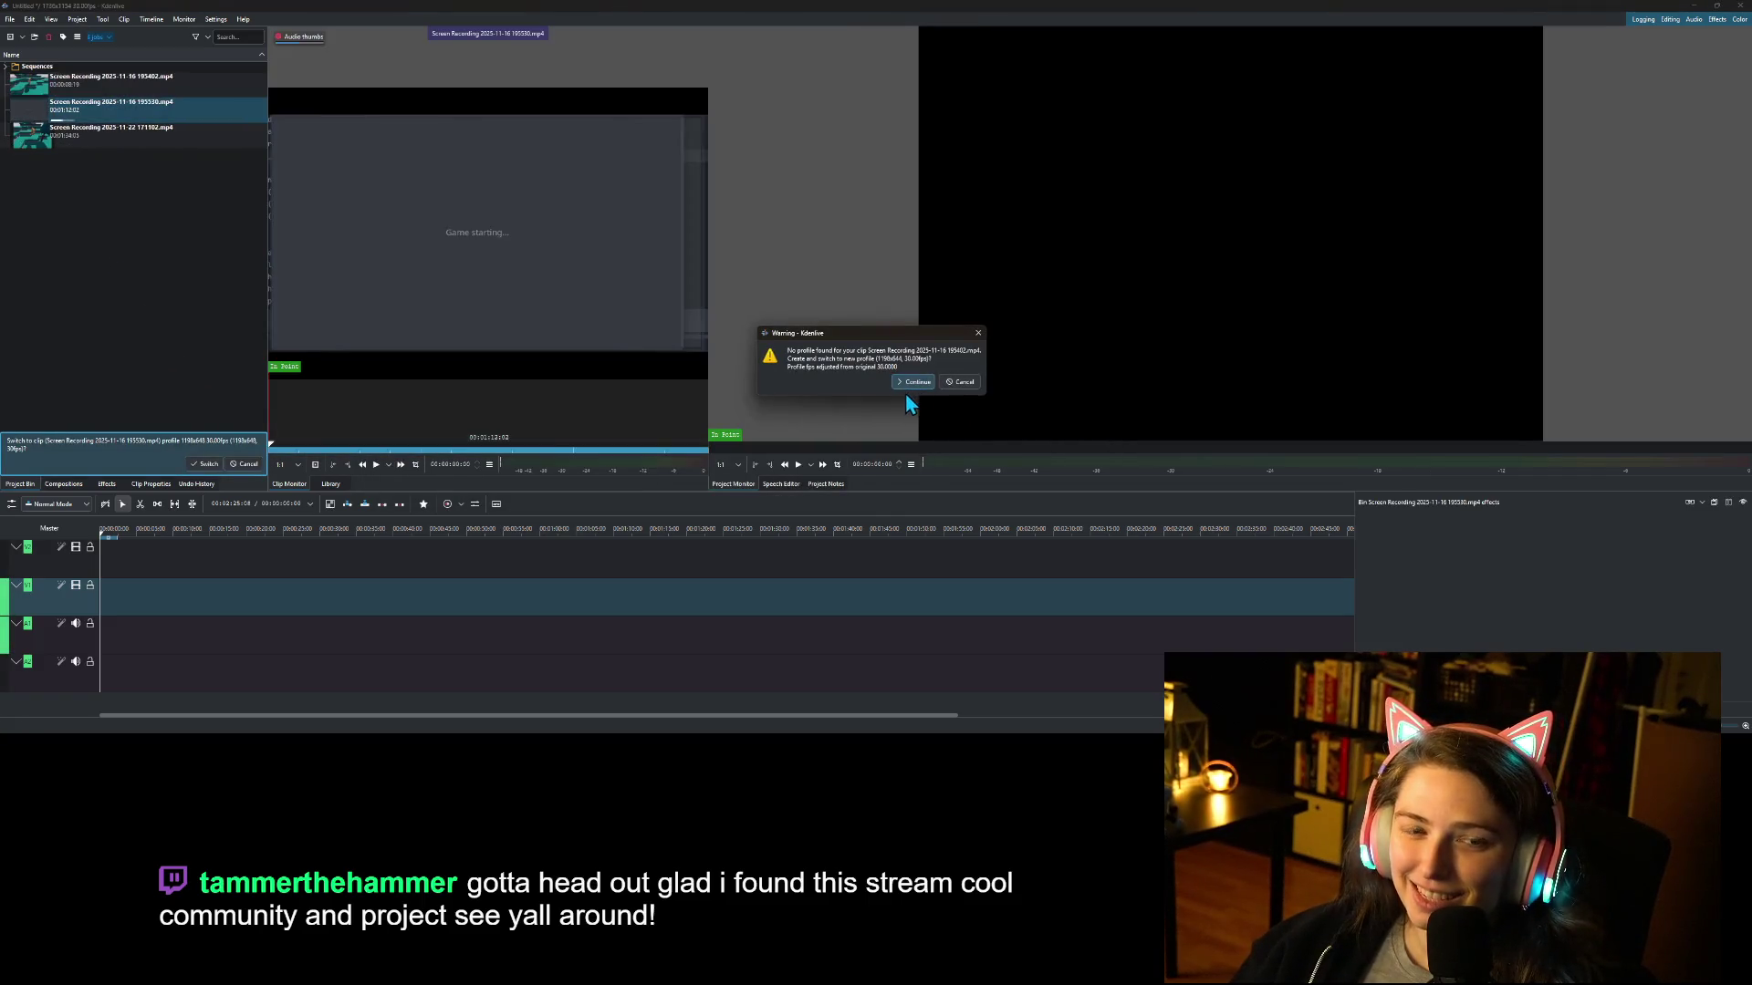
left_click(917, 383)
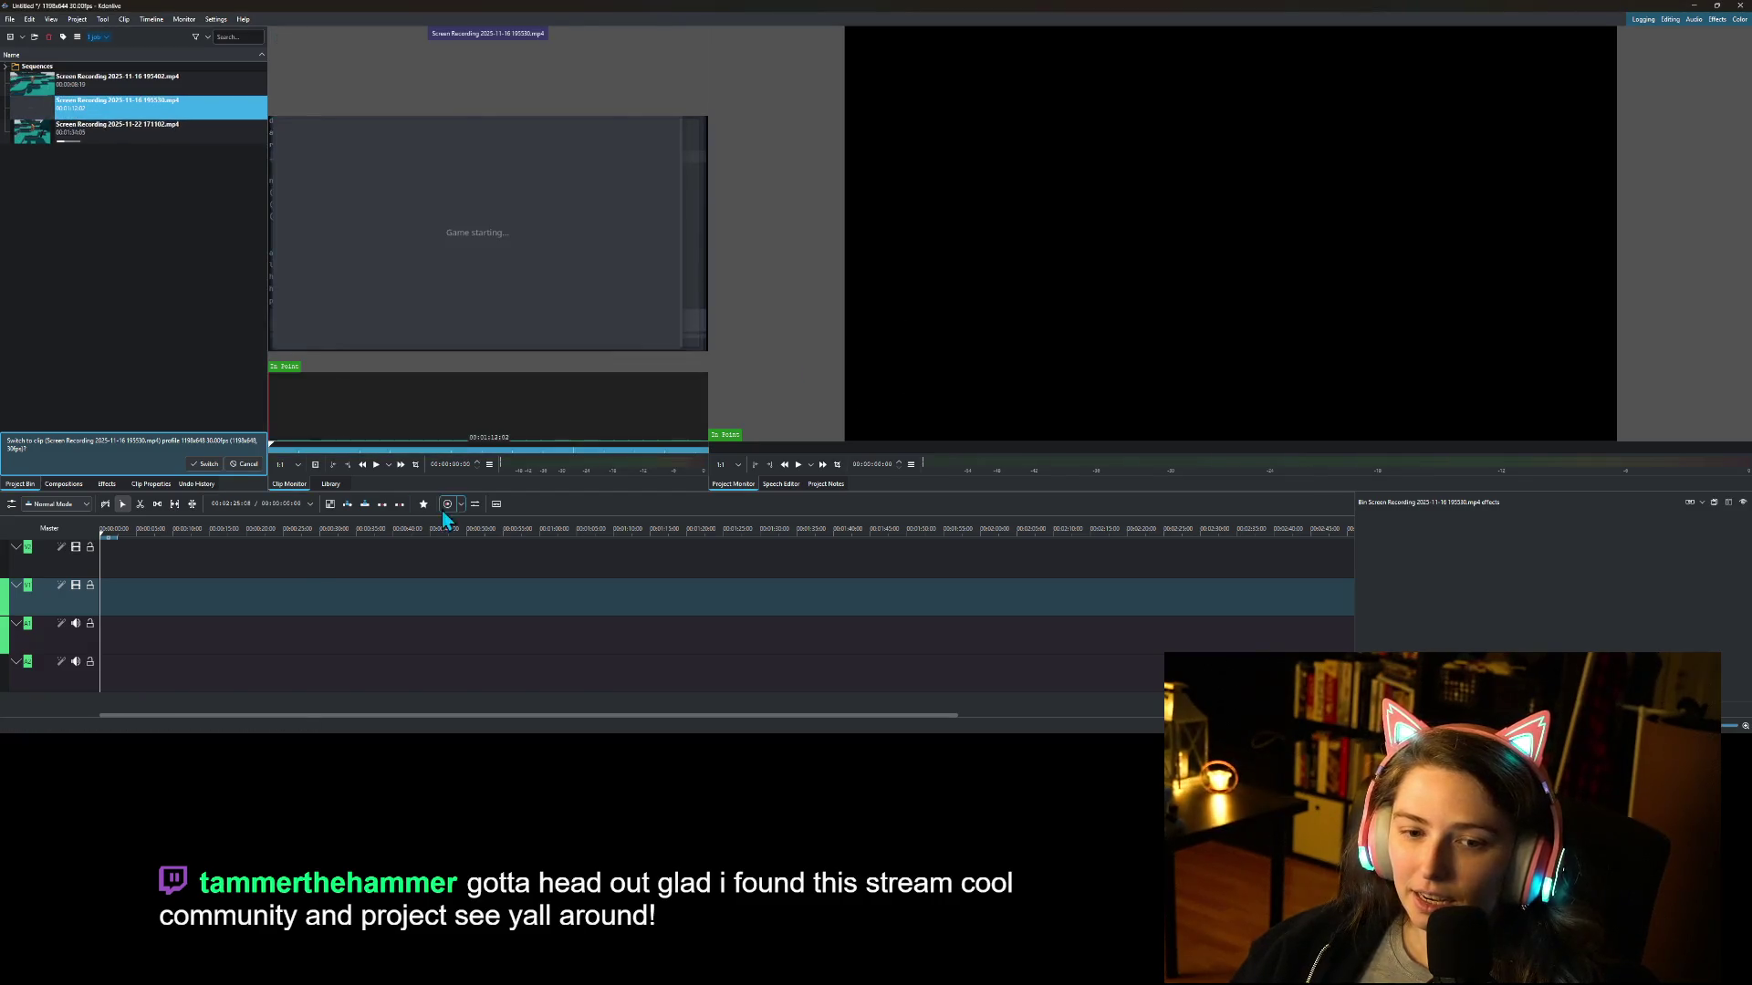
left_click(206, 464)
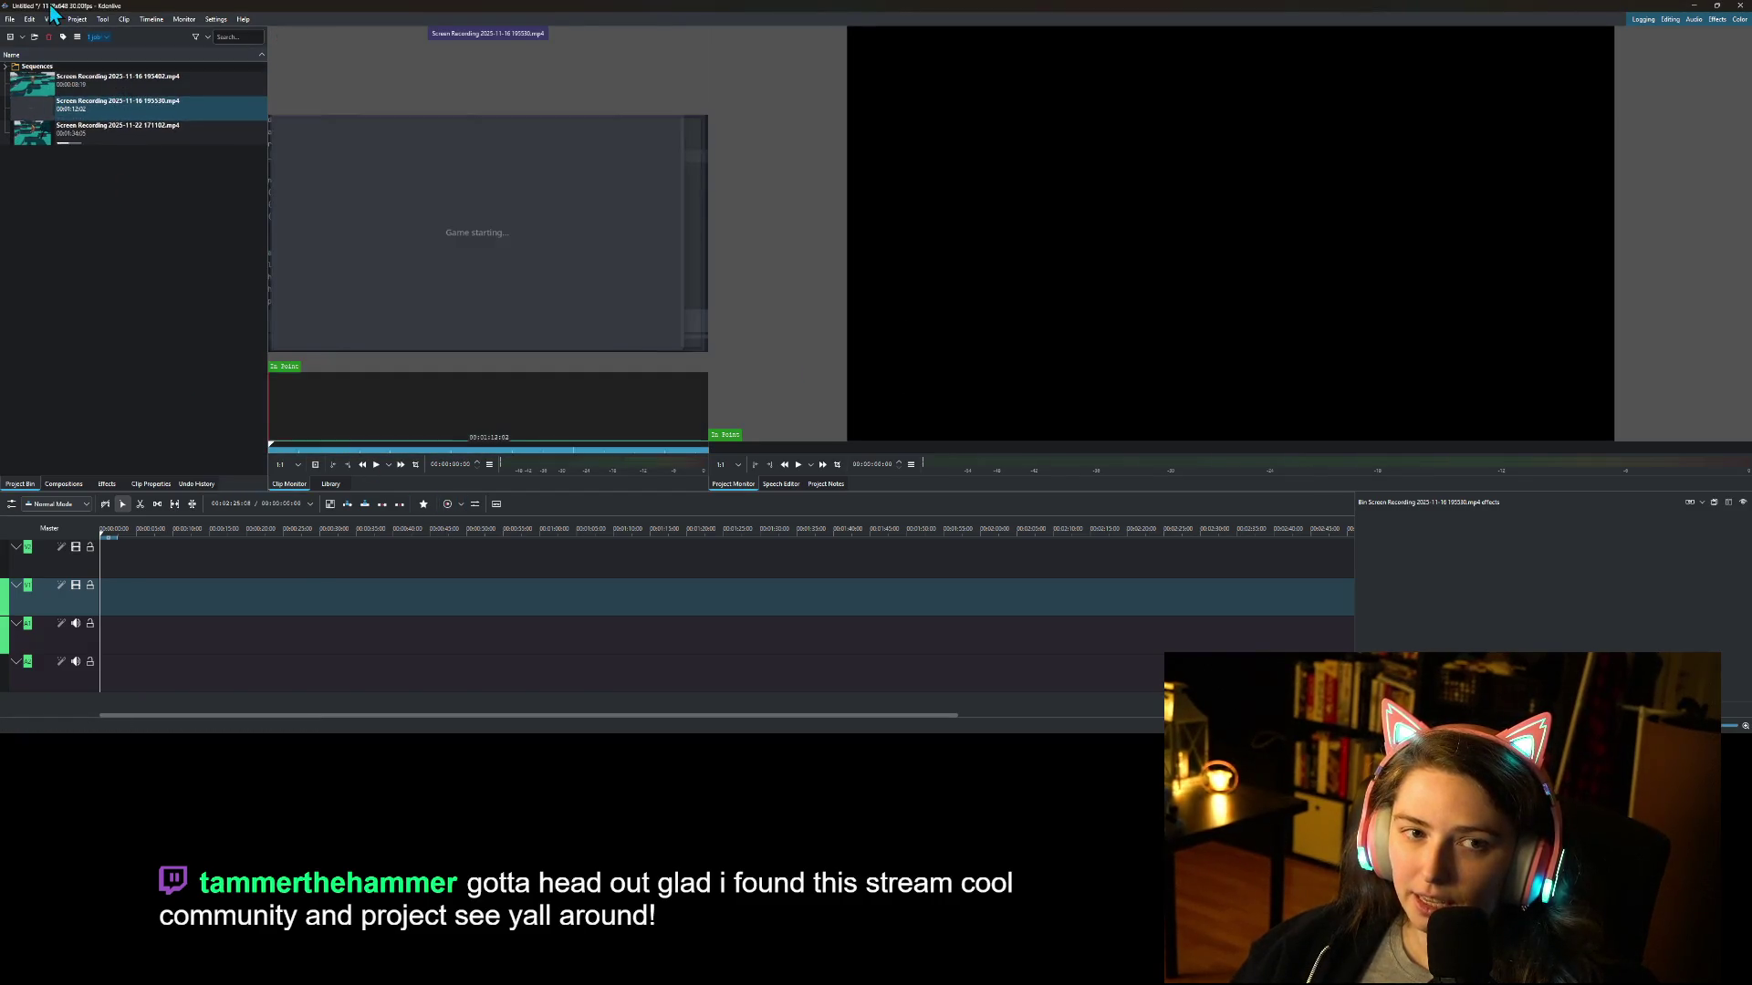
Step: Switch the project profile to Vertical HD 30 fps in Project Settings and confirm
left_click(74, 25)
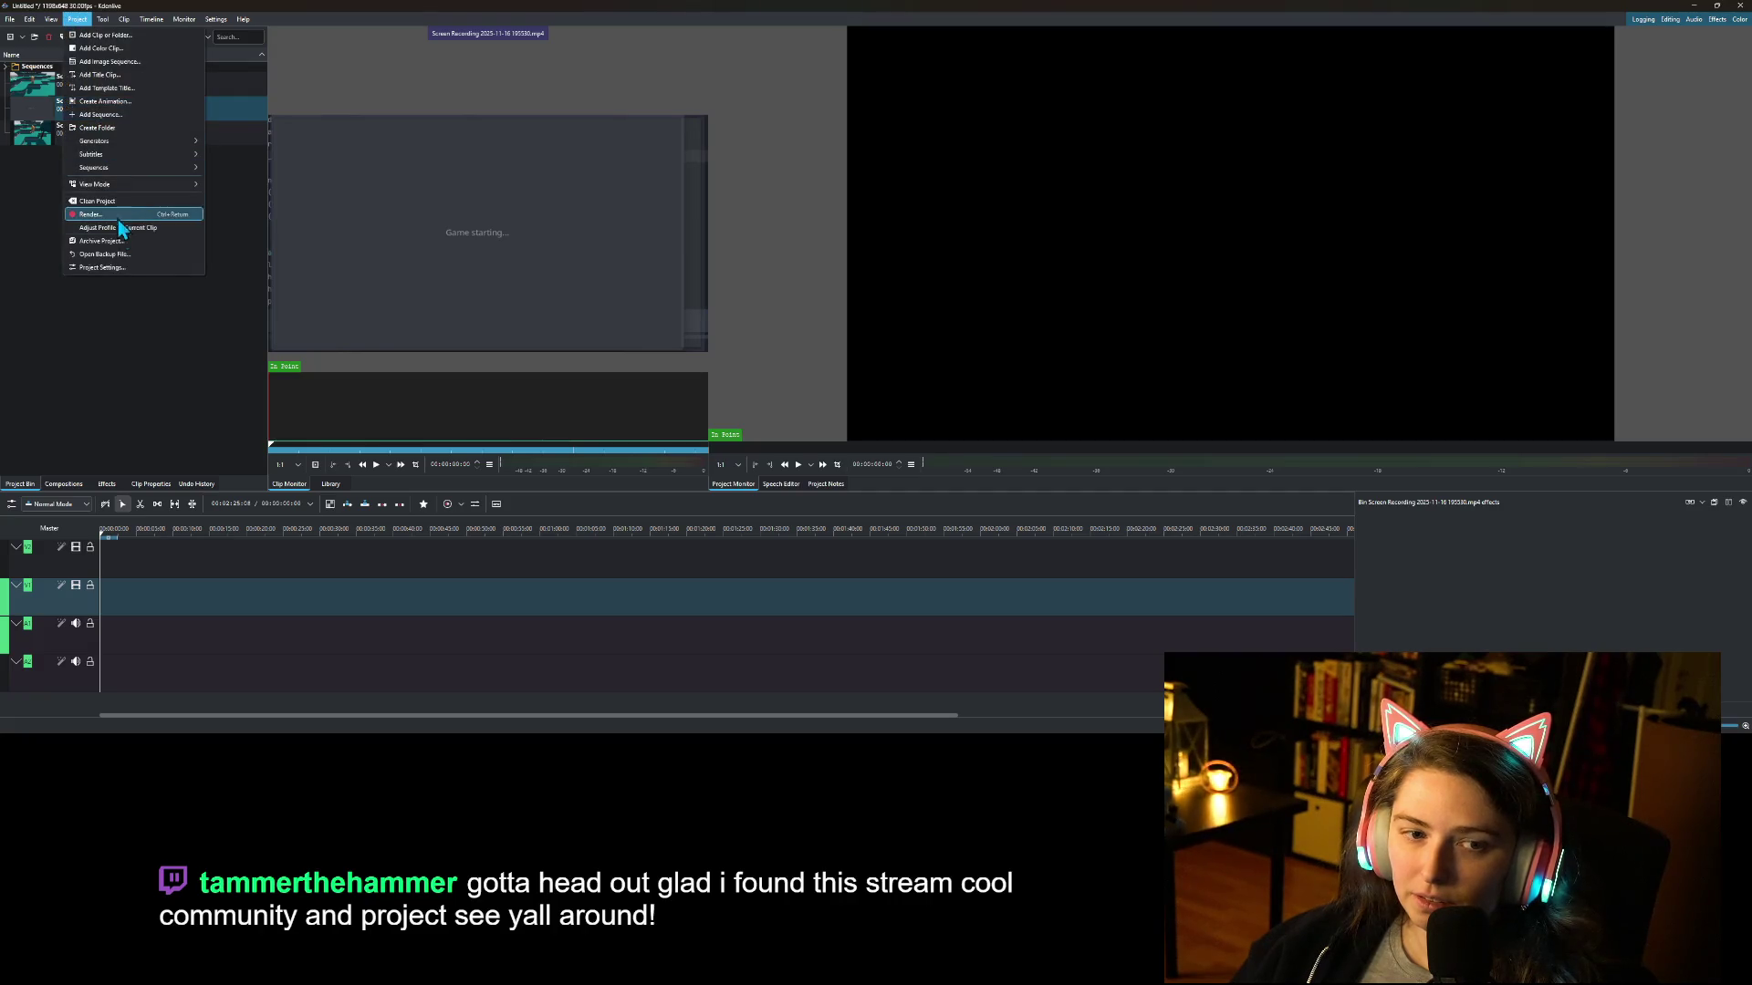
left_click(100, 266)
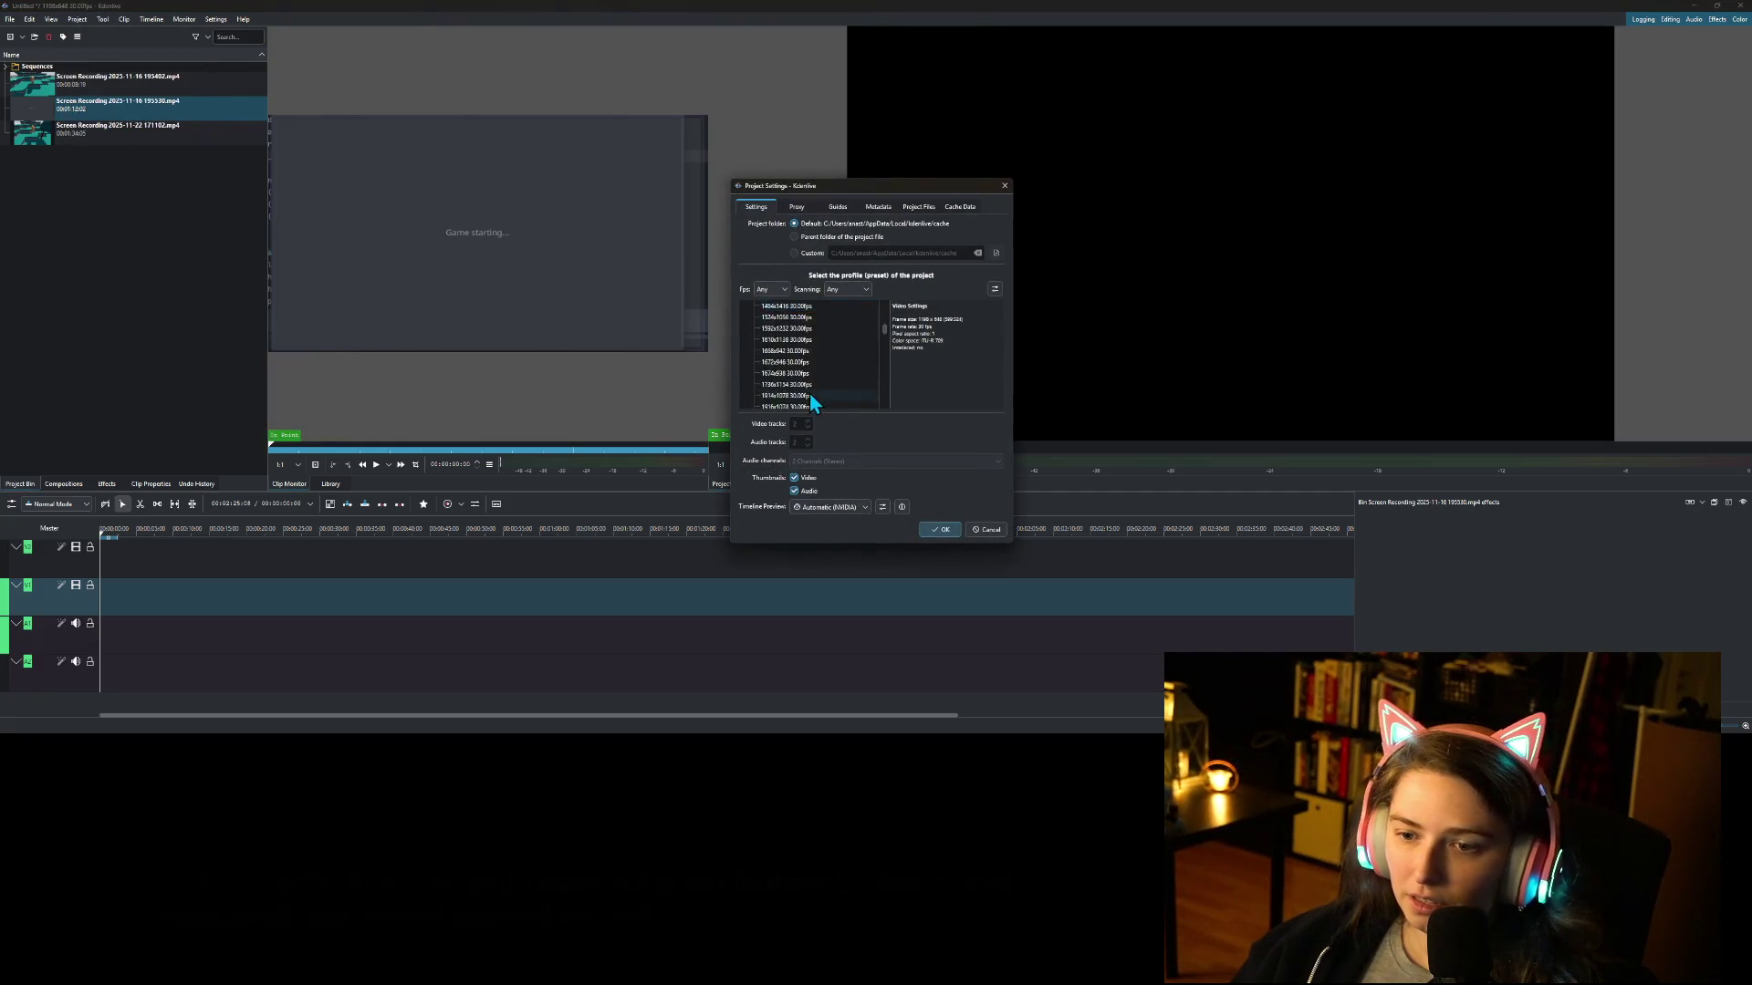
scroll(811, 402, "down", 5)
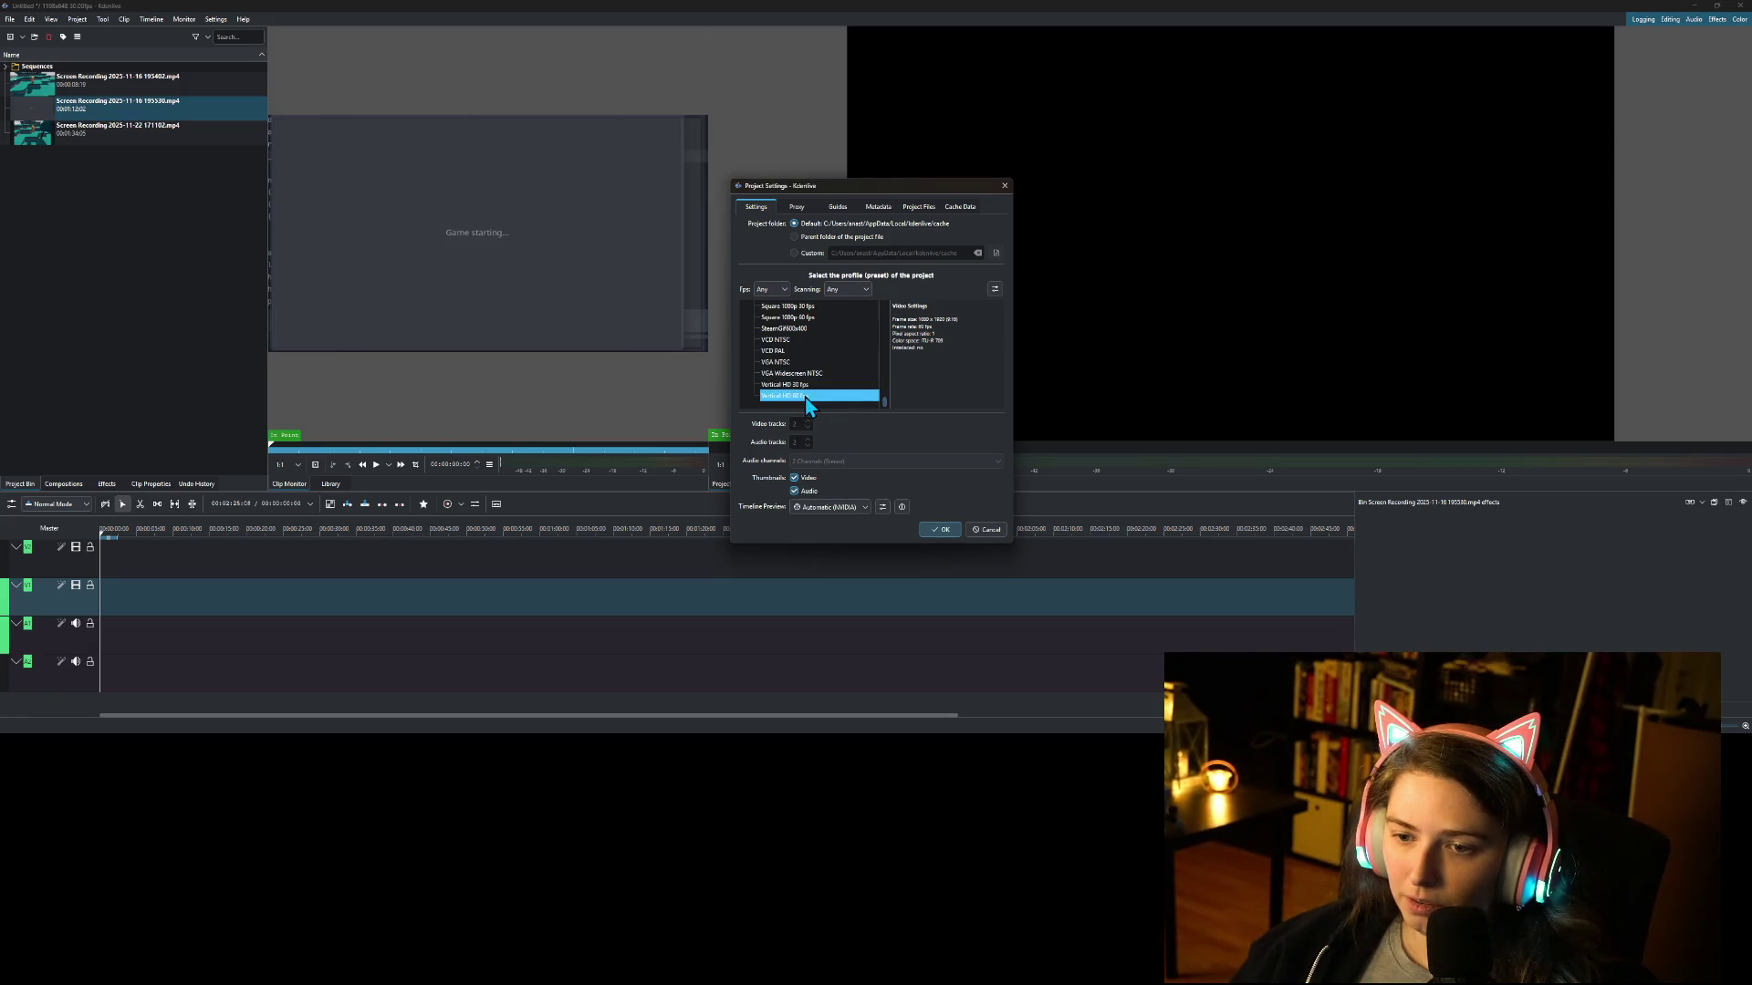
left_click(810, 382)
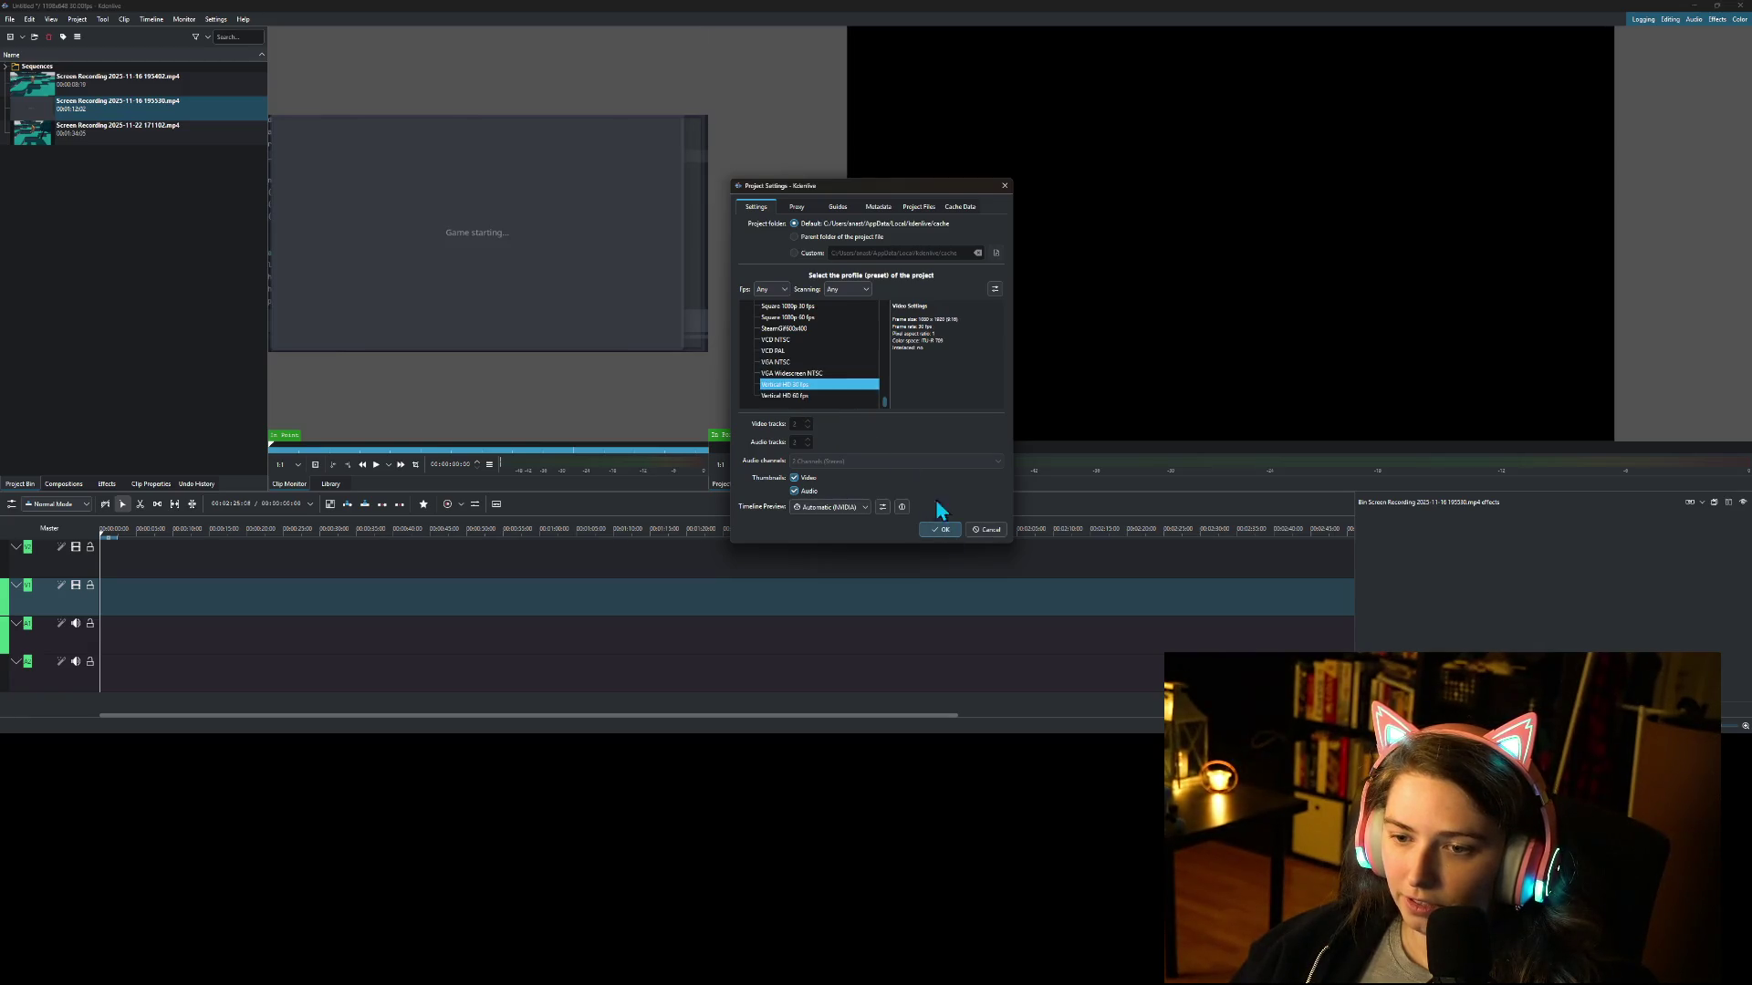
left_click(939, 531)
left_click(975, 377)
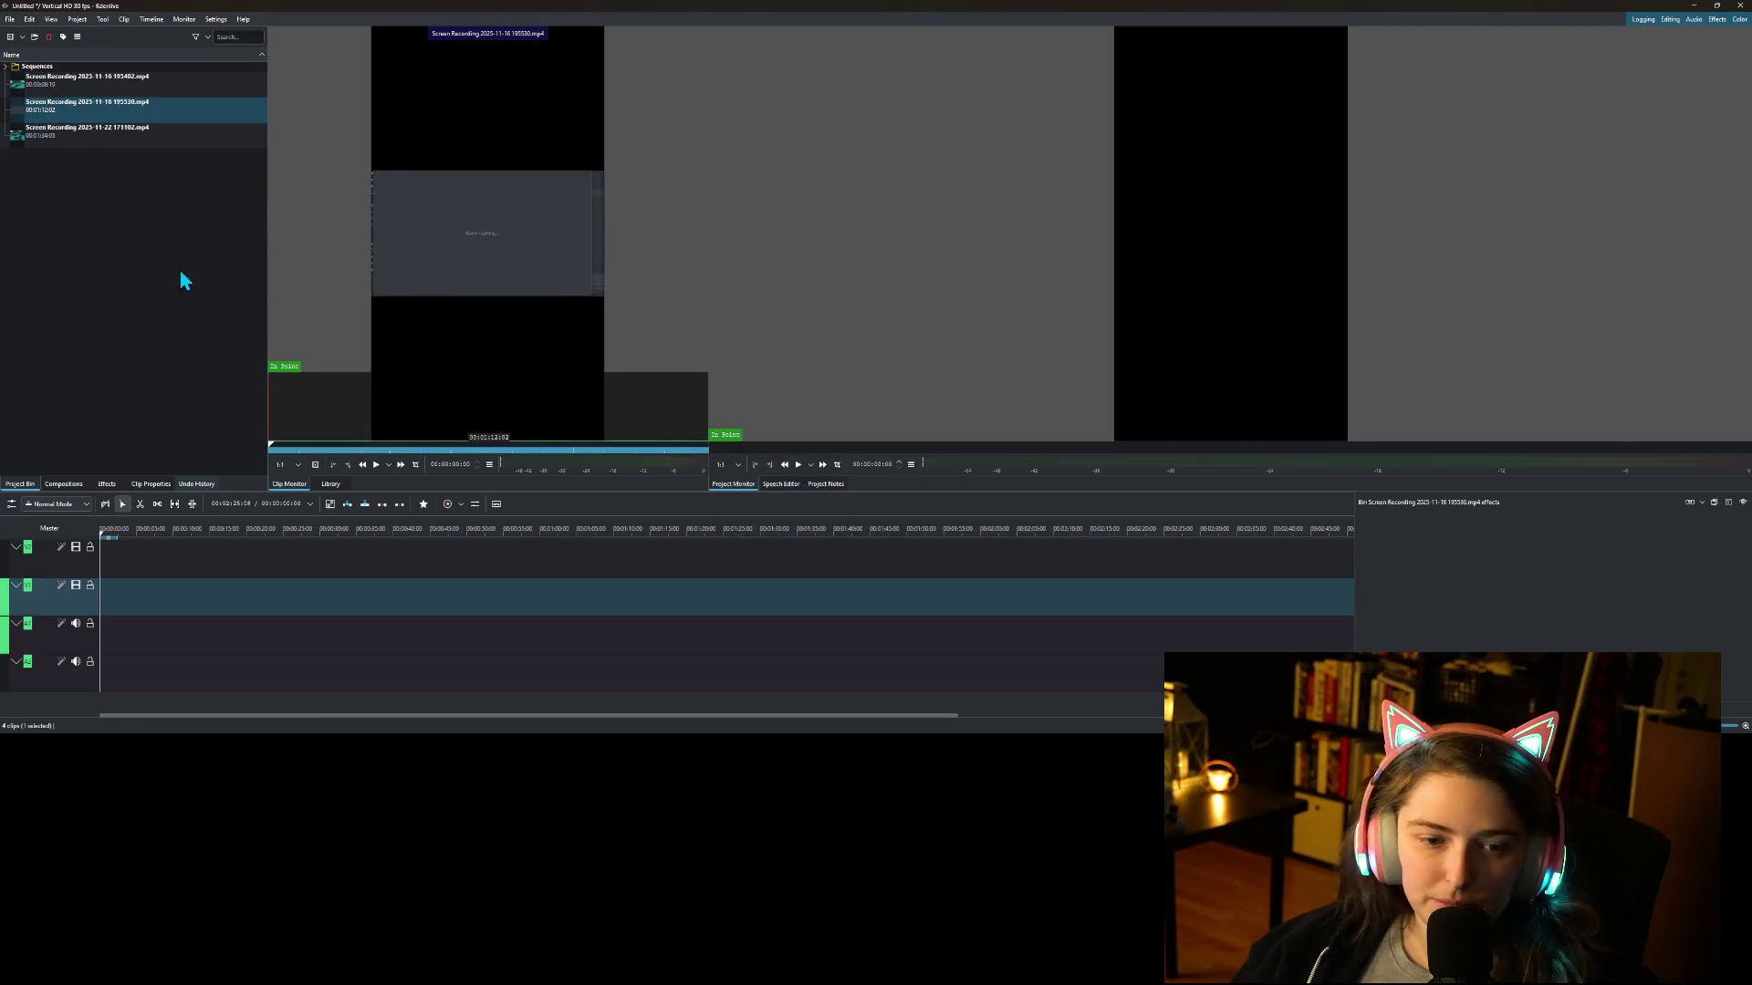
Step: Place 171102.mp4 on V1/A1 and 195402.mp4 on V2/A2, both starting at zero
left_click(101, 84)
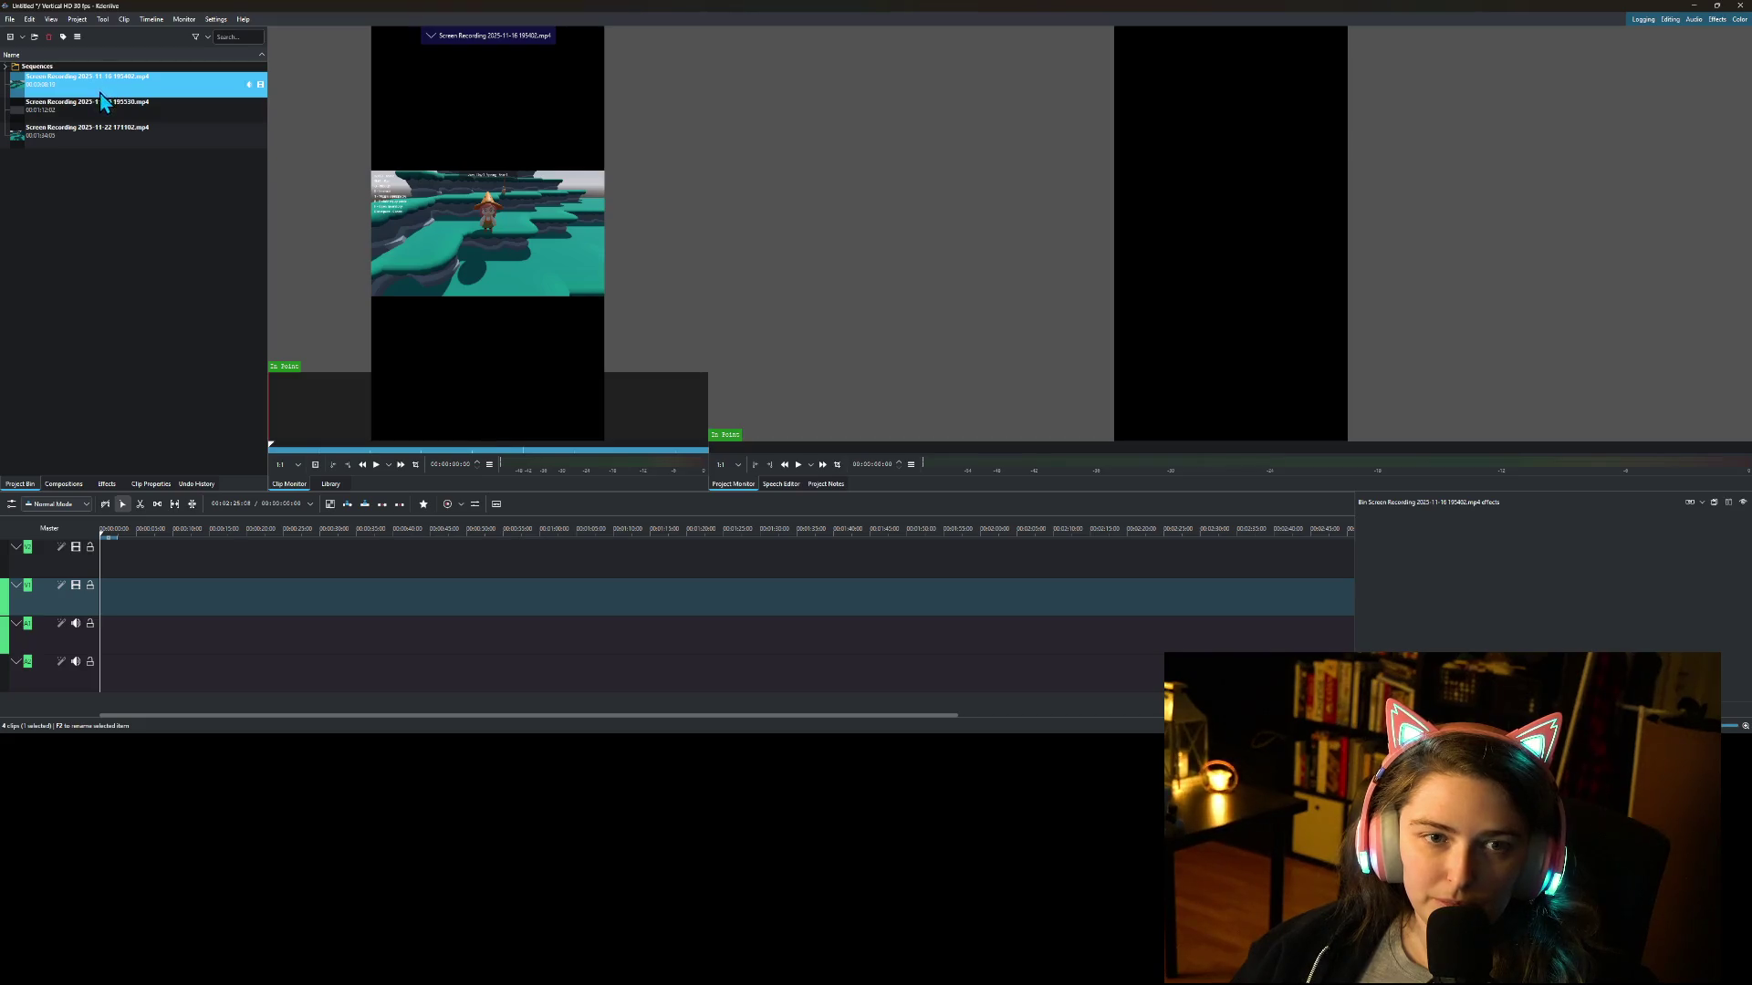
mouse_move(146, 135)
left_mouse_down()
mouse_move(121, 646)
mouse_move(96, 646)
left_mouse_up()
mouse_move(109, 85)
left_mouse_down()
mouse_move(148, 614)
mouse_move(100, 613)
left_mouse_up()
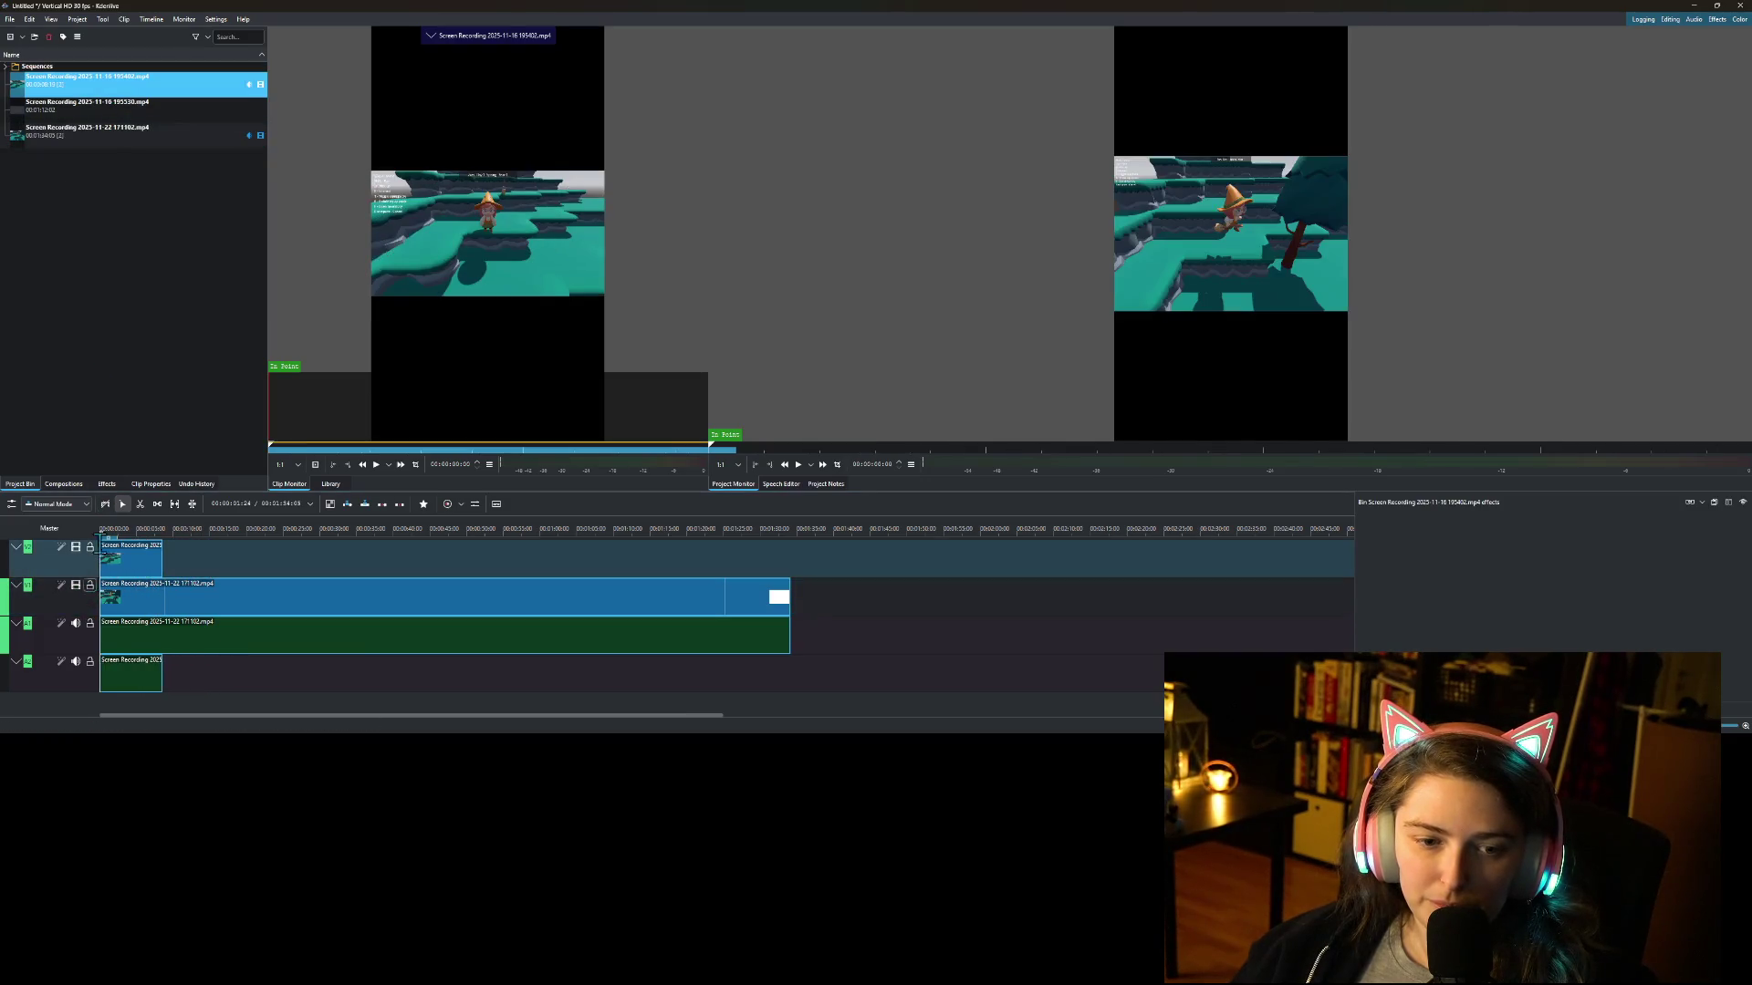
left_click(110, 535)
left_click_drag(109, 536, 173, 529)
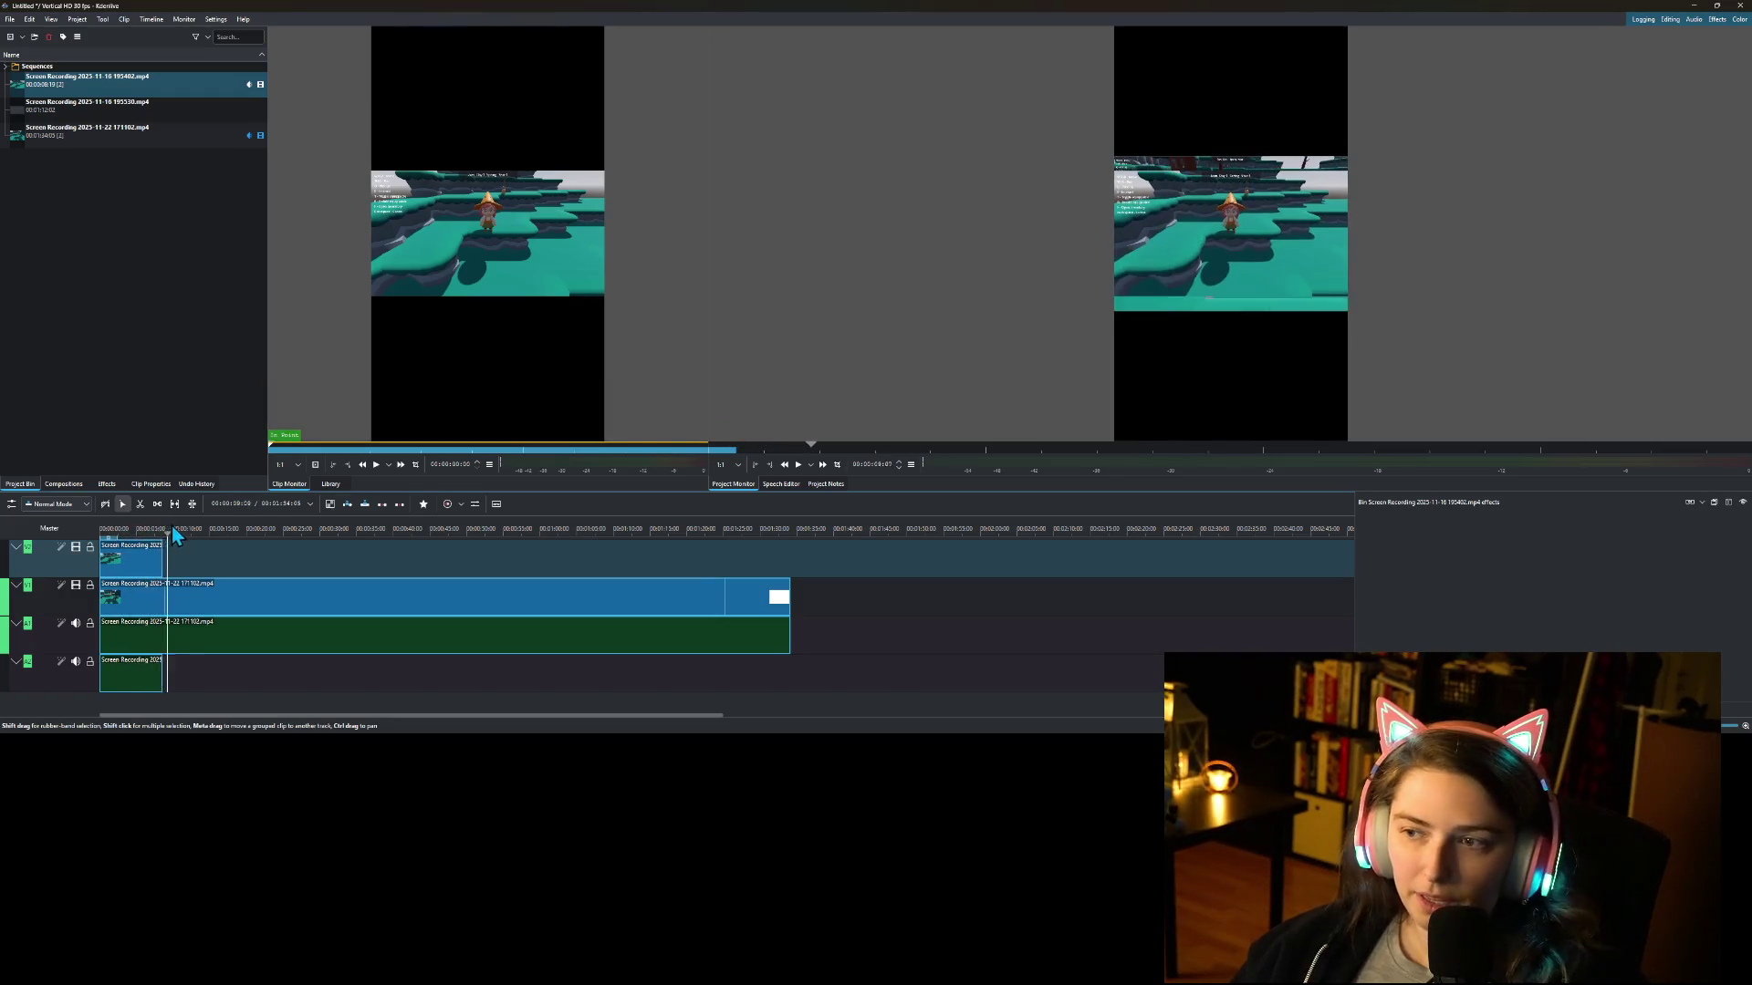
left_click(145, 570)
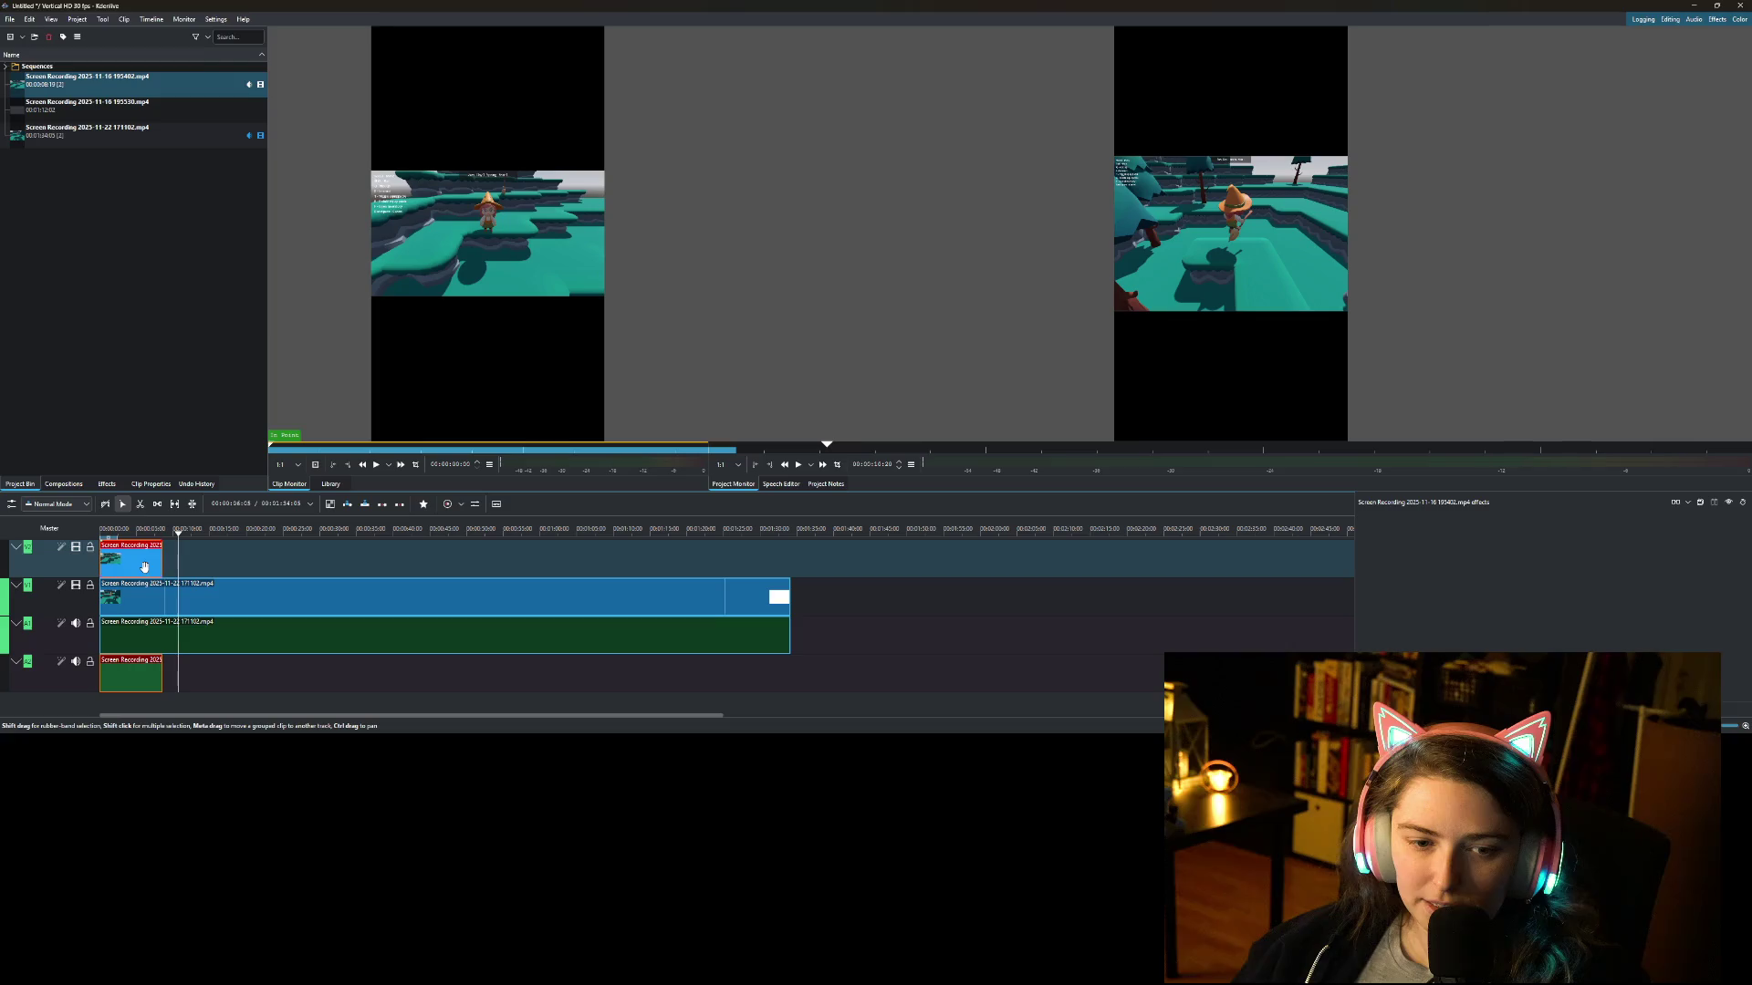
left_click(185, 597)
Step: Add a Transform effect to the 171102 clip and hide the upper video track to preview it
right_click(186, 609)
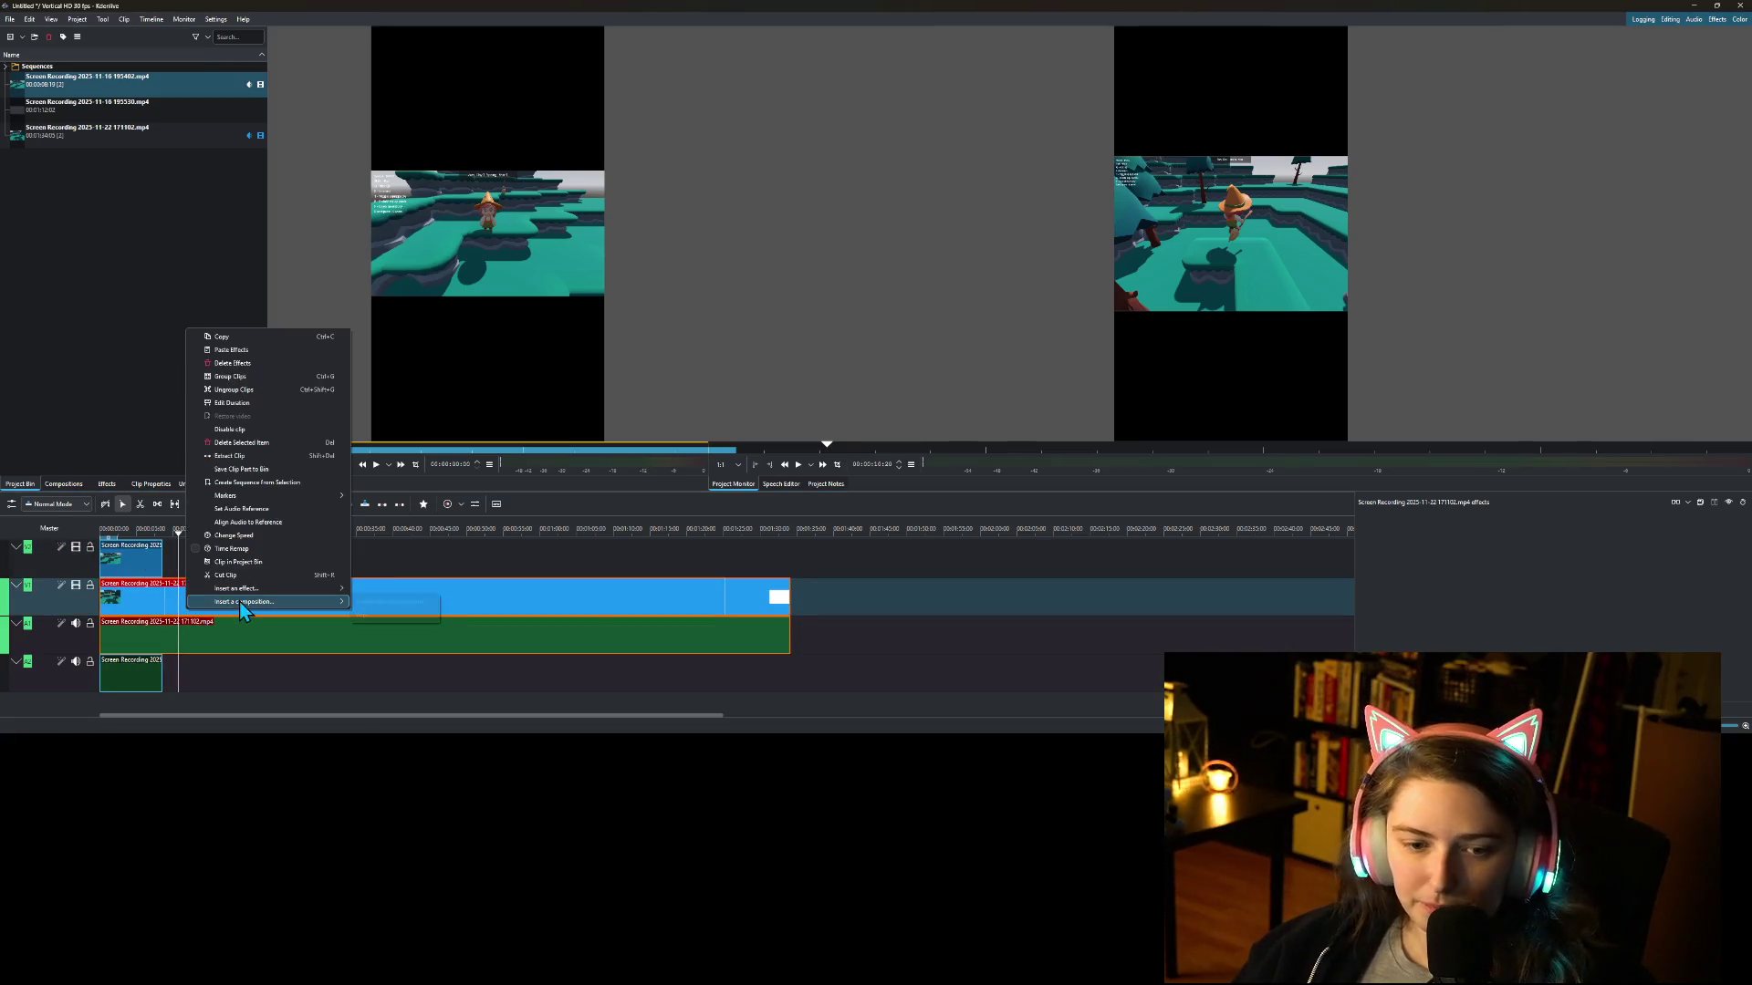
mouse_move(297, 594)
left_click(369, 601)
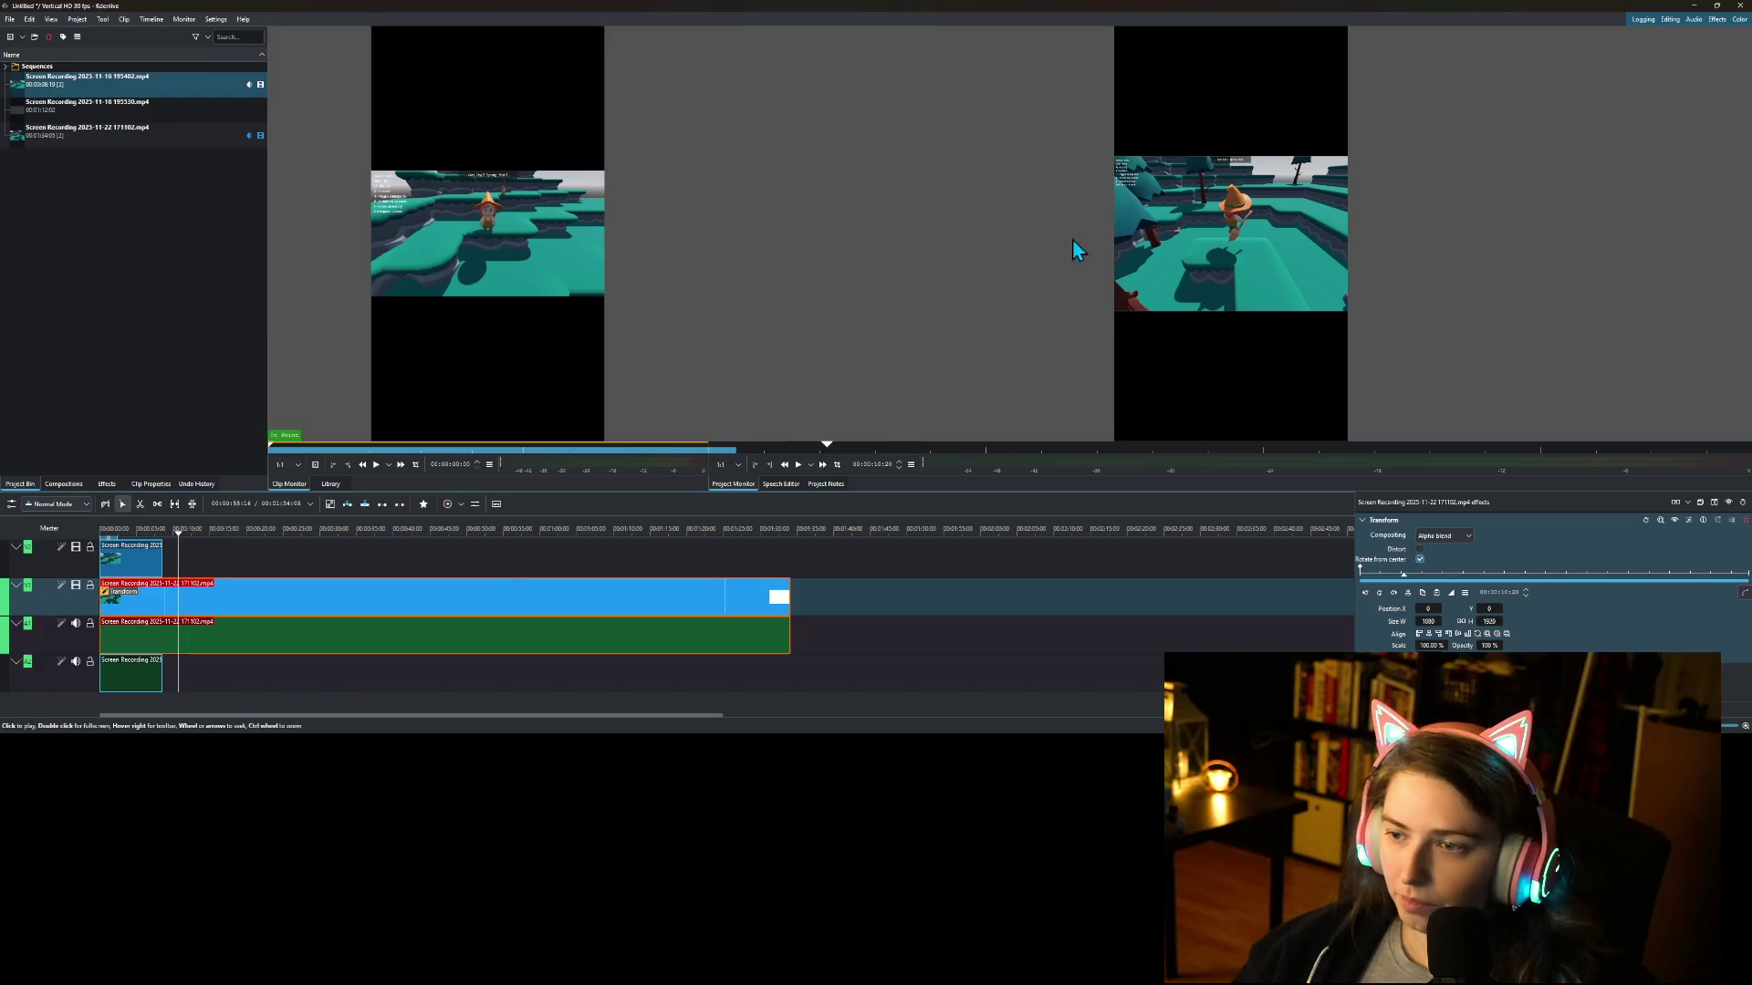
left_click(1266, 277)
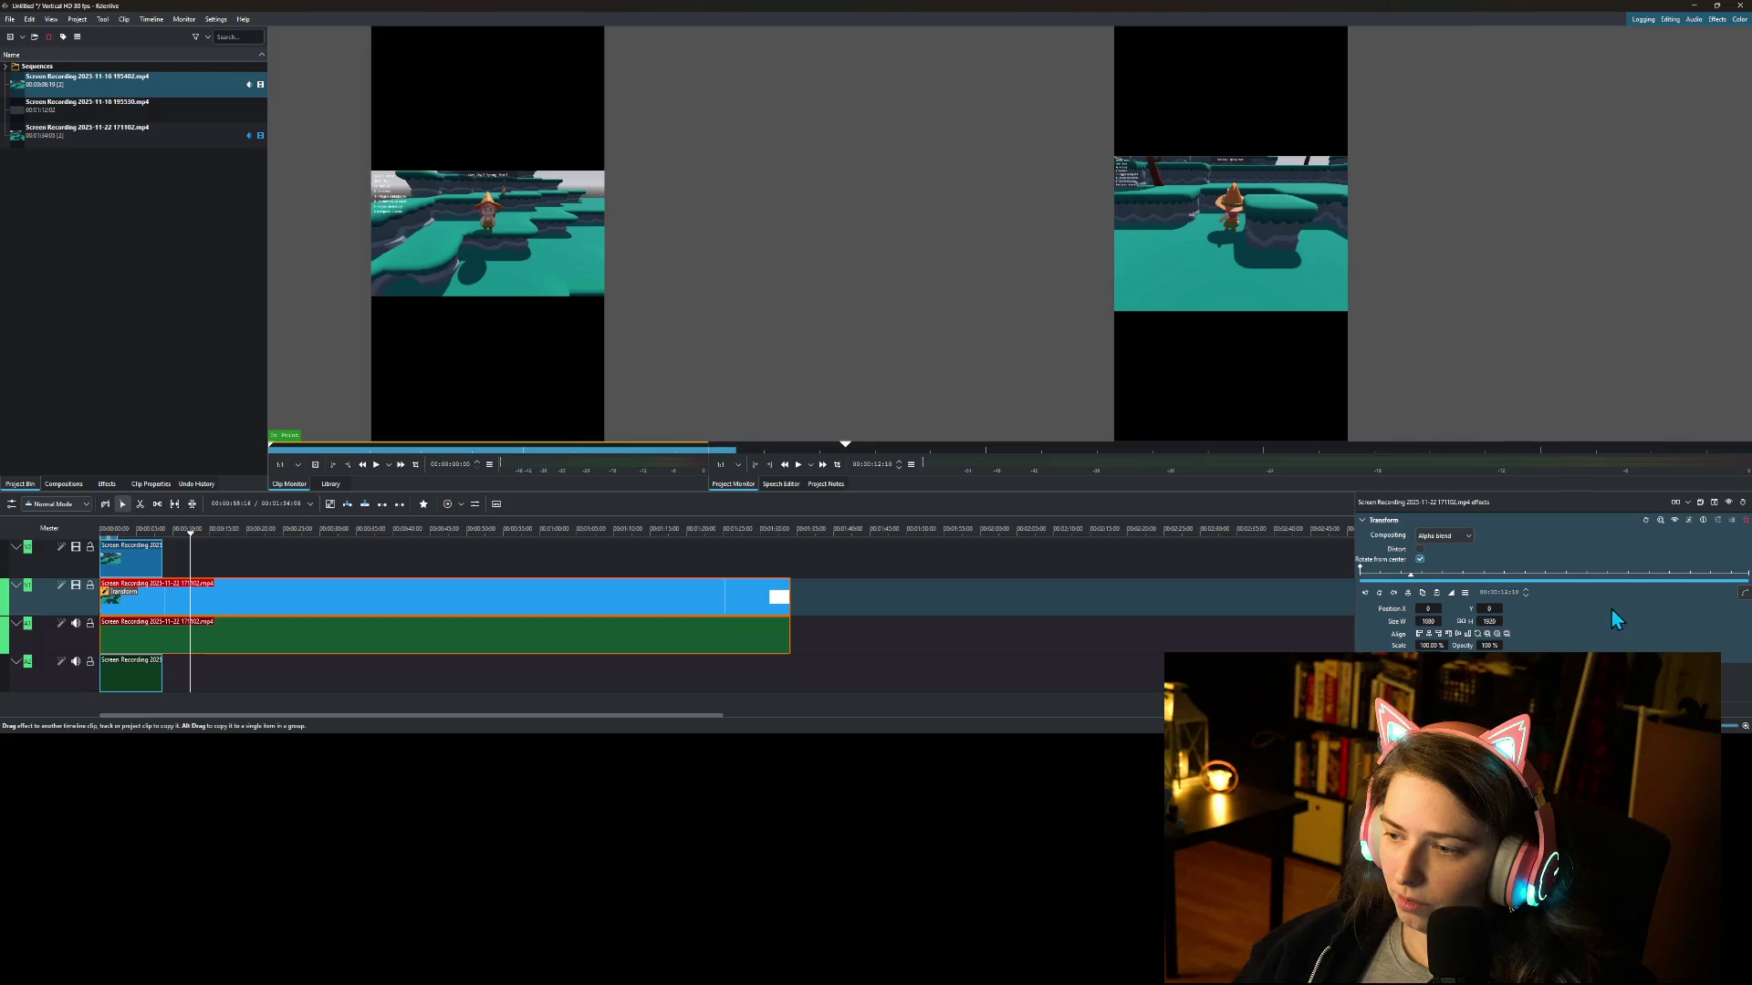
scroll(1119, 309, "down", 2)
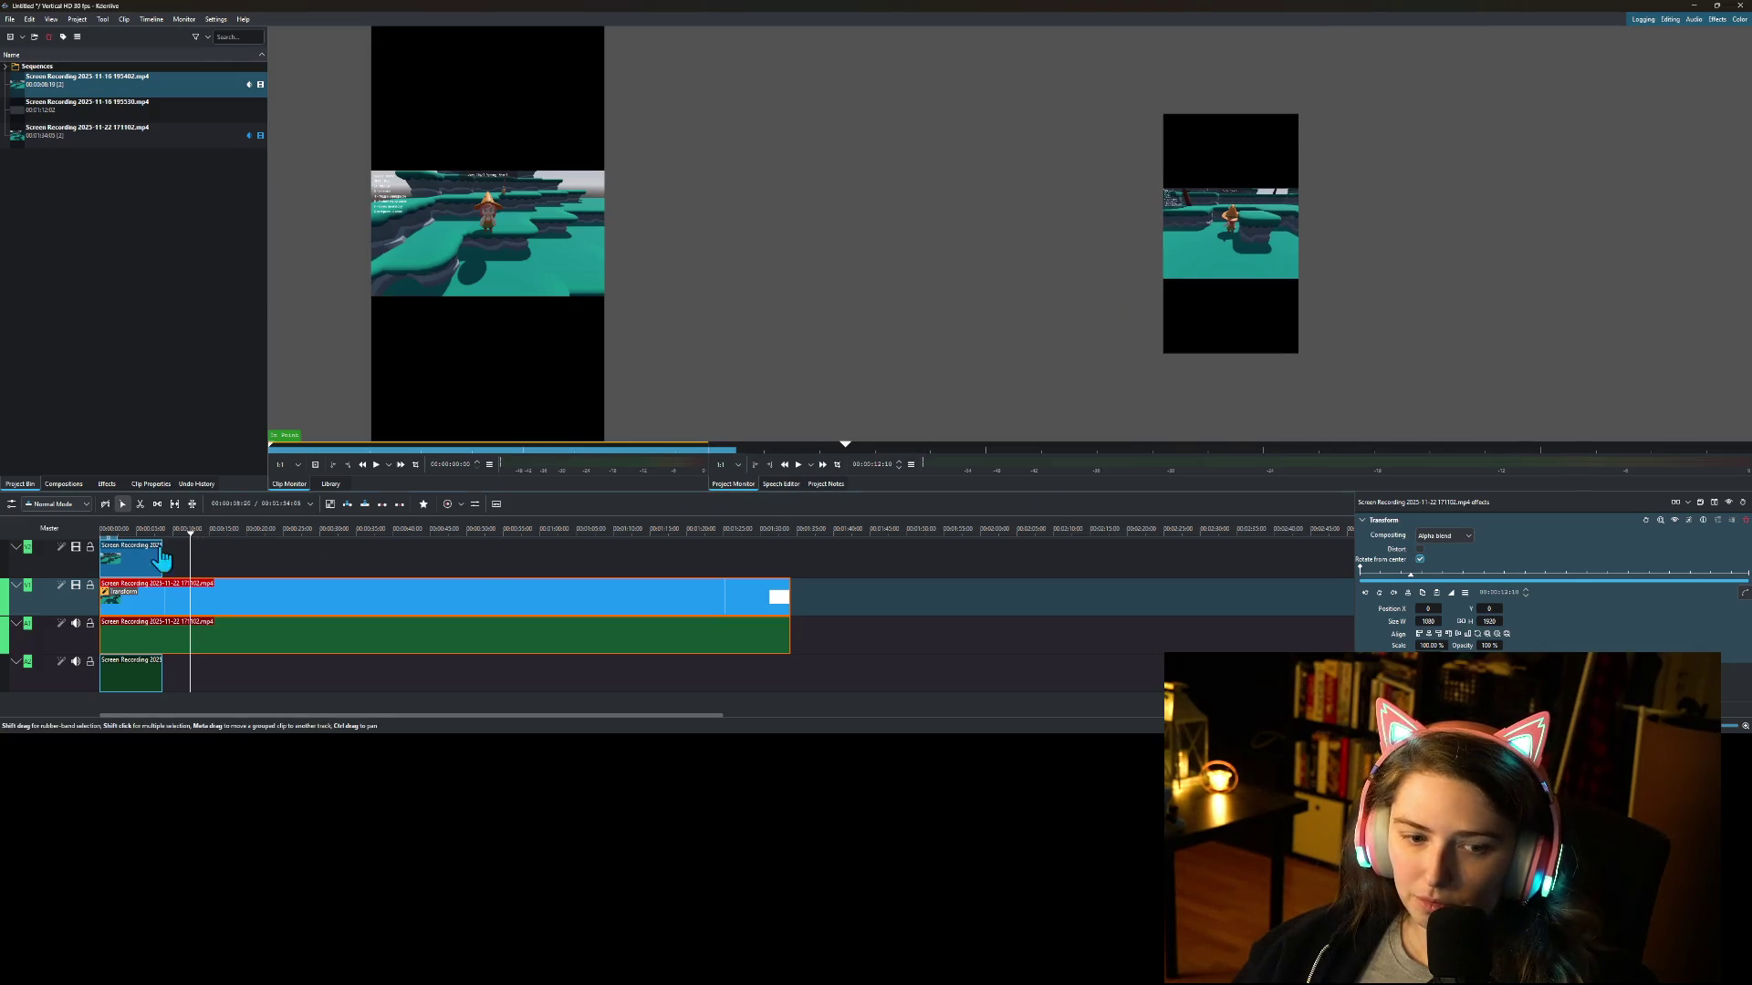
left_click(142, 557)
left_click(158, 592)
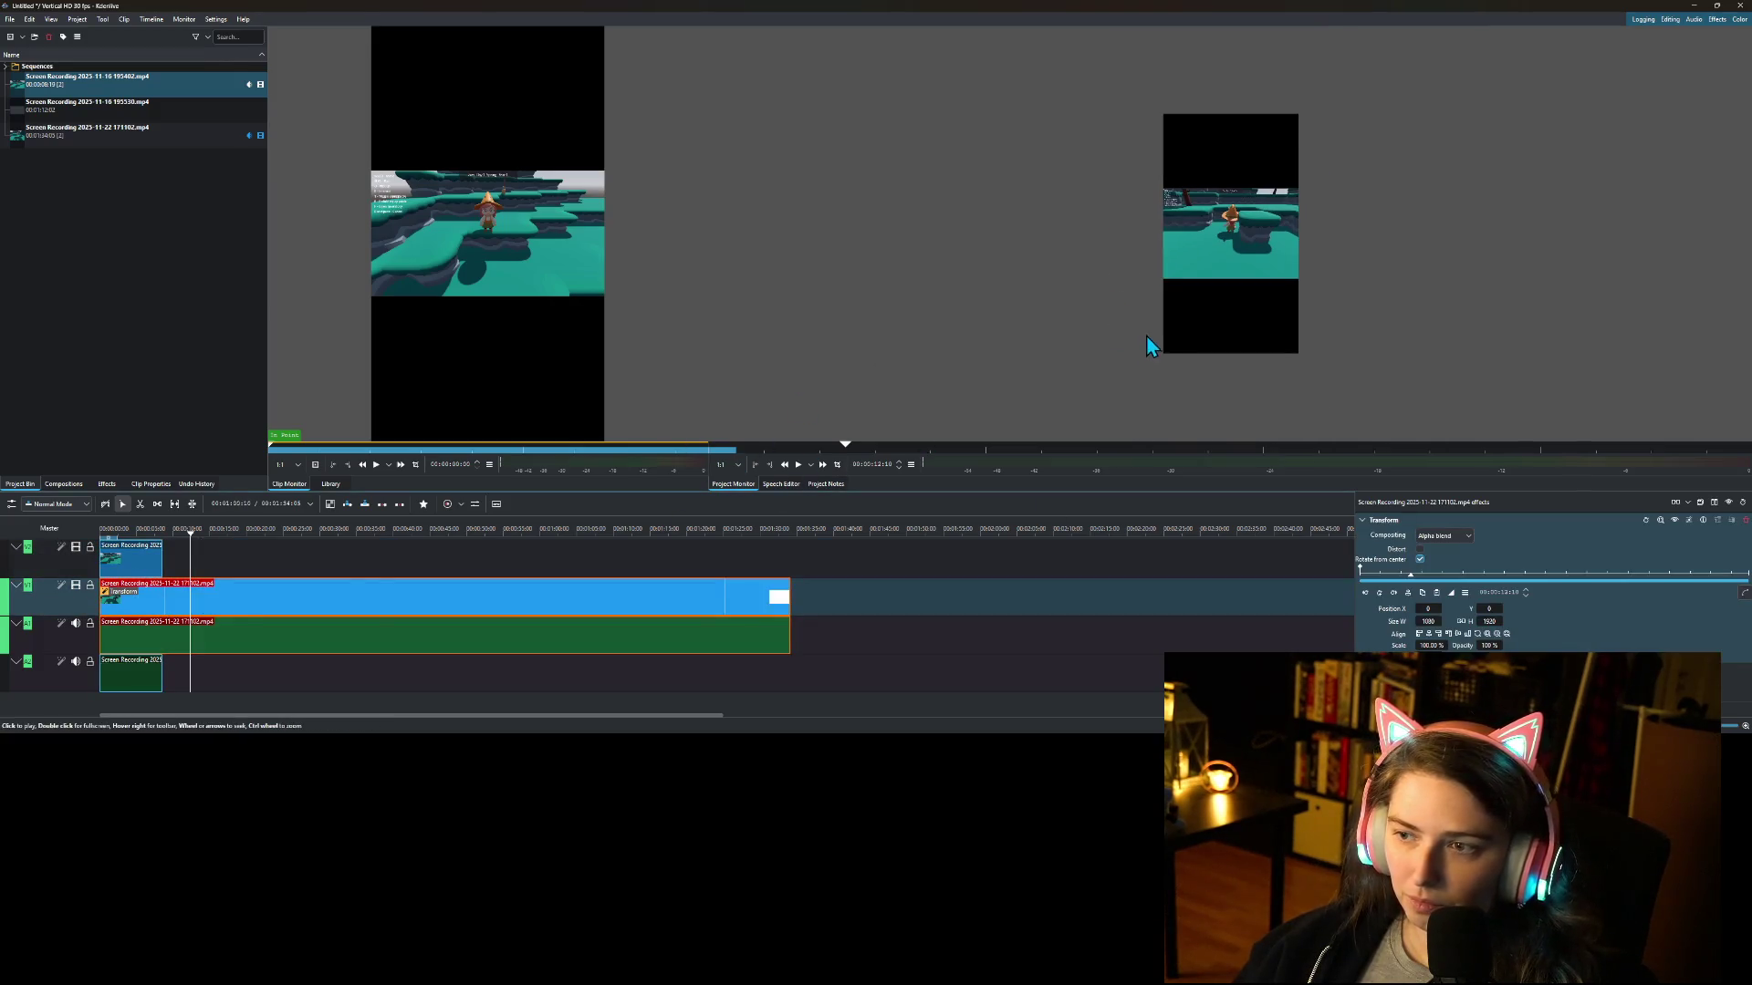
left_click(78, 550)
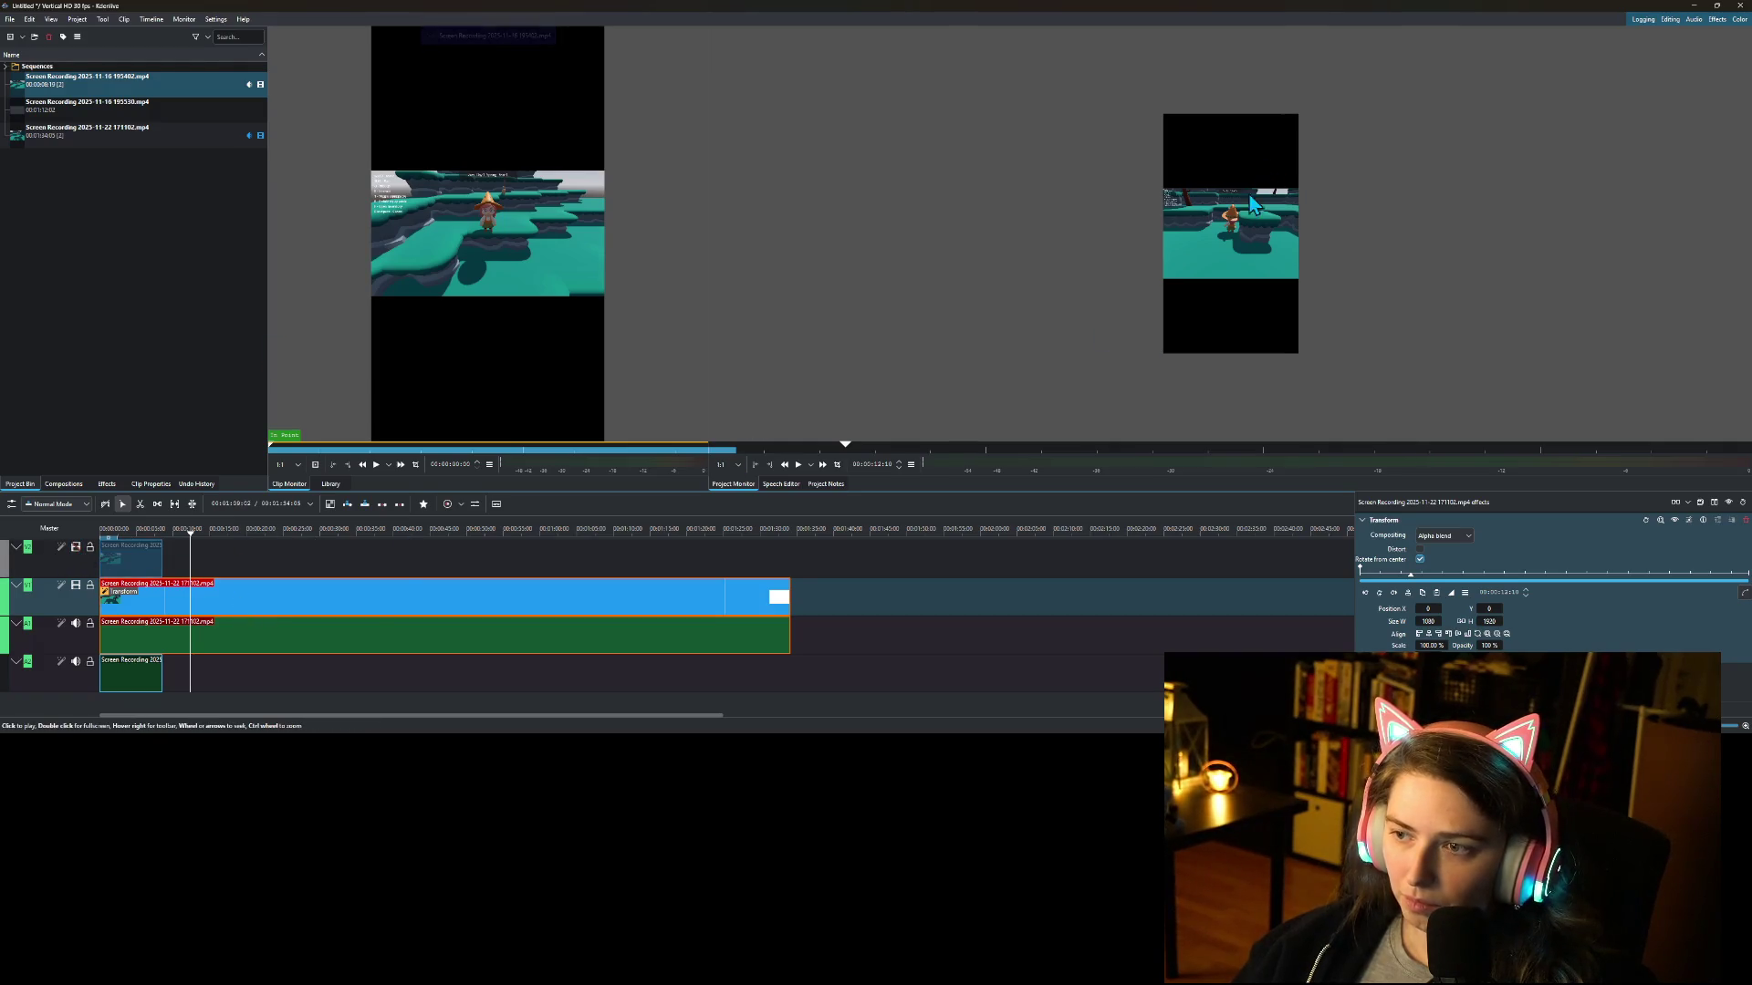
left_click(1250, 312)
left_click(1262, 314)
Step: Set the Transform position to X 0 and Y 300, then re-enable the upper video track
left_click(1428, 621)
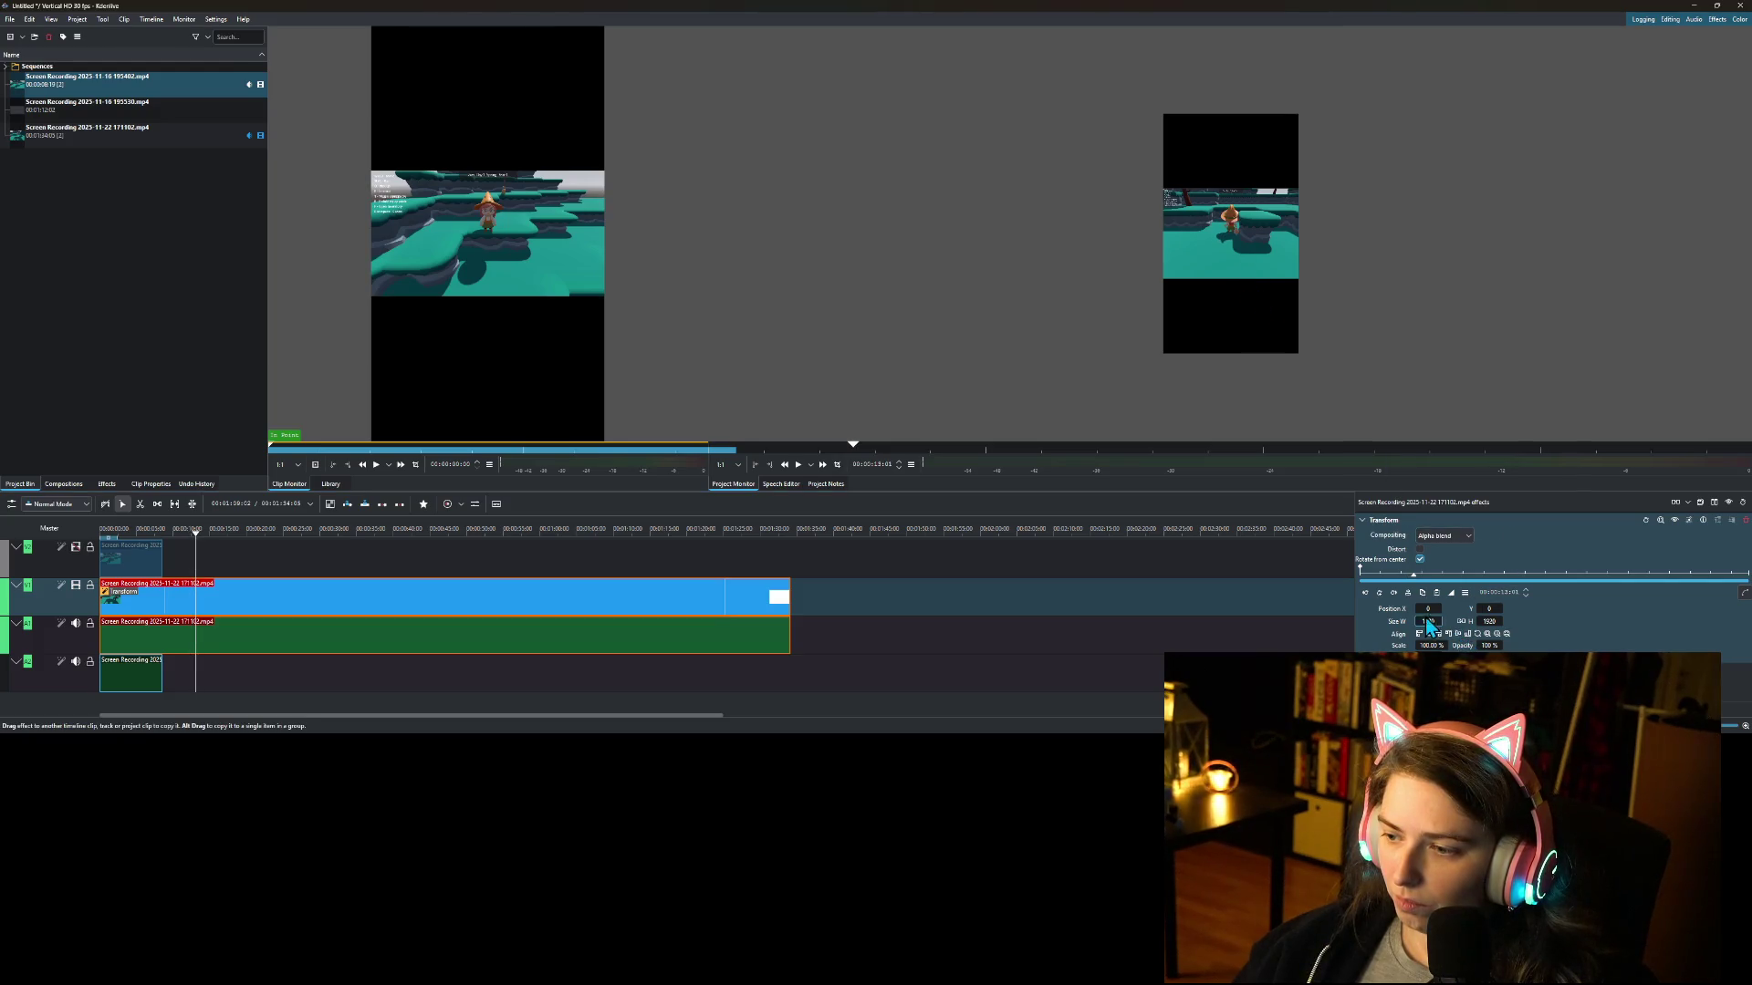
type("124")
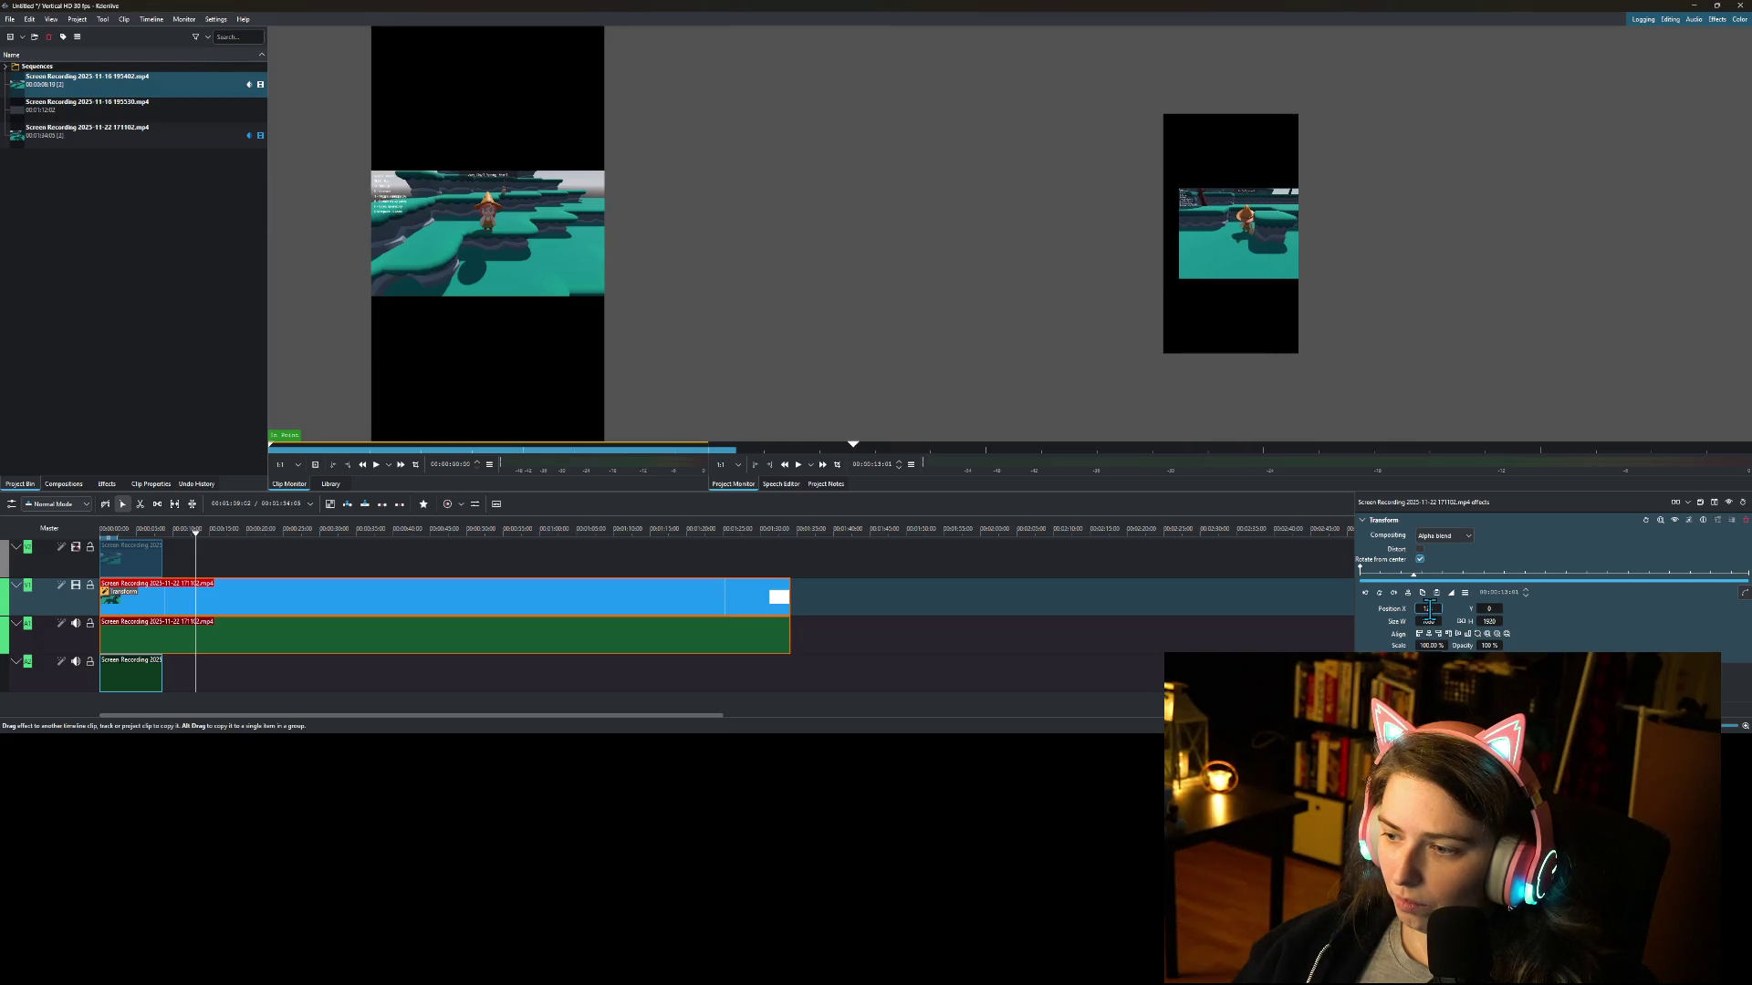
type("0")
left_click(1488, 609)
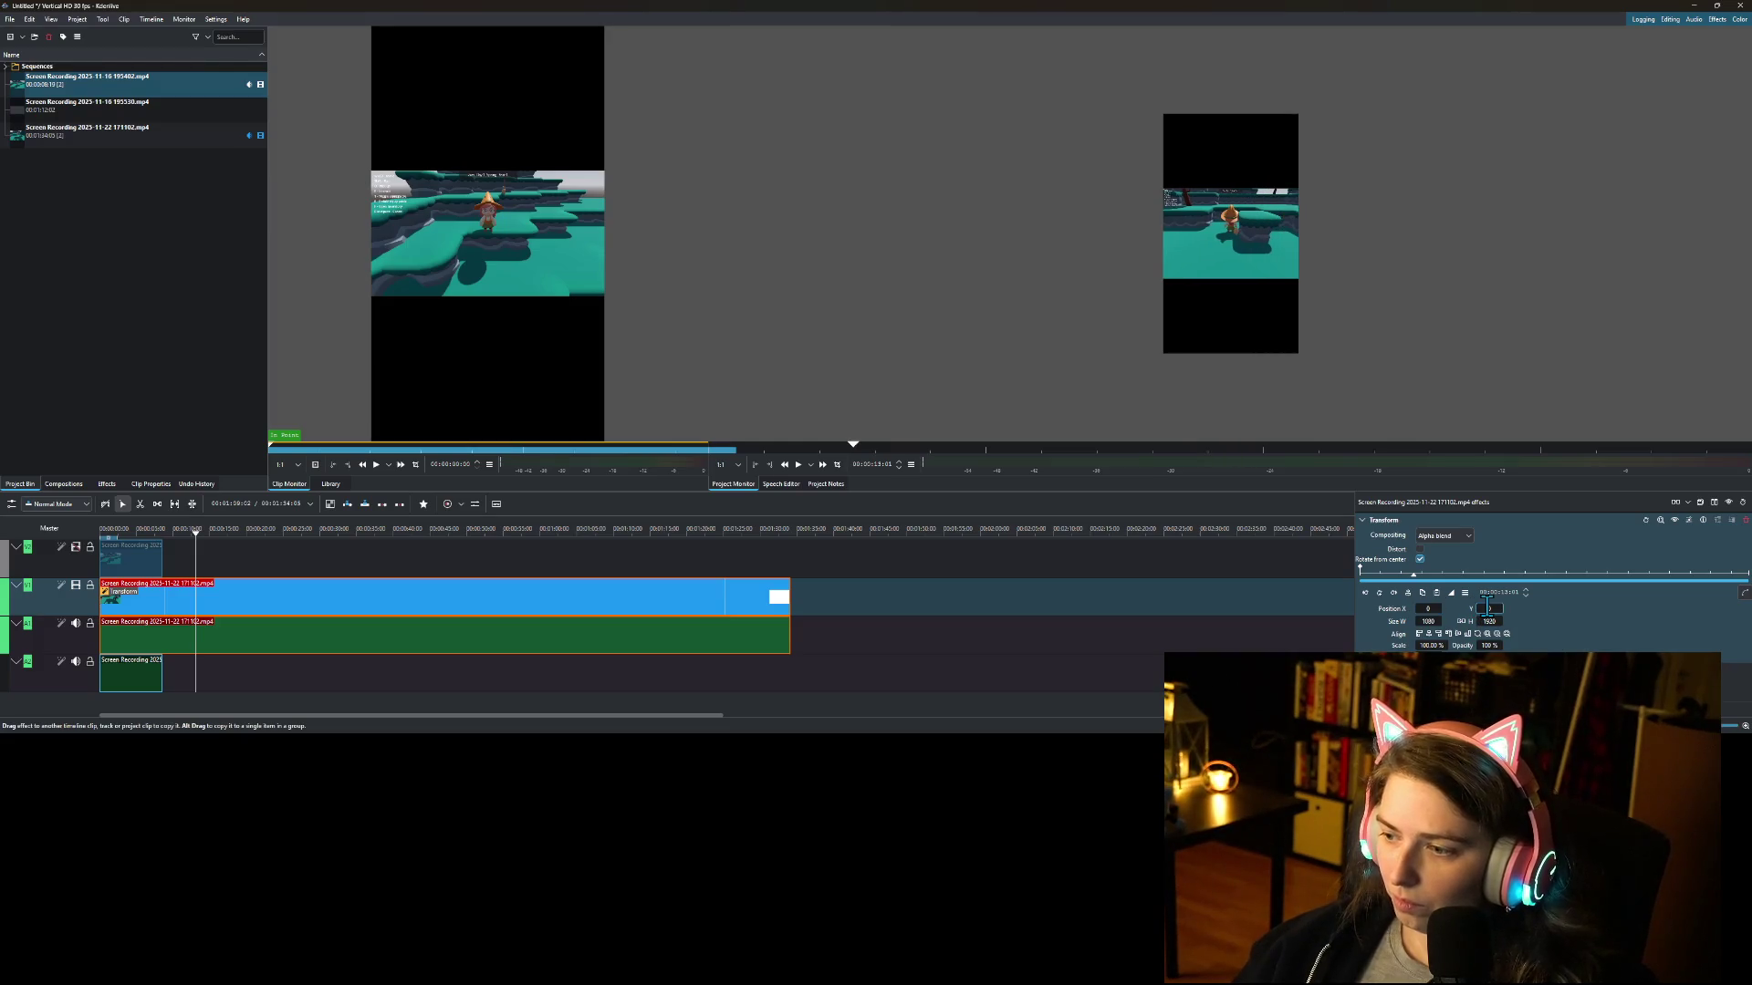
type("-50")
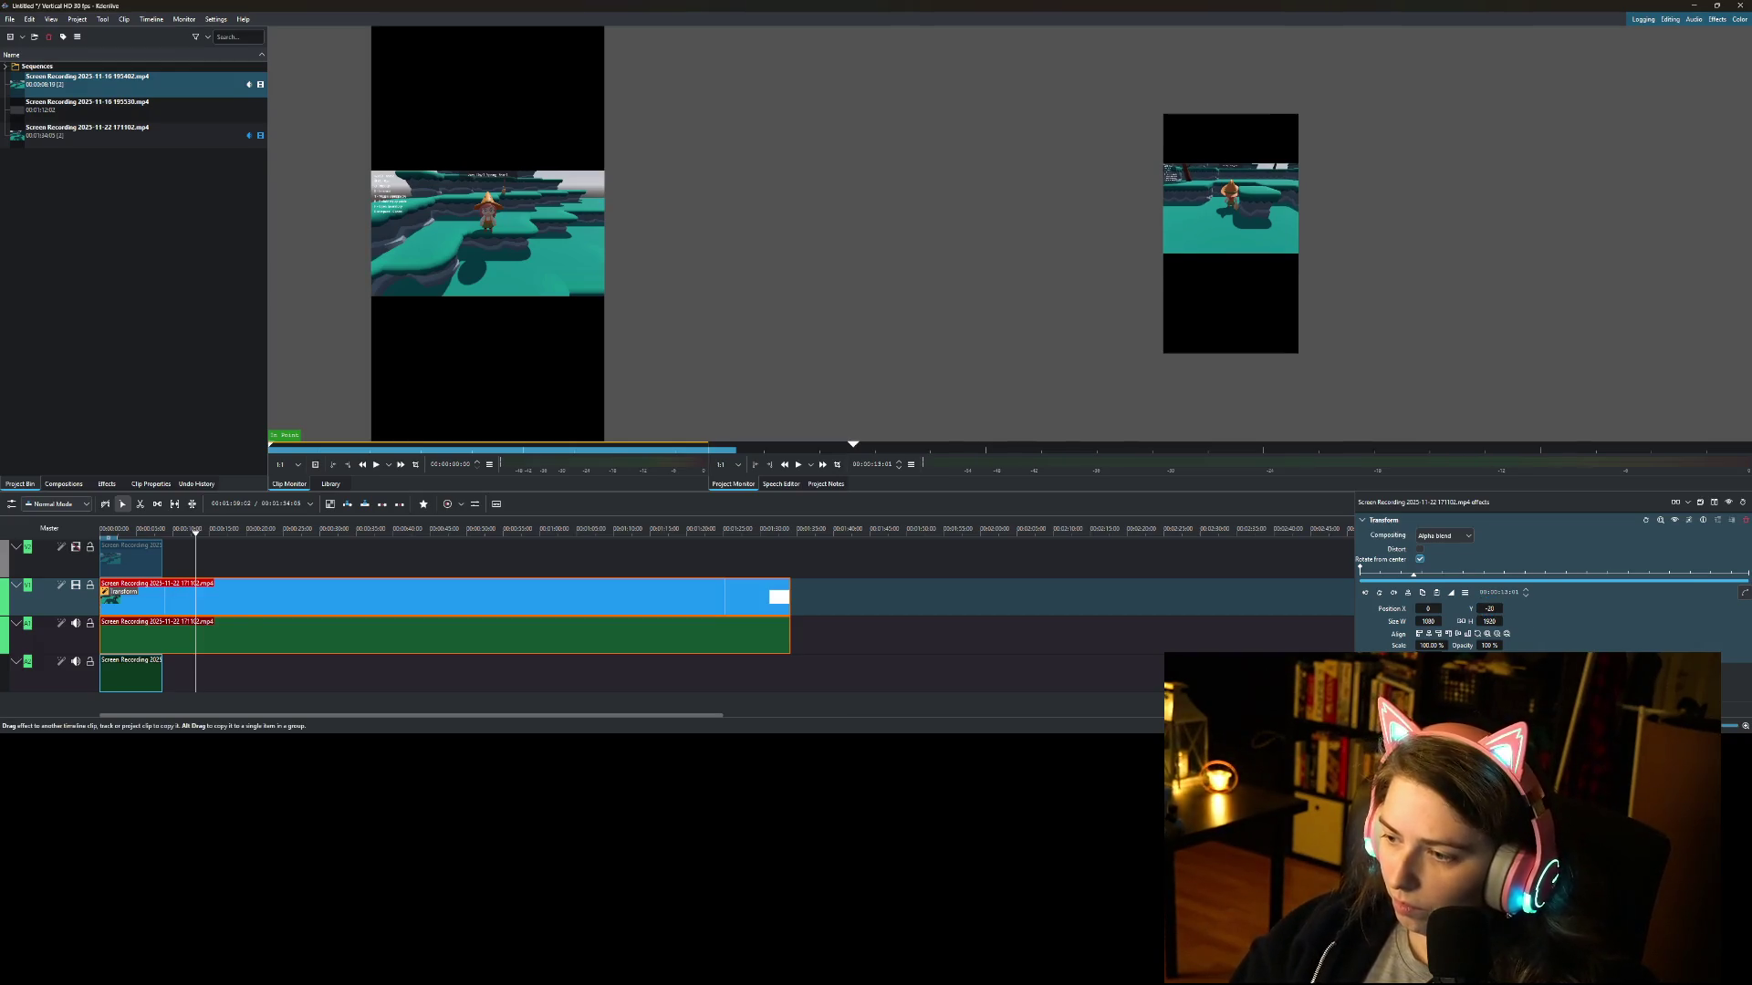
double_click(1488, 608)
type("200")
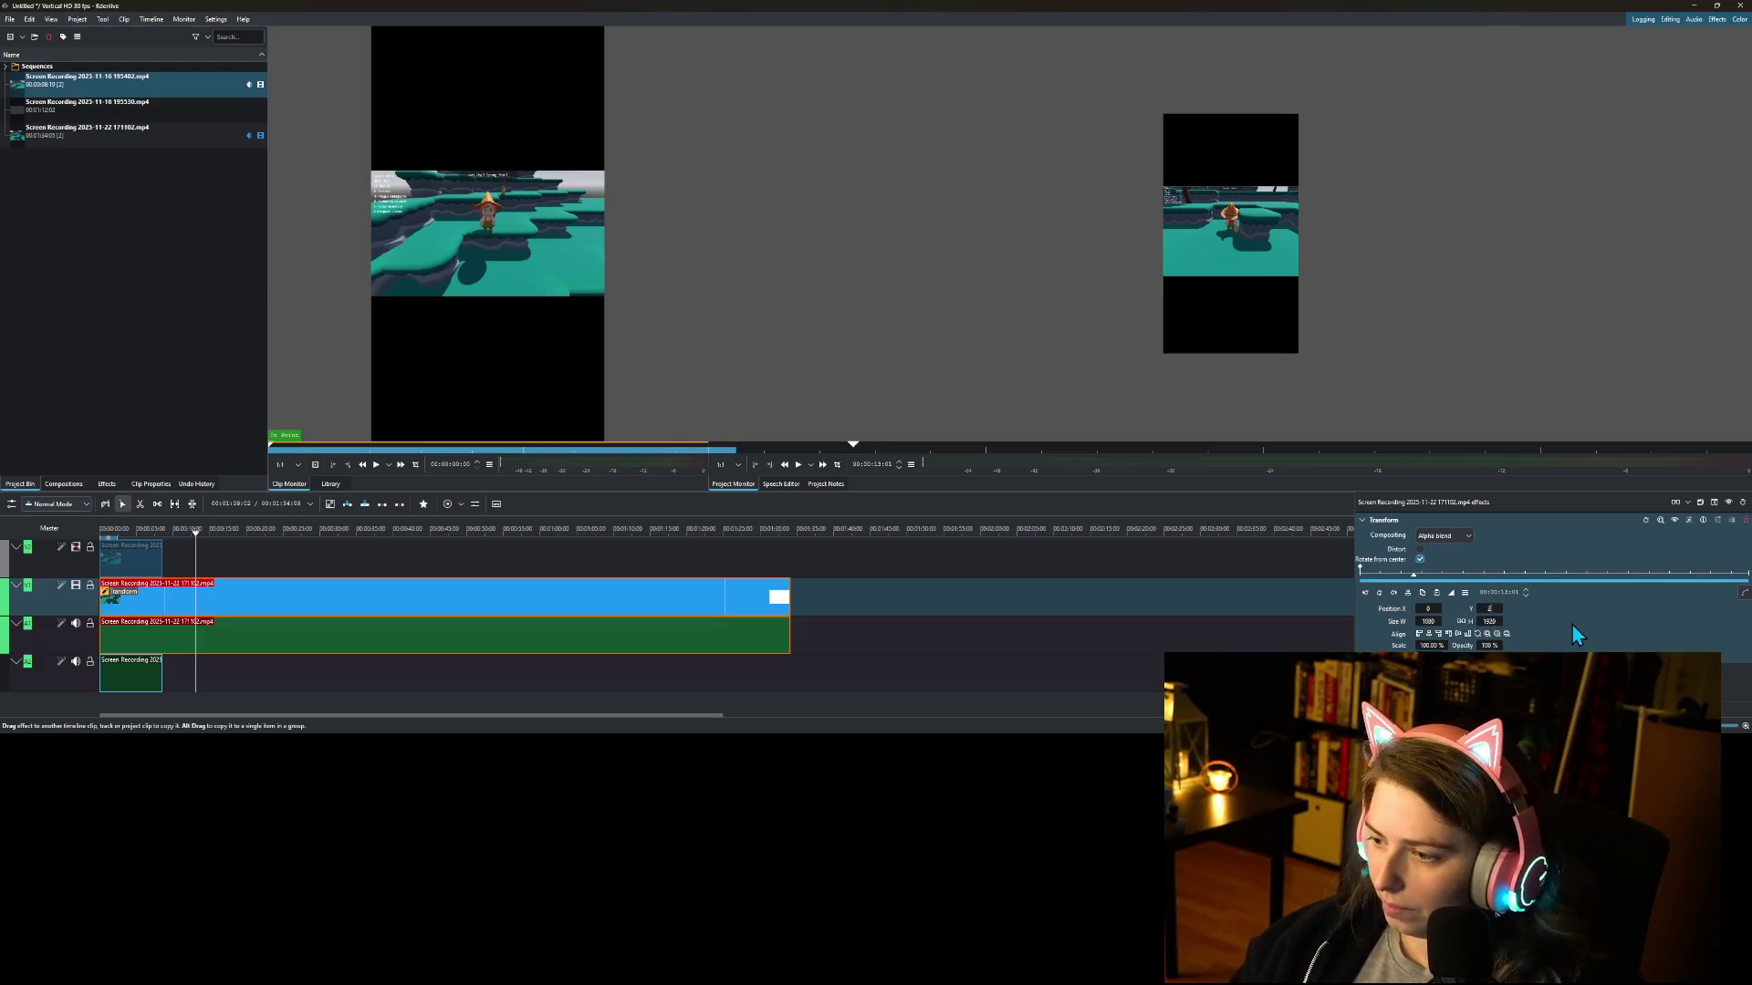
double_click(1496, 608)
type("300")
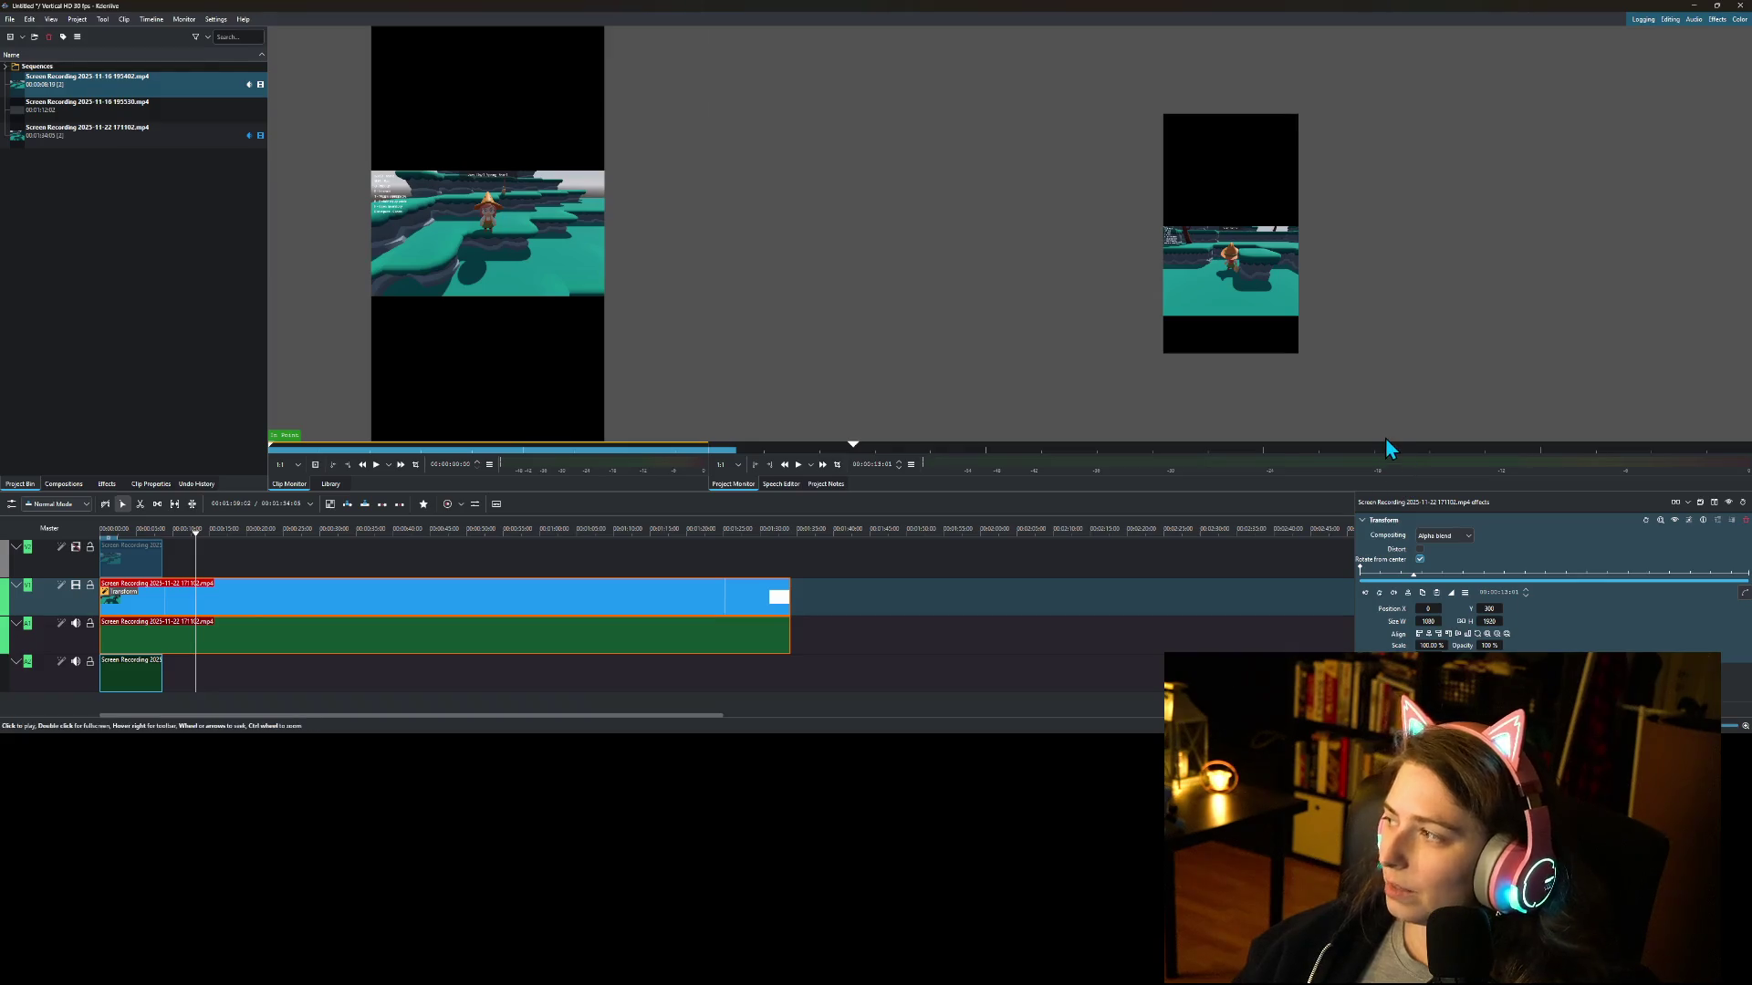
left_click(1253, 320)
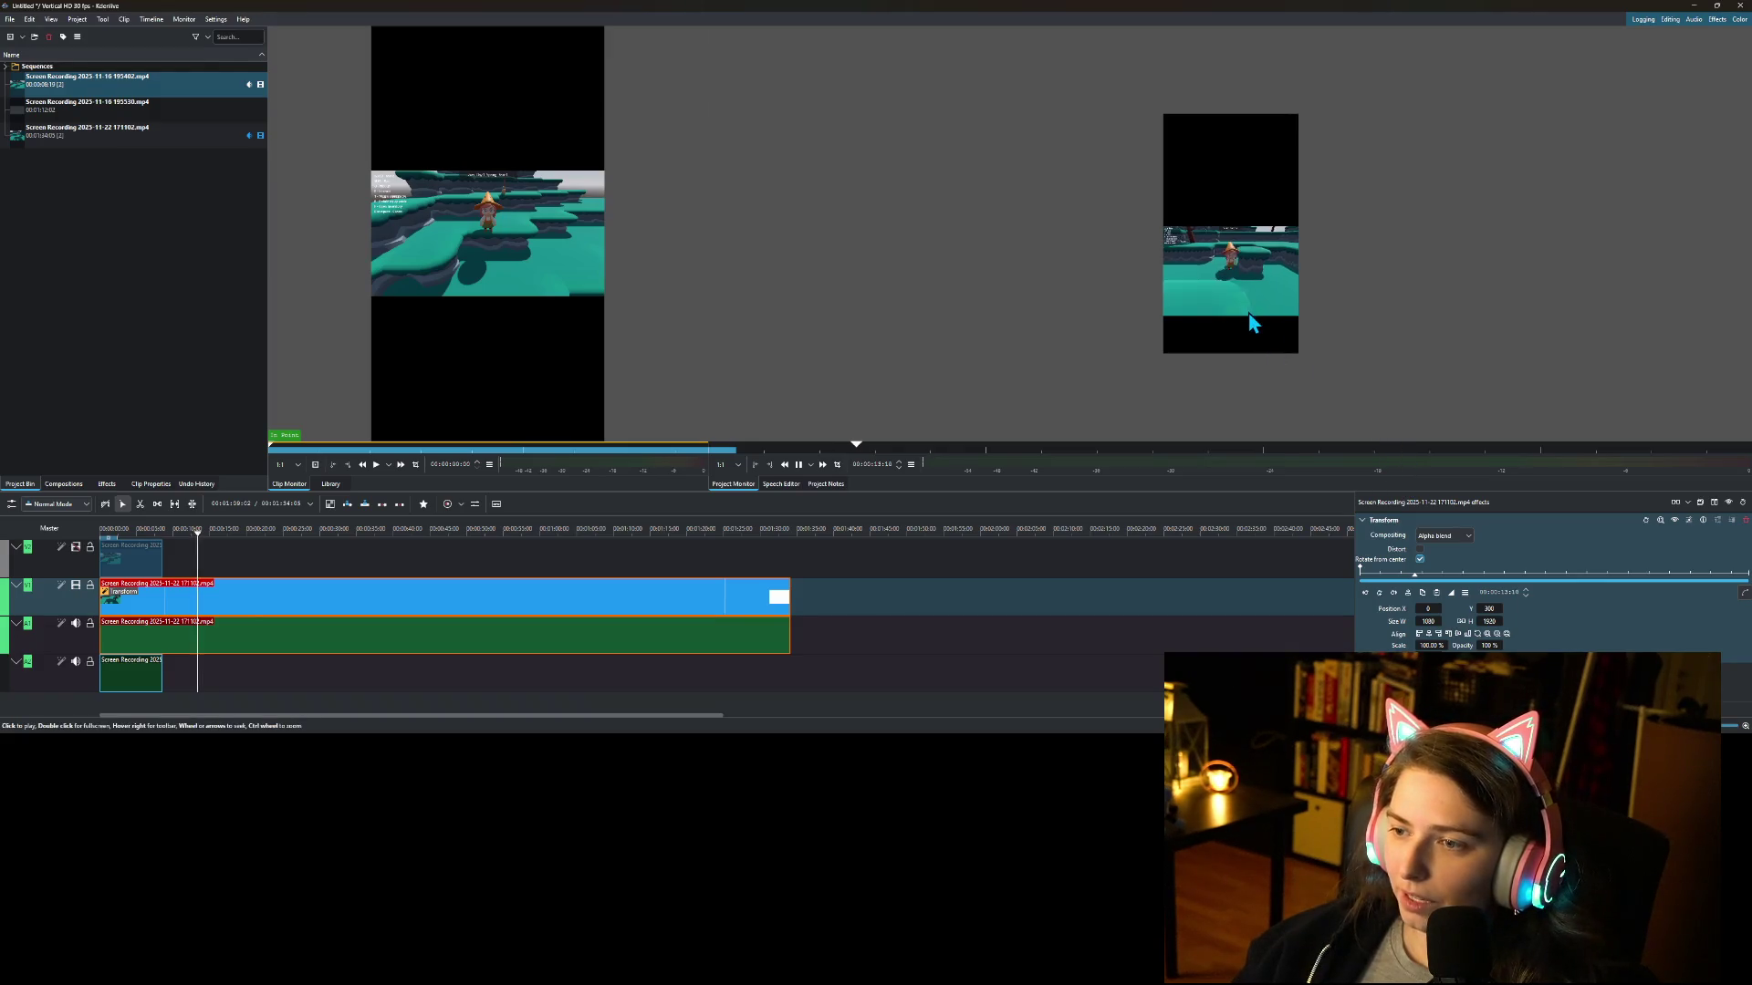
scroll(1237, 264, "up", 1)
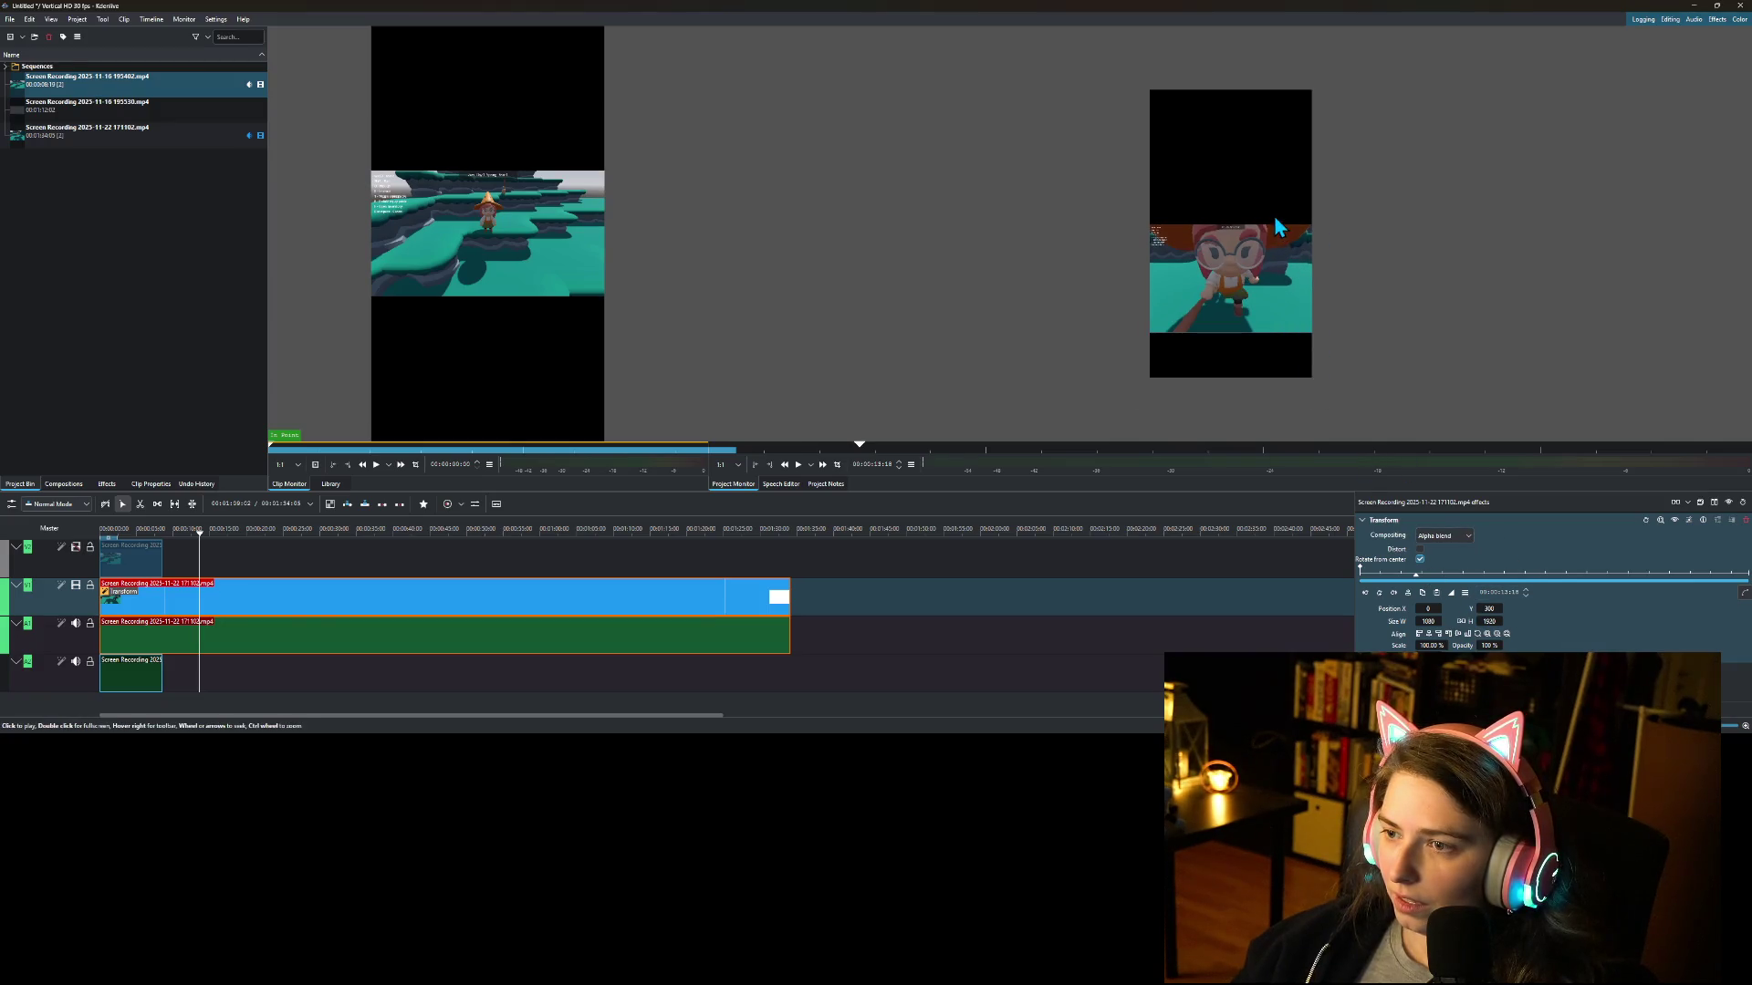
left_click(144, 554)
left_click(74, 549)
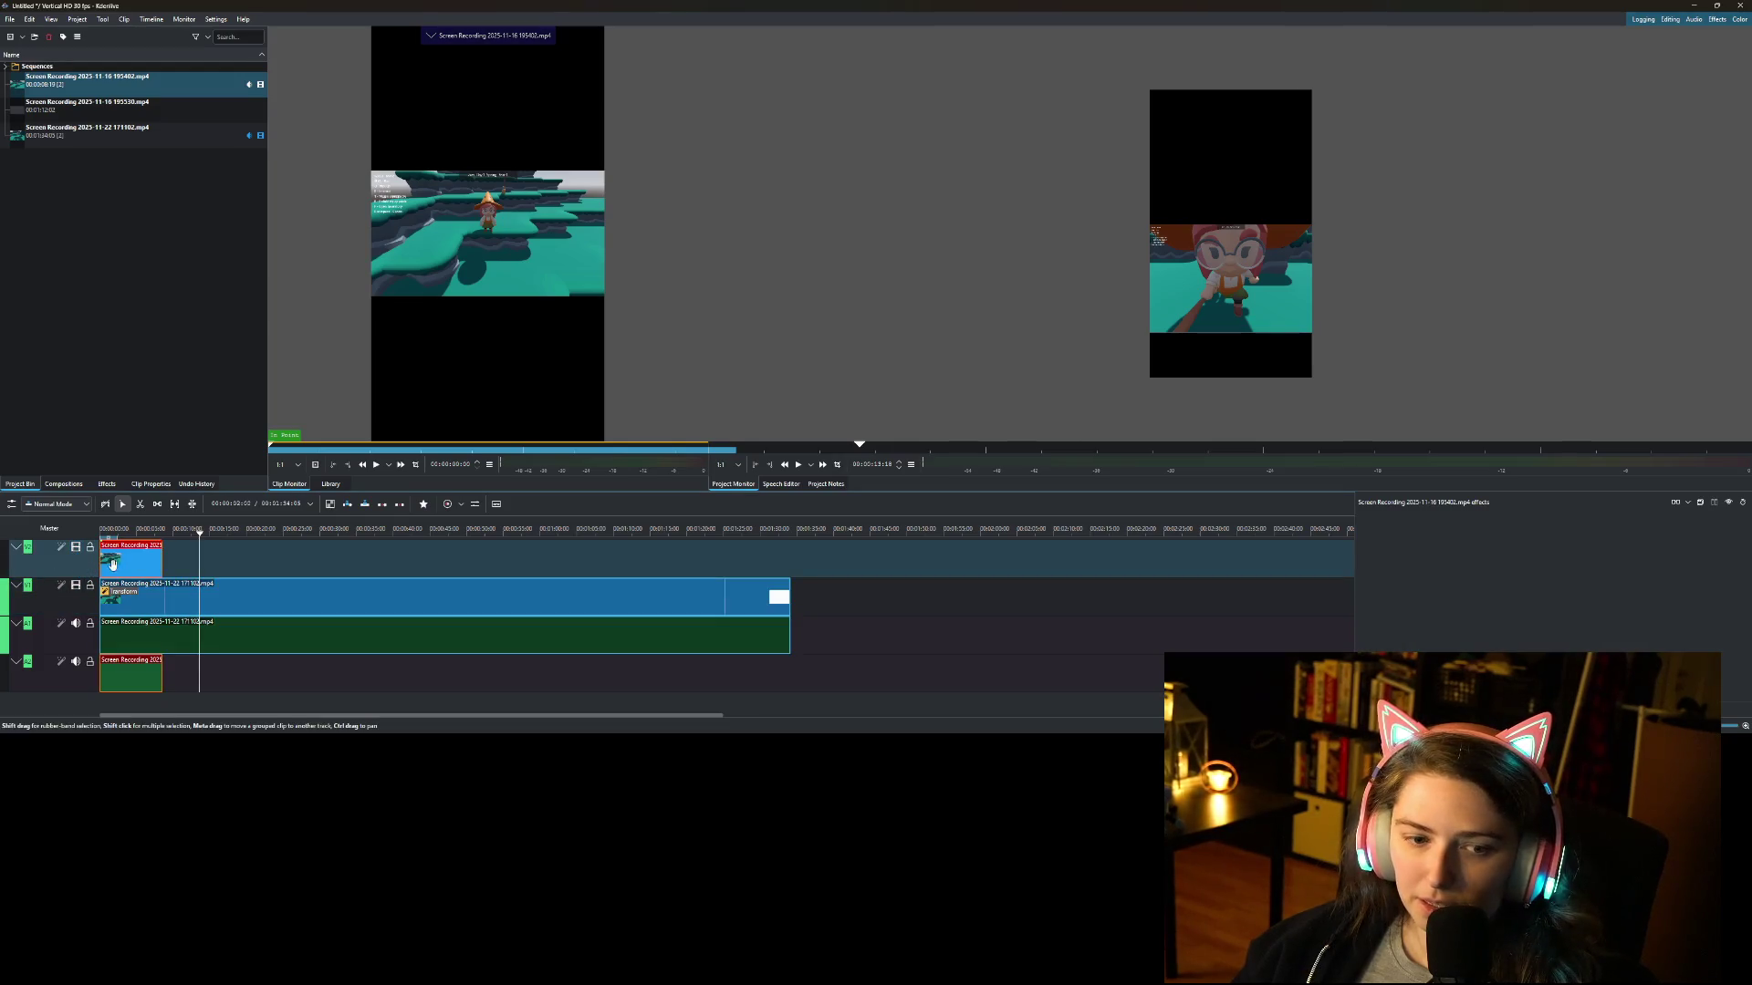
Step: Delete the 195402 clip and put 195530.mp4 at the start of V2/A2 instead
left_click(131, 544)
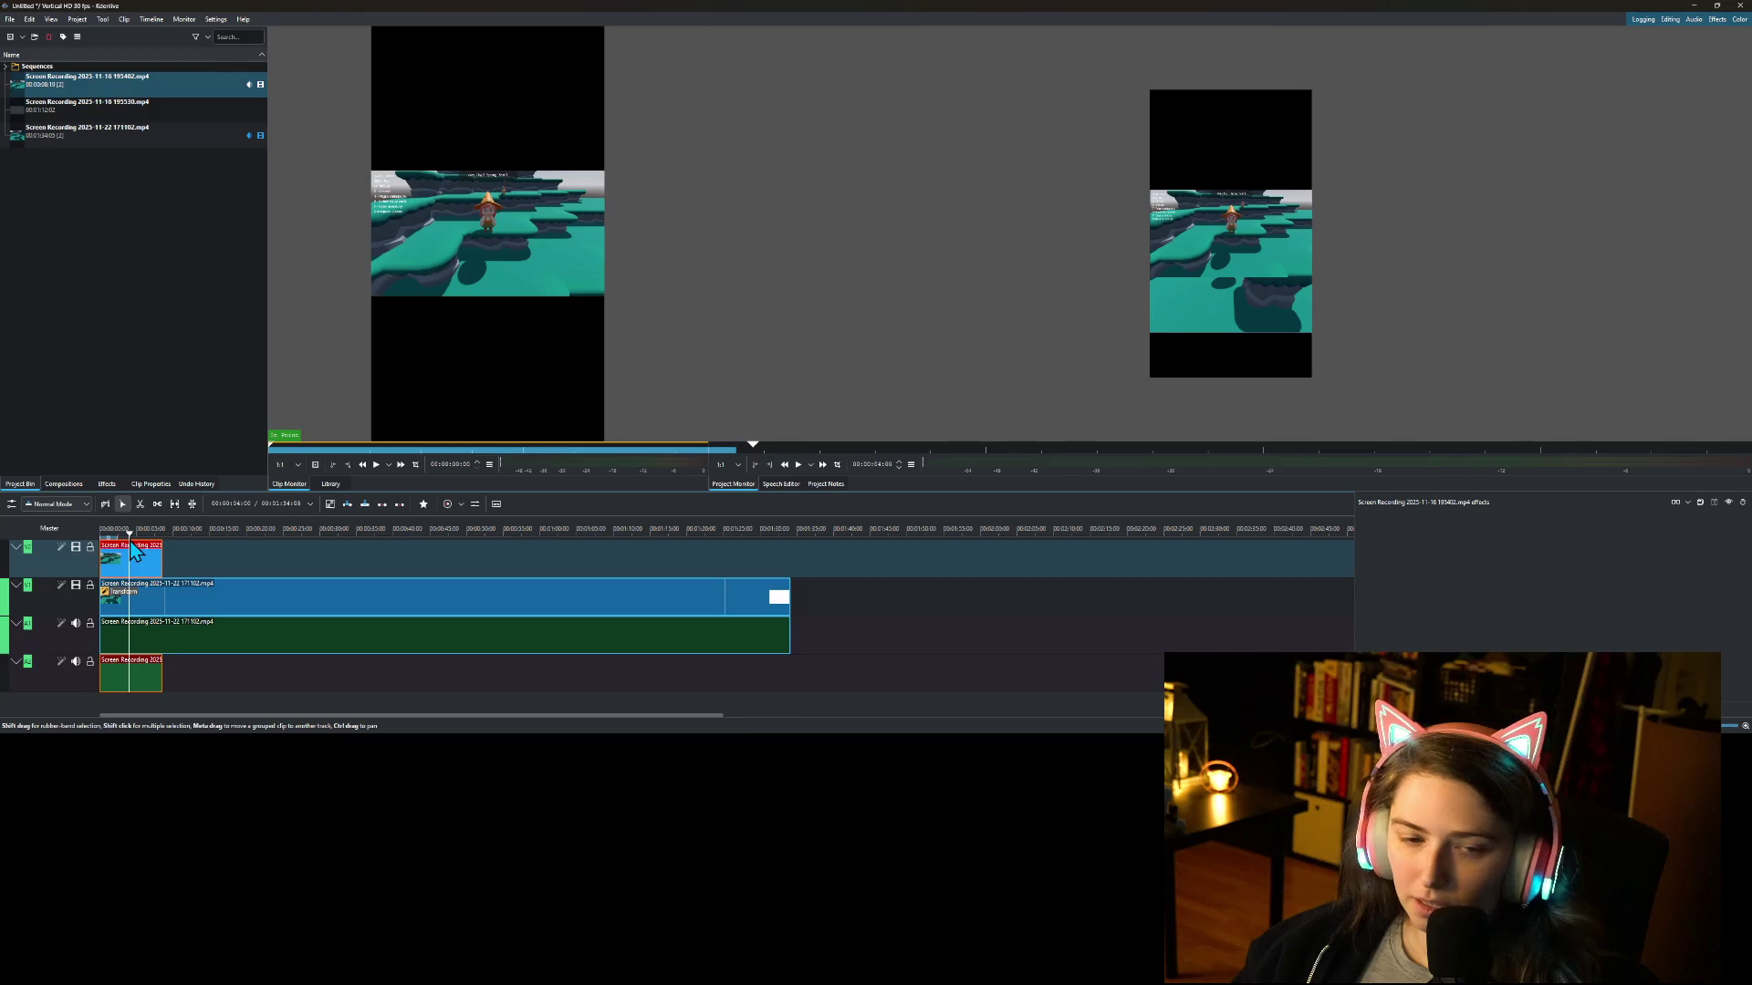
mouse_move(126, 536)
left_mouse_down()
mouse_move(102, 538)
mouse_move(128, 540)
left_mouse_up()
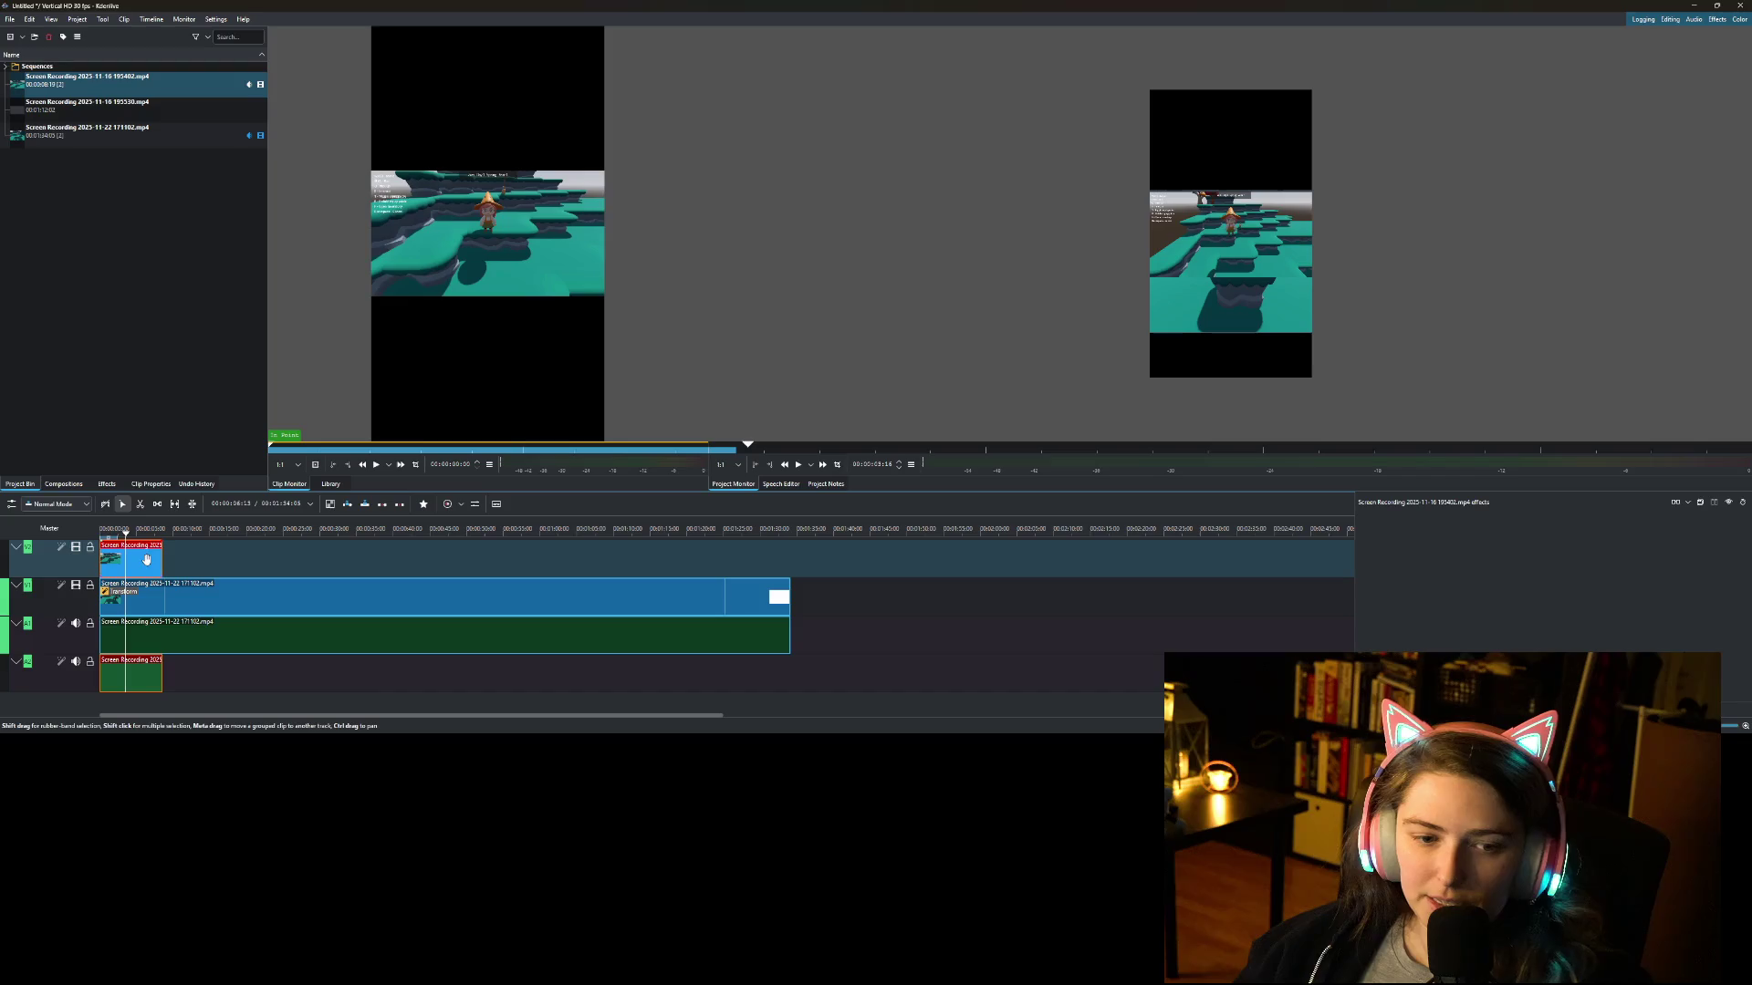
key("Delete")
mouse_move(118, 142)
left_mouse_down()
mouse_move(103, 564)
mouse_move(89, 562)
left_mouse_up()
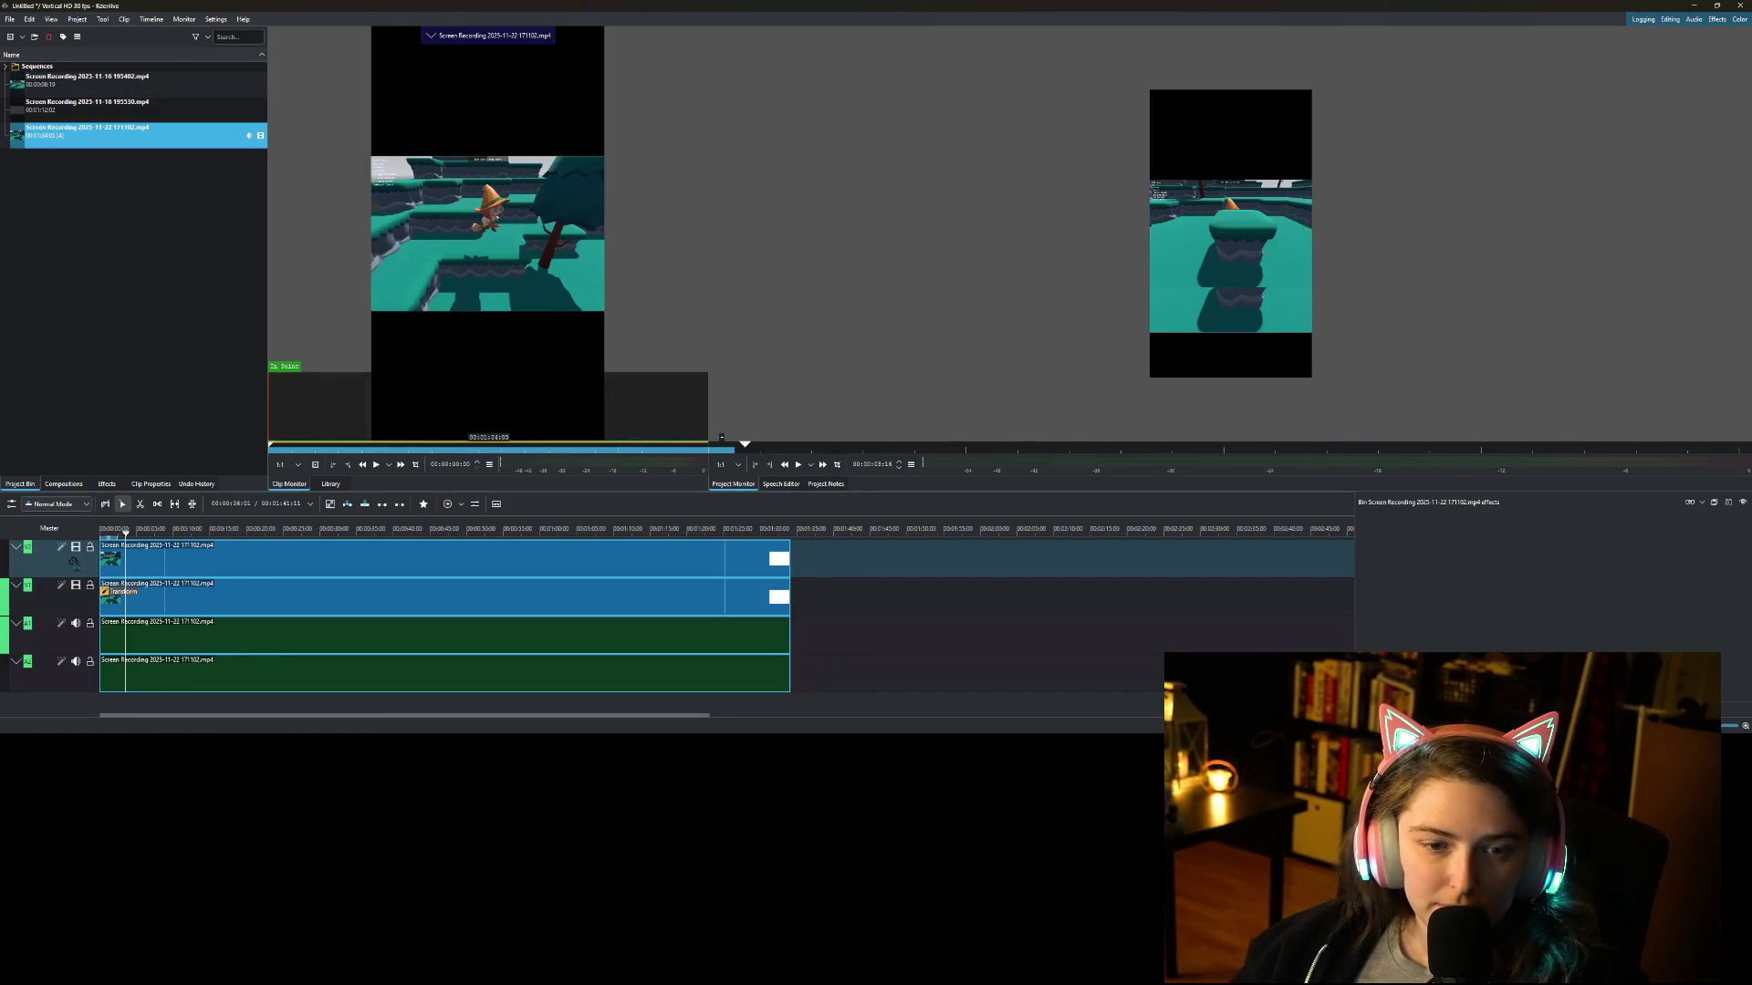
left_click(188, 573)
key("Delete")
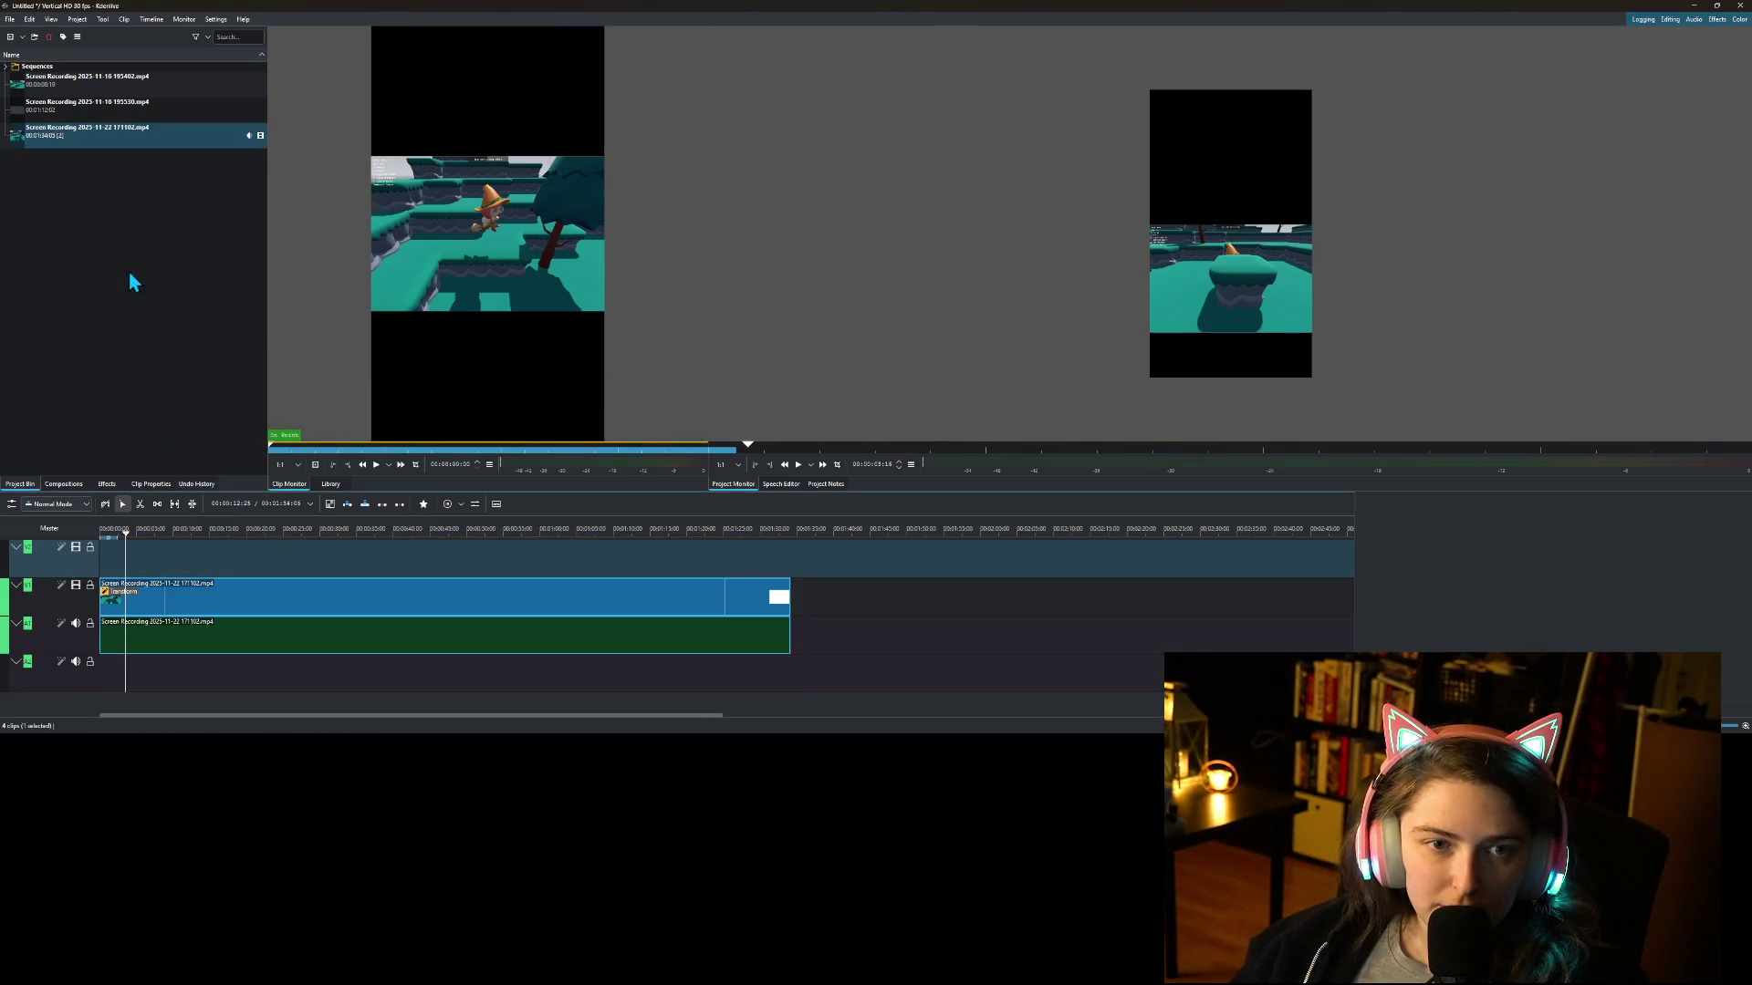
mouse_move(131, 113)
left_mouse_down()
mouse_move(196, 547)
mouse_move(131, 544)
left_mouse_up()
right_click(158, 554)
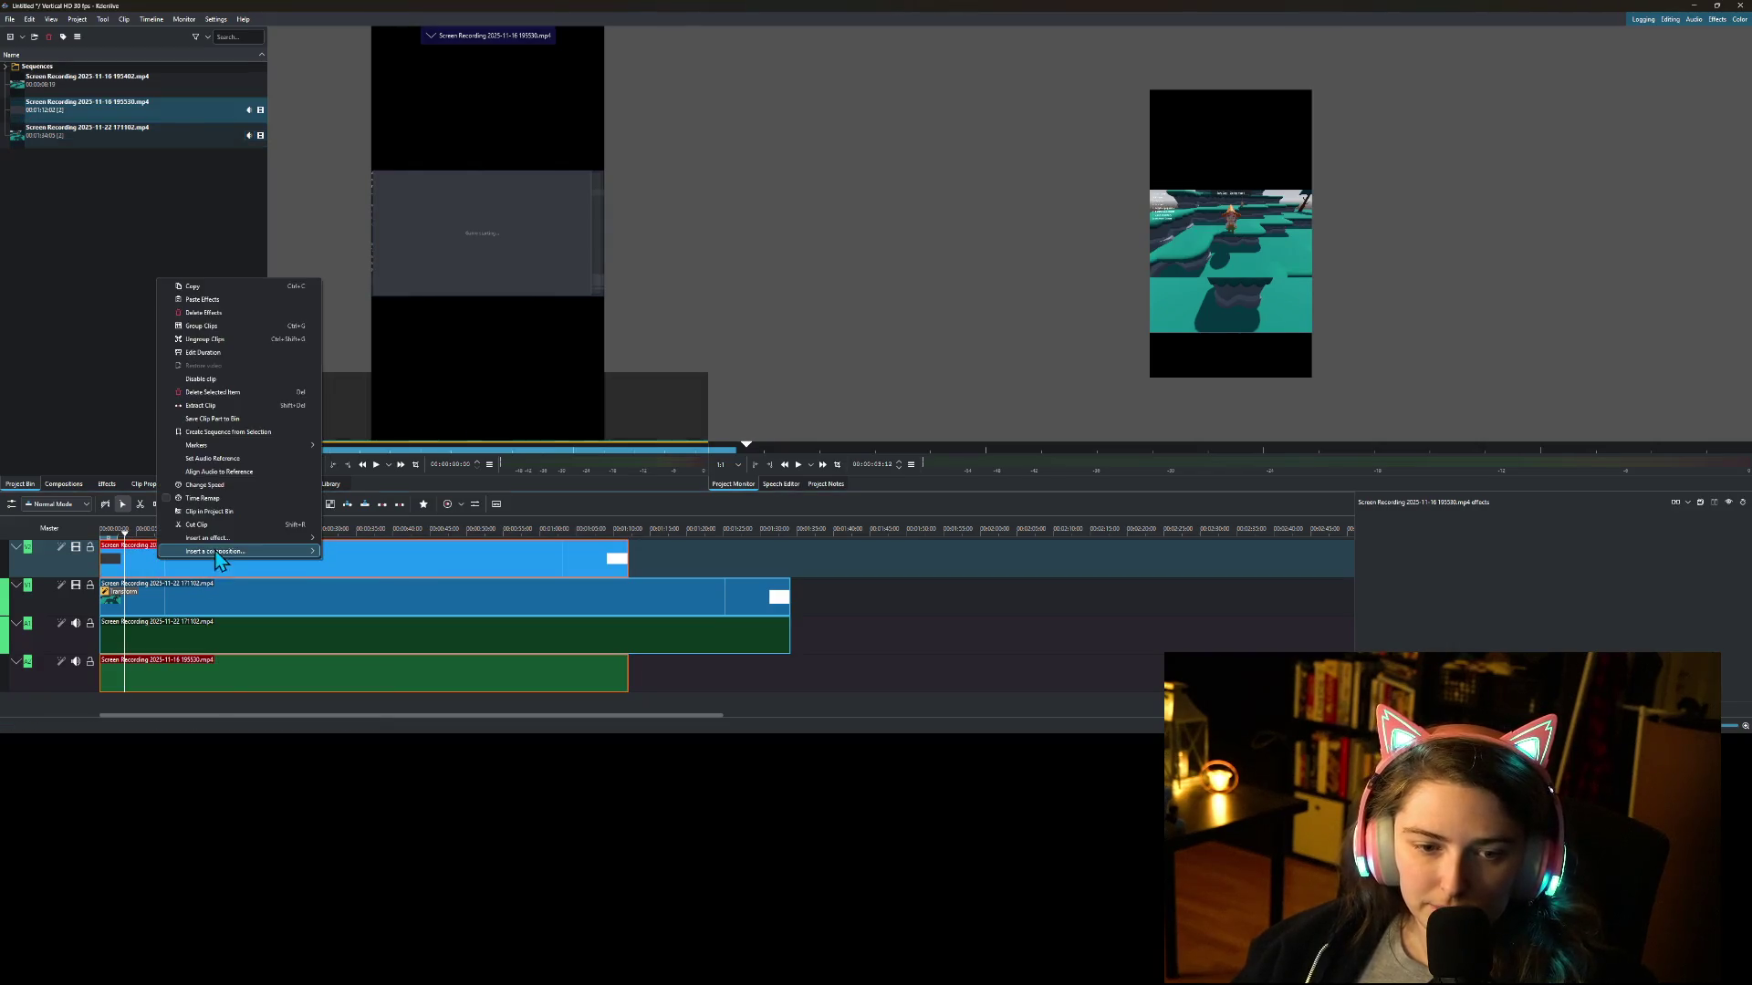
Step: Add a Transform effect to the 195530 clip with Position Y -400
mouse_move(263, 555)
left_click(342, 552)
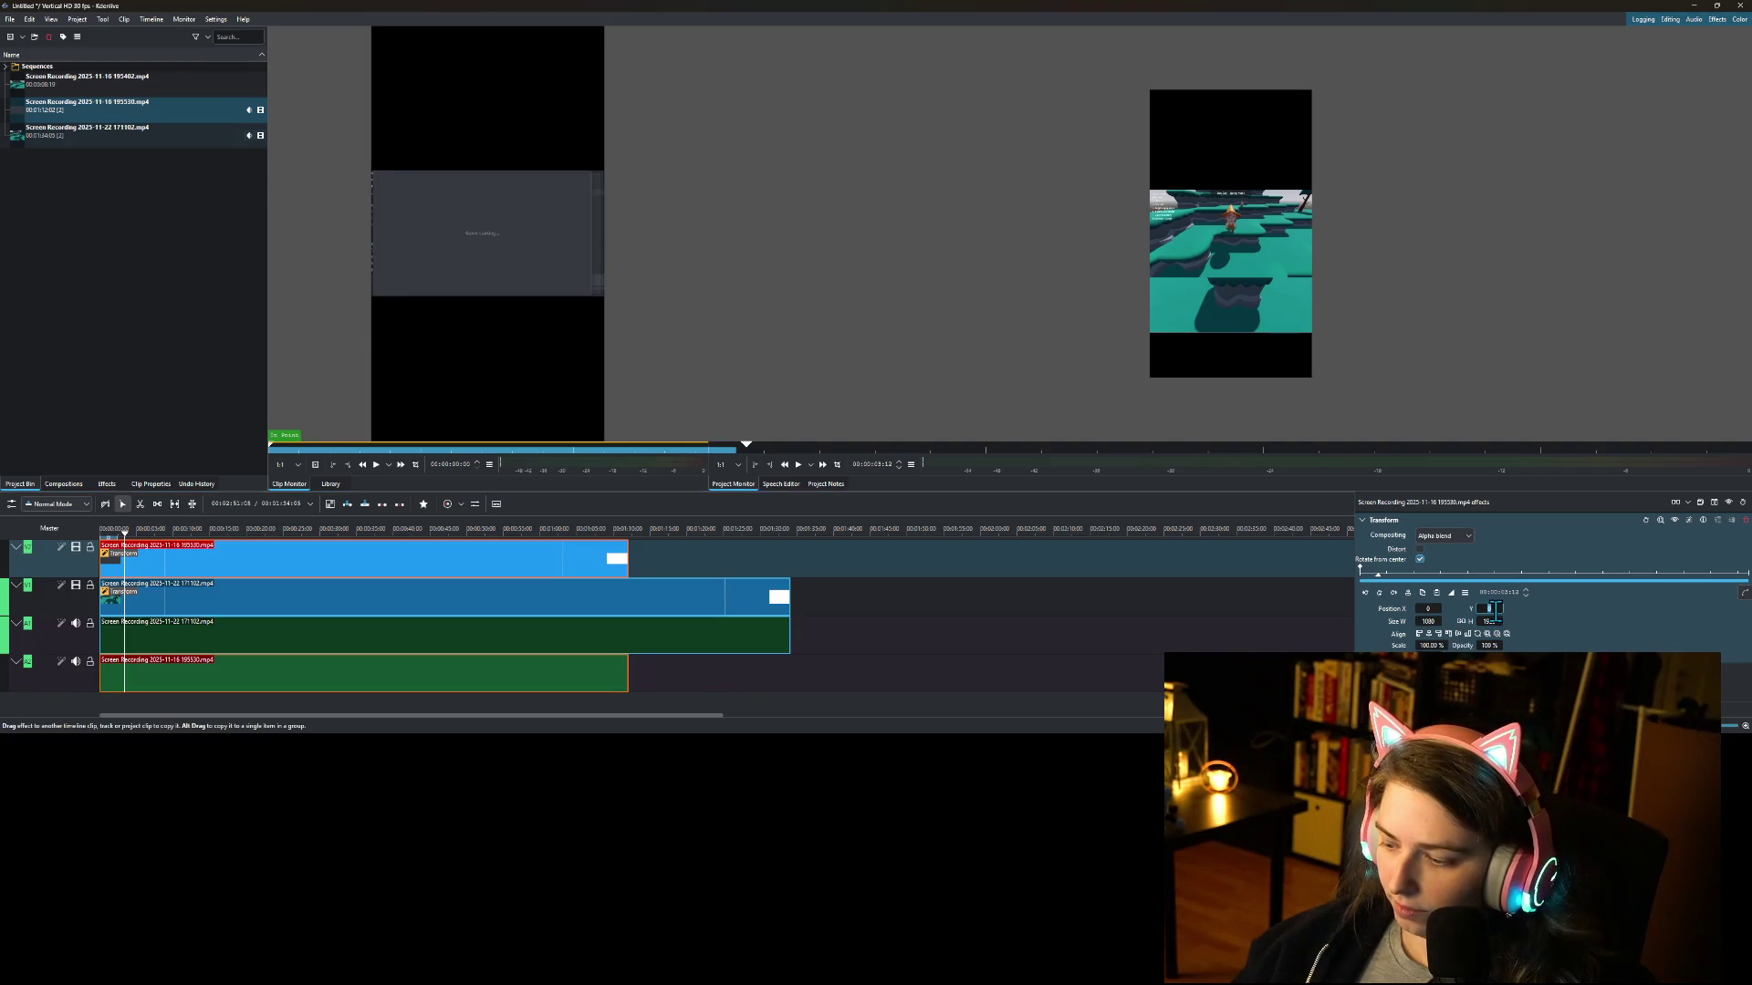
key("Return")
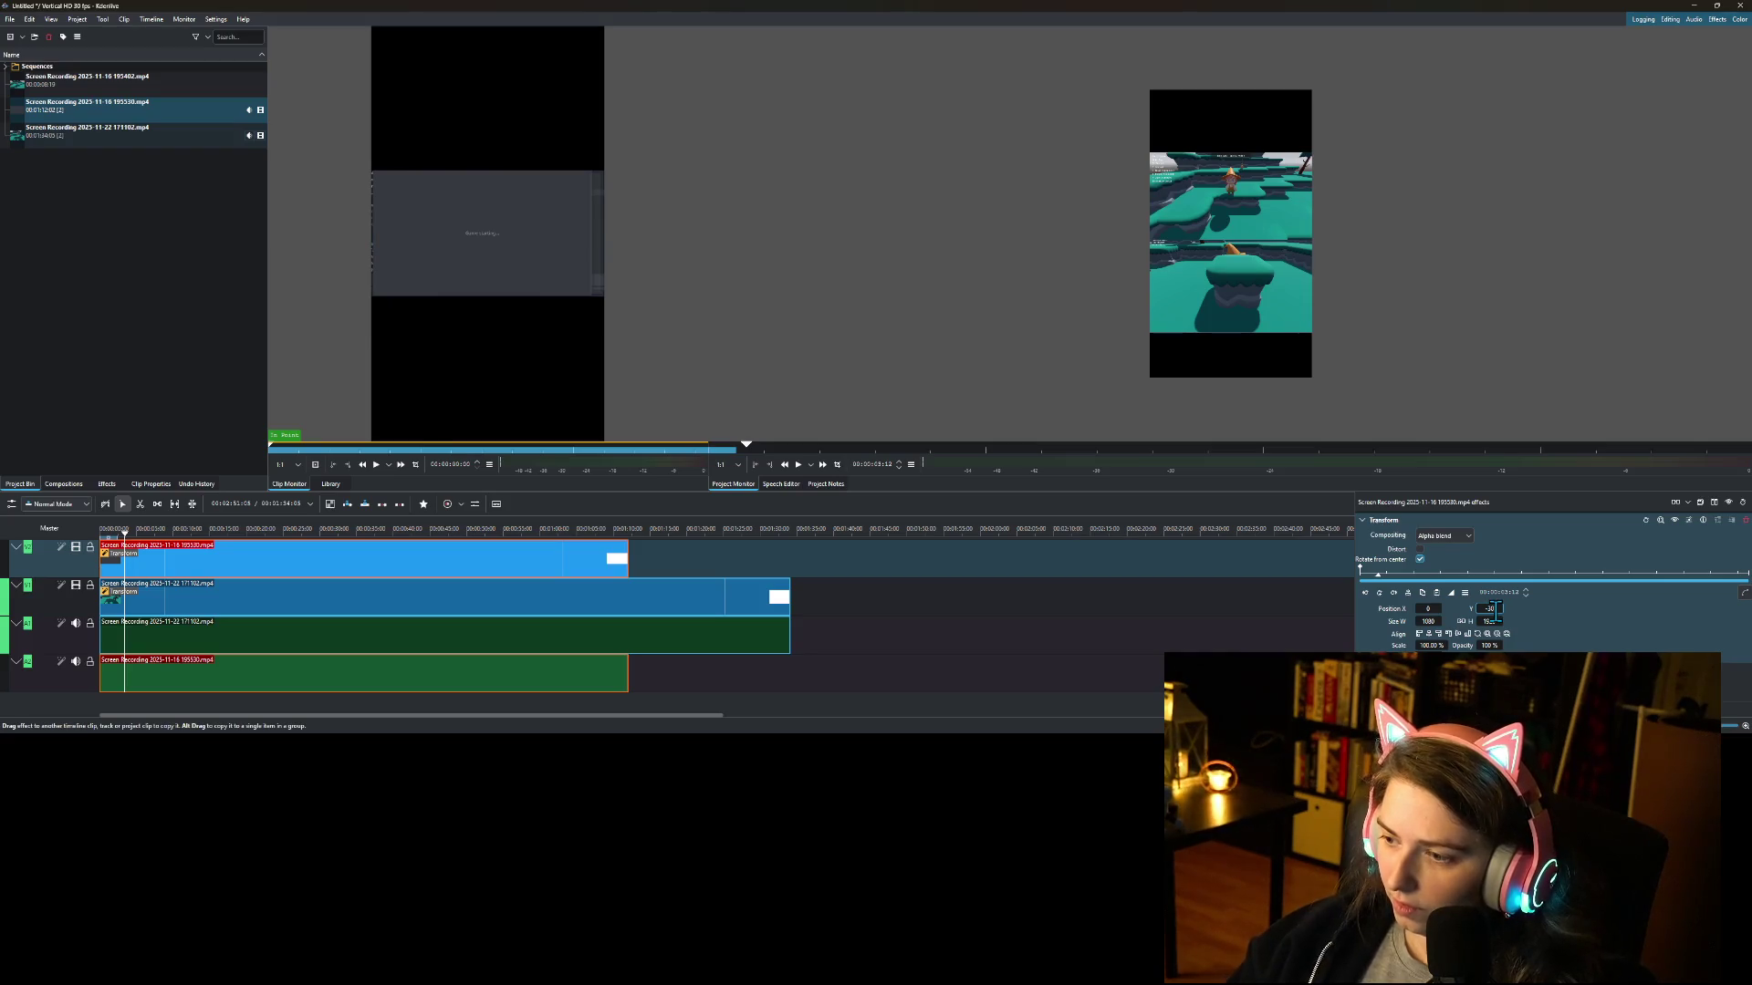
type("0")
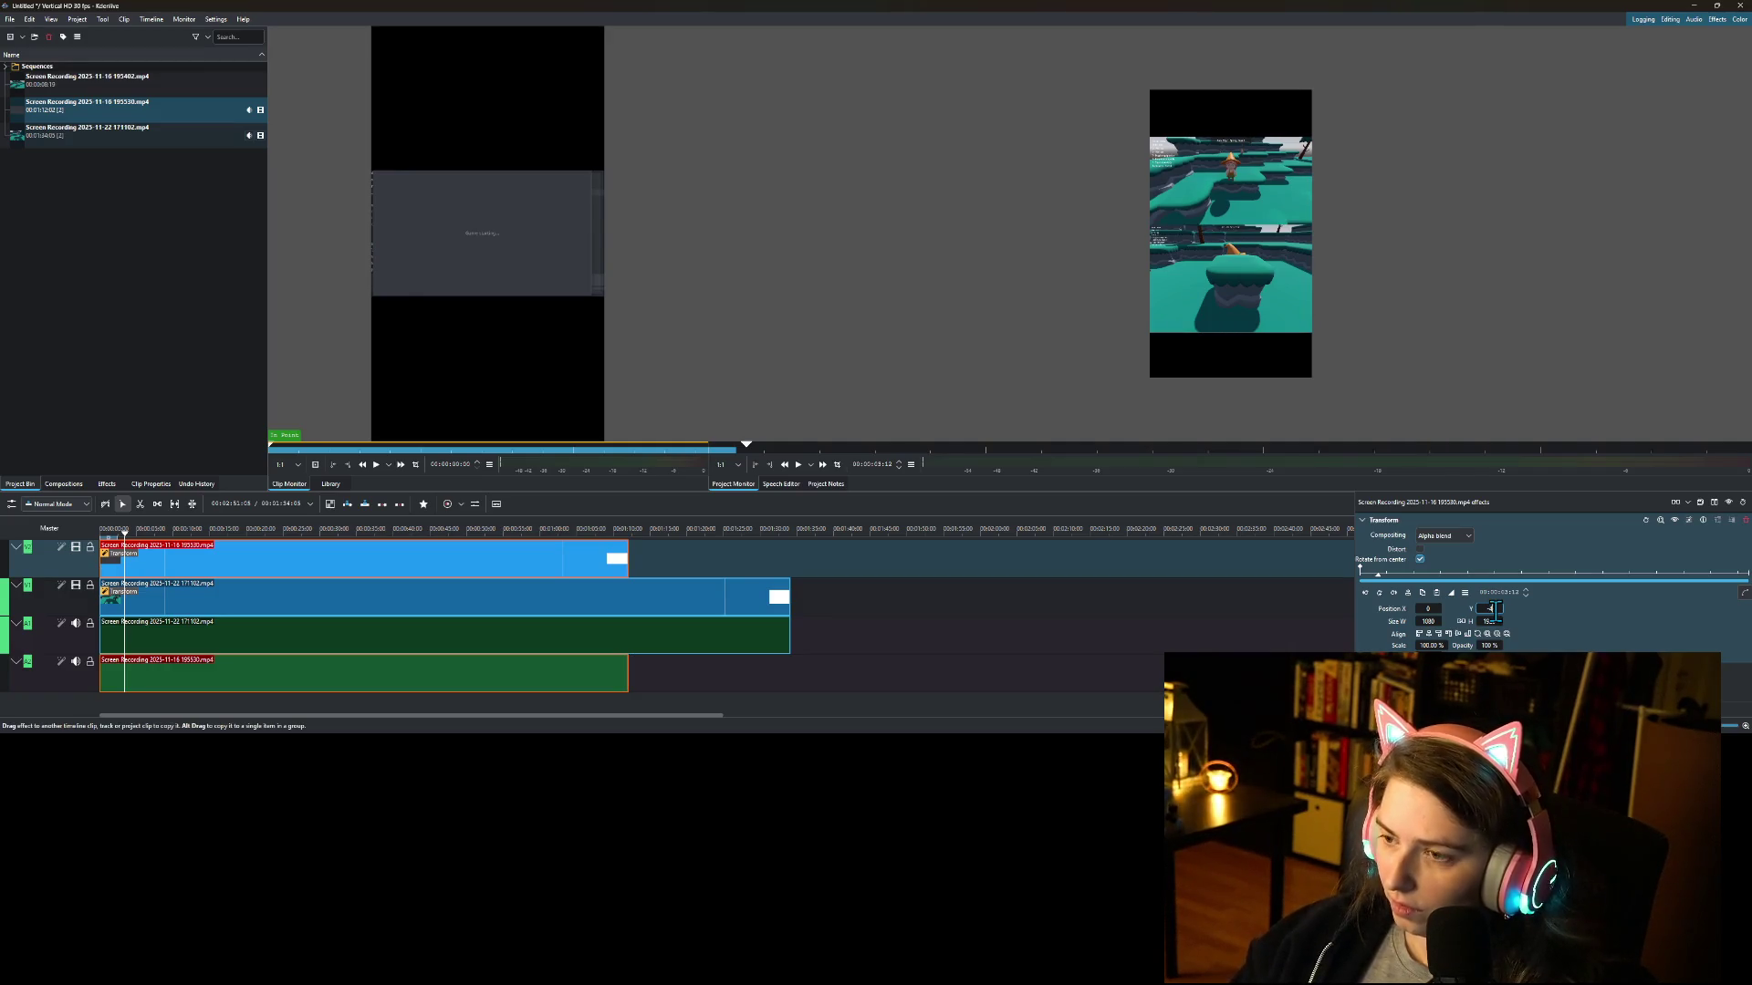
scroll(1496, 608, "down", 3)
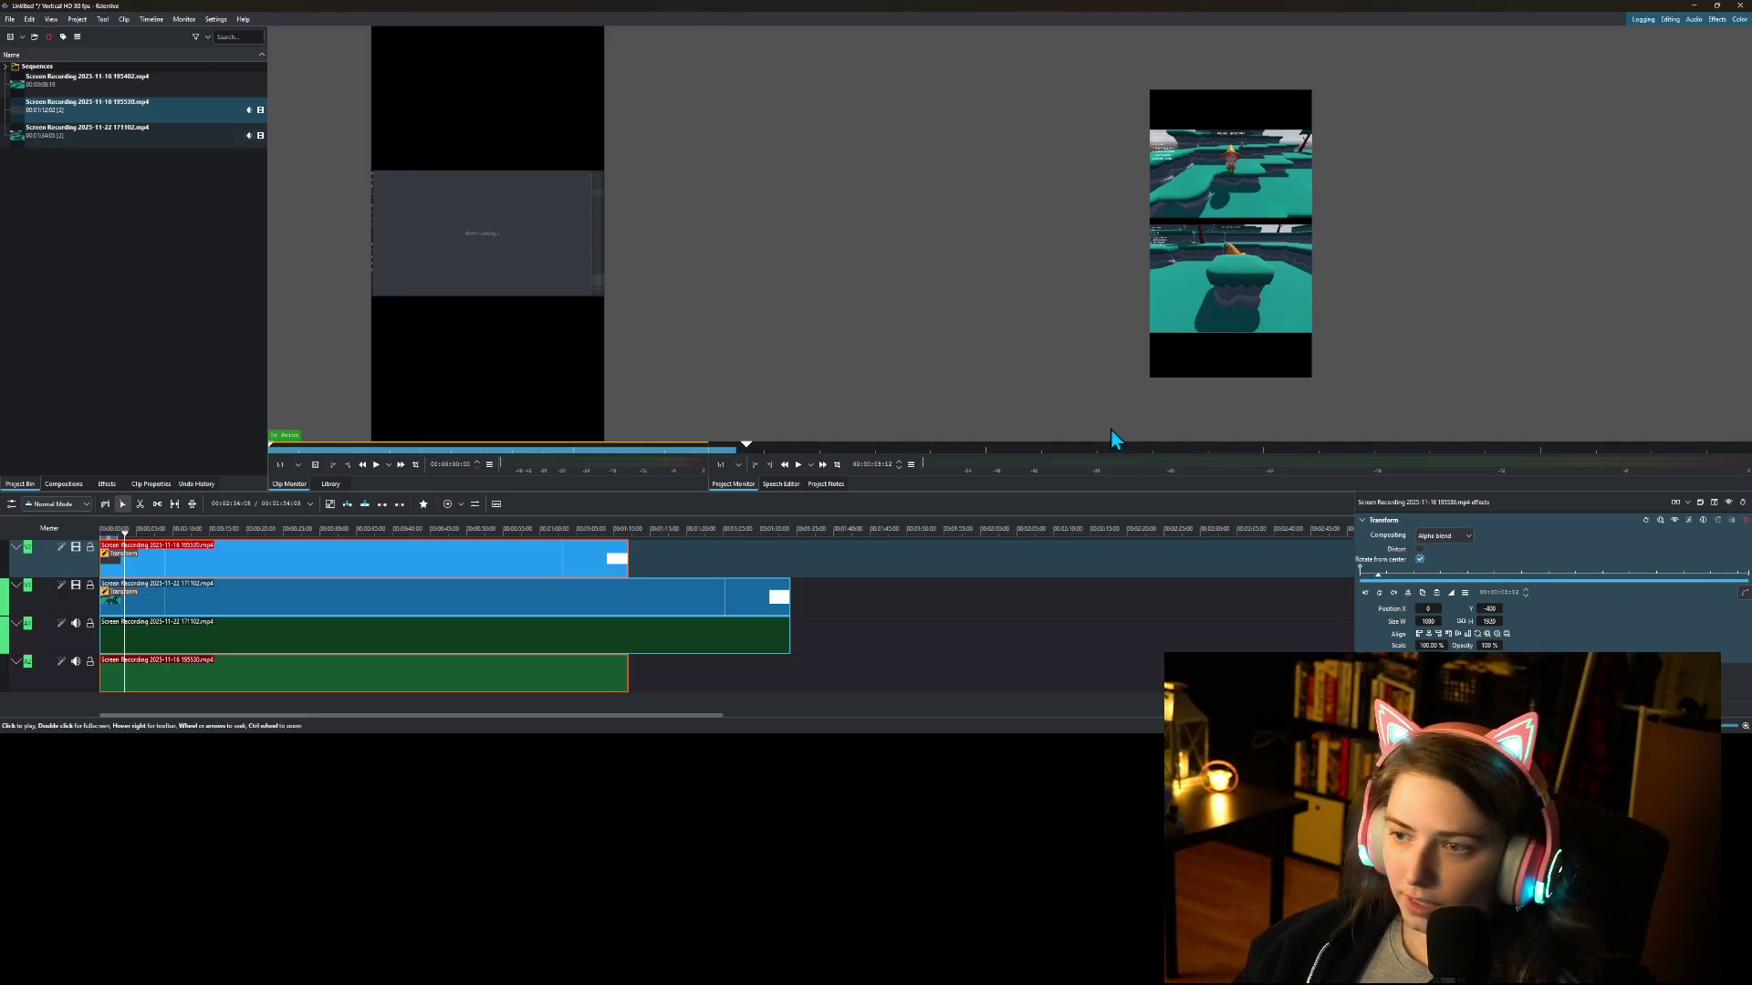
Step: Play and scrub the stacked preview to find a cut point in the top clip
left_click(148, 546)
key("space")
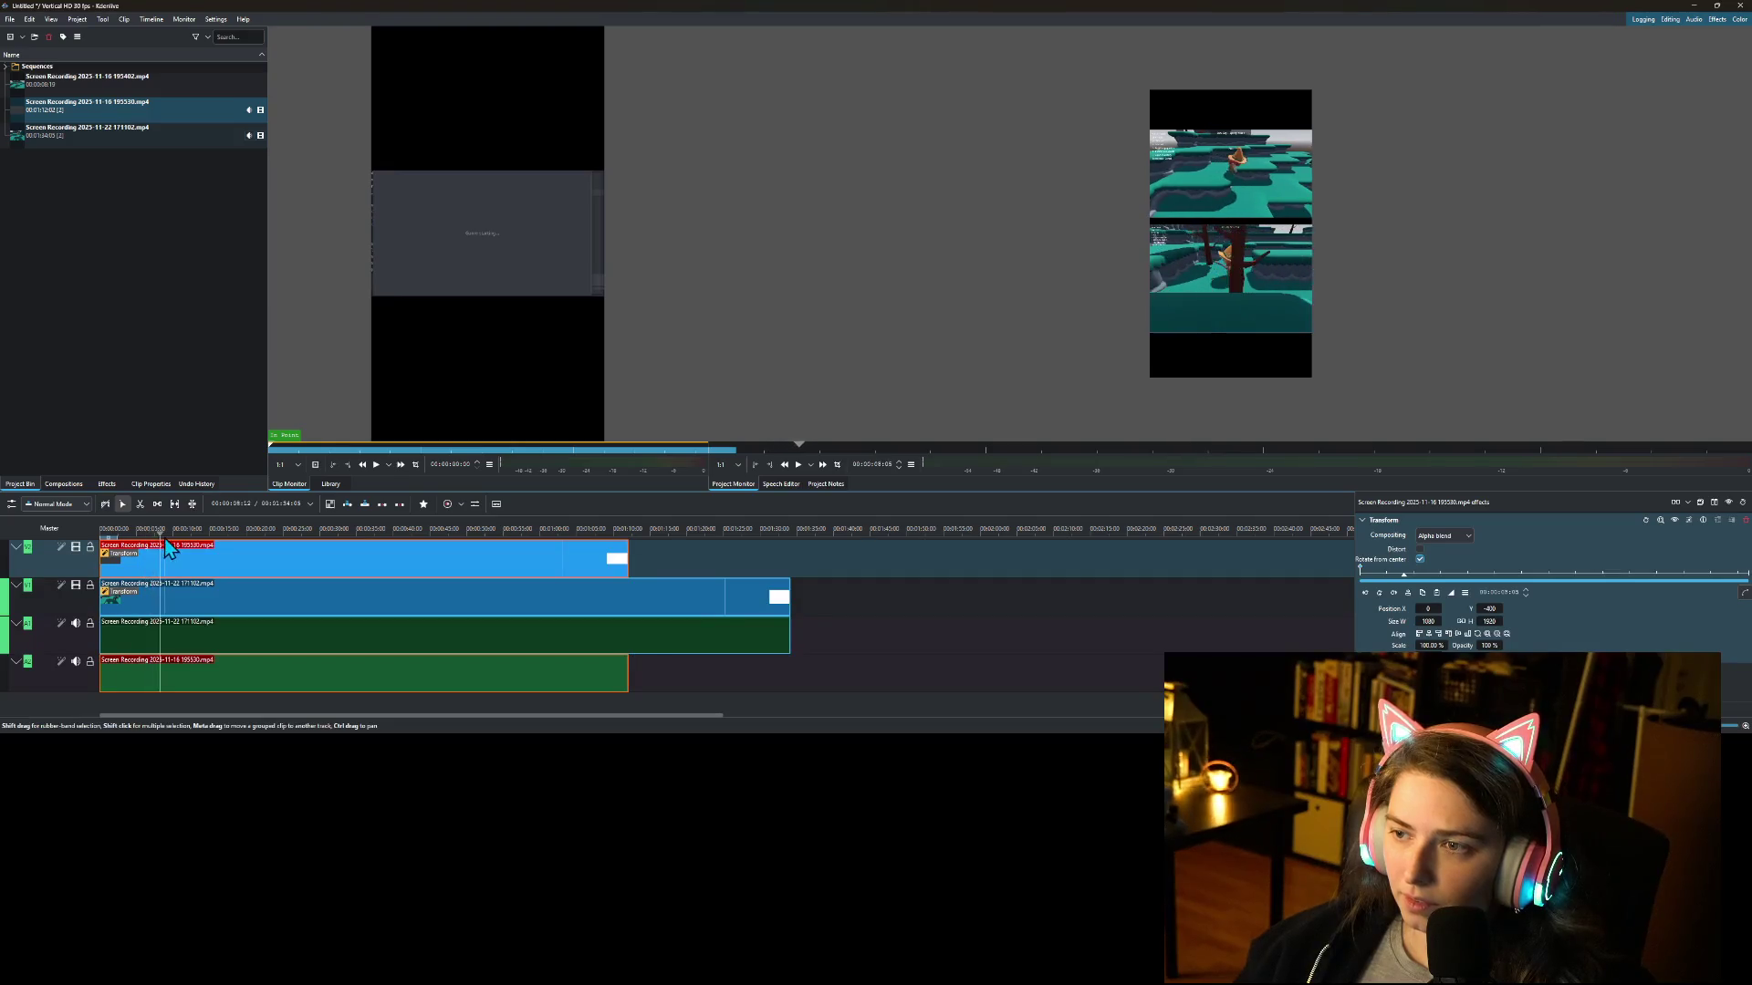
left_click(271, 553)
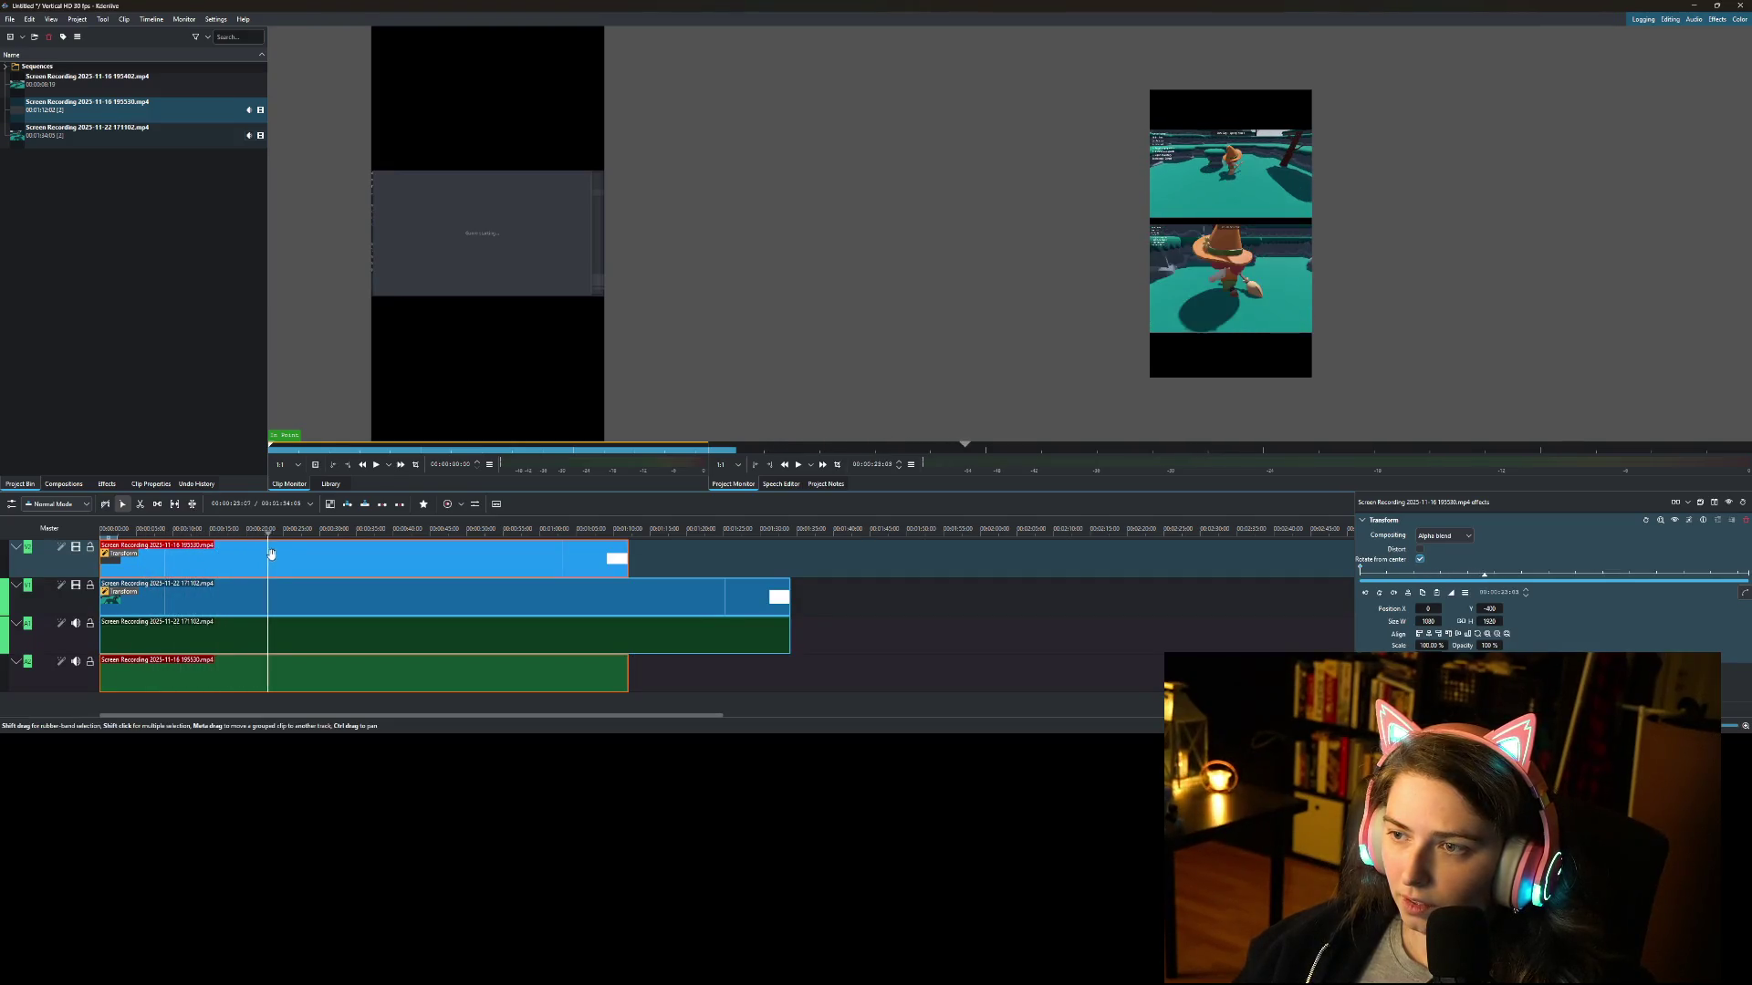
left_click(299, 559)
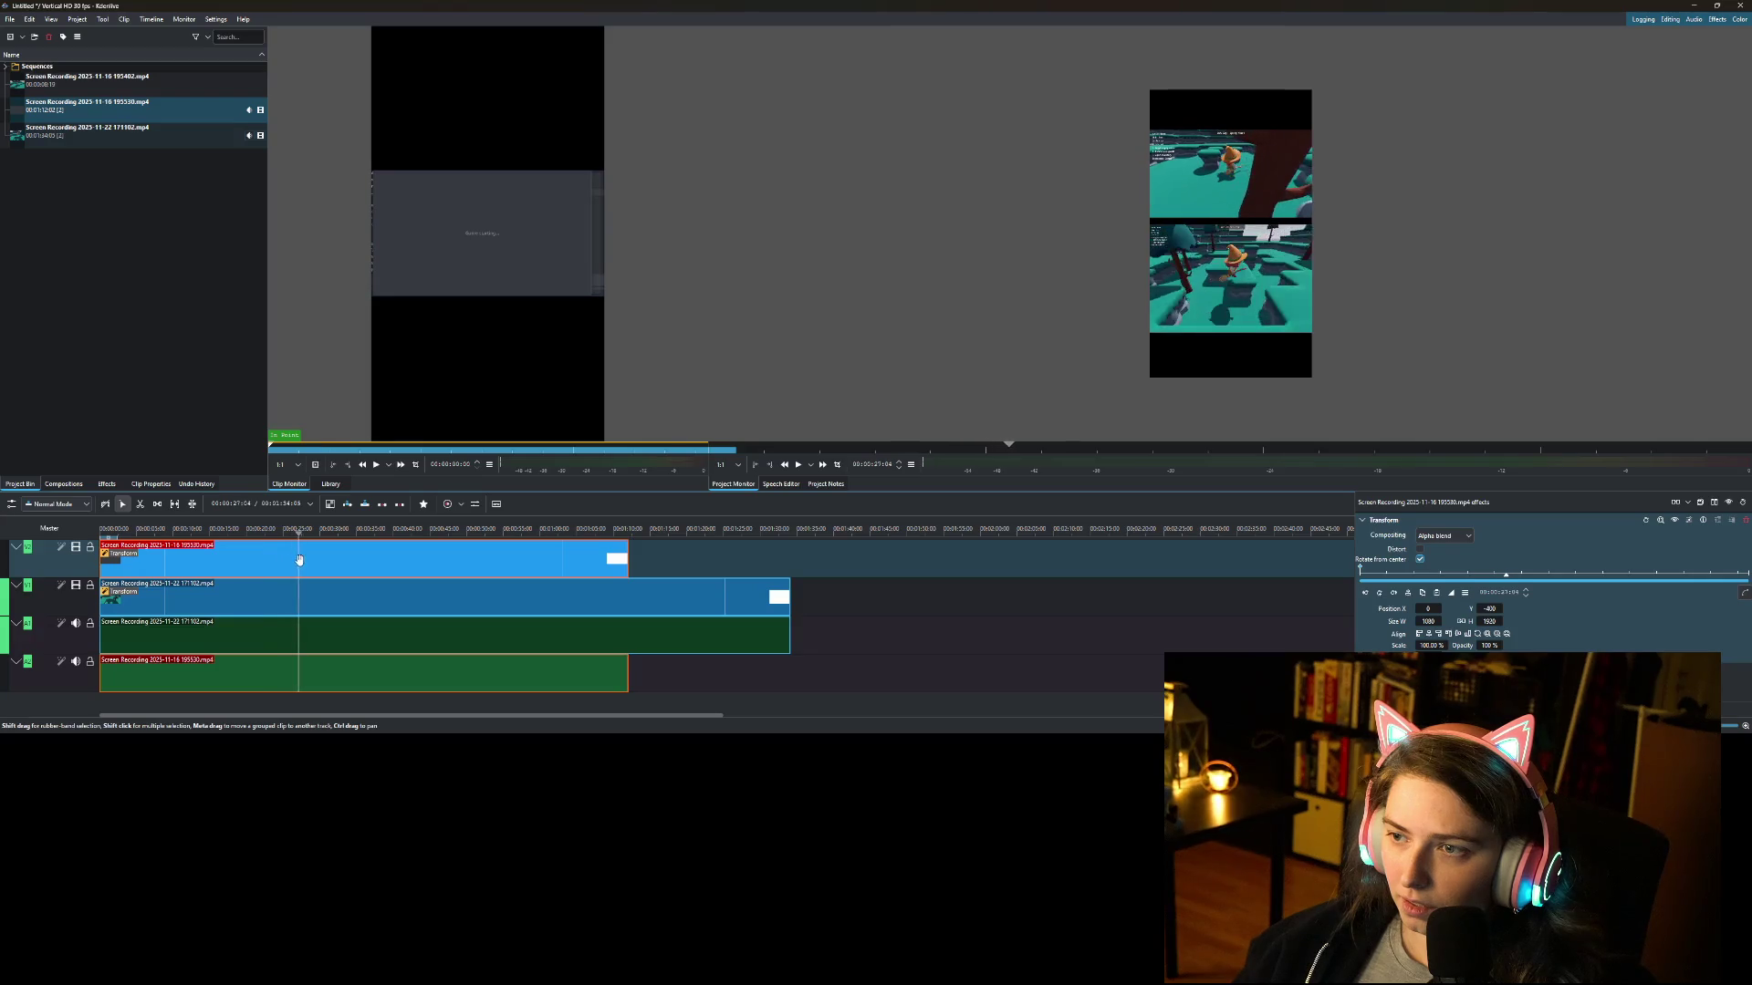
left_click(292, 561)
left_click_drag(291, 562, 252, 562)
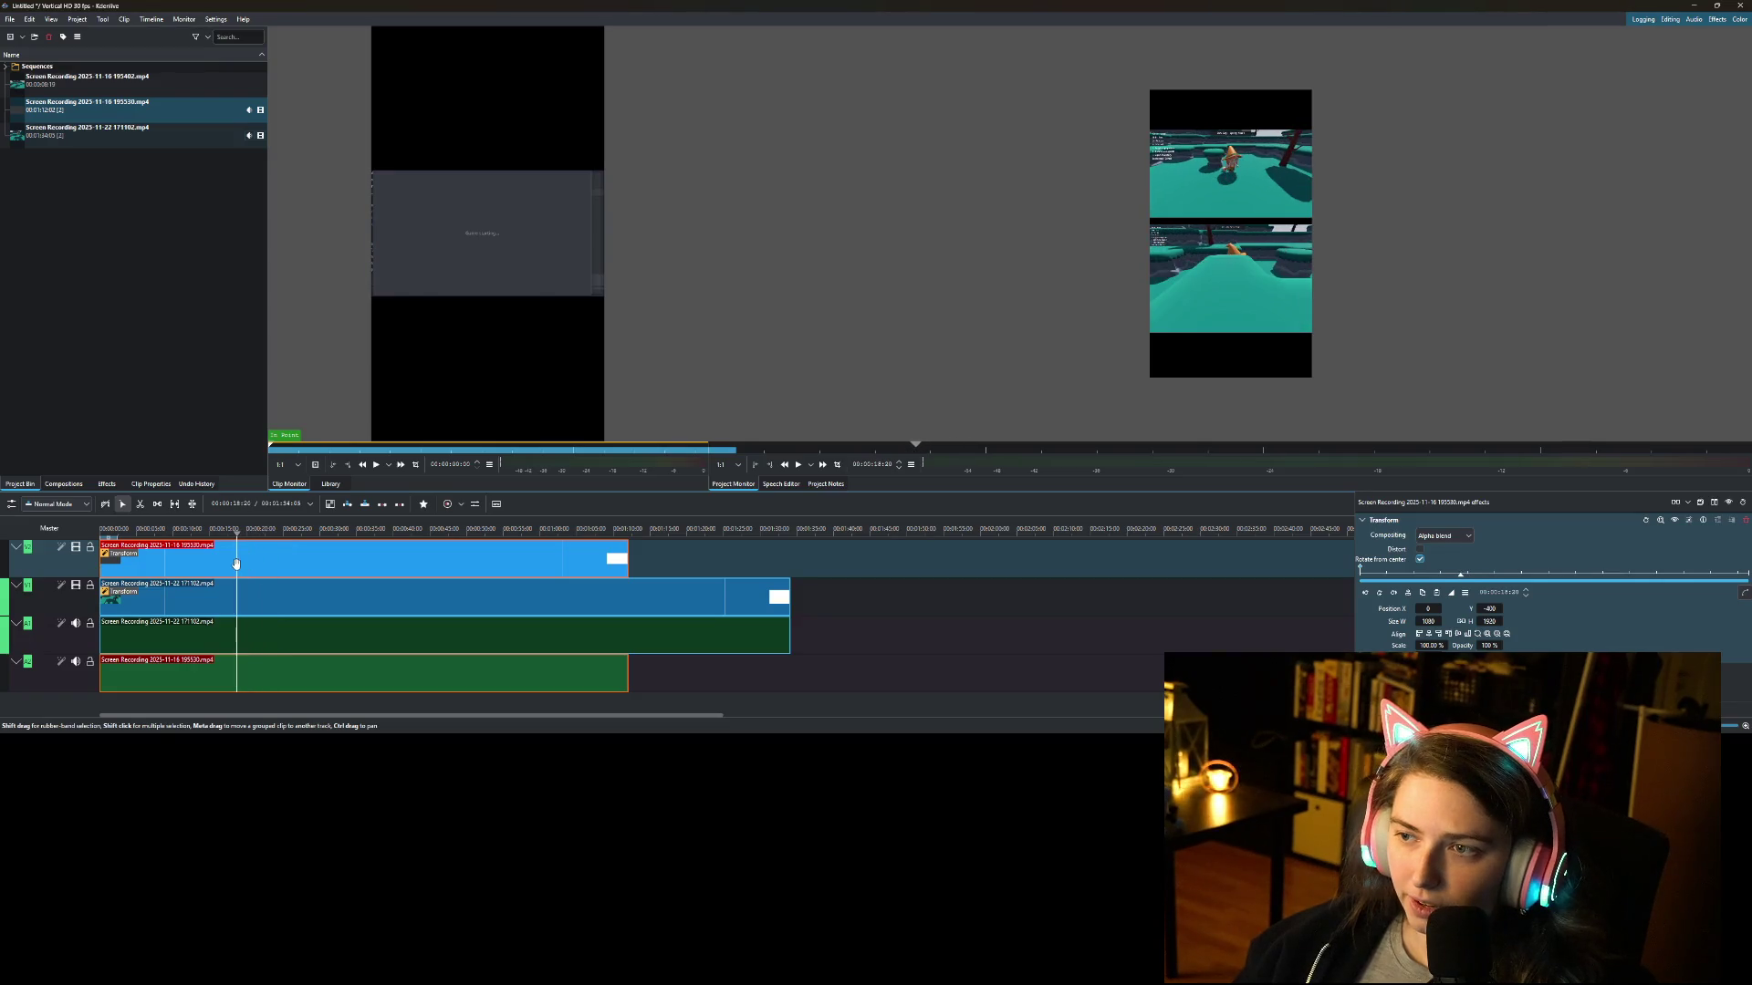
left_click_drag(229, 564, 211, 565)
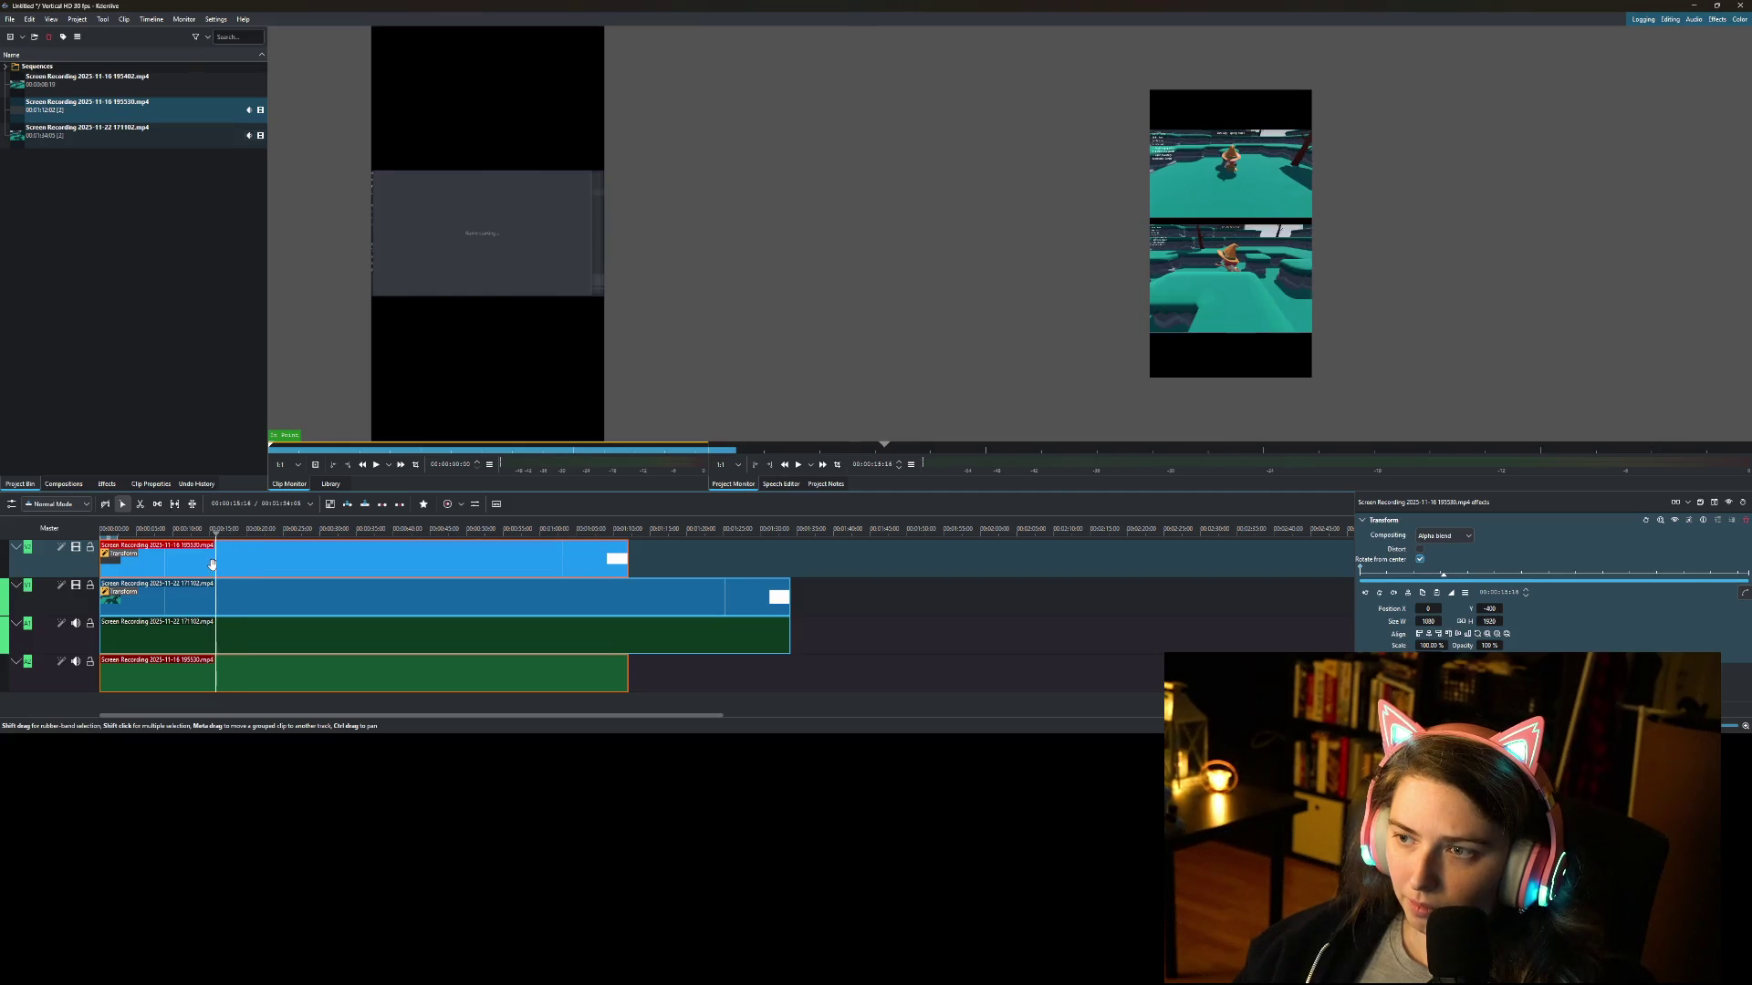
Step: Cut away the top clip's opening and move the remainder to the timeline start
right_click(209, 566)
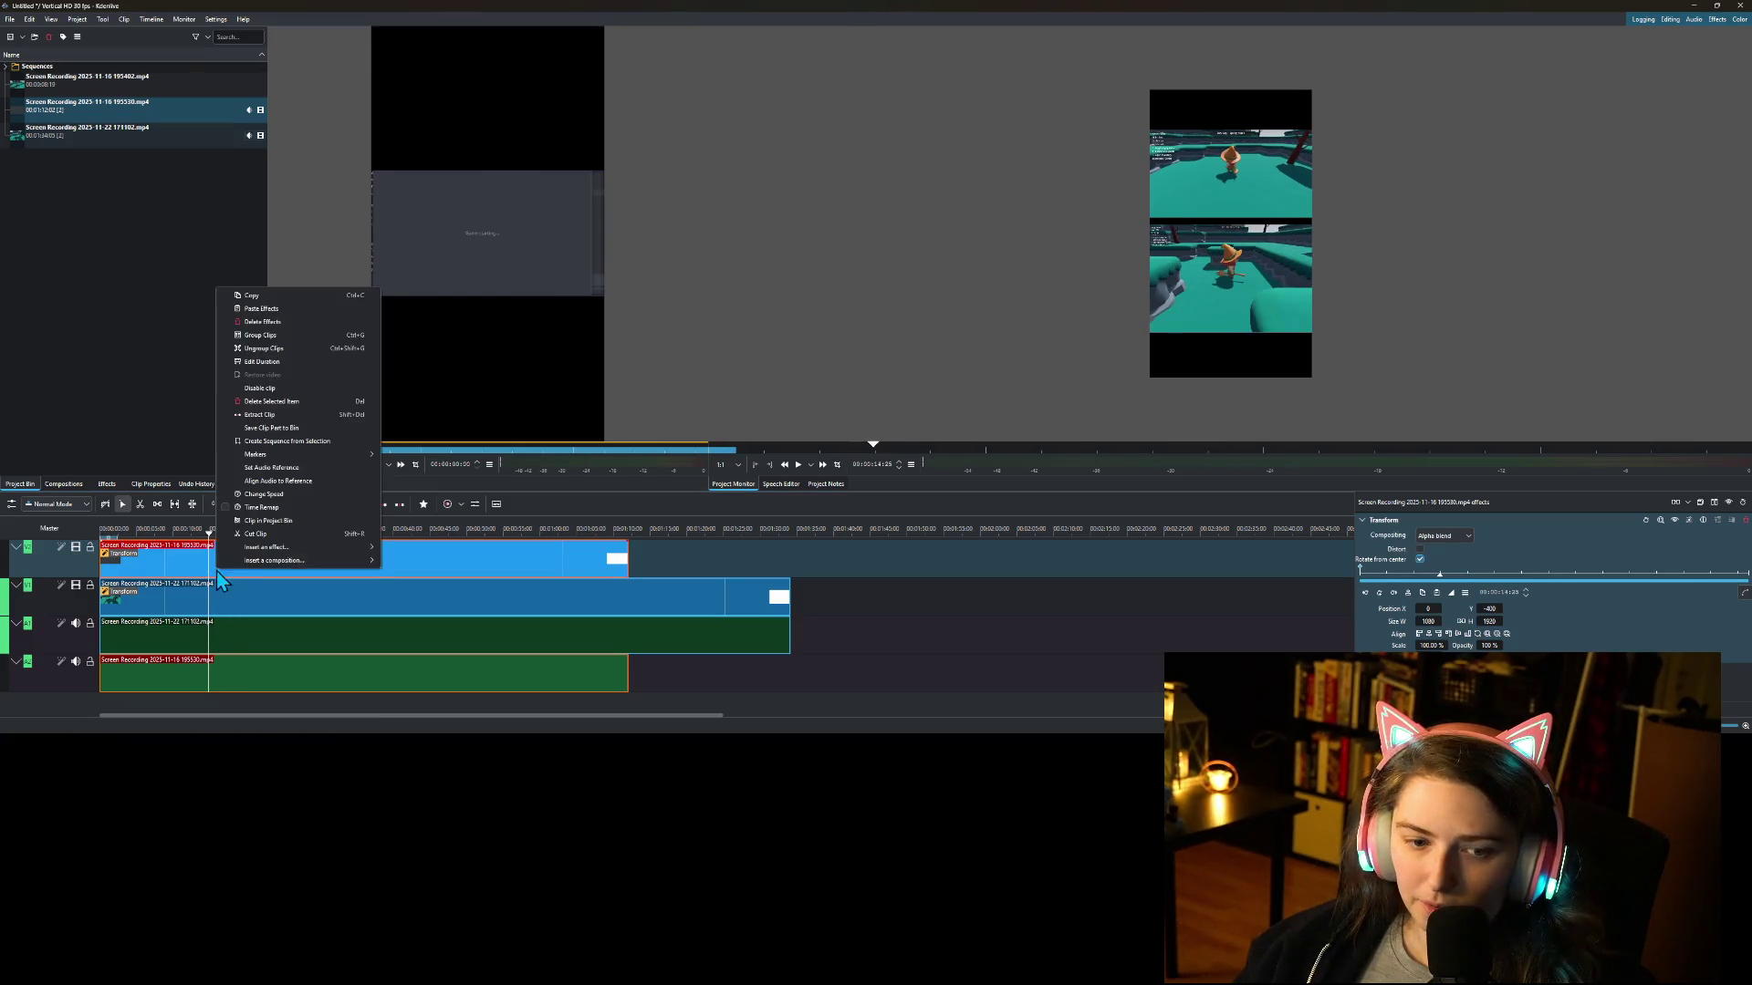
left_click(263, 536)
key("Delete")
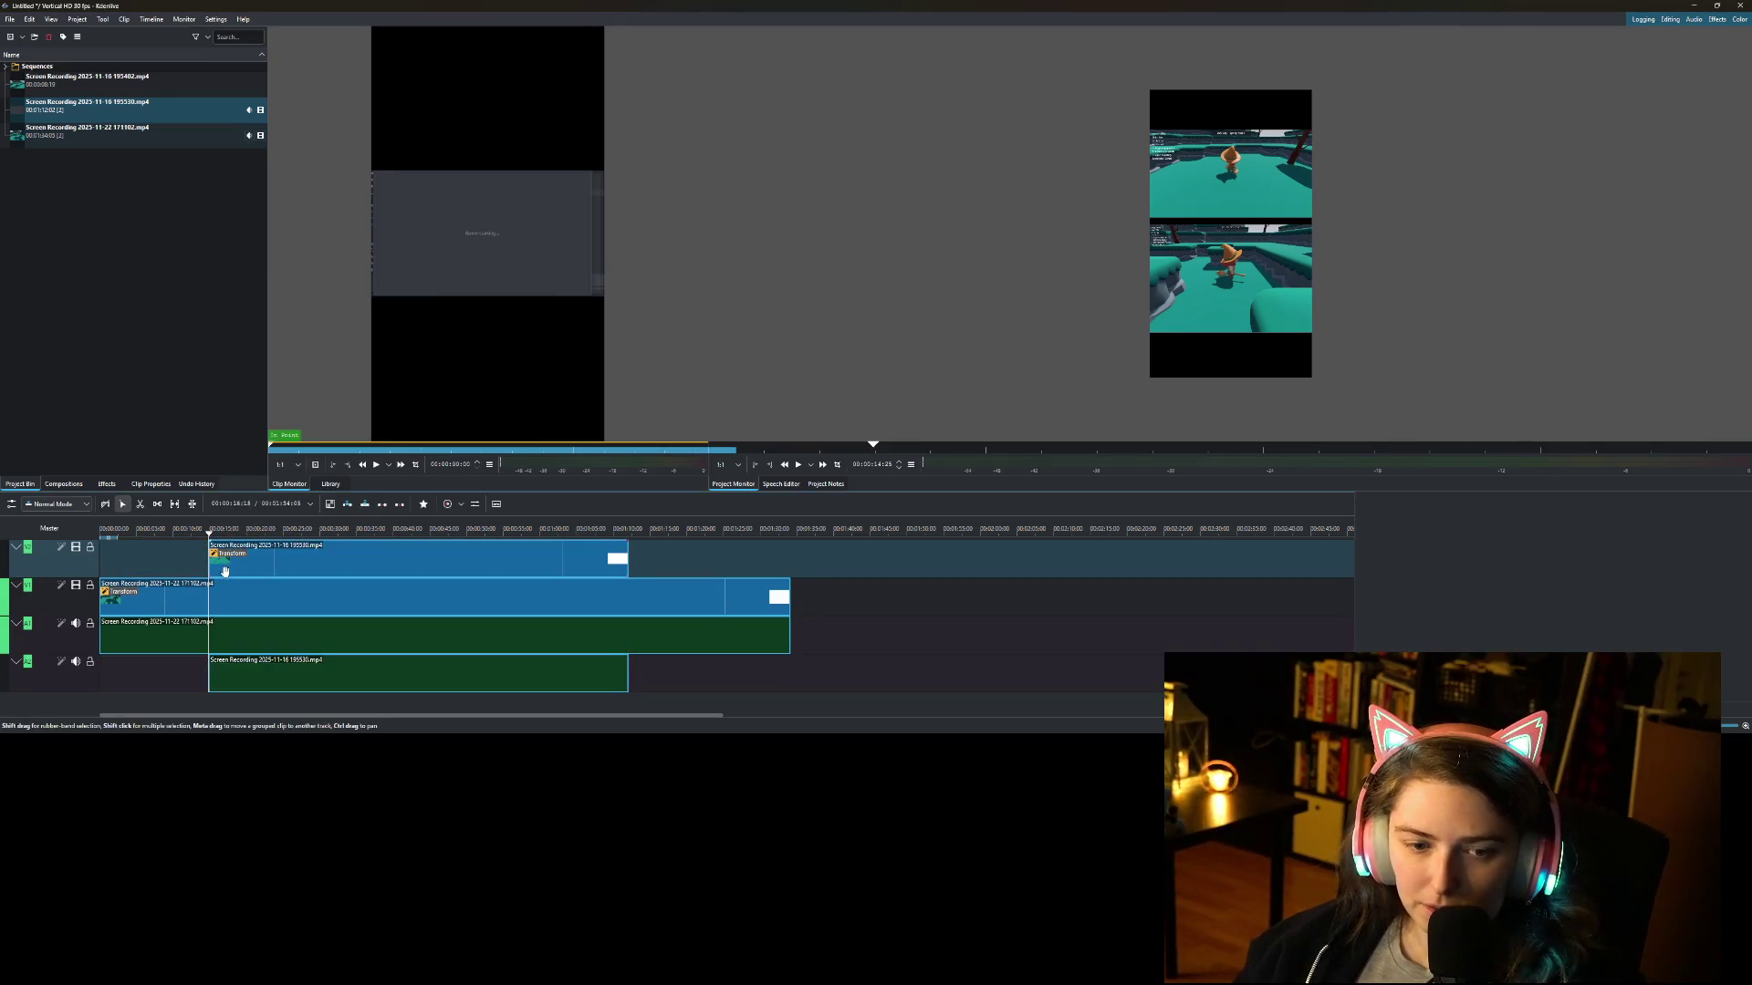
mouse_move(226, 568)
left_mouse_down()
mouse_move(132, 562)
mouse_move(126, 545)
mouse_move(194, 566)
left_mouse_up()
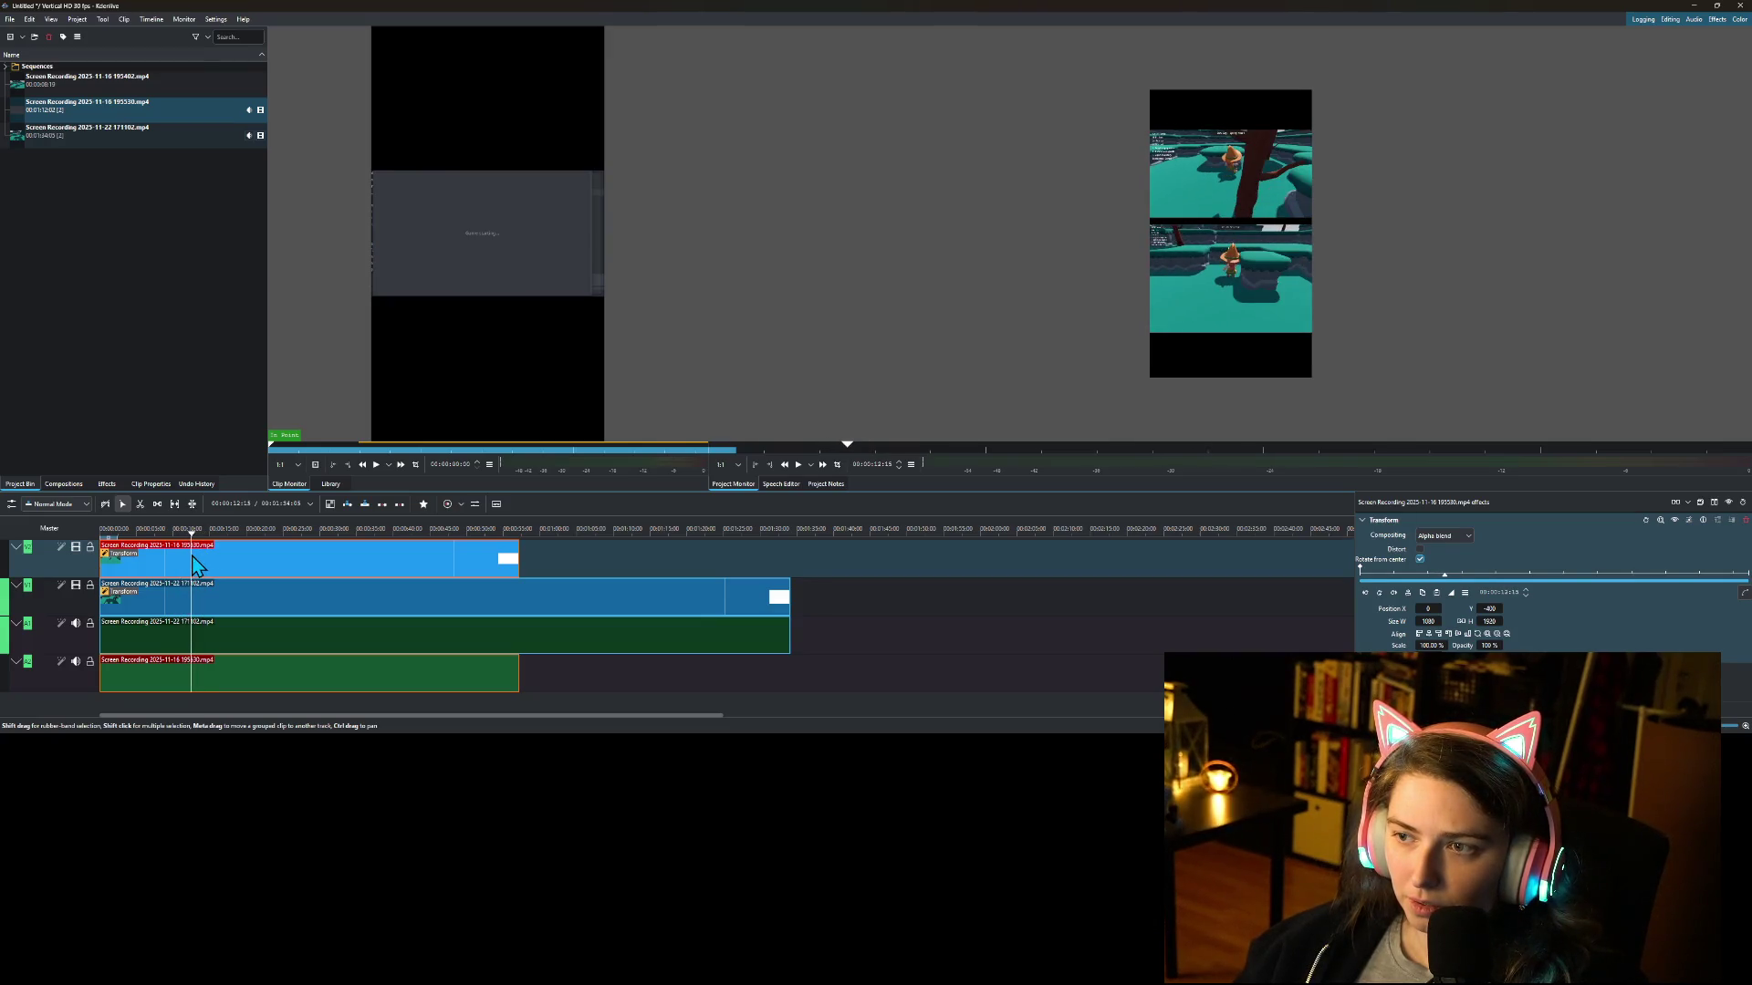
Step: Remove a middle section of the top clip and close the gap between its two pieces
right_click(201, 572)
left_click(242, 547)
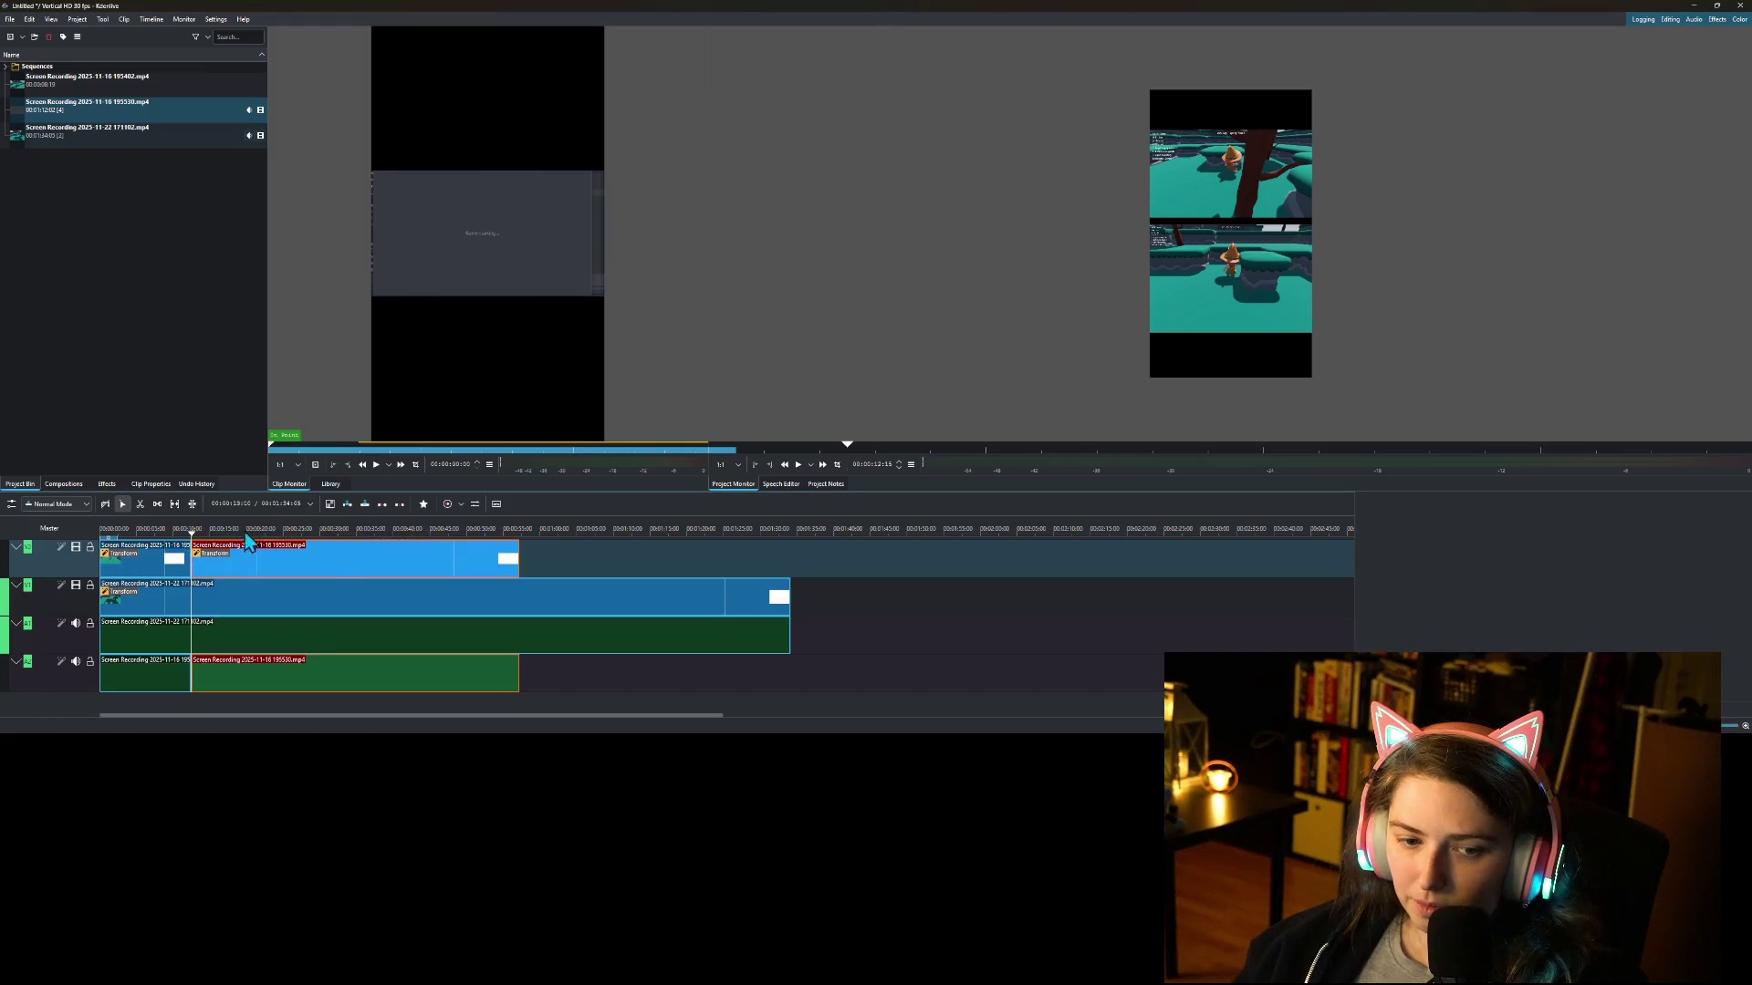
mouse_move(272, 538)
left_mouse_down()
mouse_move(365, 549)
mouse_move(349, 557)
left_mouse_up()
right_click(349, 558)
left_click(388, 524)
mouse_move(351, 566)
left_mouse_down()
mouse_move(199, 539)
mouse_move(242, 546)
left_mouse_up()
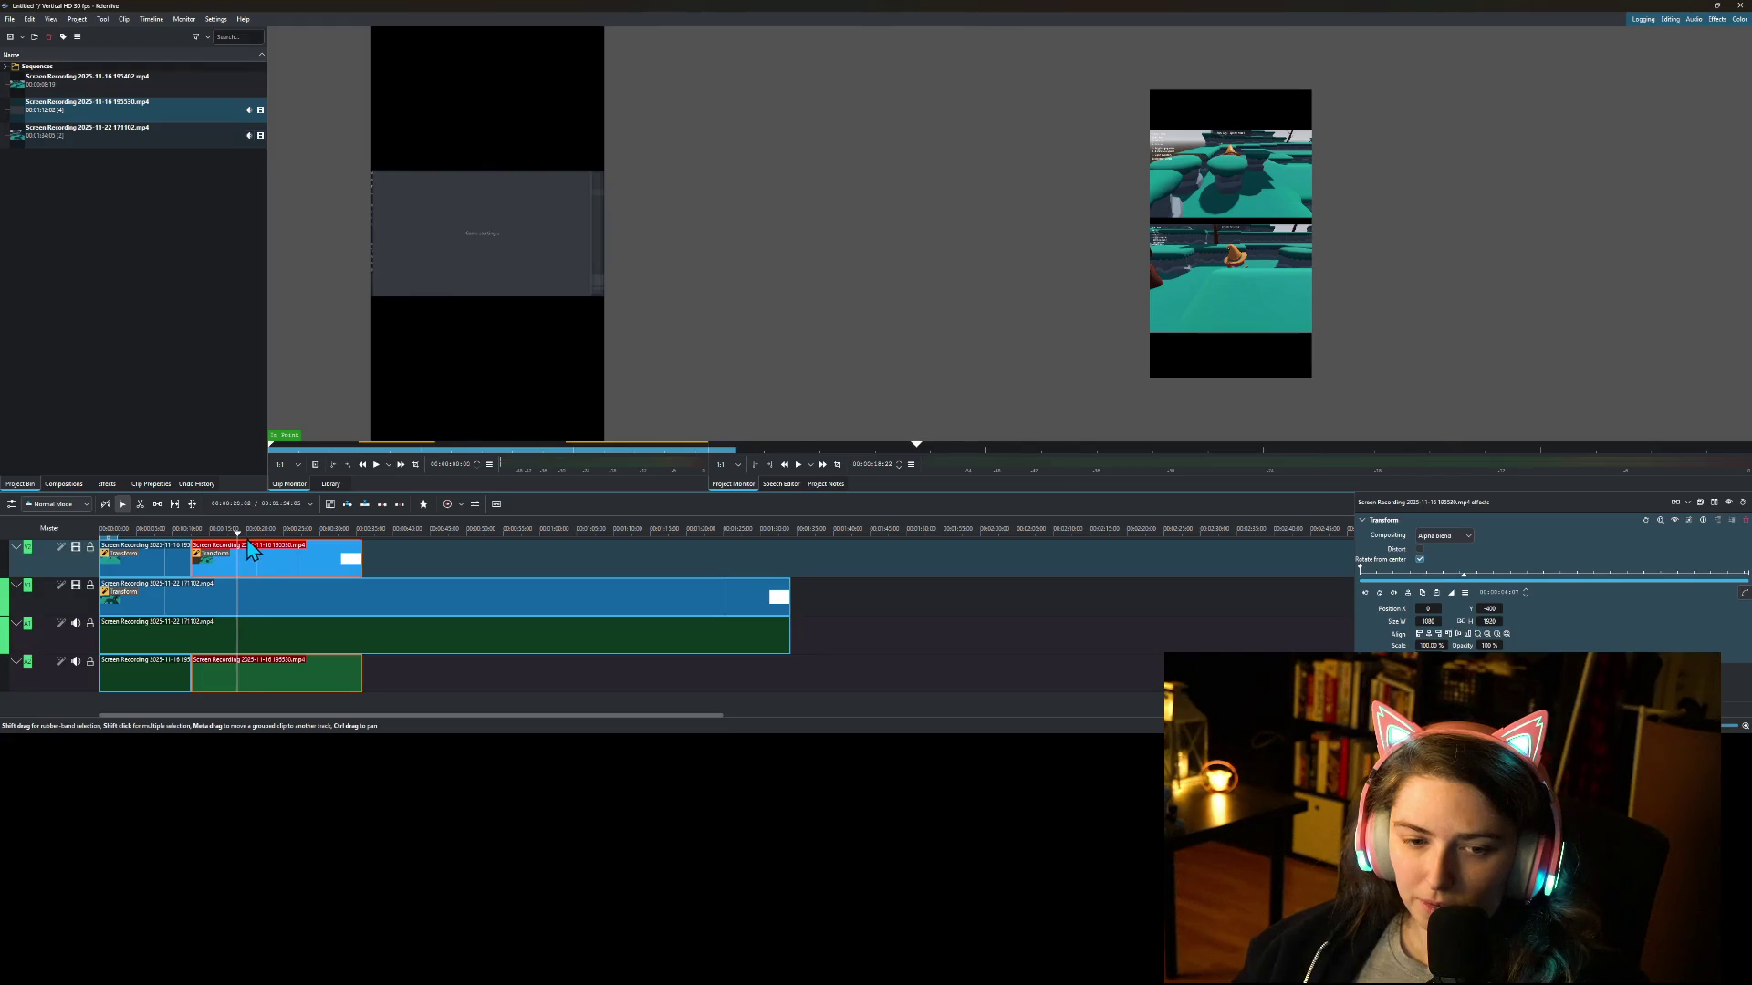
key("space")
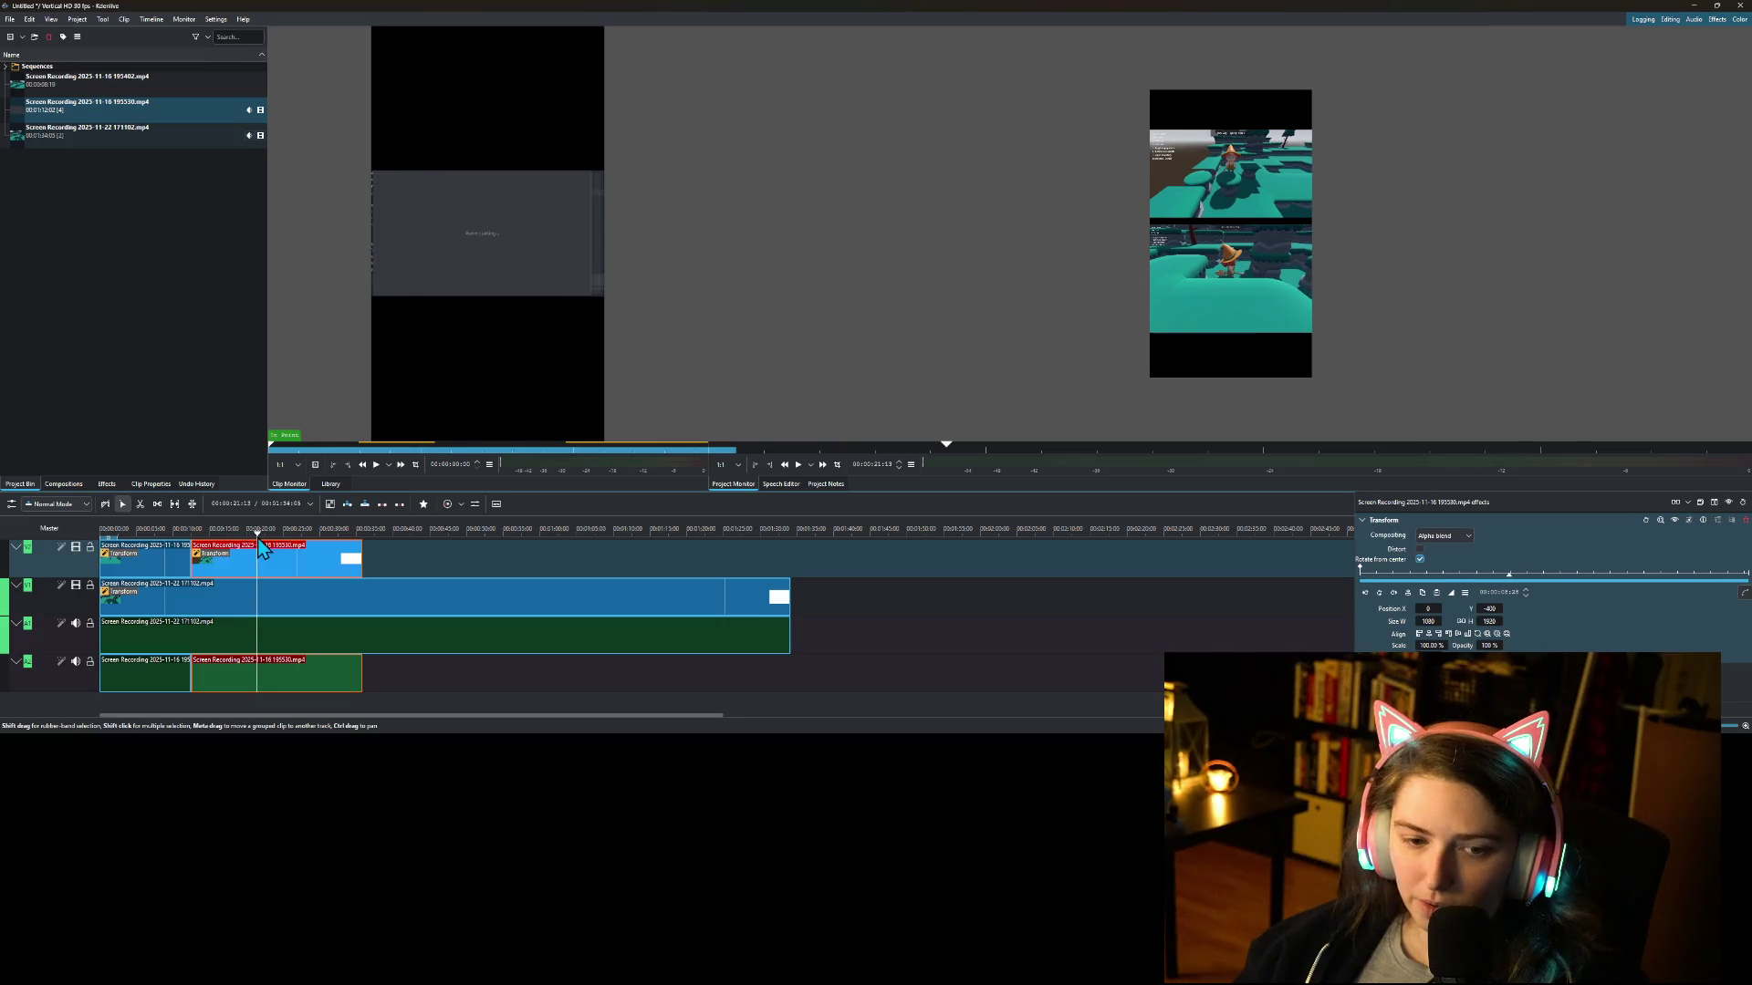
Step: Split the second top piece at the playhead and delete its tail
right_click(268, 559)
left_click(293, 571)
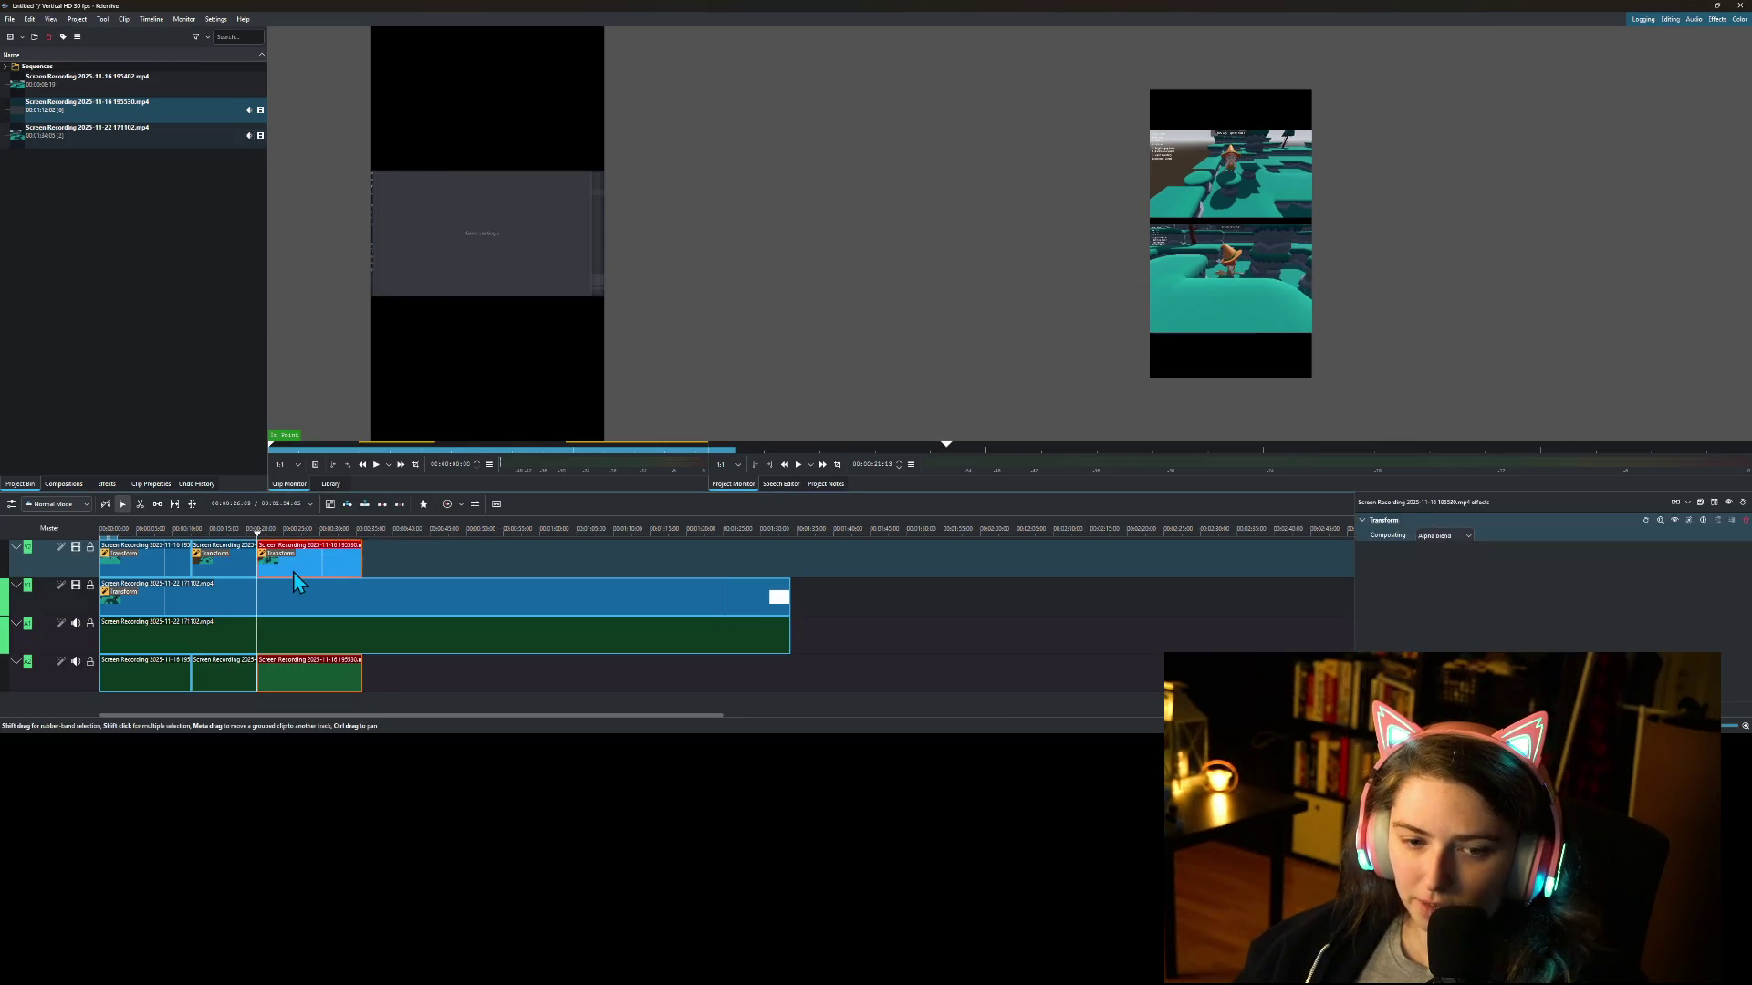
key("Delete")
left_click(103, 535)
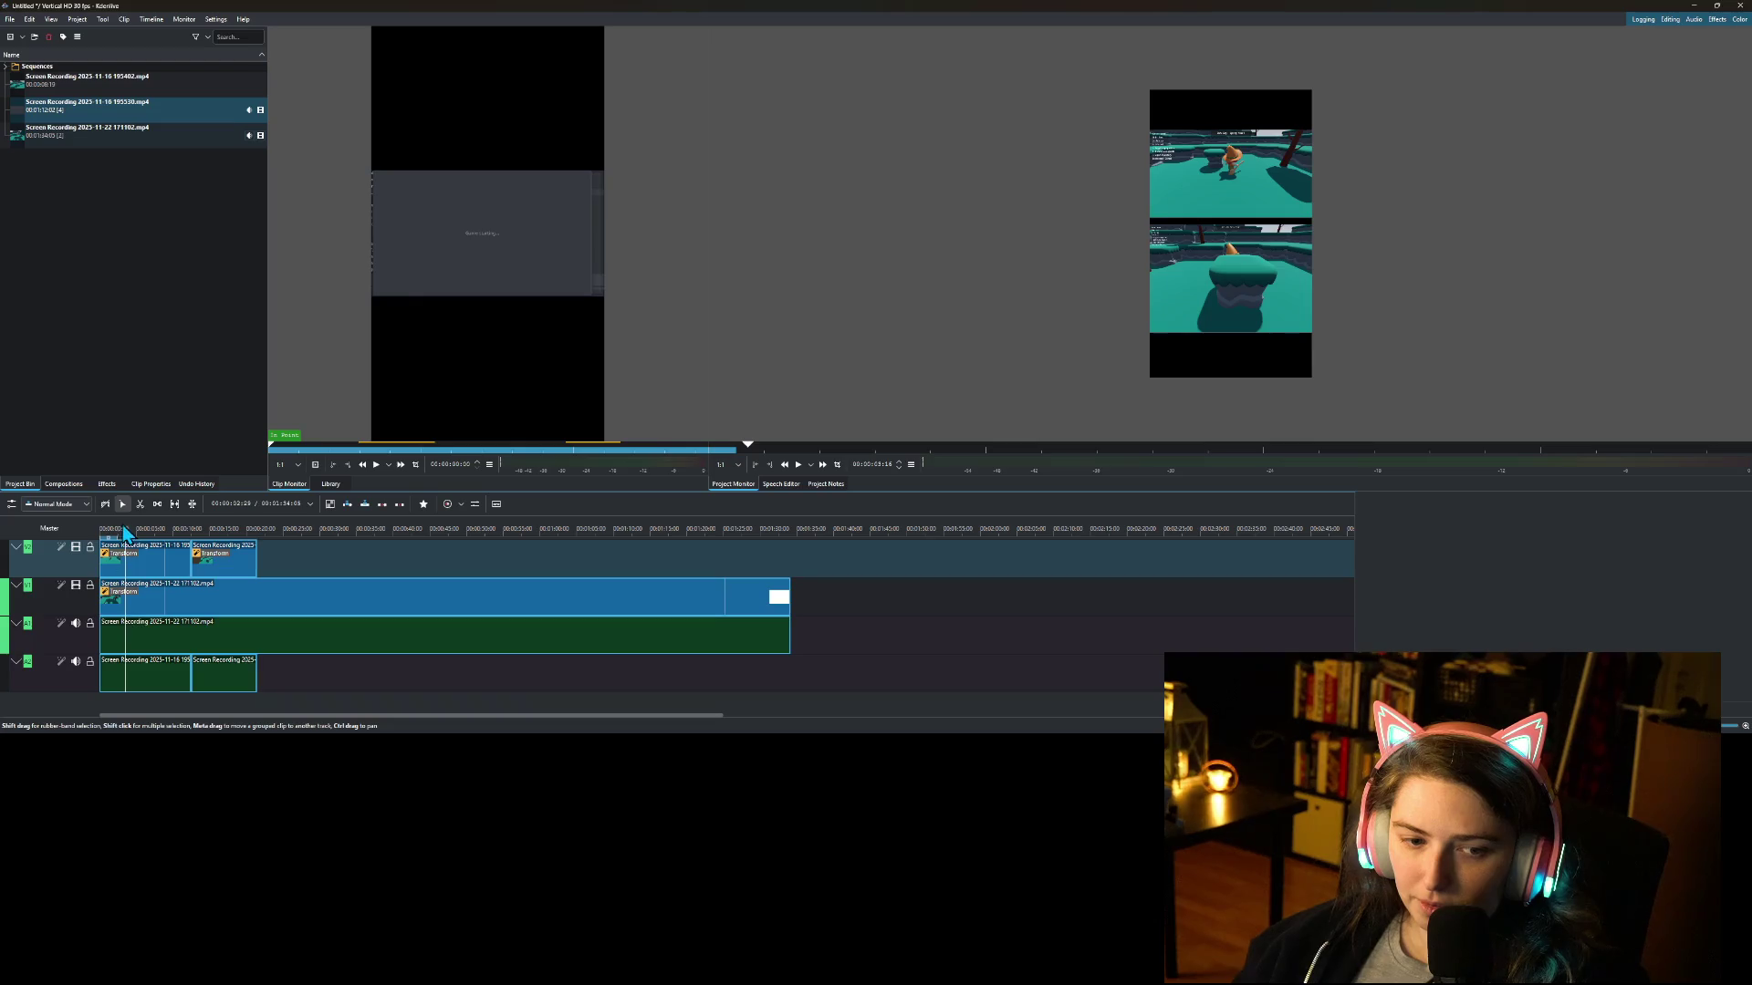
left_click(118, 534)
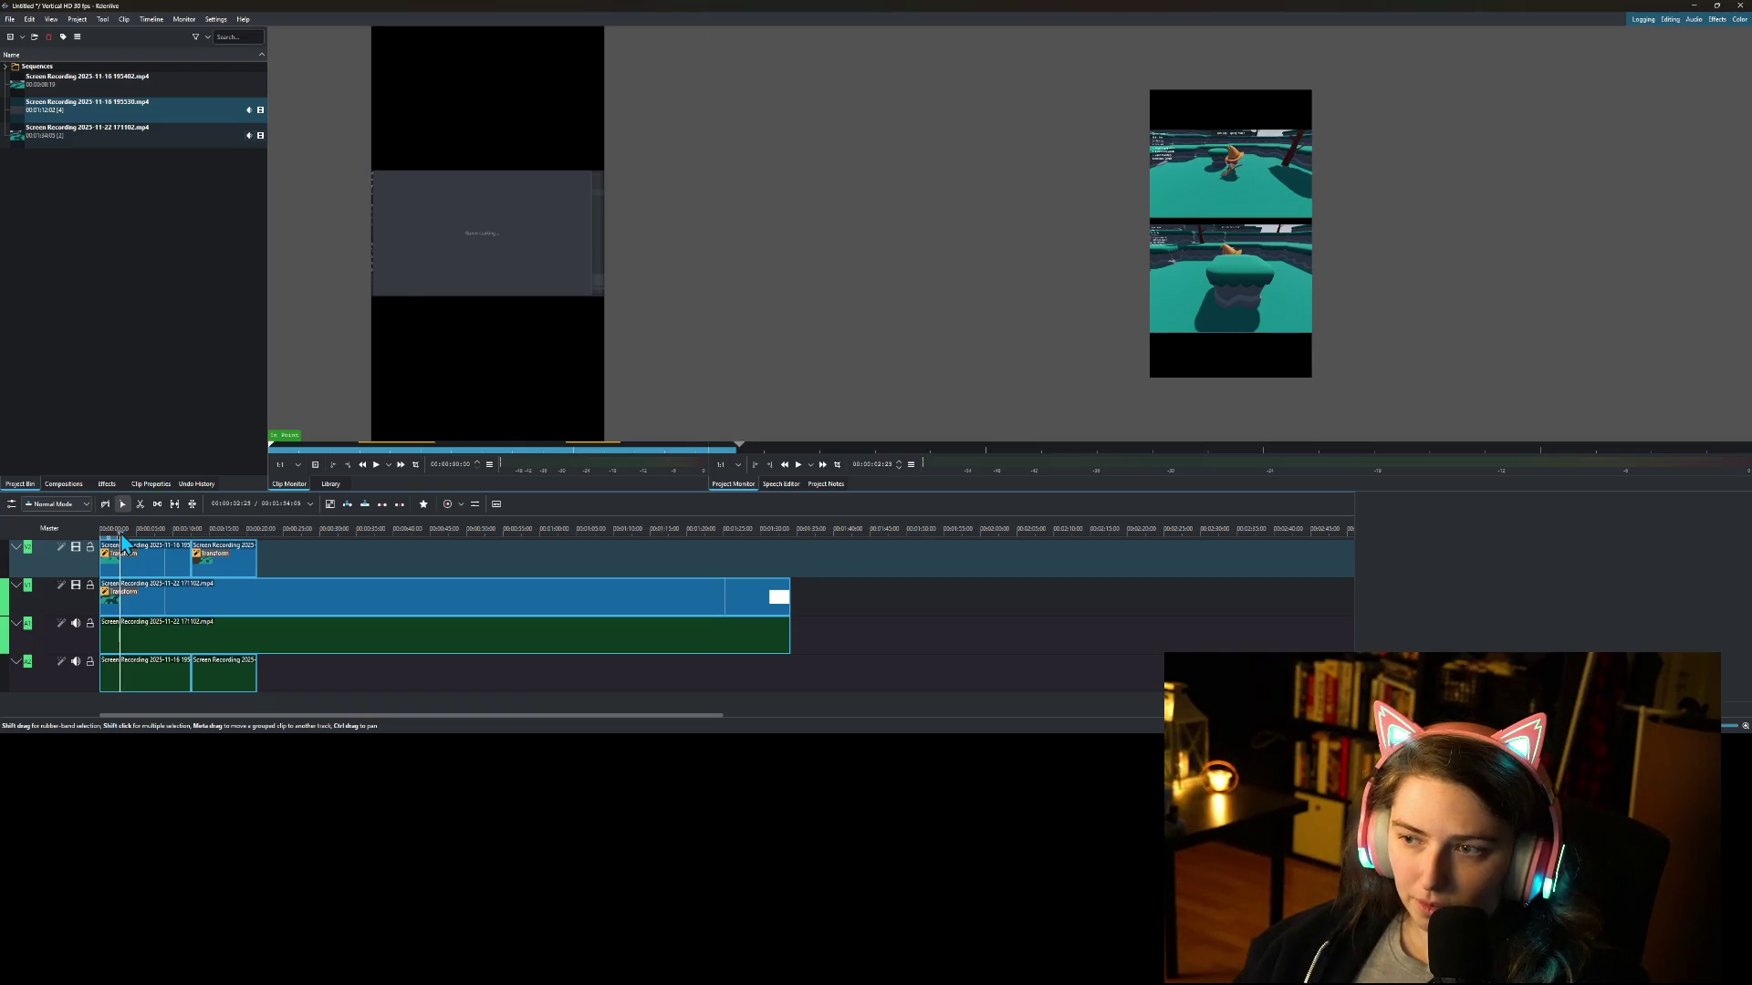
Step: Split the long lower 171102 clip where the two top pieces join
right_click(134, 610)
left_click(138, 605)
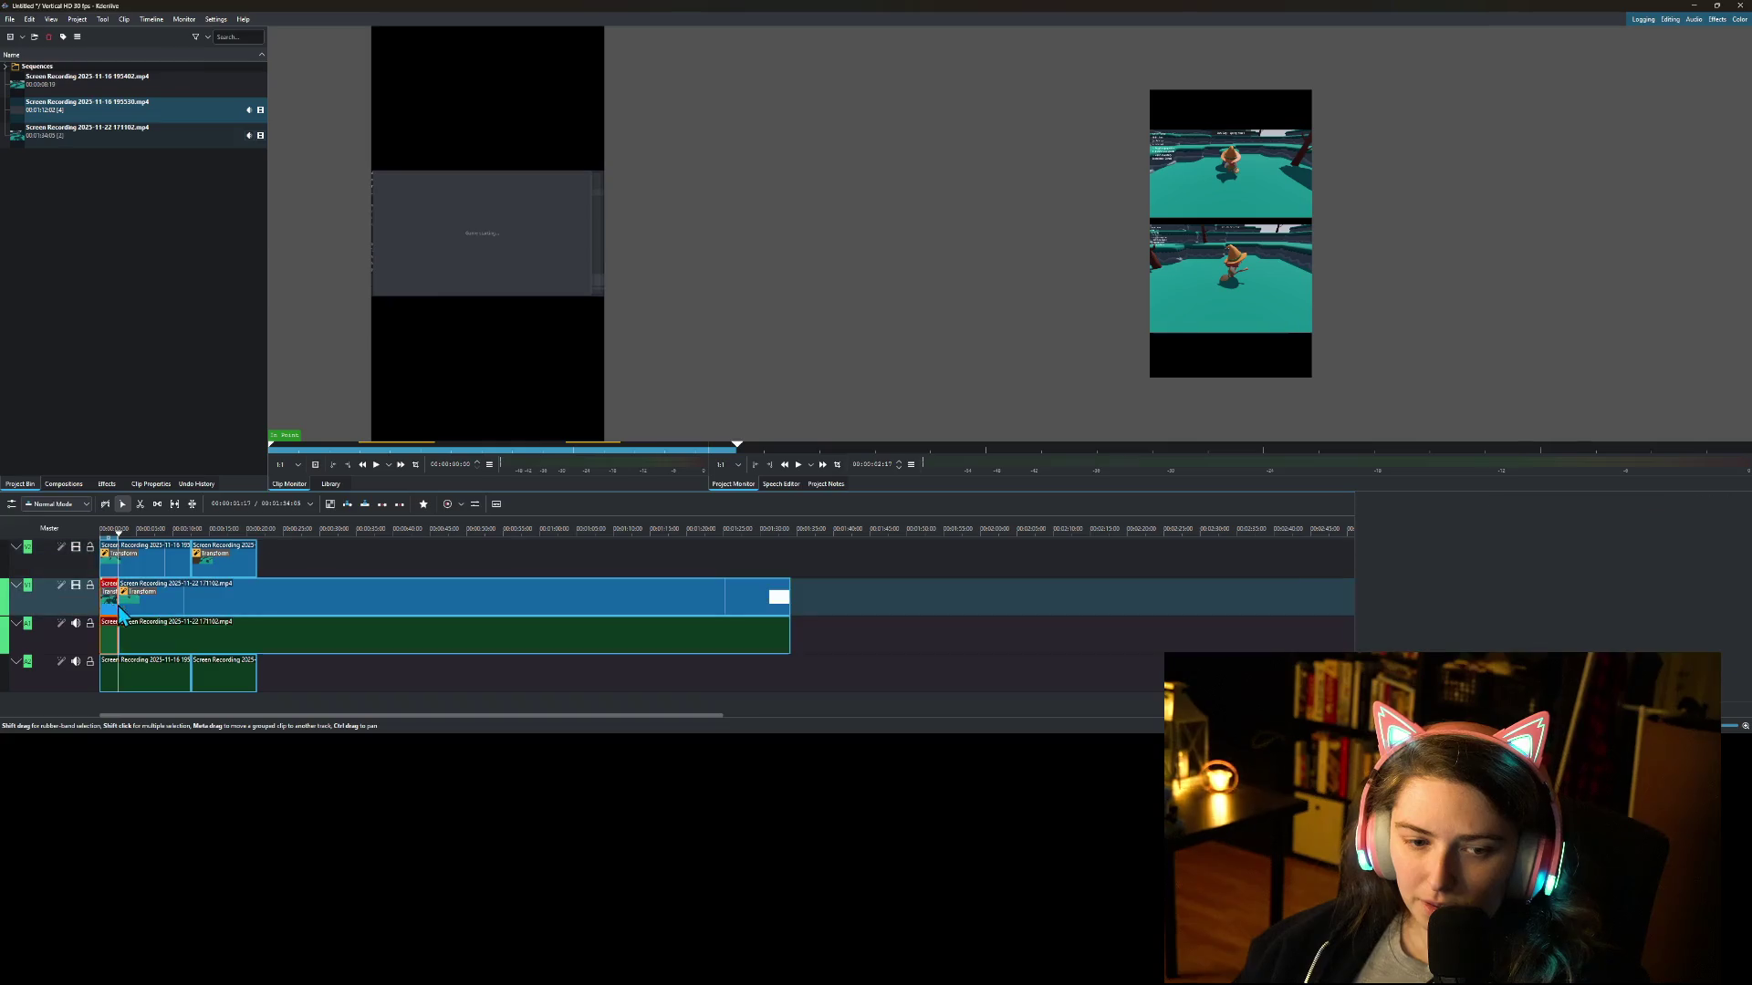
key("space")
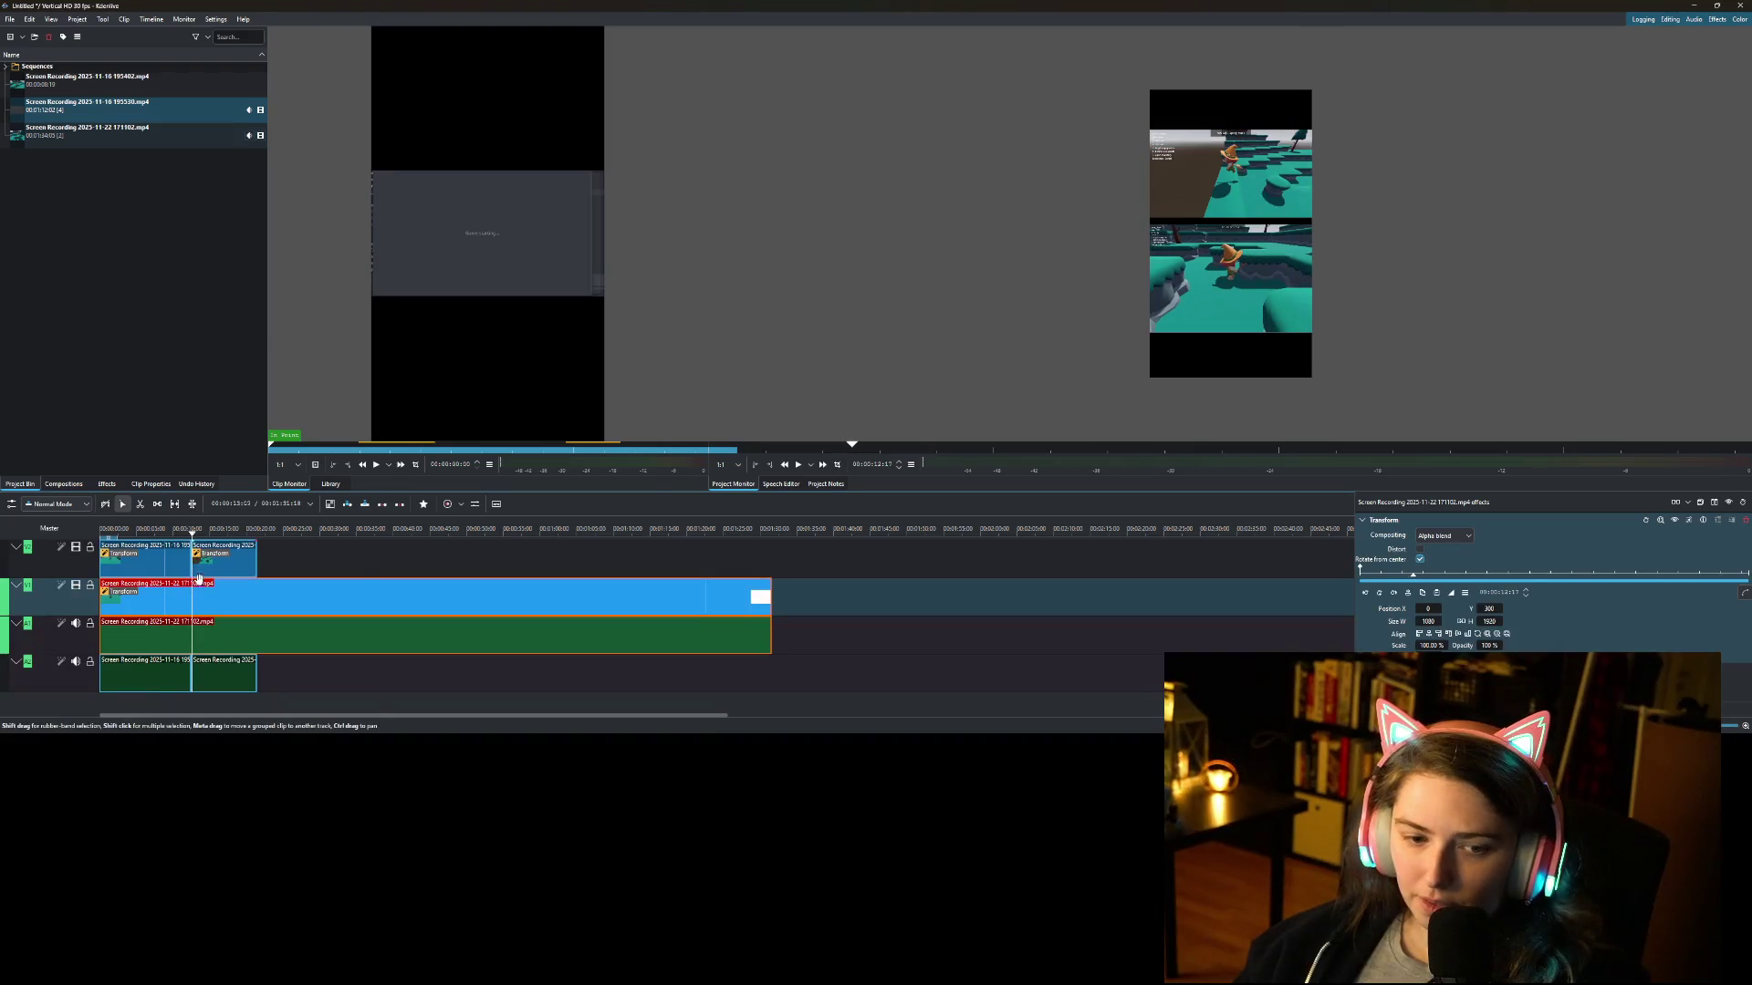
right_click(199, 576)
left_click(259, 568)
mouse_move(301, 545)
left_mouse_down()
mouse_move(463, 549)
mouse_move(474, 559)
mouse_move(420, 569)
mouse_move(645, 620)
mouse_move(607, 631)
left_mouse_up()
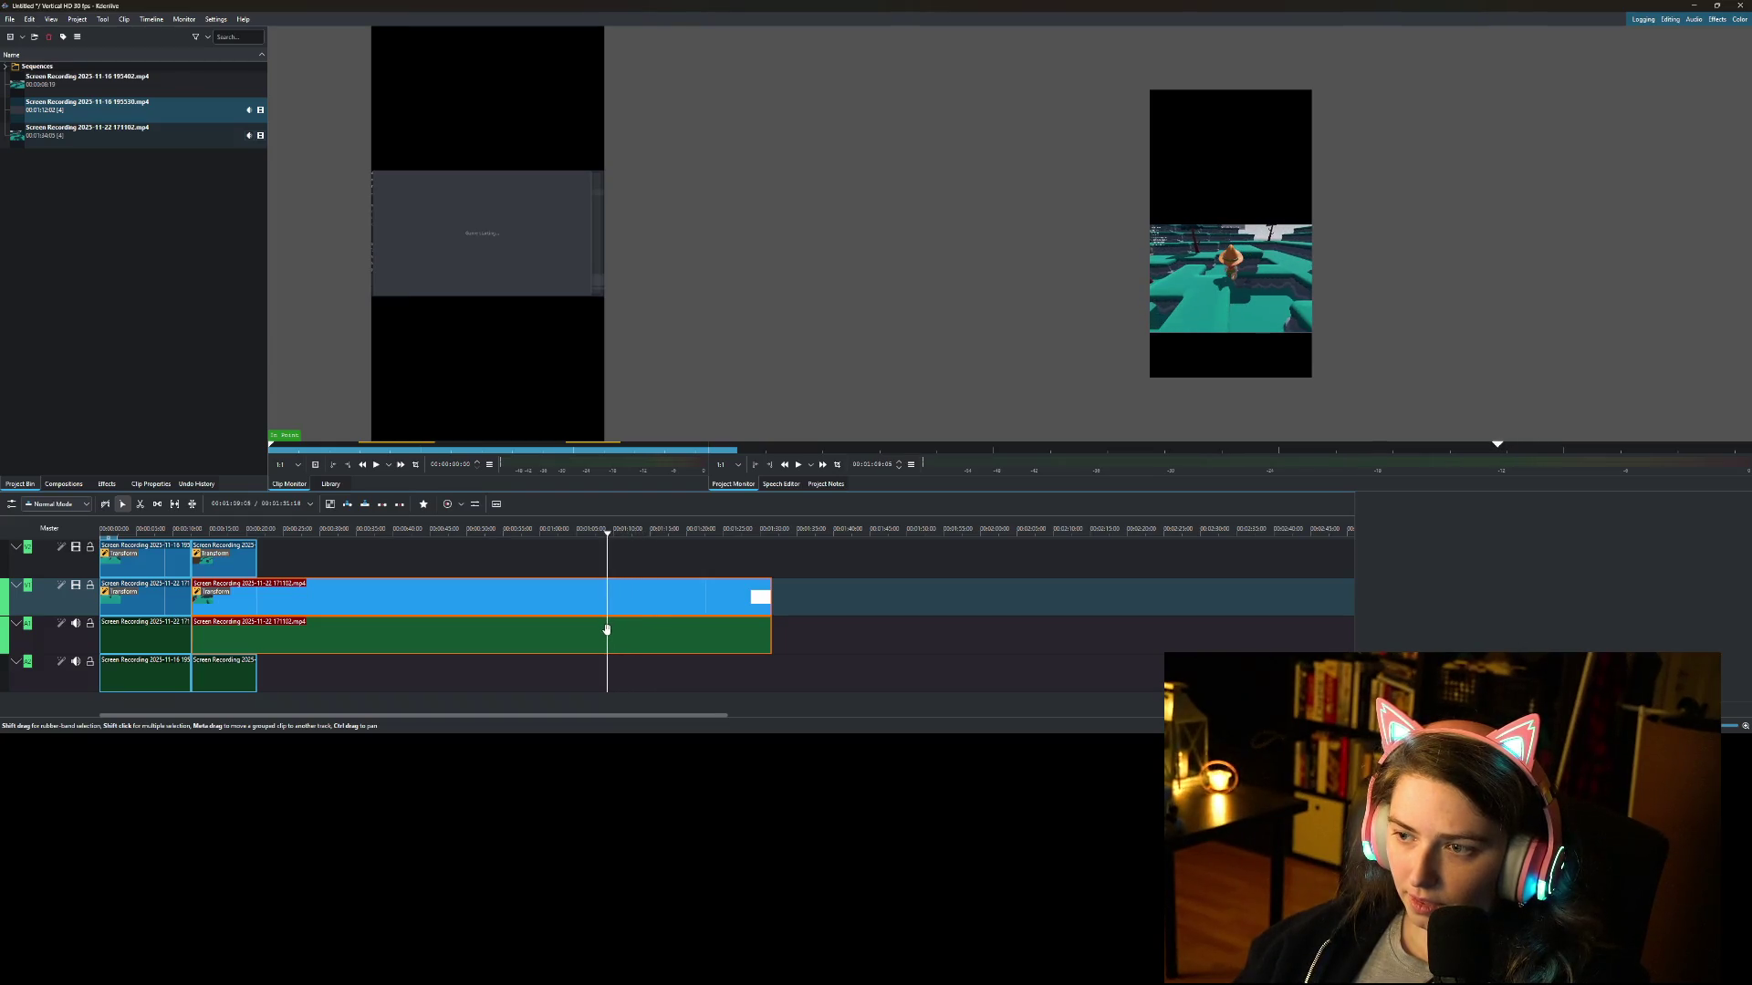
Step: Cut the lower clip, delete its middle section, remove the gap, and extend the second piece to meet the first
right_click(610, 636)
left_click(646, 614)
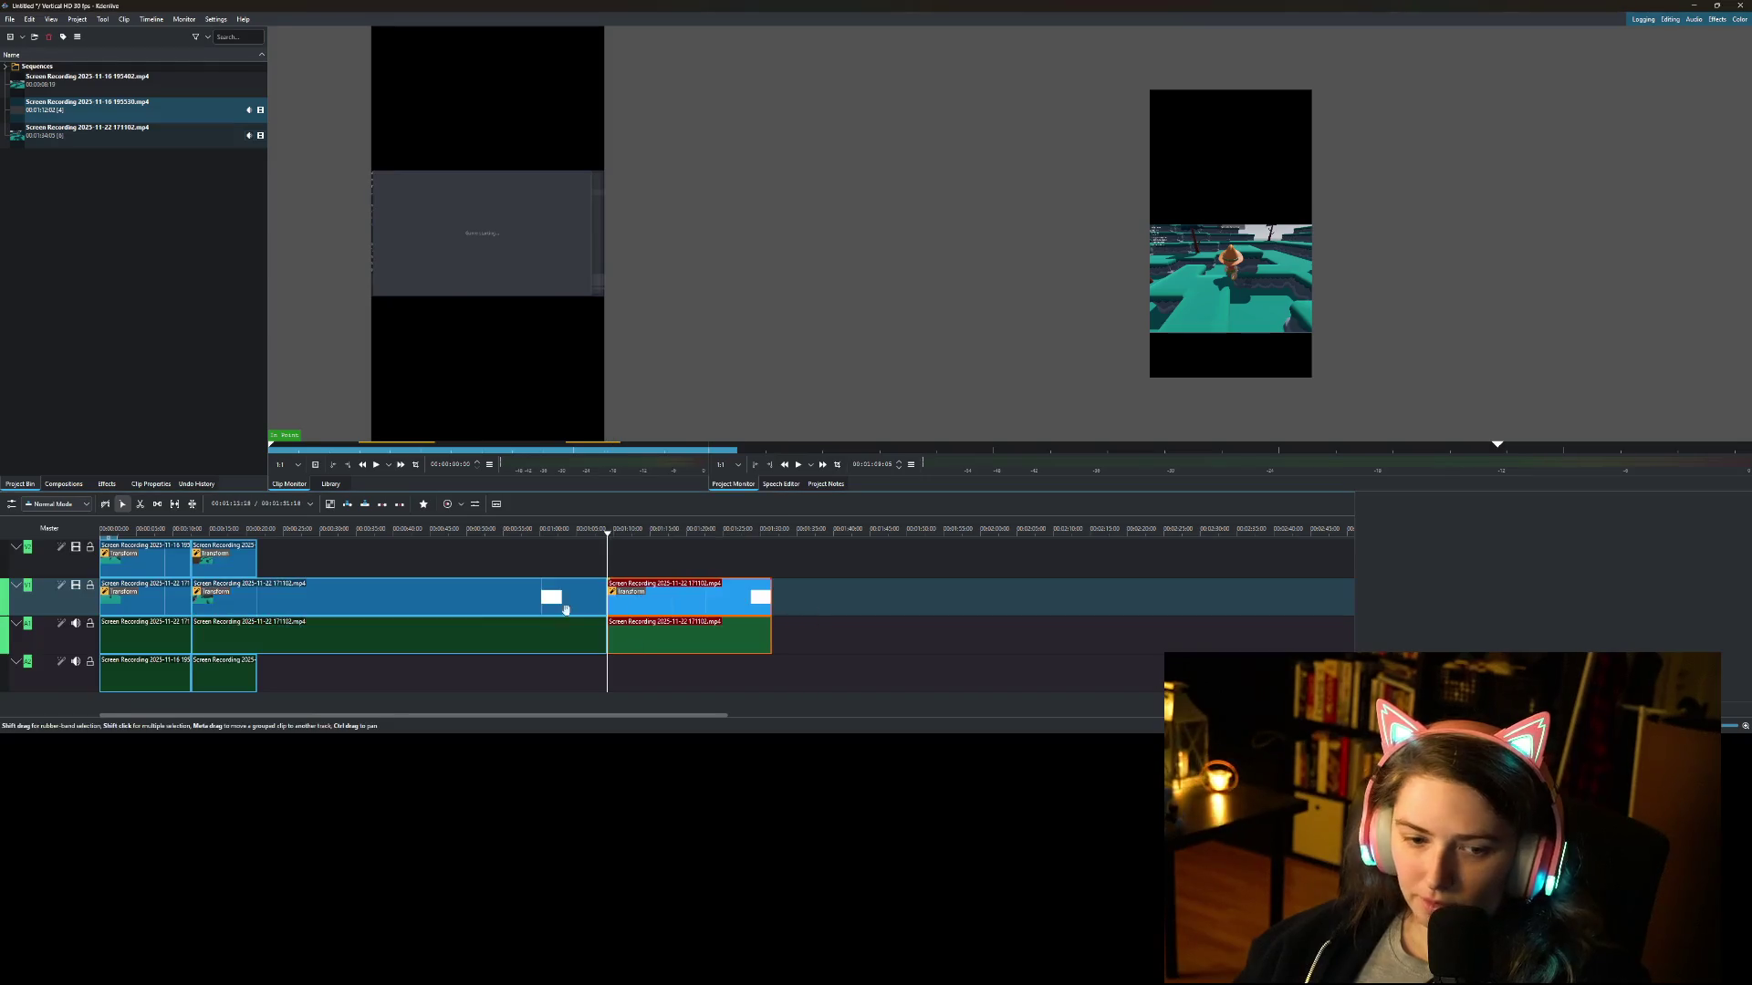
left_click(513, 629)
key("Delete")
right_click(527, 628)
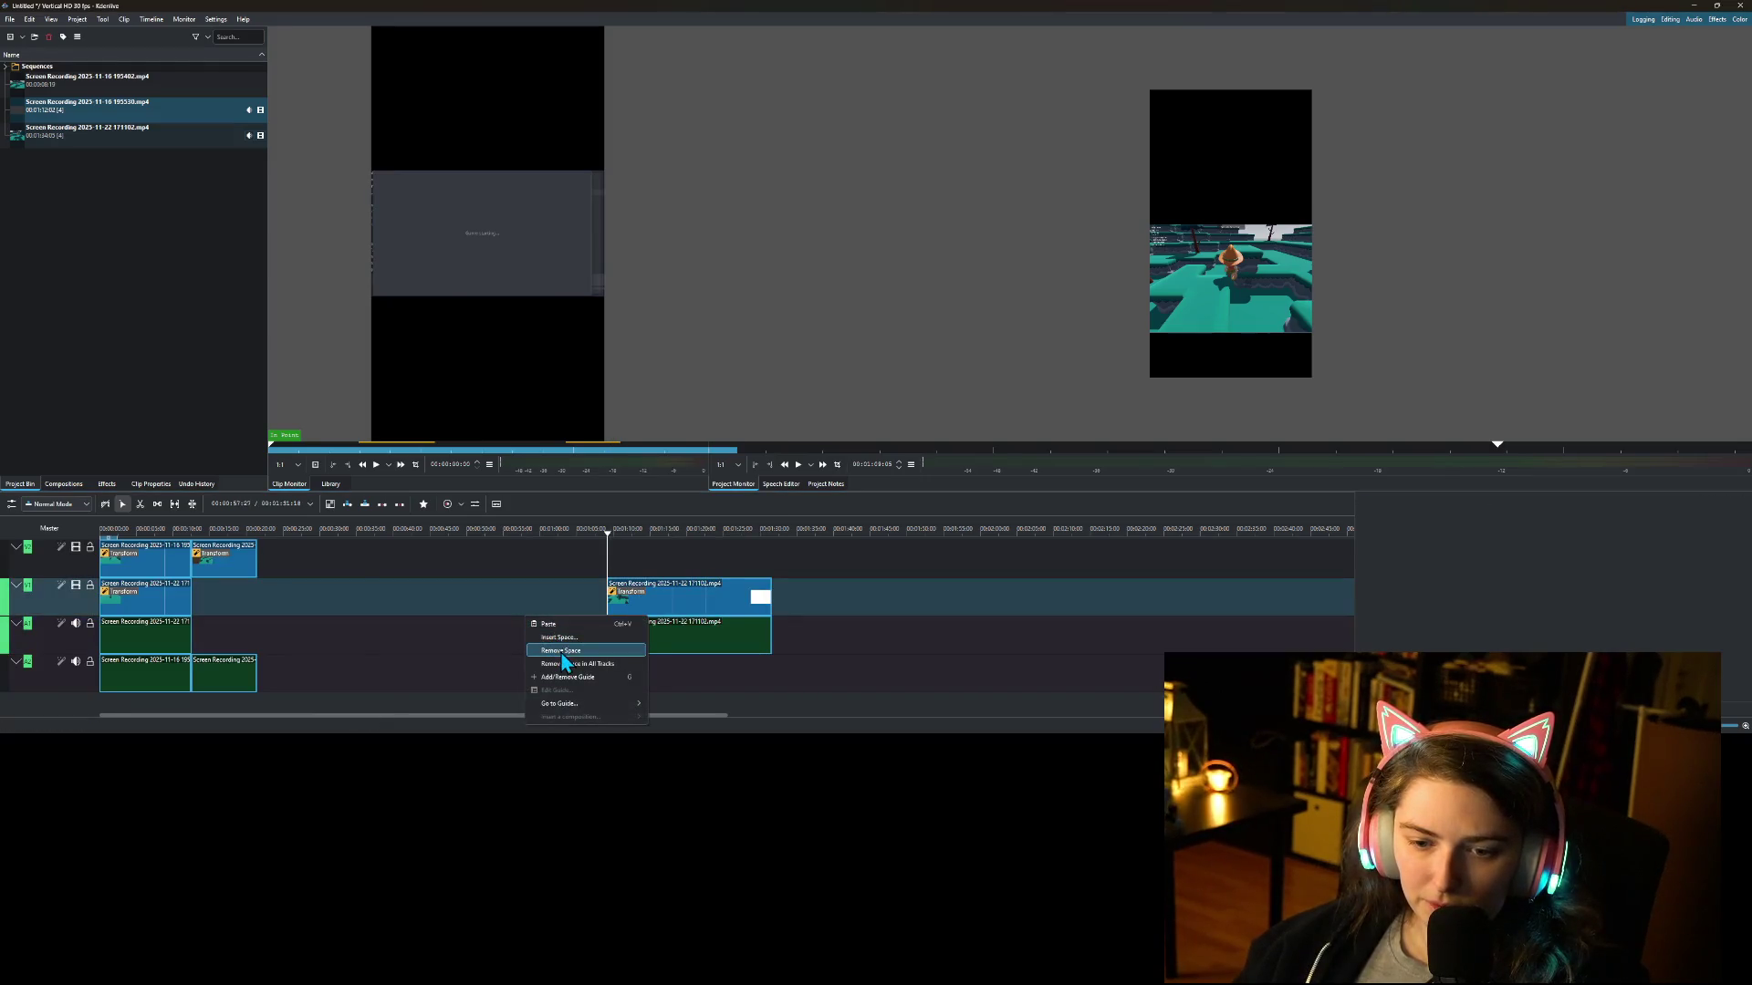
left_click(567, 663)
left_click(202, 597)
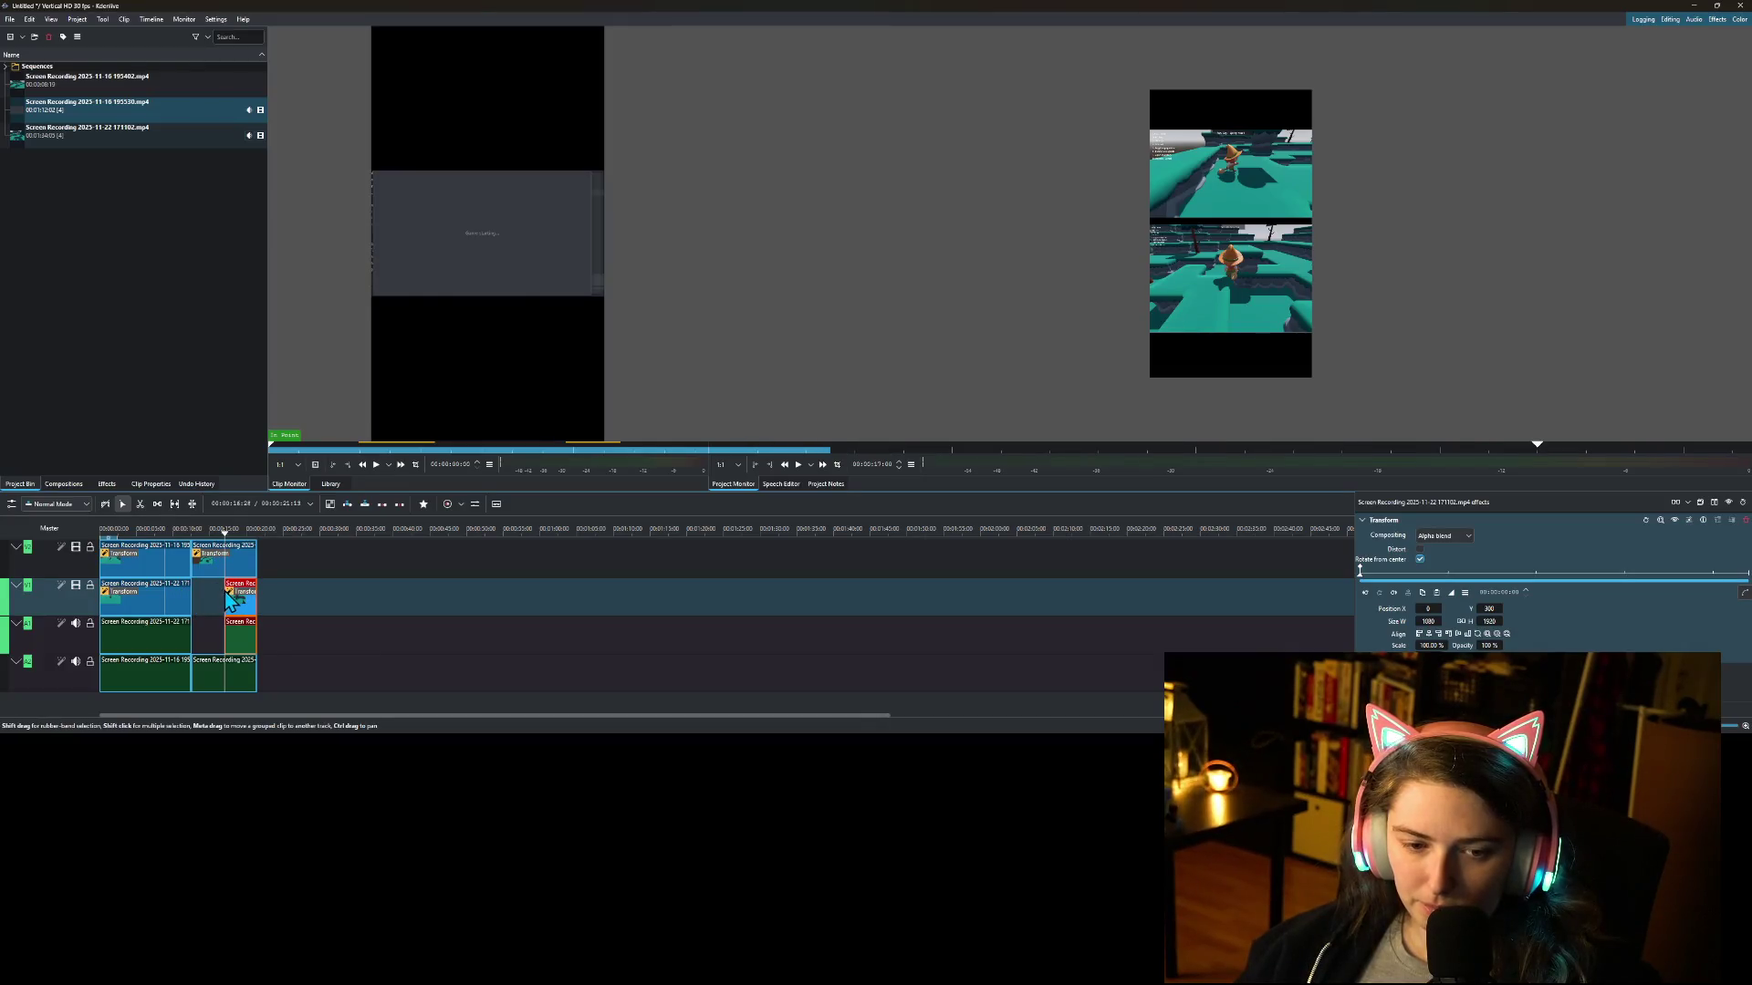
left_click_drag(226, 597, 192, 597)
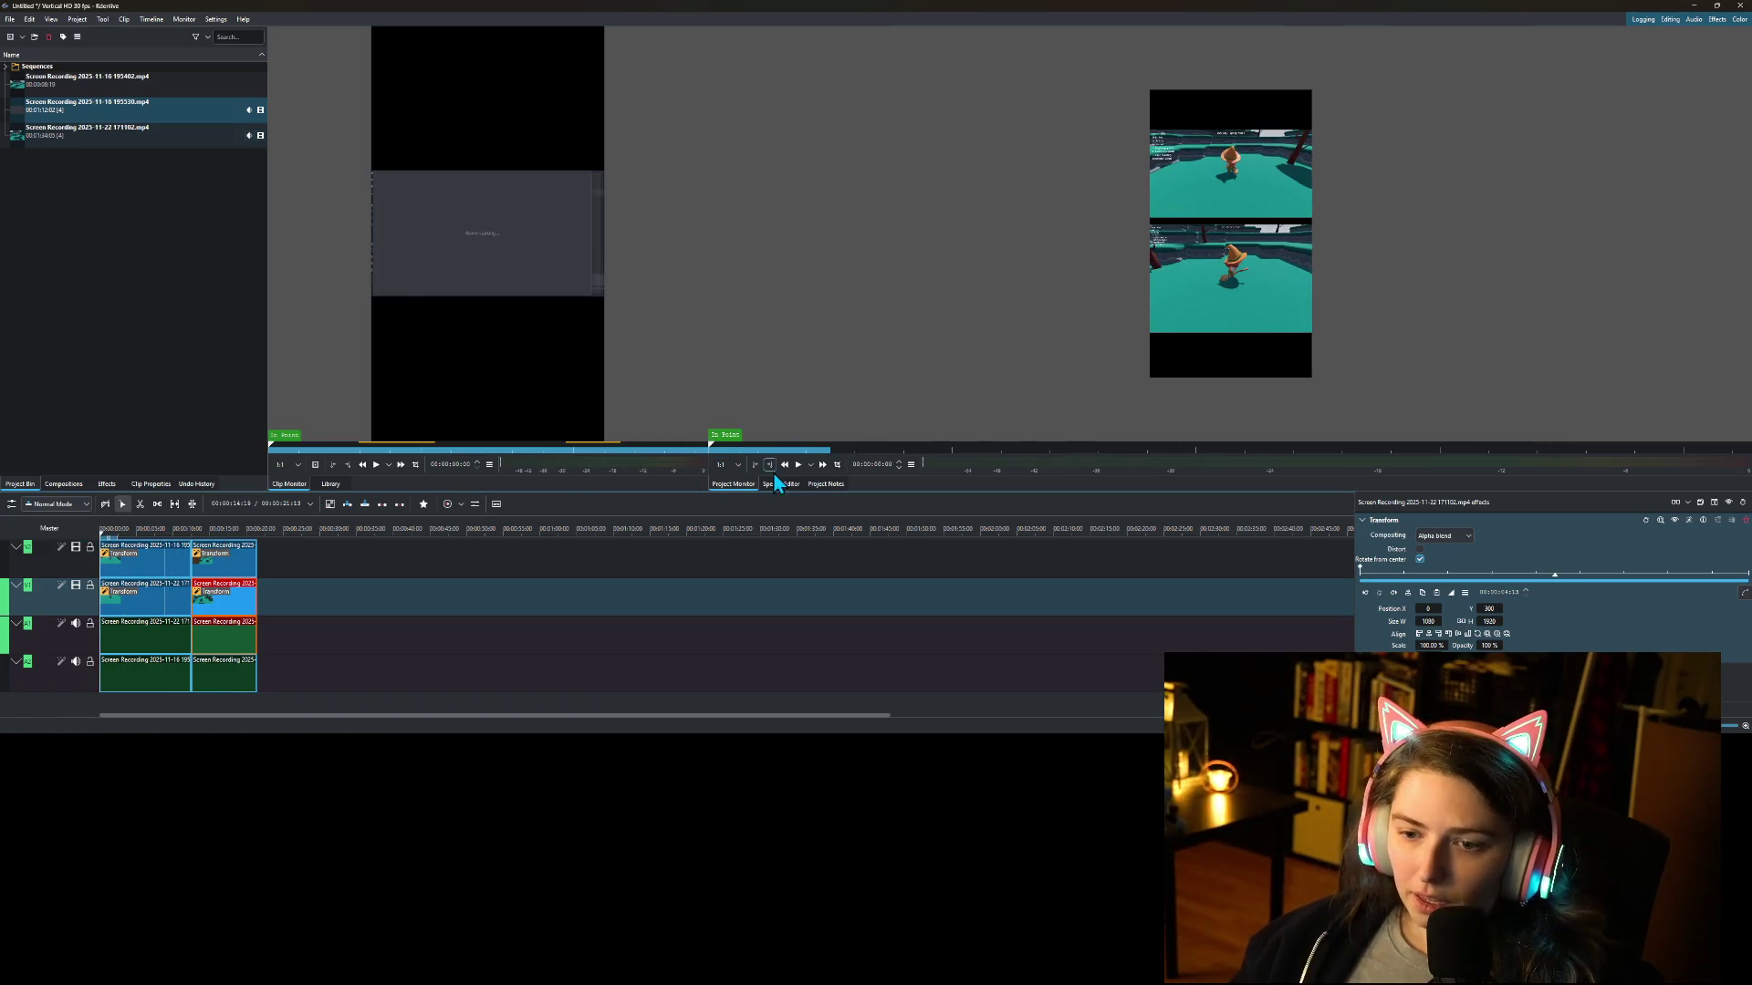
left_click(797, 466)
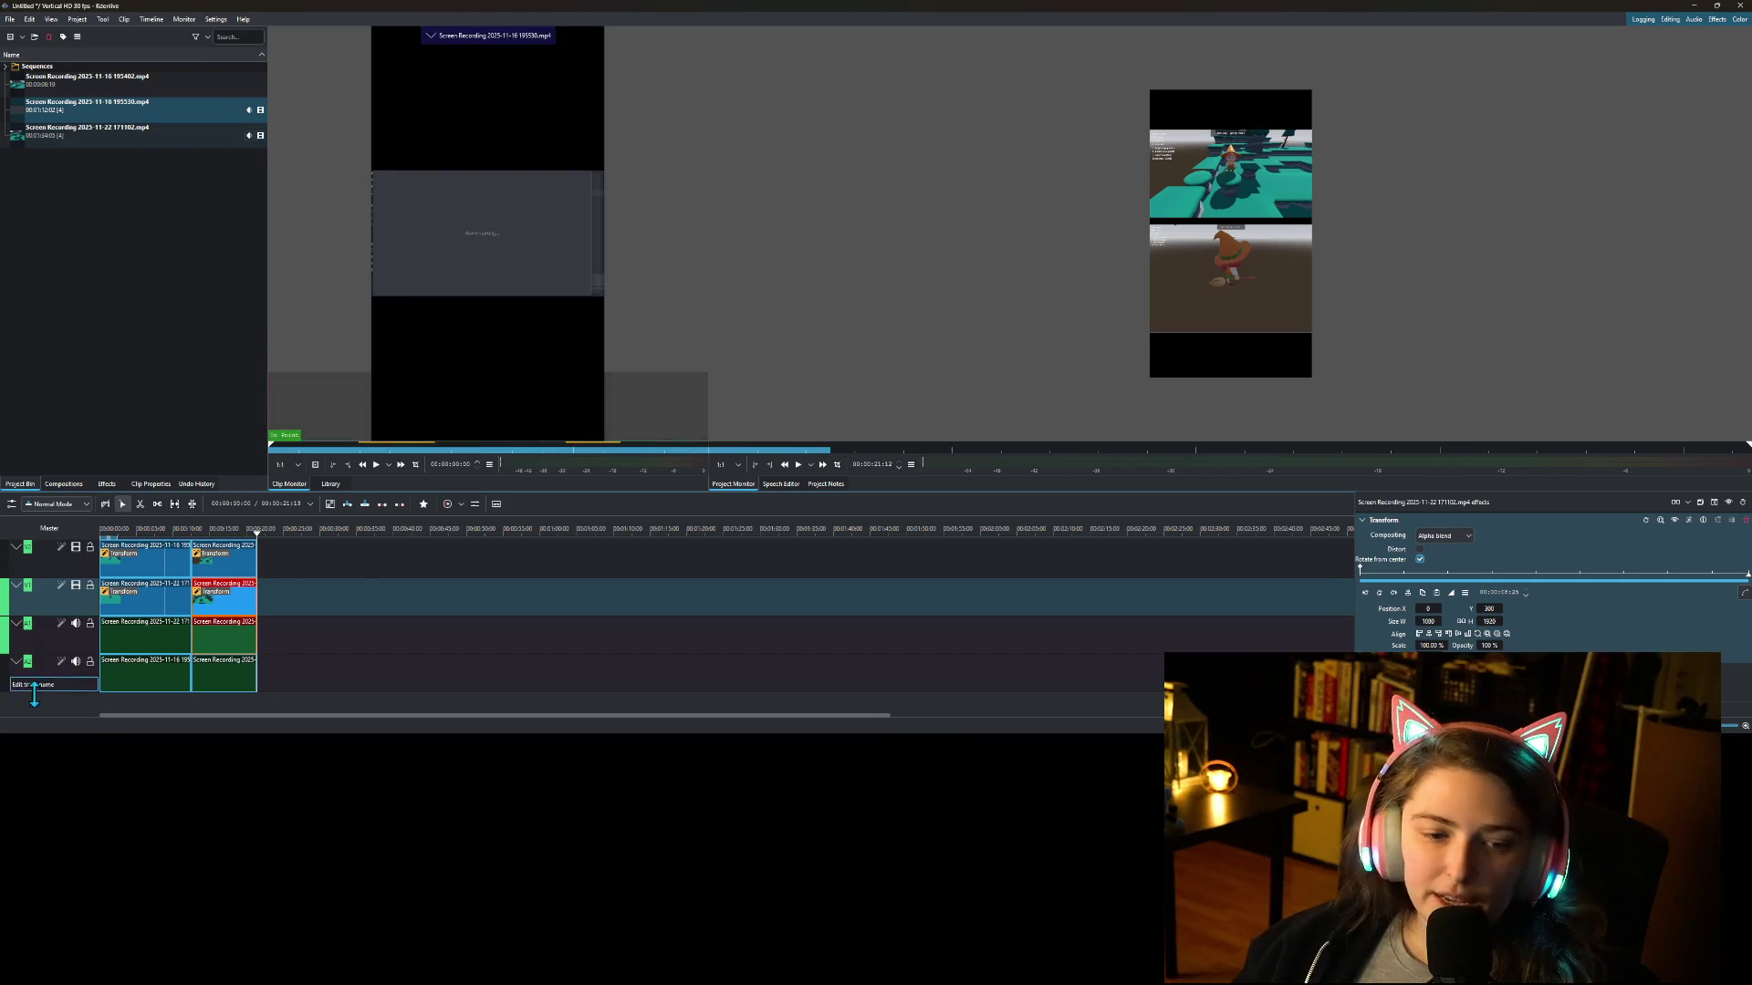
right_click(45, 666)
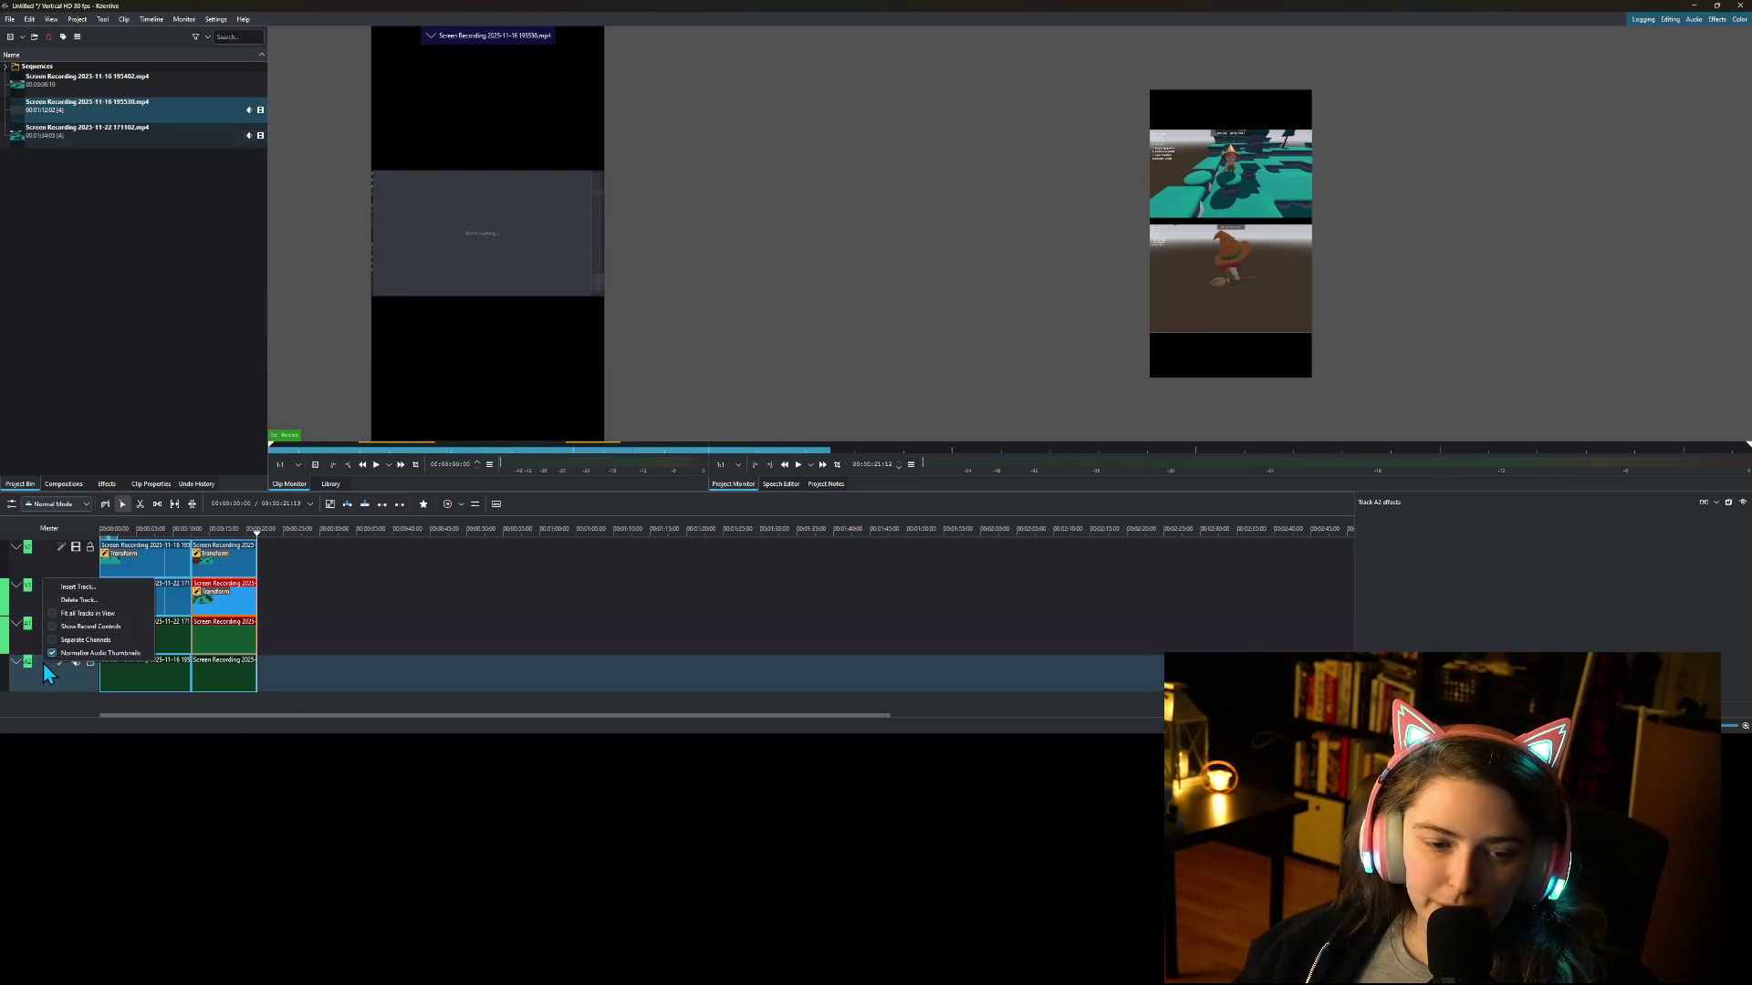
Step: Insert a new AV track pair below, then move the first clip and its audio up a track
left_click(78, 587)
left_click(808, 327)
left_click(856, 326)
left_click(858, 342)
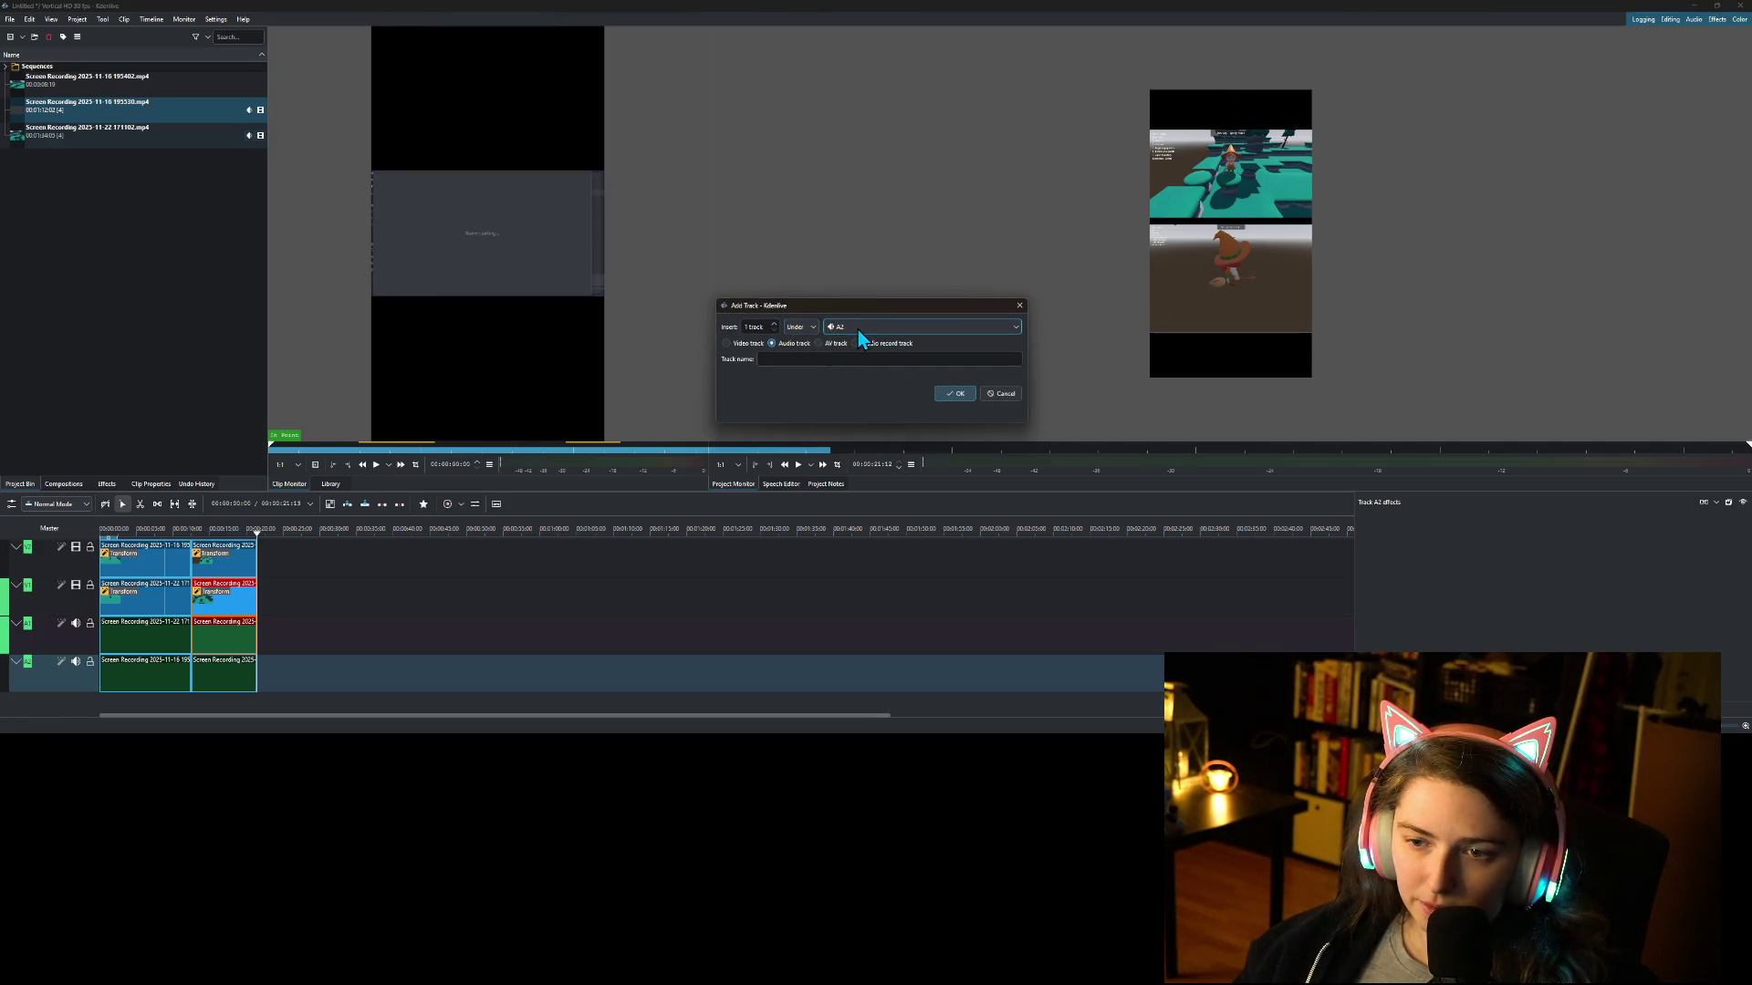
left_click(830, 345)
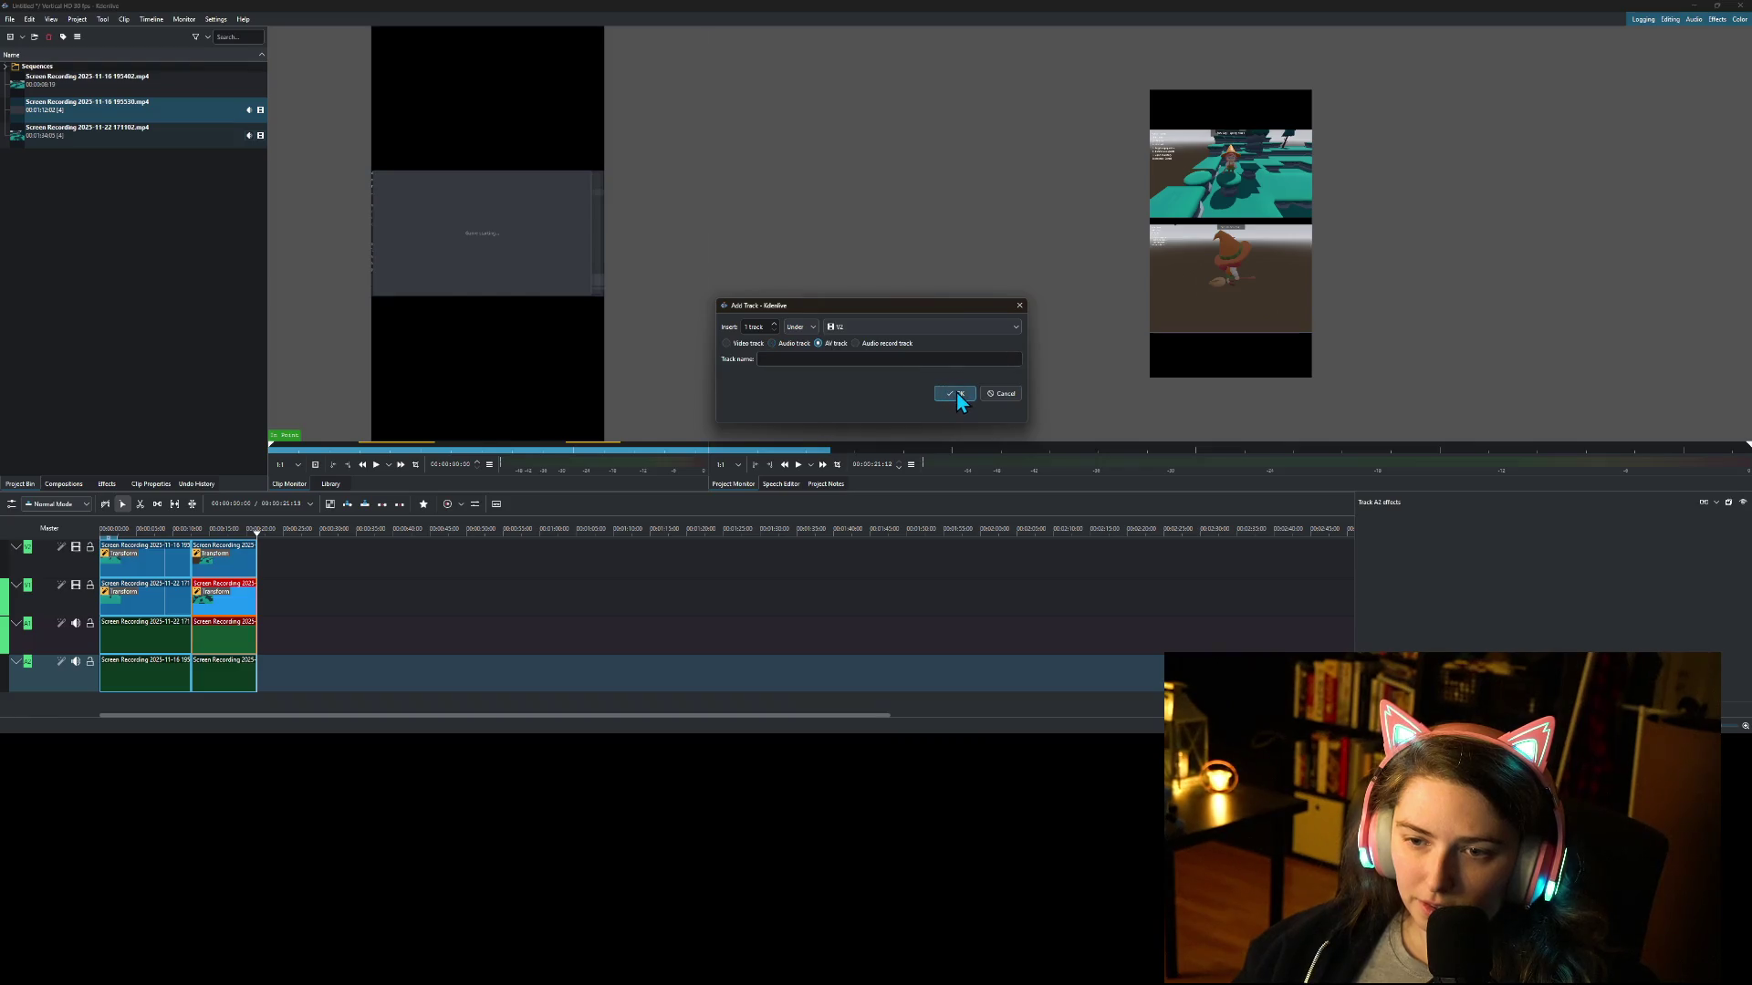
left_click(956, 393)
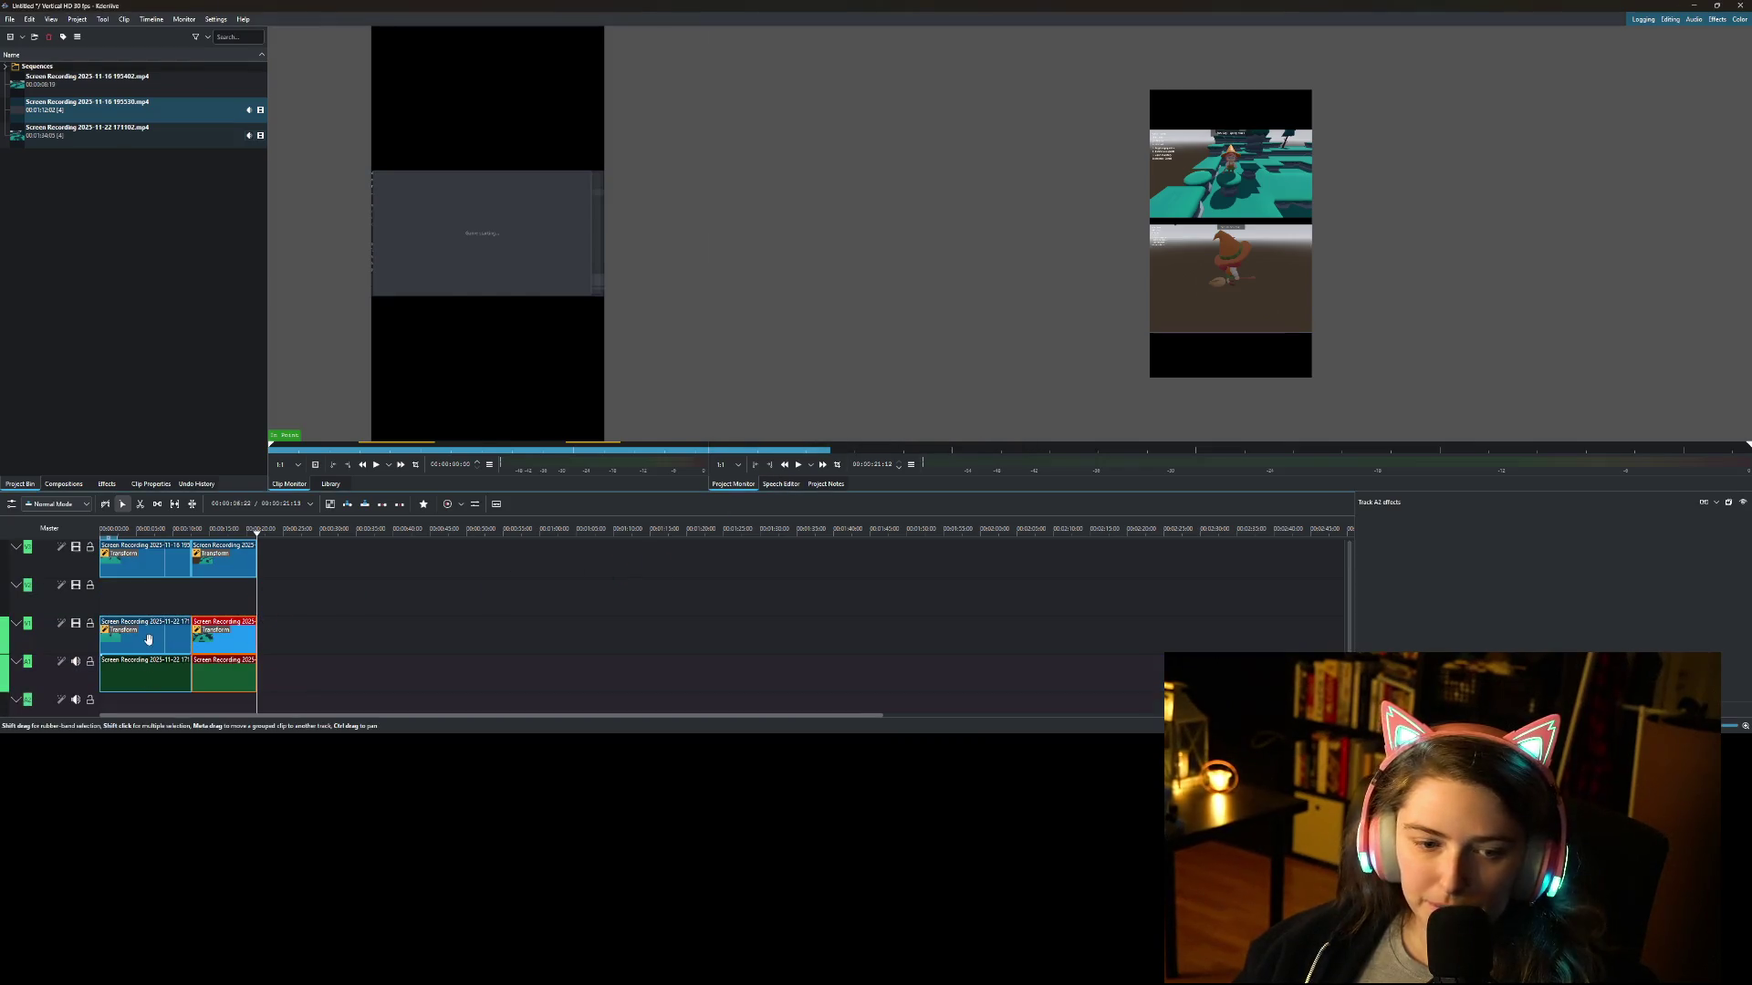
mouse_move(147, 639)
left_mouse_down()
mouse_move(147, 605)
mouse_move(153, 619)
mouse_move(215, 575)
mouse_move(218, 605)
left_mouse_up()
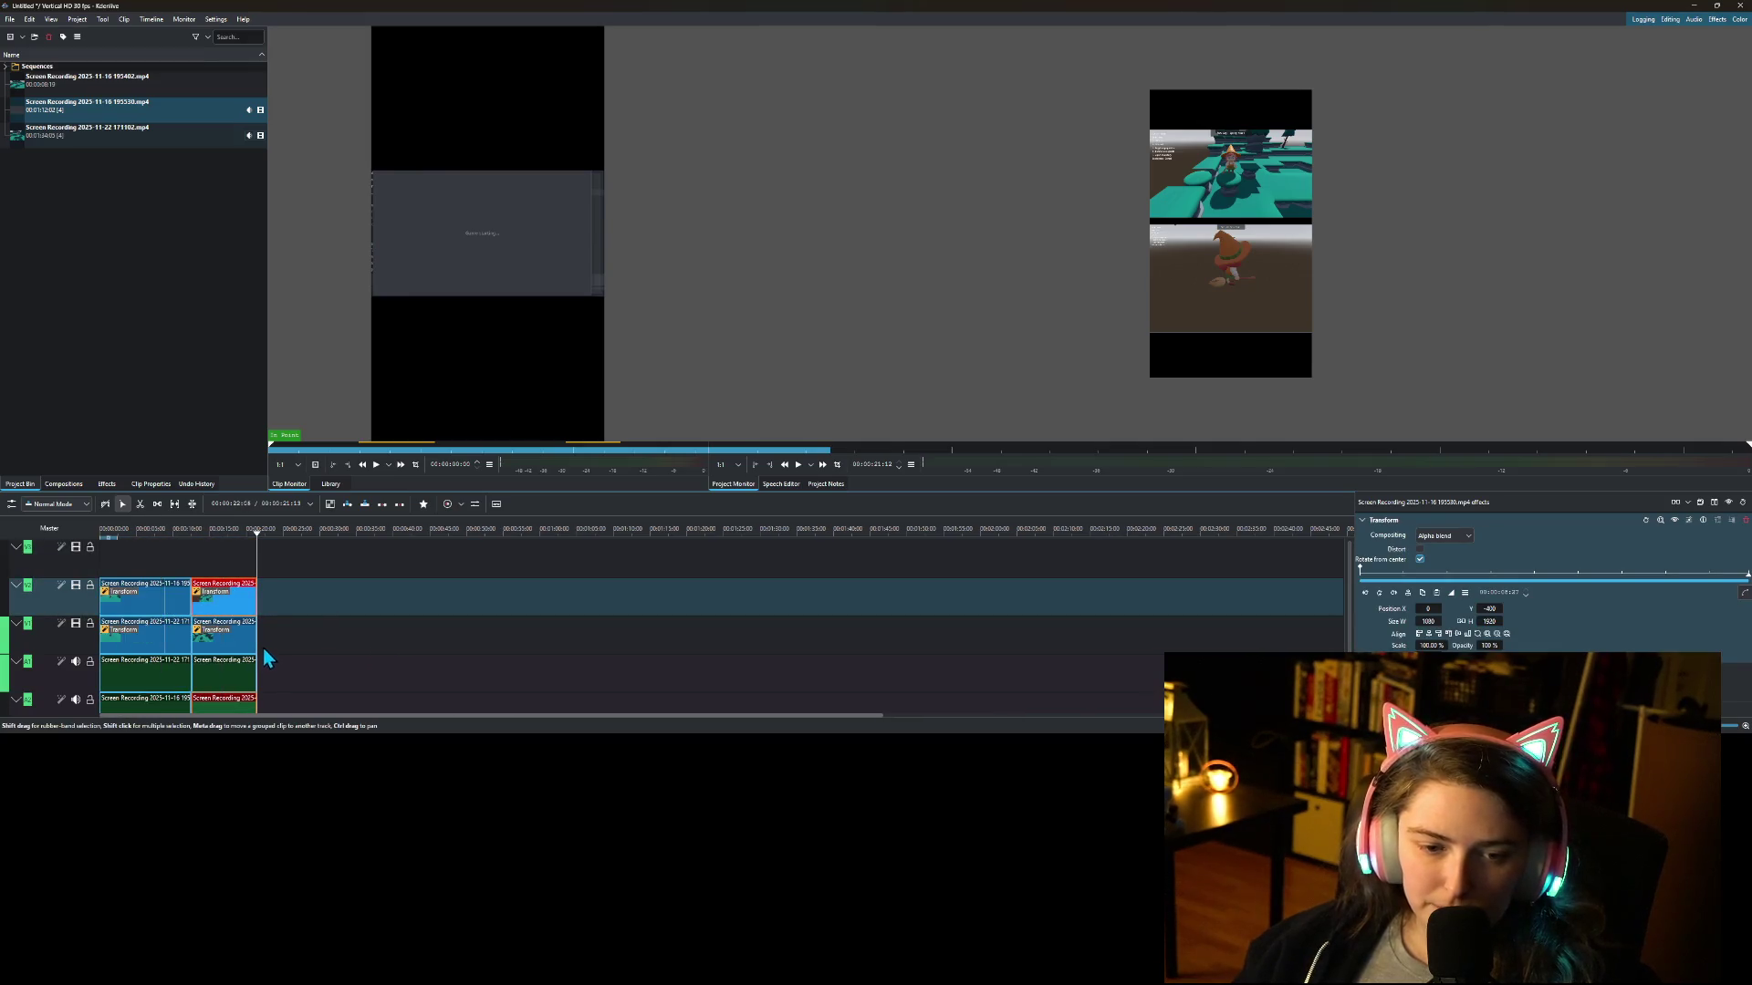
Step: Drag the monitor/timeline splitter upward to make the timeline panel taller
scroll(263, 647, "down", 3, "ctrl")
scroll(260, 650, "up", 5, "ctrl")
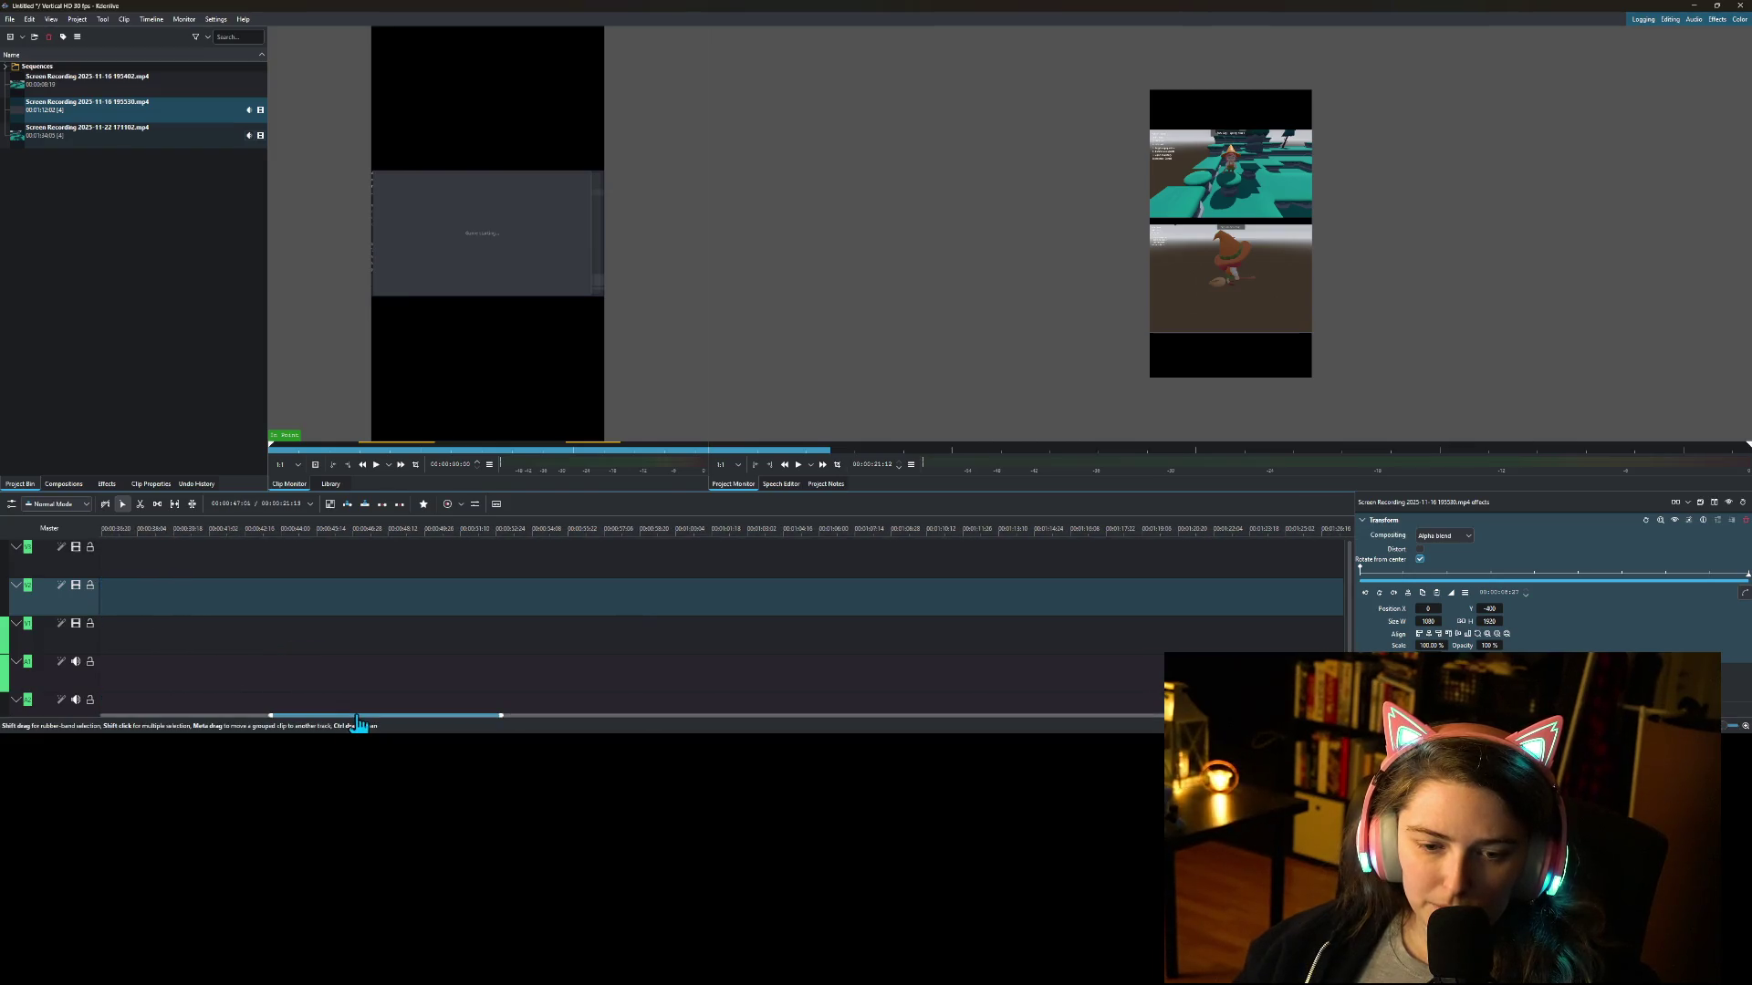
left_click_drag(279, 714, 107, 715)
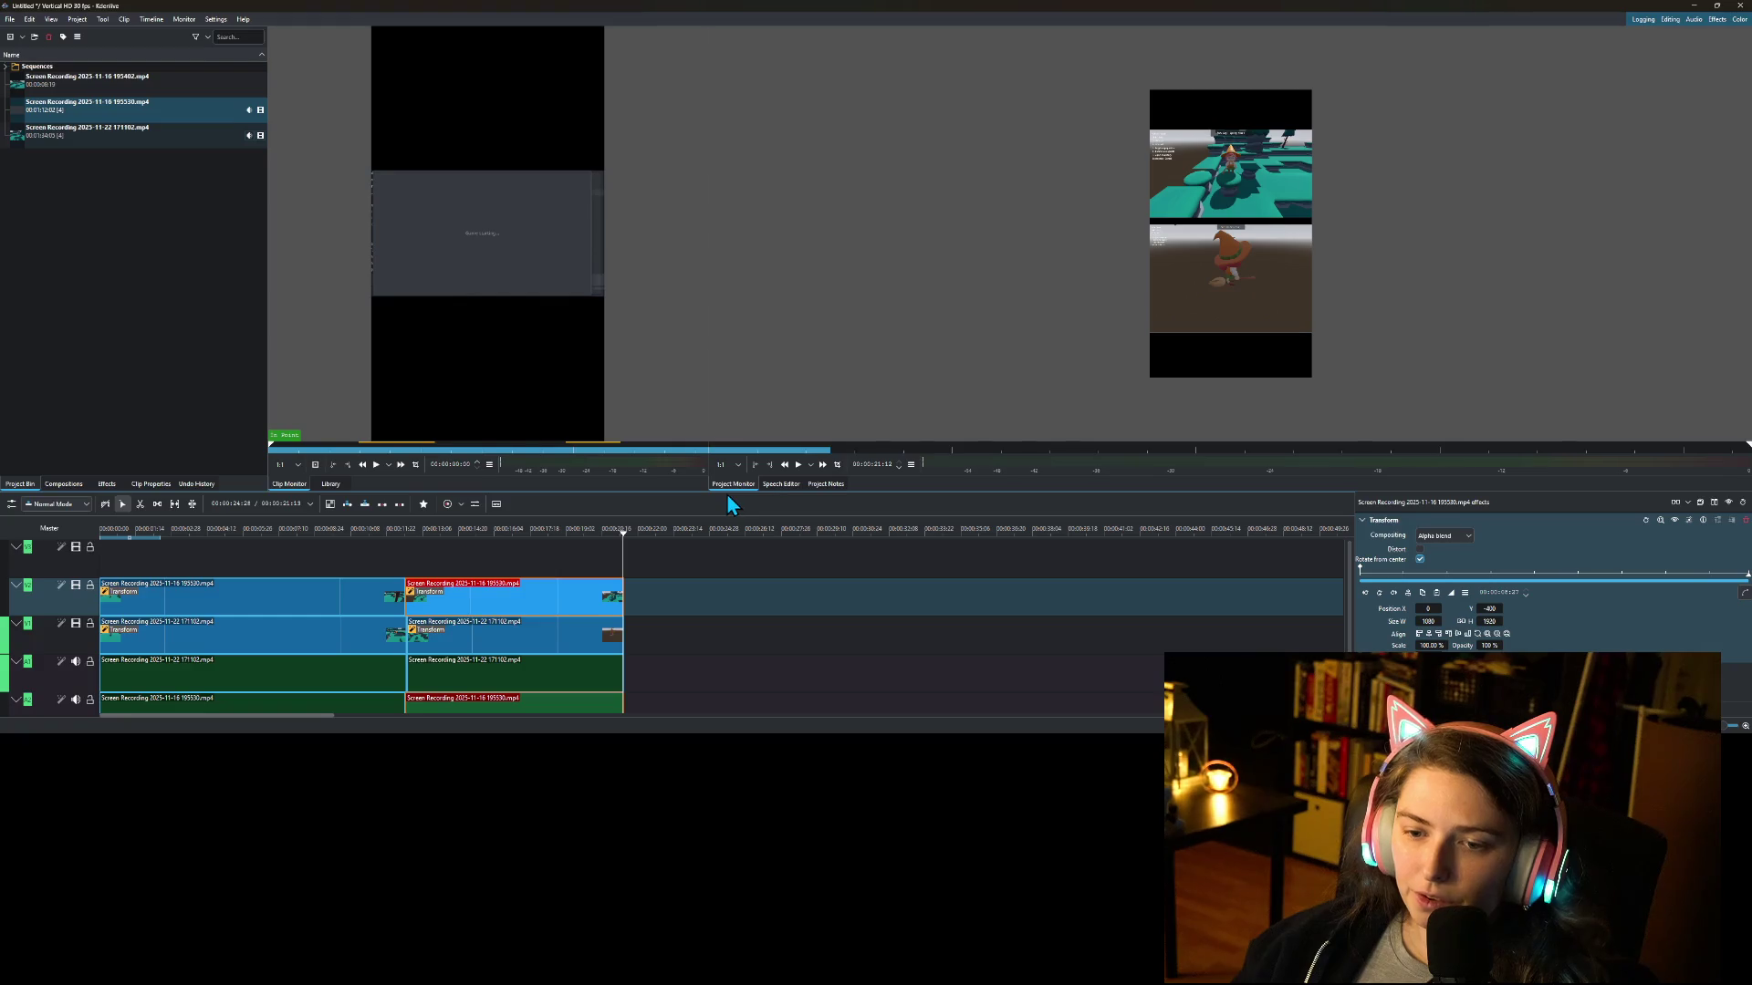
mouse_move(726, 493)
left_mouse_down()
mouse_move(714, 324)
mouse_move(714, 347)
left_mouse_up()
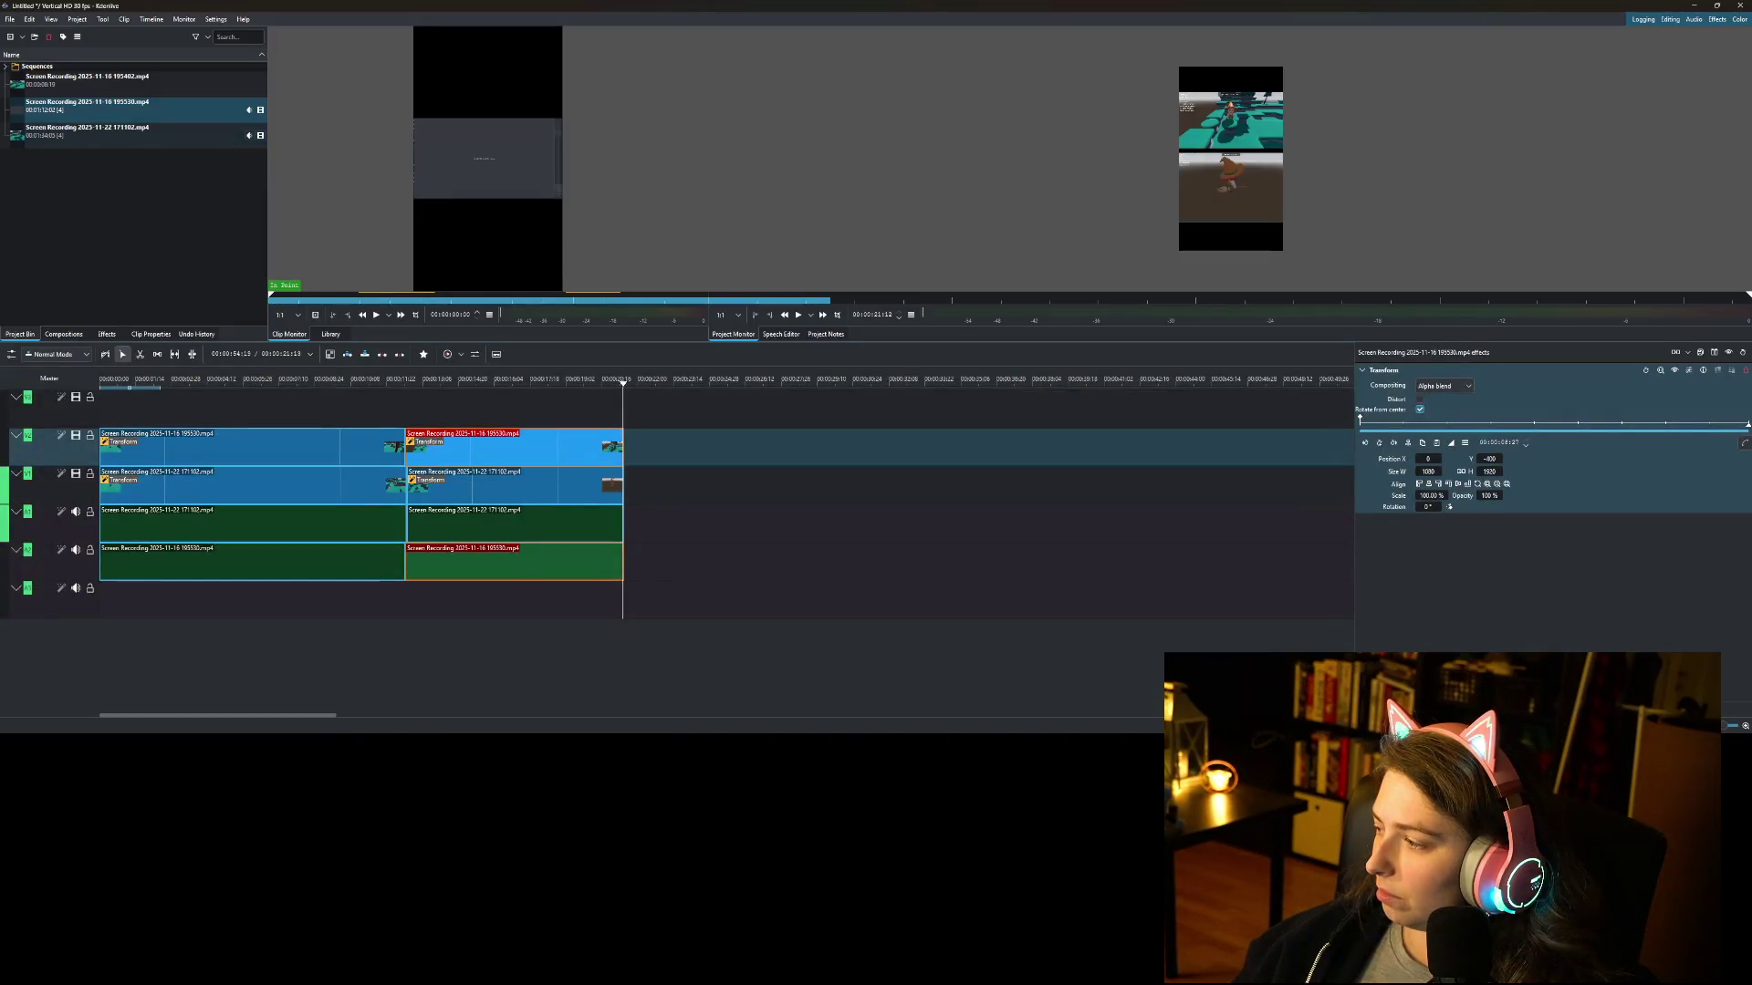
key("alt+Tab")
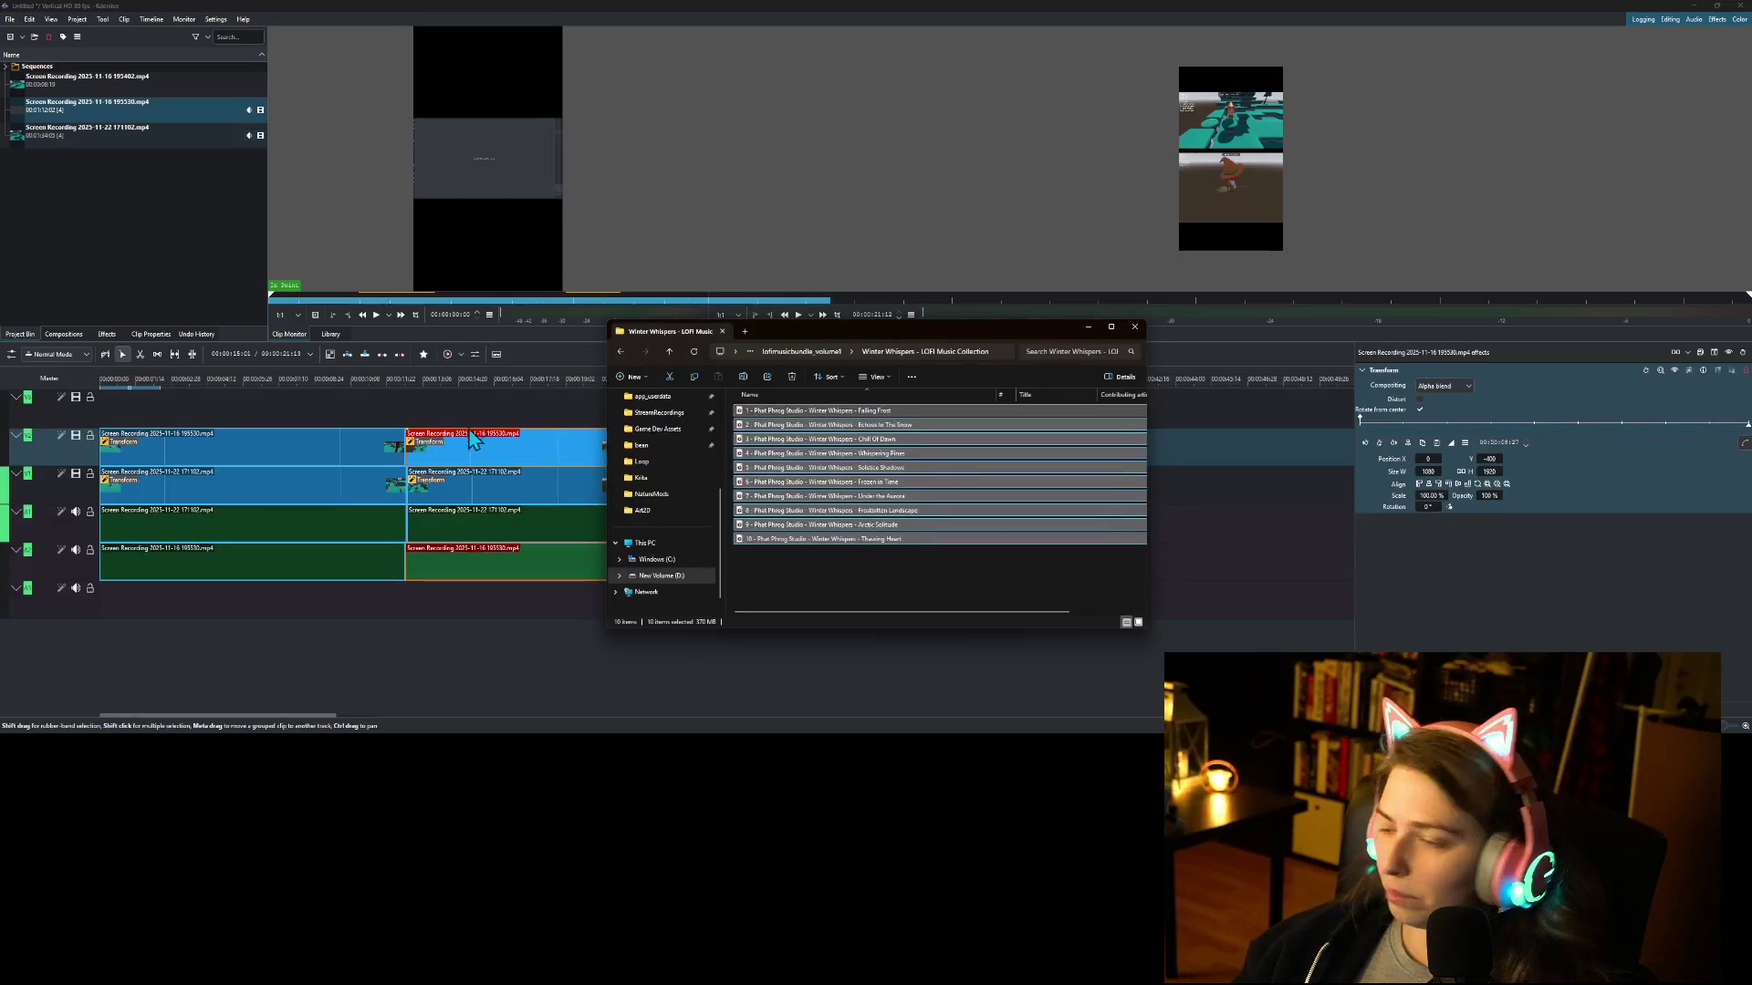
left_click(439, 396)
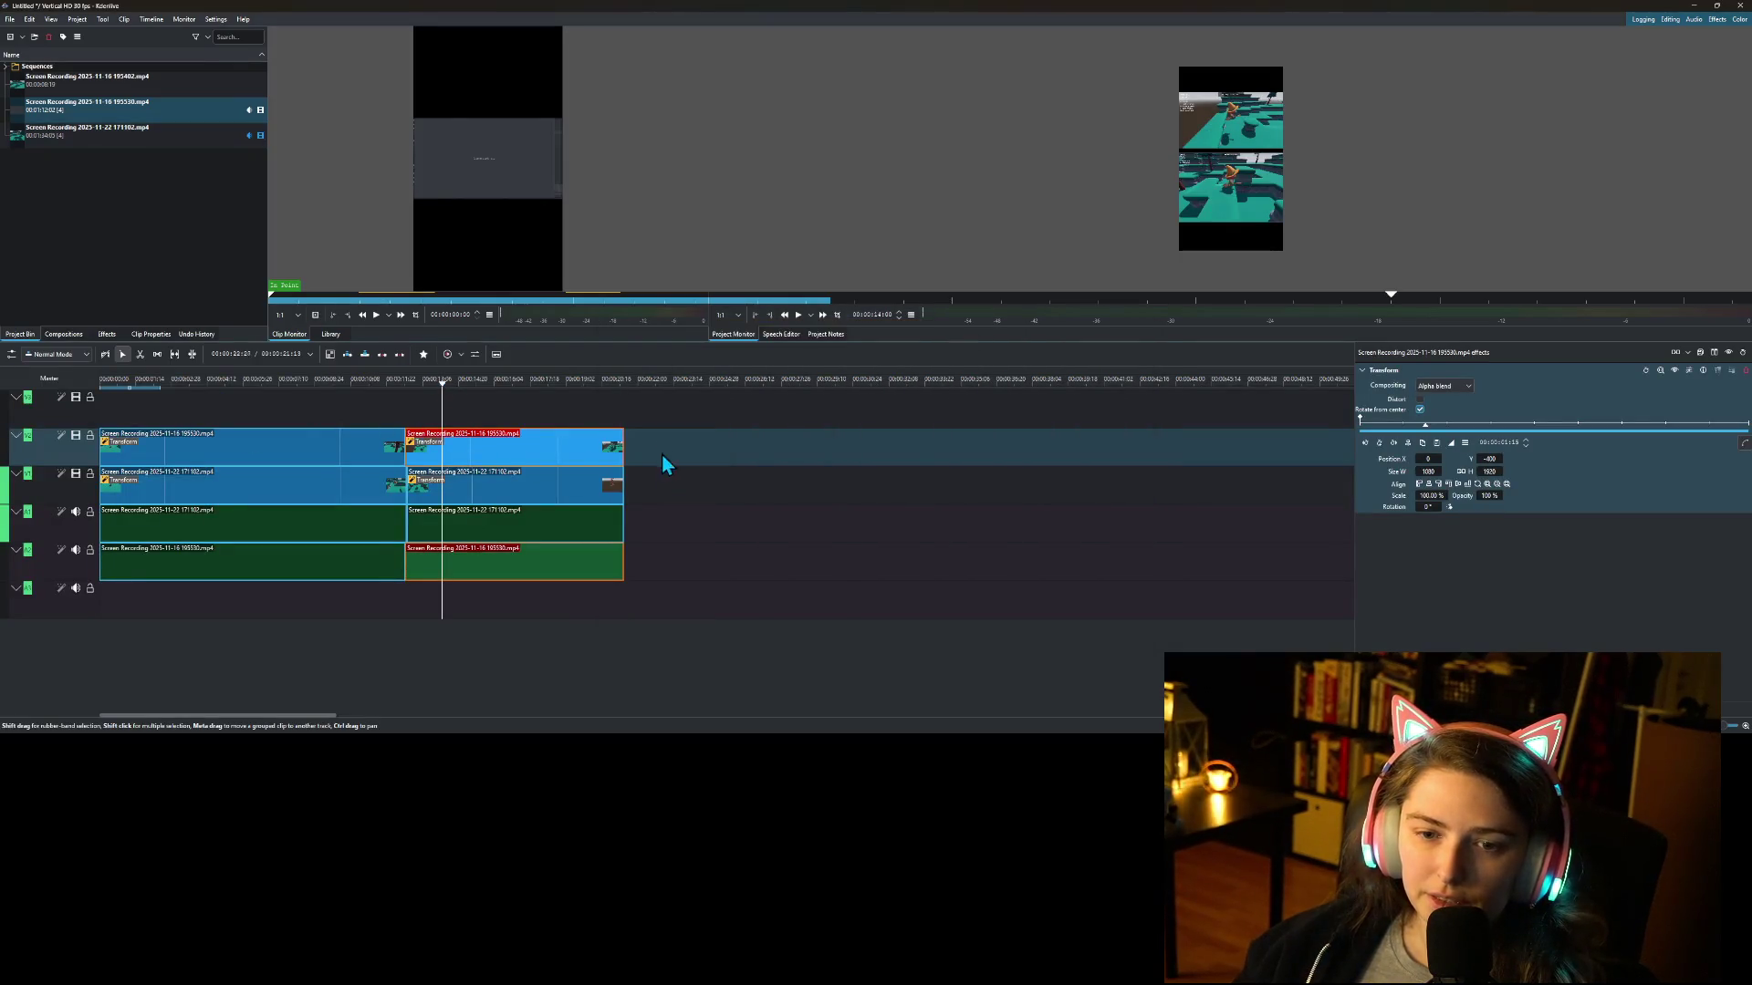
left_click_drag(502, 385, 606, 387)
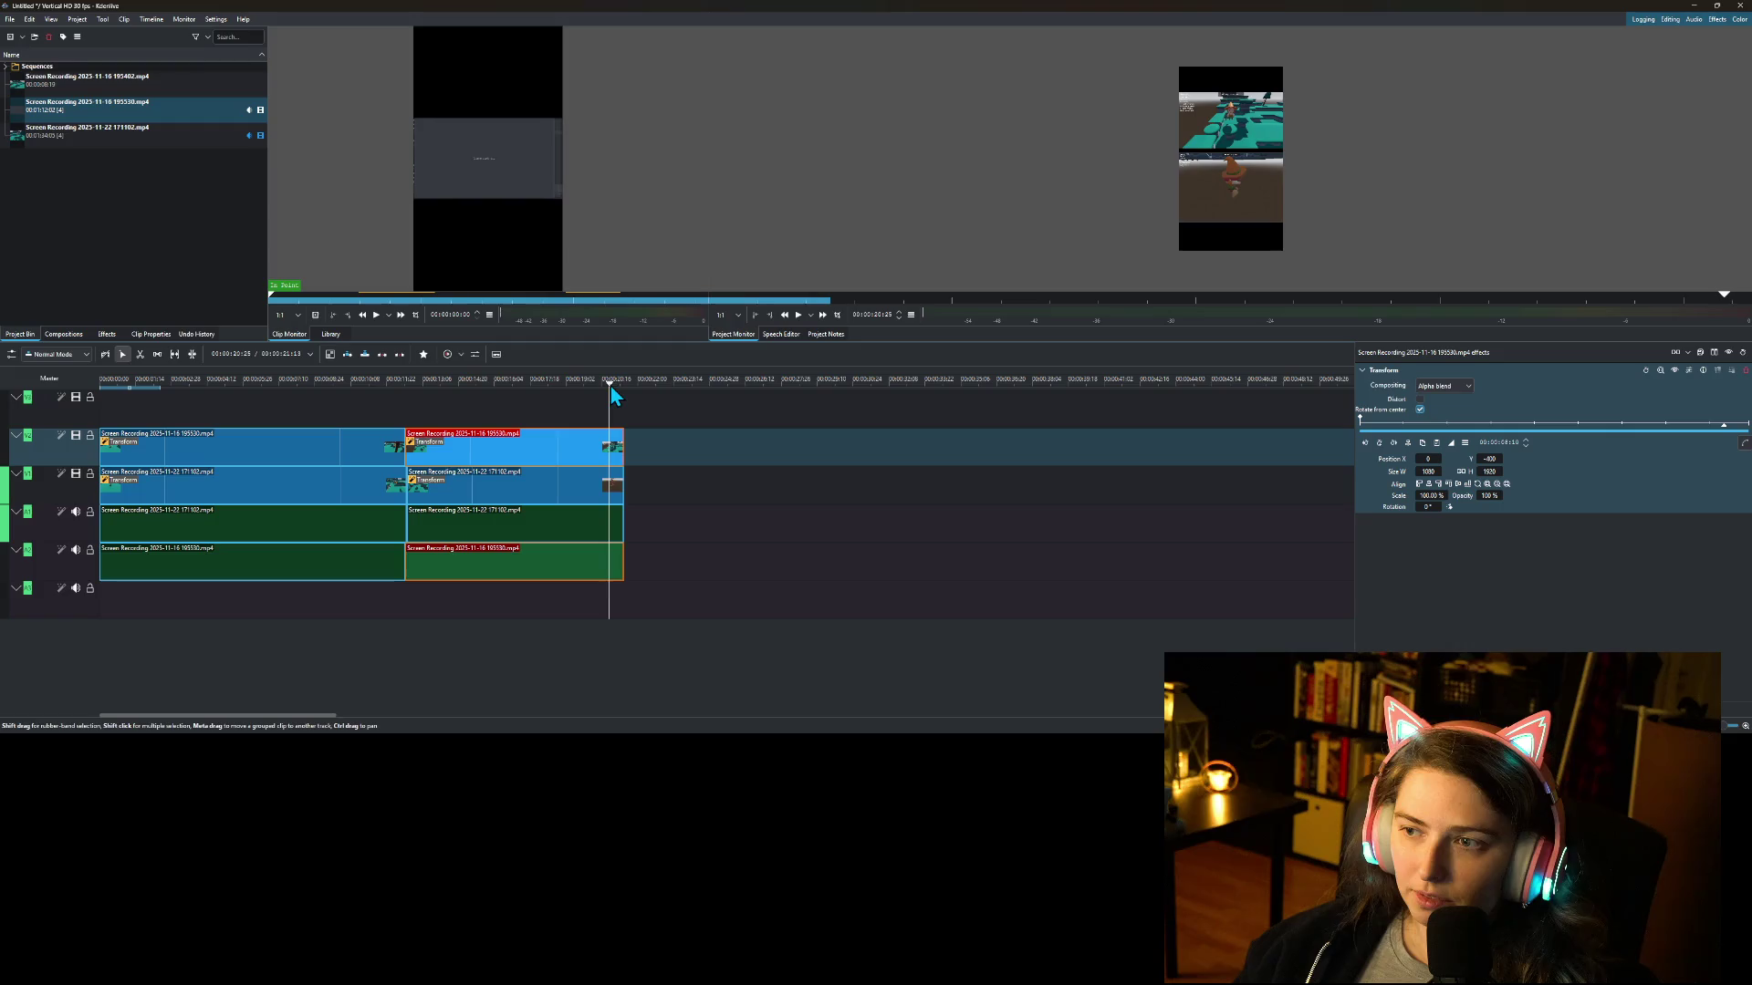
right_click(192, 278)
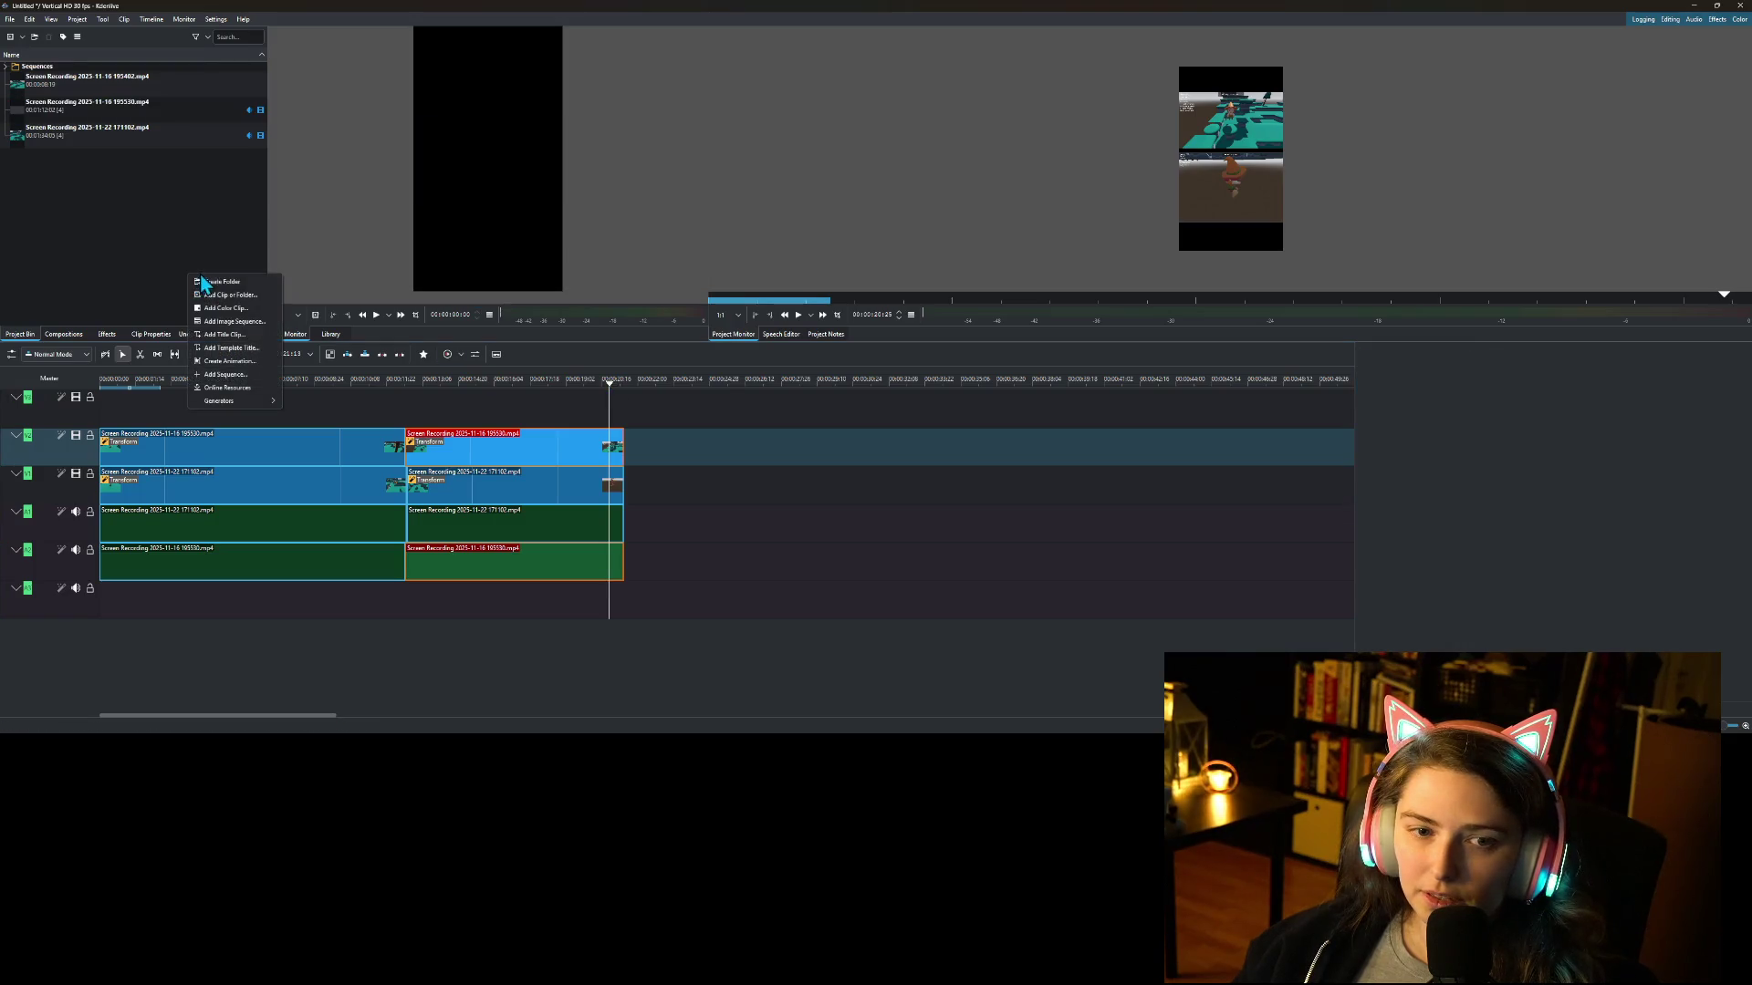
Step: Type 'Still lots' and 'of bugs 😅 😅' on two lines in a new title clip
left_click(223, 334)
left_click(330, 305)
type("Still")
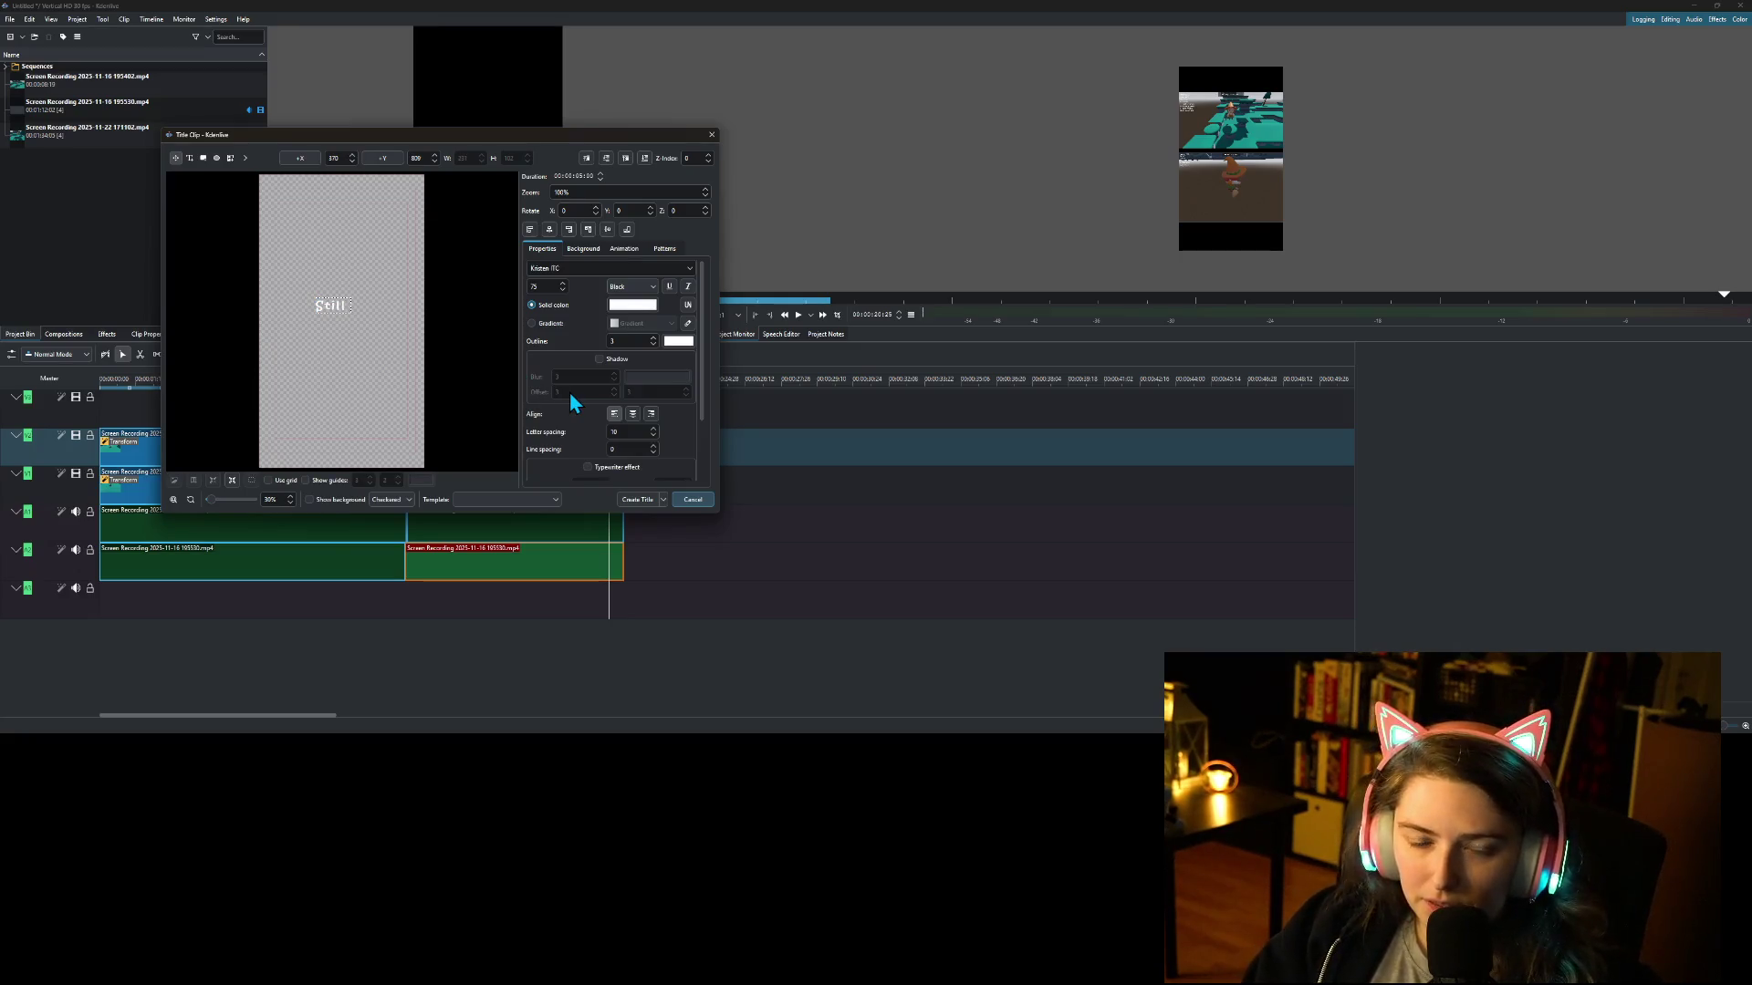
type(" lots")
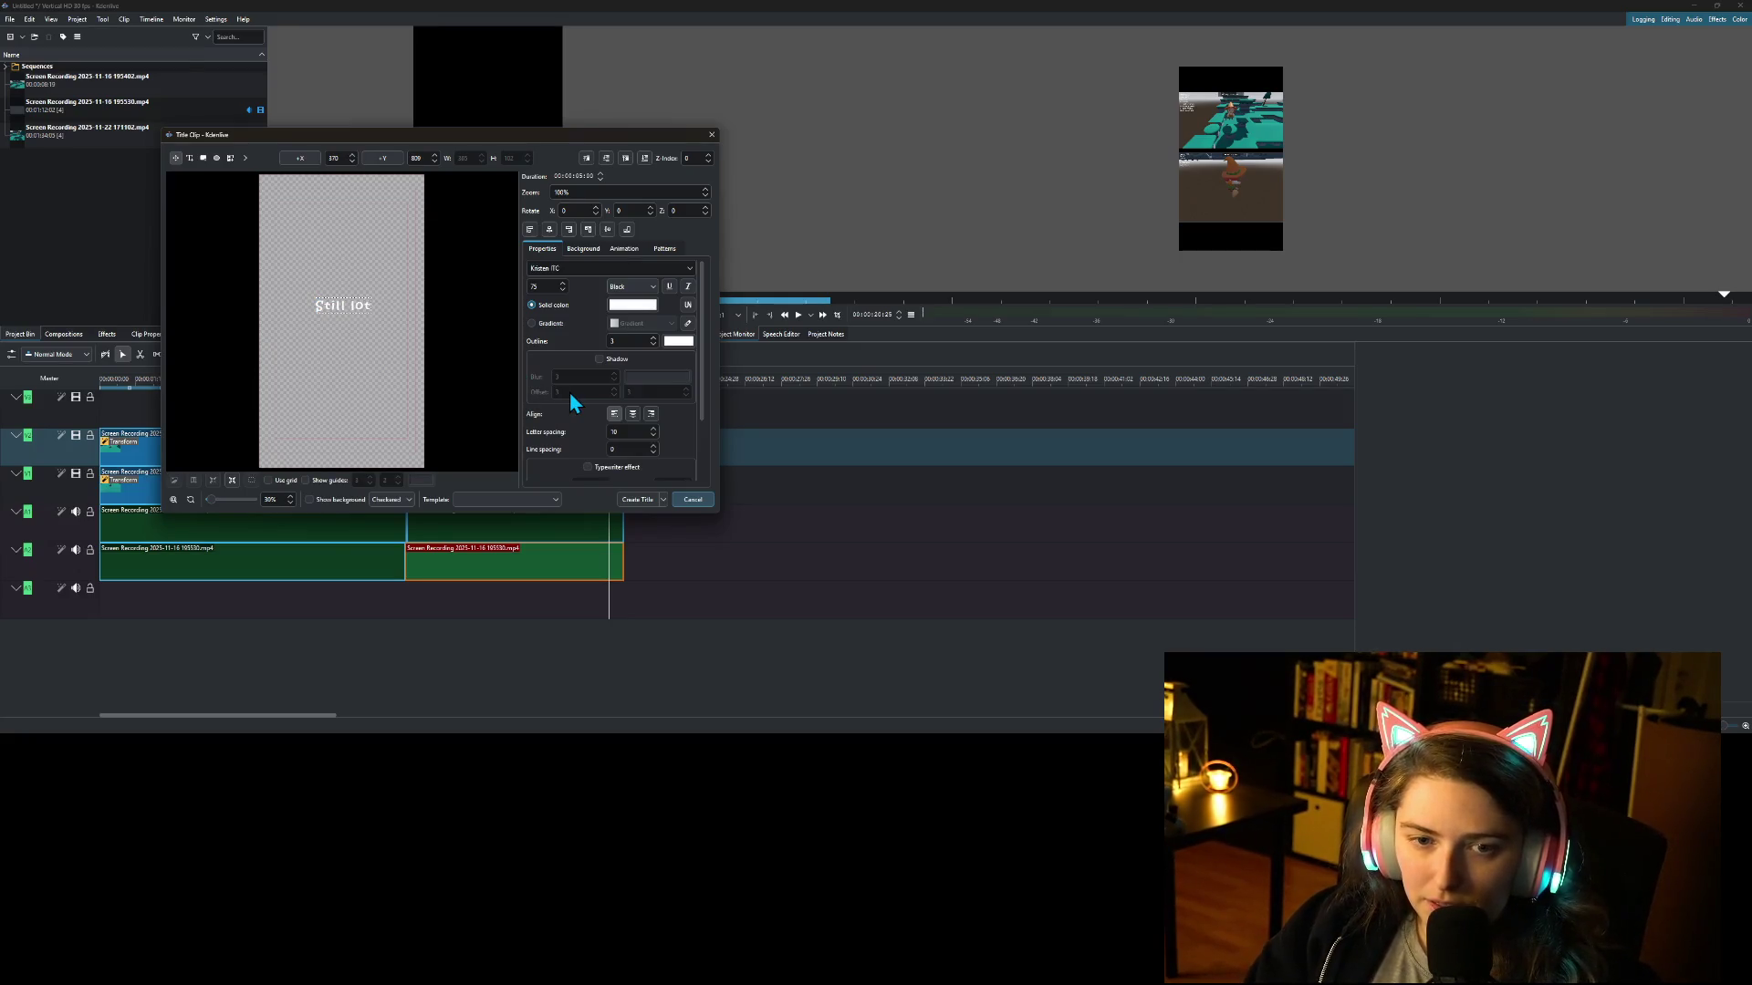
key("Return")
type("of bugs")
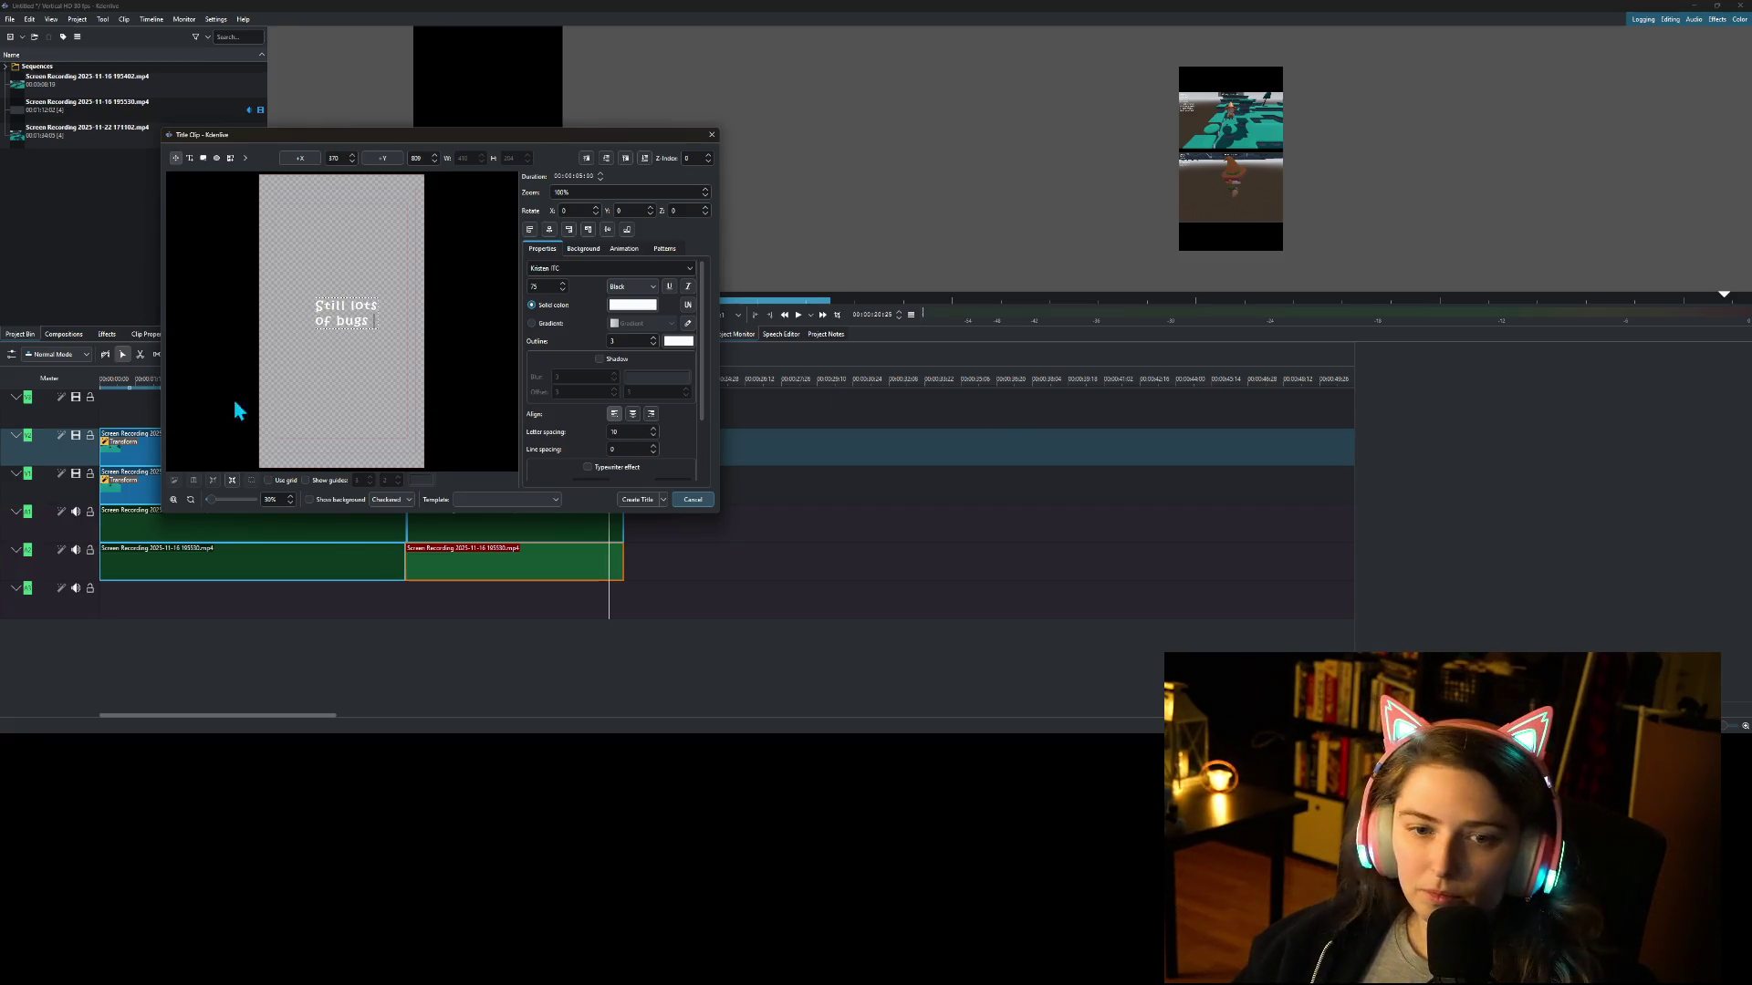
type("😅 ")
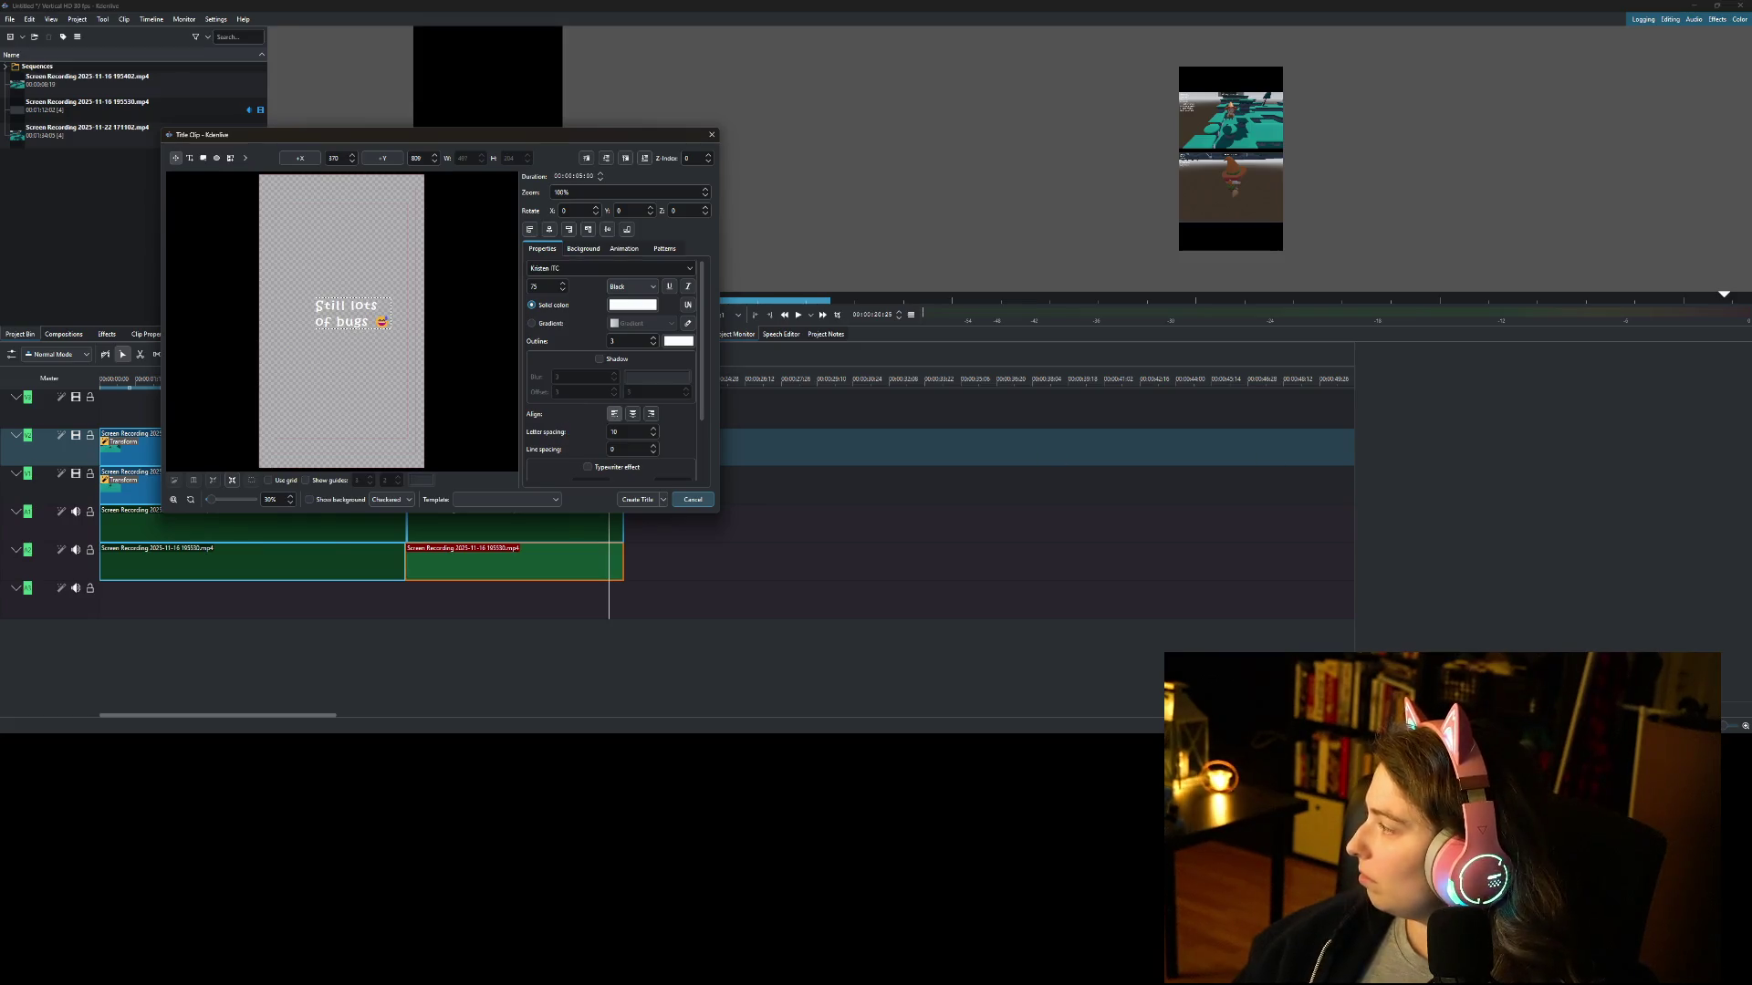
type("😅")
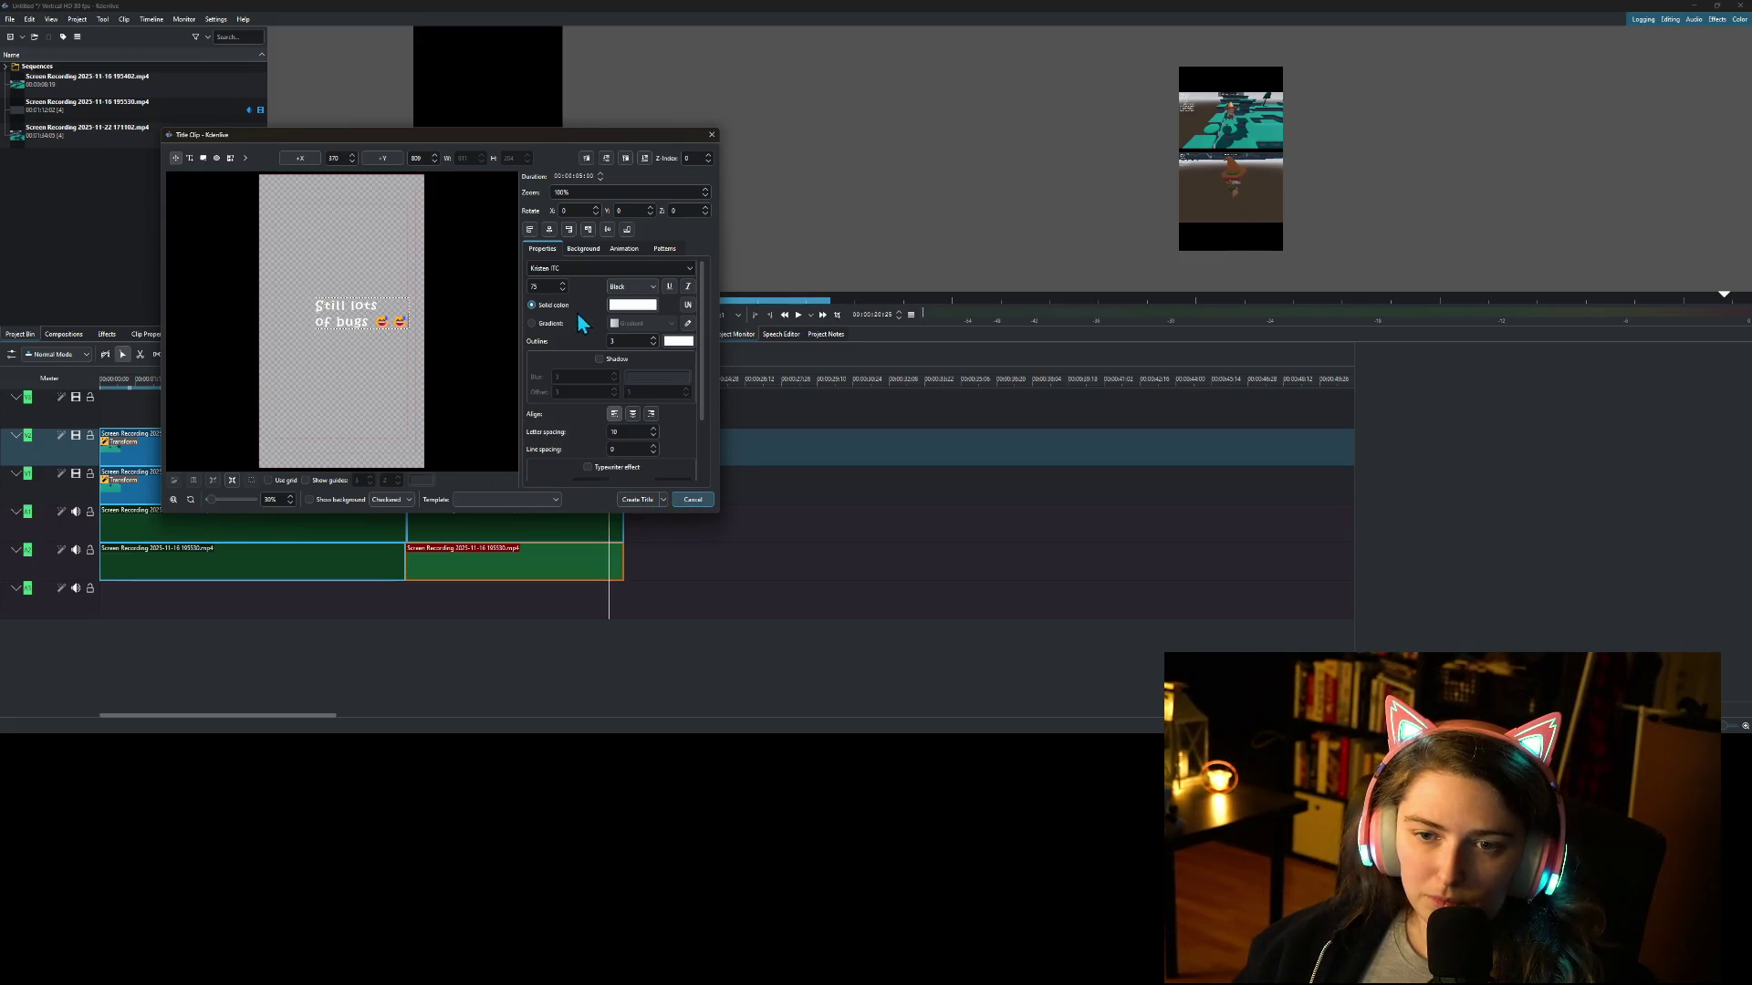
Step: Centre the title text, create the clip, and place it on the top video track
left_click(633, 416)
left_click(550, 231)
left_click(644, 498)
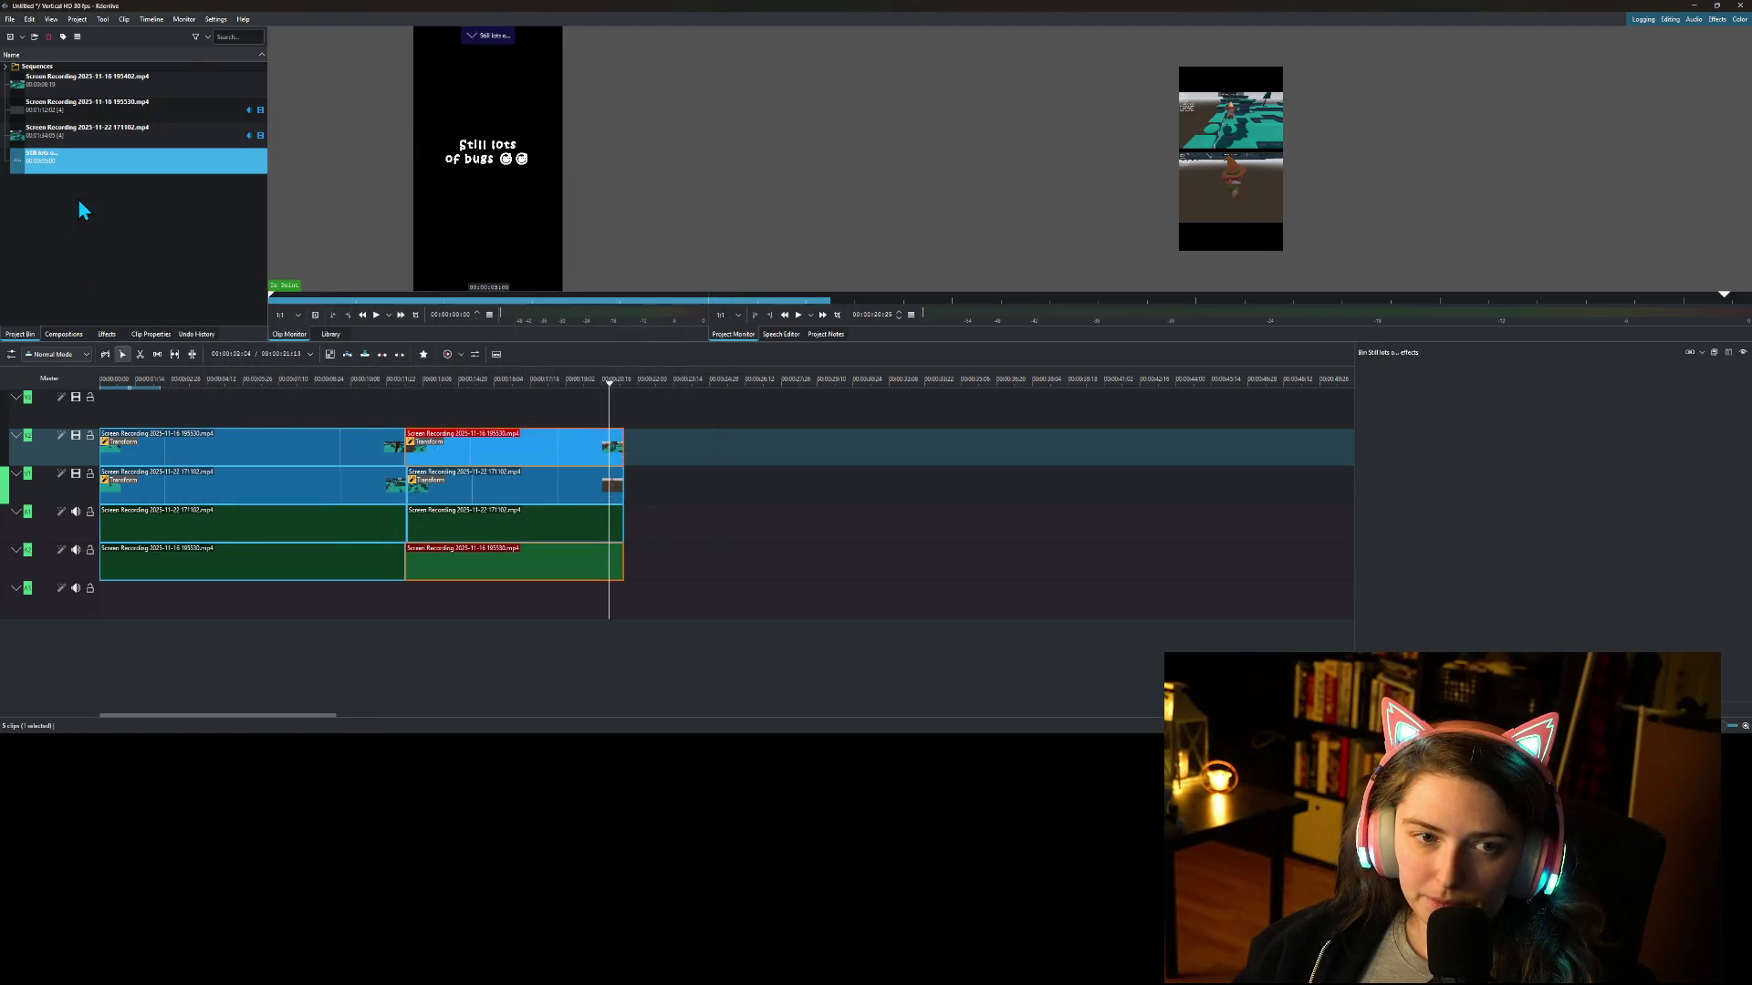
mouse_move(106, 173)
left_mouse_down()
mouse_move(539, 440)
mouse_move(523, 440)
mouse_move(501, 385)
mouse_move(659, 407)
mouse_move(594, 402)
left_mouse_up()
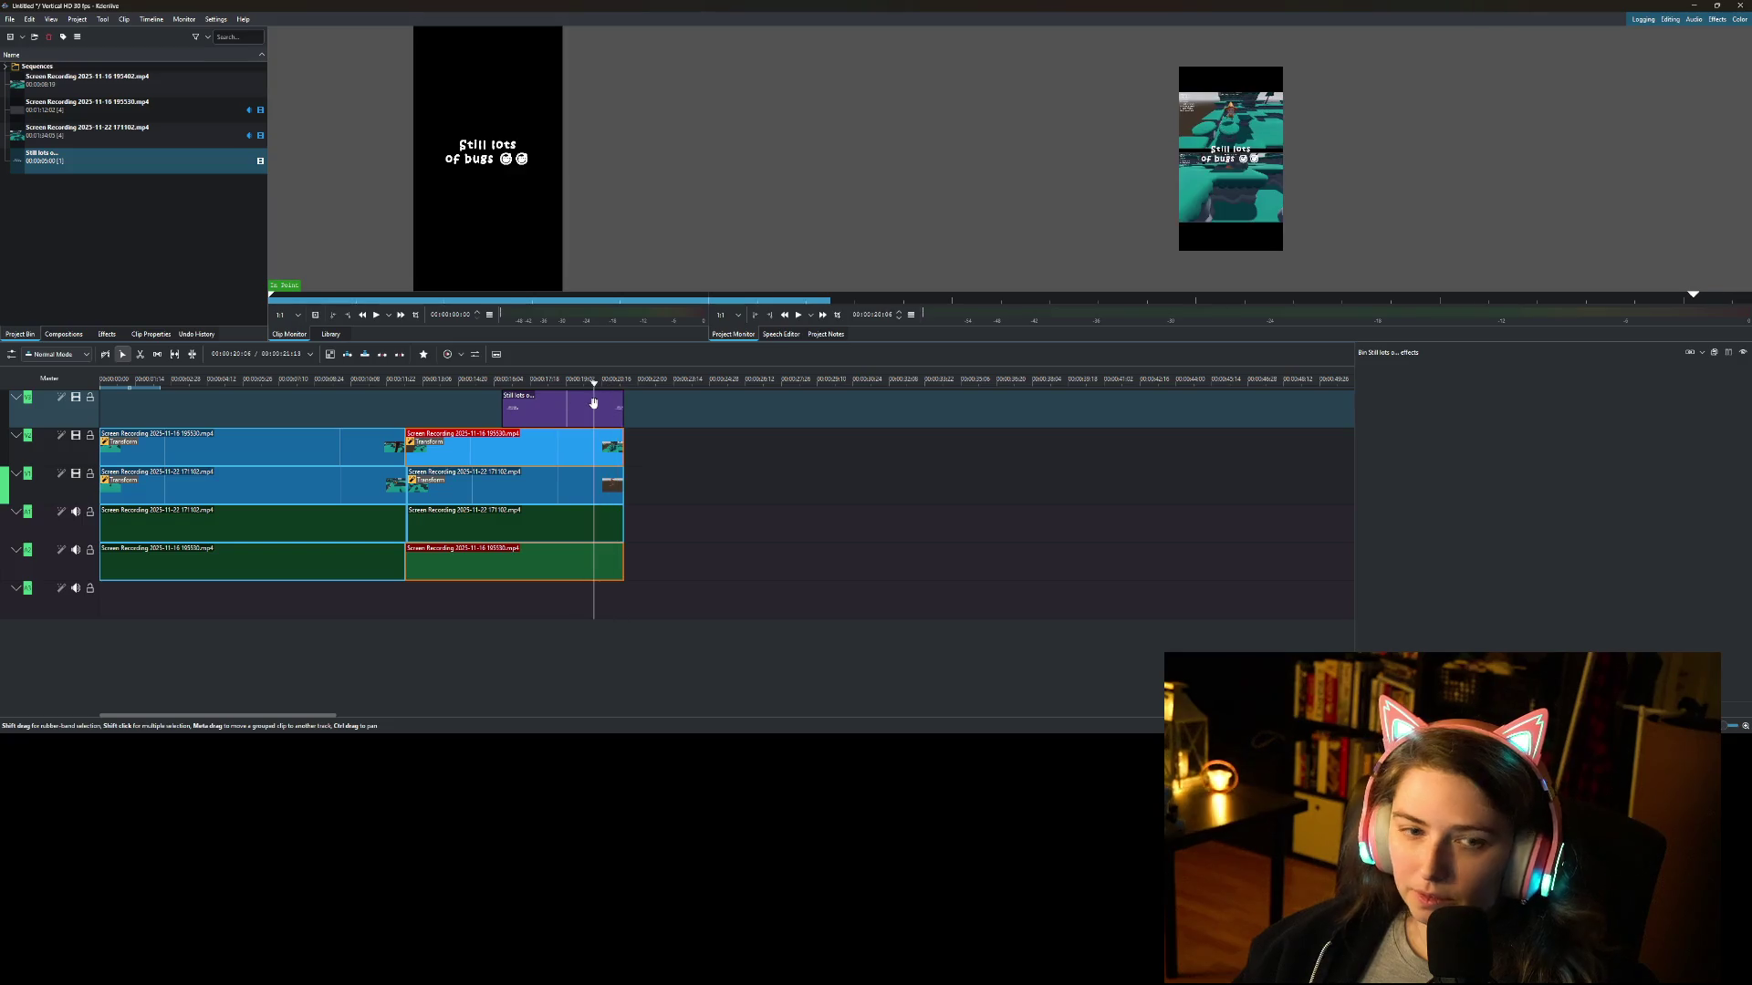
Step: Strip the emojis from the 'Still lots of bugs' title, then go to Twitch's Stream Manager
double_click(144, 171)
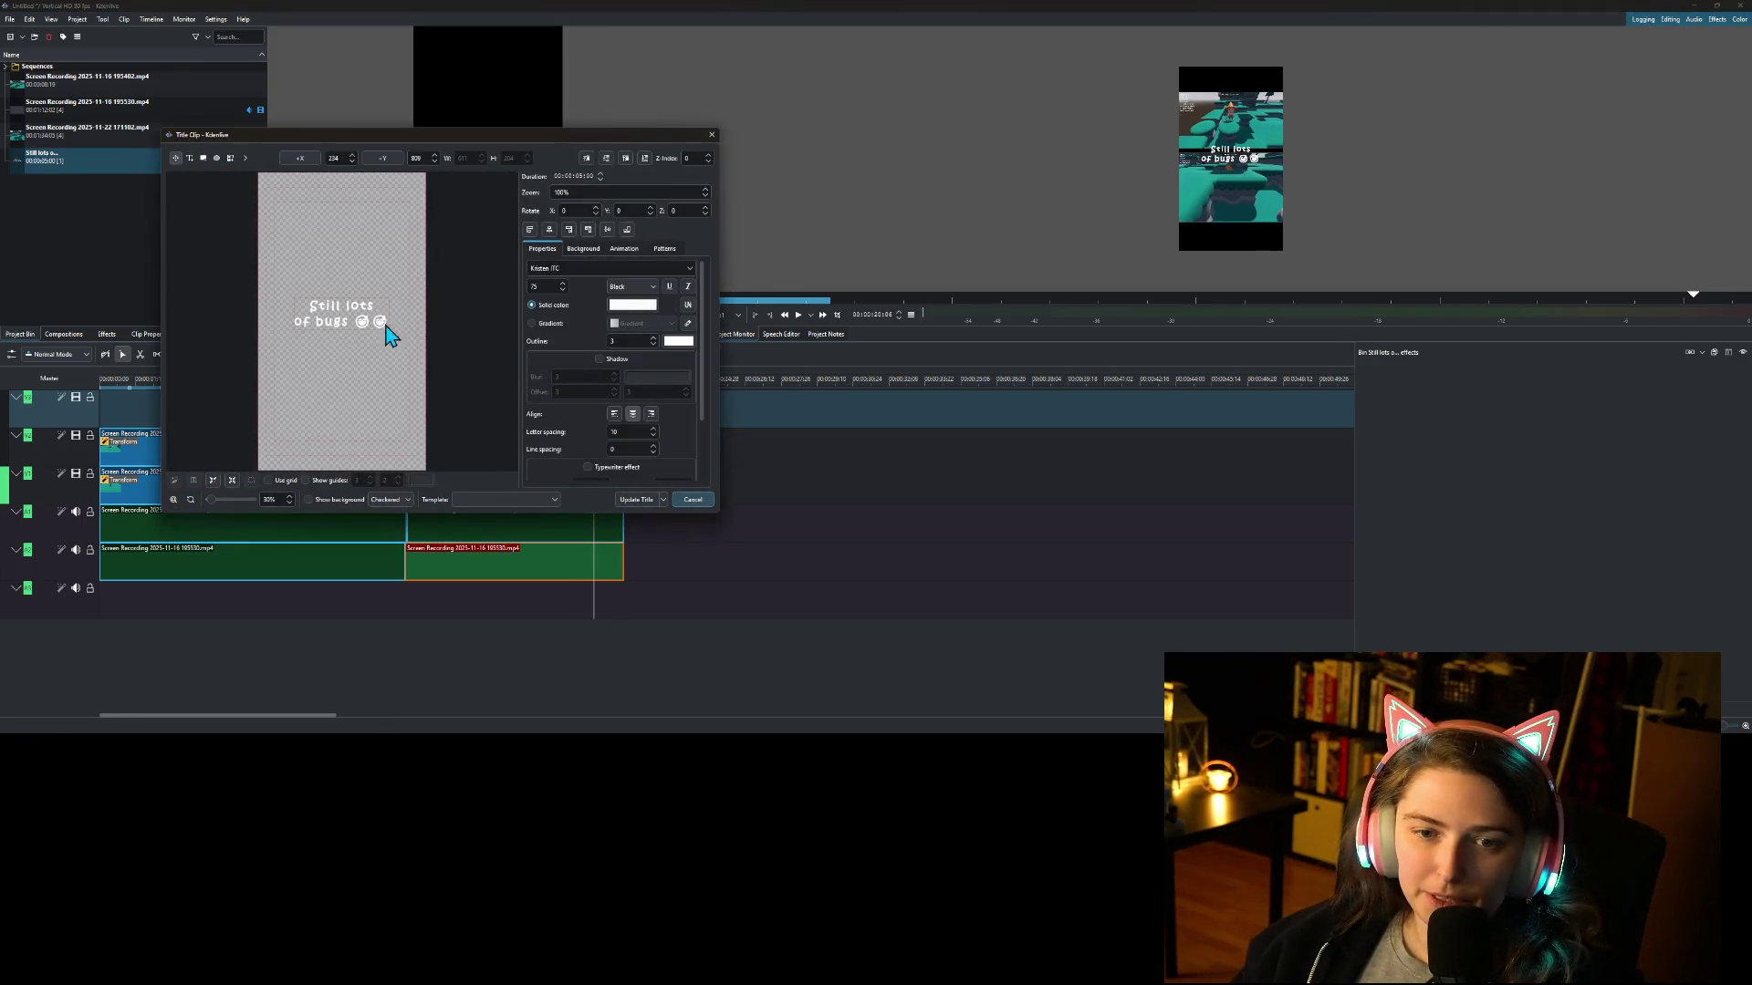
key("BackSpace")
key("BackSpace")
key("BackSpace")
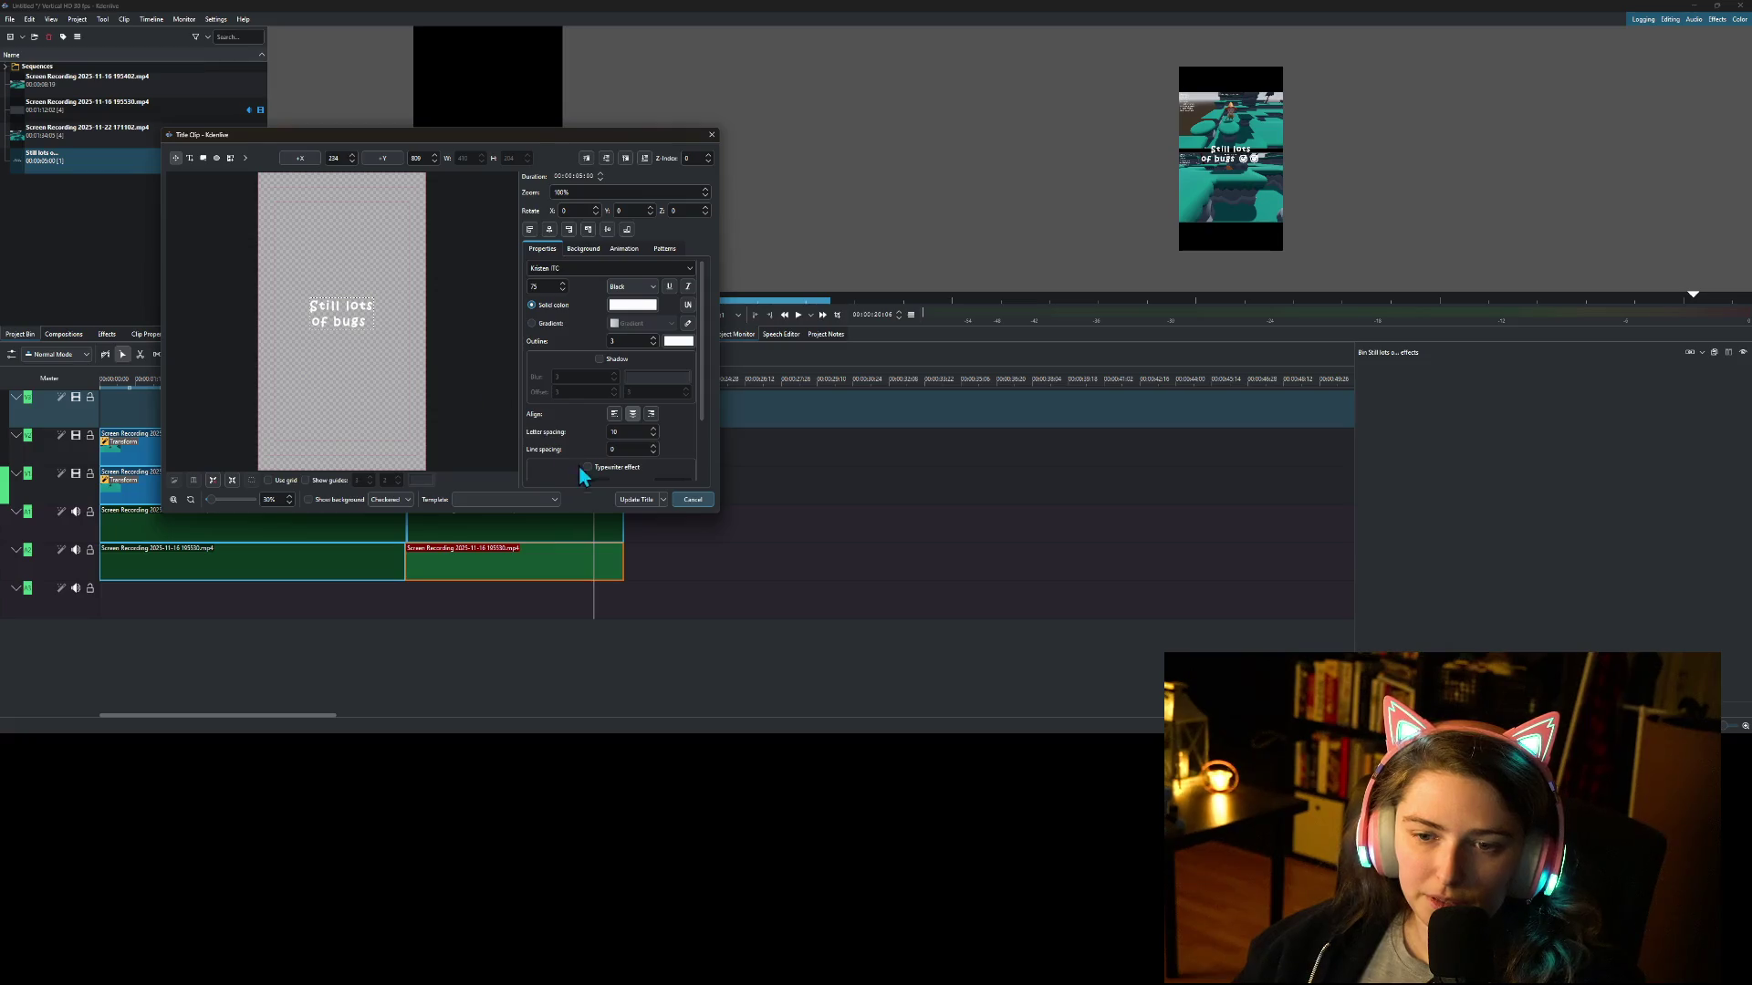
left_click(648, 500)
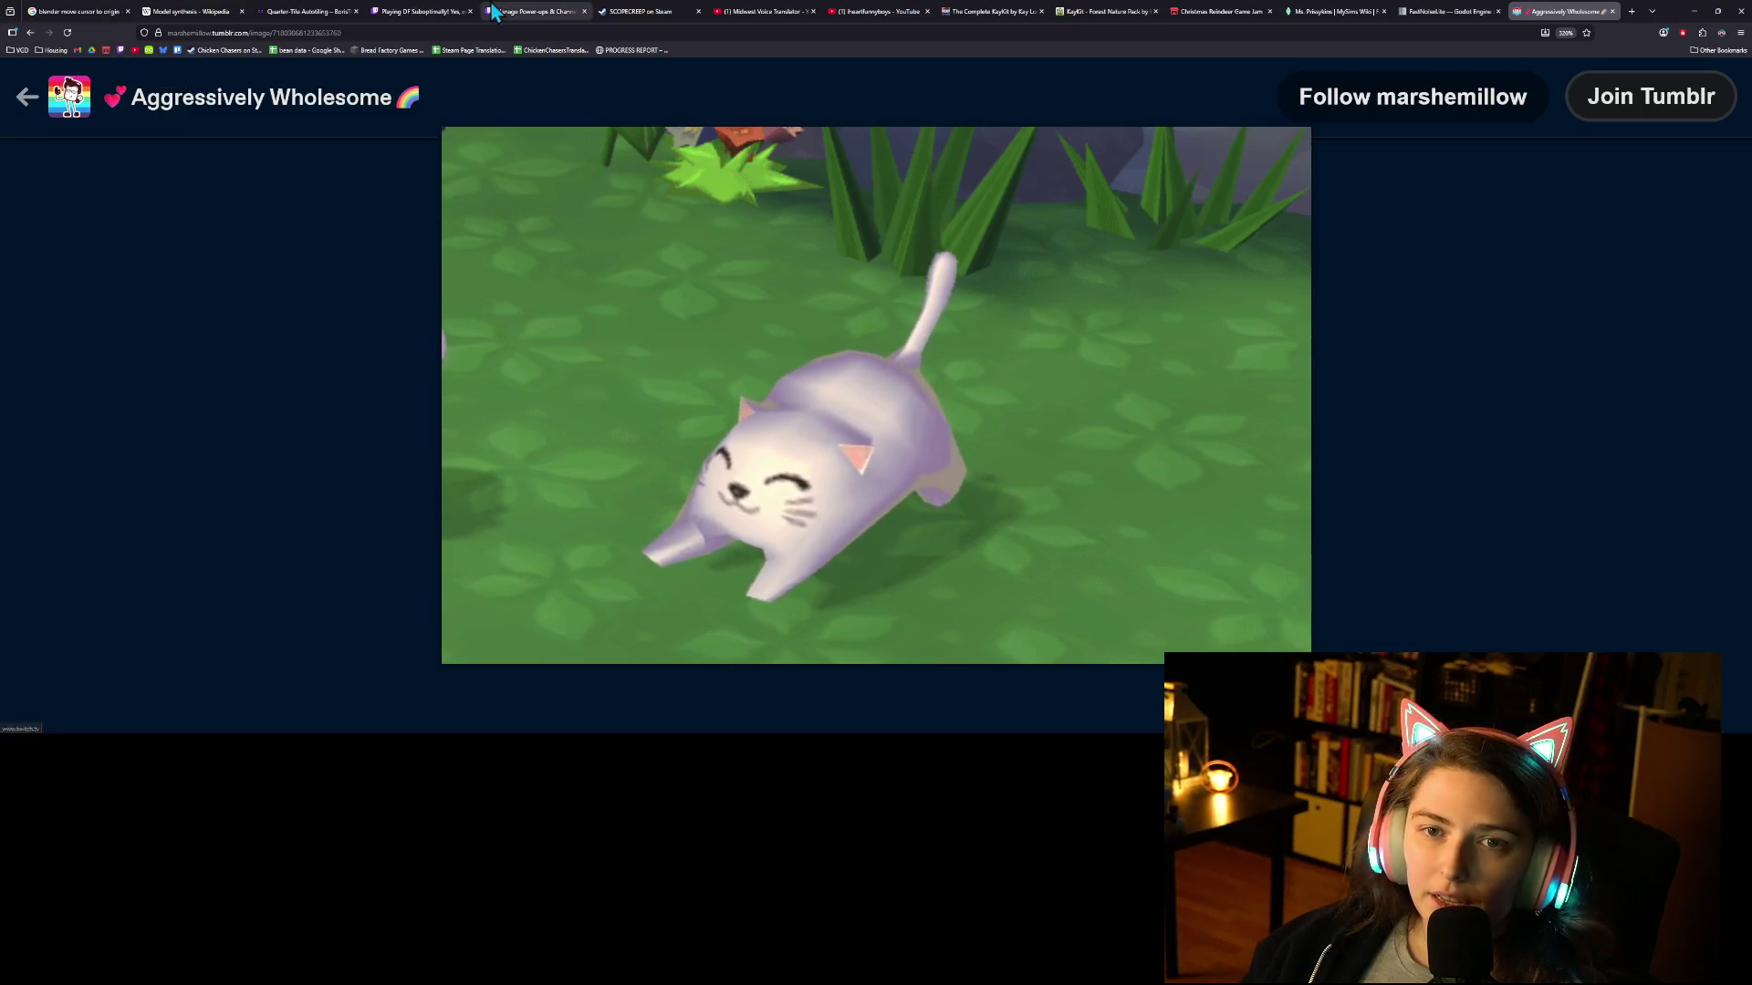
left_click(534, 11)
left_click(13, 153)
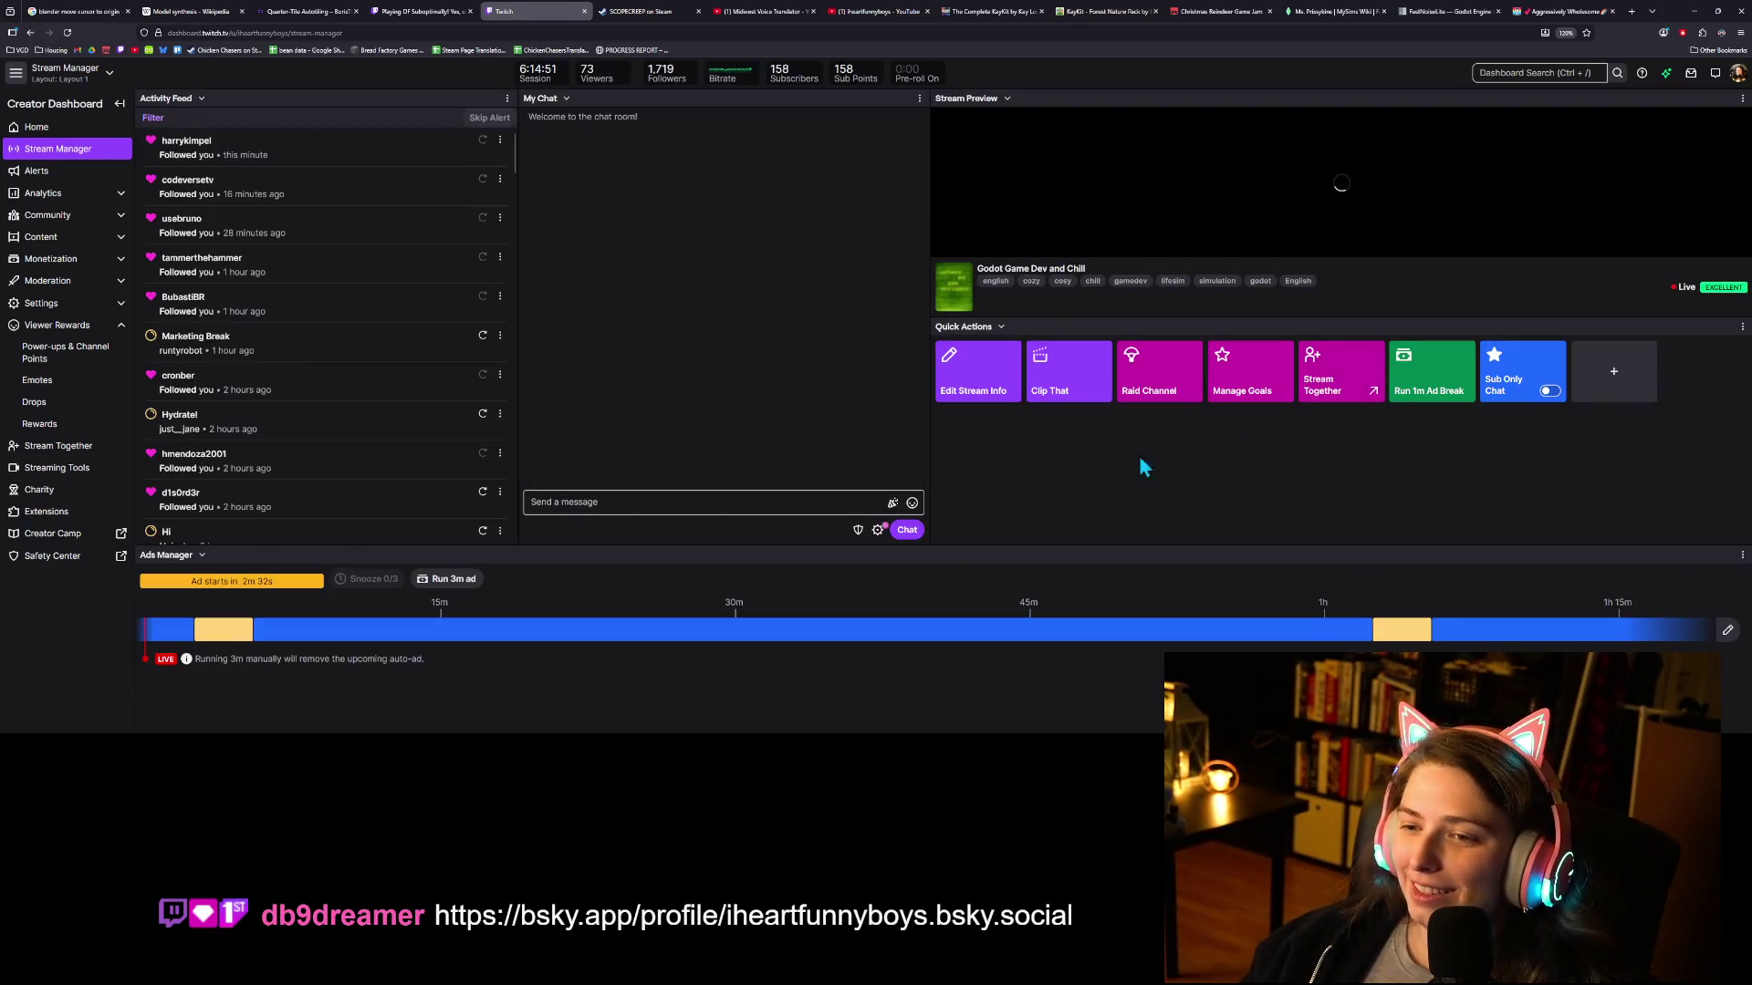
Step: Open the Raid Channel list, filter it to Following, and browse the live channels
left_click(1142, 377)
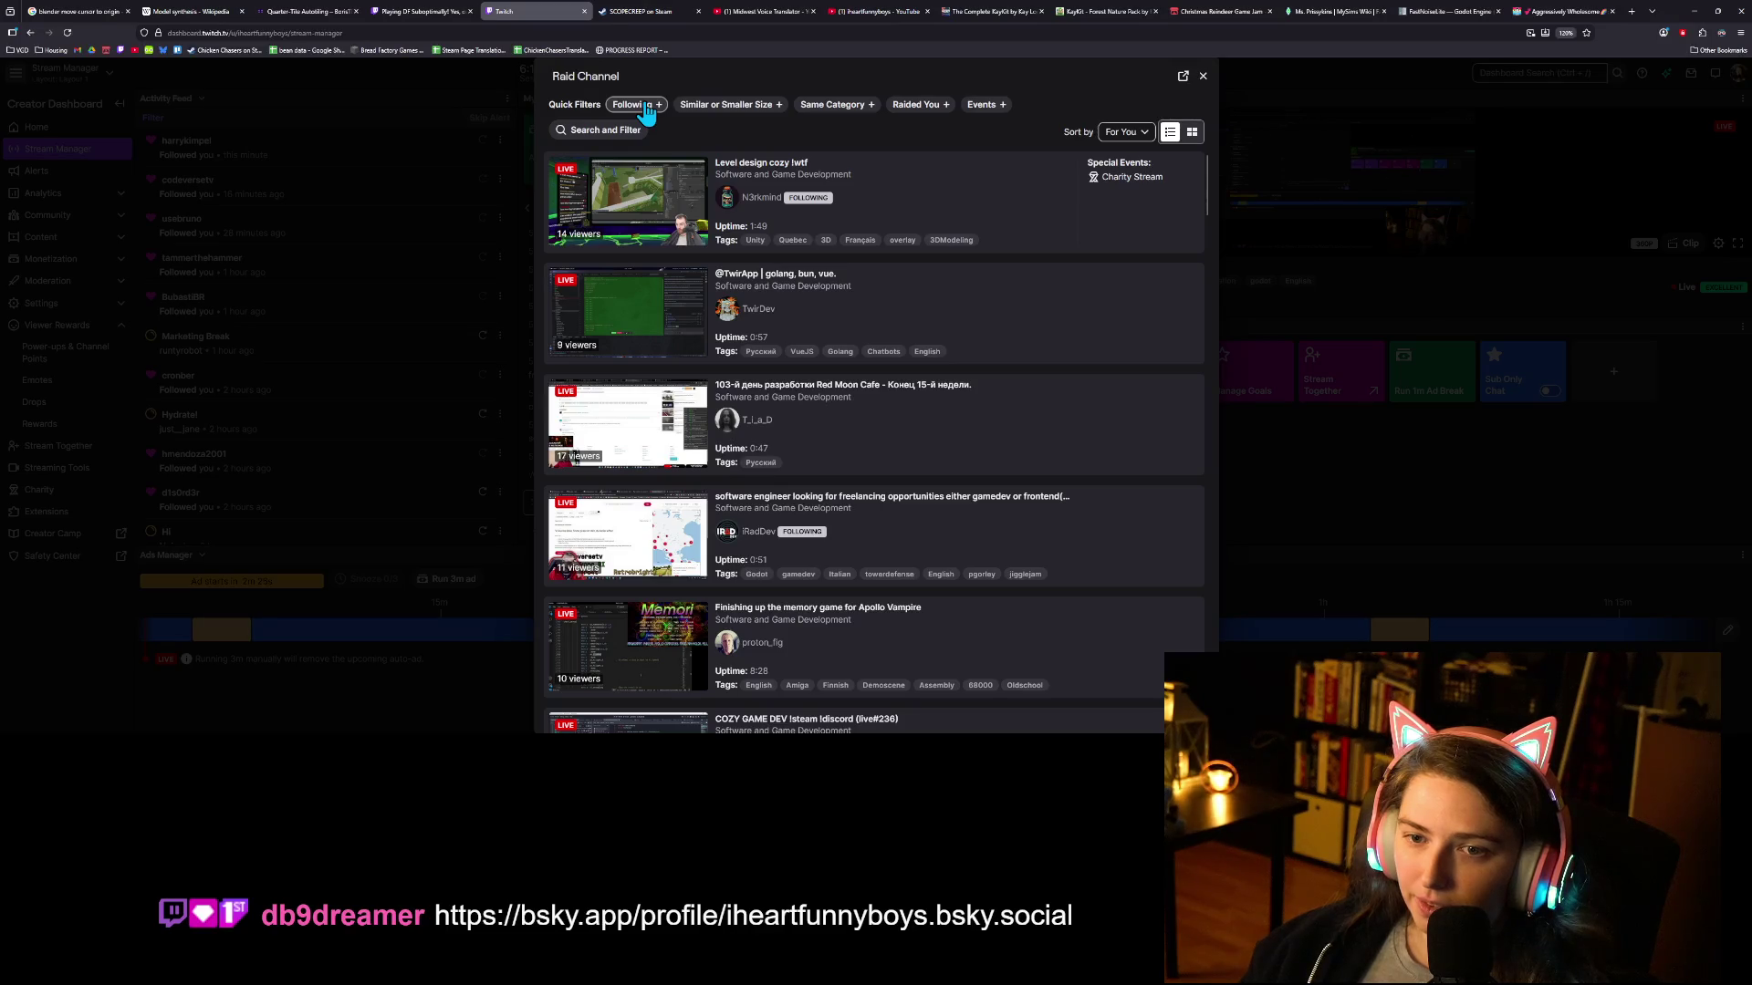
left_click(646, 105)
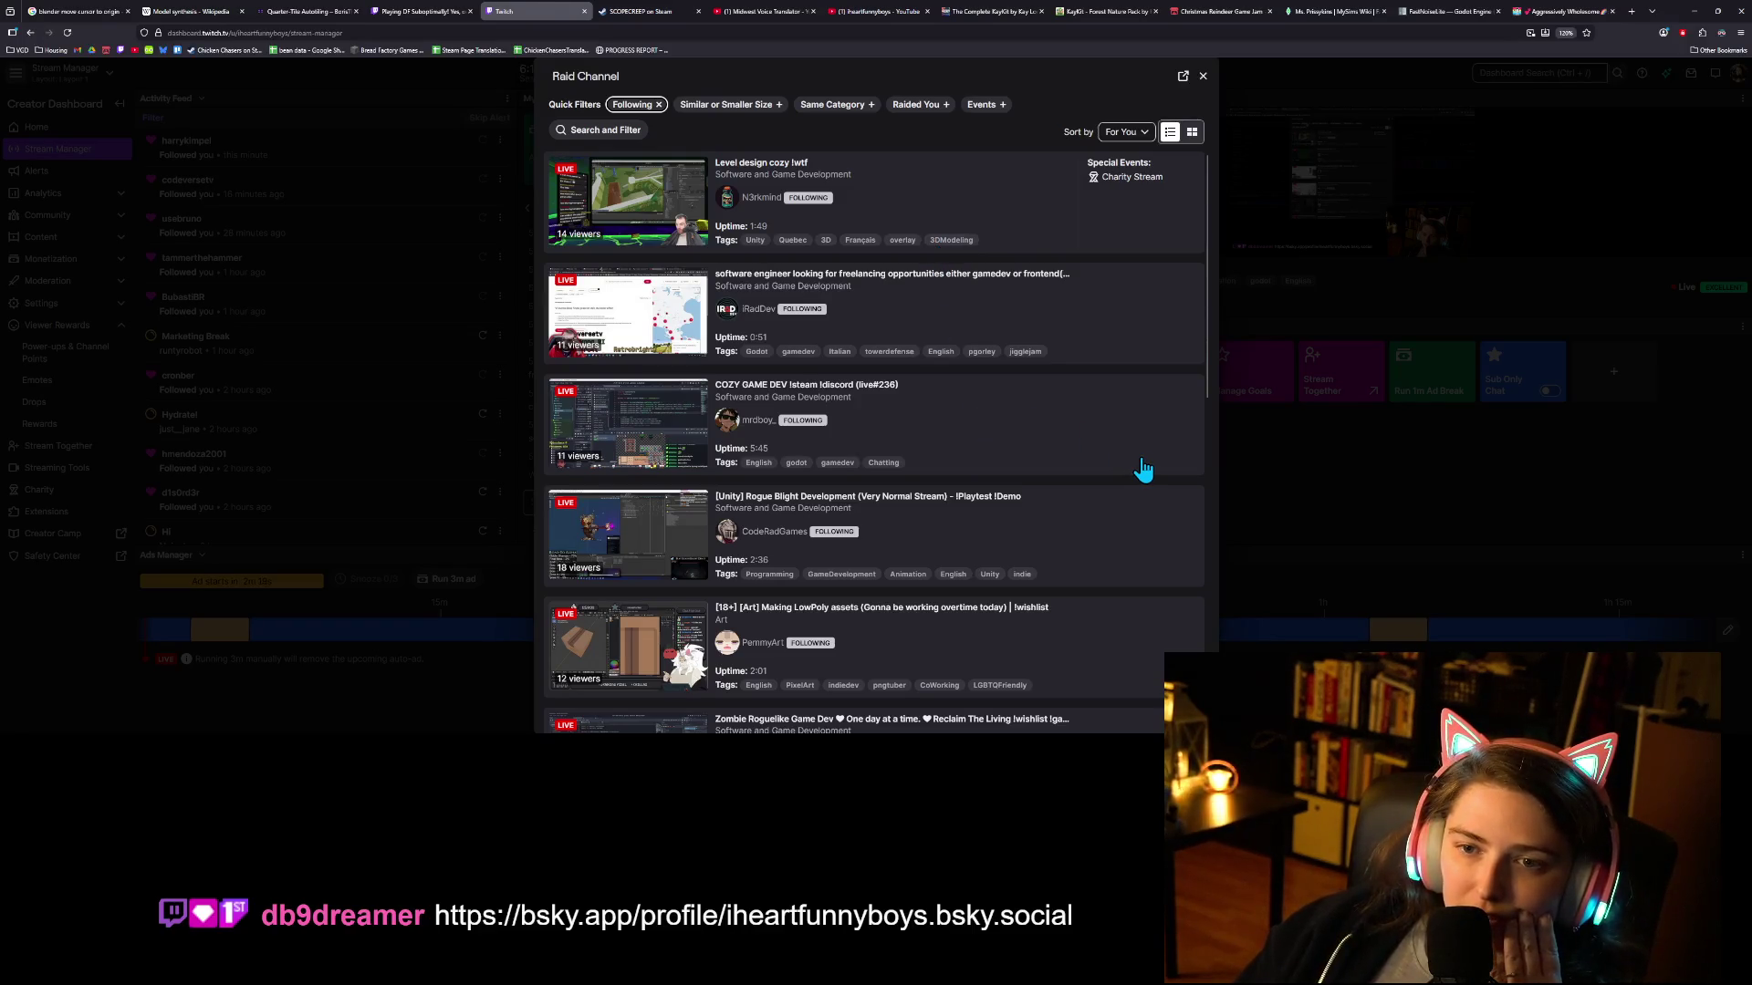
scroll(1144, 470, "down", 1)
scroll(1144, 466, "up", 1)
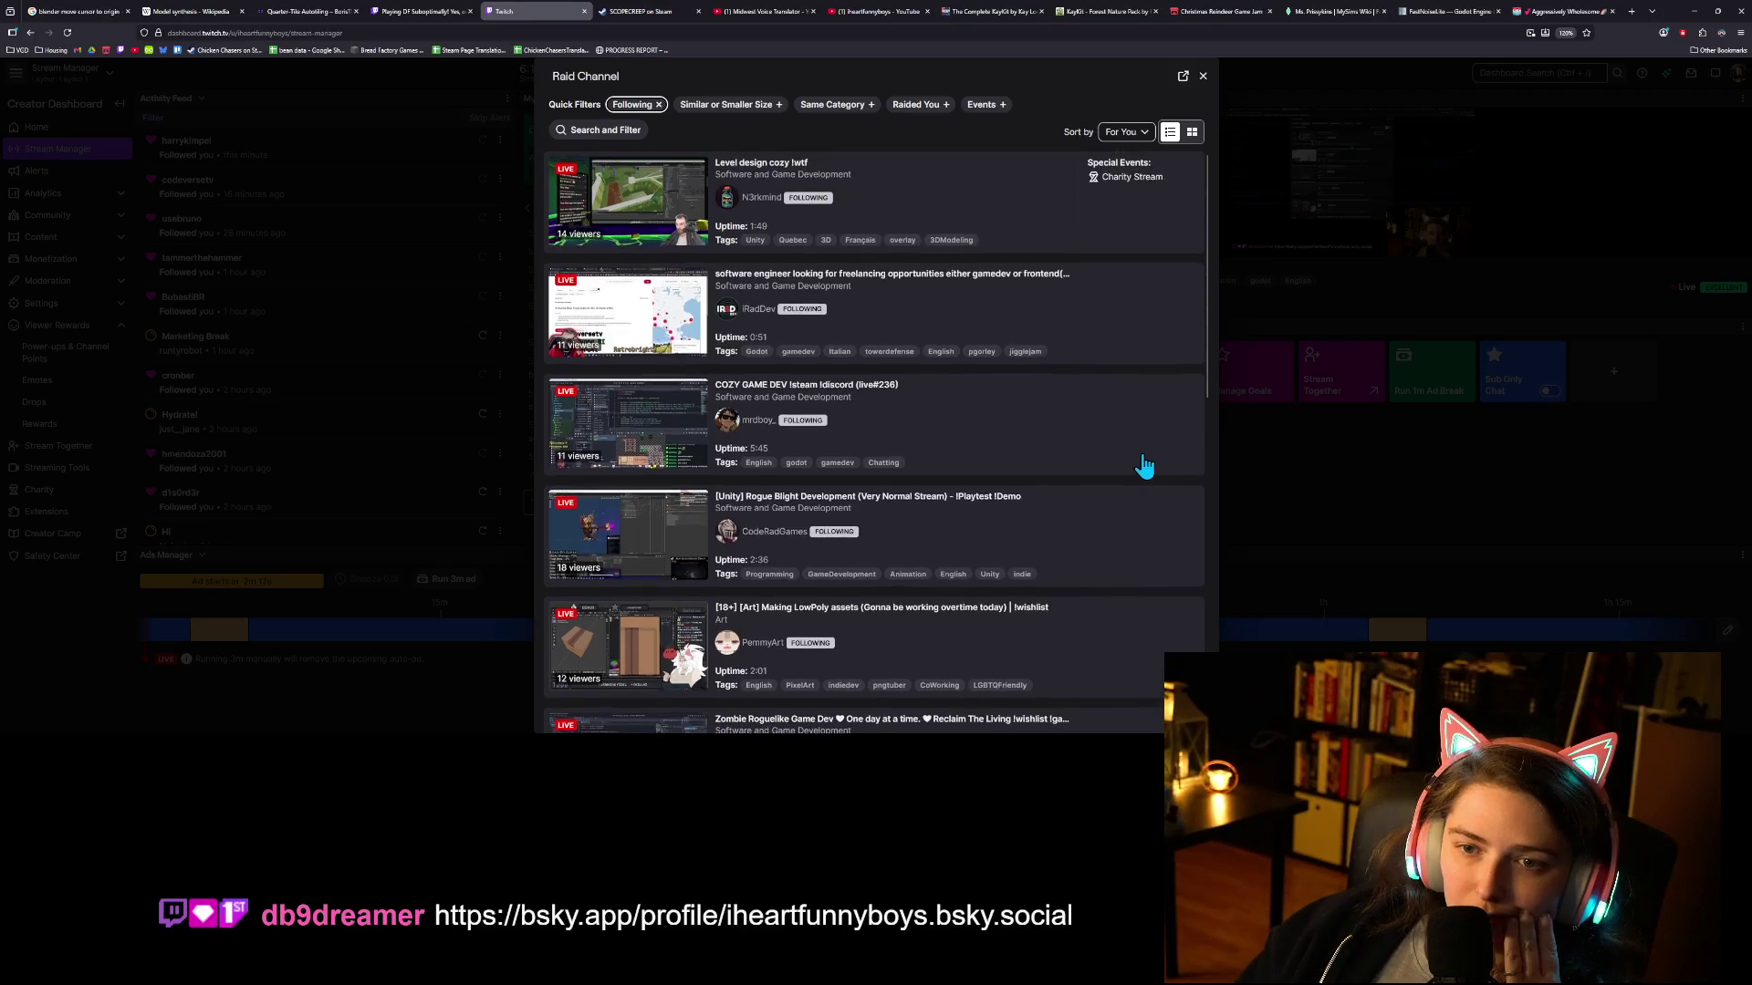
scroll(1144, 465, "down", 5)
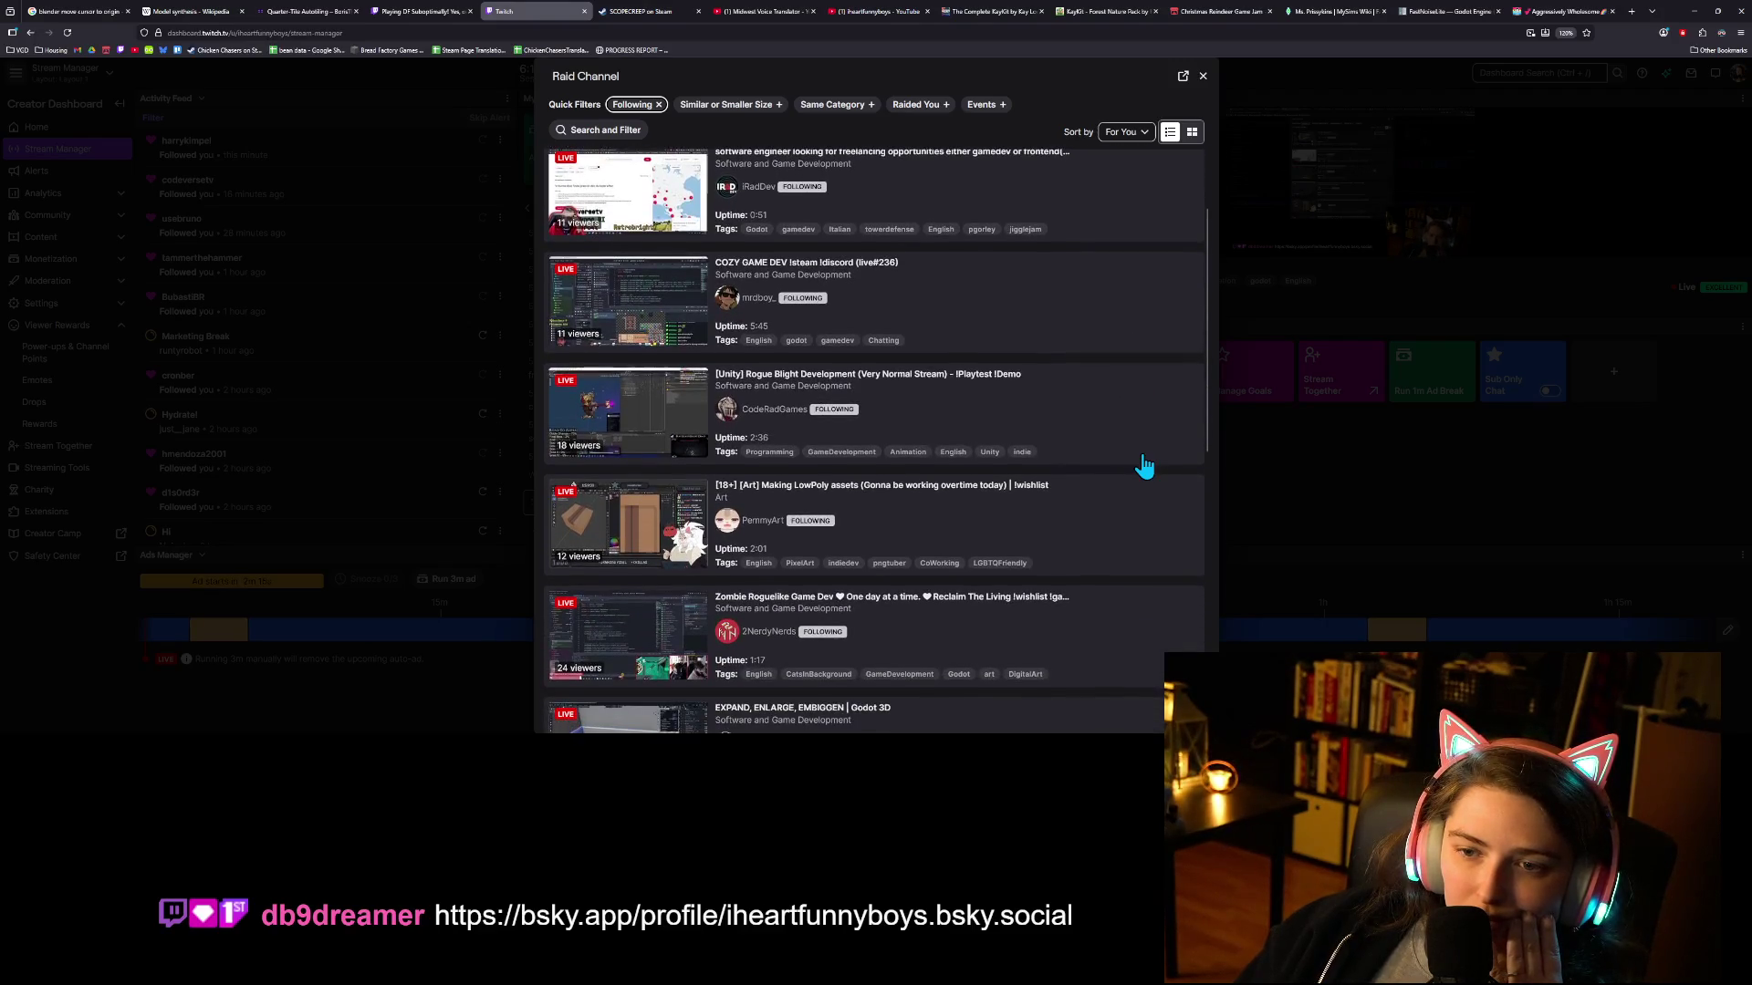
scroll(1144, 465, "down", 6)
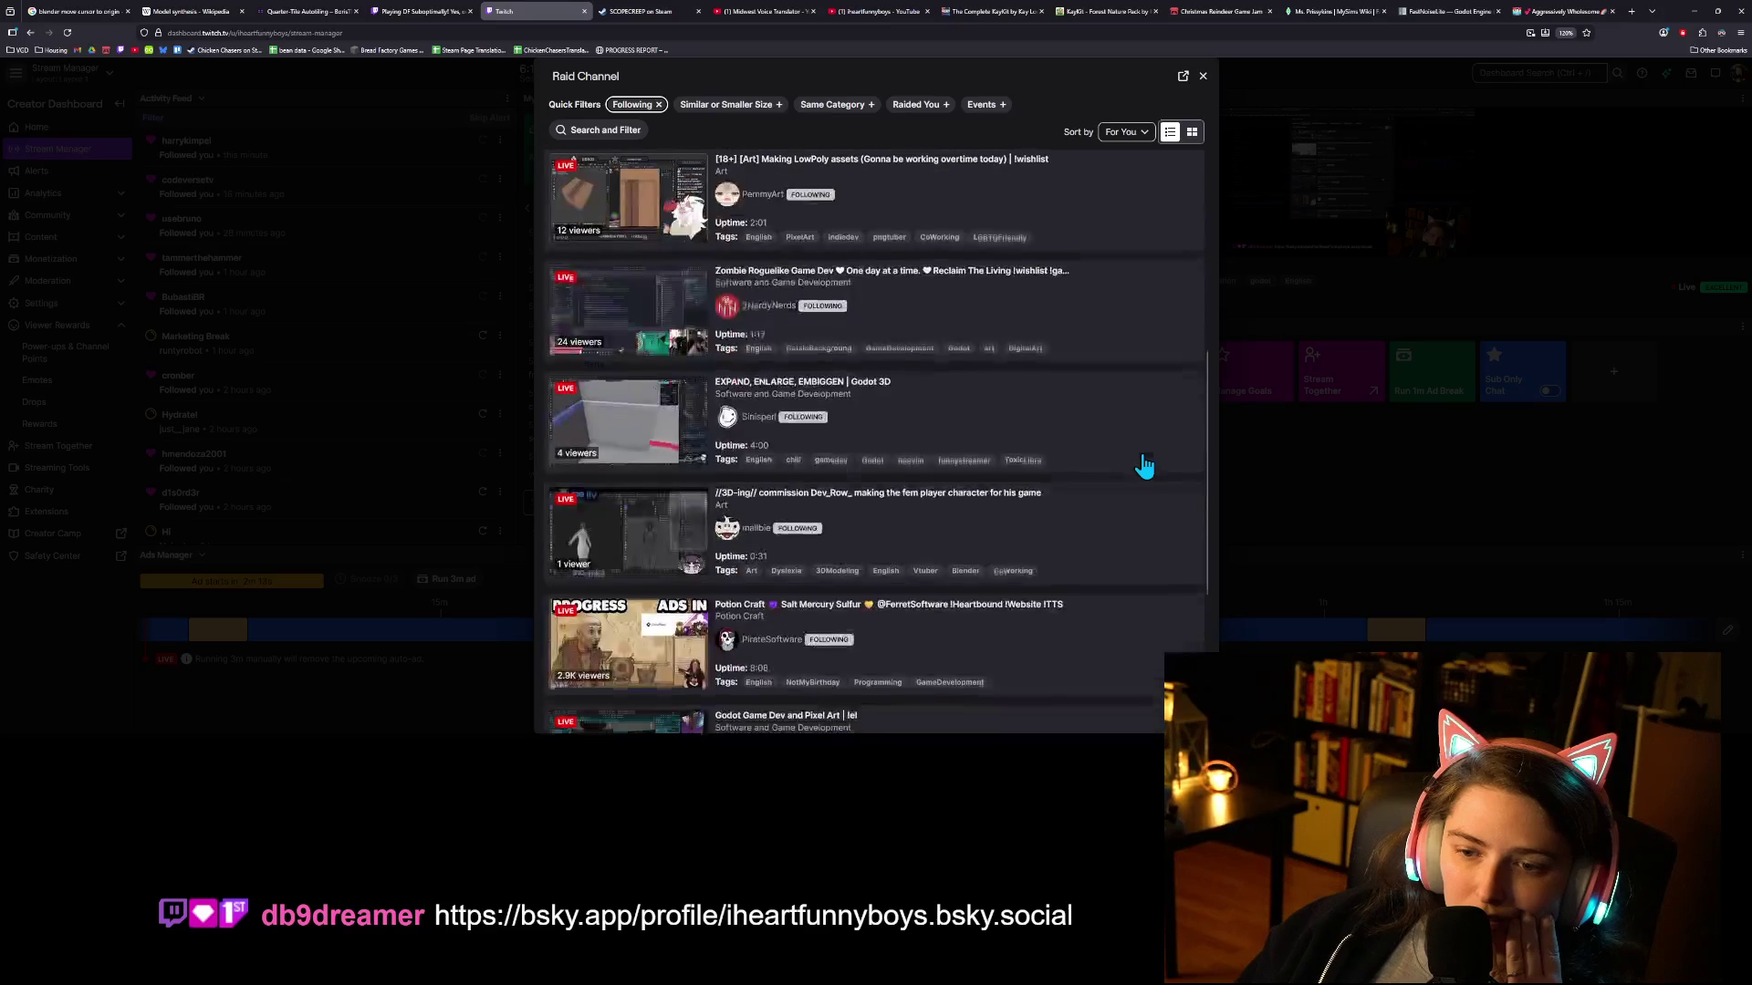
scroll(1144, 466, "down", 6)
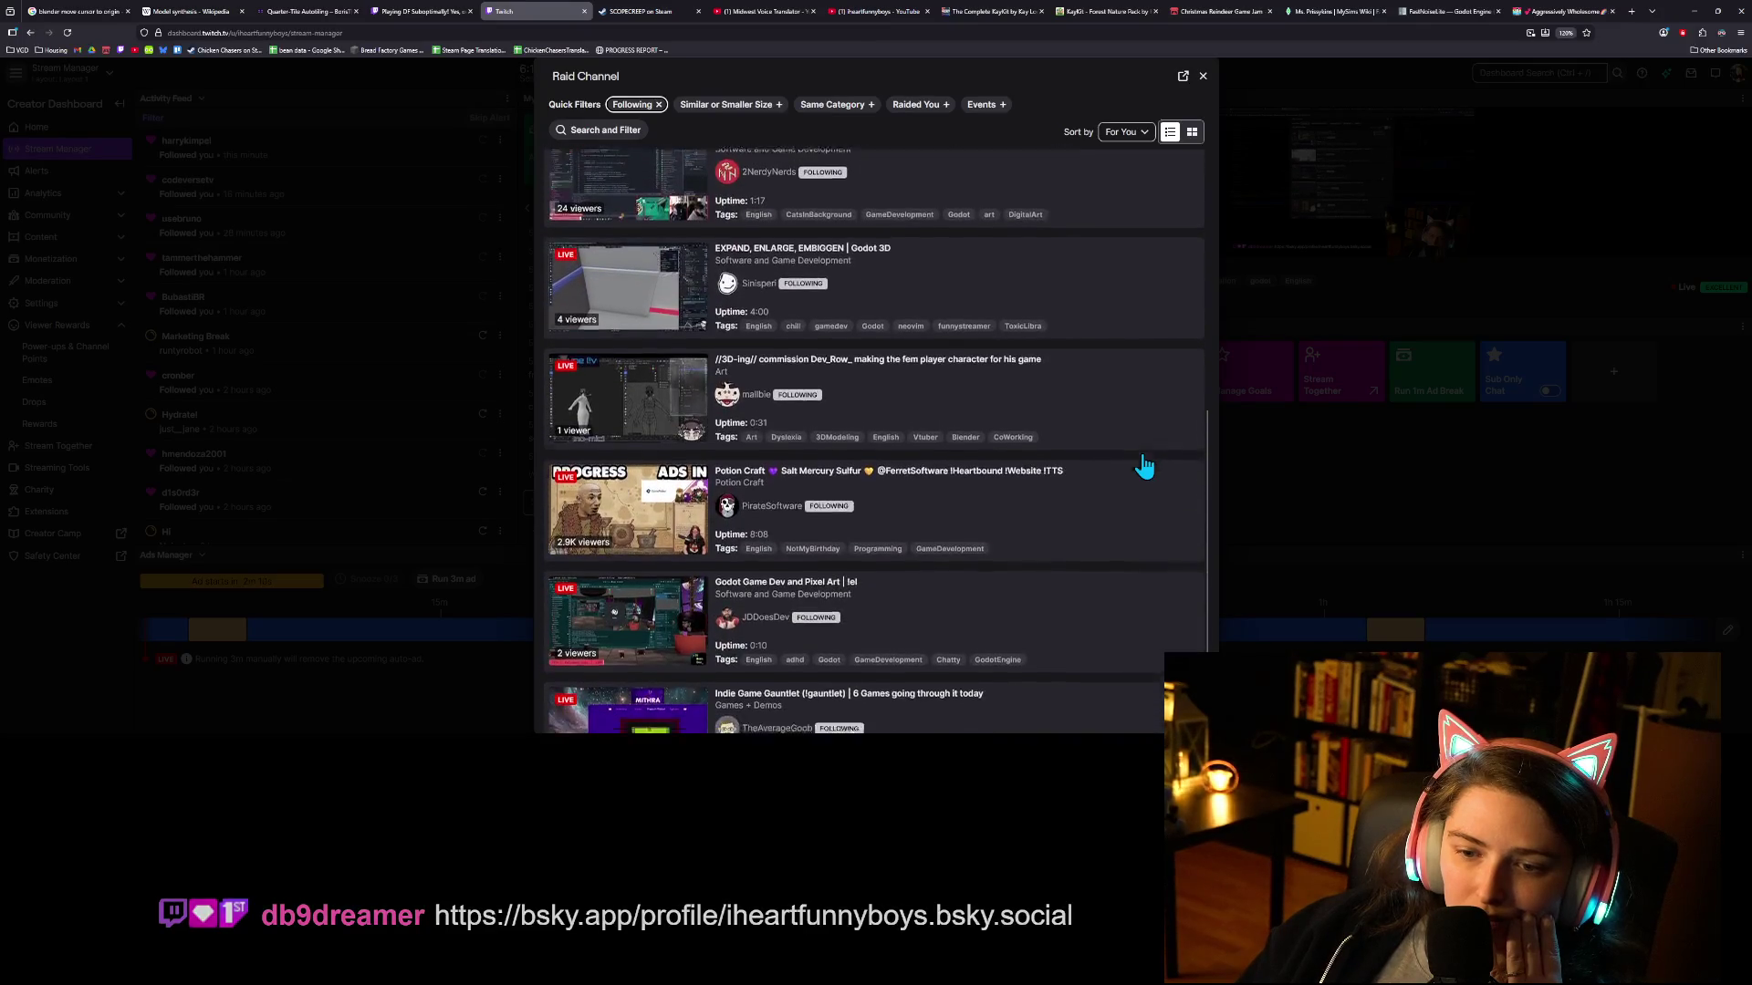
scroll(1145, 465, "down", 2)
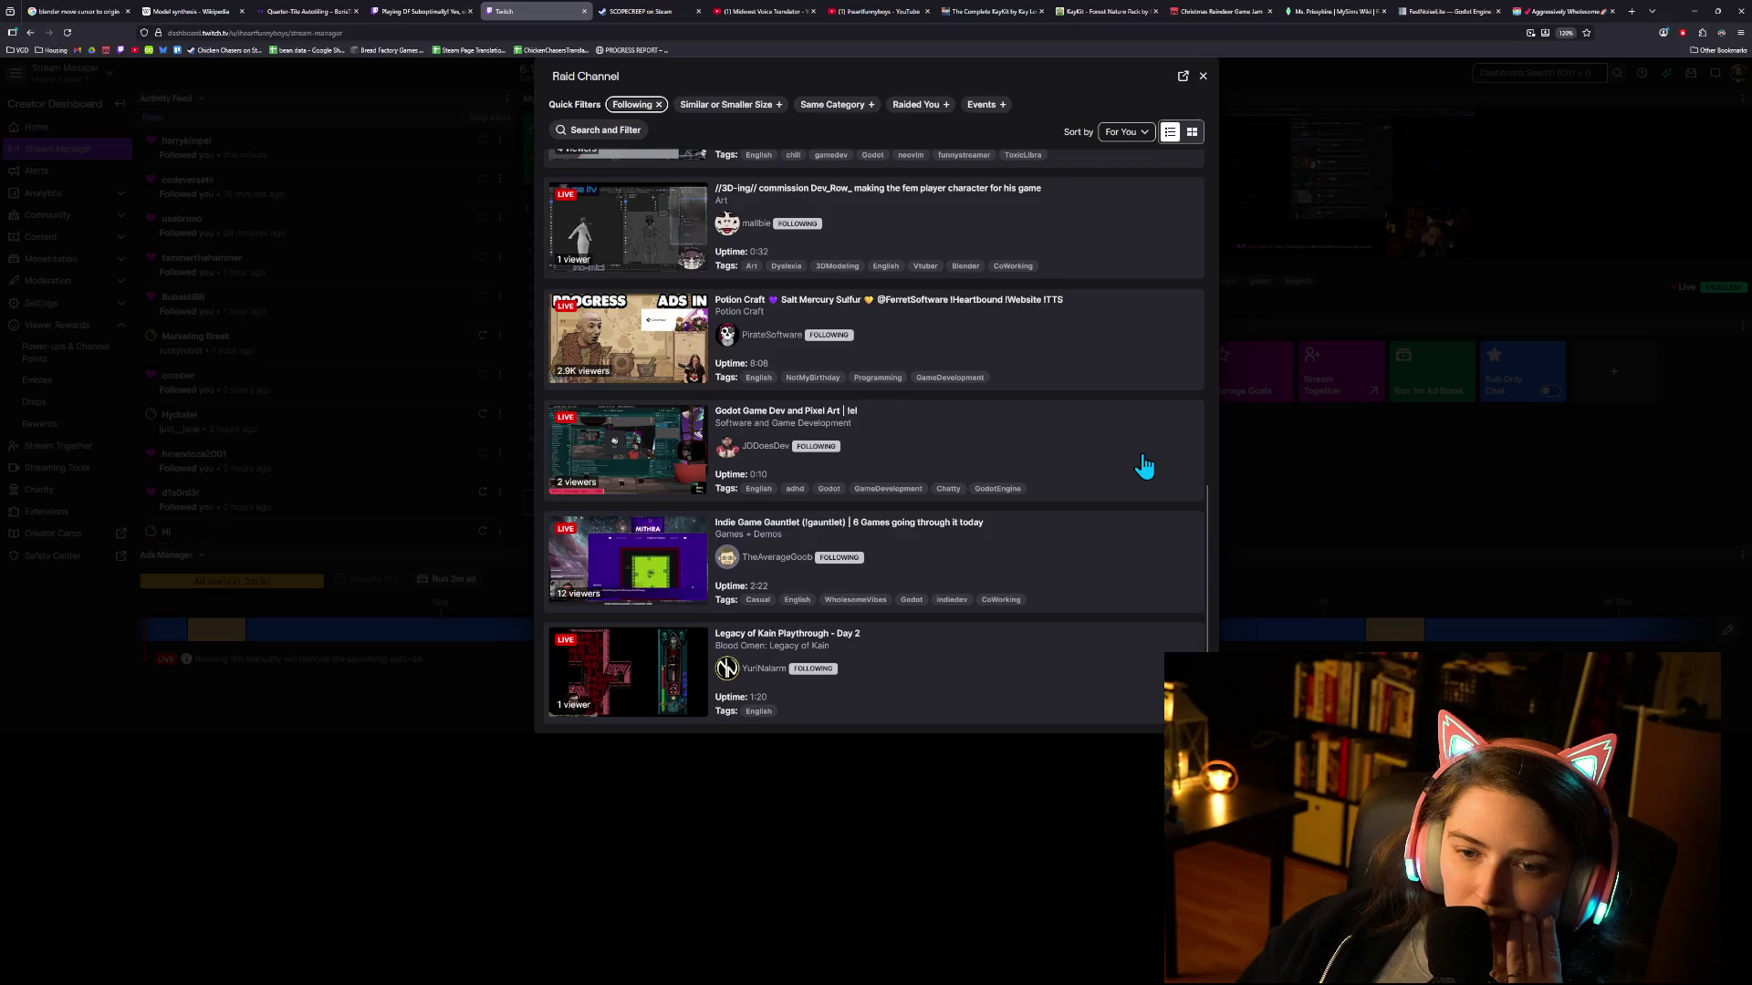